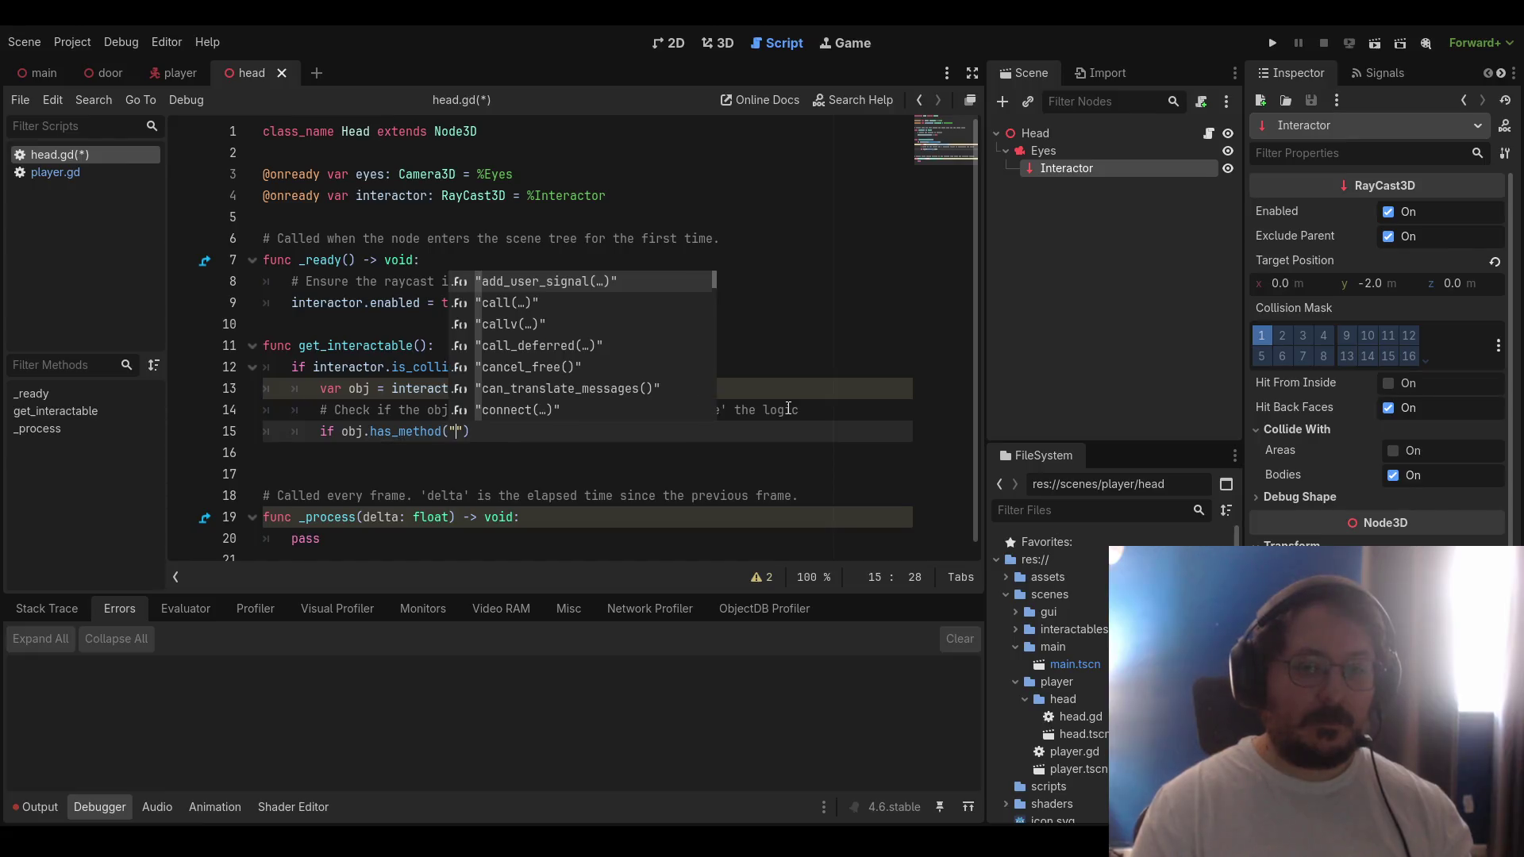
# Finish line 15's check with ("interact"): and return obj inside it.
pyautogui.press('BackSpace')
pyautogui.write('")')
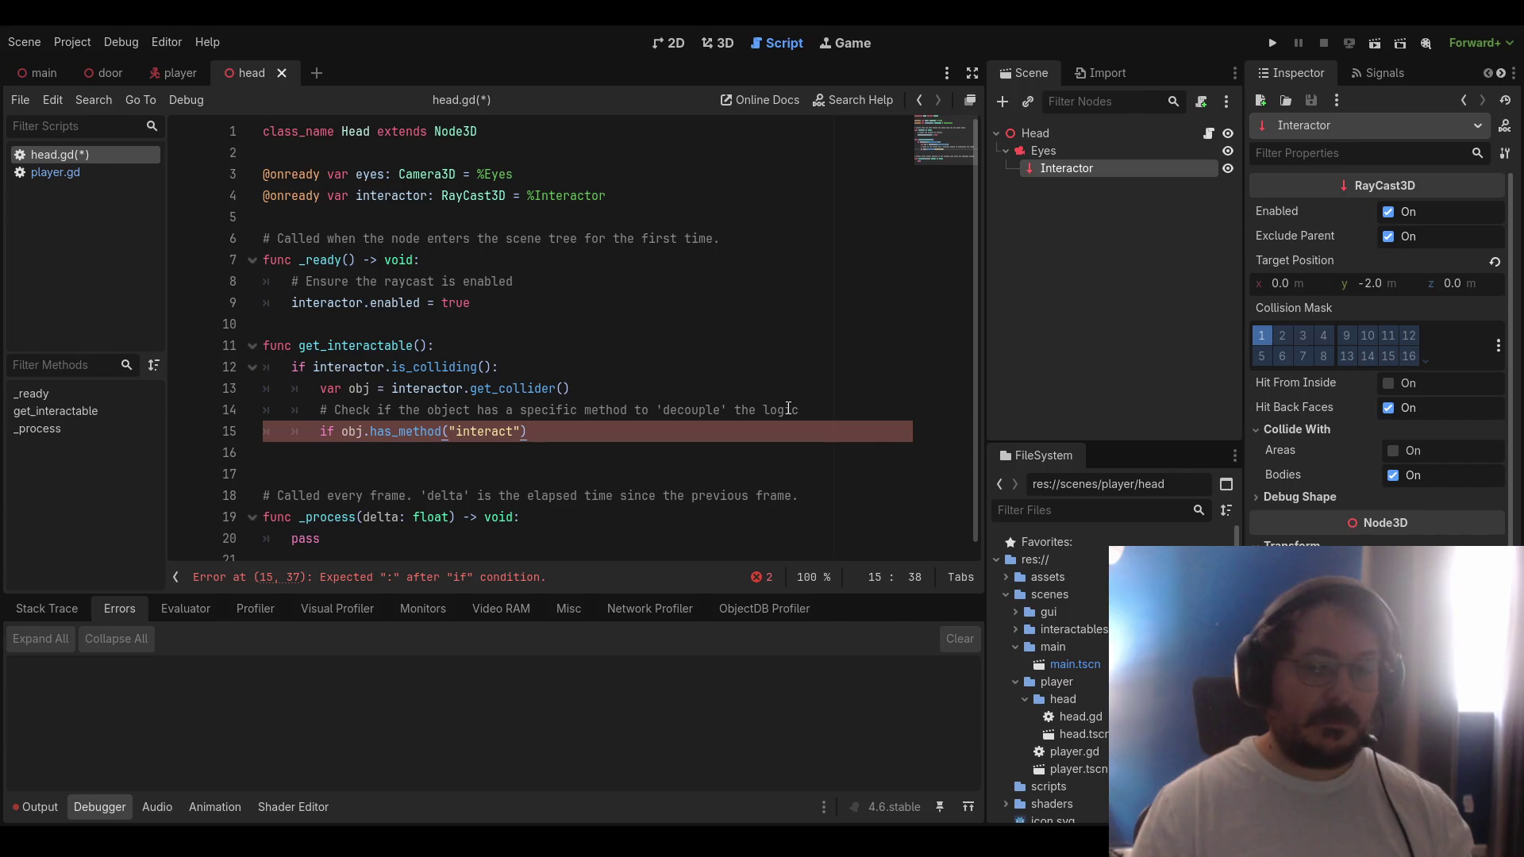
pyautogui.write(':')
pyautogui.press('Return')
pyautogui.write('return obj')
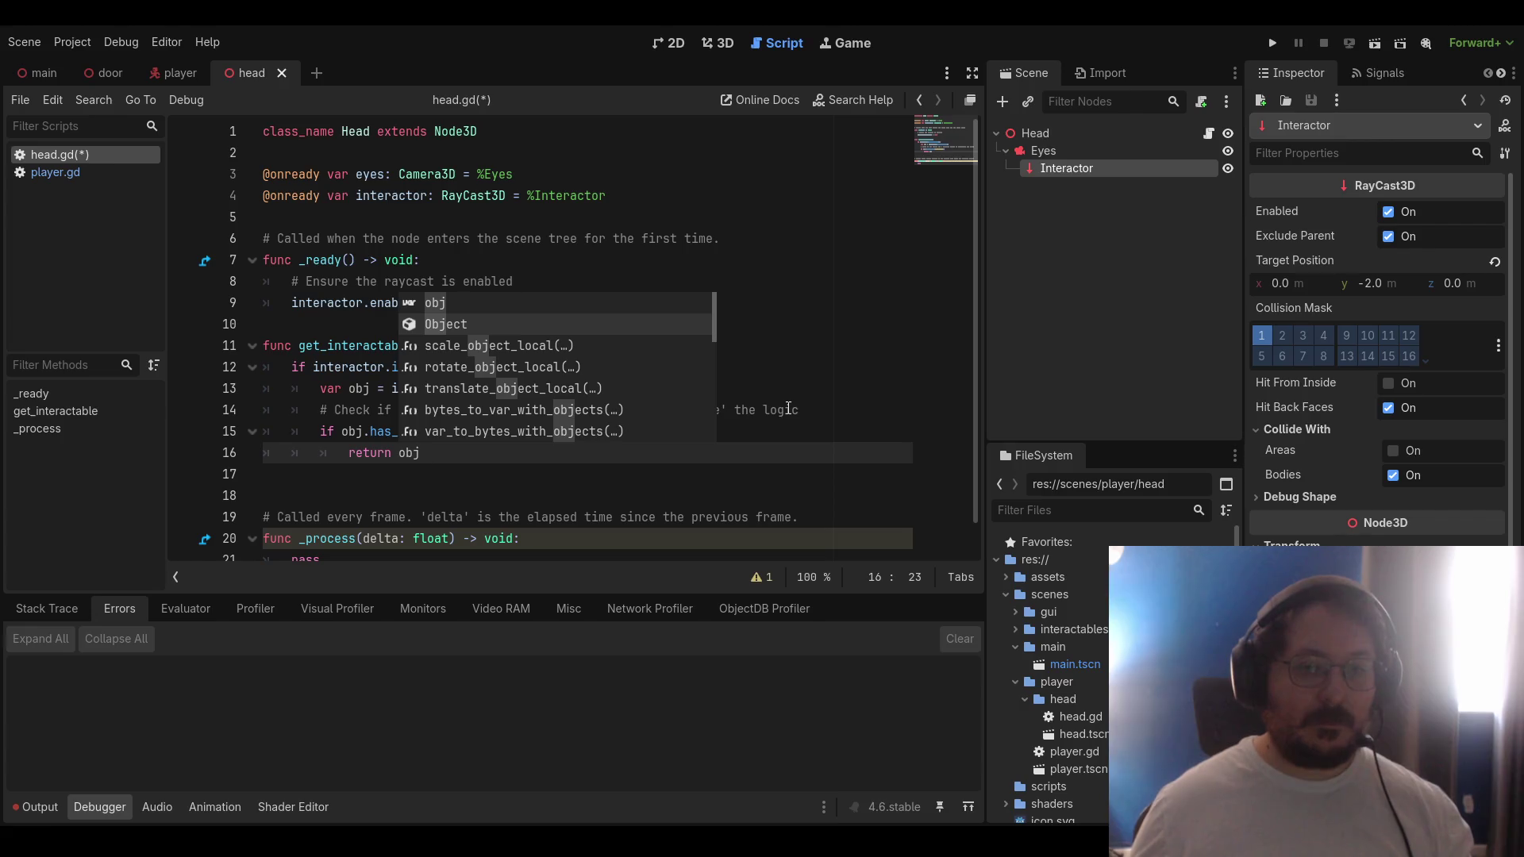
pyautogui.press('Escape')
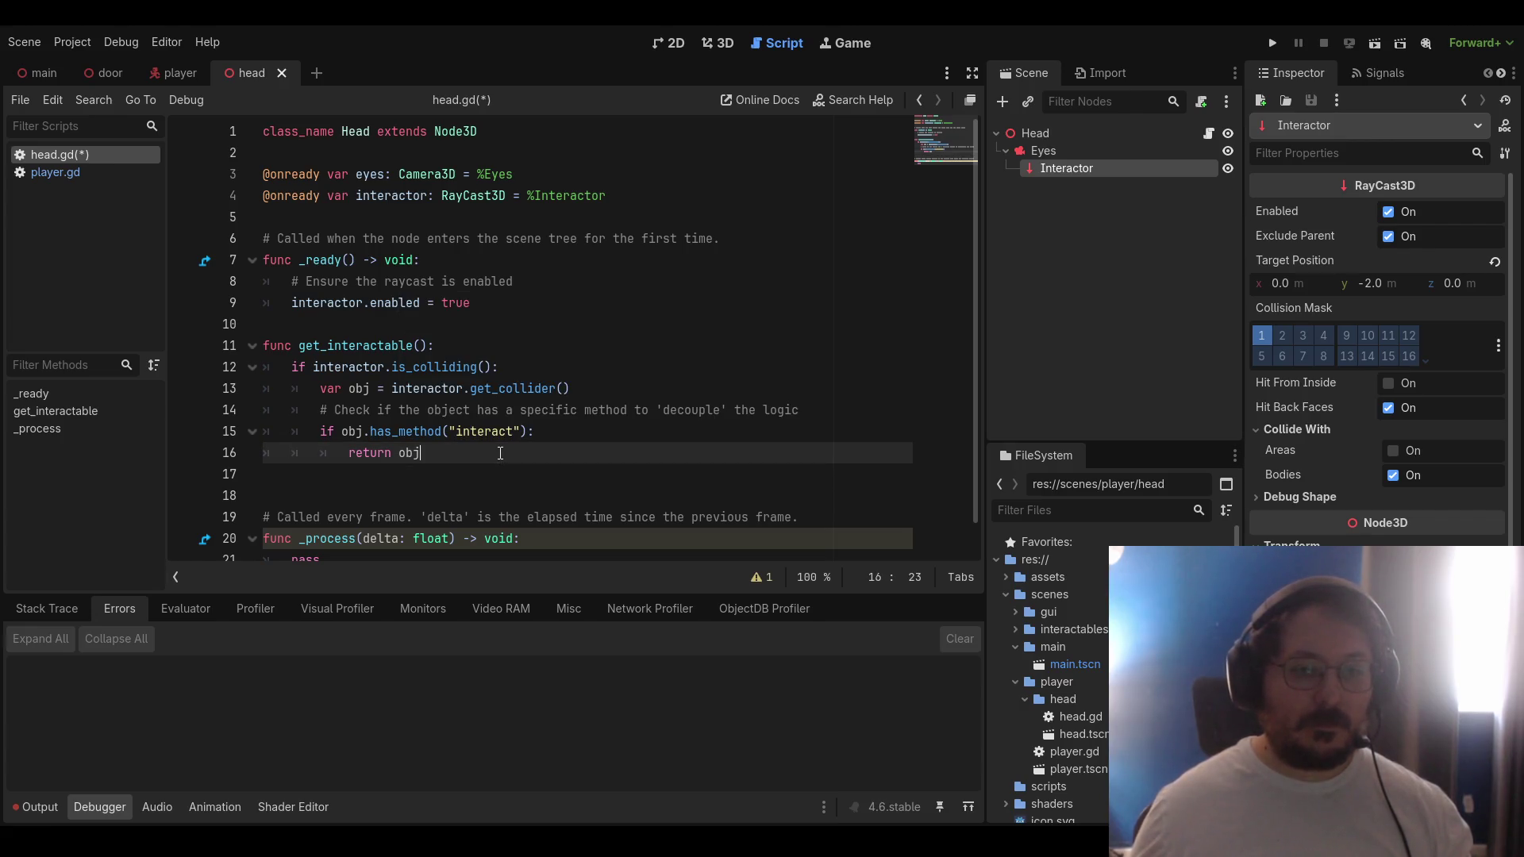
# Add a dedented 'return null' fallback and save head.gd.
pyautogui.press('Return')
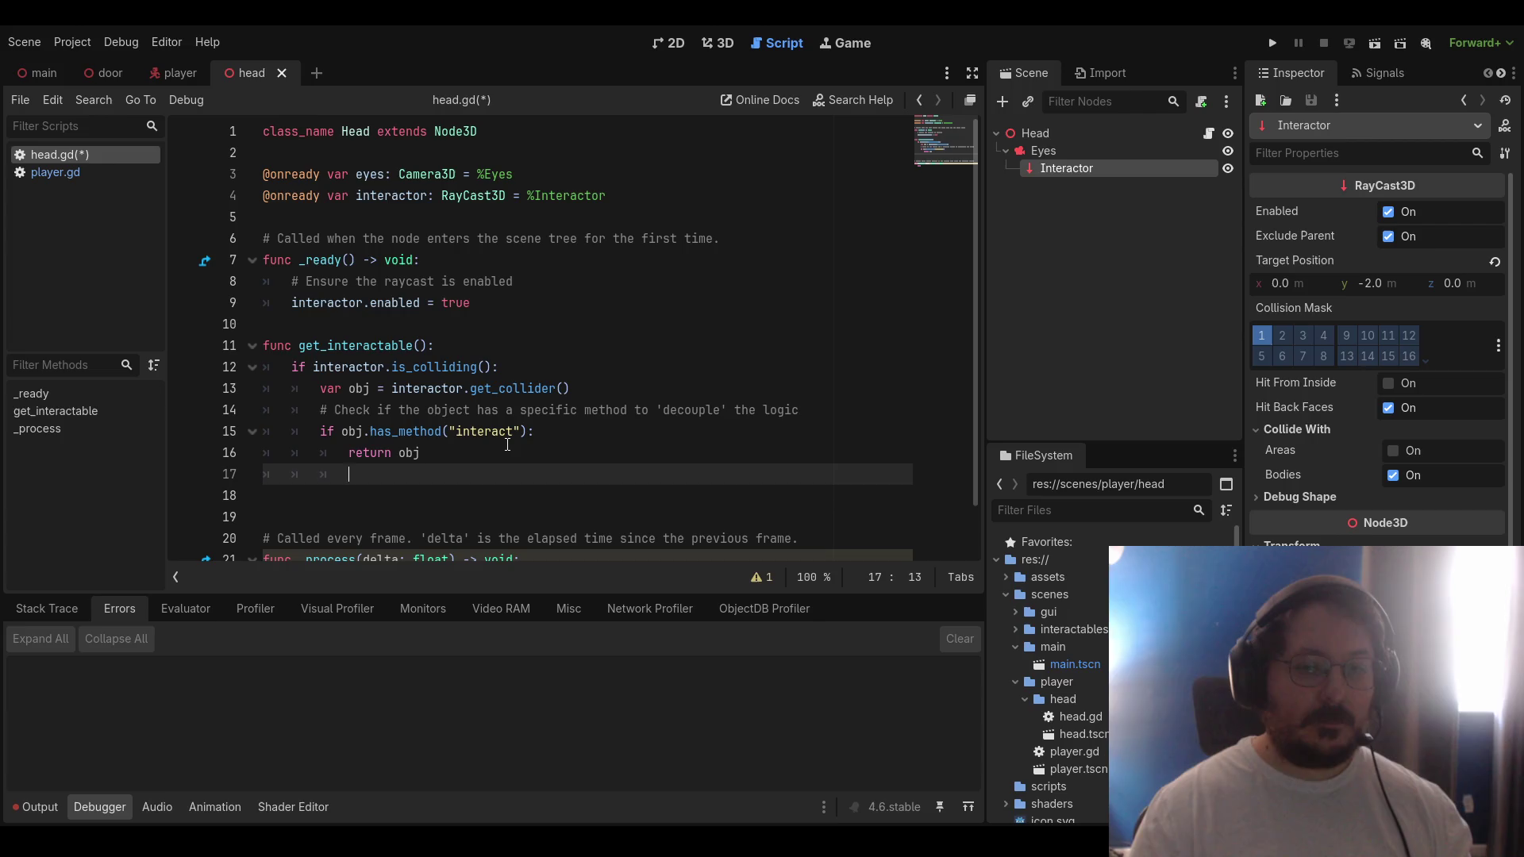
pyautogui.press('BackSpace')
pyautogui.write('return null')
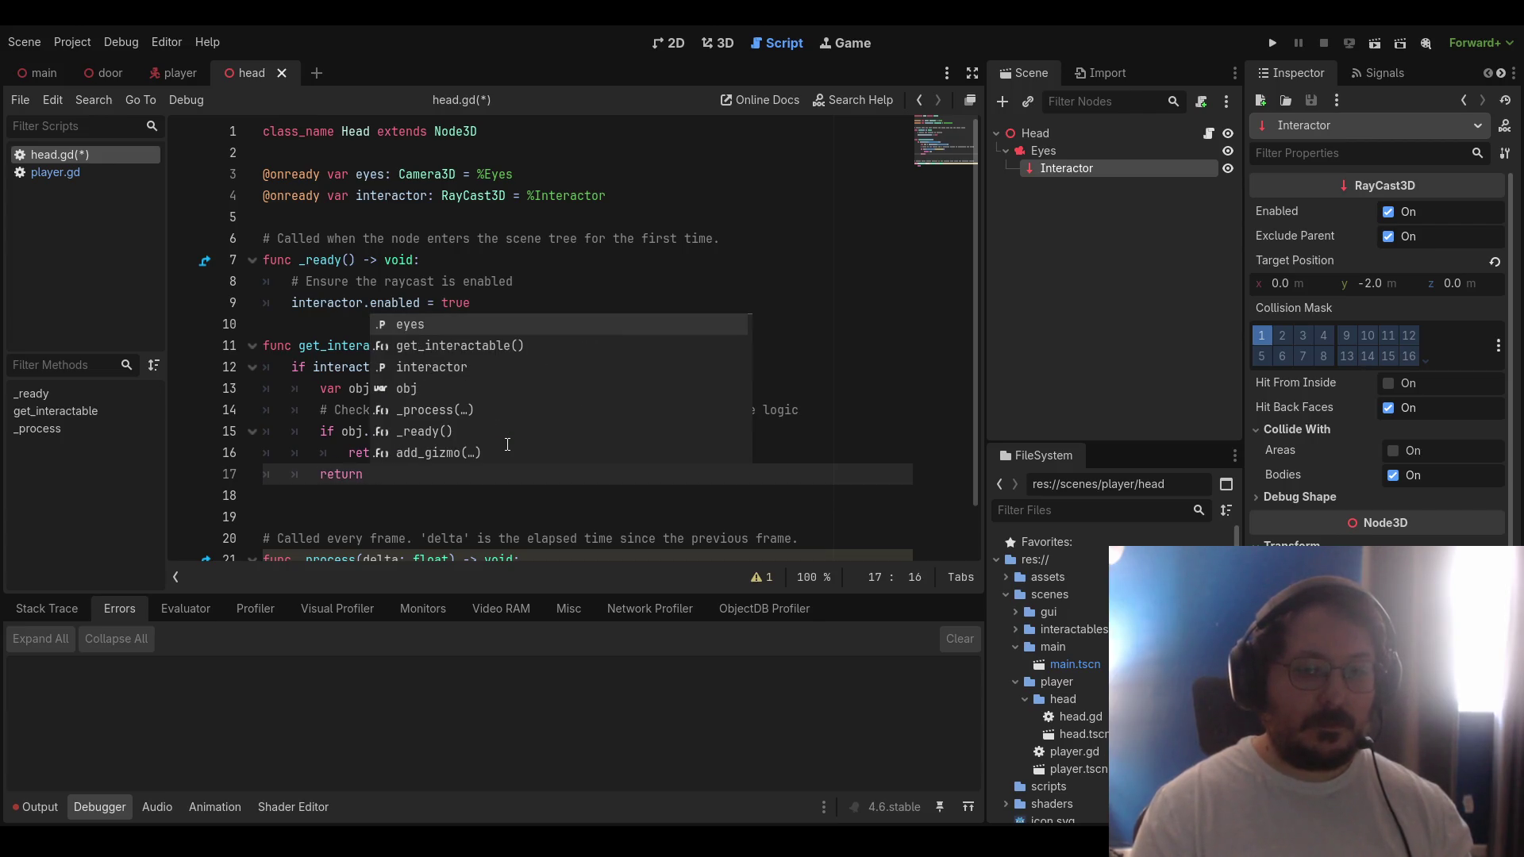
pyautogui.hotkey('ctrl', 's')
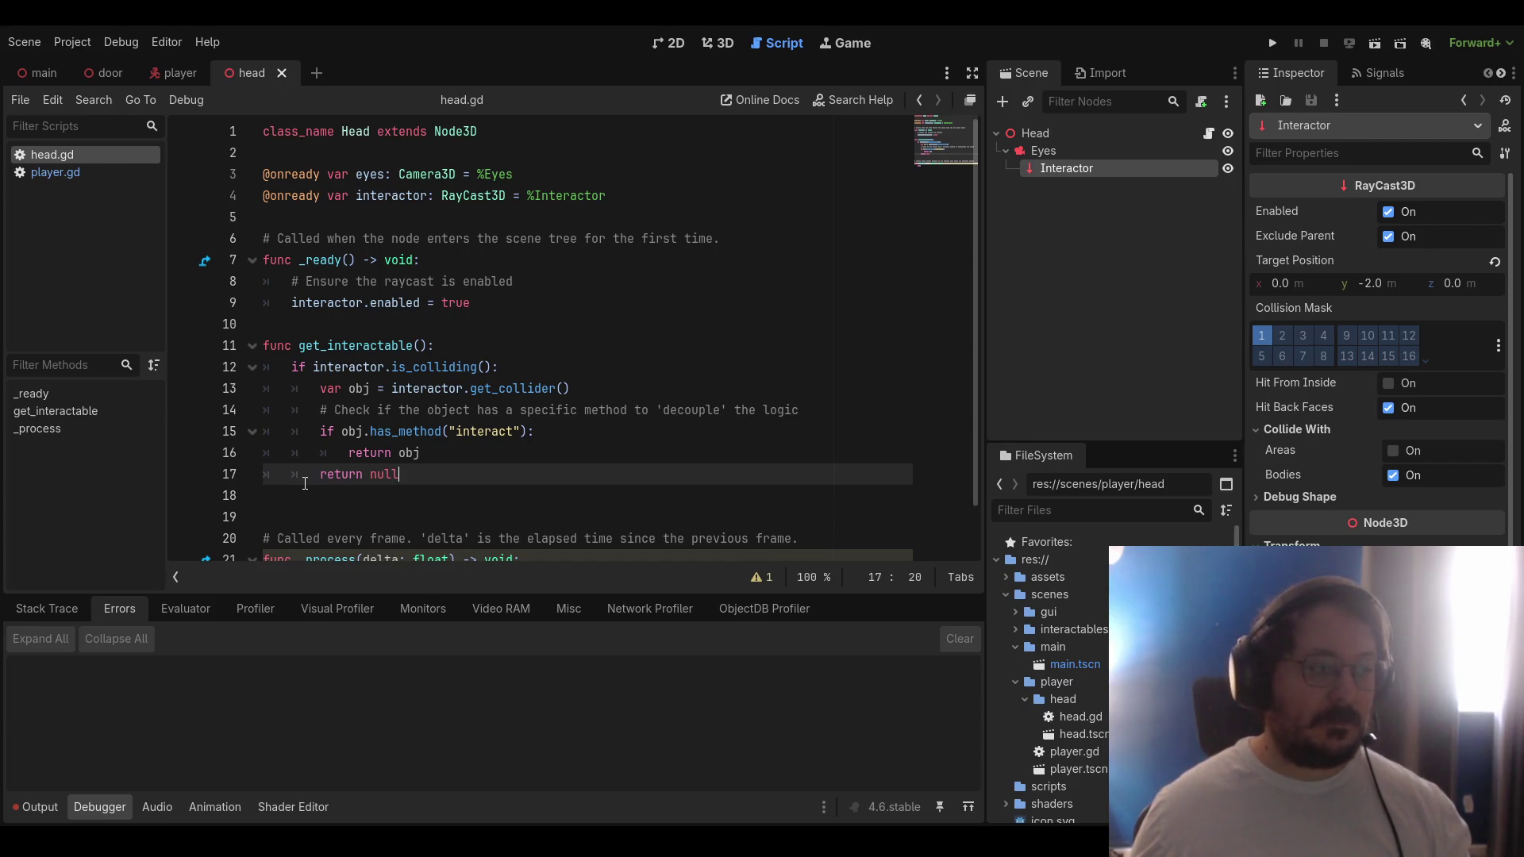
pyautogui.press('Down')
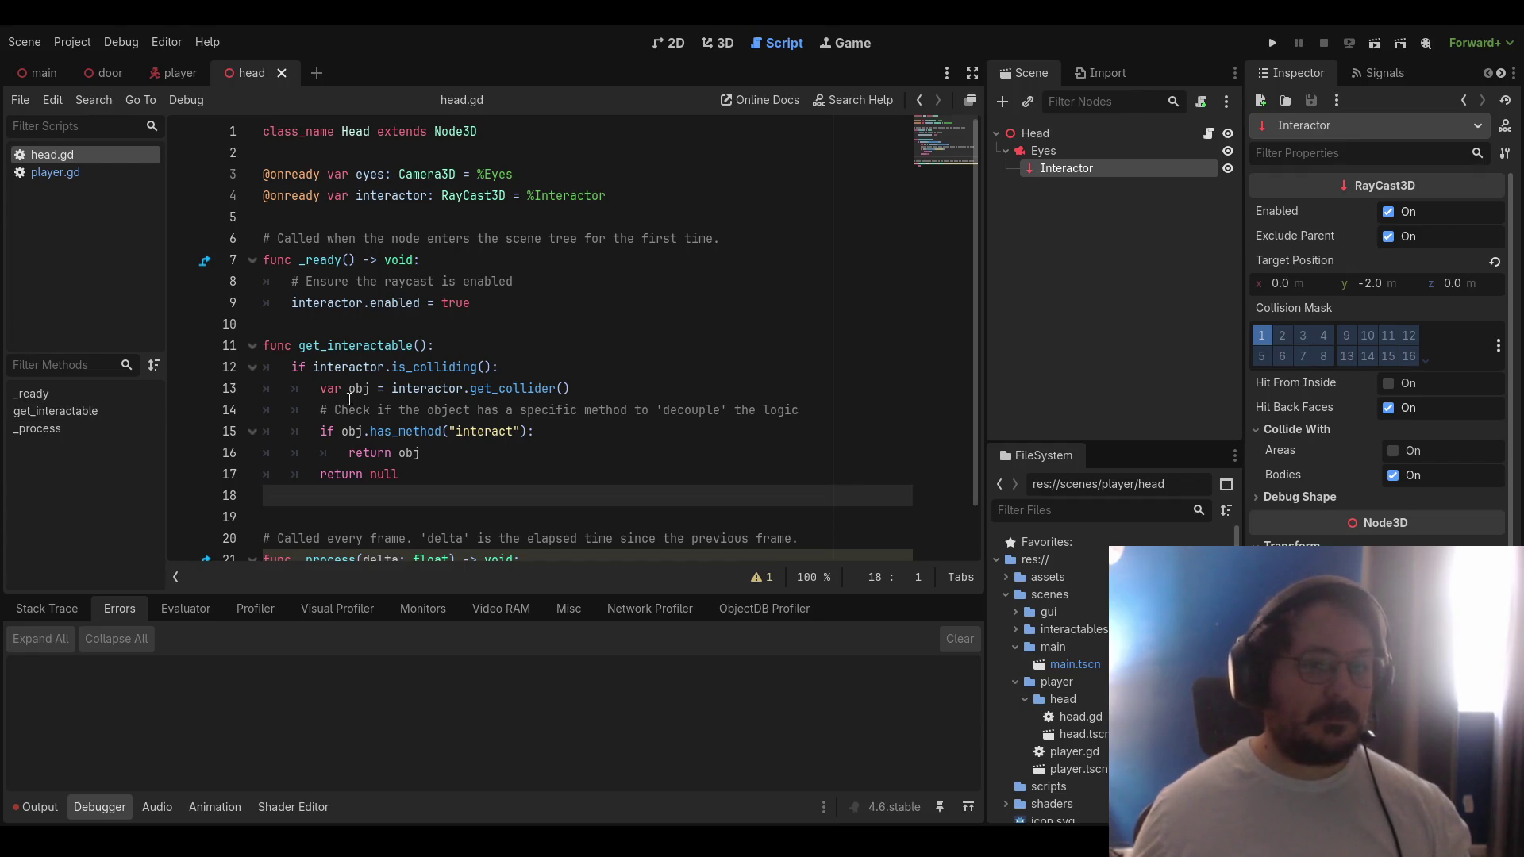
pyautogui.click(327, 331)
pyautogui.click(474, 350)
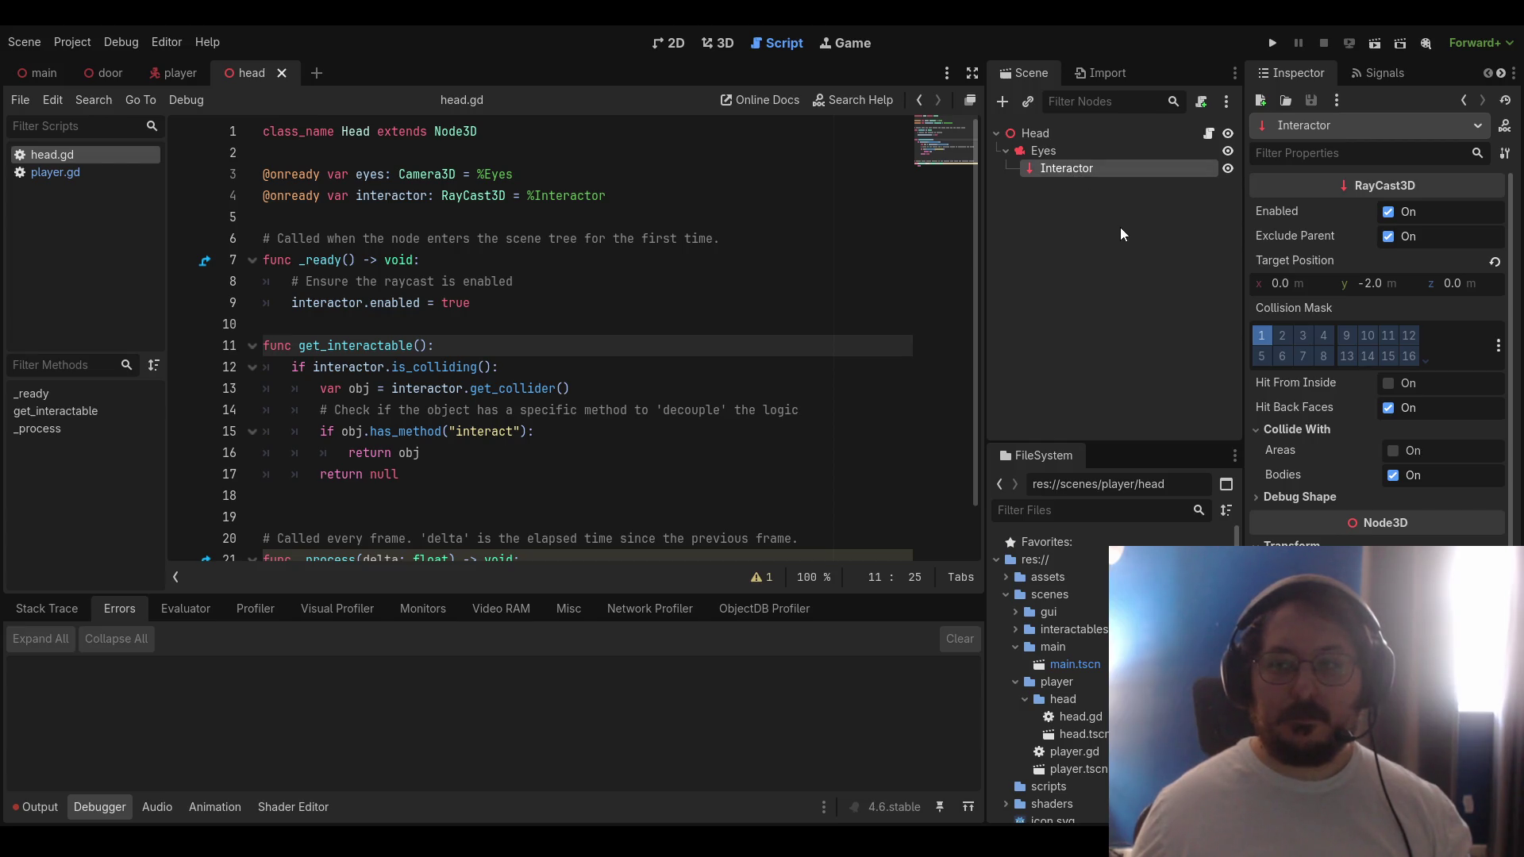
pyautogui.click(1083, 213)
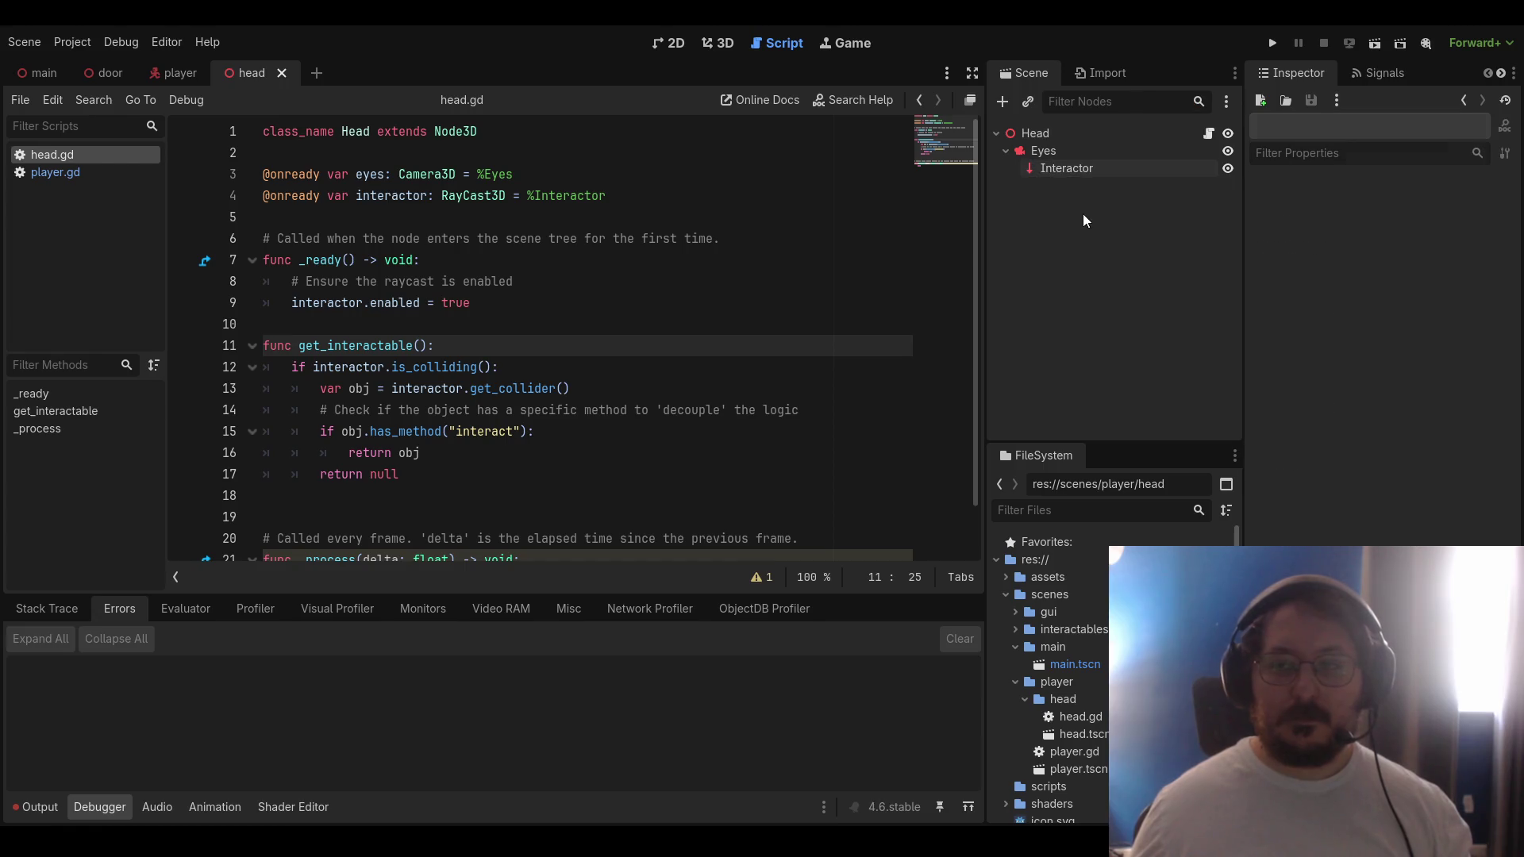
pyautogui.click(1064, 170)
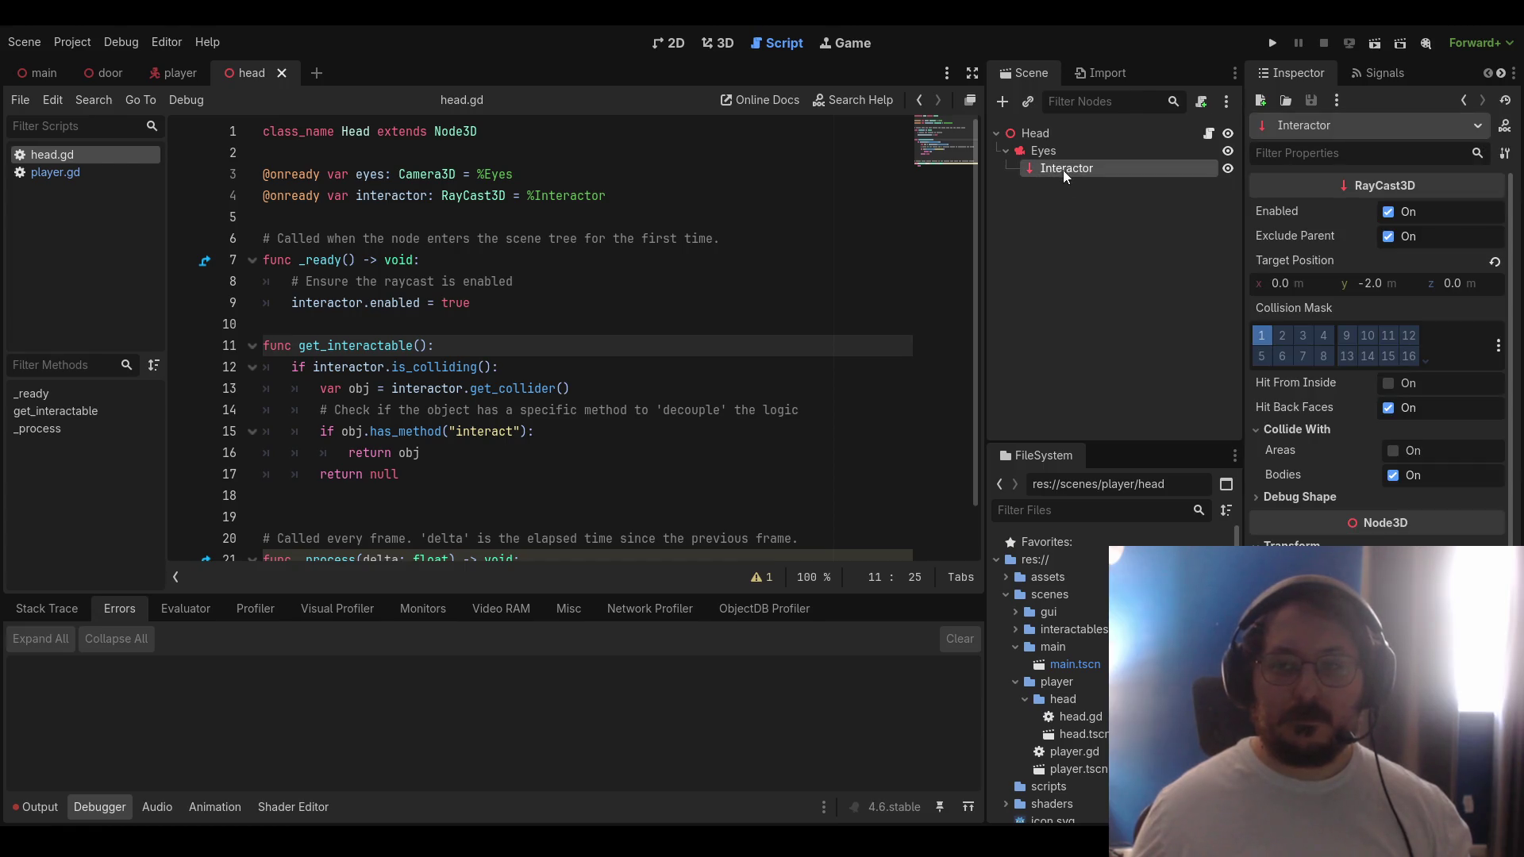
pyautogui.click(680, 288)
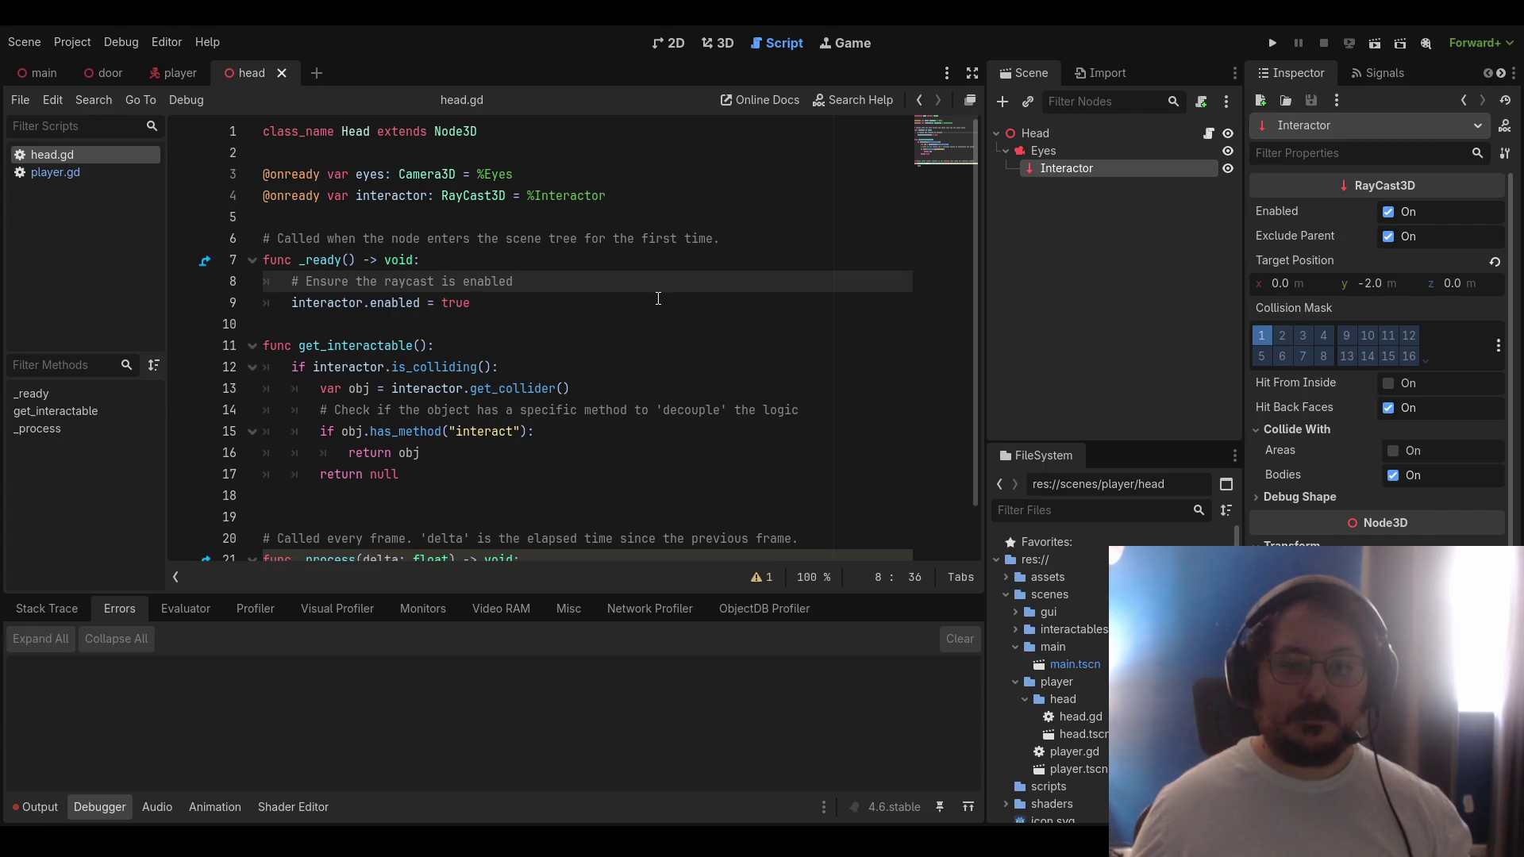
pyautogui.click(490, 223)
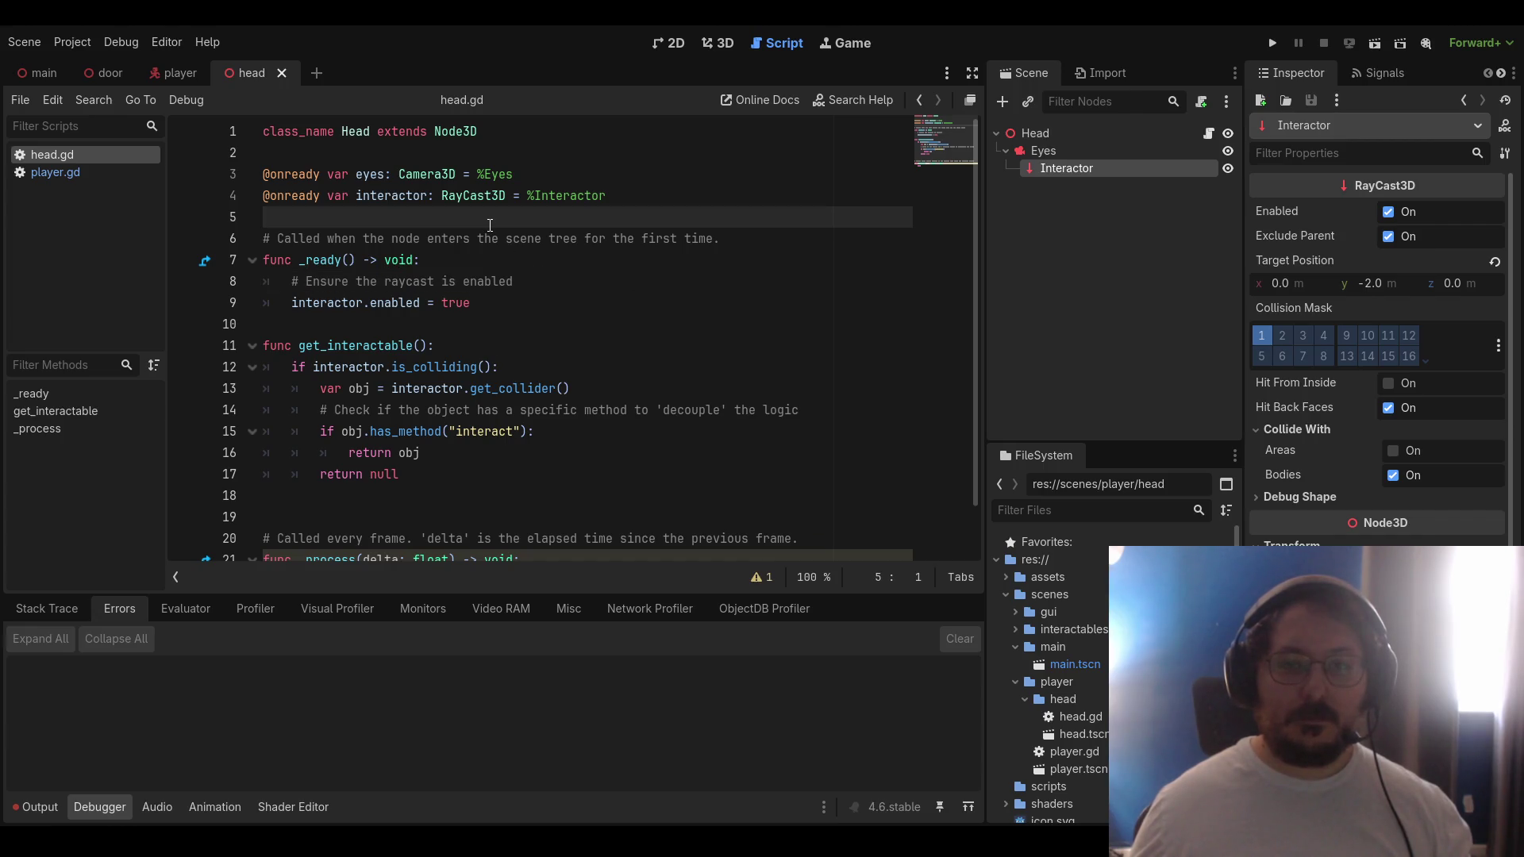
pyautogui.scroll(-1, 490, 224)
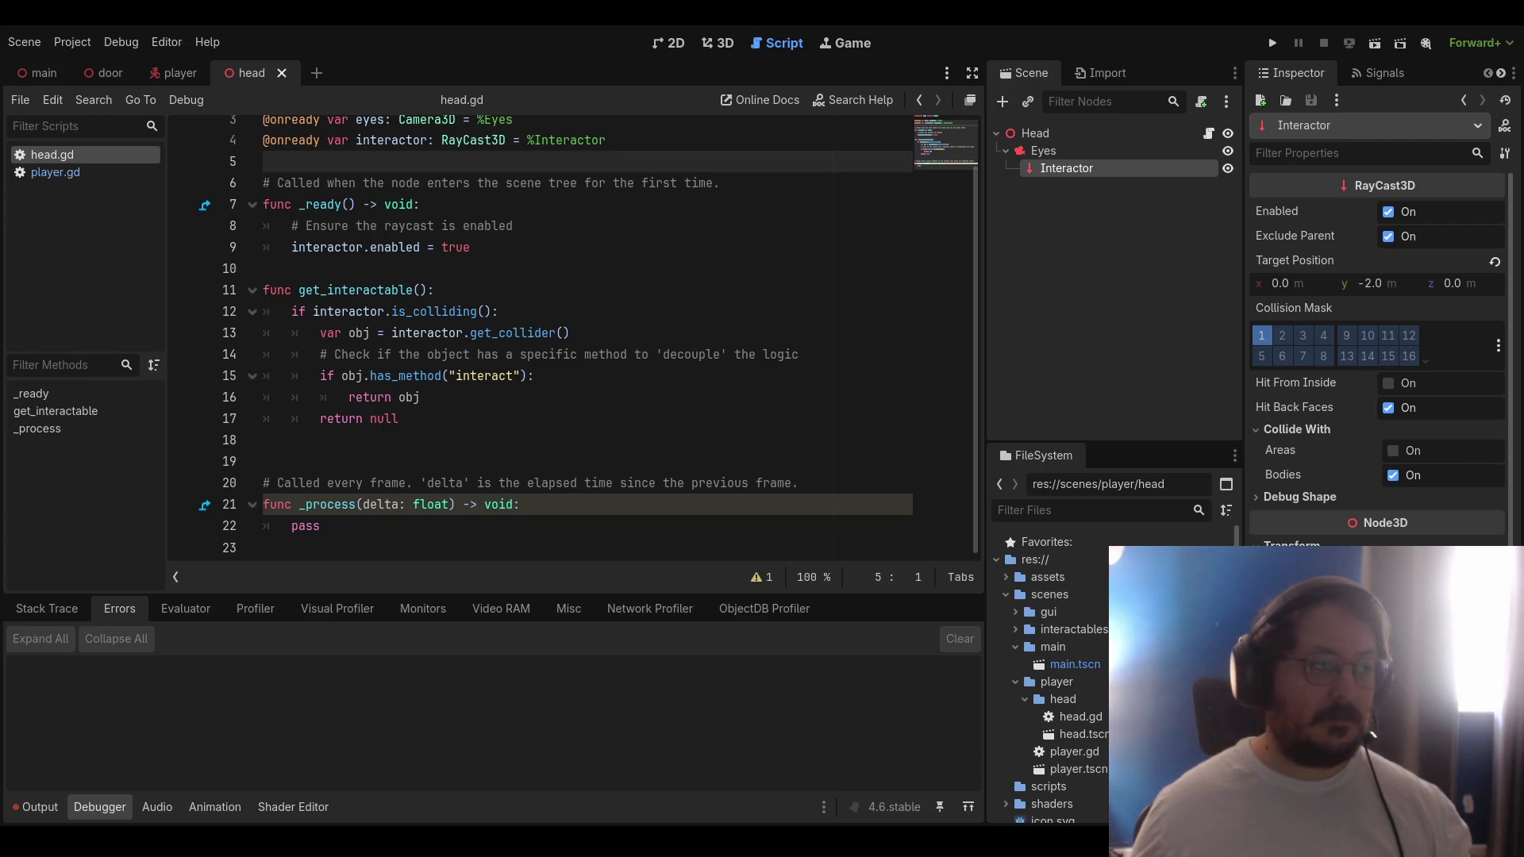
# Swap lines 20–22 of _process for 'func rotate_vertical(amount: float) -> void:' with body 'rotation.x -= amount'.
pyautogui.moveTo(474, 548); pyautogui.dragTo(263, 482)
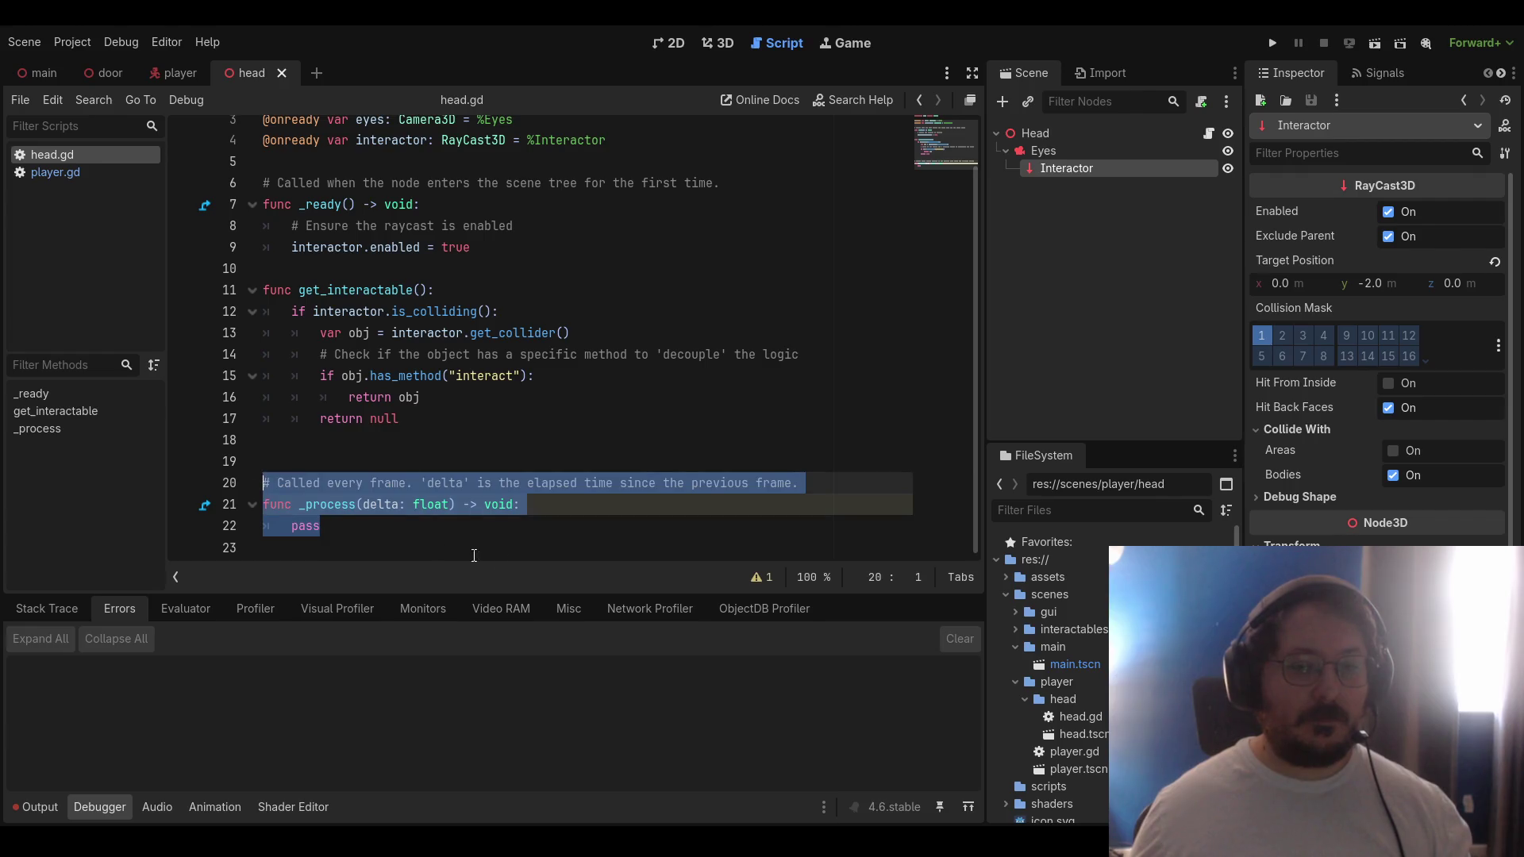
pyautogui.press('BackSpace')
pyautogui.press('BackSpace')
pyautogui.write('f')
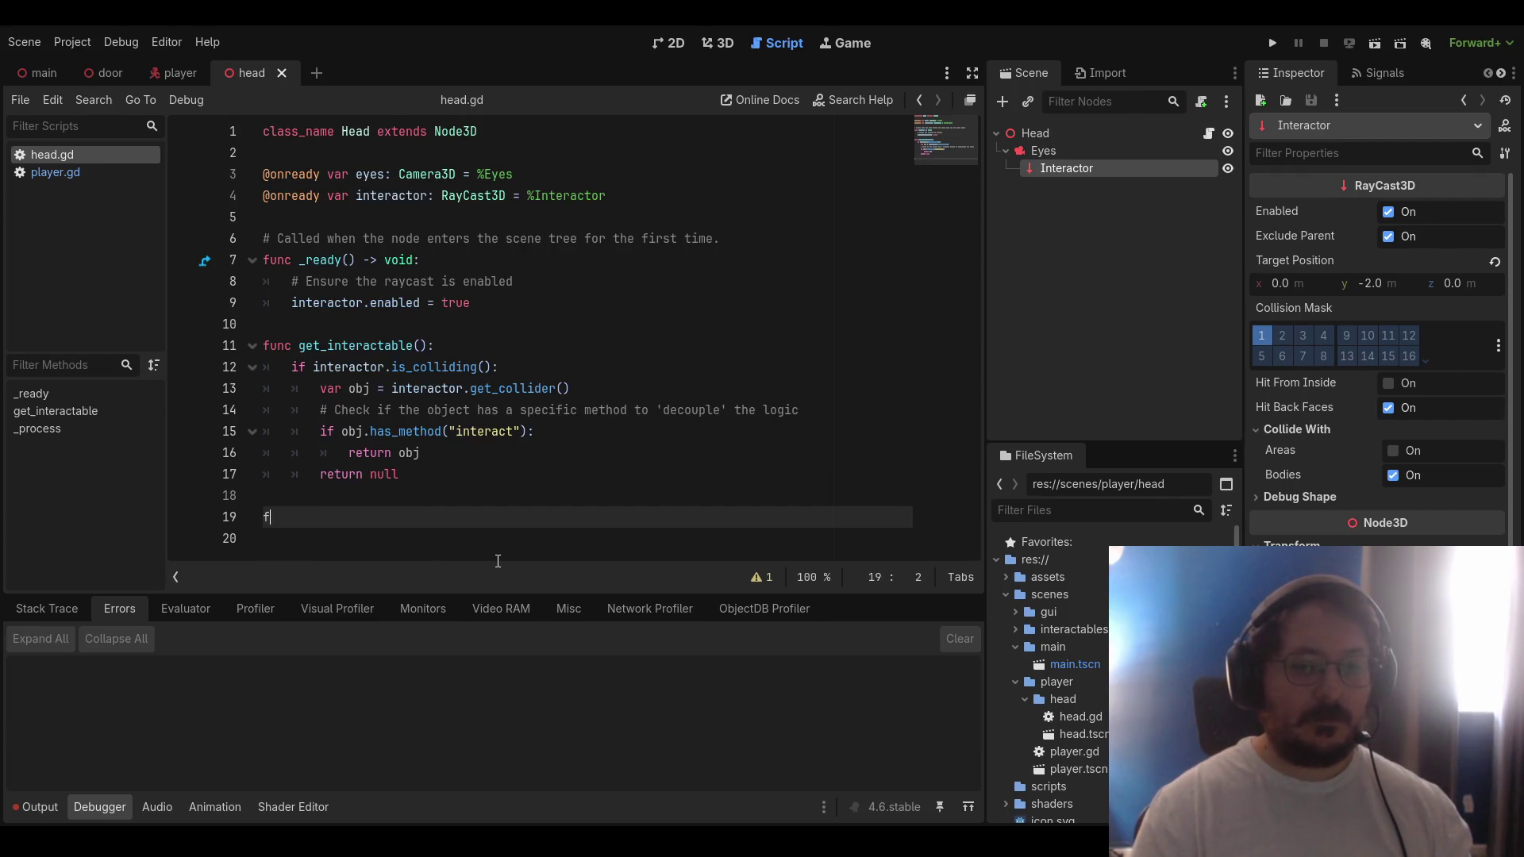
pyautogui.write('unc ')
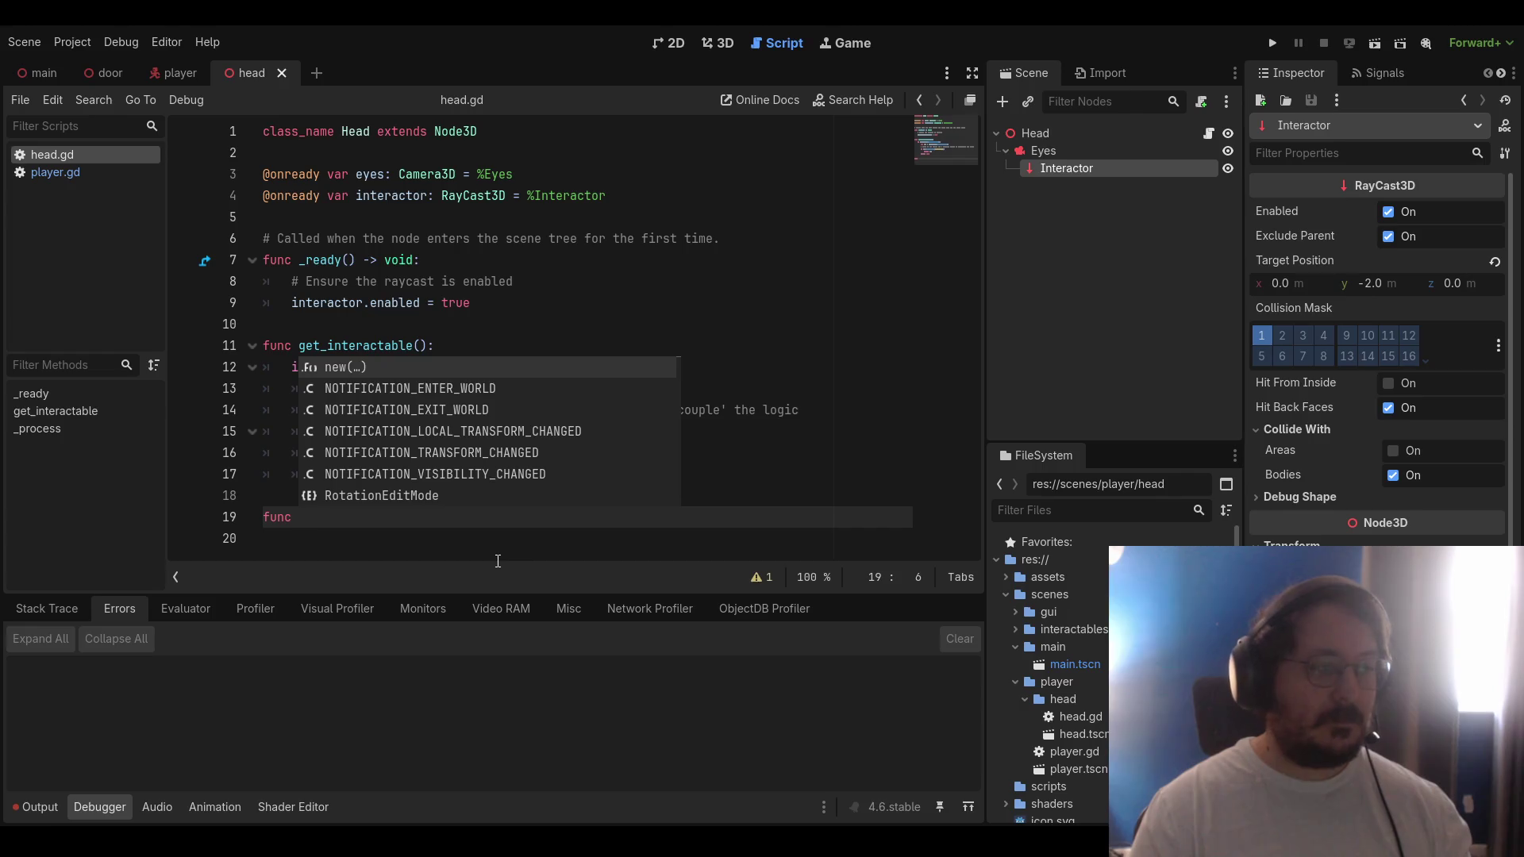
pyautogui.write('rotate_vertical')
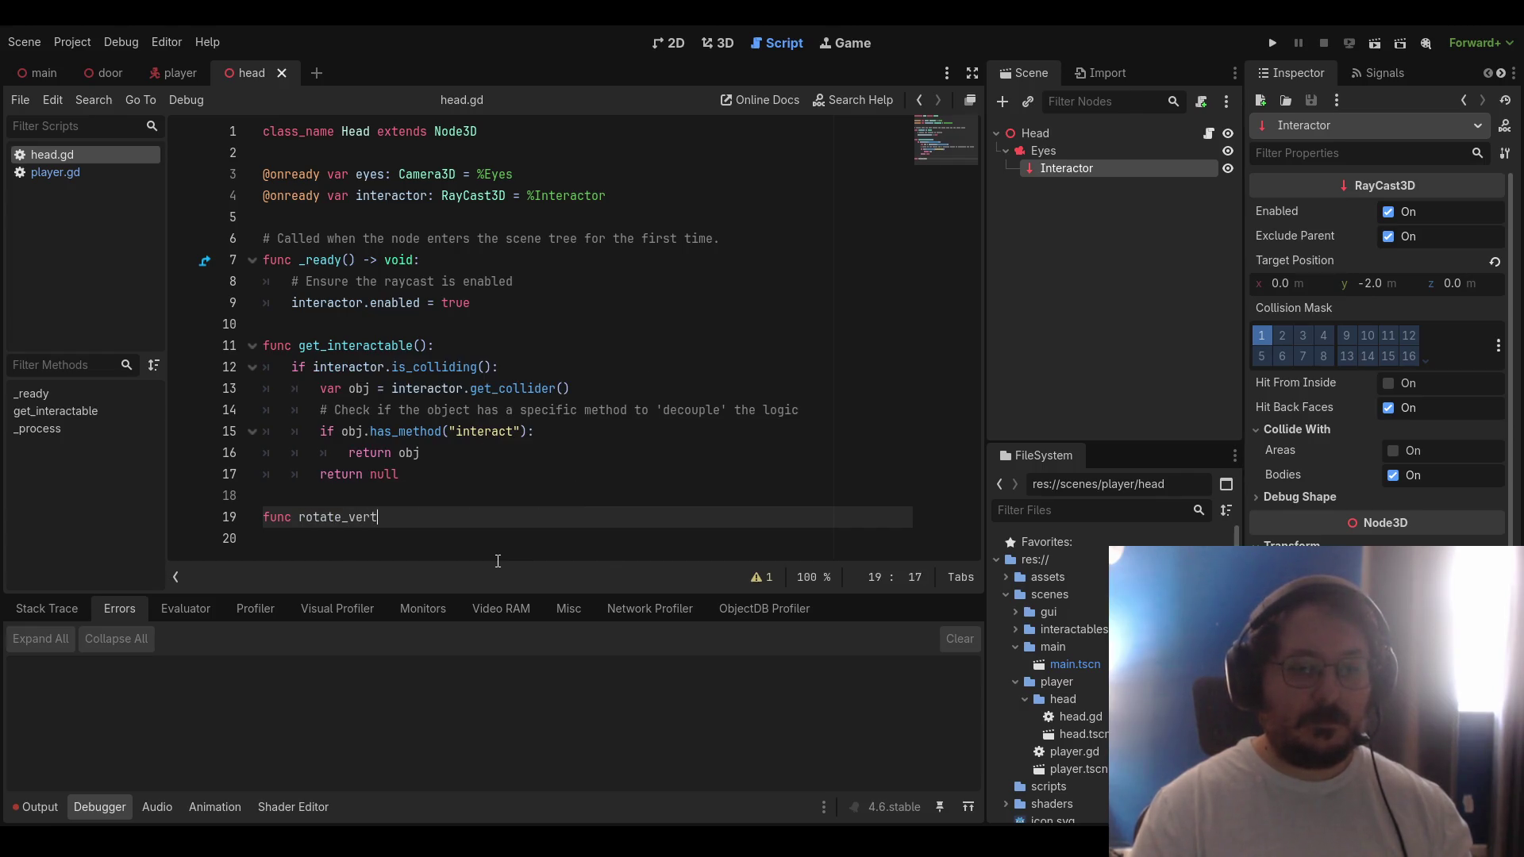
pyautogui.write('(amountP')
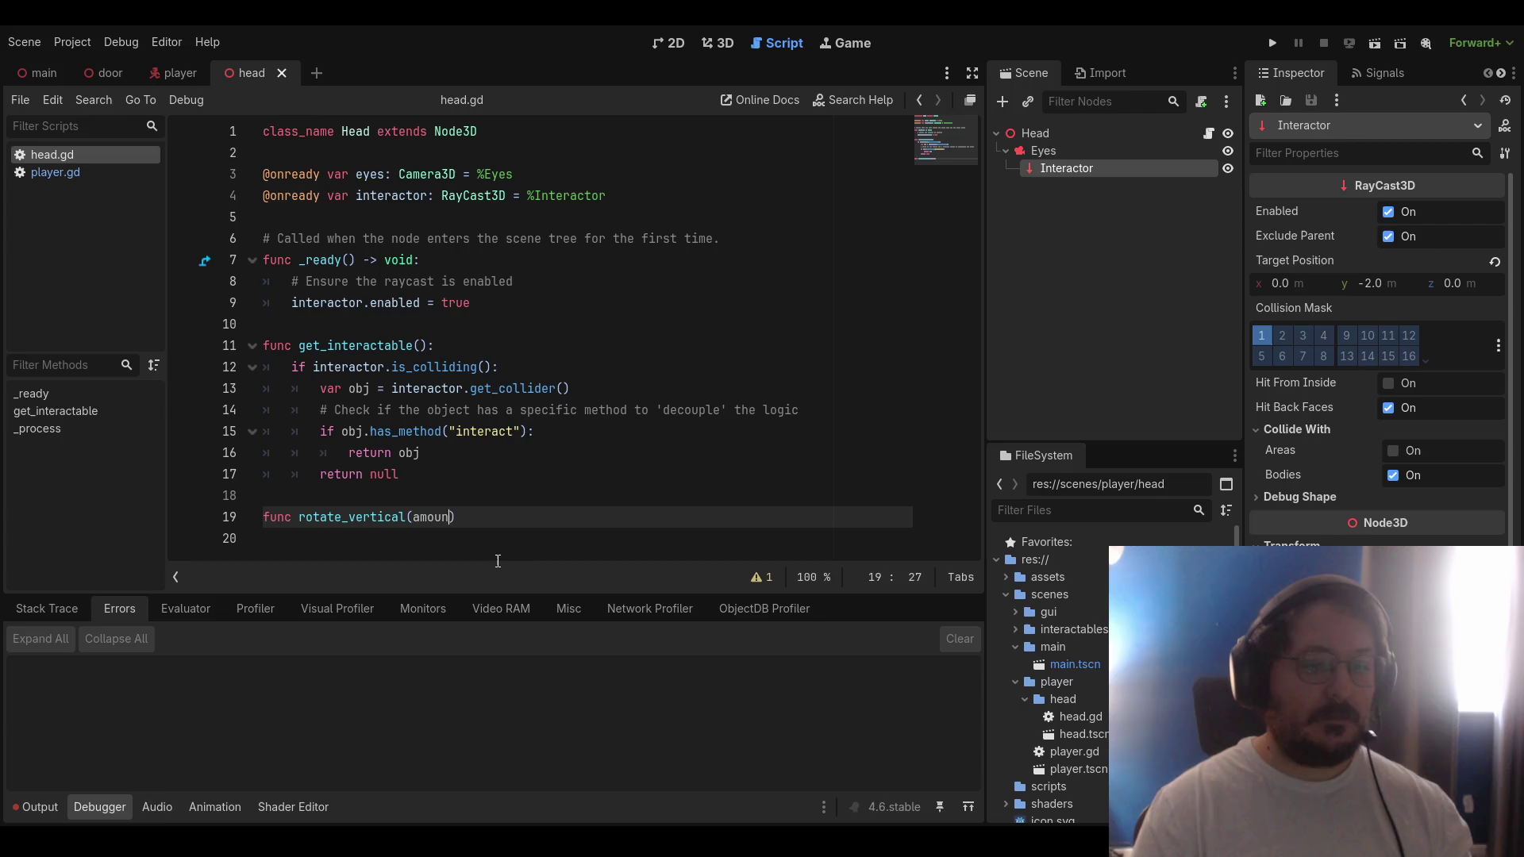
pyautogui.press('BackSpace')
pyautogui.write(': float)')
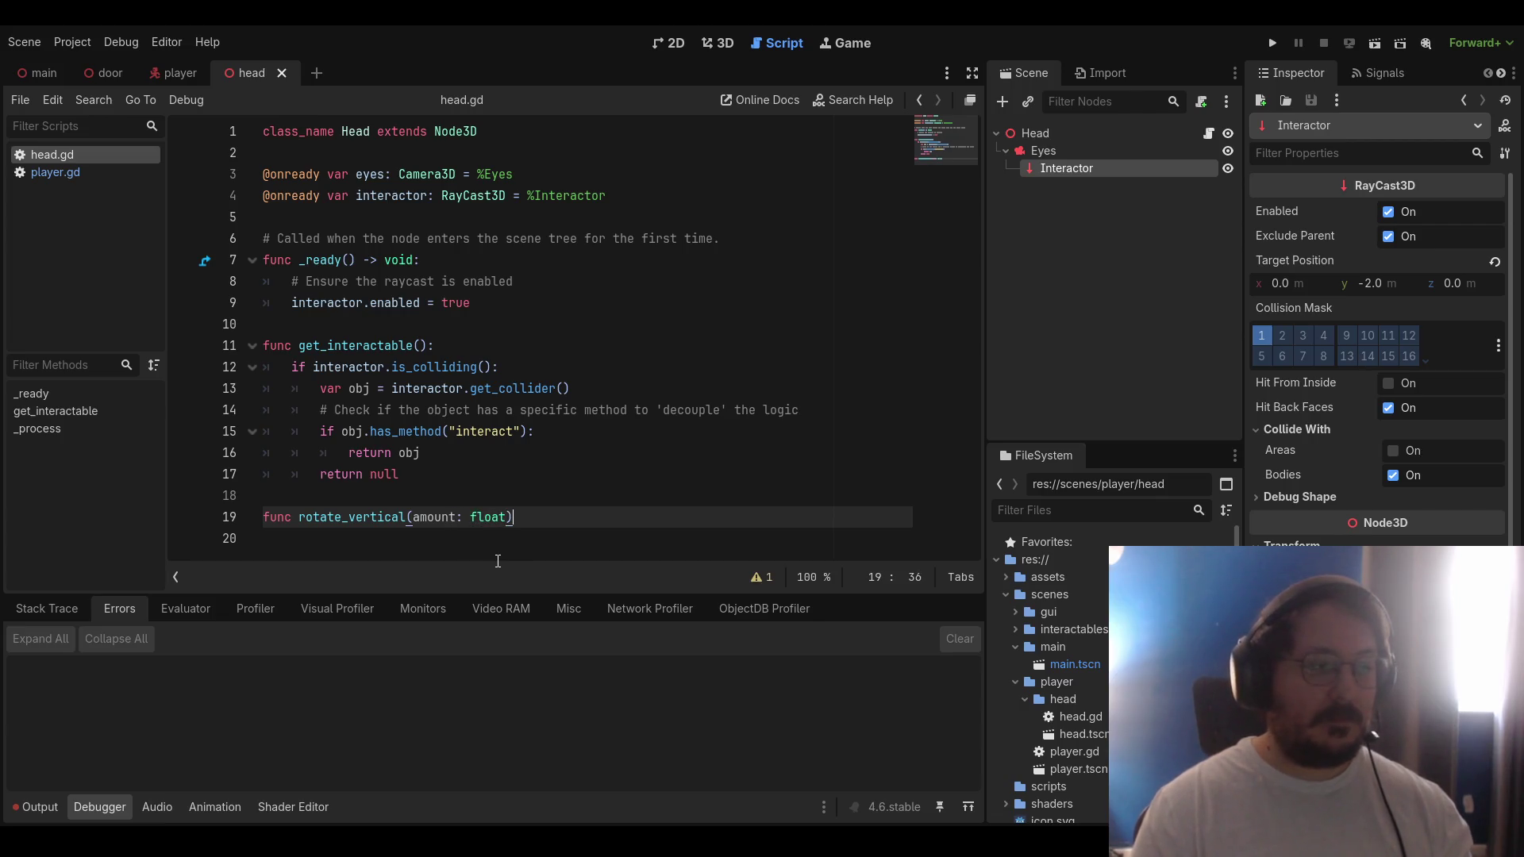
pyautogui.press('BackSpace')
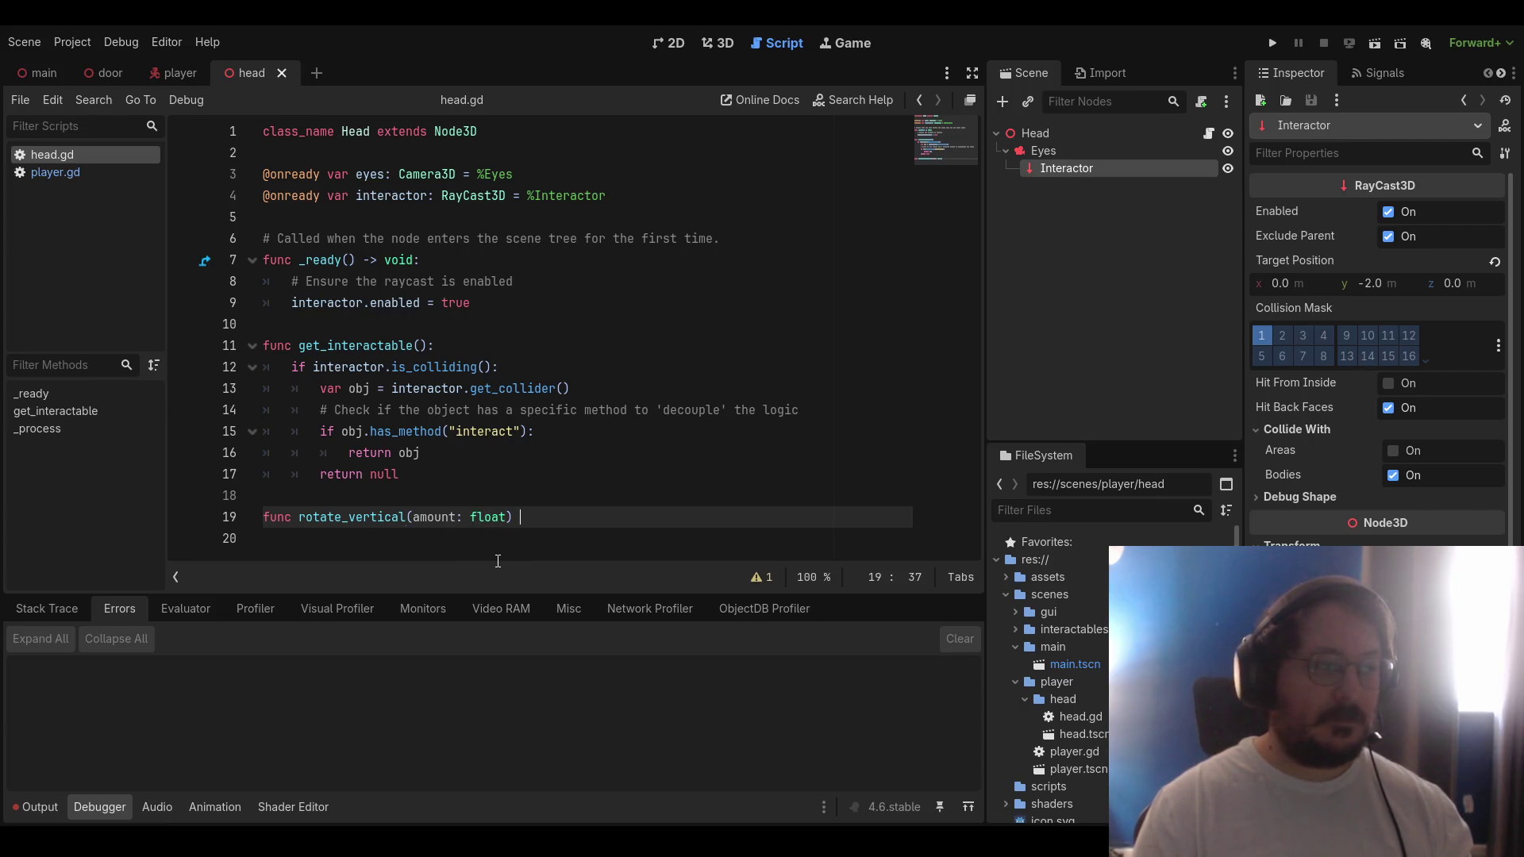
pyautogui.write('-<')
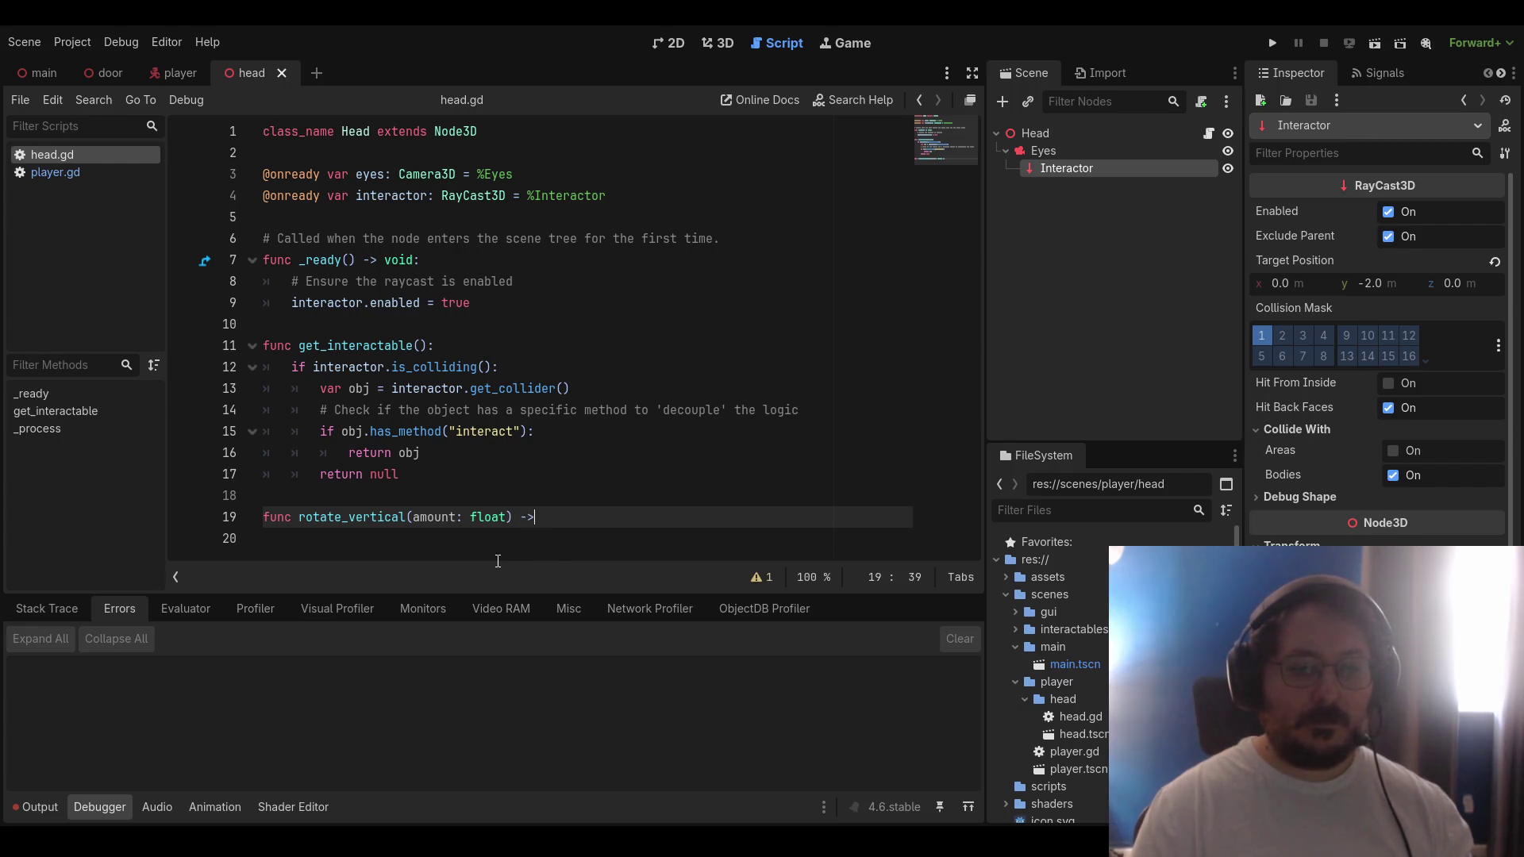
pyautogui.write(' :')
pyautogui.press('Return')
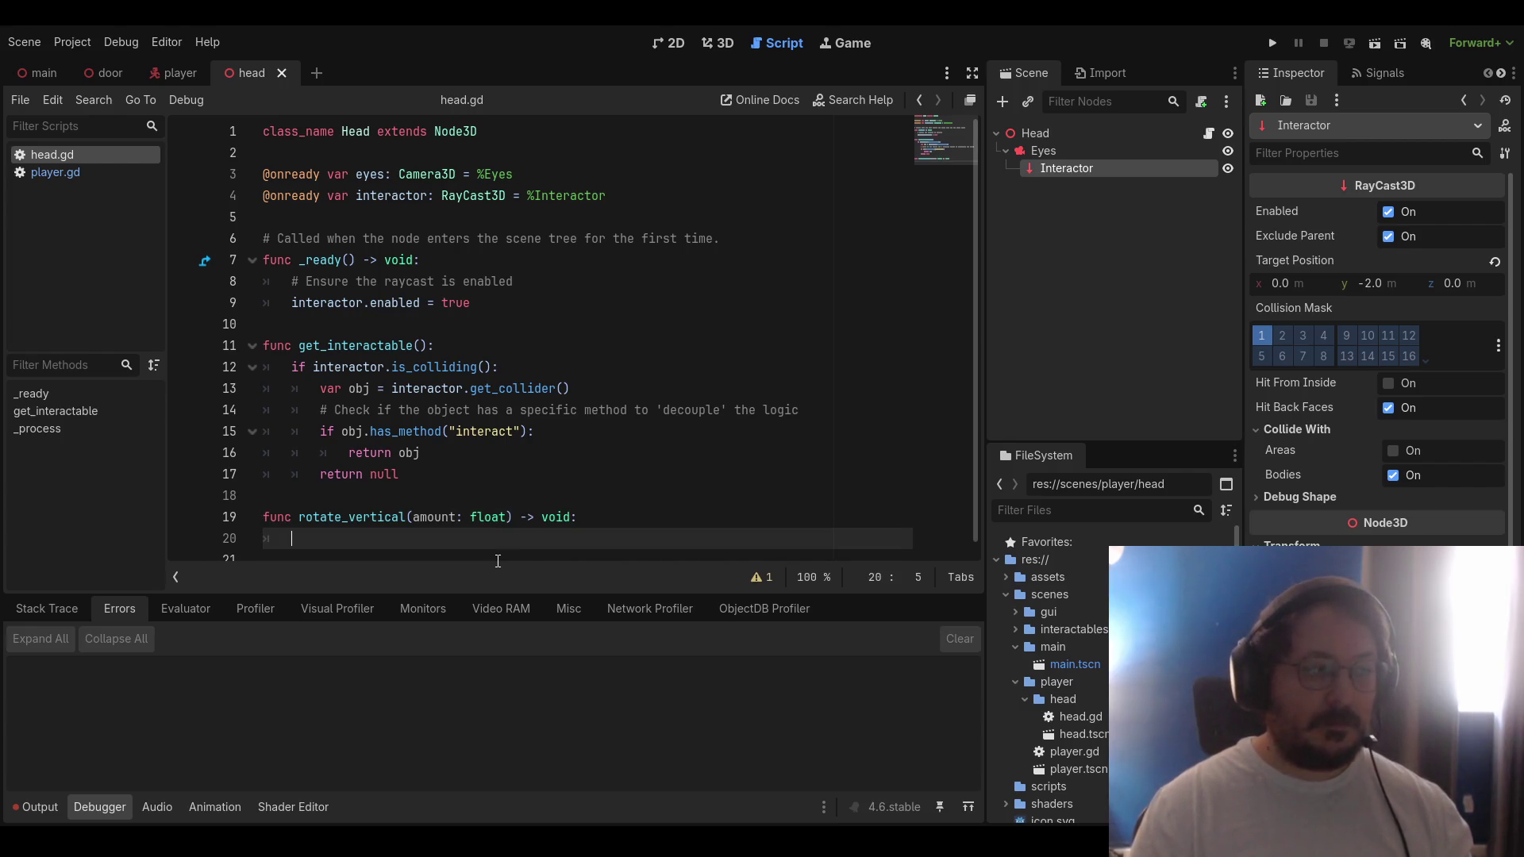
pyautogui.write('rotation.x')
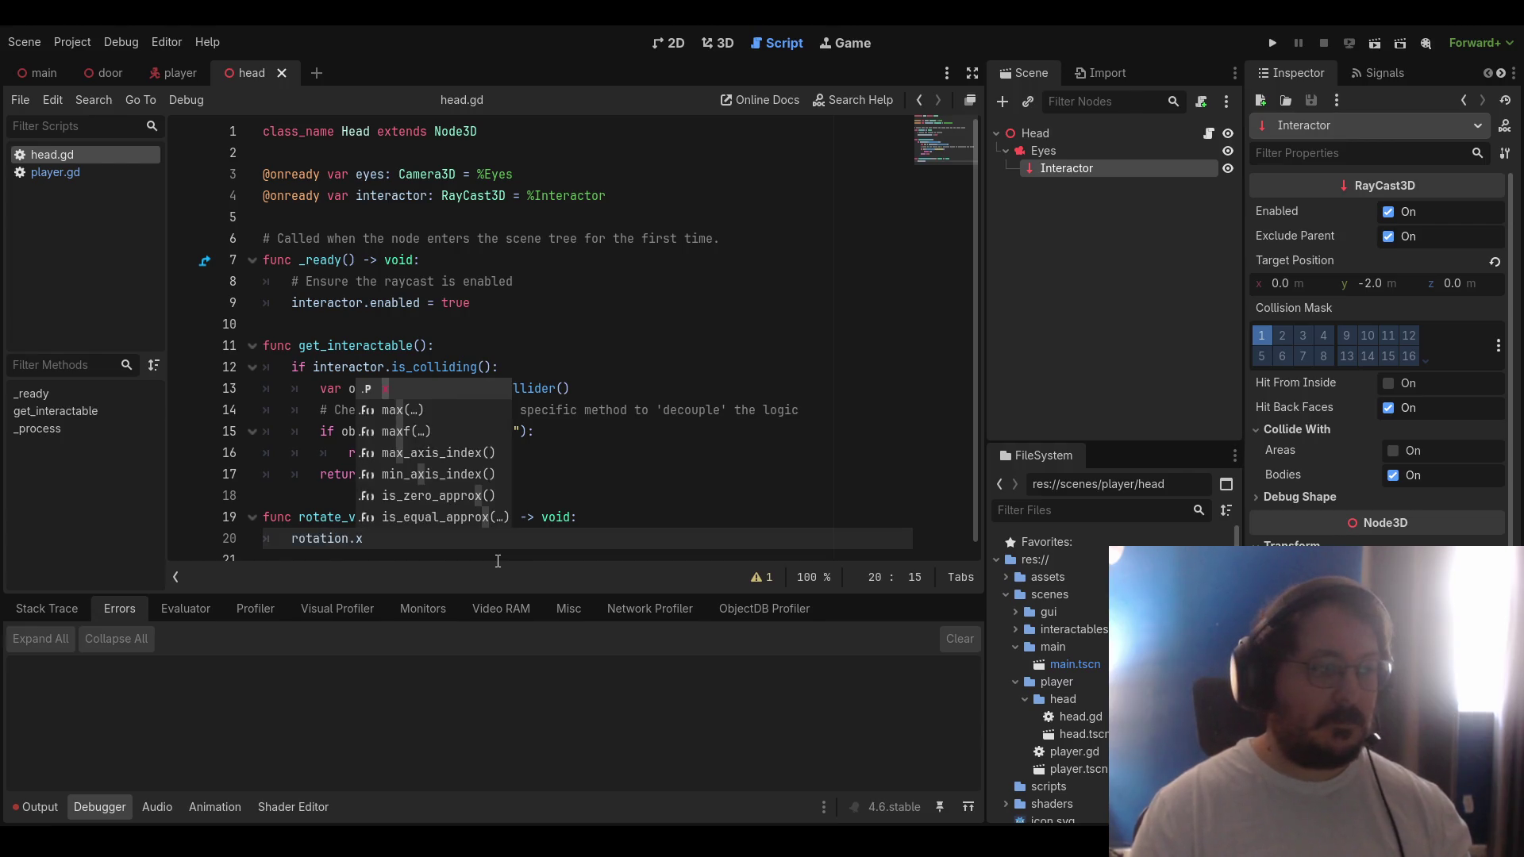
pyautogui.write(' -= amount')
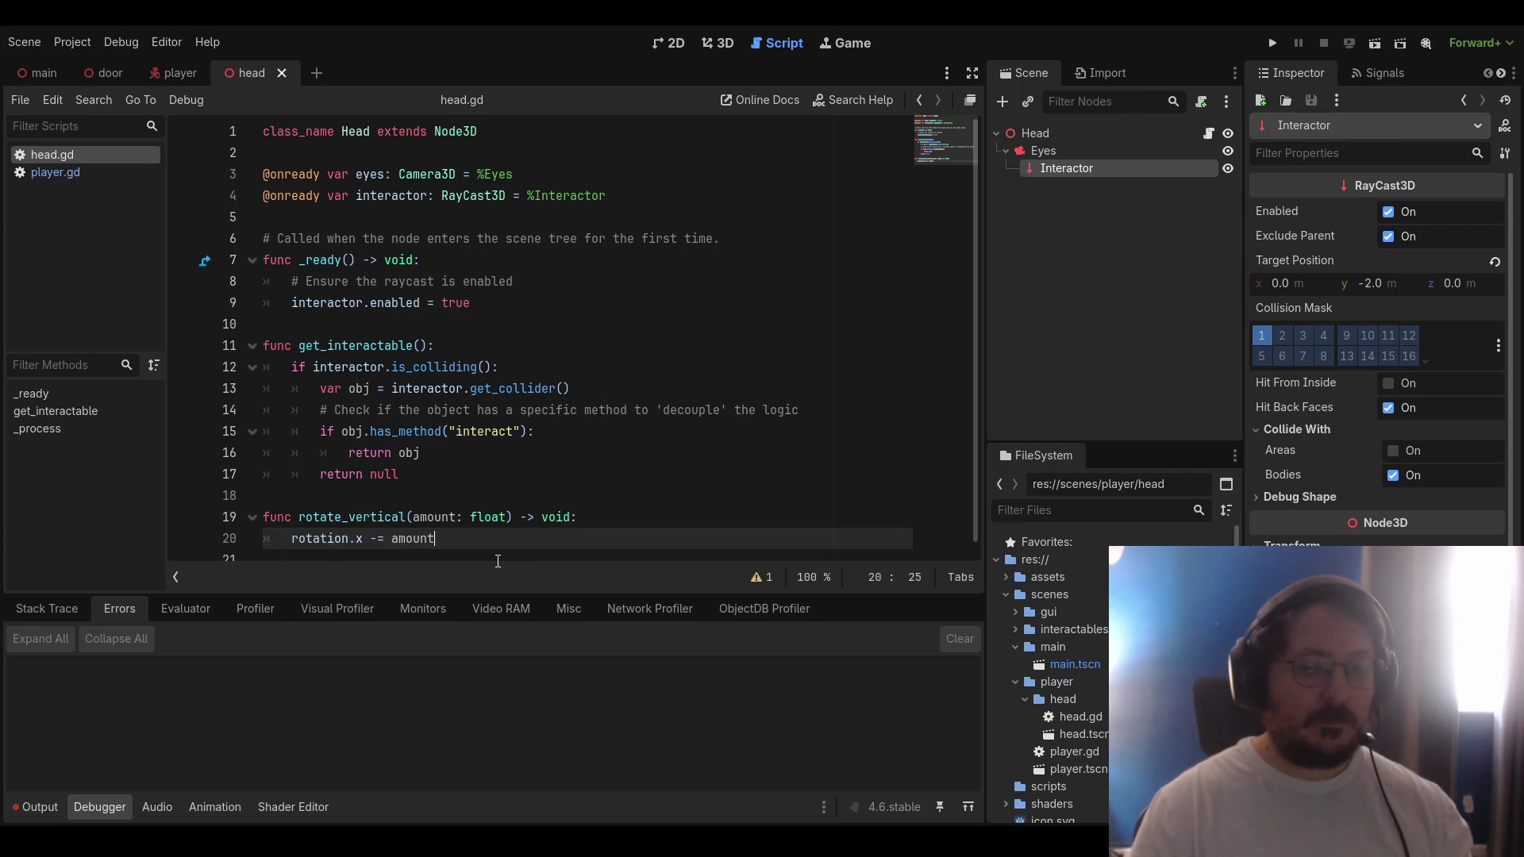
pyautogui.write('rotati')
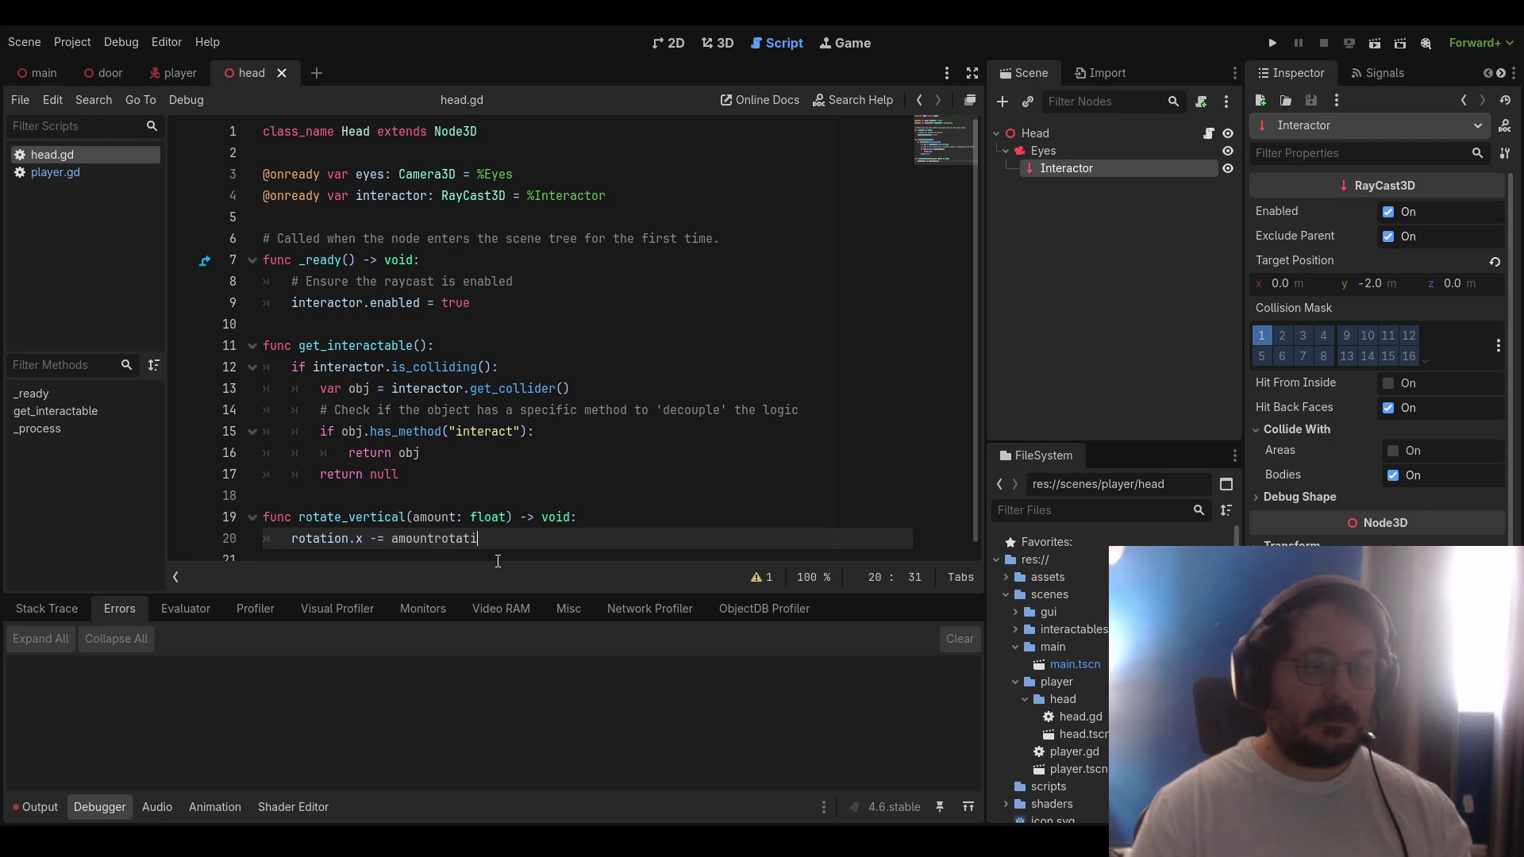
pyautogui.write('on.x')
pyautogui.press('BackSpace')
pyautogui.press('BackSpace')
pyautogui.press('BackSpace')
# Add 'rotation.x = clamp(rotation.x, deg_to_rad(-89), deg_to_rad(89))' on line 21 and save head.gd.
pyautogui.press('Return')
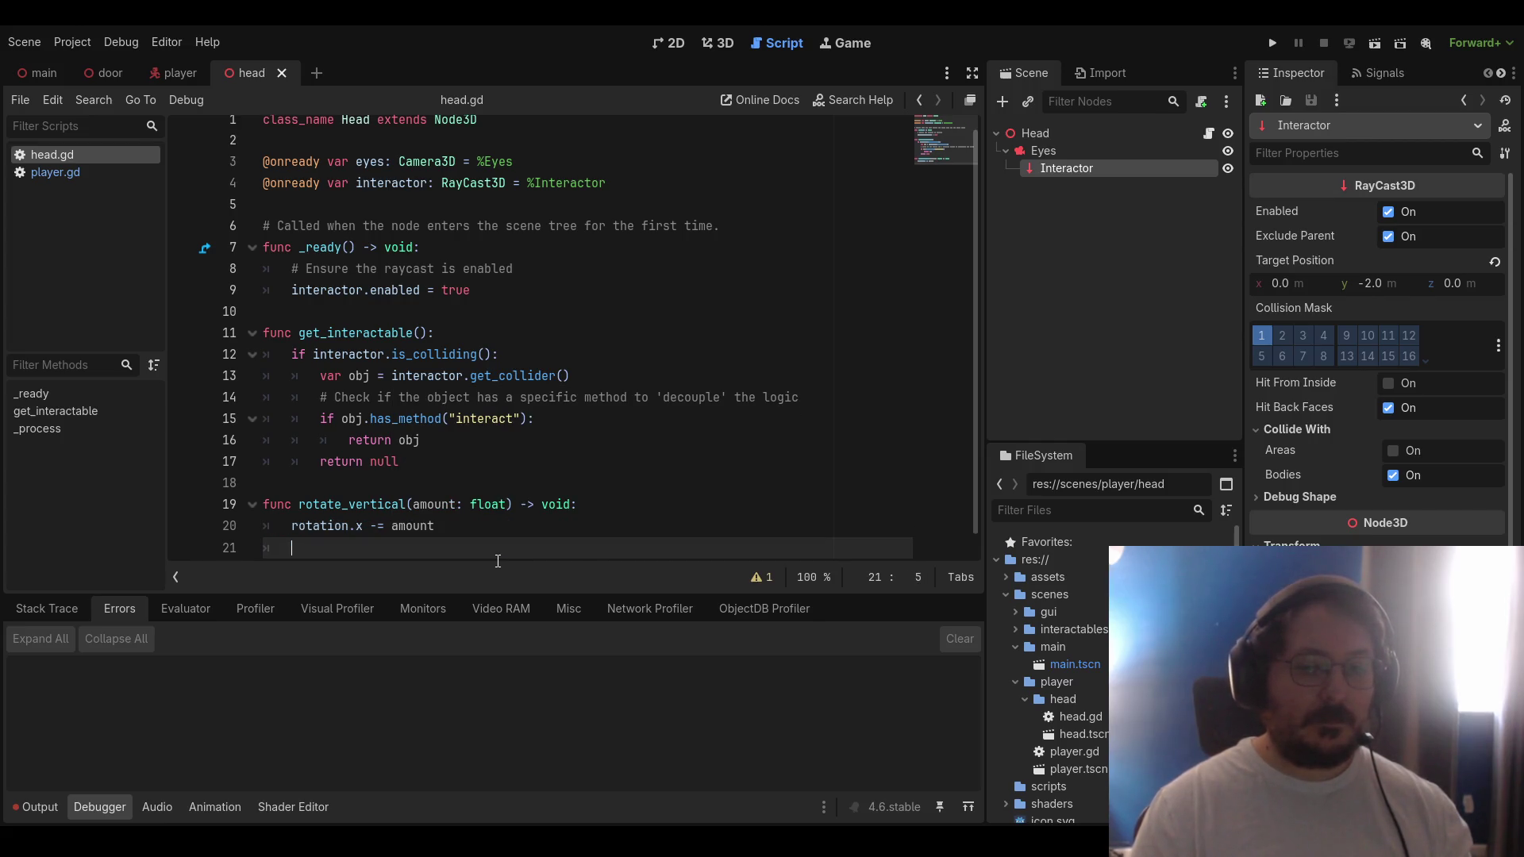
pyautogui.write('tion.x ')
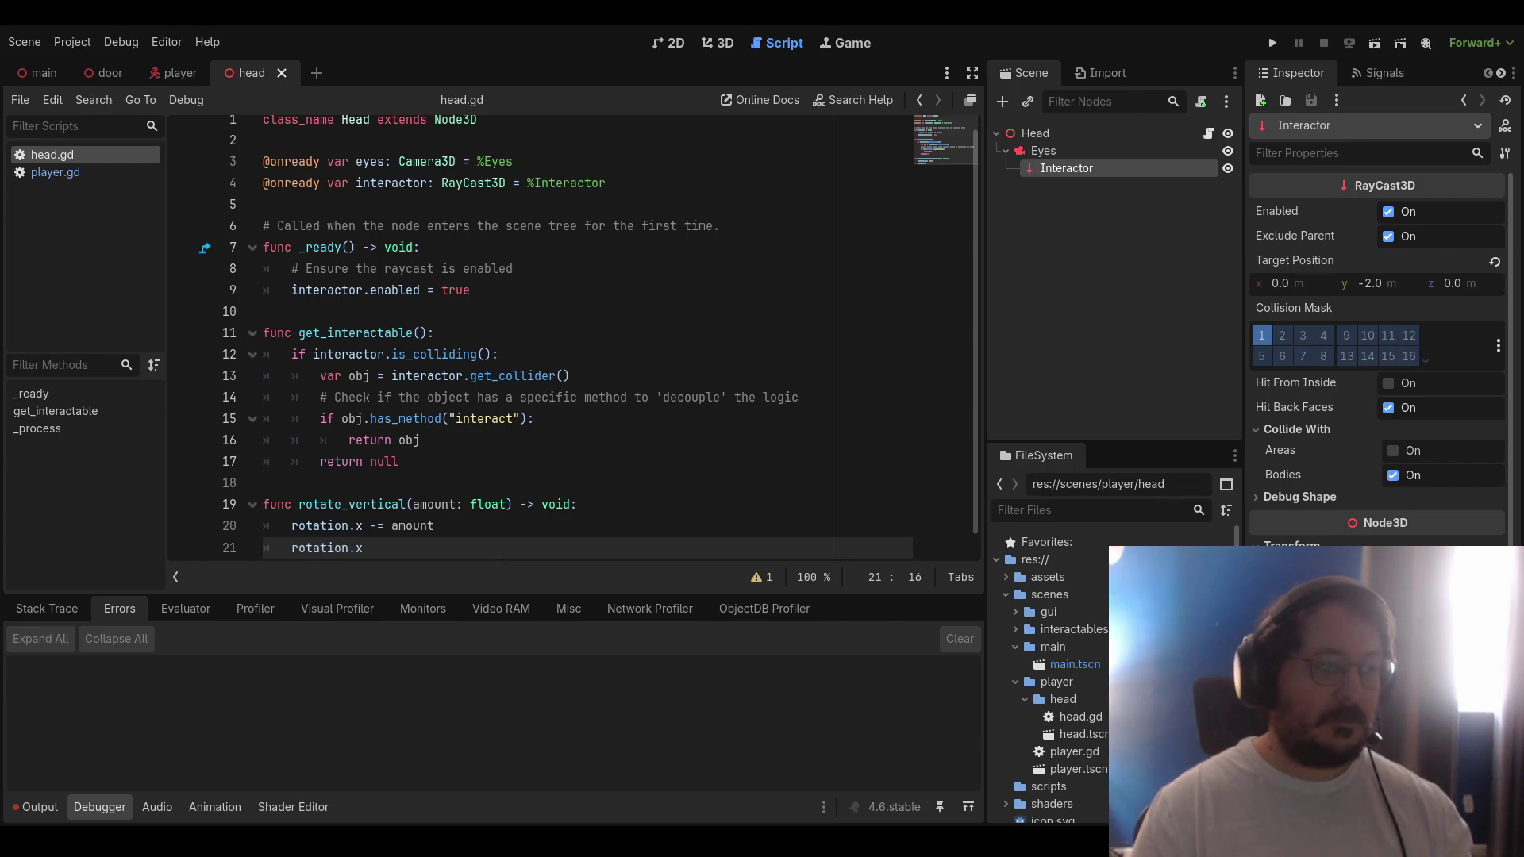
pyautogui.write('= clamp(')
pyautogui.press('Escape')
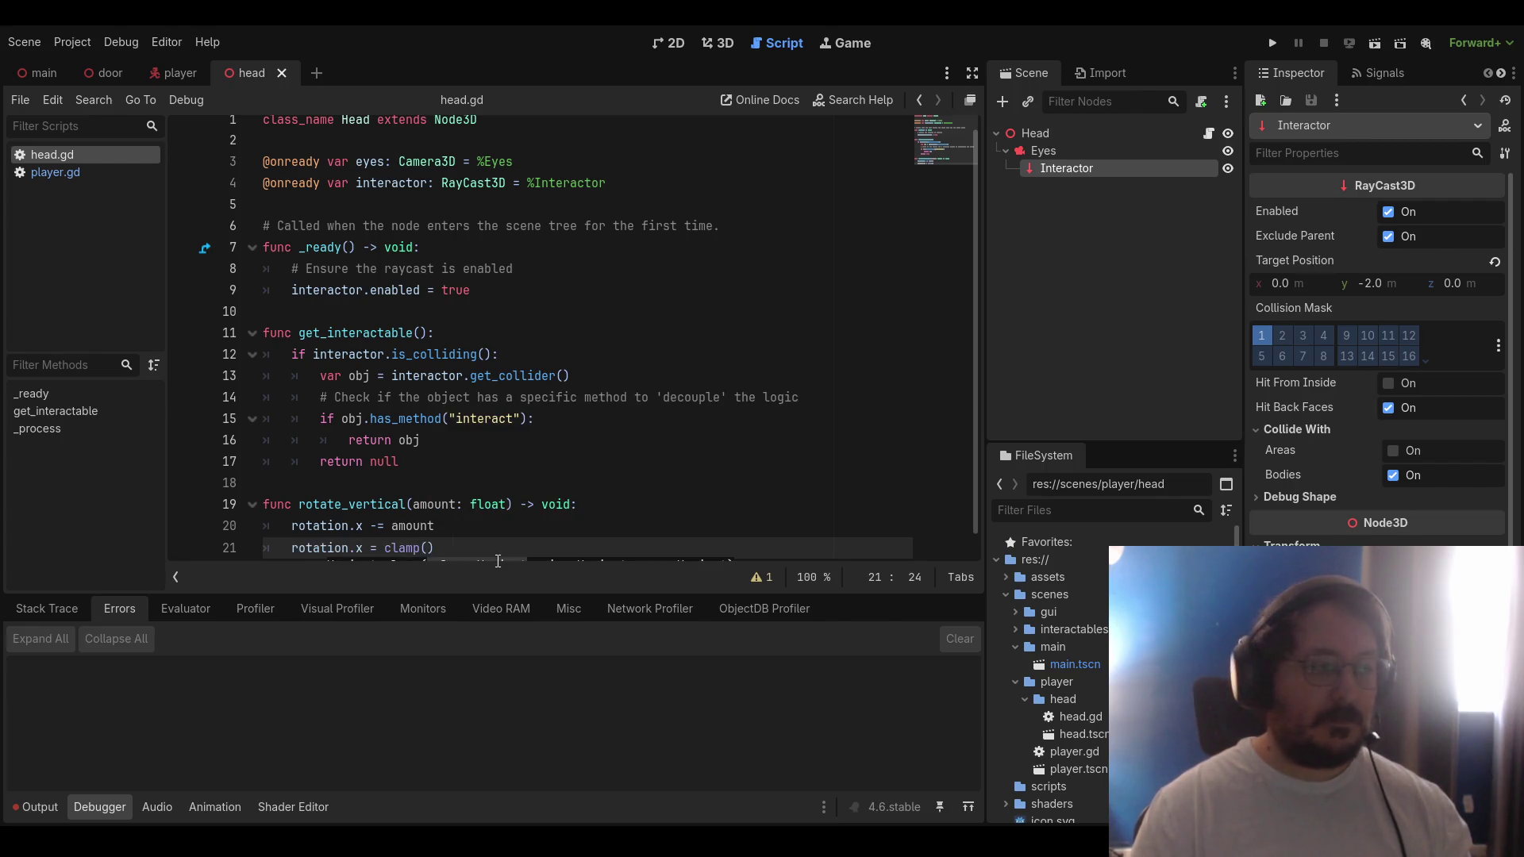
pyautogui.write('tation')
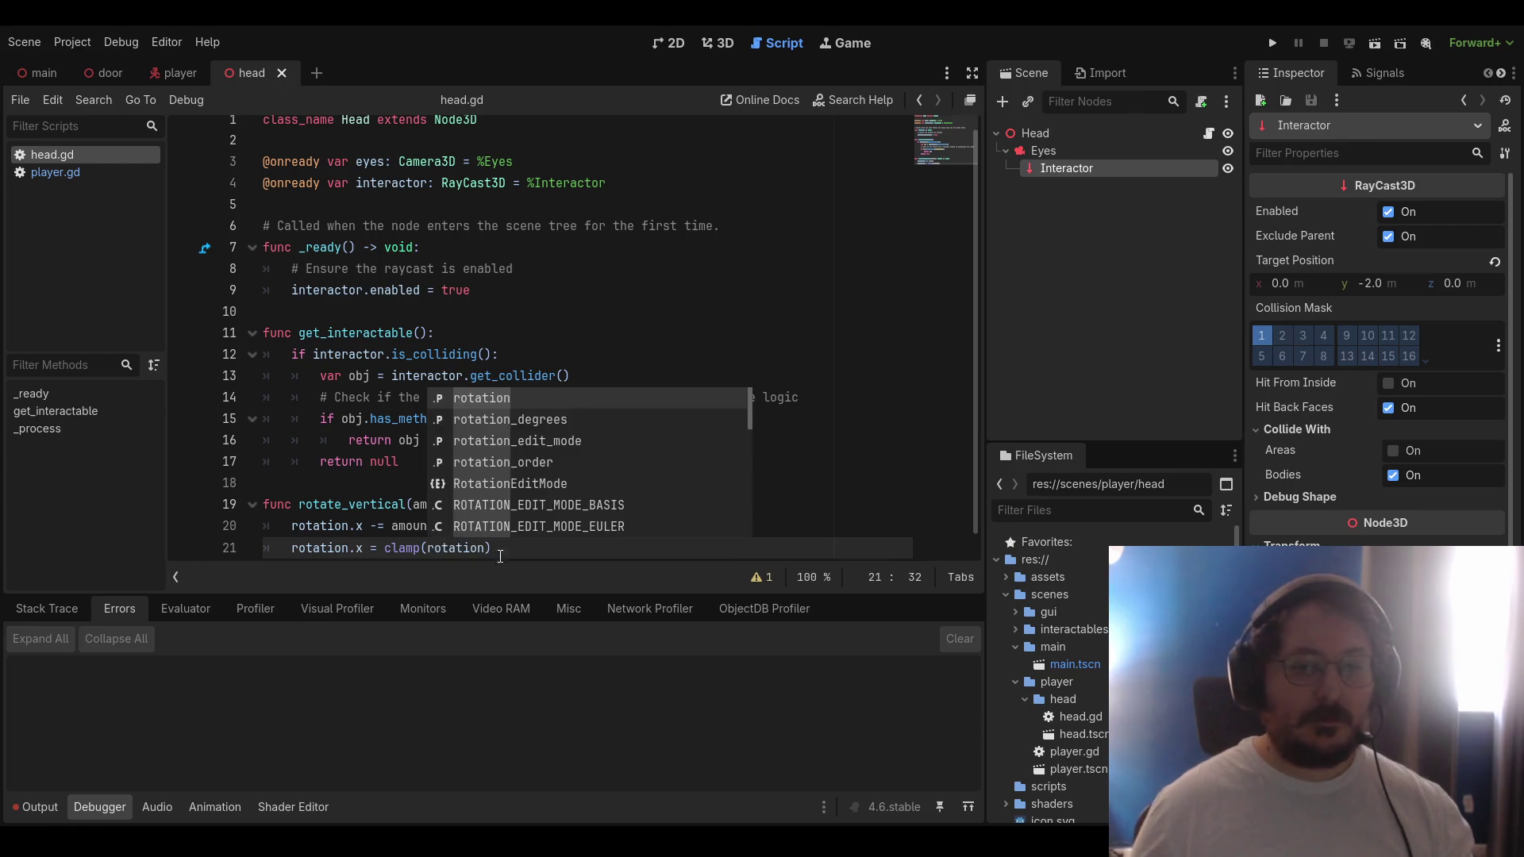
pyautogui.press('Escape')
pyautogui.write('.x')
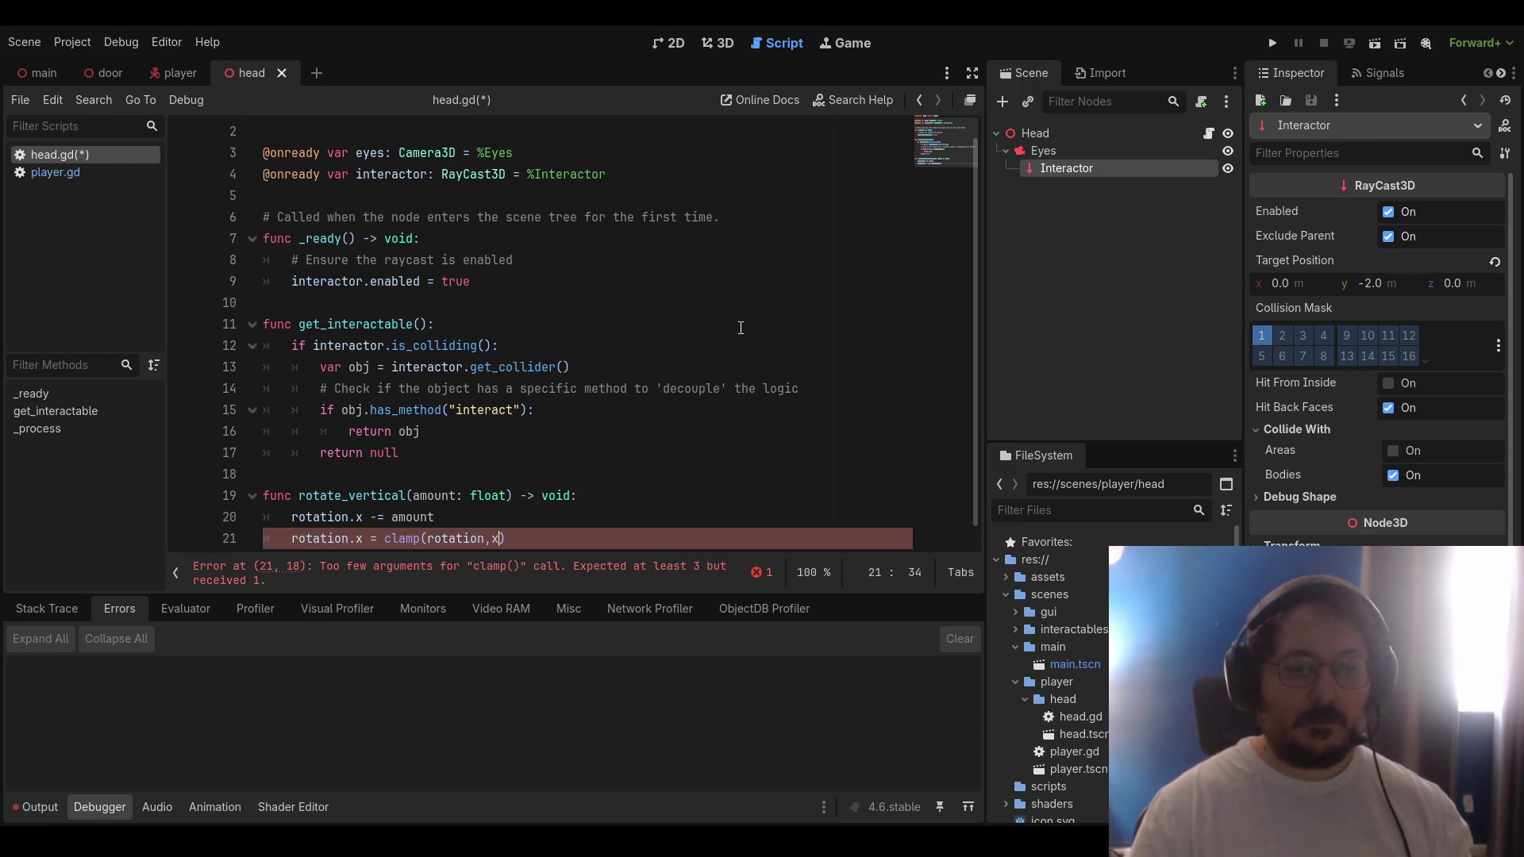
pyautogui.press('Escape')
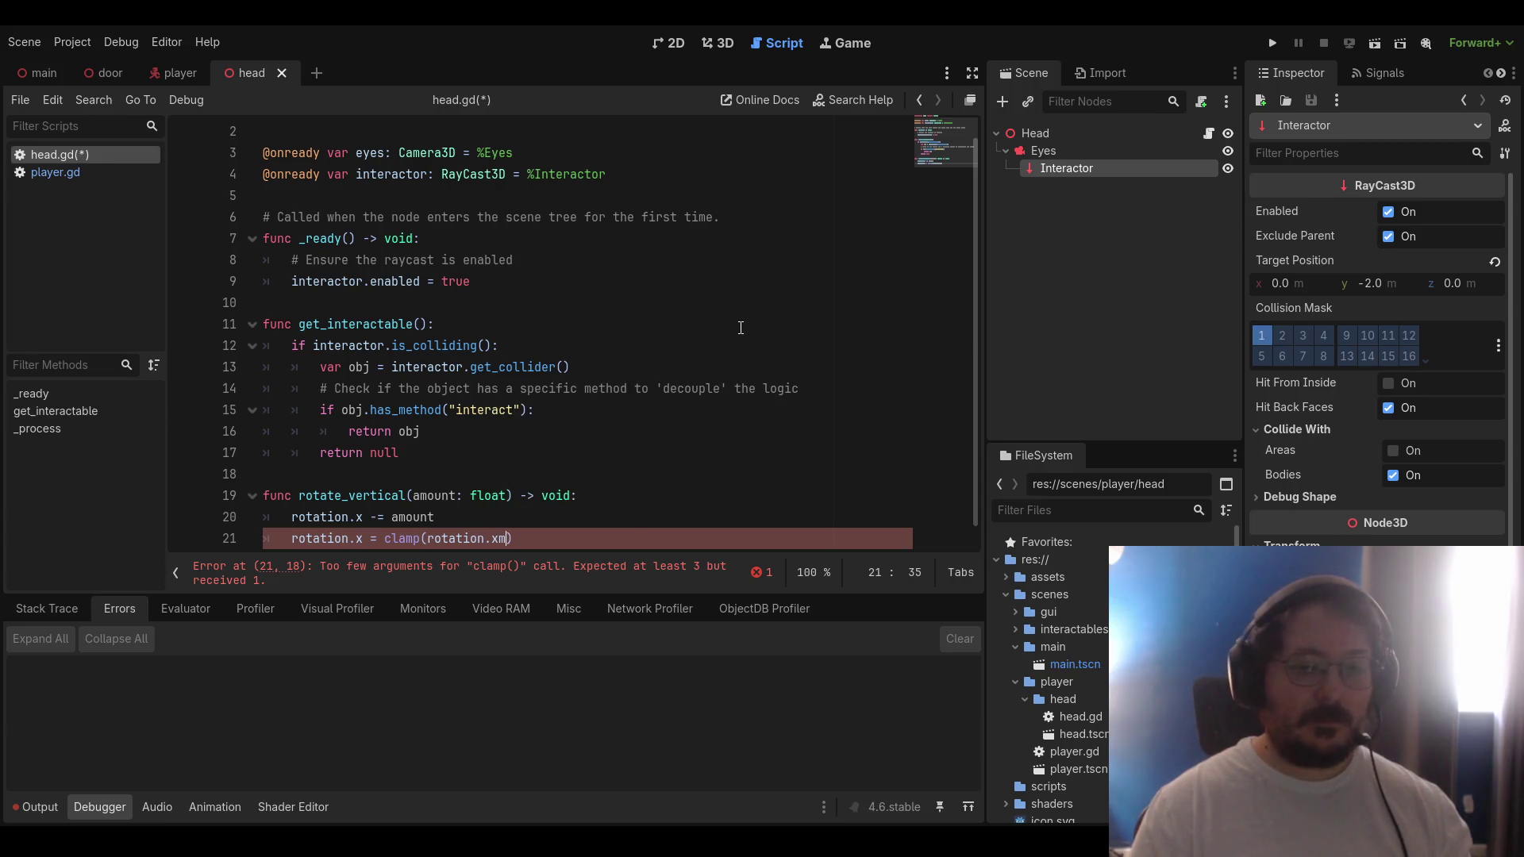
pyautogui.write(', deg_to_rad')
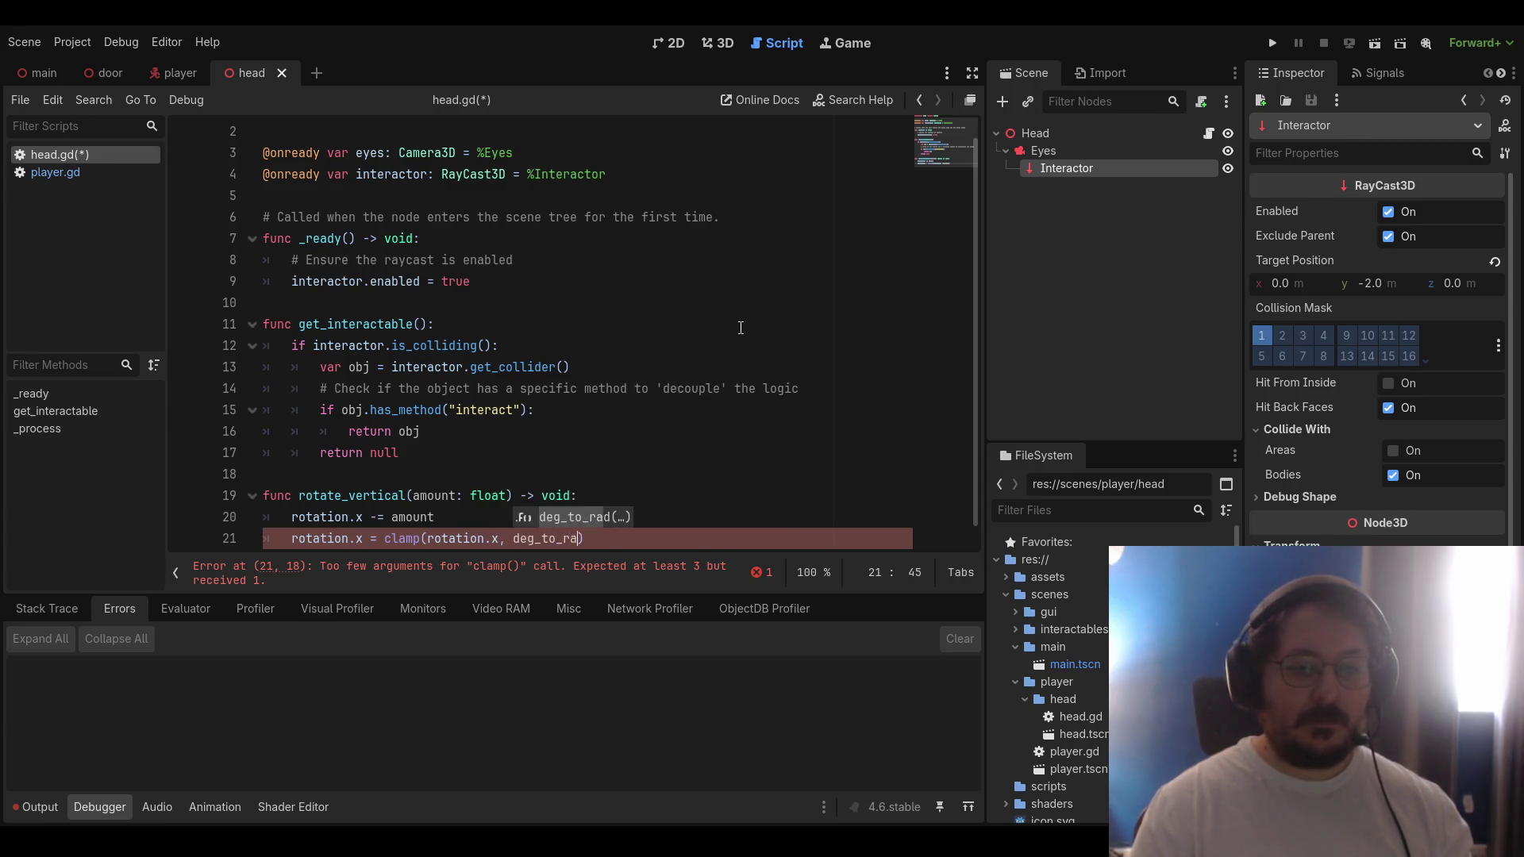
pyautogui.write('(-89')
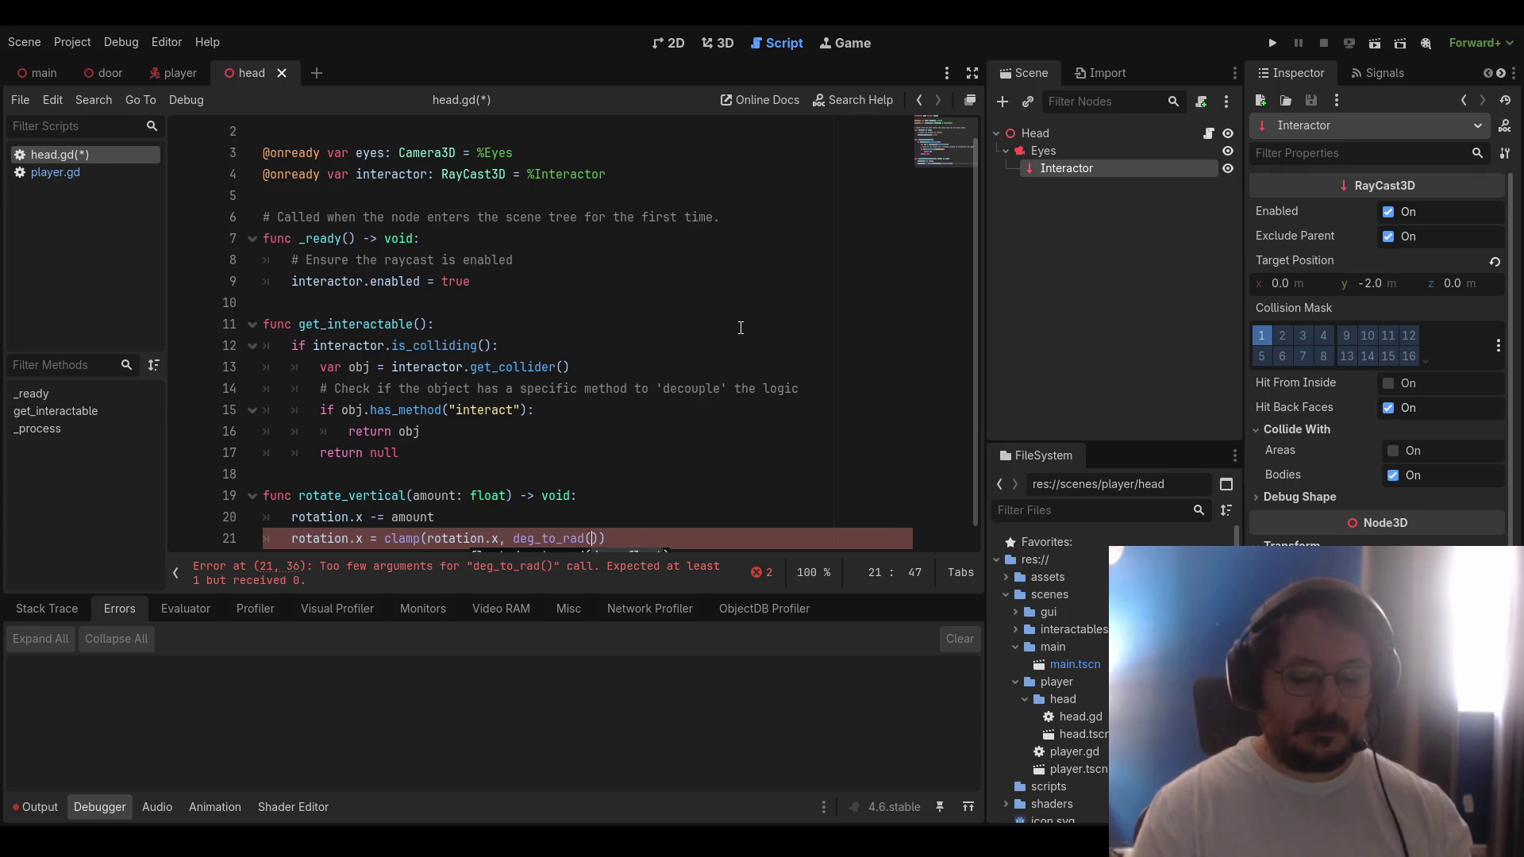
pyautogui.write(')')
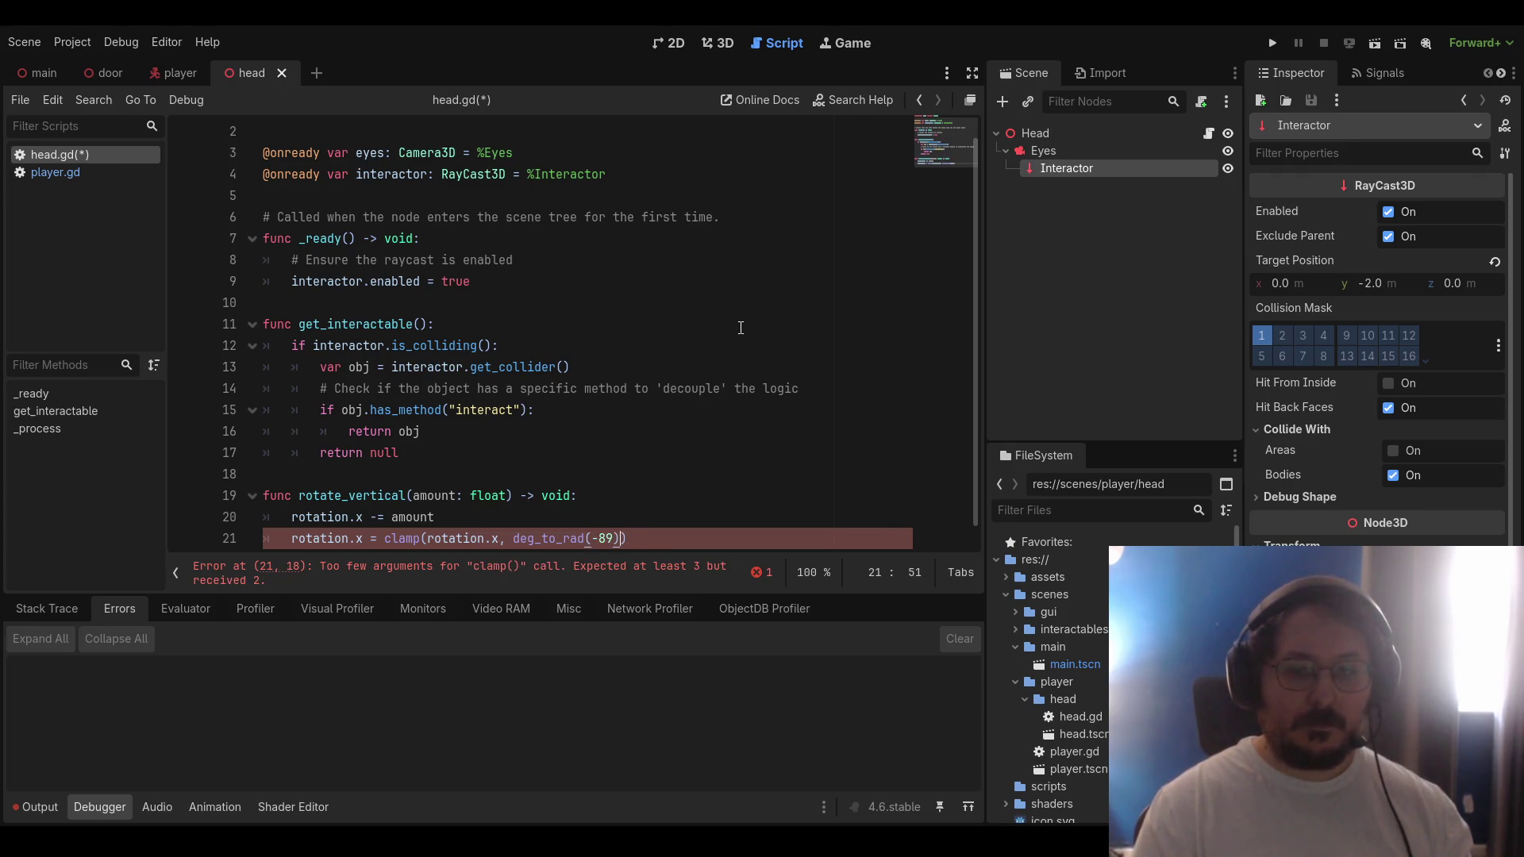
pyautogui.write(', deg_to')
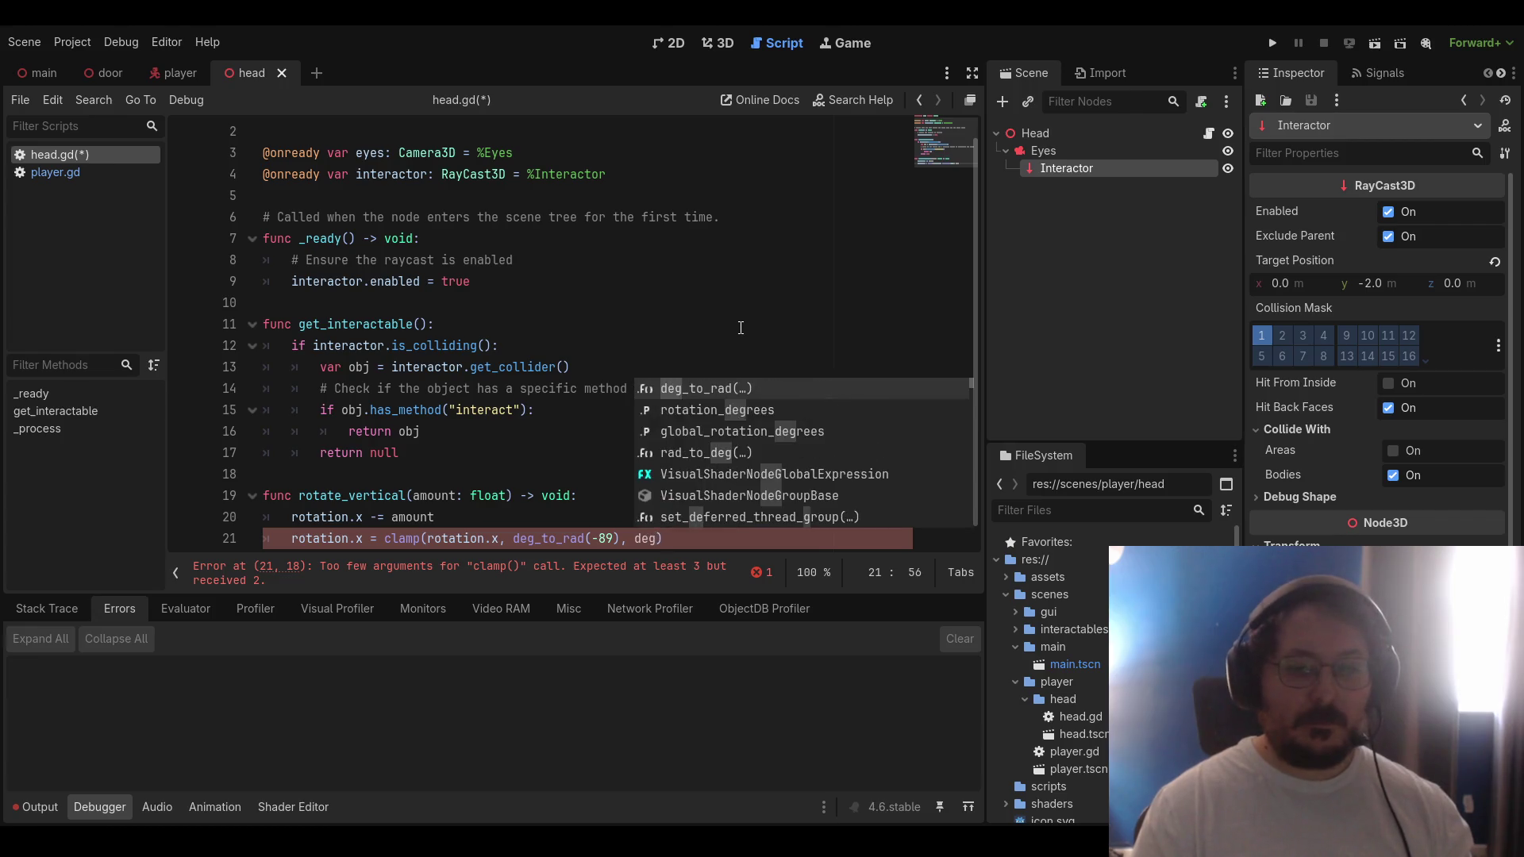
pyautogui.write('_rad')
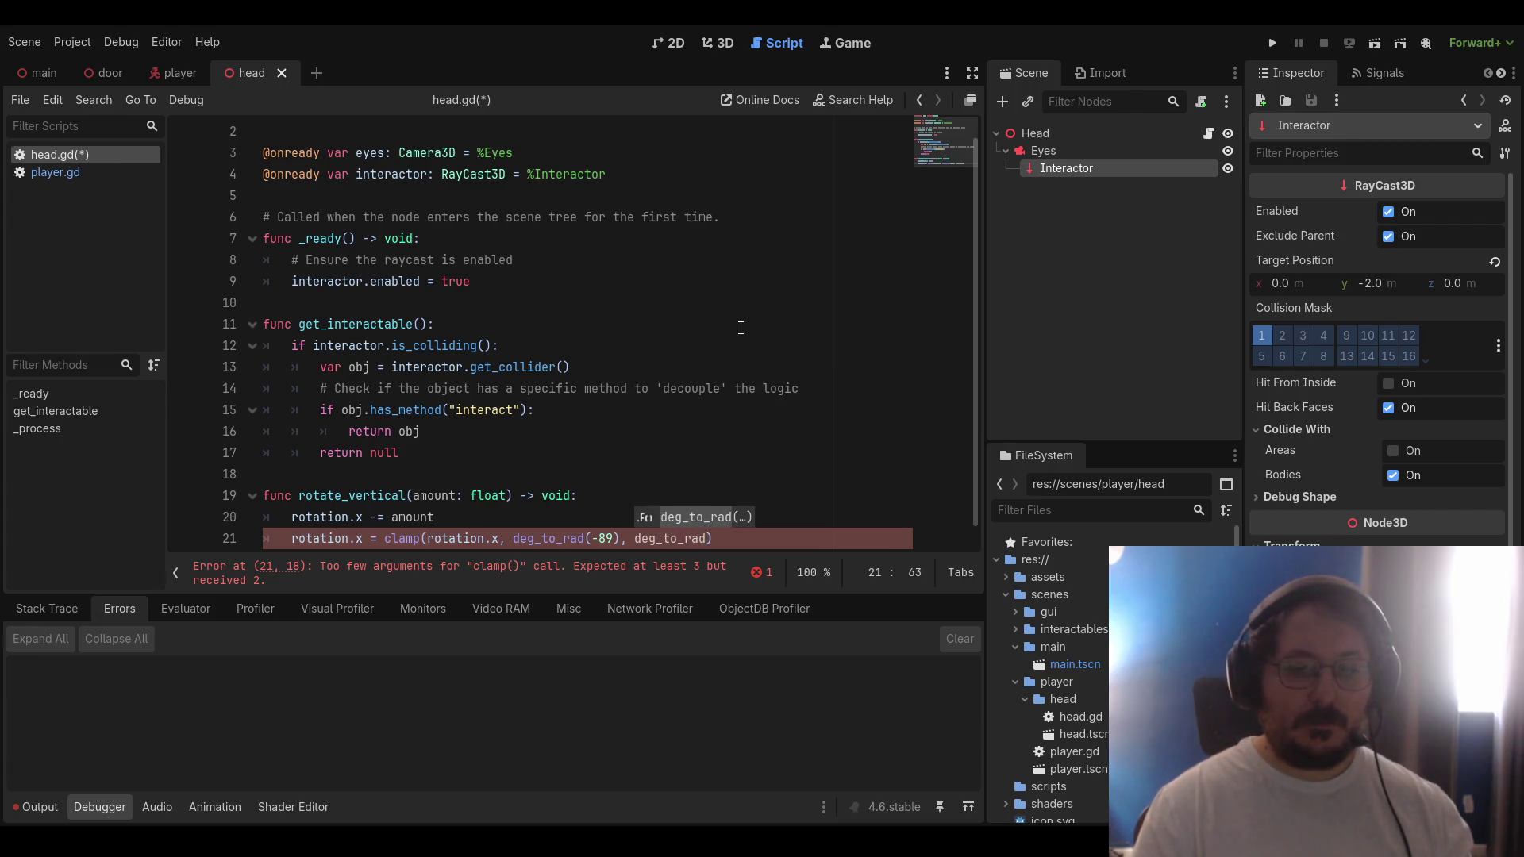
pyautogui.press('Return')
pyautogui.write('89))')
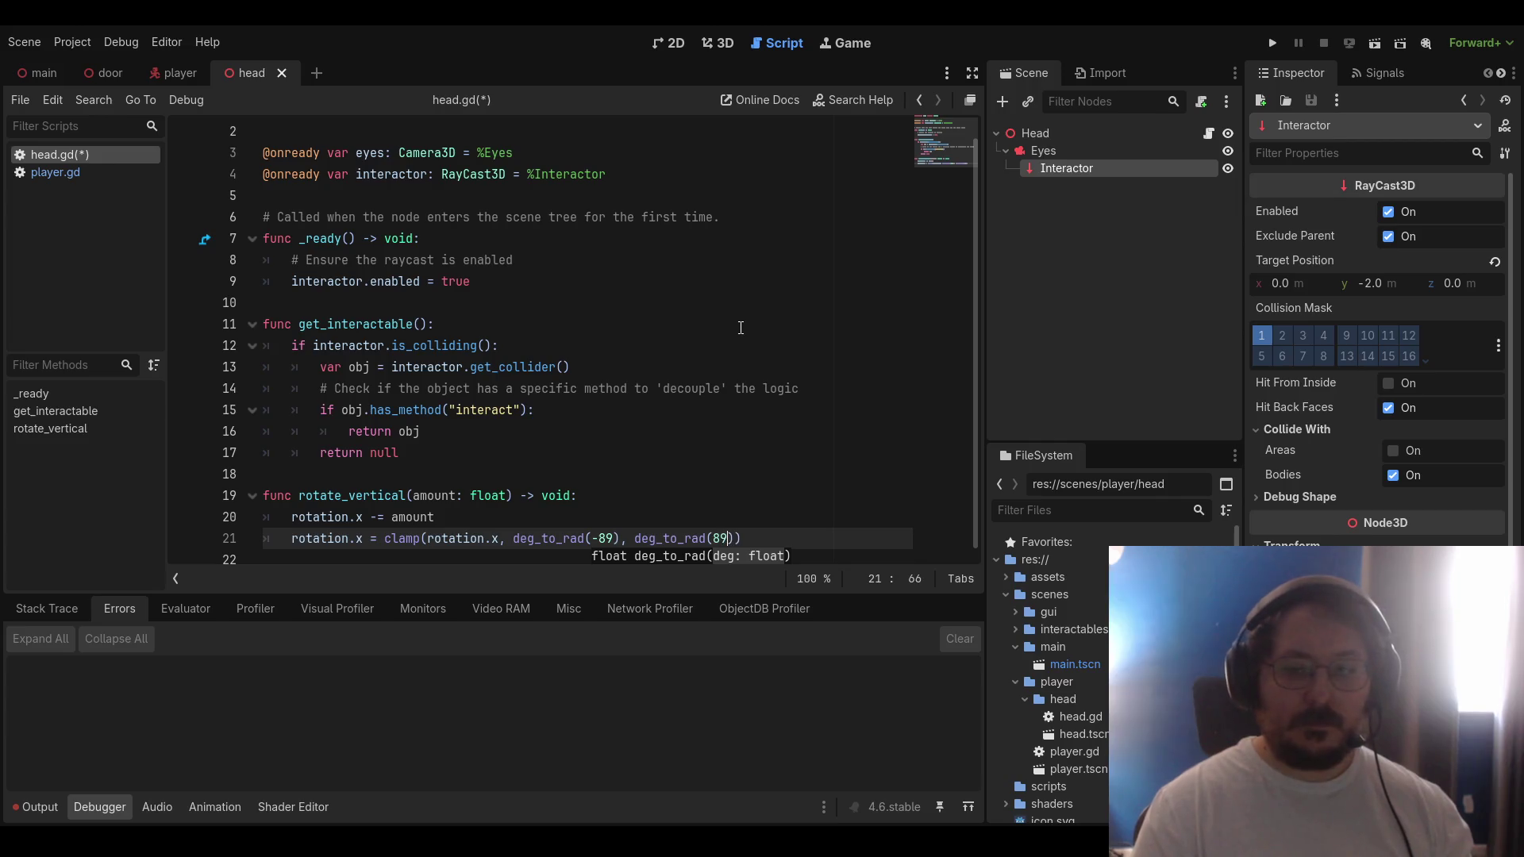
pyautogui.hotkey('ctrl', 's')
pyautogui.click(714, 388)
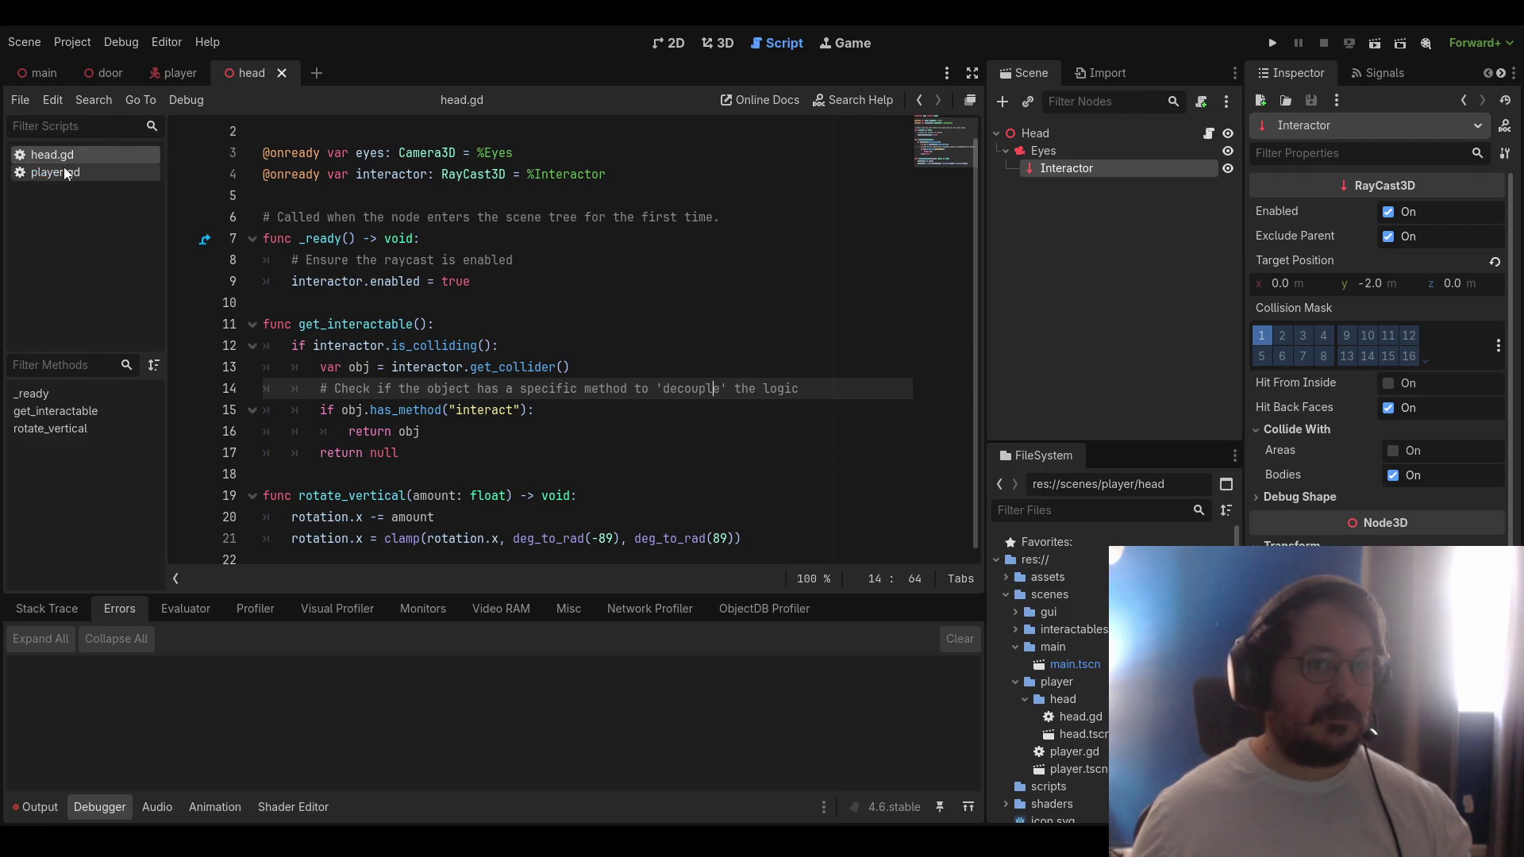
# Select the Head node to view its properties and collapse the head folder in FileSystem.
pyautogui.scroll(1, 441, 299)
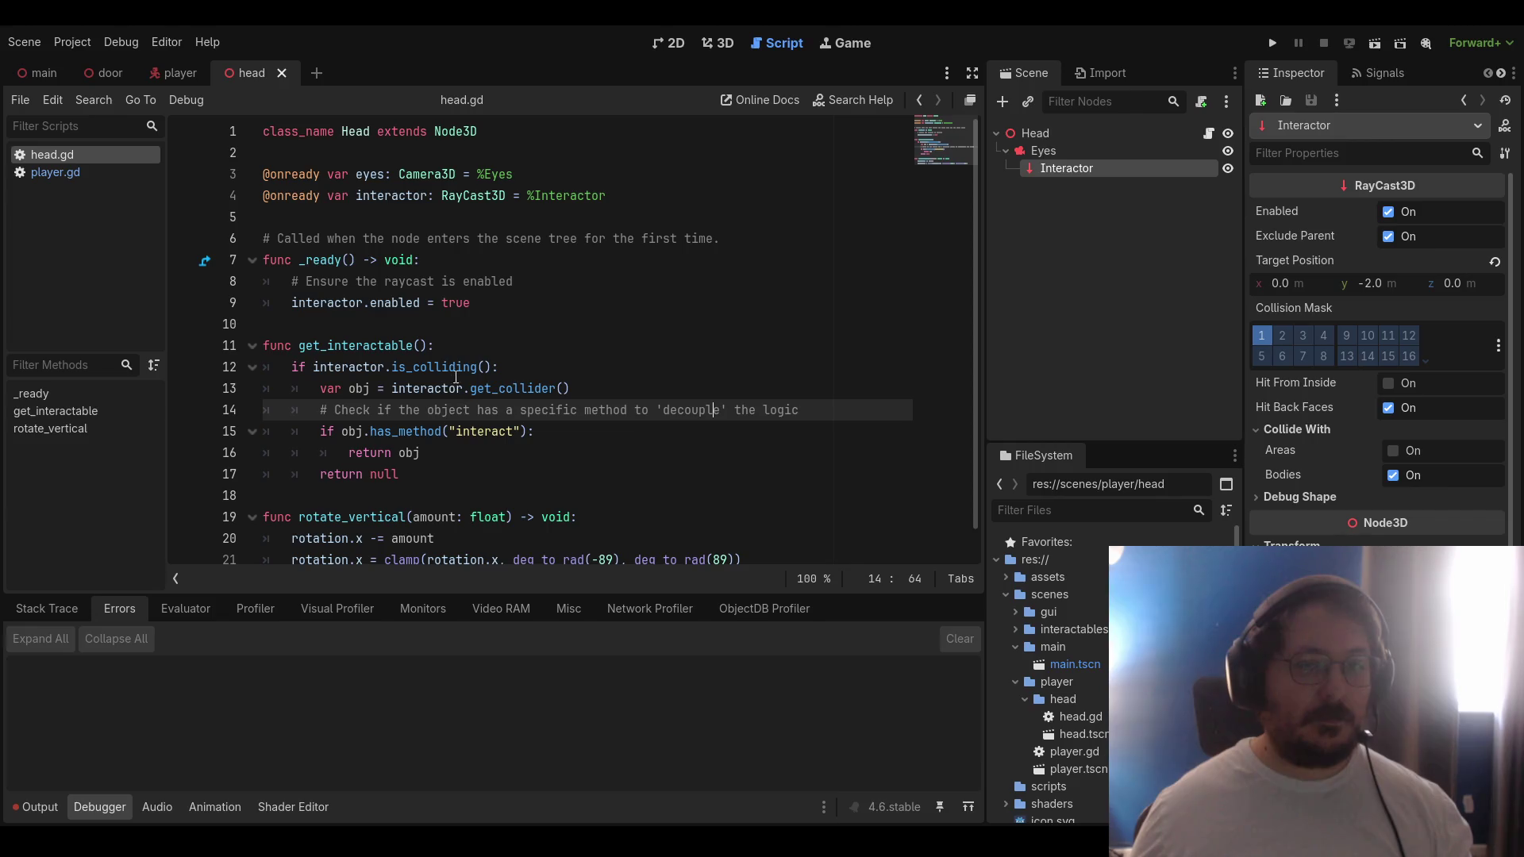
pyautogui.click(1043, 151)
pyautogui.click(1037, 135)
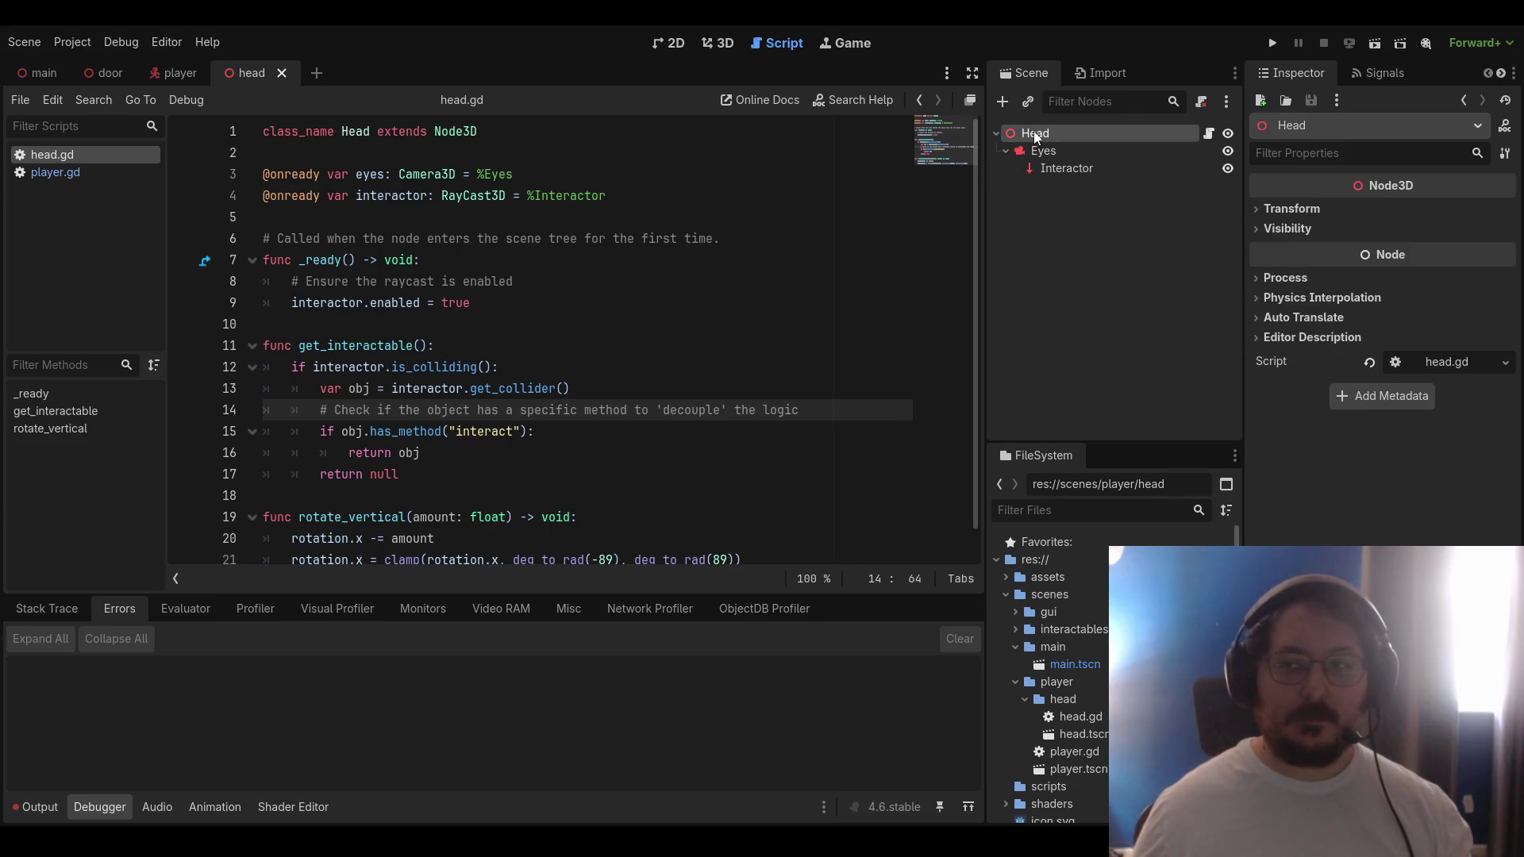
pyautogui.scroll(-1, 1078, 632)
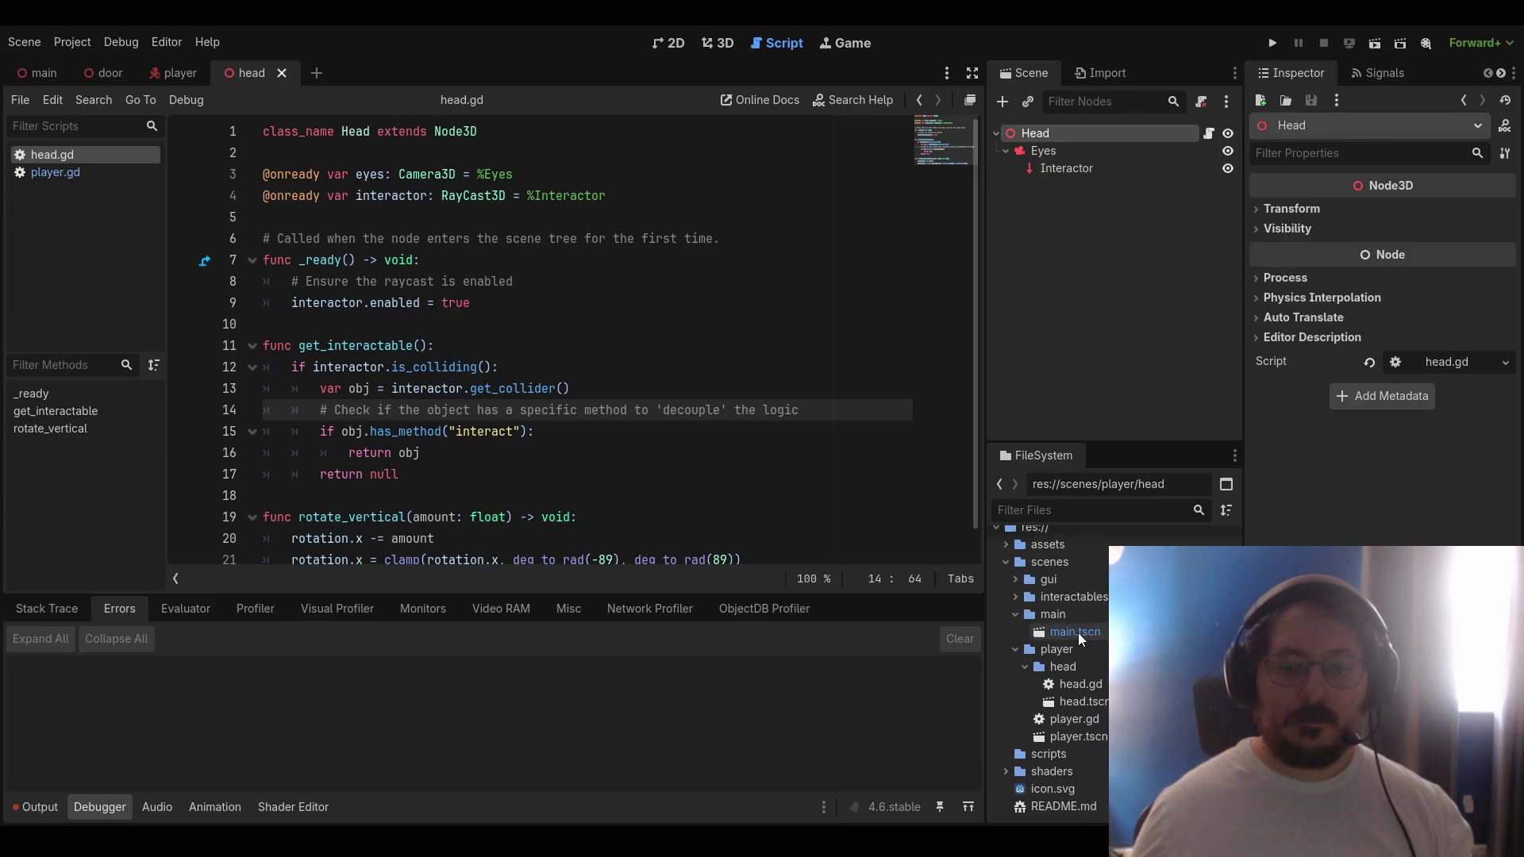
pyautogui.click(1025, 667)
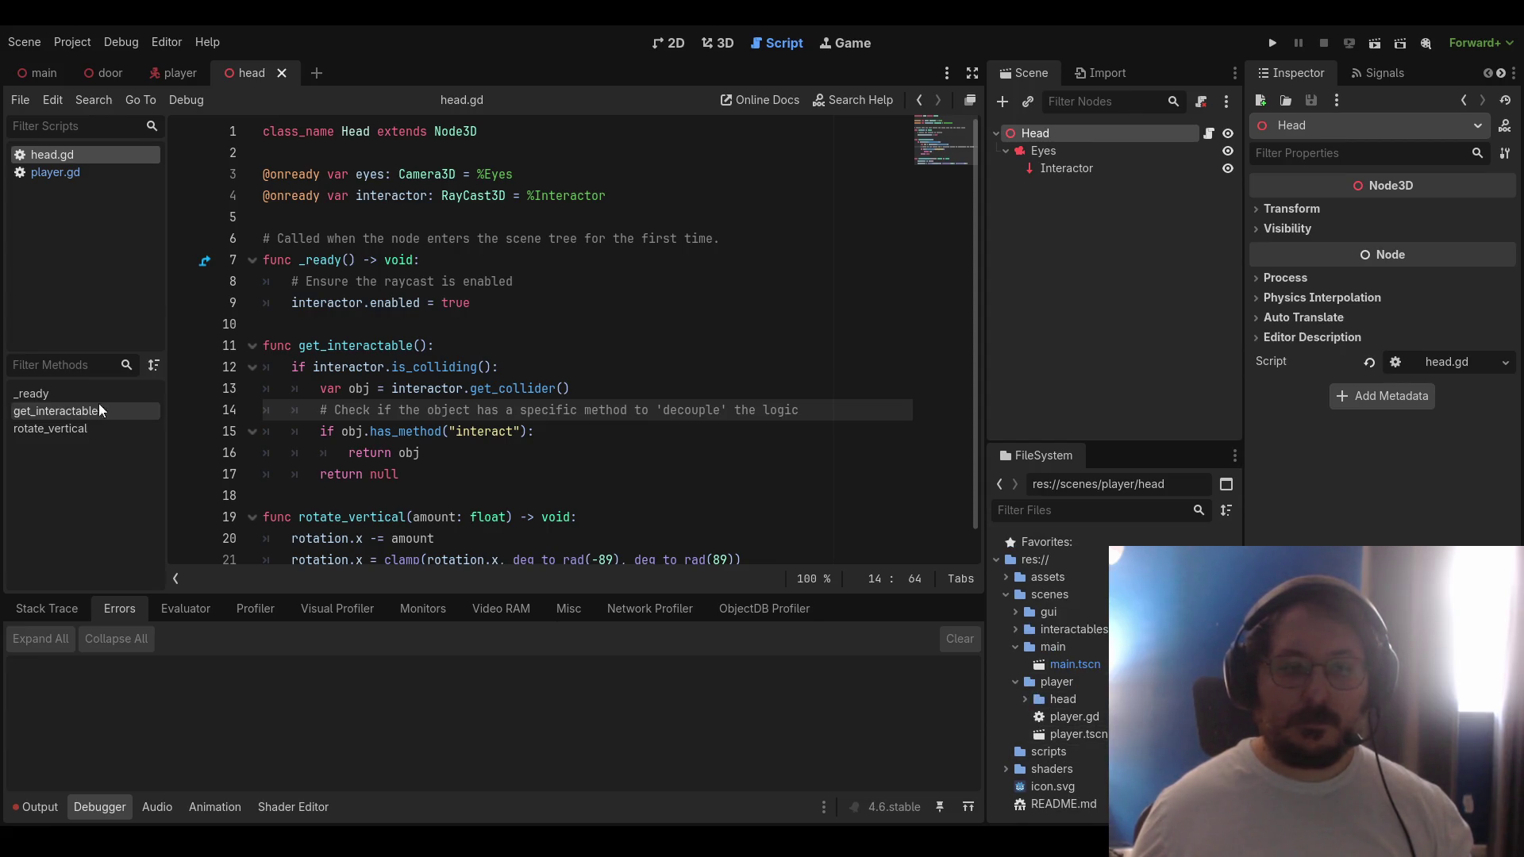
# Switch to player.gd and review its speed variables and mouse-look code.
pyautogui.click(65, 173)
pyautogui.click(563, 308)
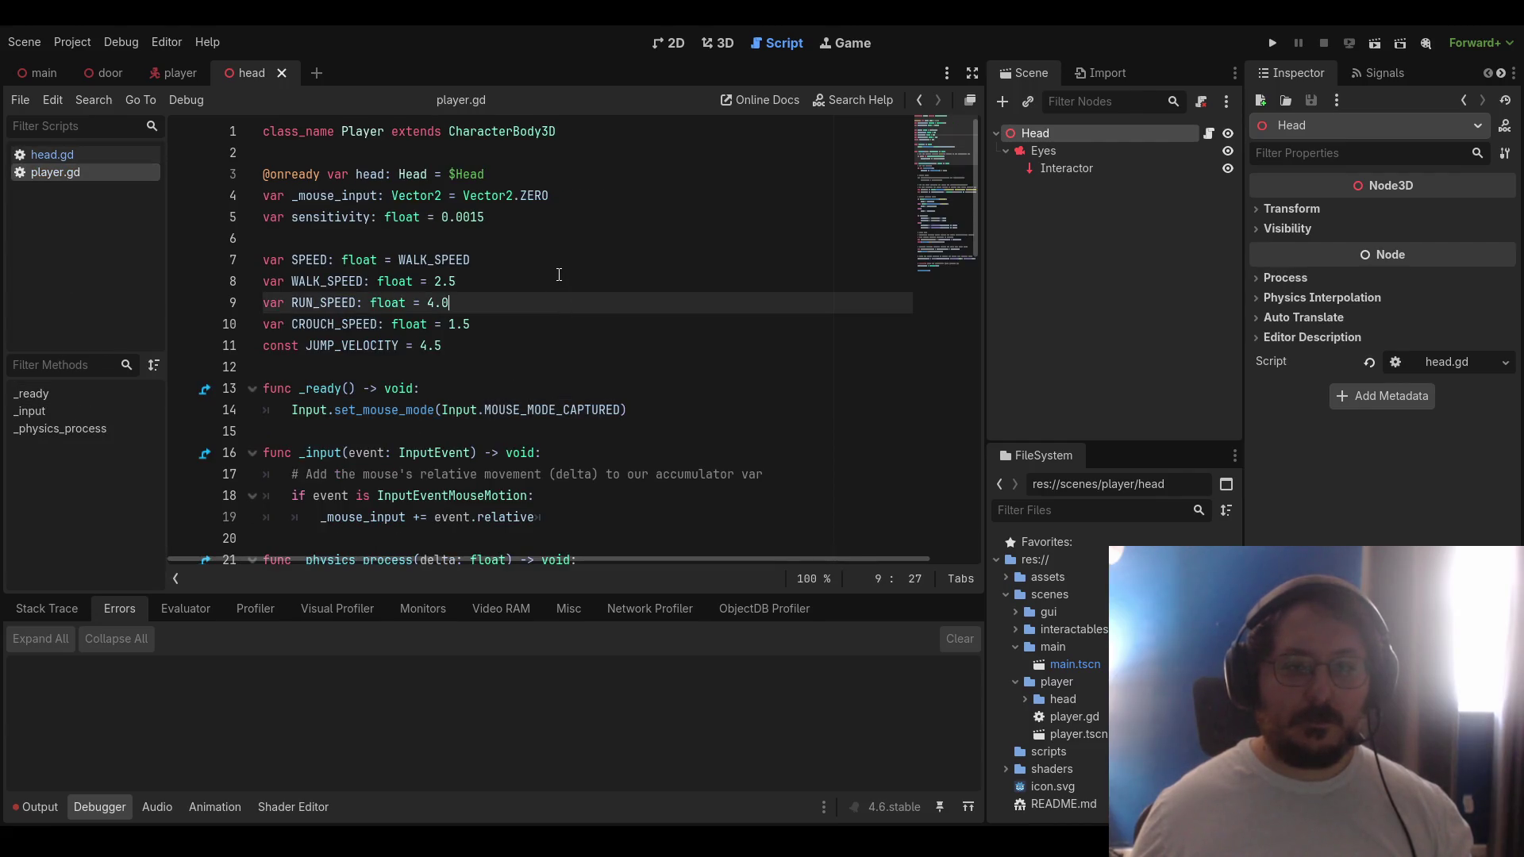
pyautogui.scroll(-15, 556, 284)
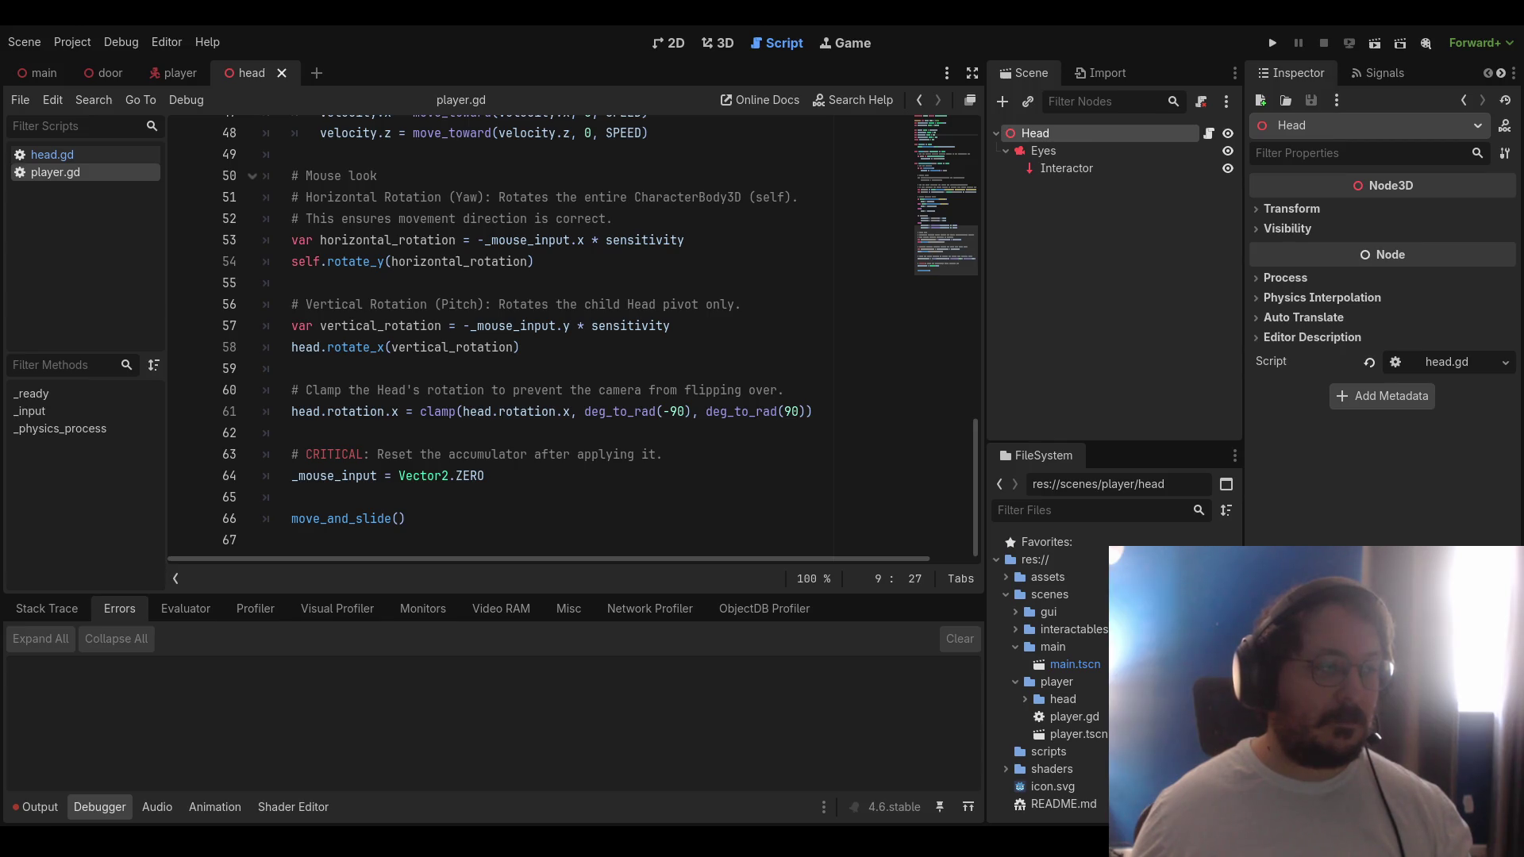
pyautogui.hotkey('ctrl', 'a')
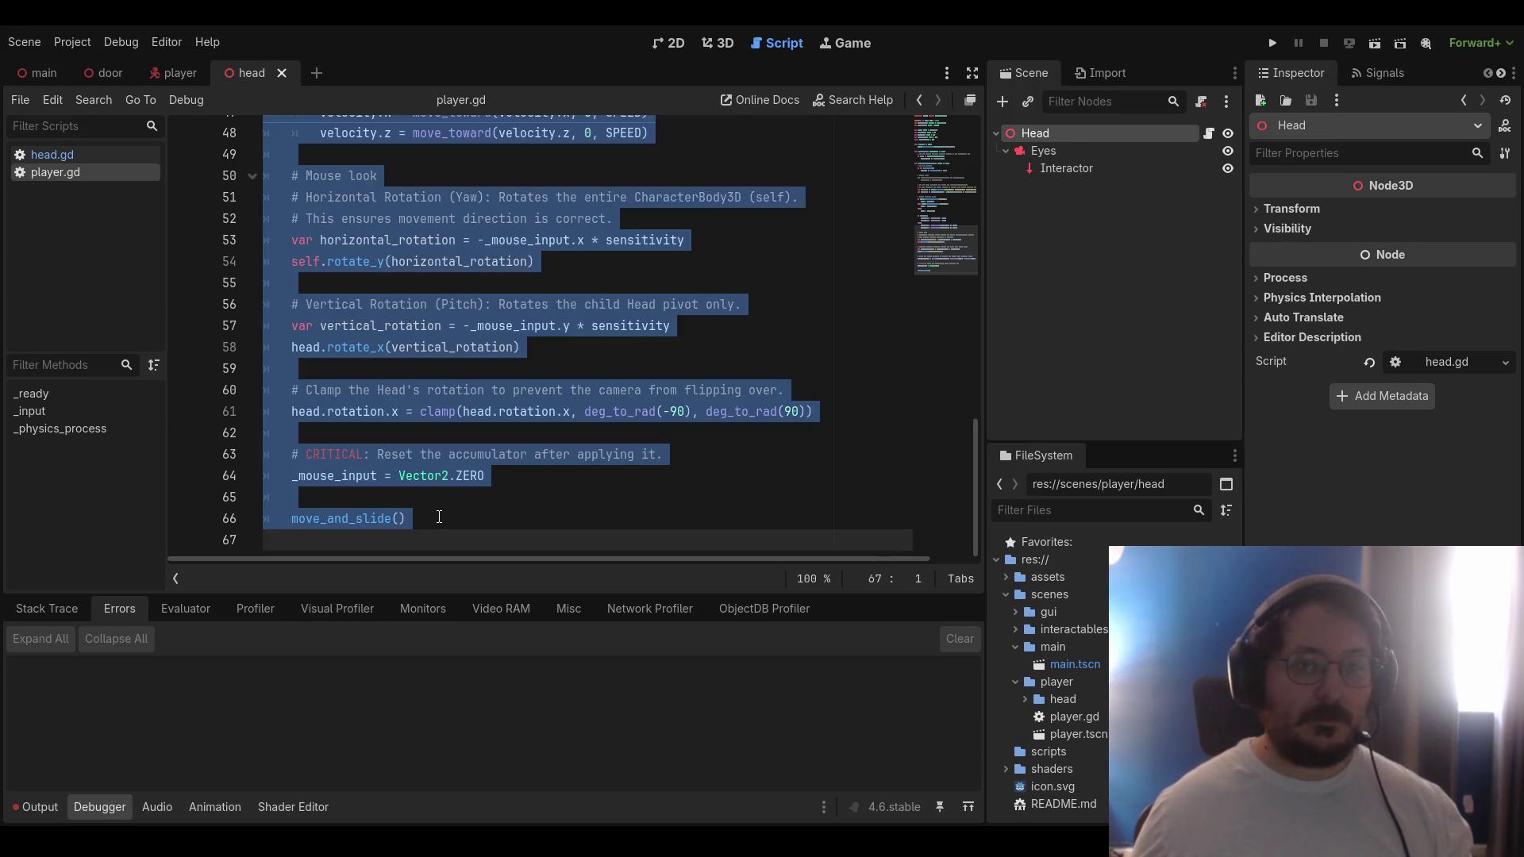
pyautogui.click(439, 517)
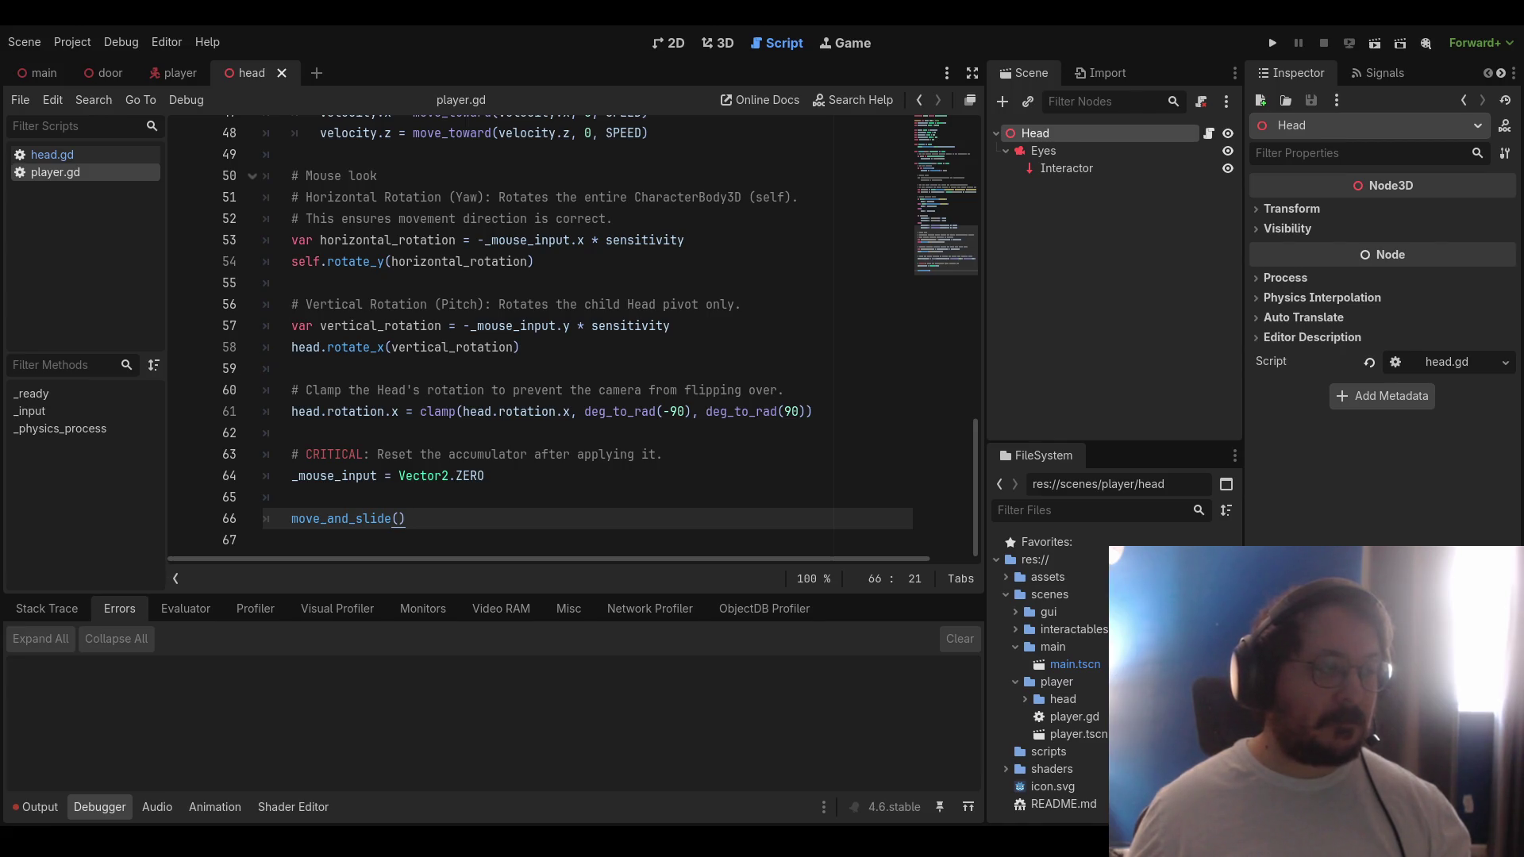
# Return to head.gd and look over get_interactable and rotate_vertical.
pyautogui.click(52, 156)
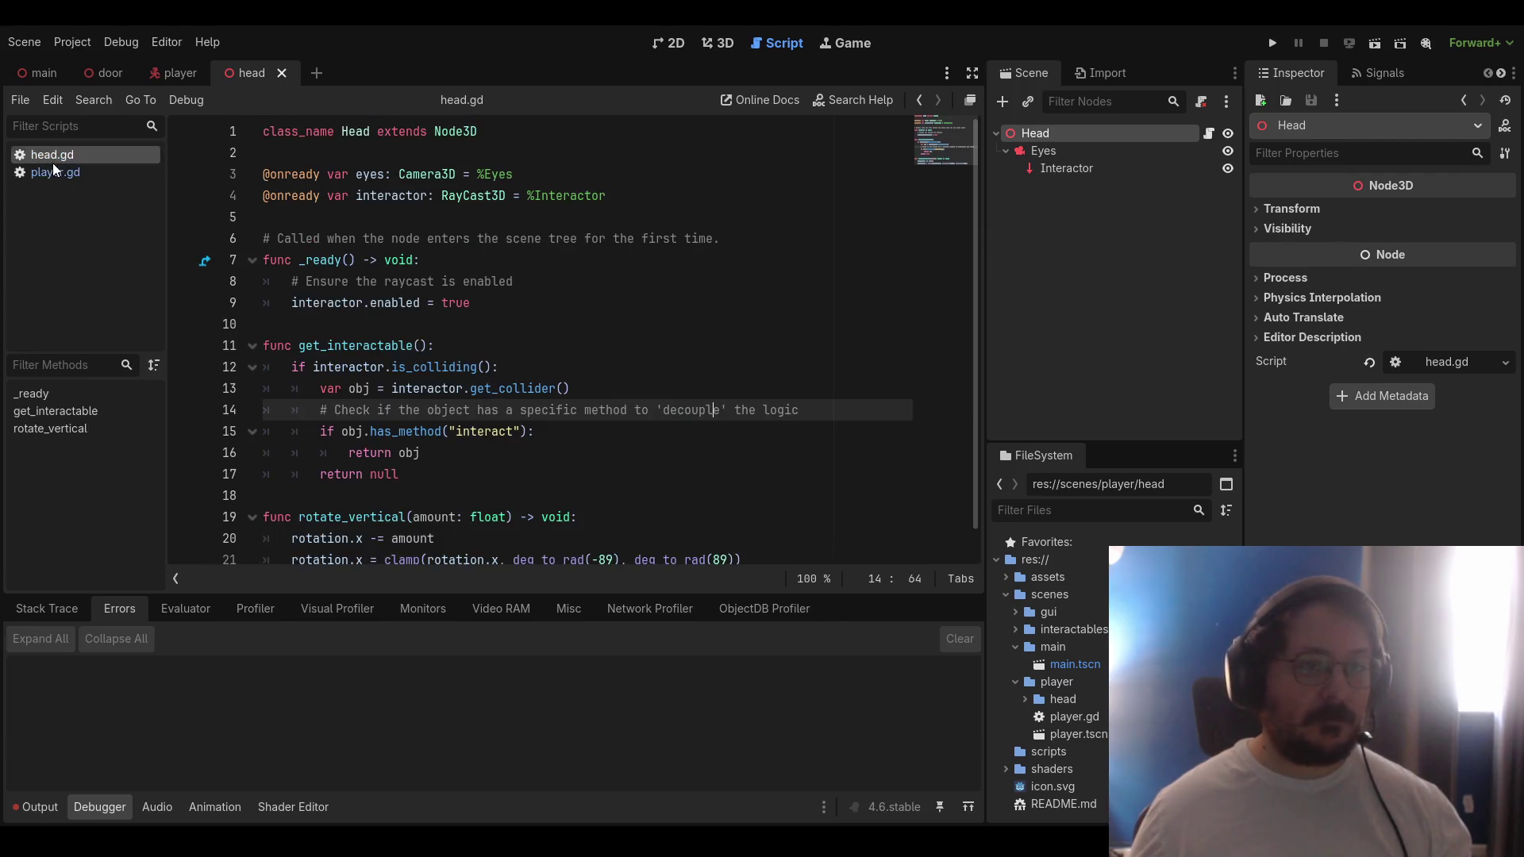
pyautogui.click(357, 324)
pyautogui.scroll(-1, 458, 459)
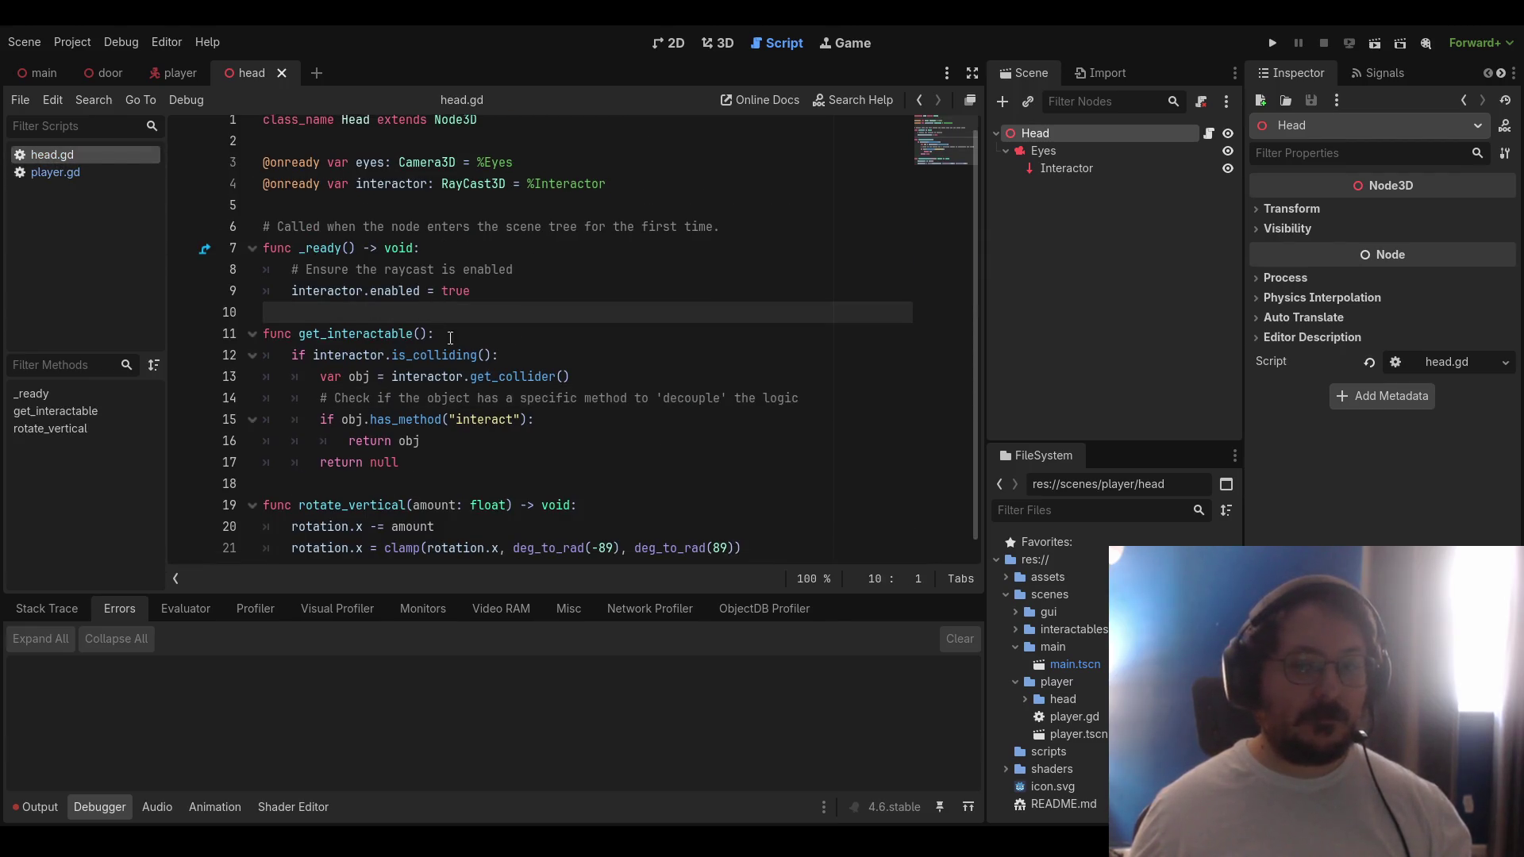
pyautogui.click(458, 459)
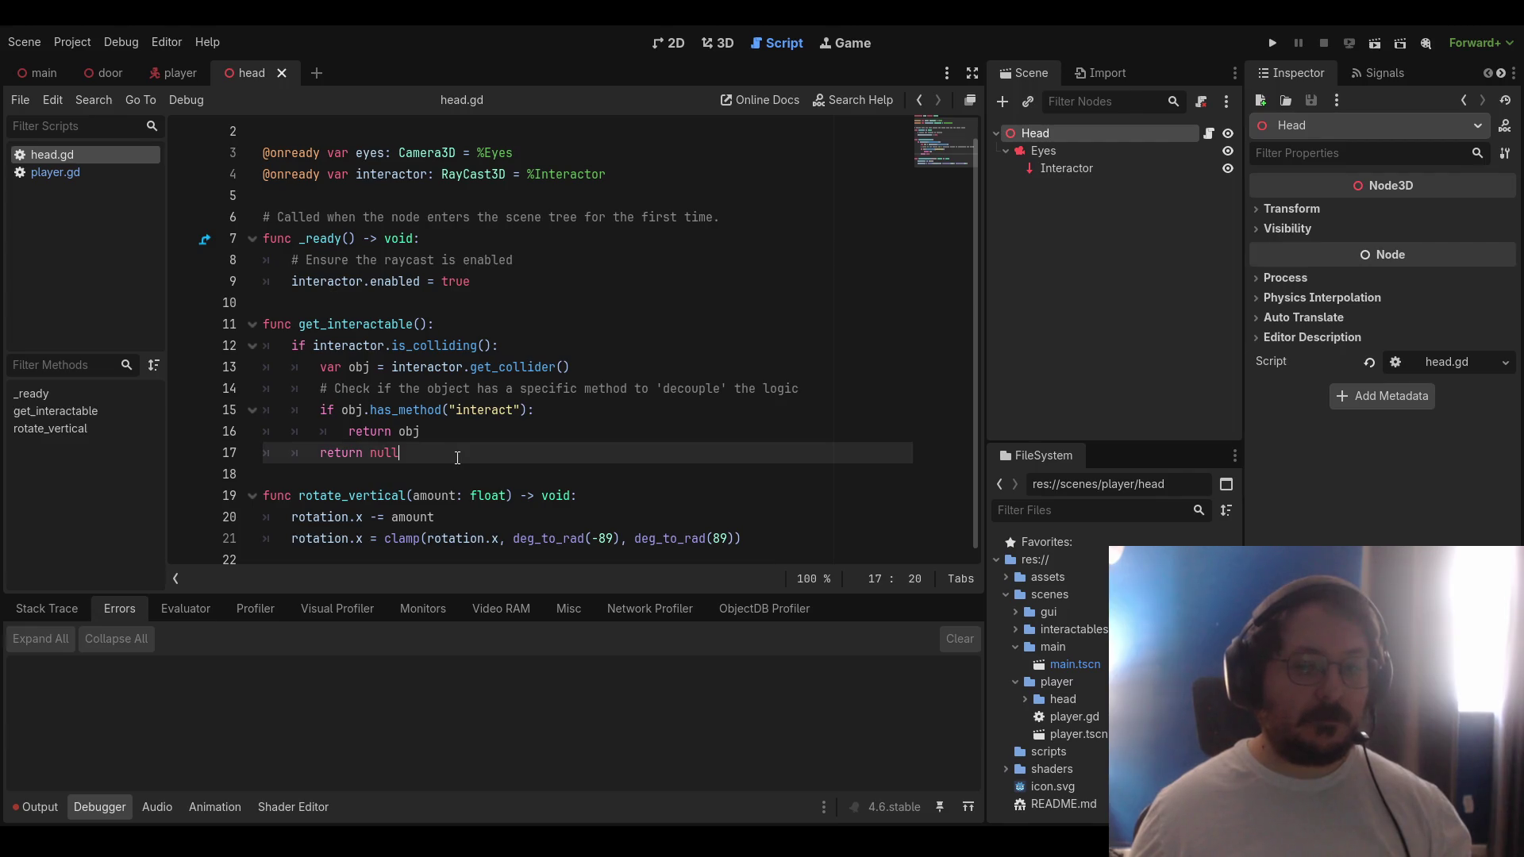
pyautogui.click(377, 490)
pyautogui.click(323, 484)
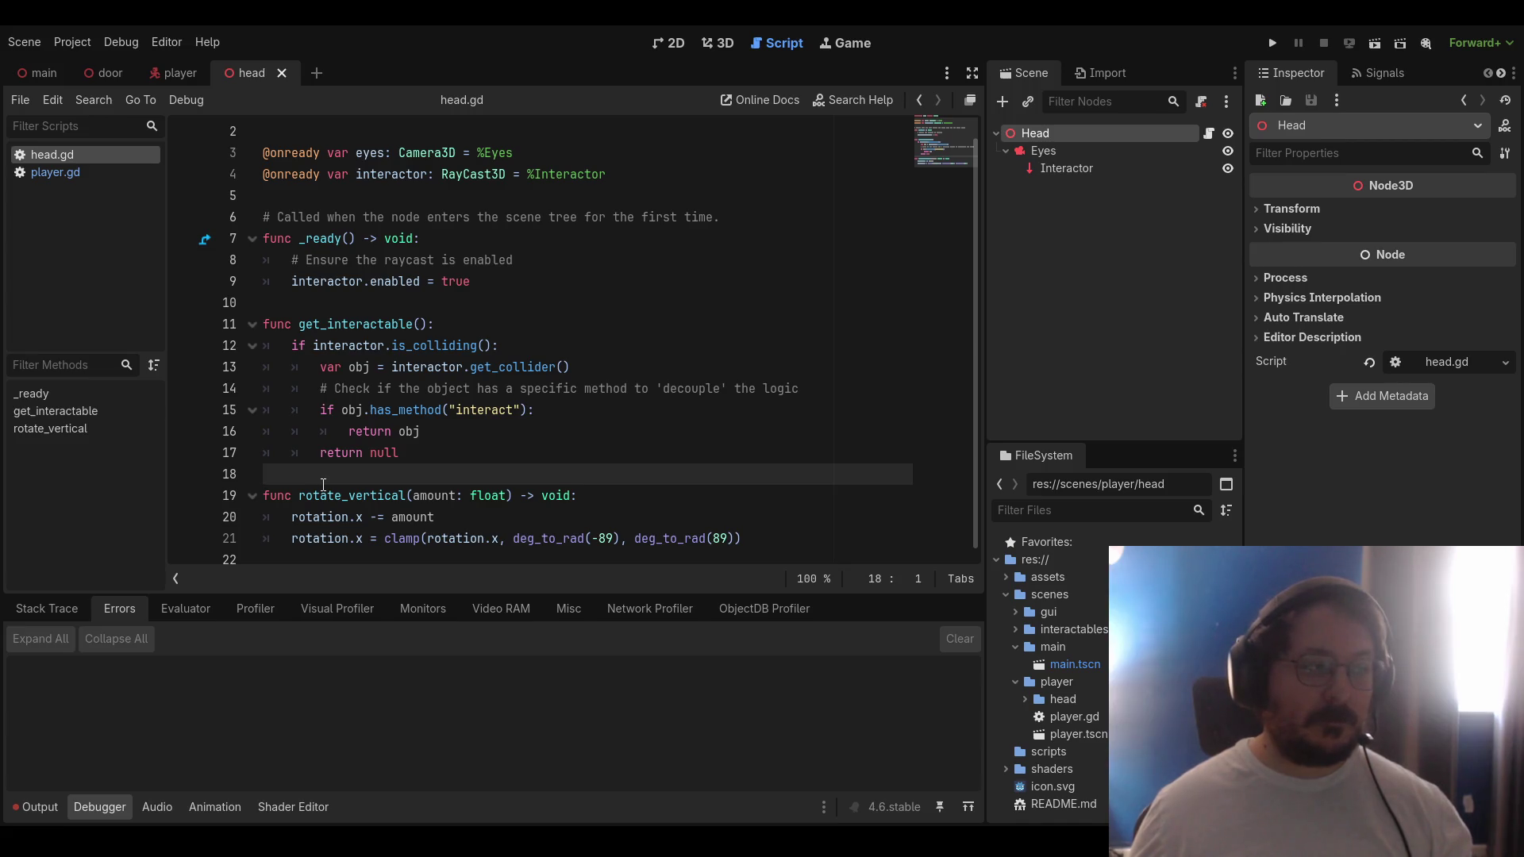
pyautogui.scroll(1, 349, 357)
pyautogui.click(387, 219)
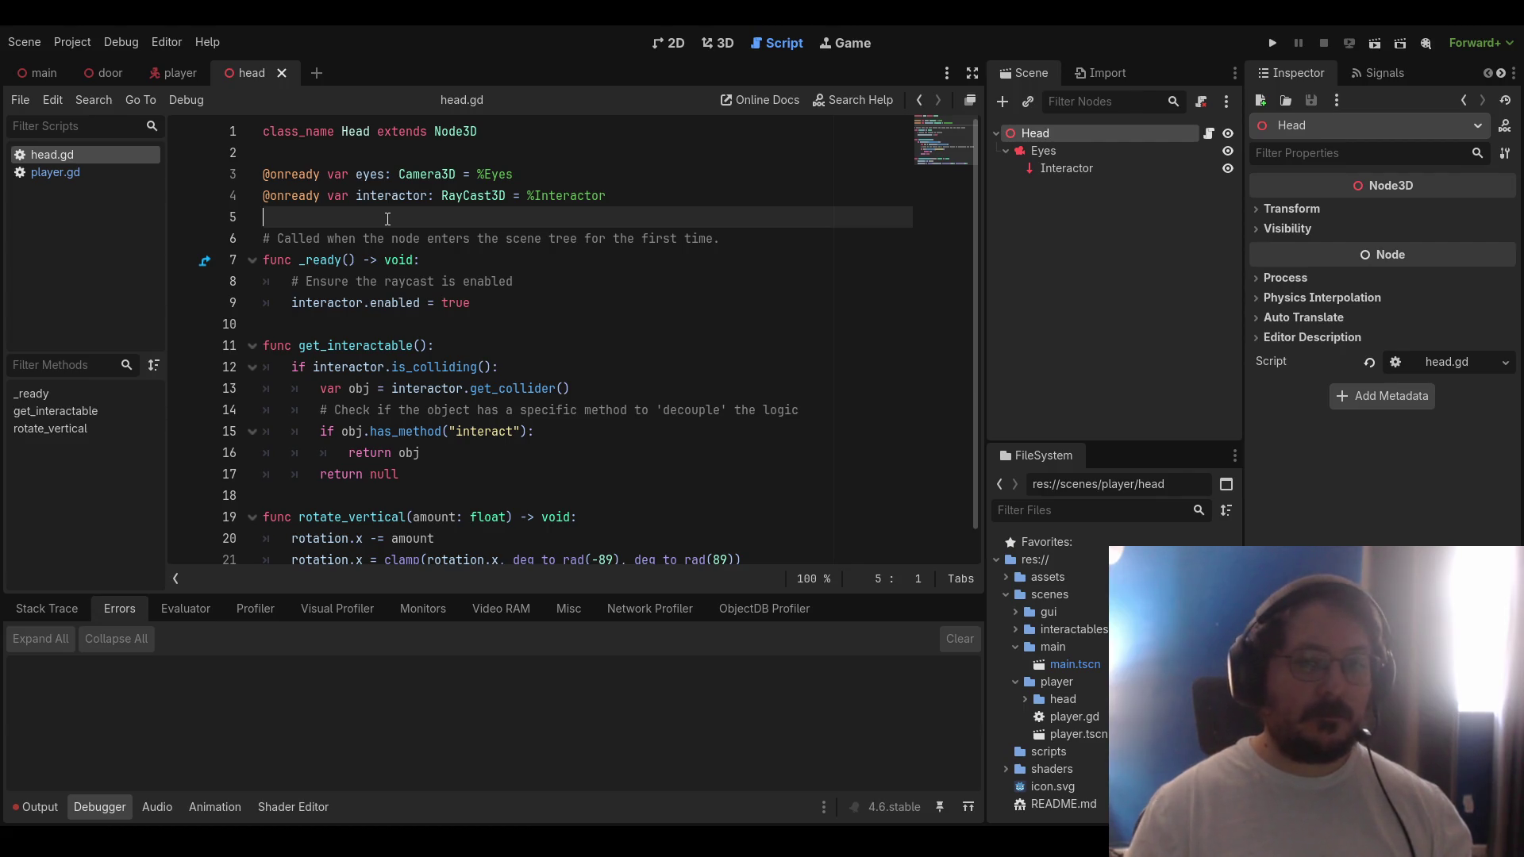
pyautogui.press('Return')
pyautogui.press('Up')
pyautogui.write('@export v')
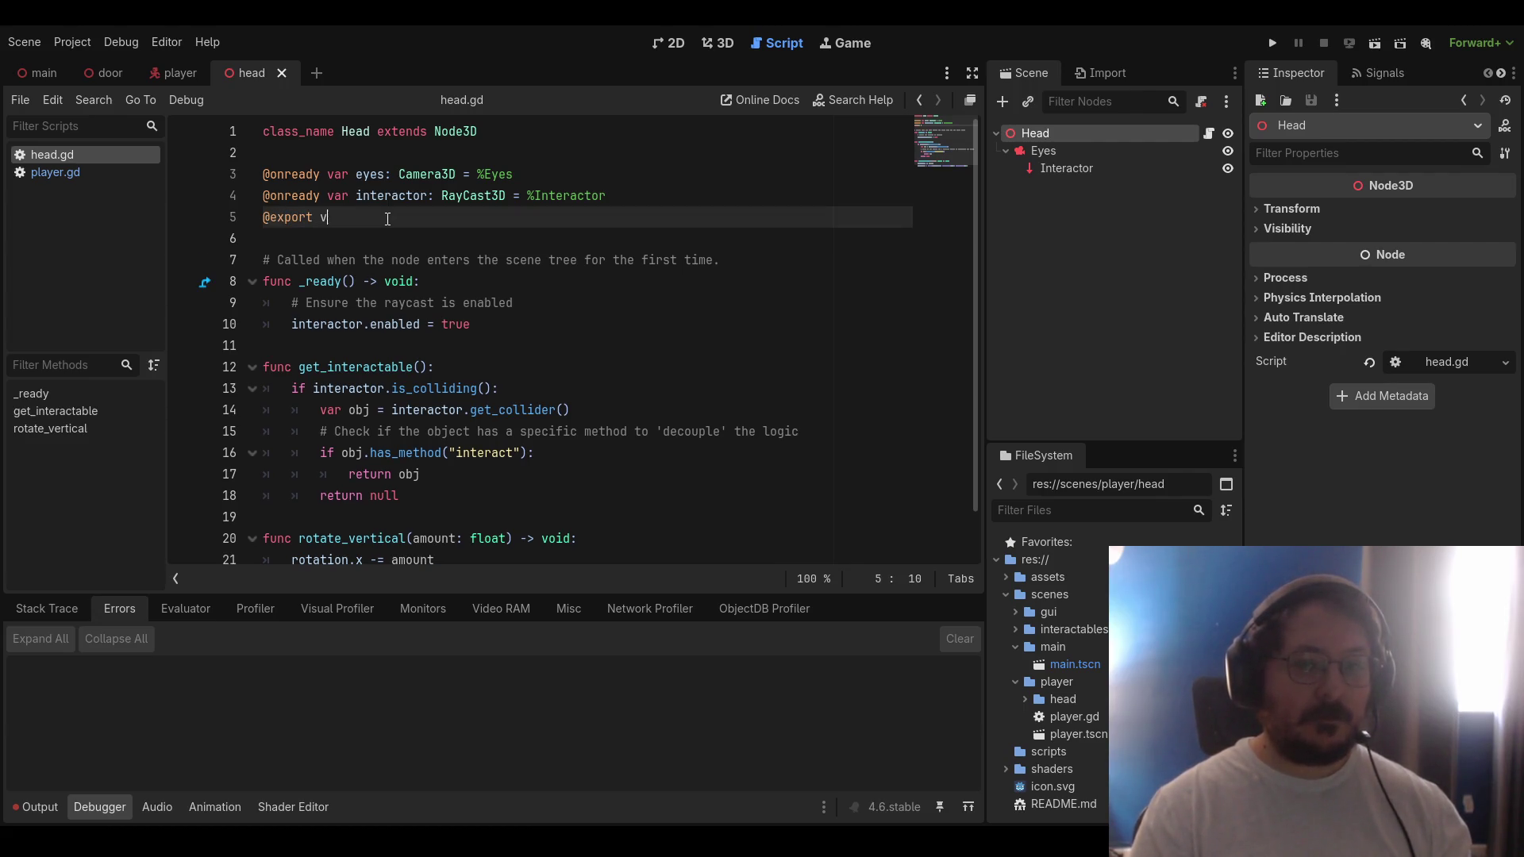
pyautogui.write('ar sensitivity: floa')
pyautogui.write('t = 0.00')
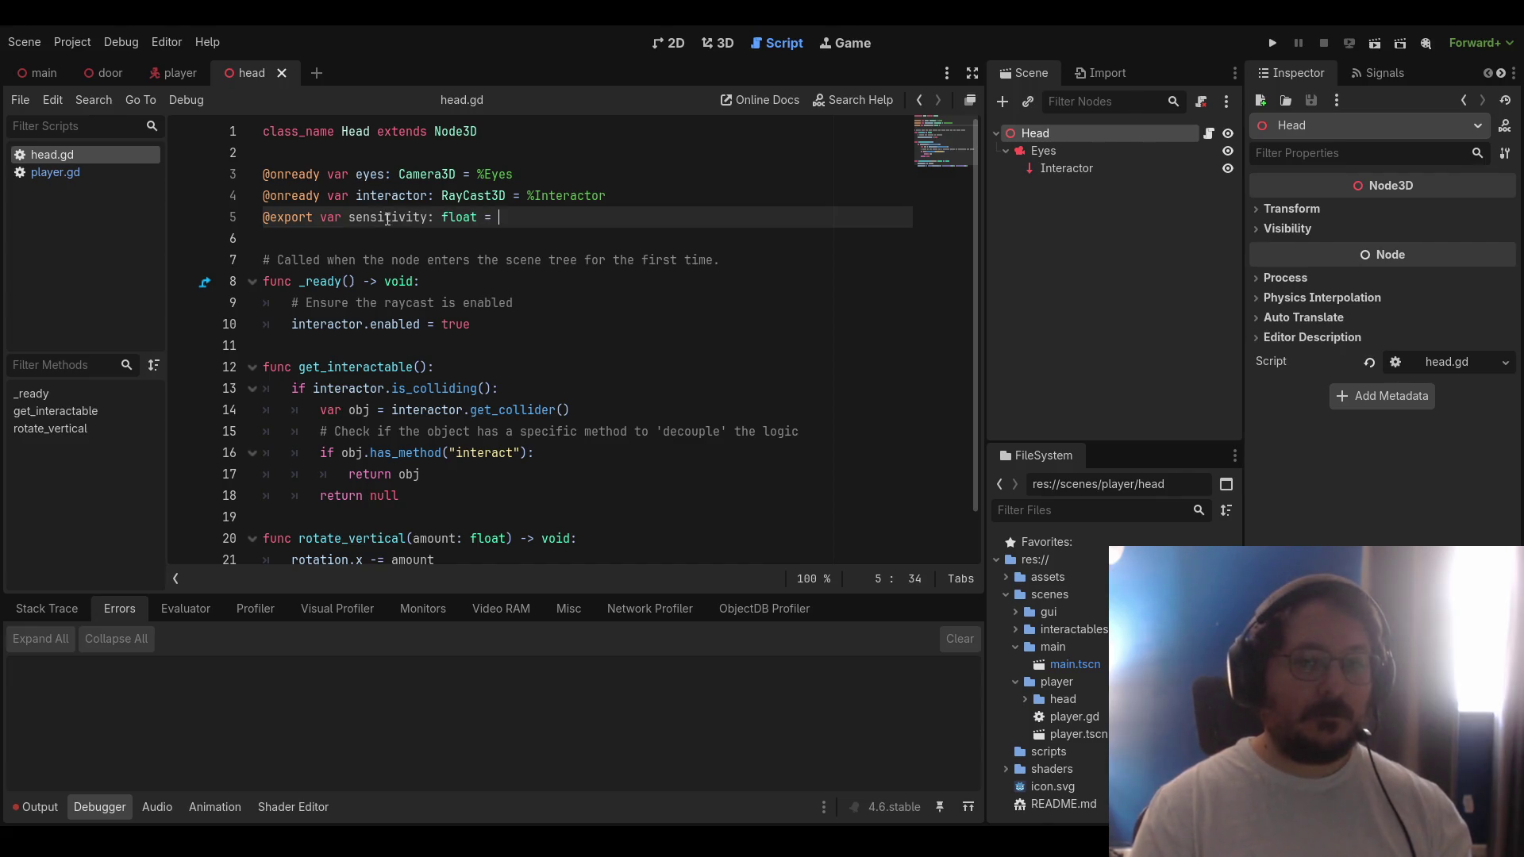
pyautogui.write('15')
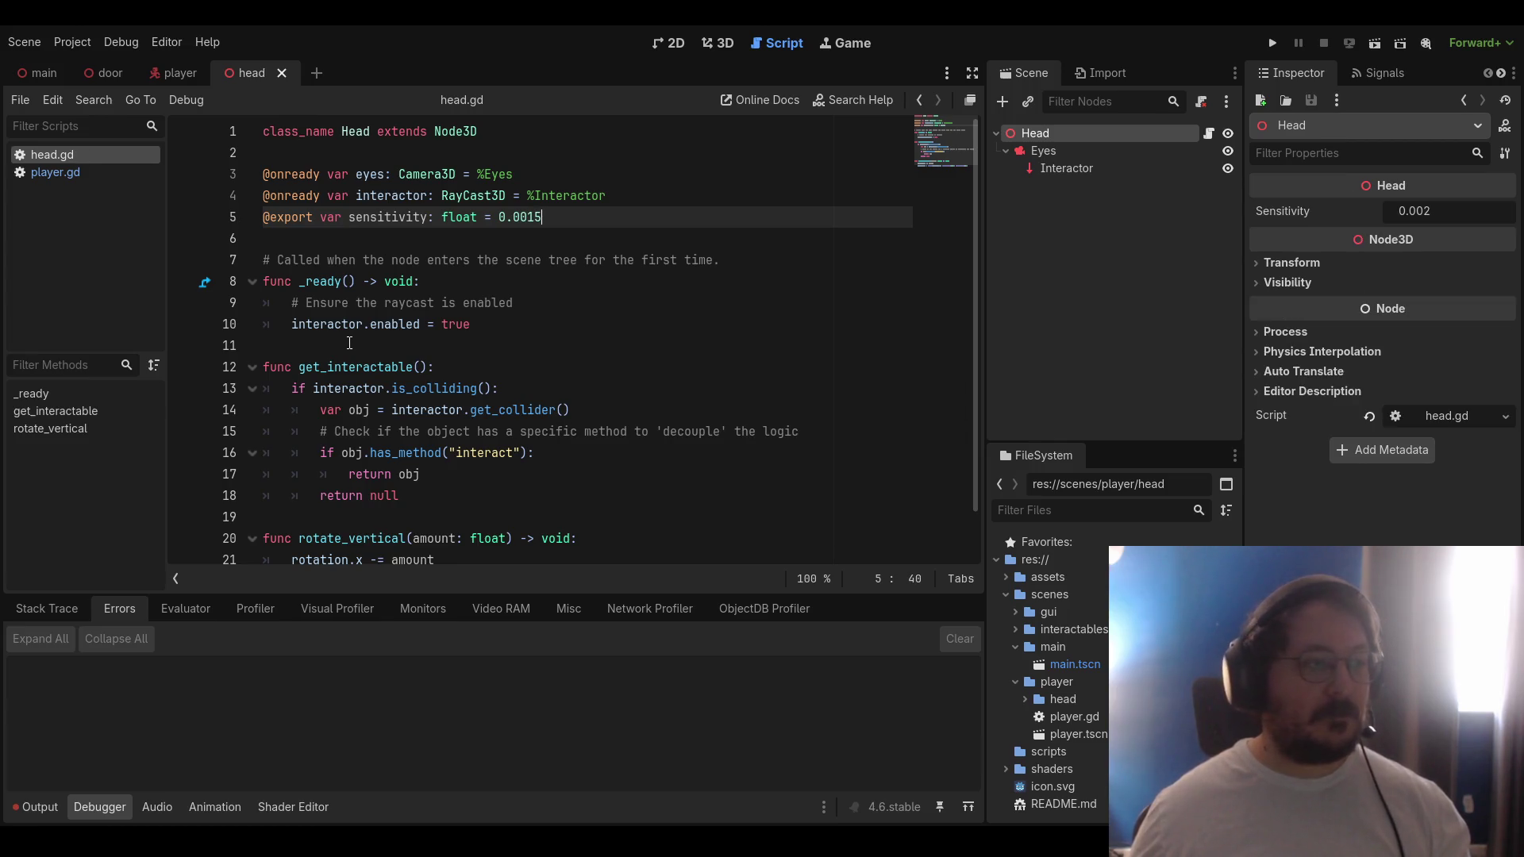
pyautogui.scroll(-1, 315, 344)
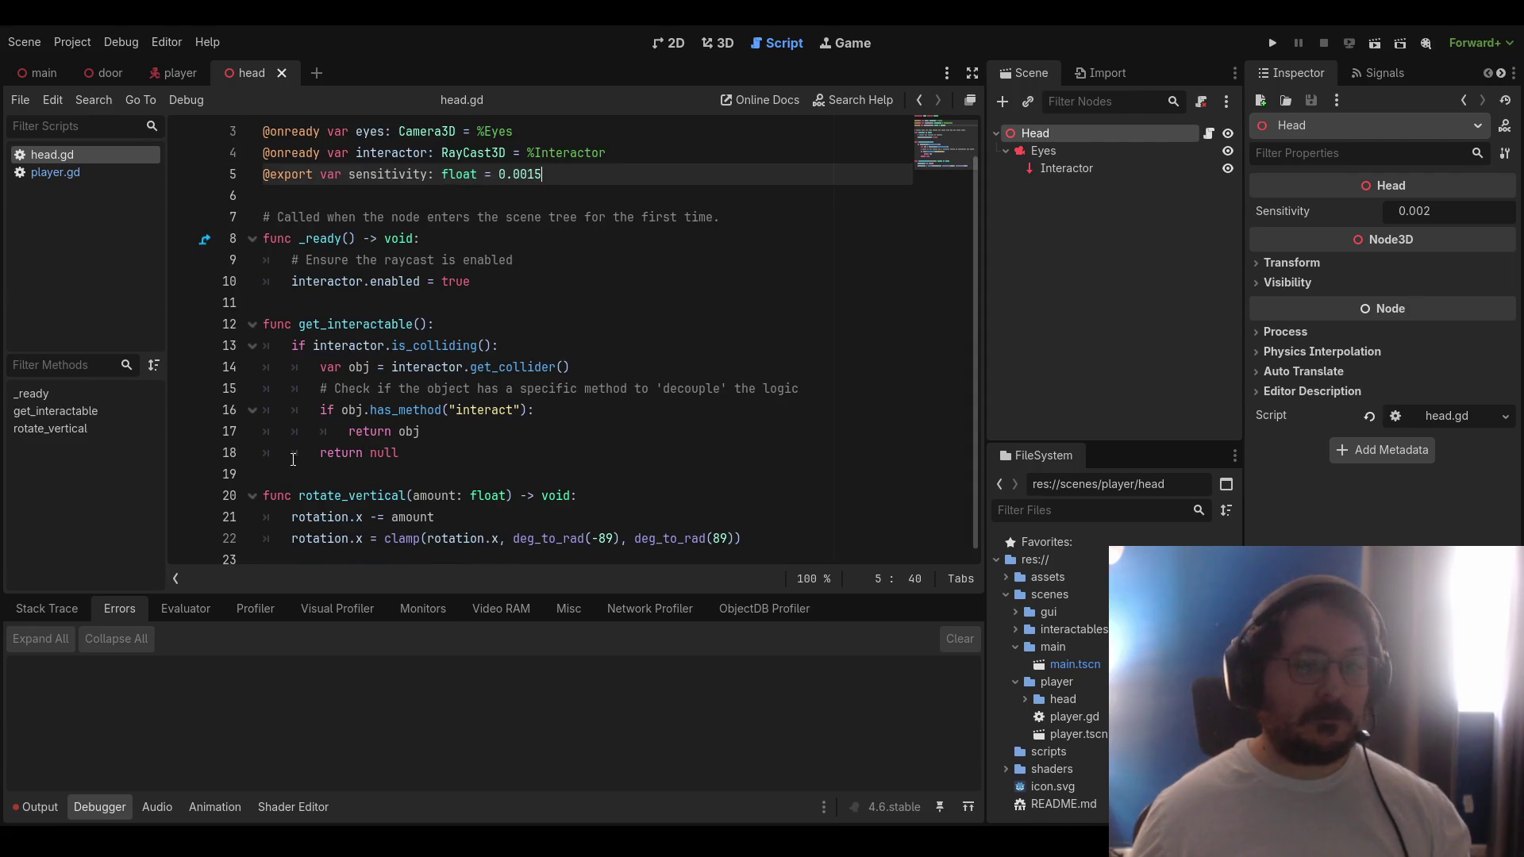
pyautogui.click(192, 469)
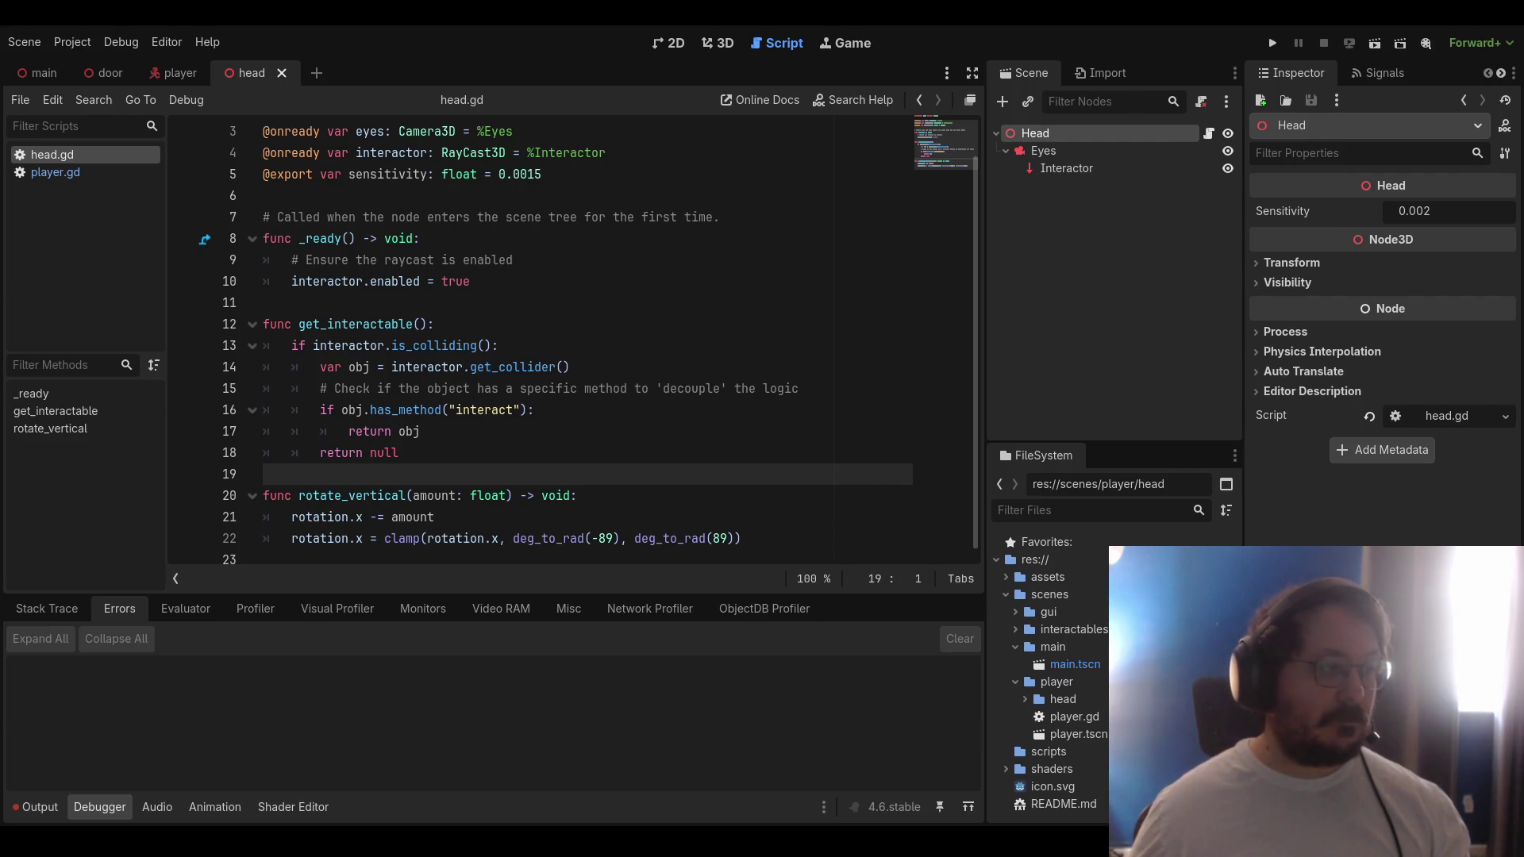
# Rename the rotate_vertical function to rotate_look.
pyautogui.doubleClick(379, 498)
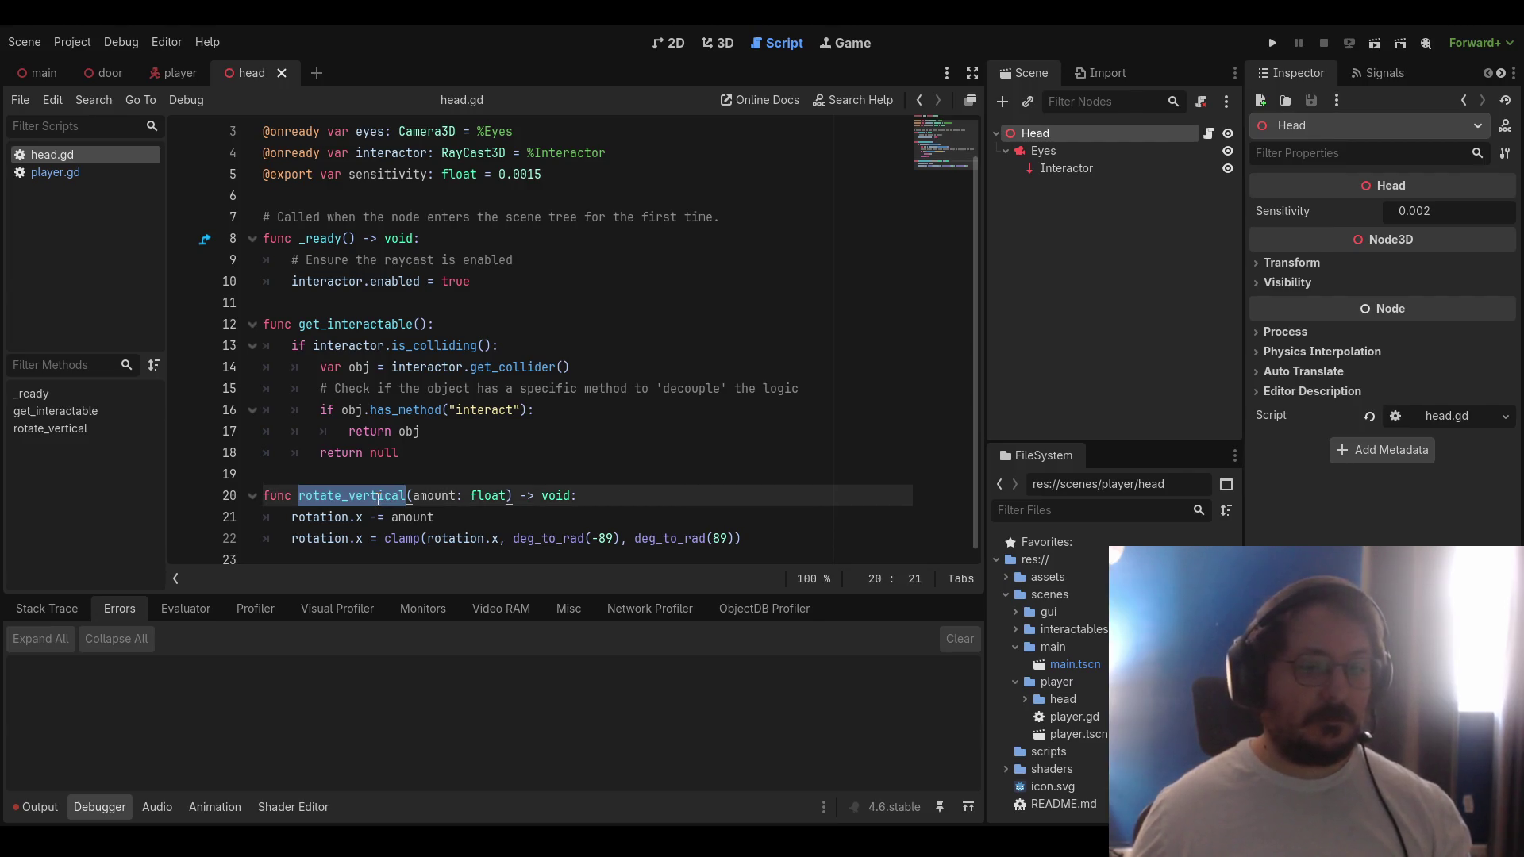
pyautogui.click(397, 498)
pyautogui.moveTo(350, 497); pyautogui.dragTo(407, 498)
pyautogui.write('look')
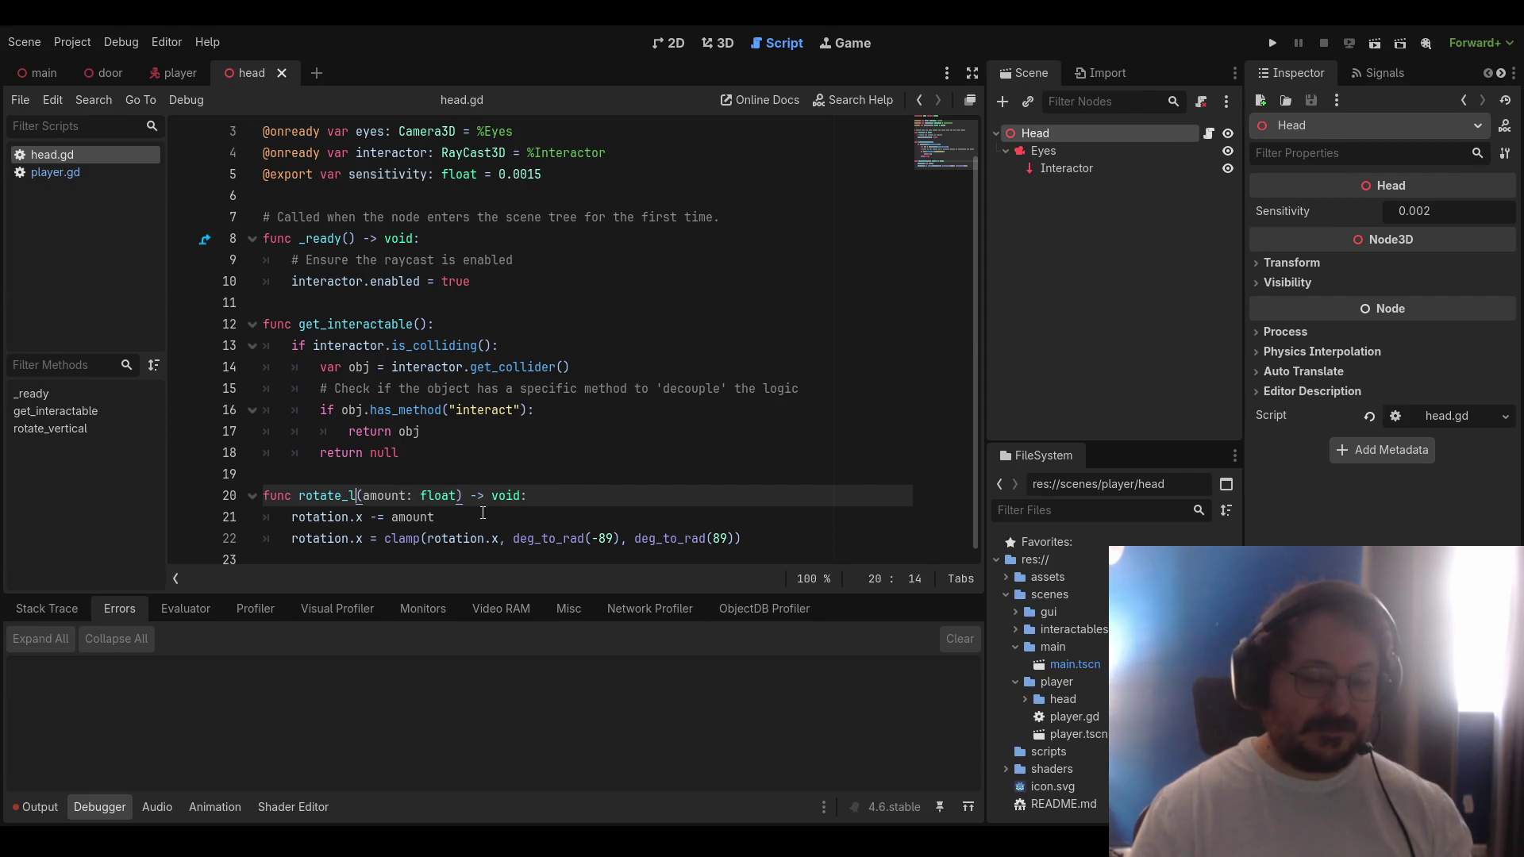
pyautogui.click(569, 506)
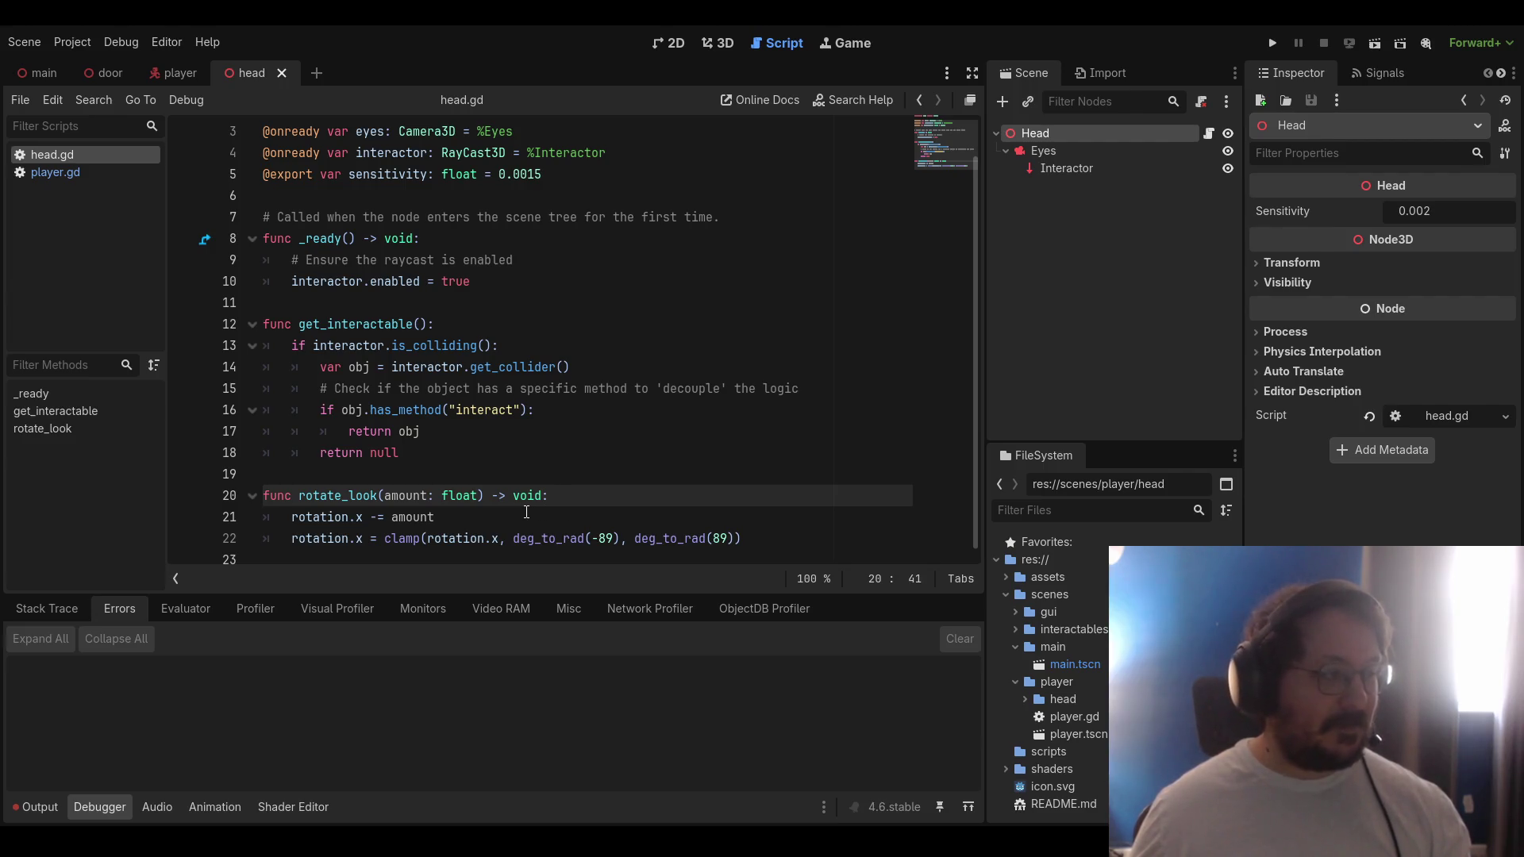
# Replace the old clamp line with 'rotation.x -= amount' and a 'Clamp rotation' comment.
pyautogui.moveTo(742, 539)
pyautogui.mouseDown()
pyautogui.moveTo(399, 539)
pyautogui.moveTo(291, 517)
pyautogui.mouseUp()
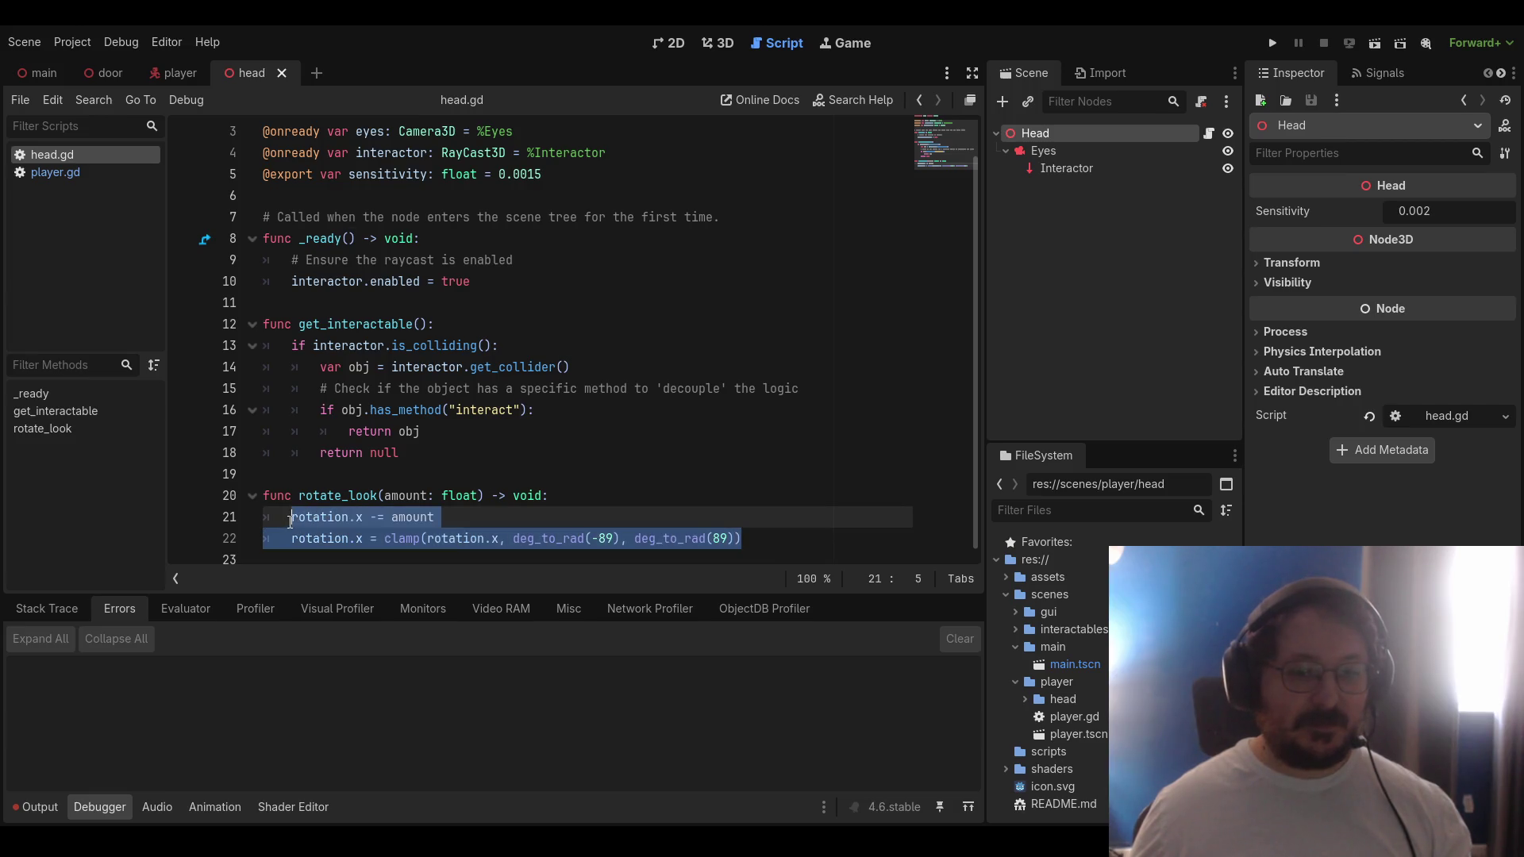
pyautogui.write('rotation.x -= ')
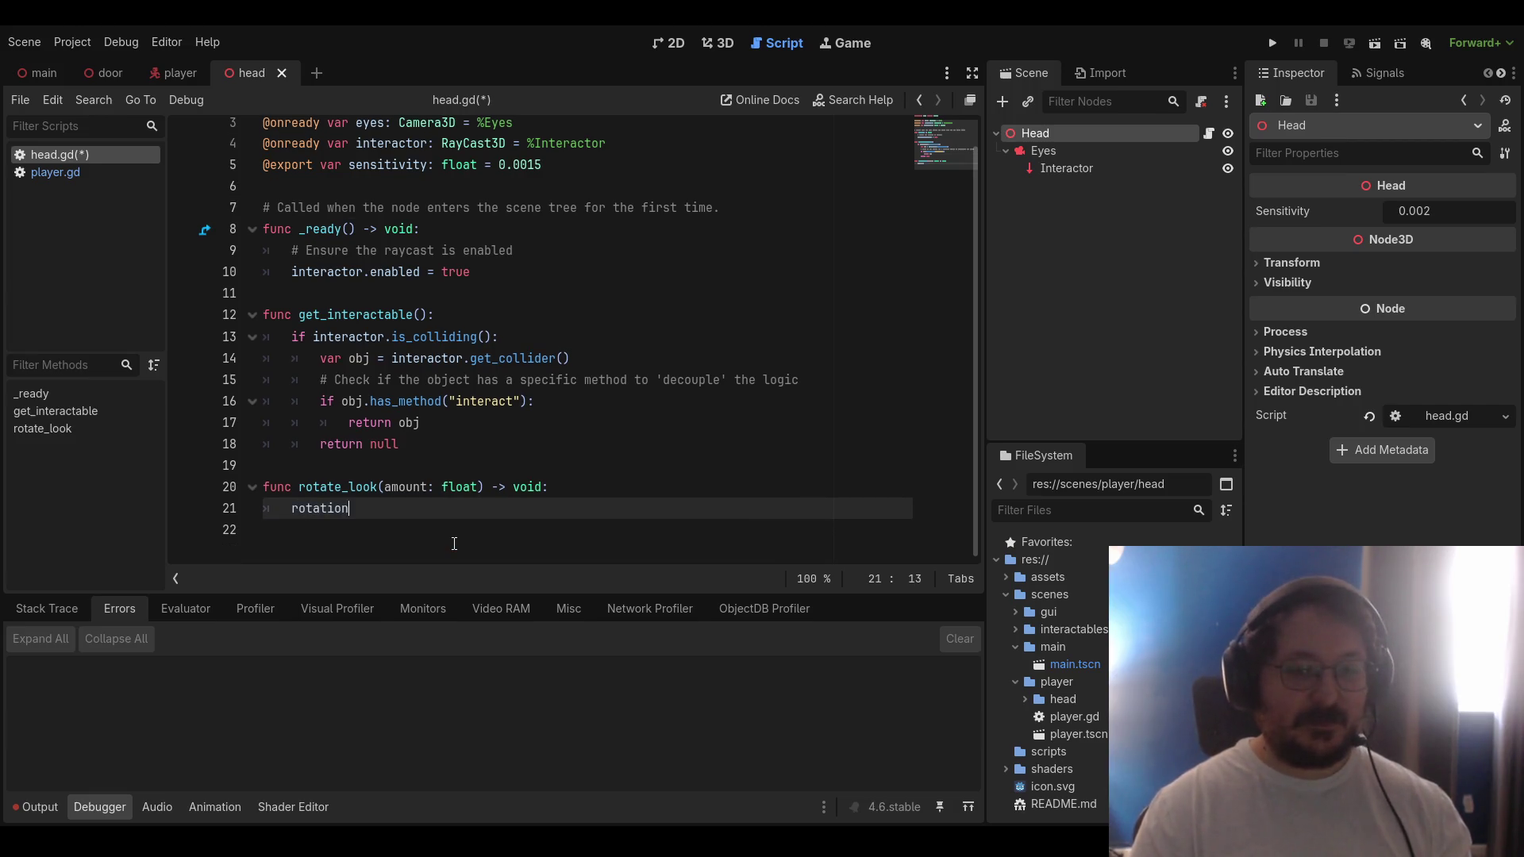
pyautogui.write('amount')
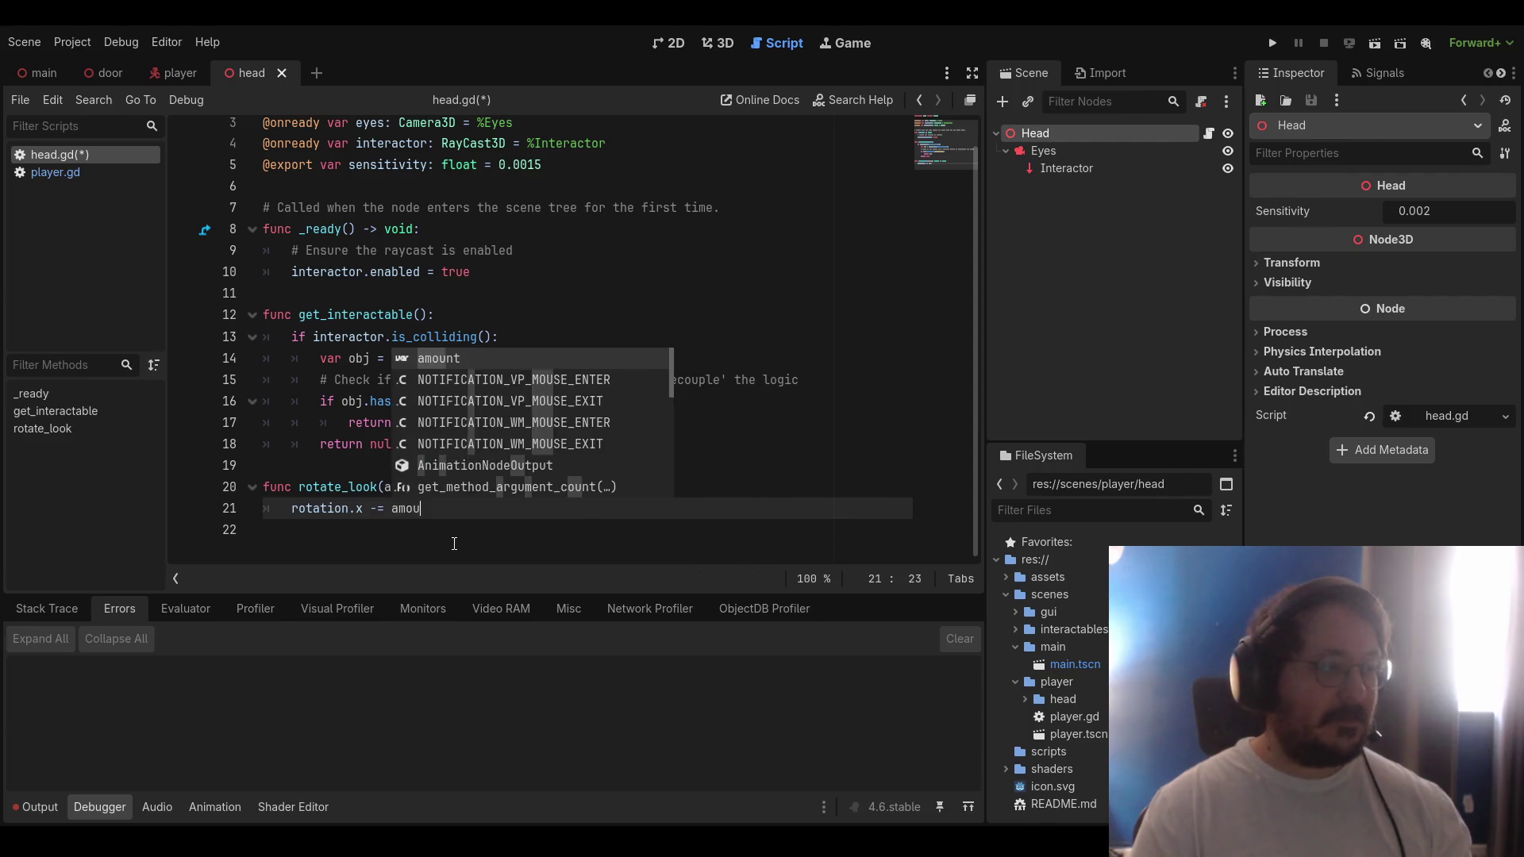
pyautogui.press('Return')
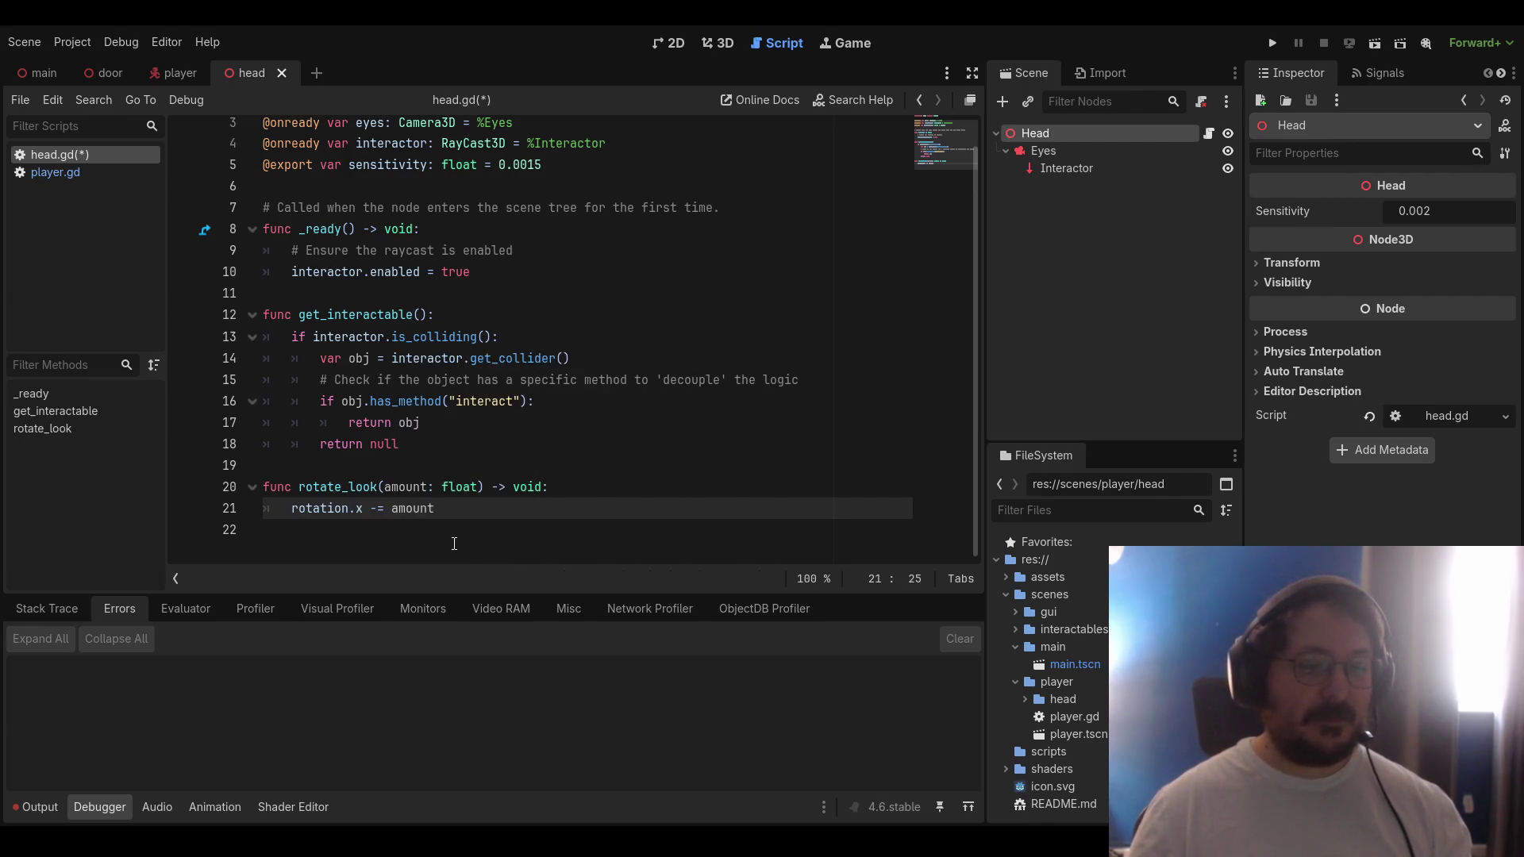
pyautogui.press('Return')
pyautogui.press('Return')
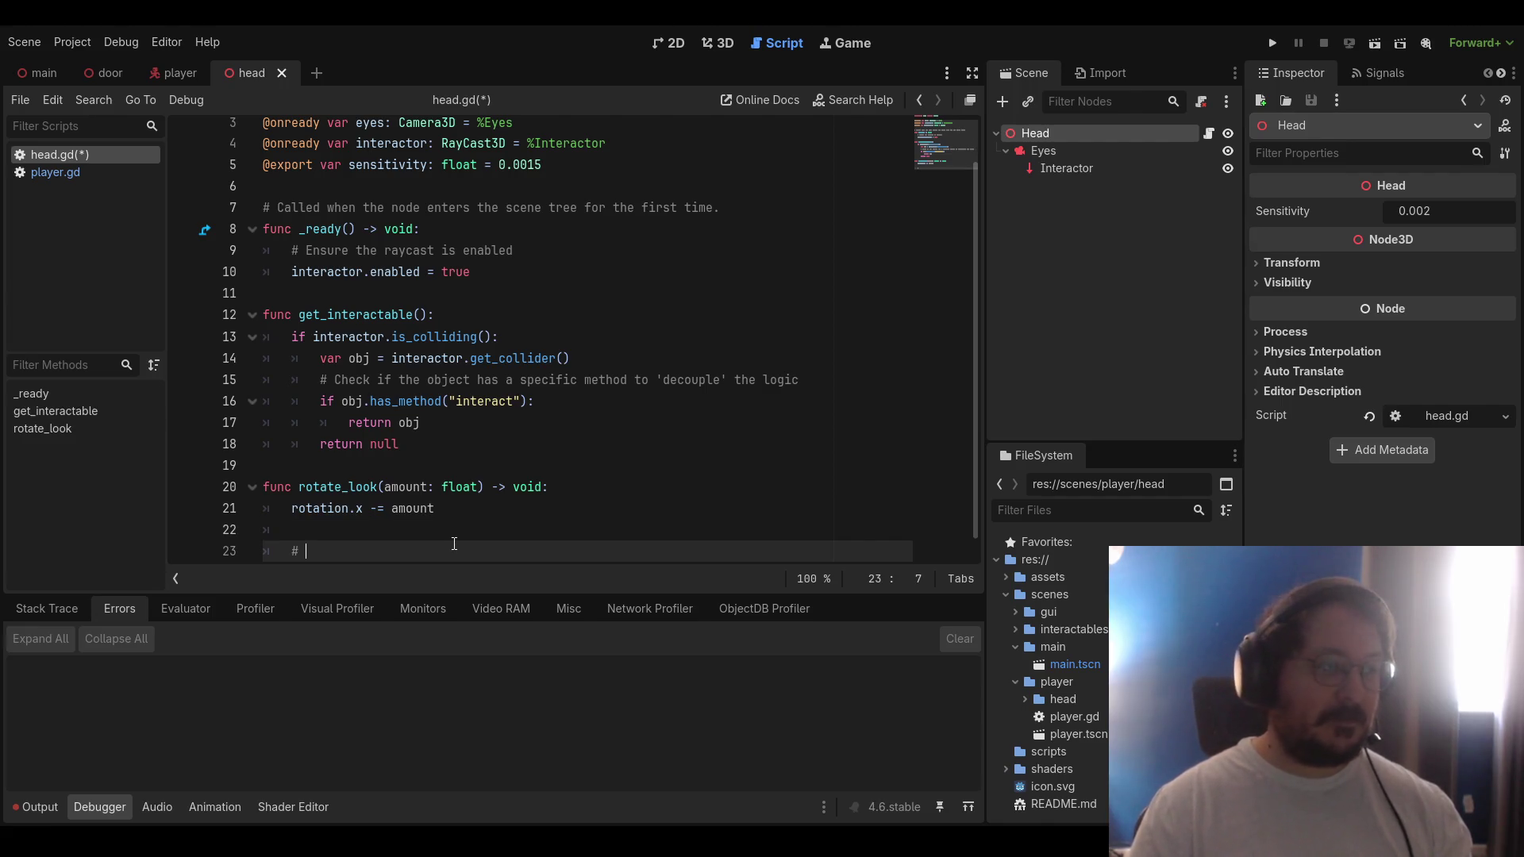
pyautogui.write('Clamp rotation')
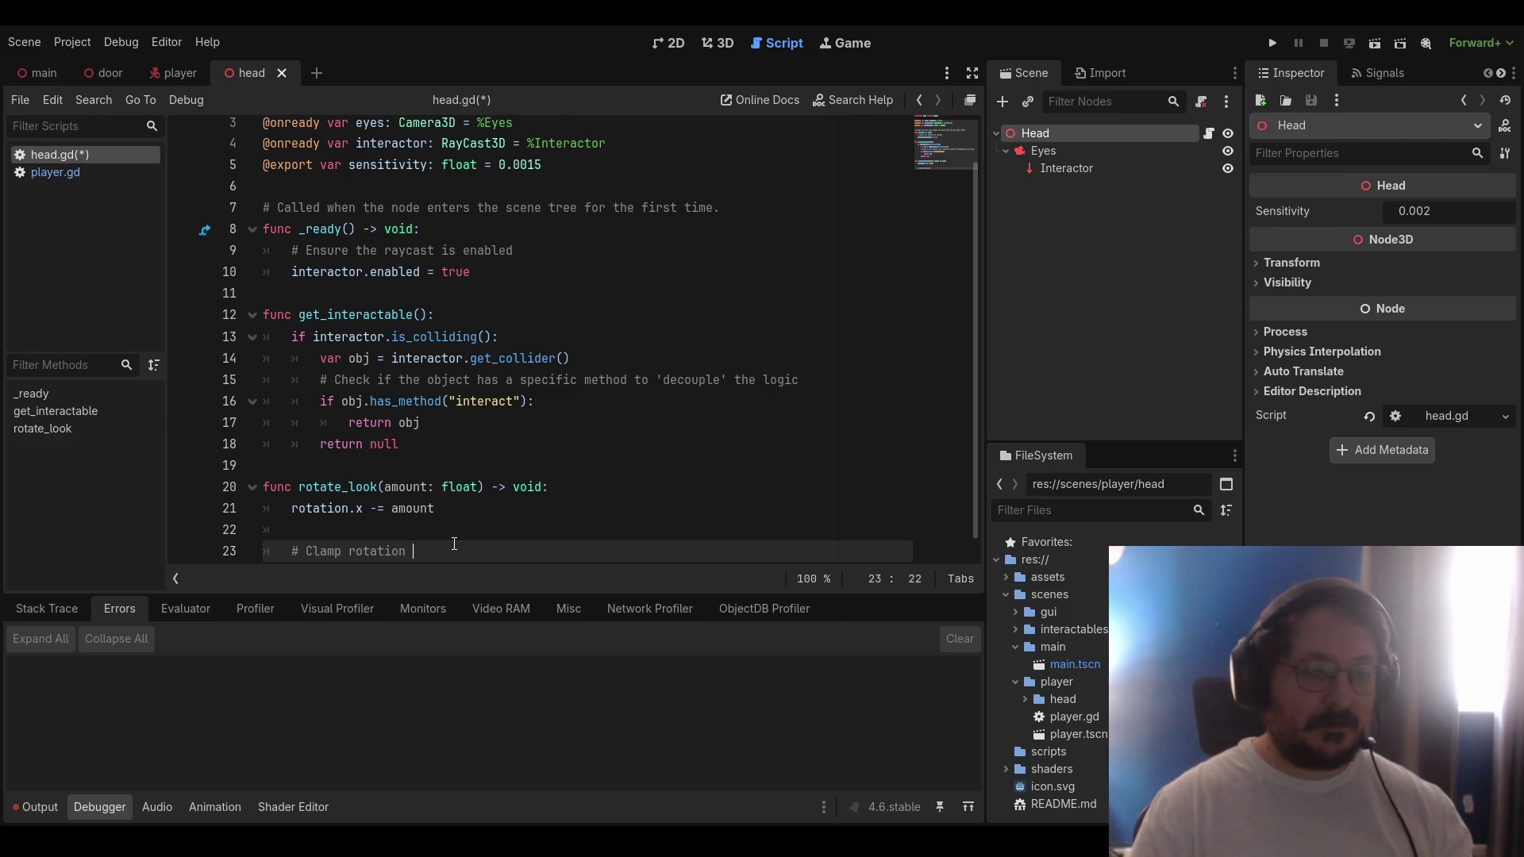
# Add the clamp of rotation.x between deg_to_rad(-89) and deg_to_rad(89), then save head.gd.
pyautogui.press('Return')
pyautogui.write('ation.x = clamp')
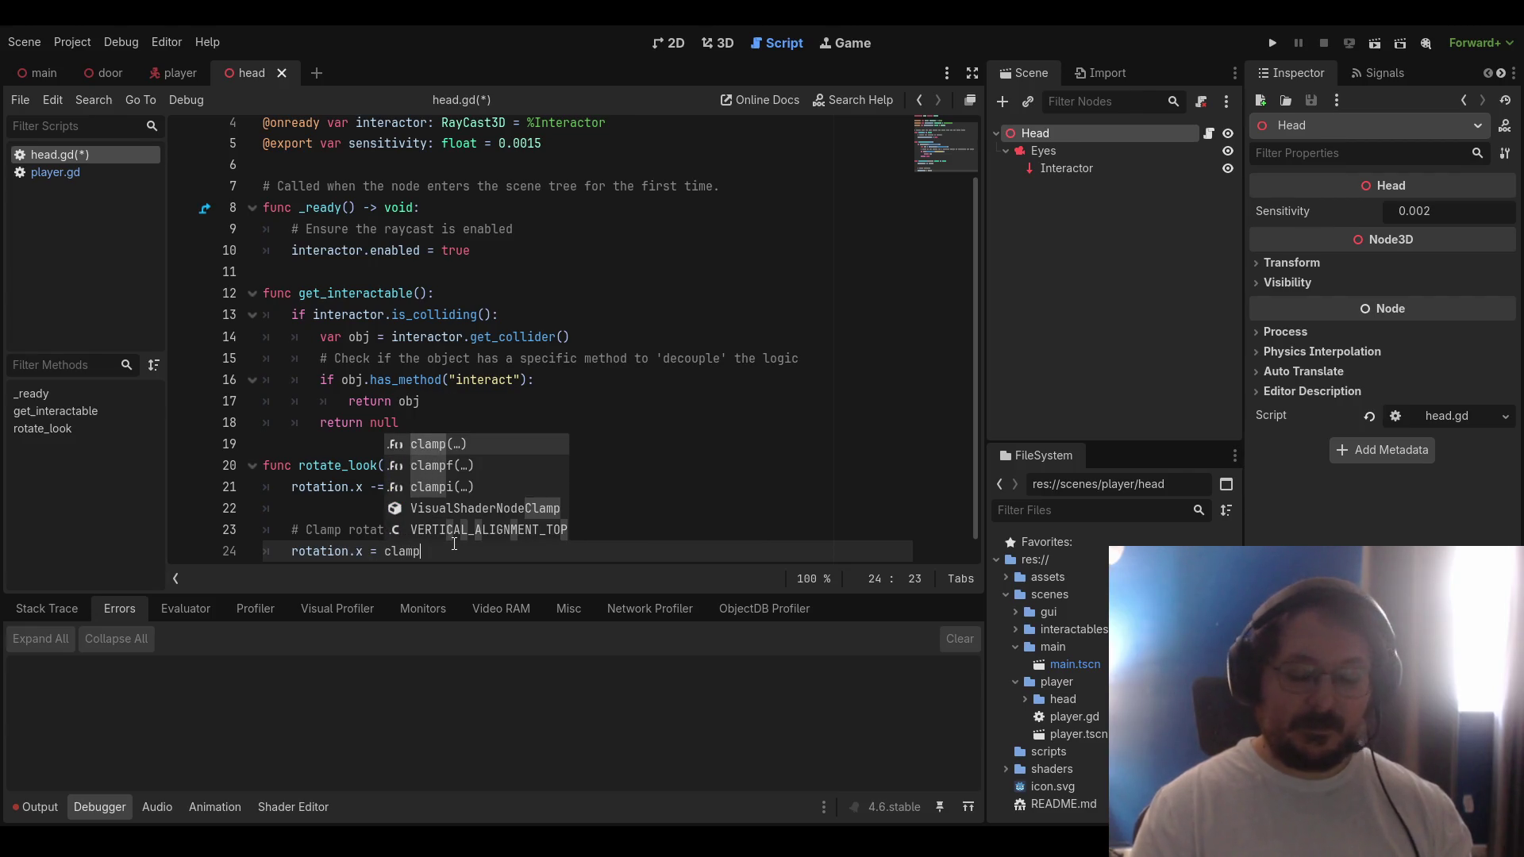
pyautogui.write('(')
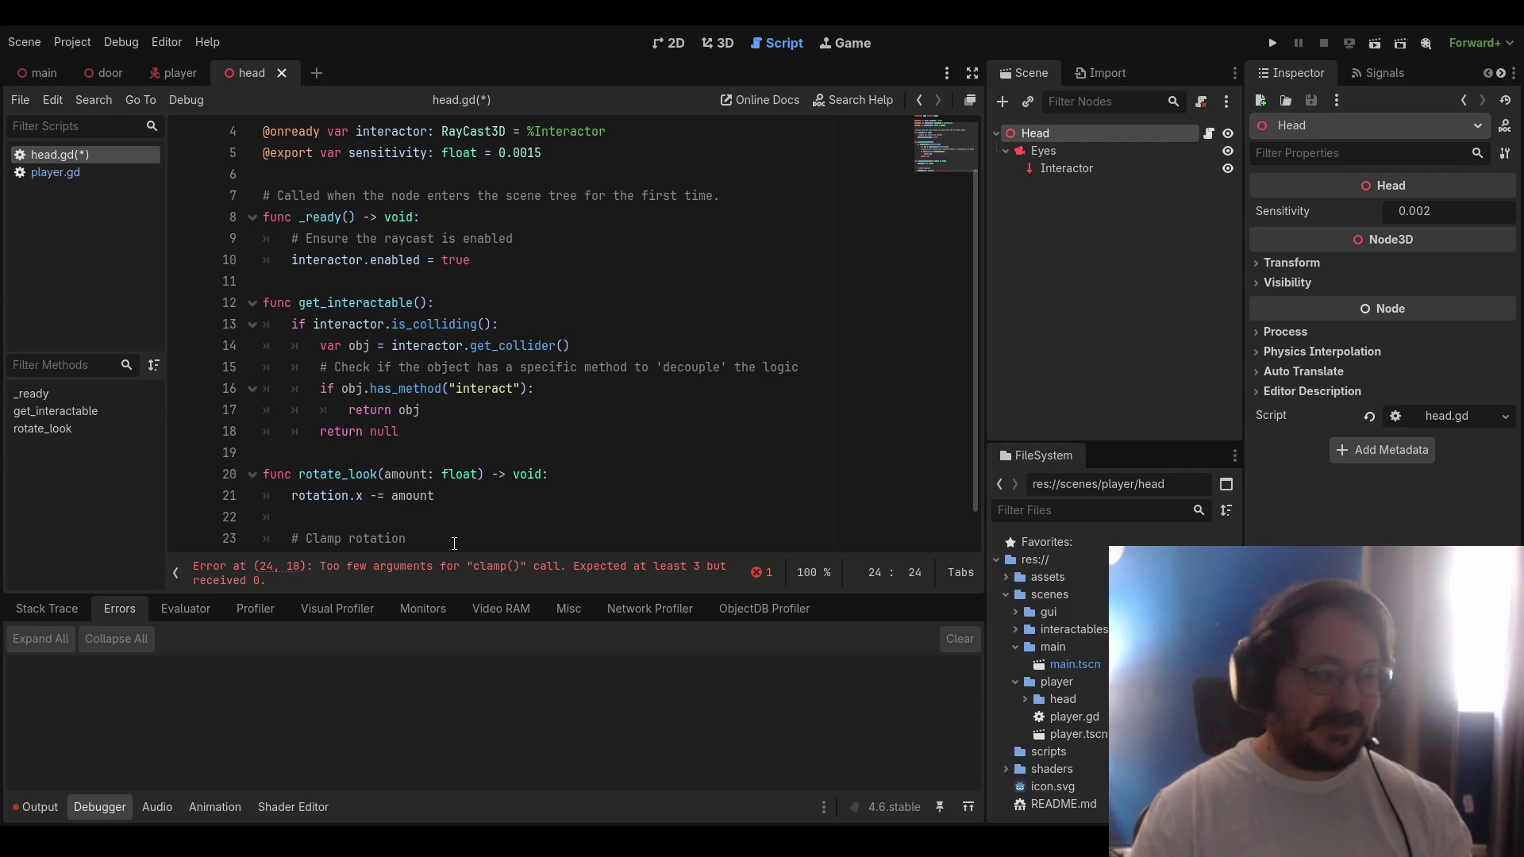
pyautogui.write('rotation.x, ')
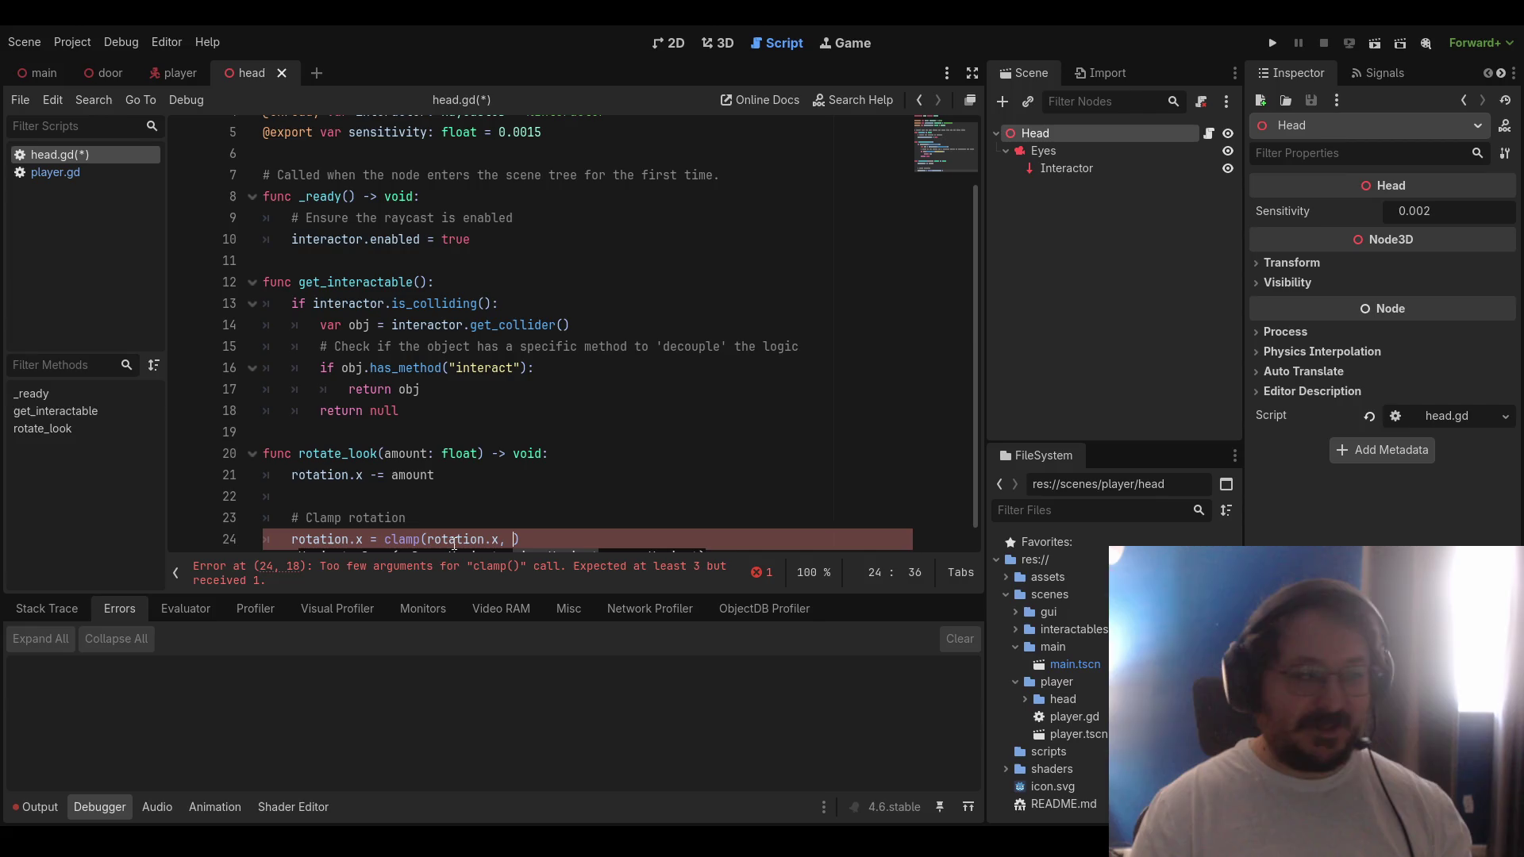
pyautogui.write('deg_r')
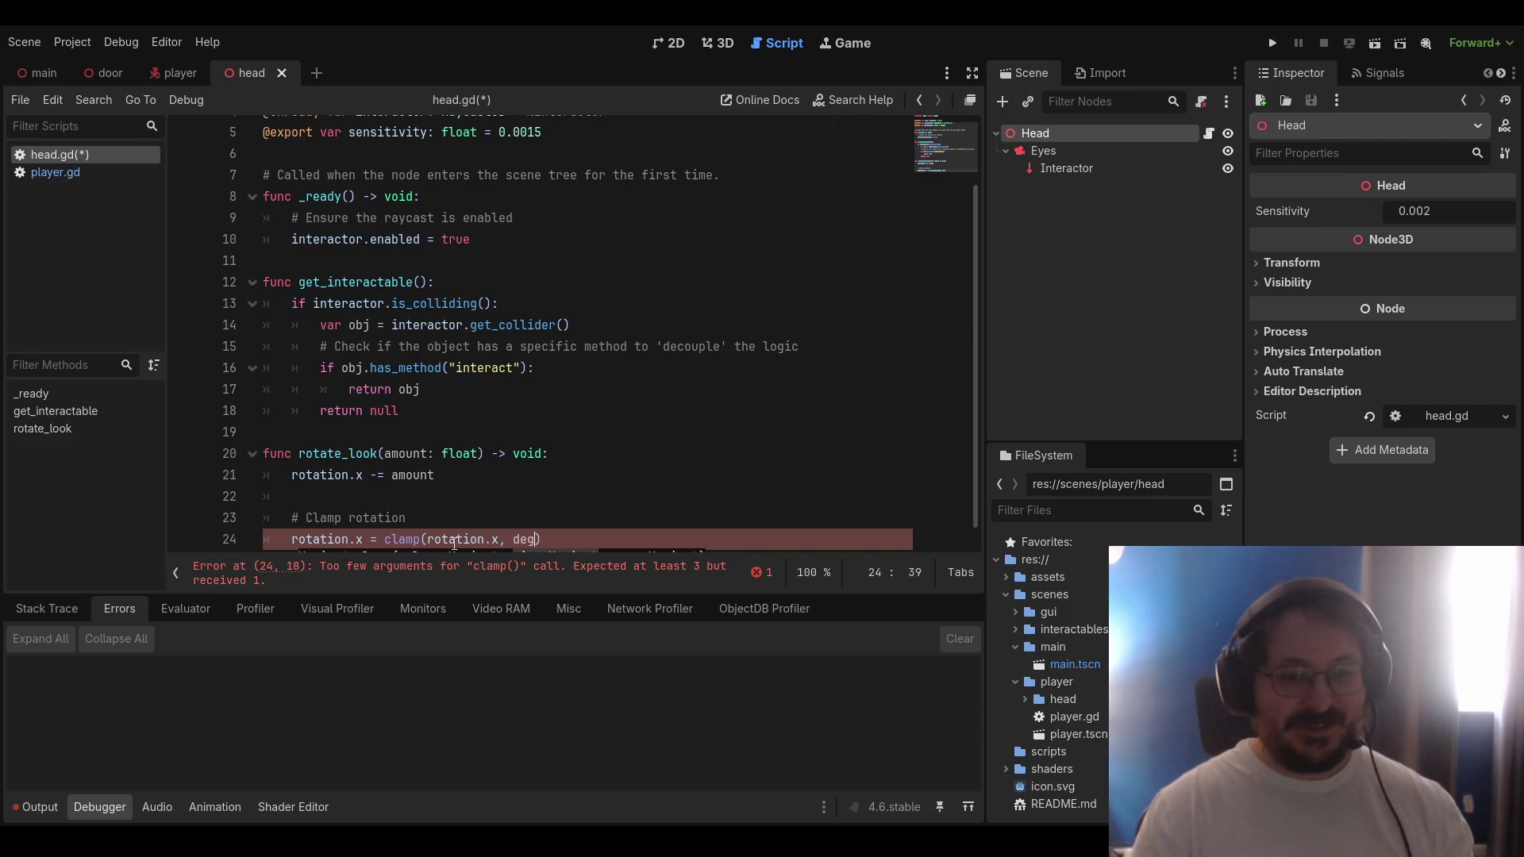
pyautogui.press('BackSpace')
pyautogui.write('to_rad')
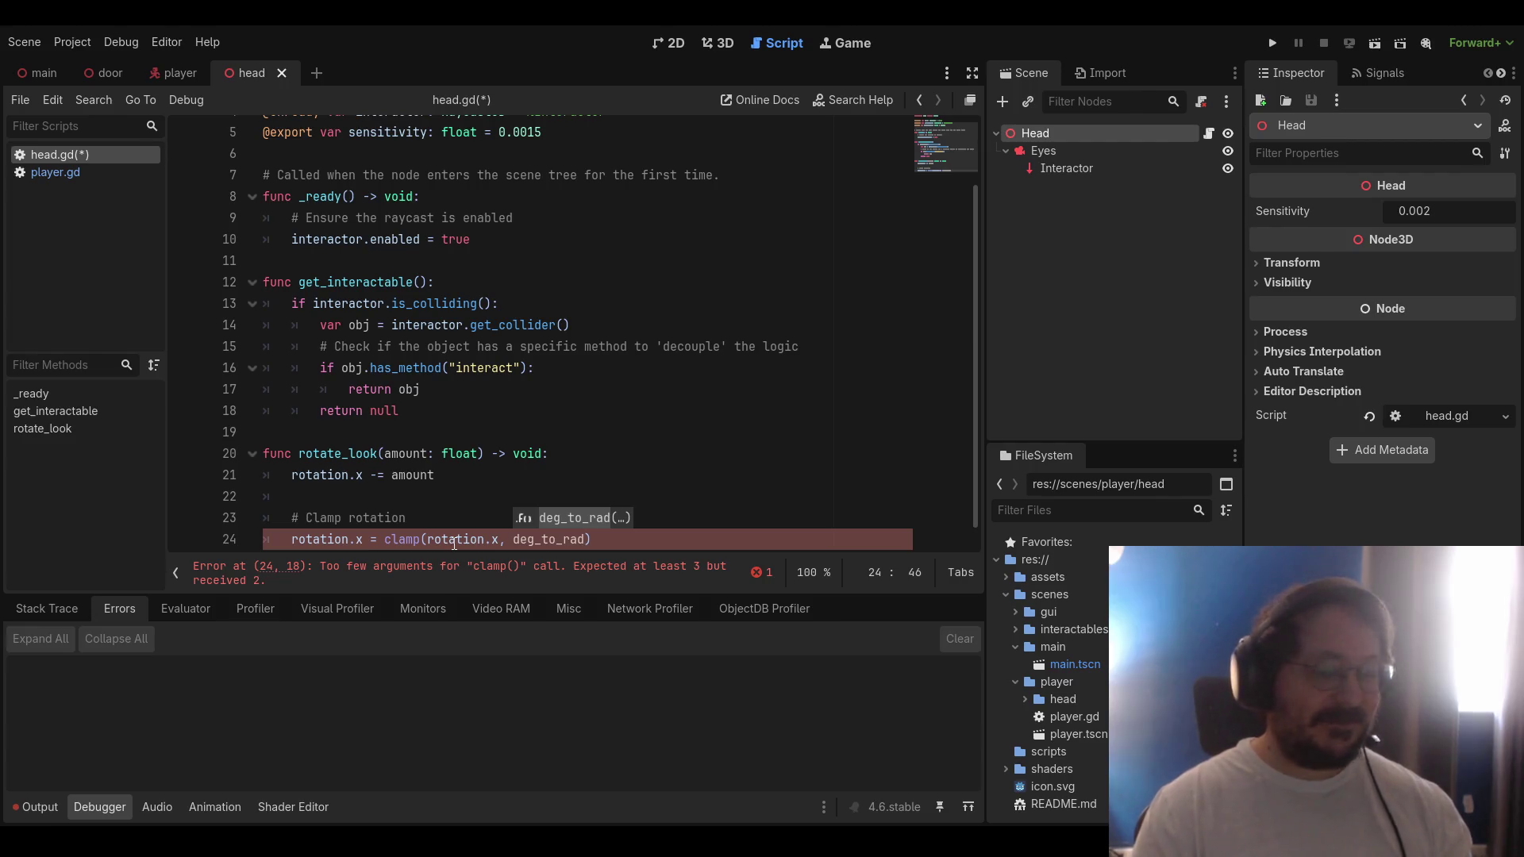
pyautogui.write('(-89')
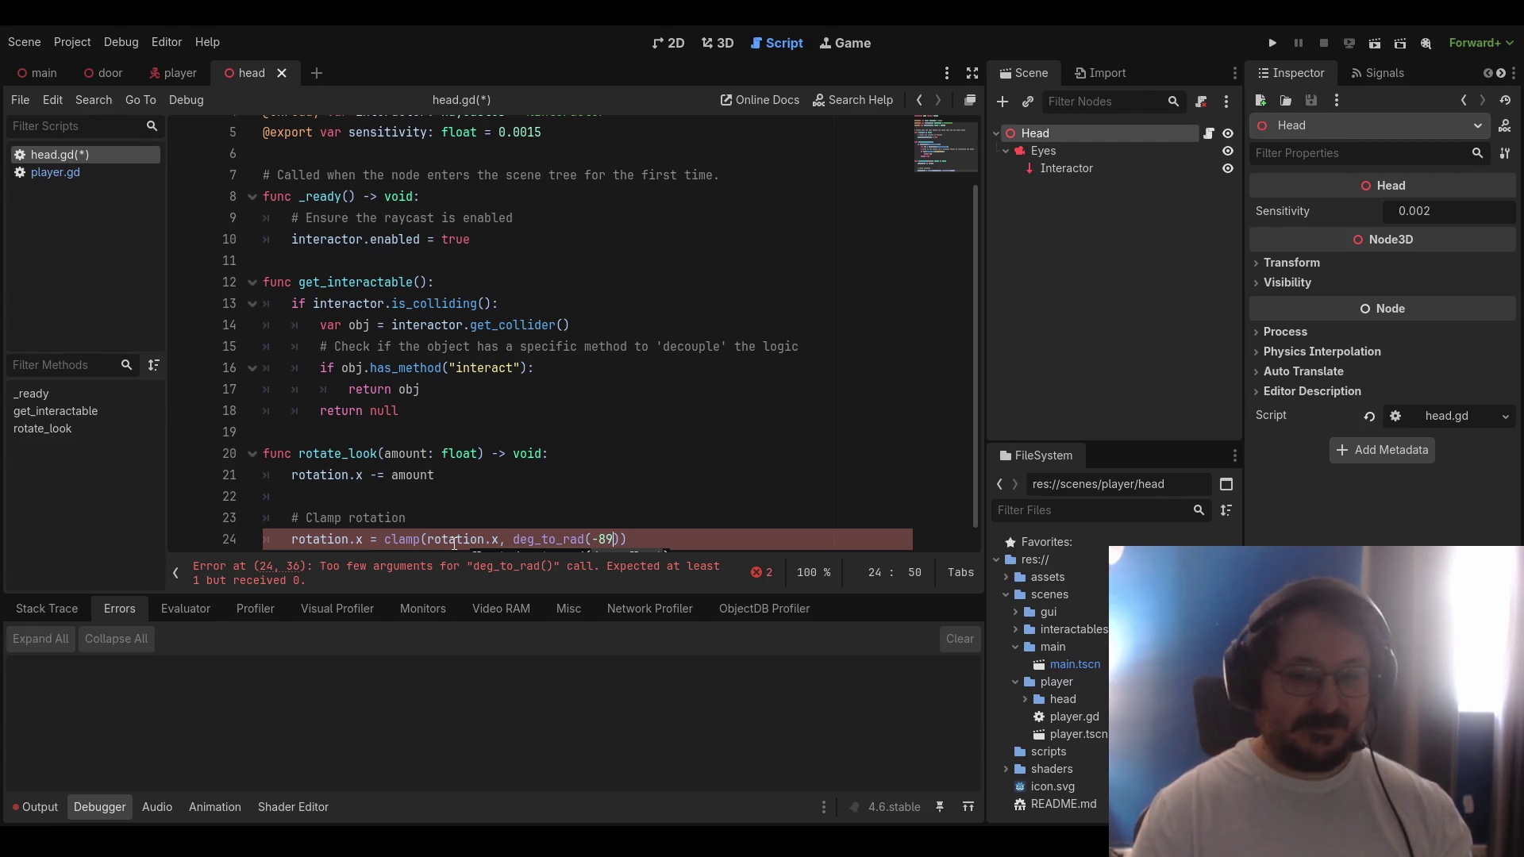
pyautogui.write(')')
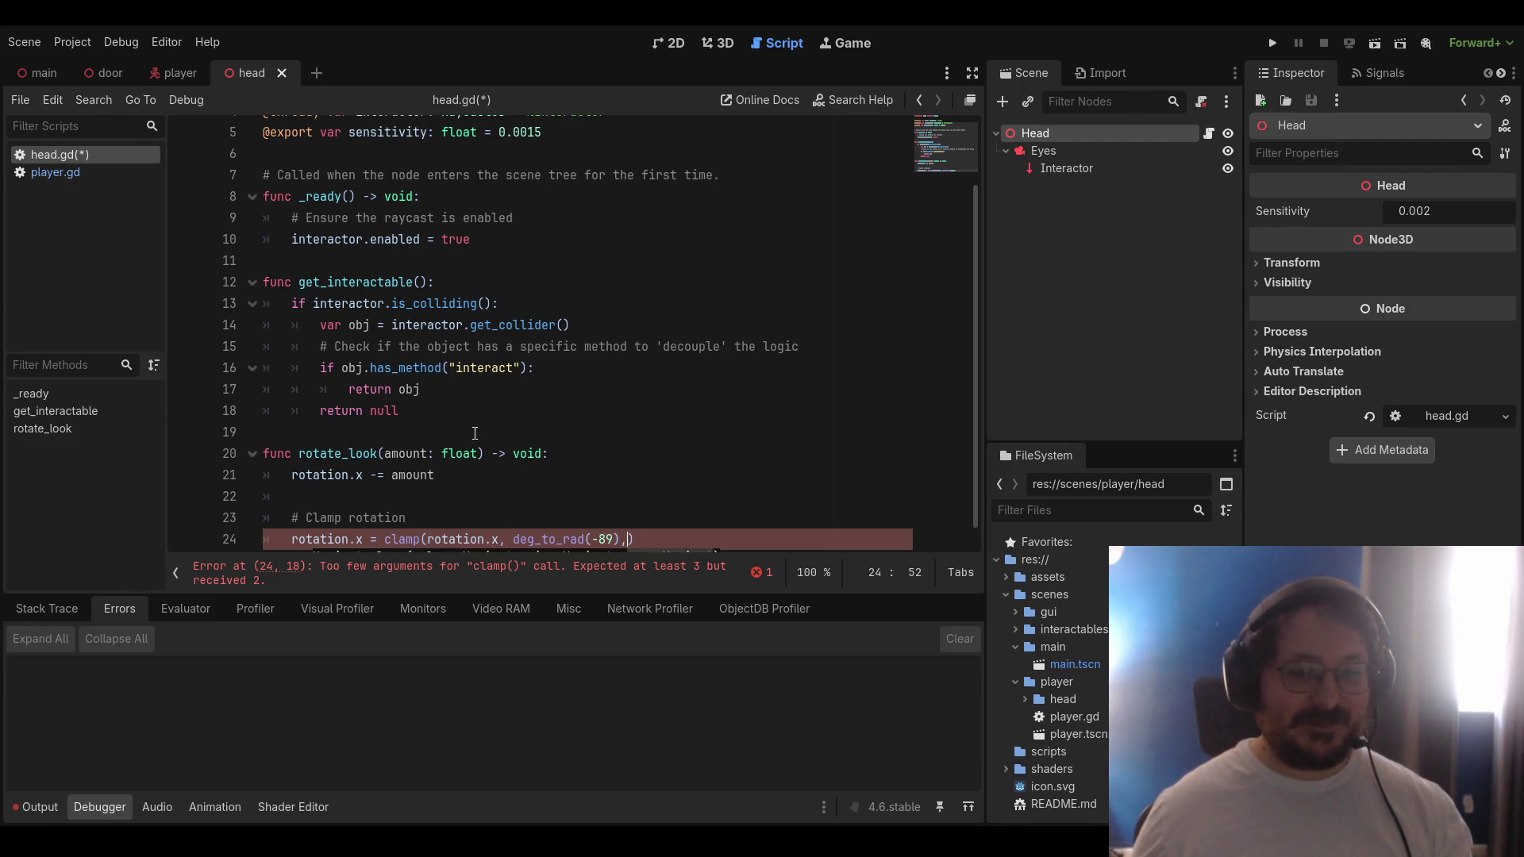
pyautogui.write(' deg_t')
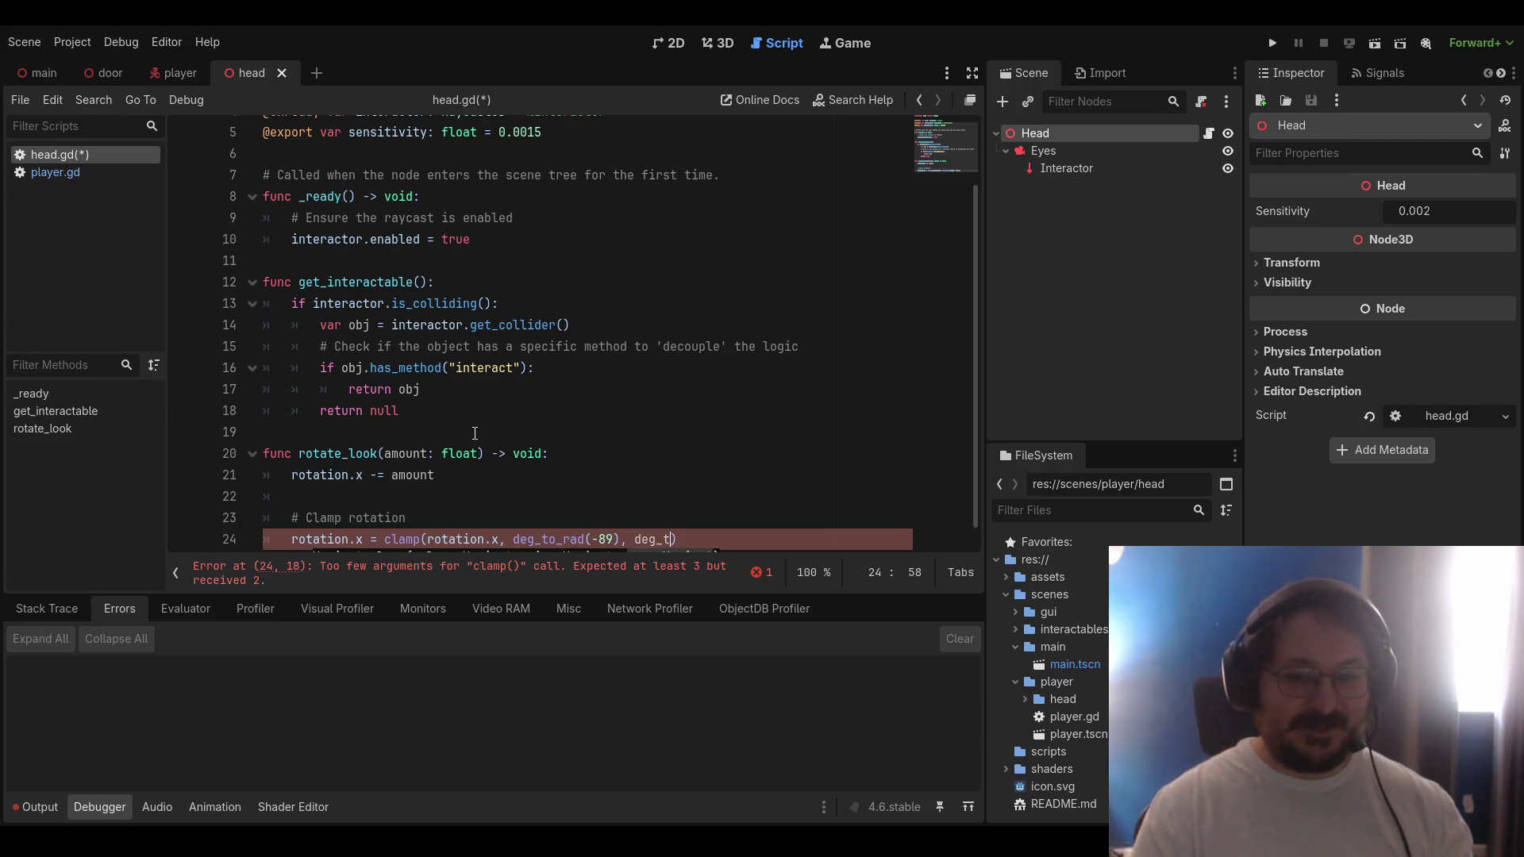
pyautogui.write('o_R')
pyautogui.press('BackSpace')
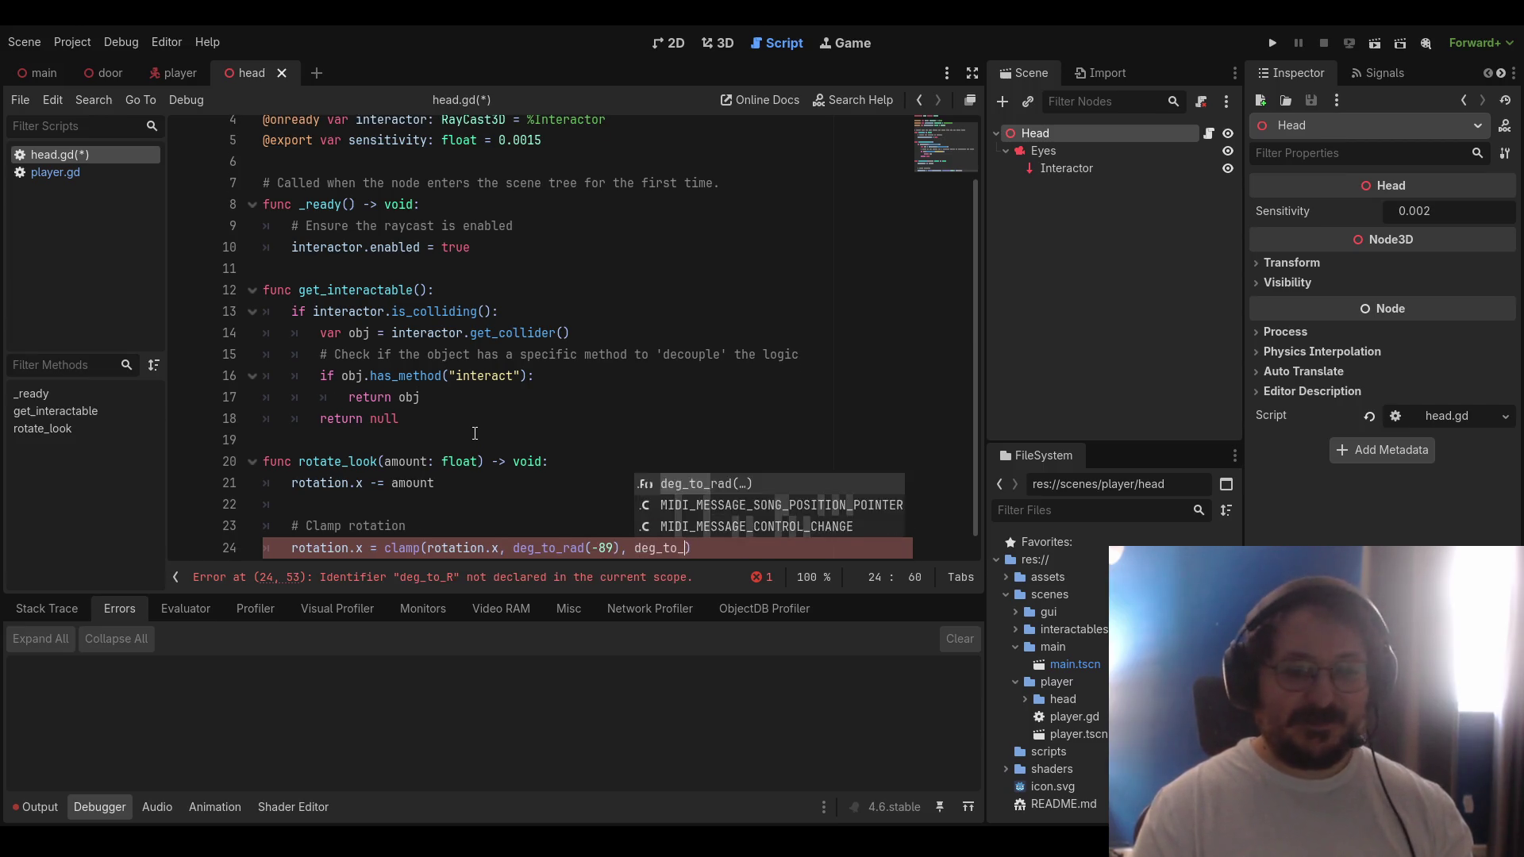
pyautogui.write('rad(8')
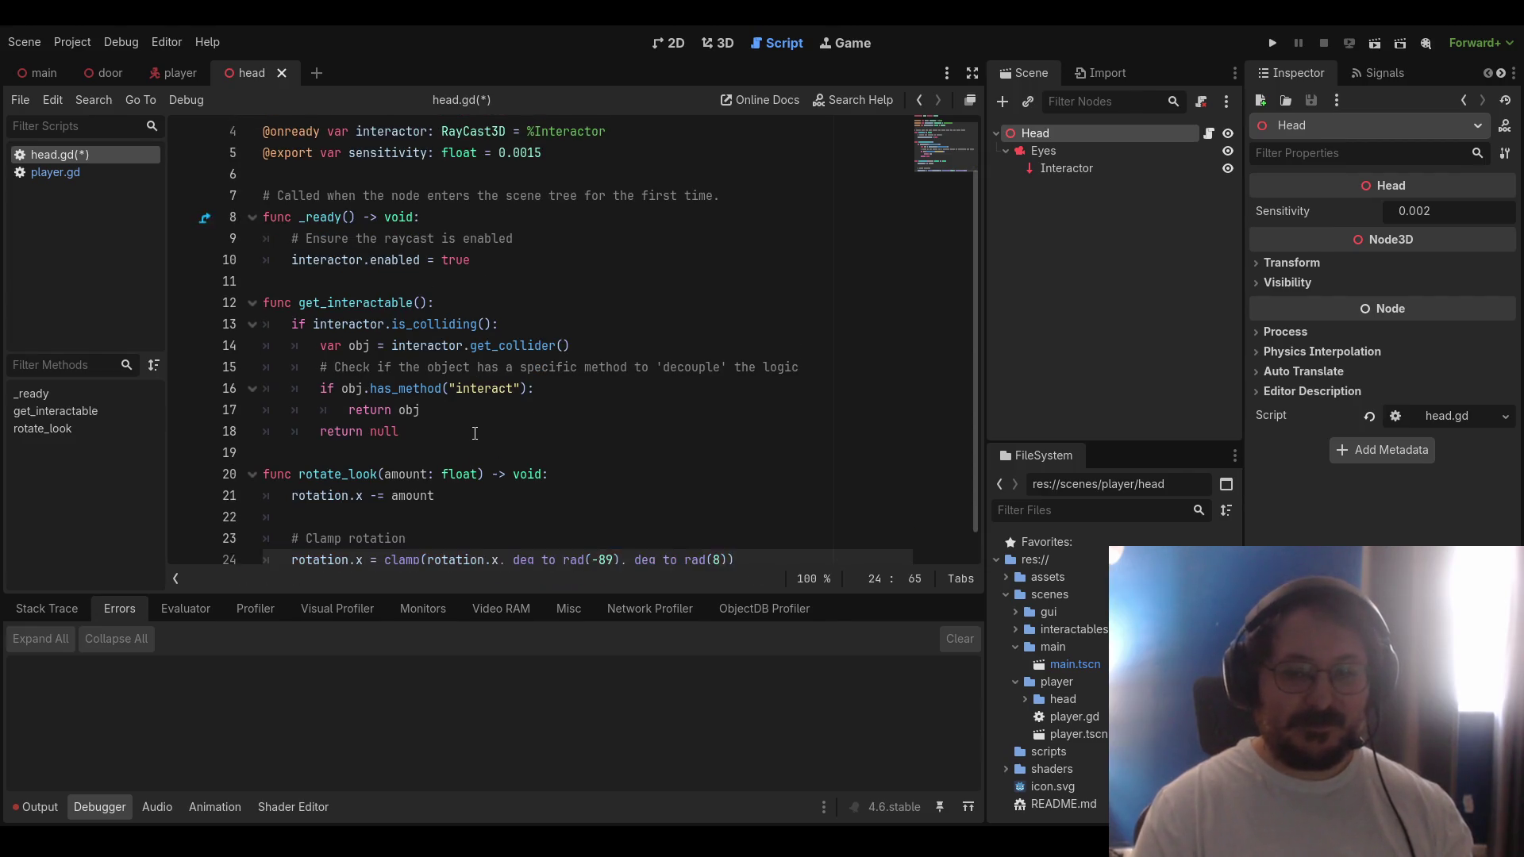
pyautogui.write('9')
pyautogui.hotkey('ctrl', 's')
pyautogui.click(495, 497)
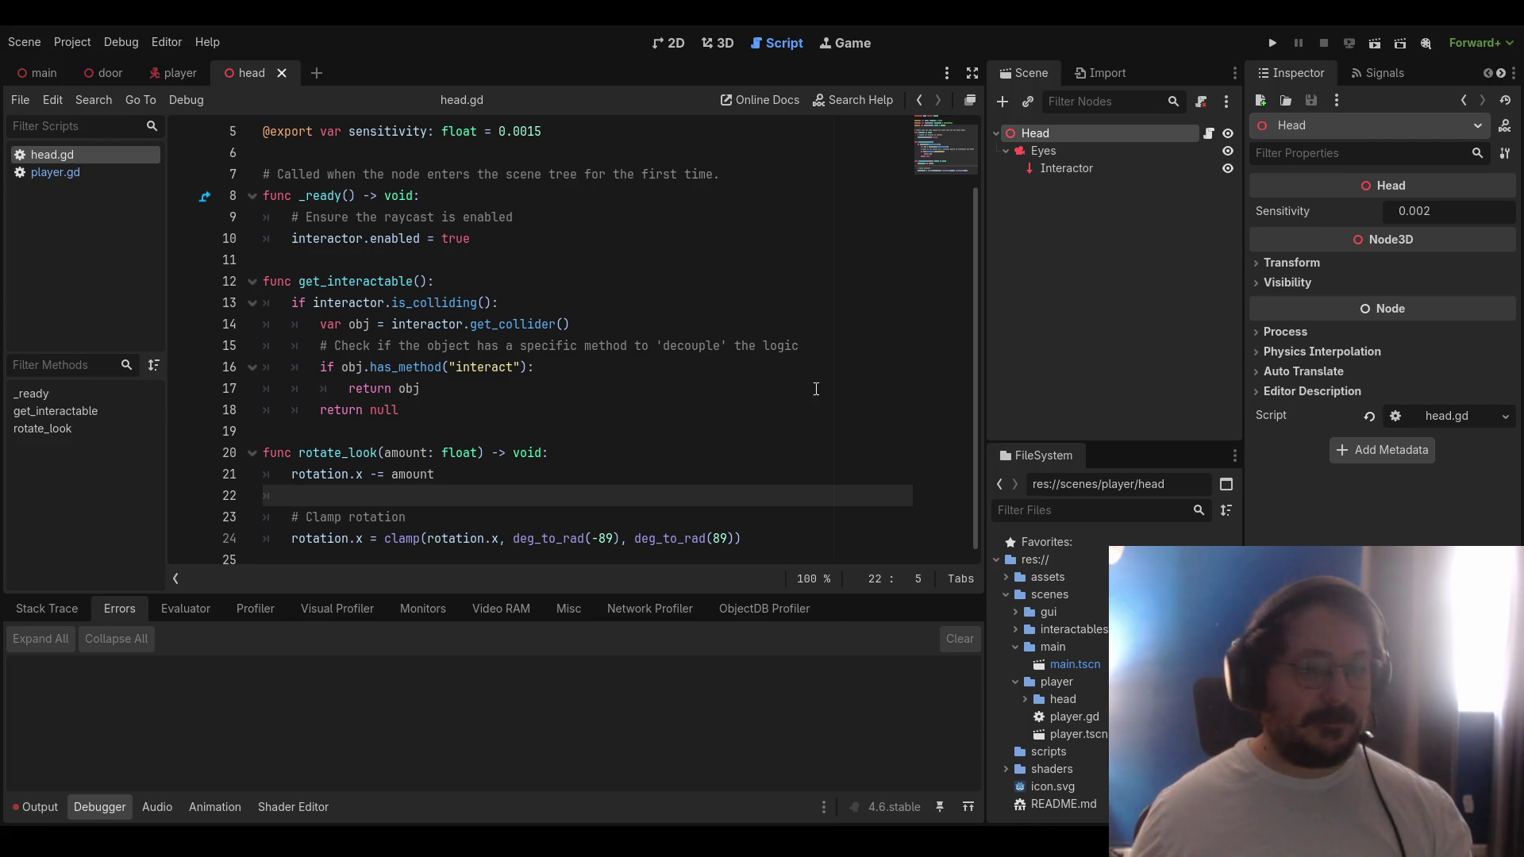
pyautogui.click(810, 431)
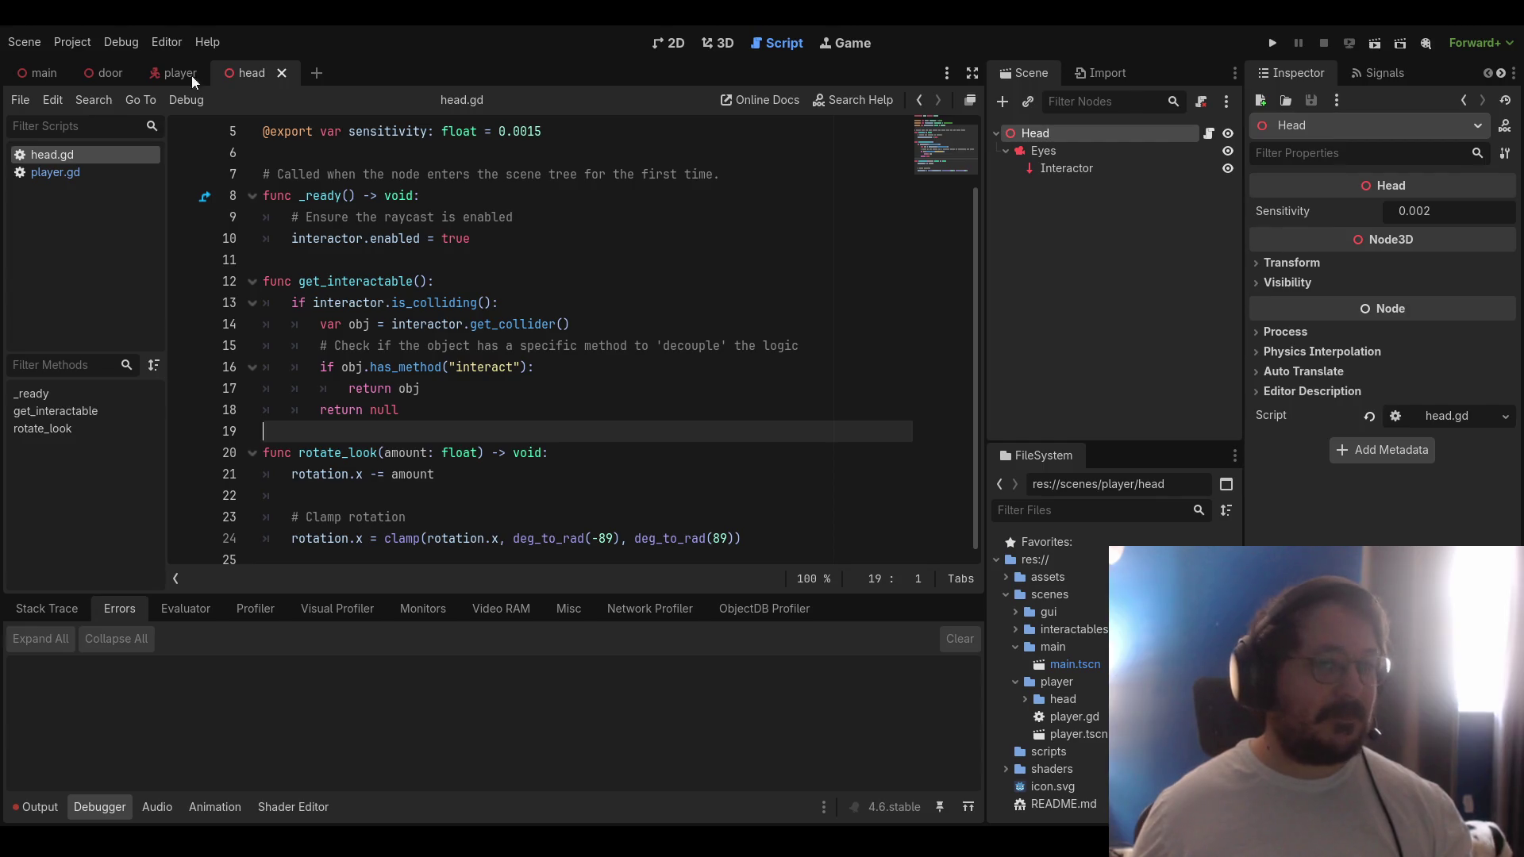
# Open player.gd and find the $Head reference on line 3, checking the player scene tree.
pyautogui.click(37, 176)
pyautogui.scroll(10, 334, 311)
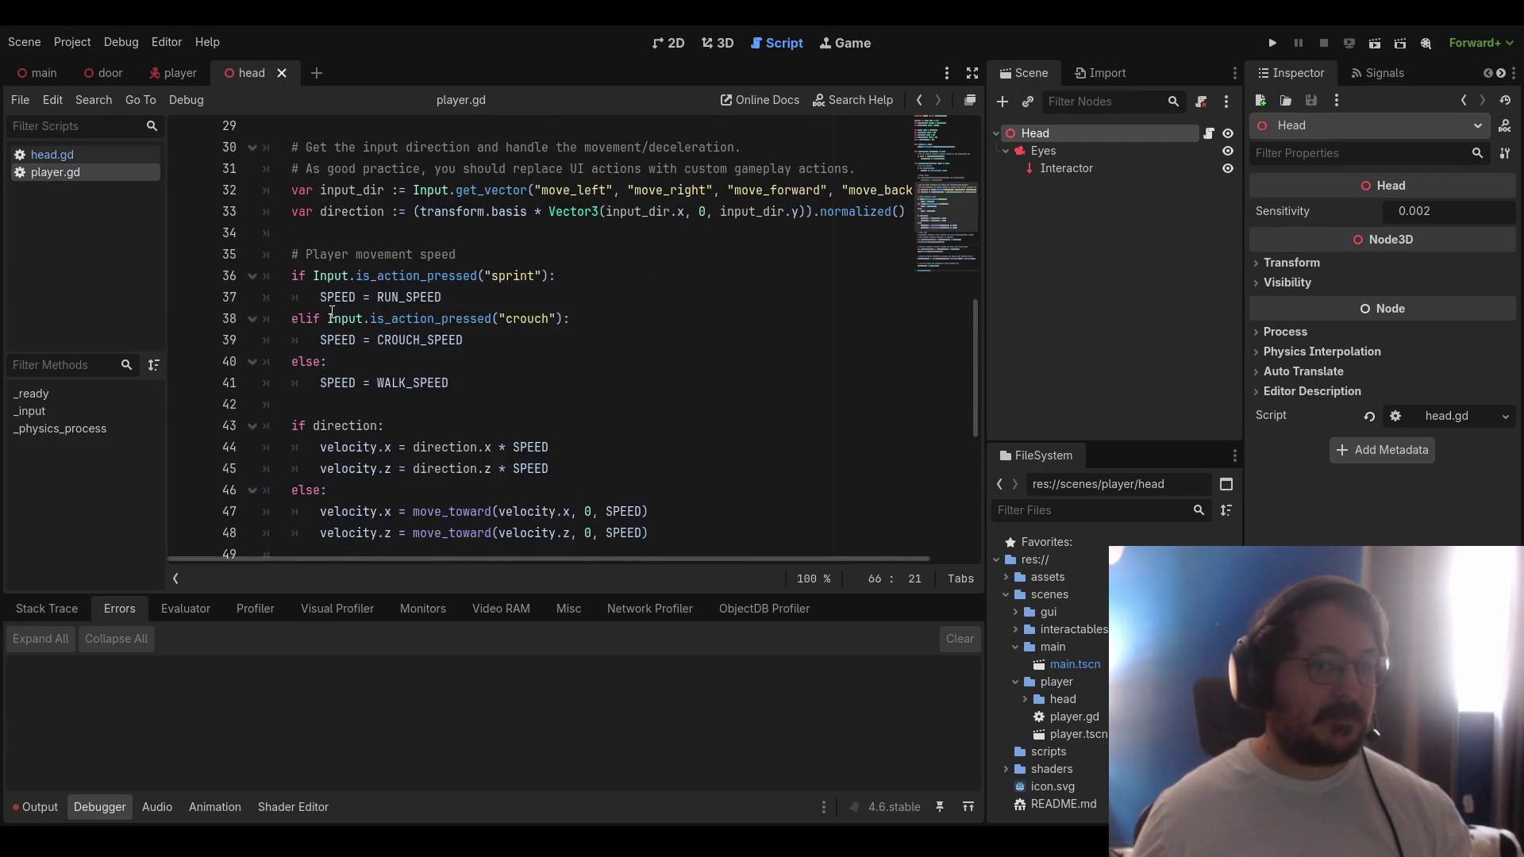
pyautogui.scroll(4, 333, 311)
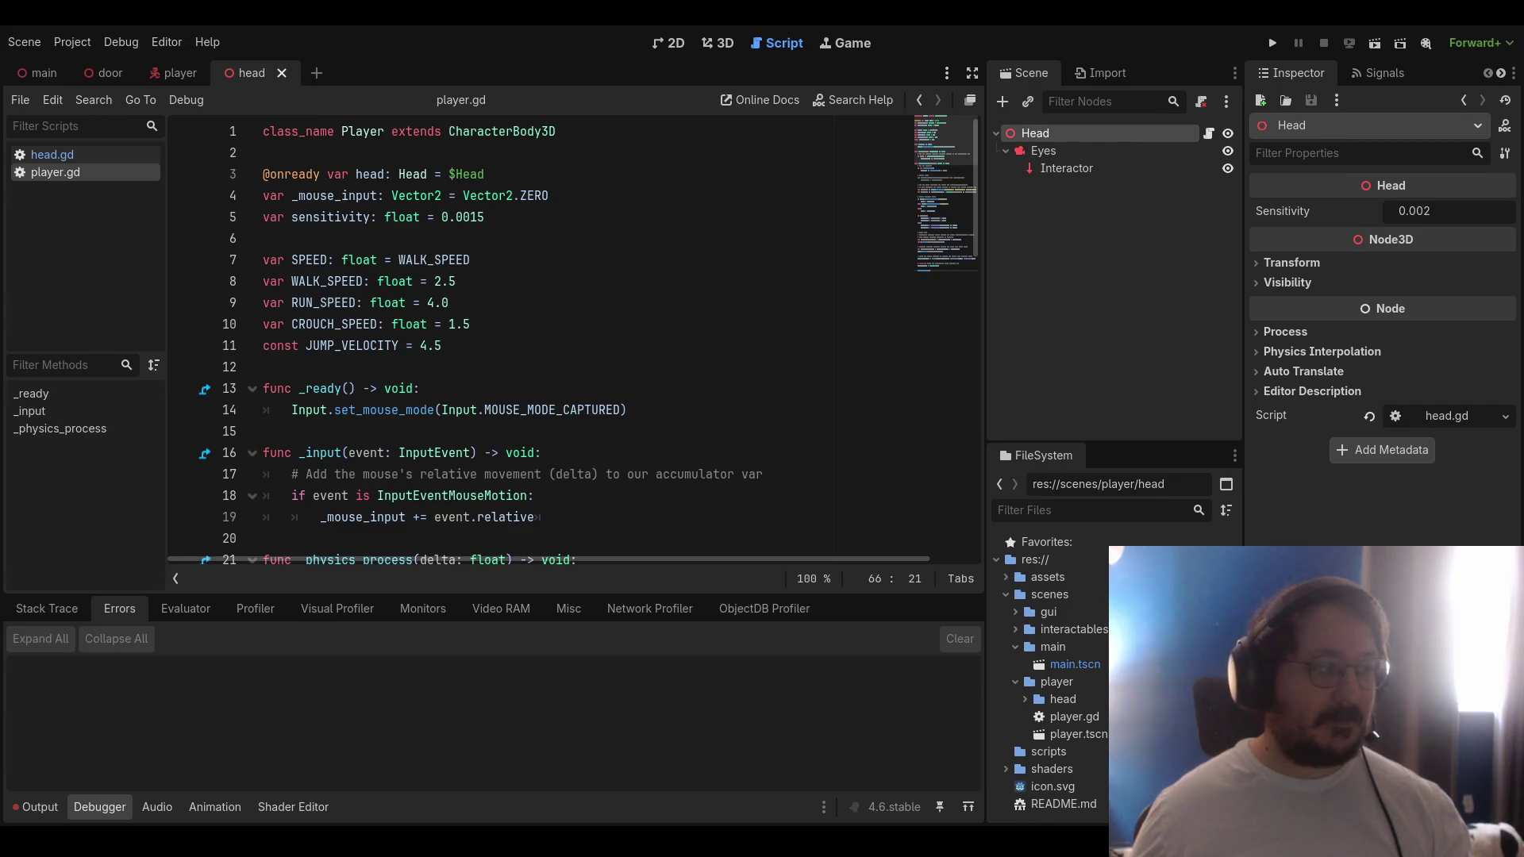
pyautogui.click(405, 131)
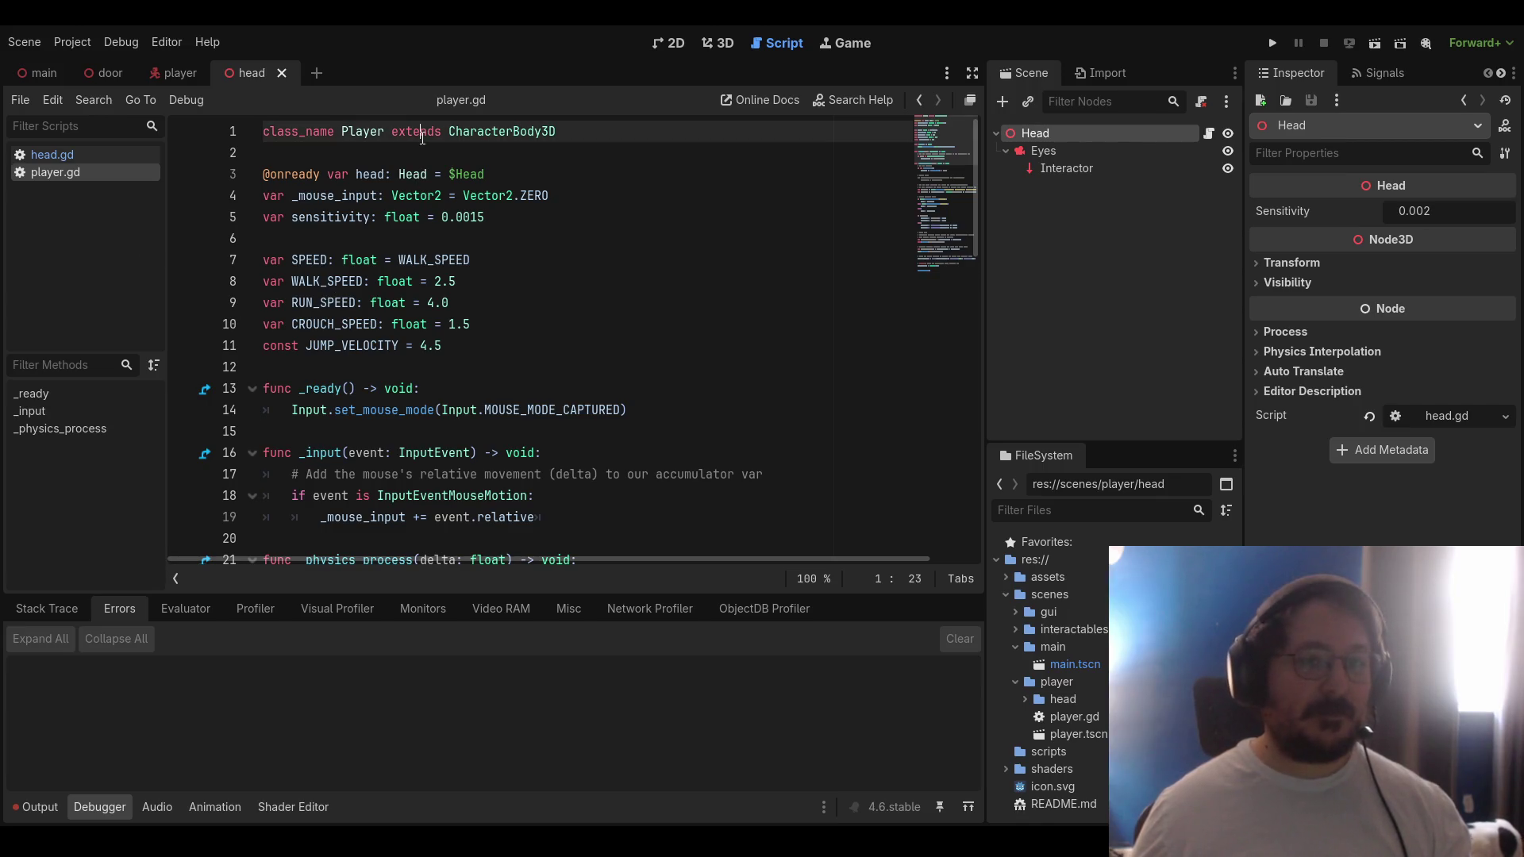
pyautogui.click(405, 150)
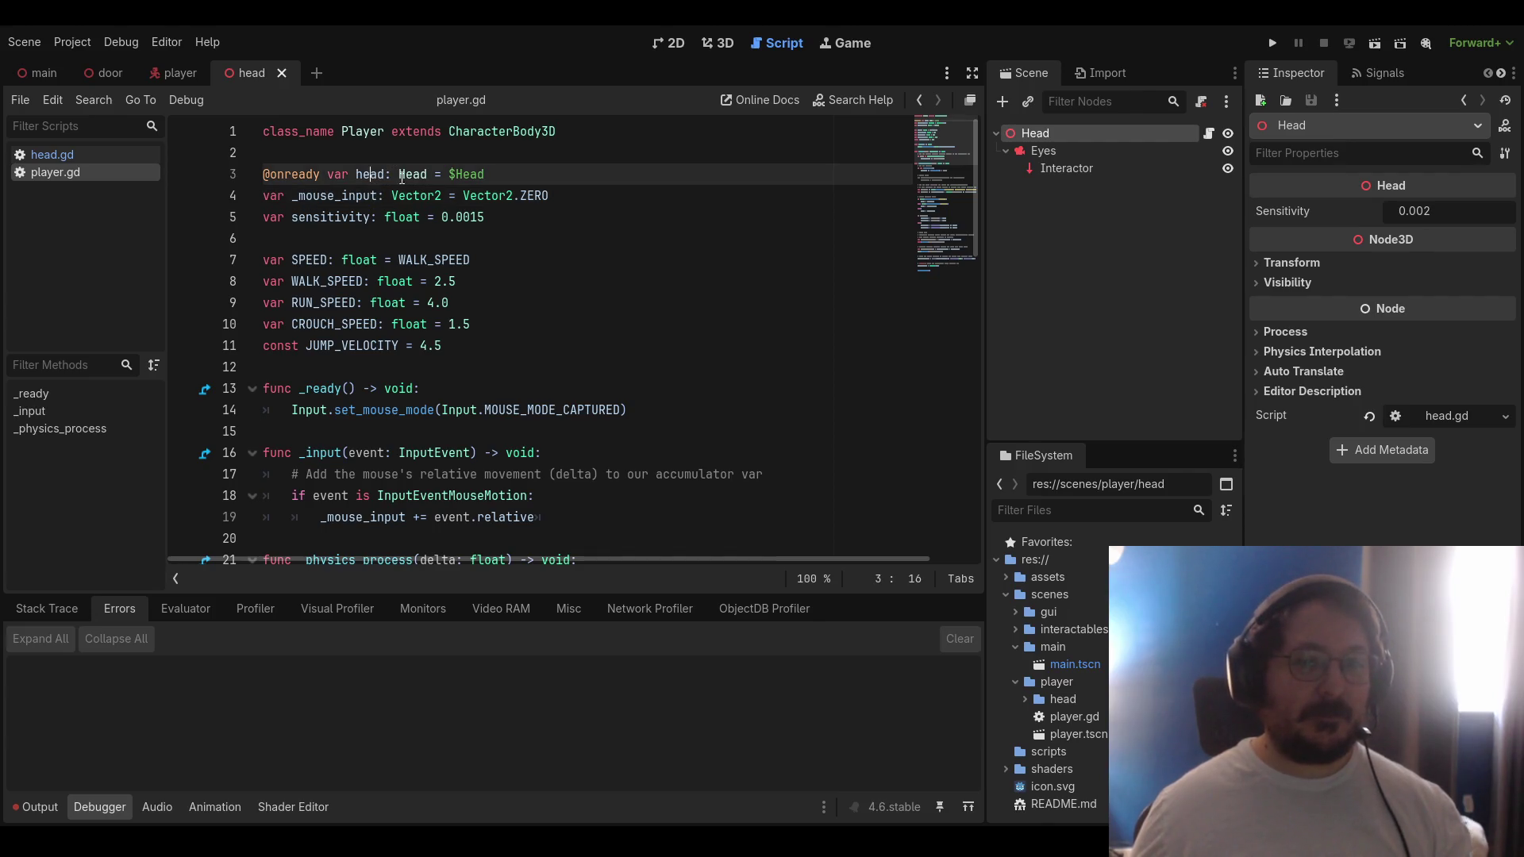
pyautogui.doubleClick(471, 174)
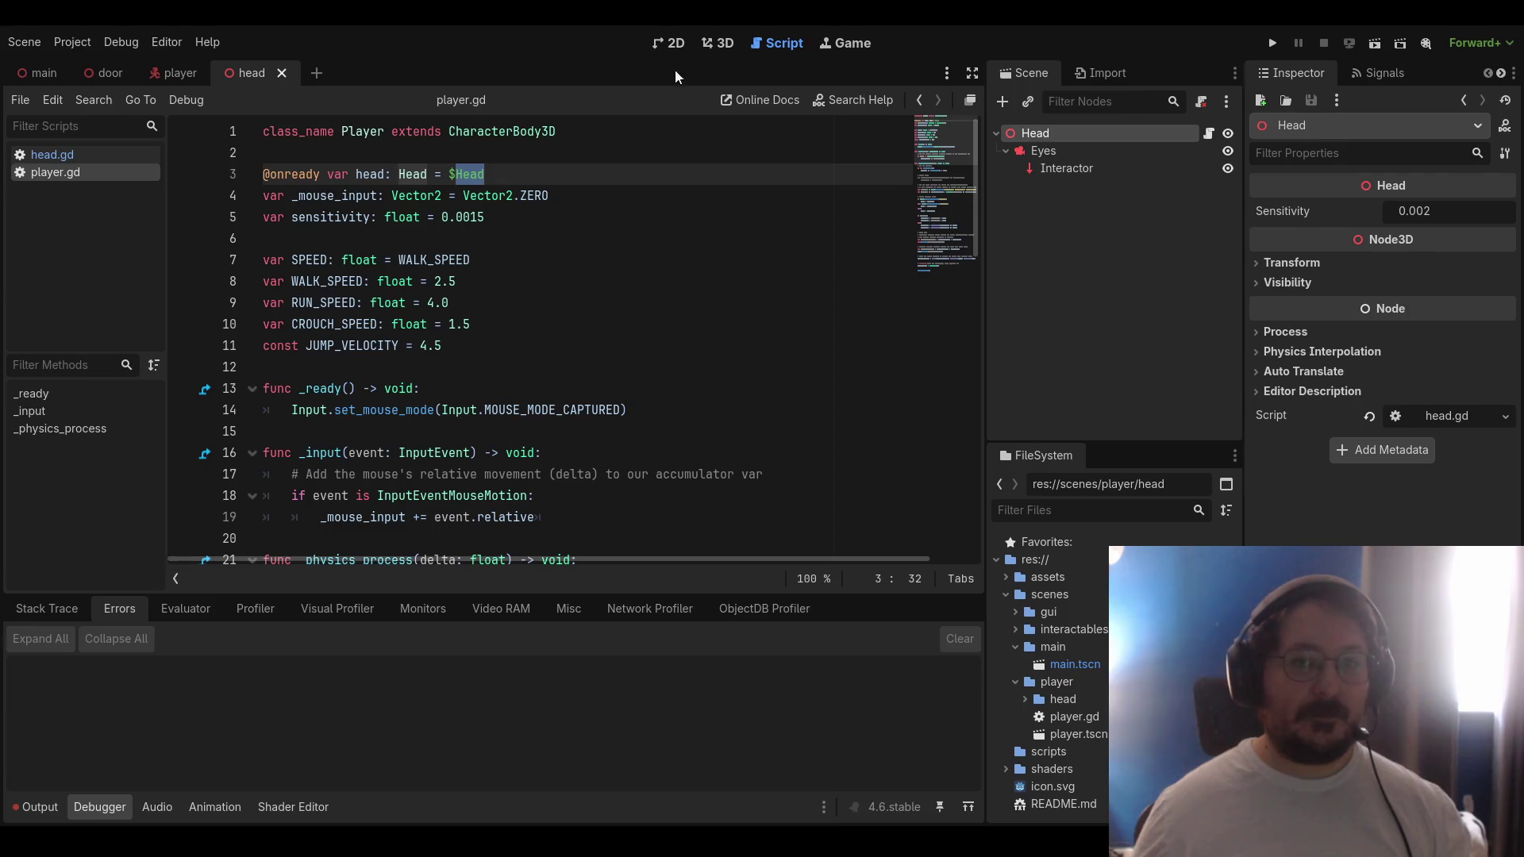
pyautogui.click(177, 72)
pyautogui.click(539, 180)
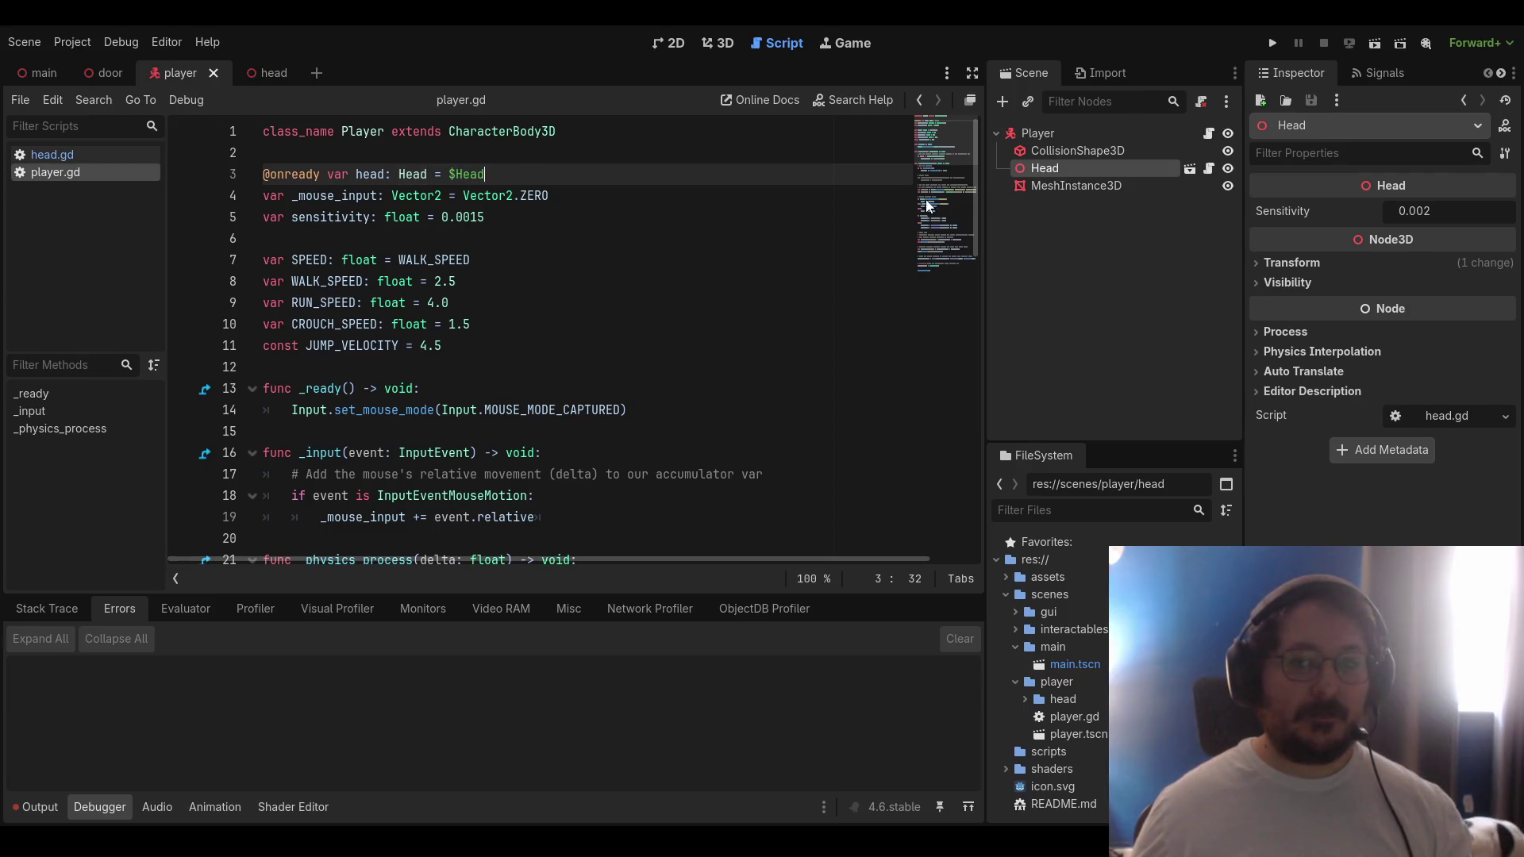
# Change $Head to %Head on line 3 and add blank lines below it.
pyautogui.click(450, 174)
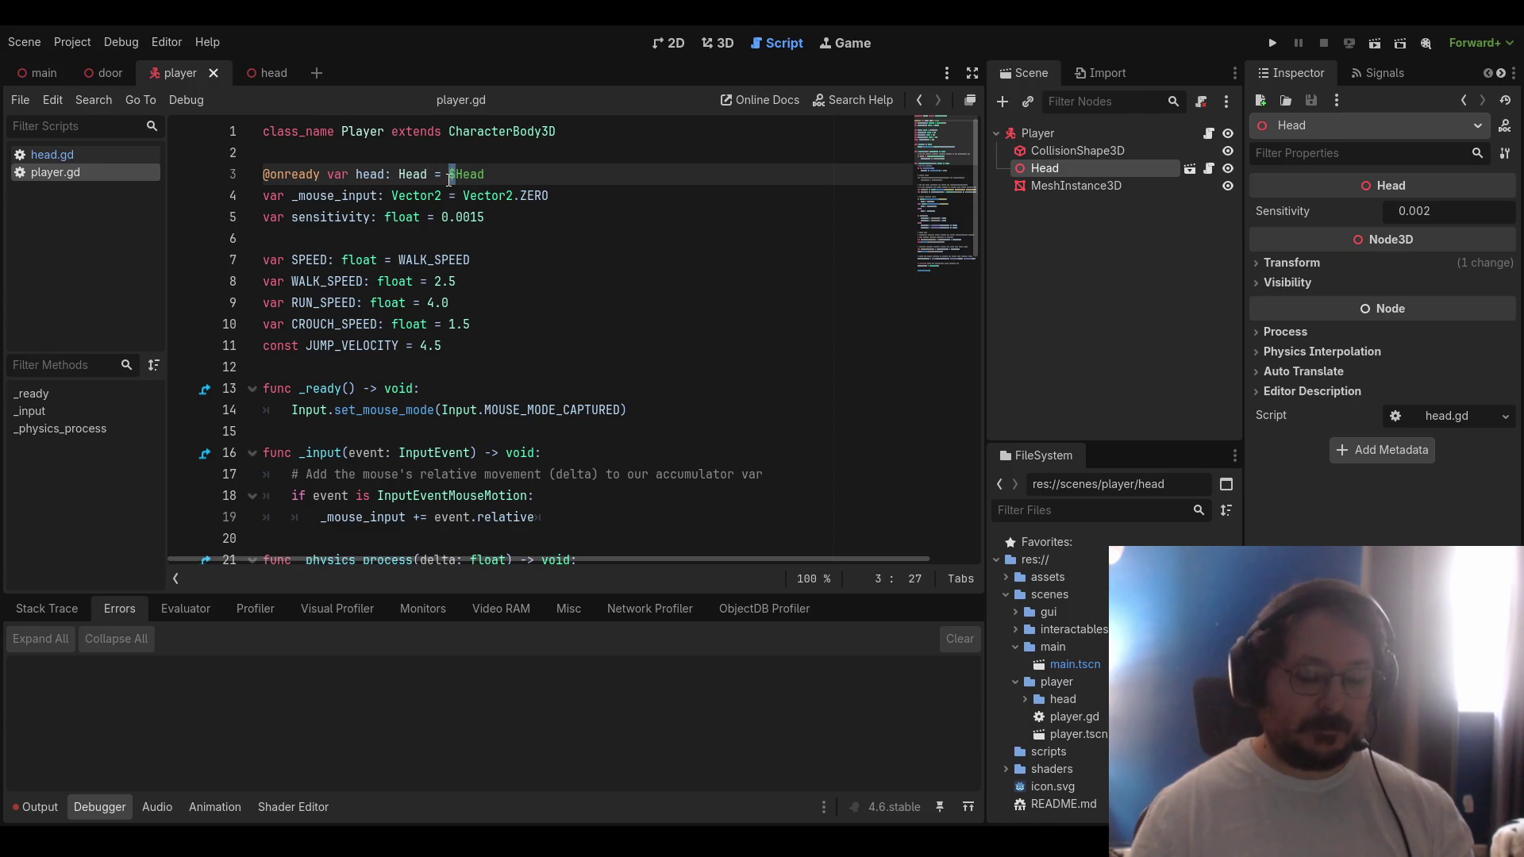
pyautogui.press('Delete')
pyautogui.write('%')
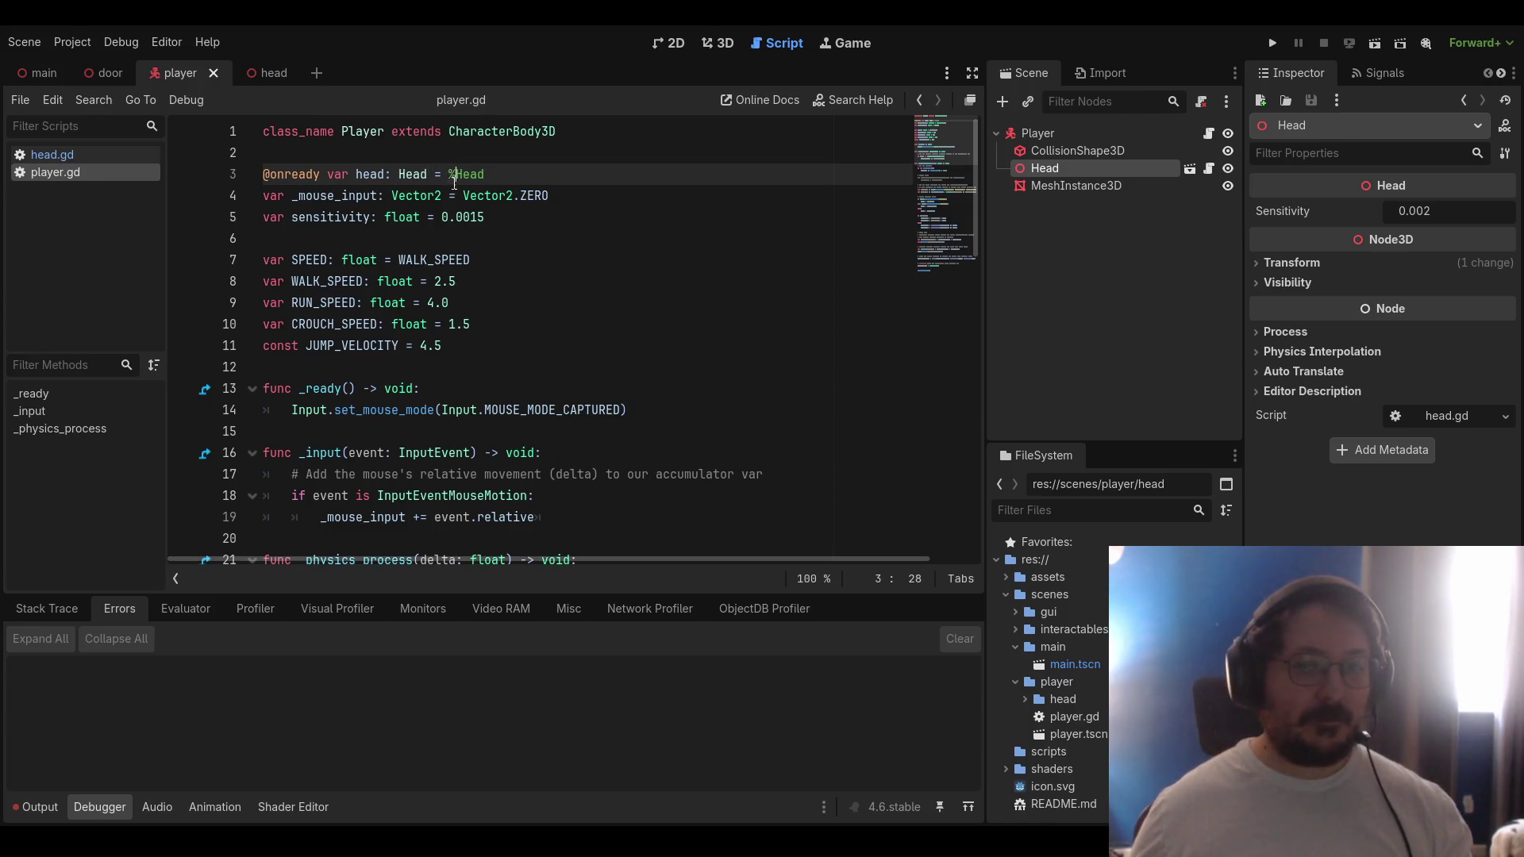
pyautogui.click(503, 177)
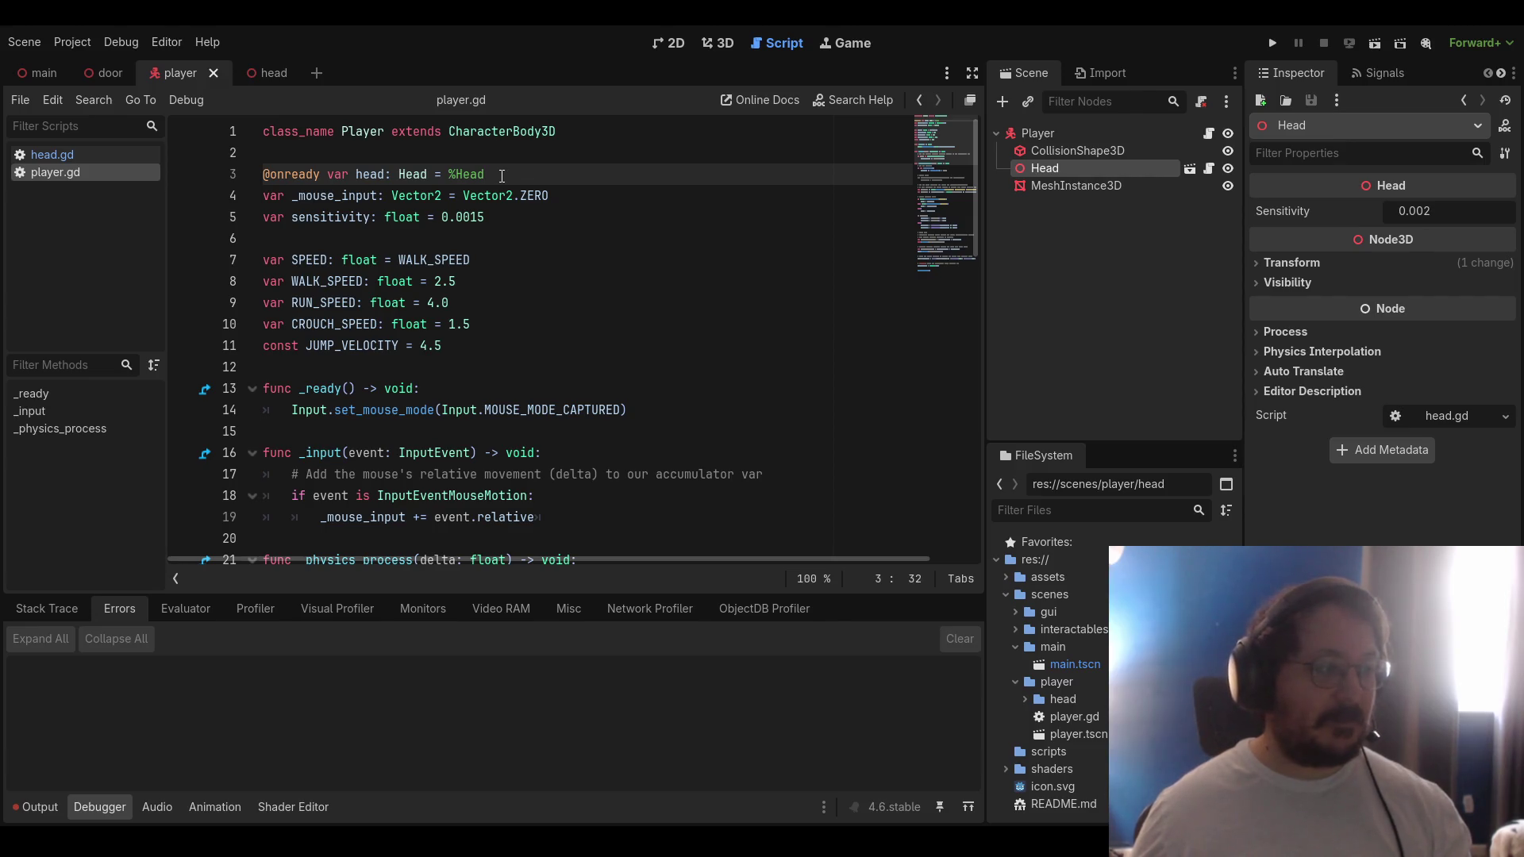
pyautogui.press('Return')
pyautogui.press('Return')
pyautogui.press('Up')
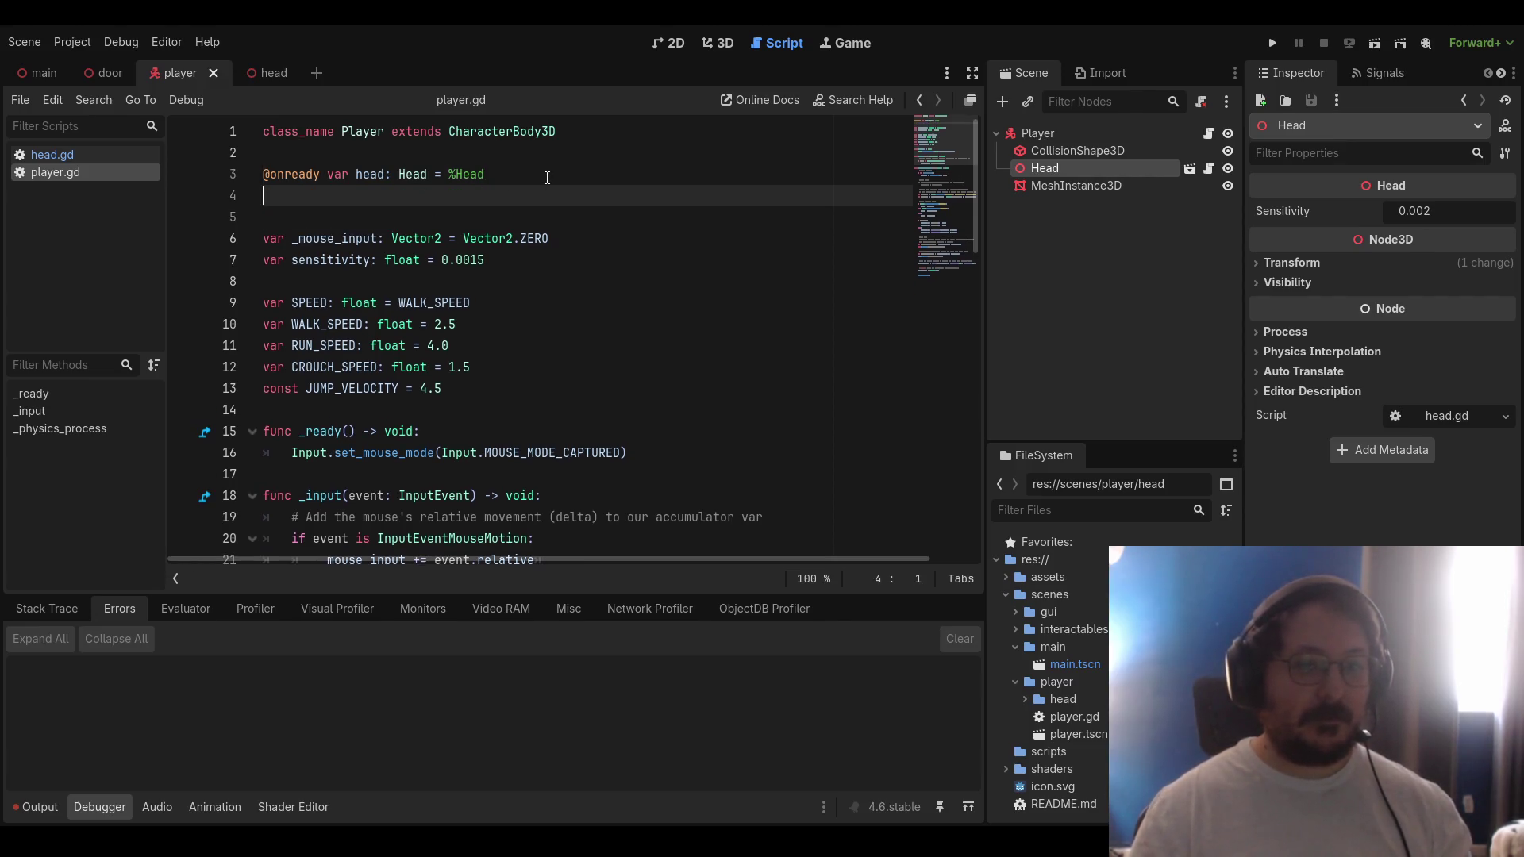
pyautogui.press('Return')
pyautogui.write('xport group')
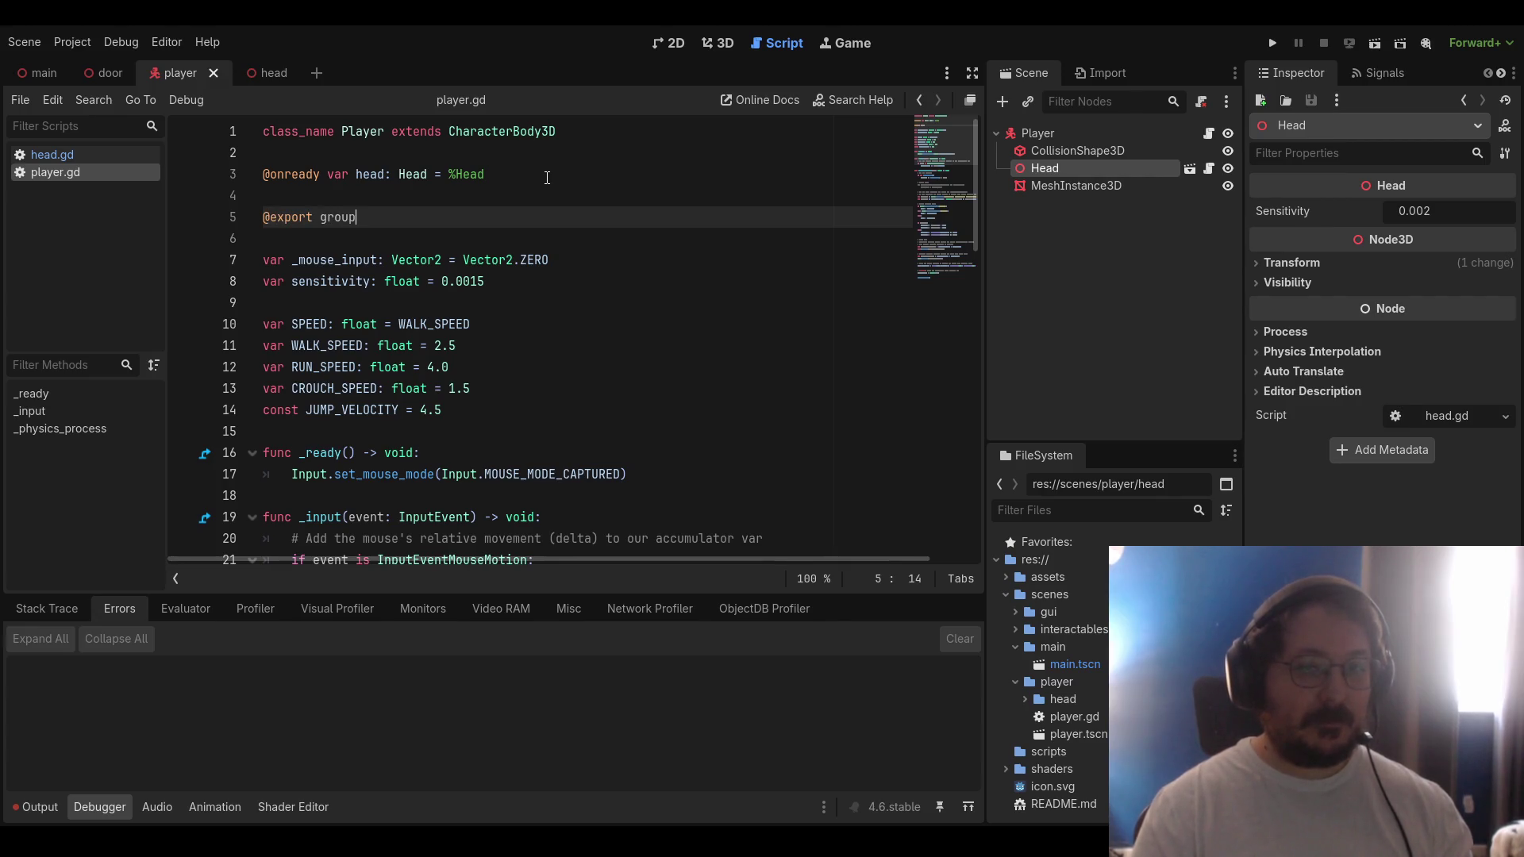
pyautogui.press('BackSpace')
pyautogui.press('BackSpace')
pyautogui.press('BackSpace')
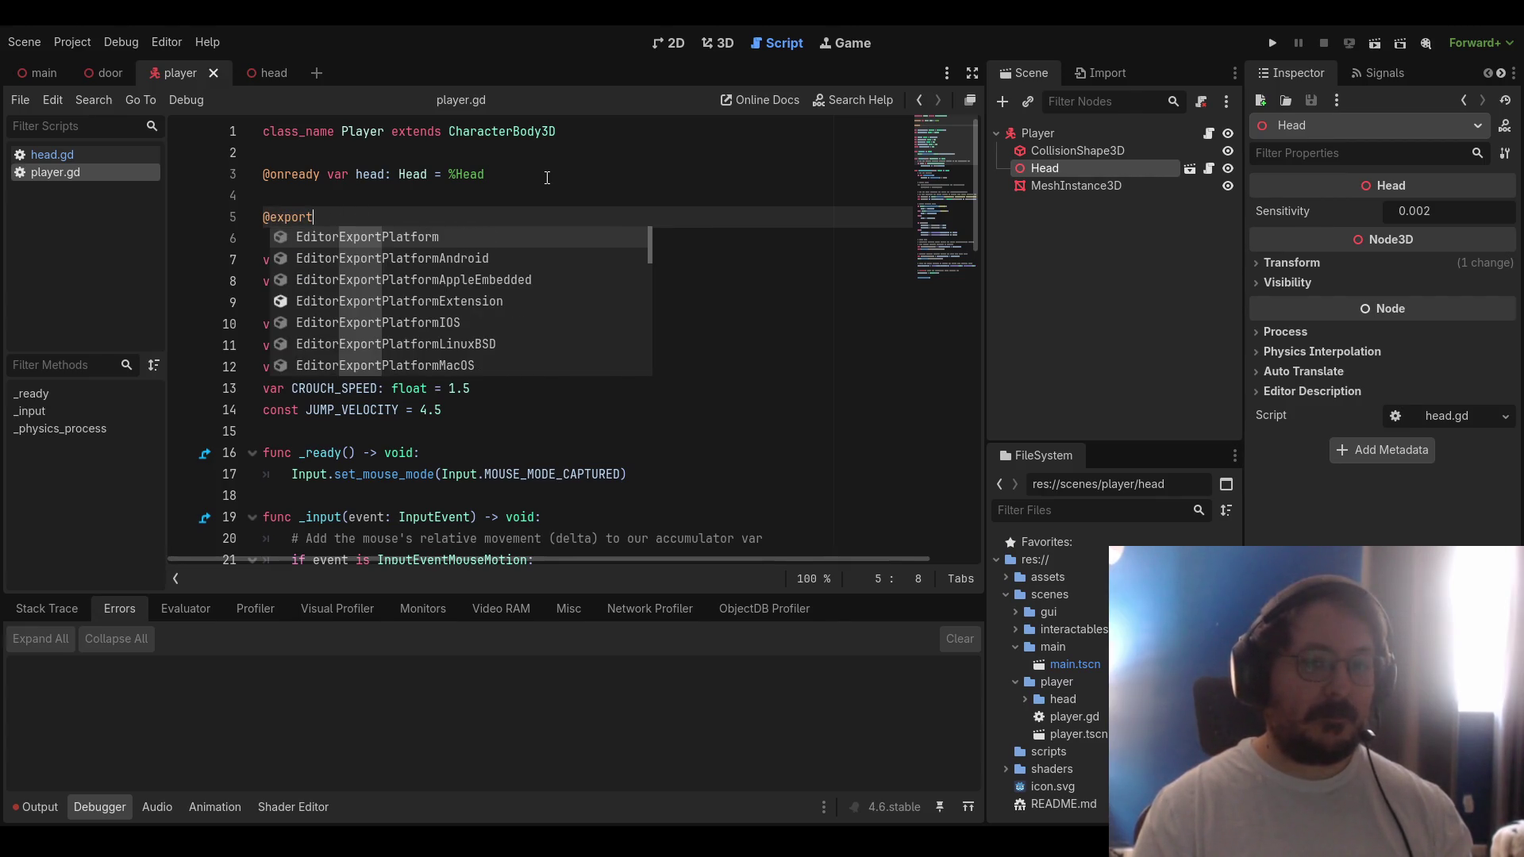
pyautogui.write('+g')
pyautogui.press('BackSpace')
pyautogui.press('BackSpace')
pyautogui.write('_group')
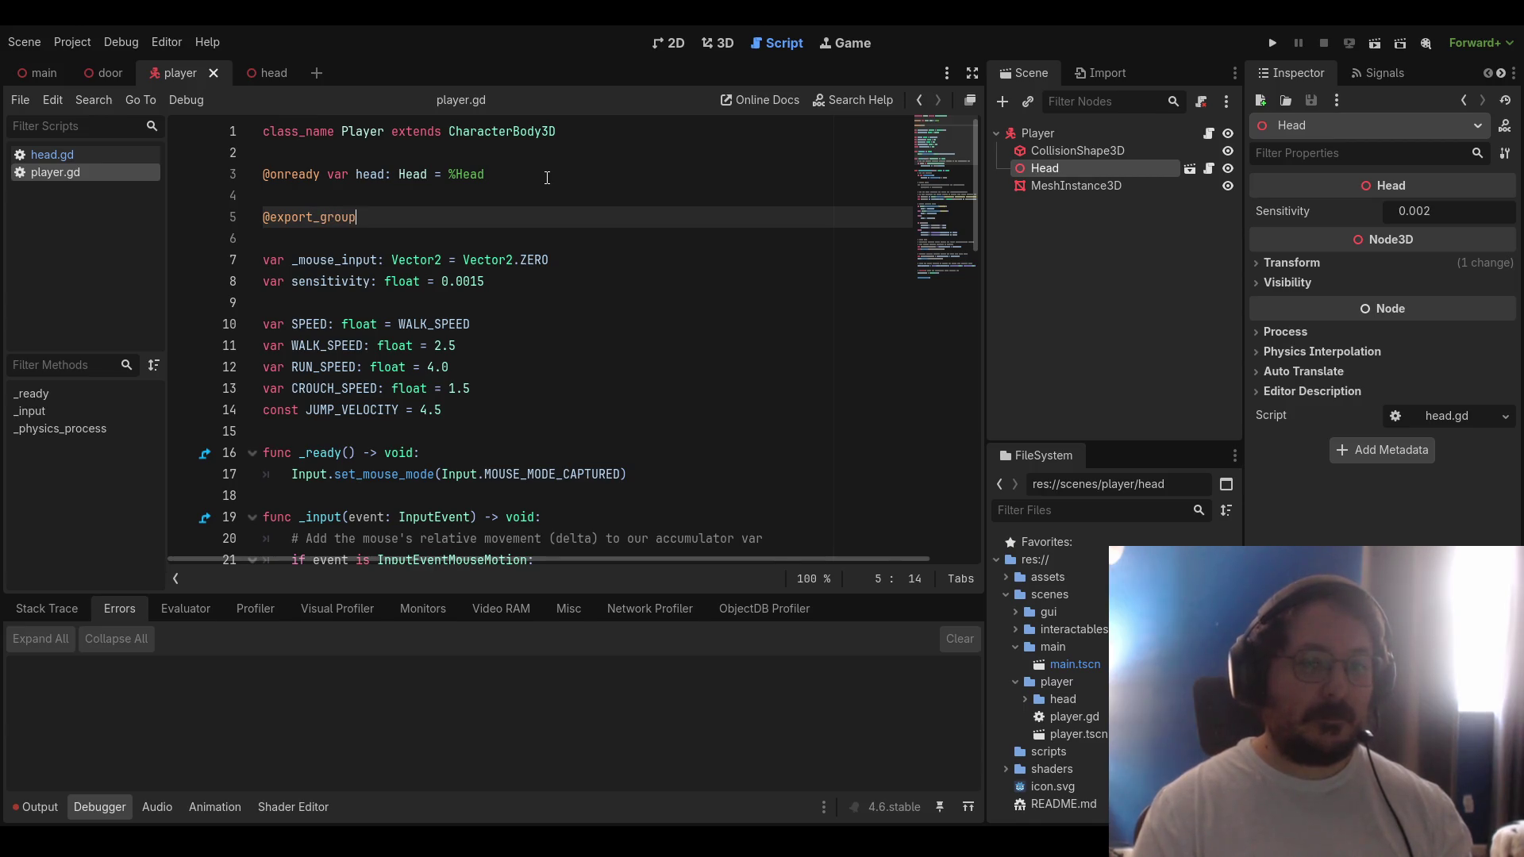
pyautogui.write('("m')
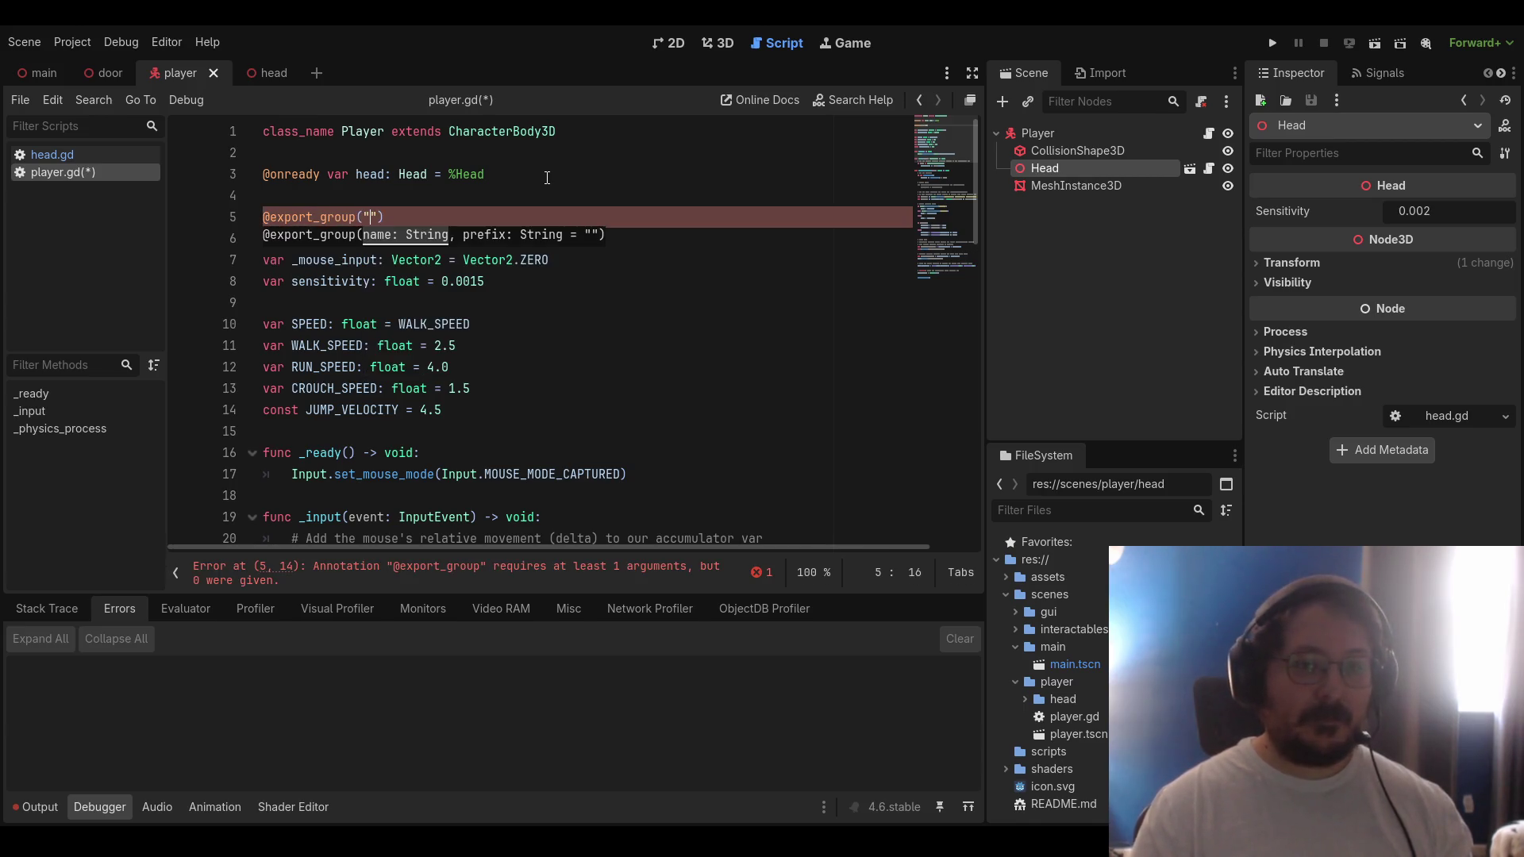
pyautogui.write('Movement Settings"')
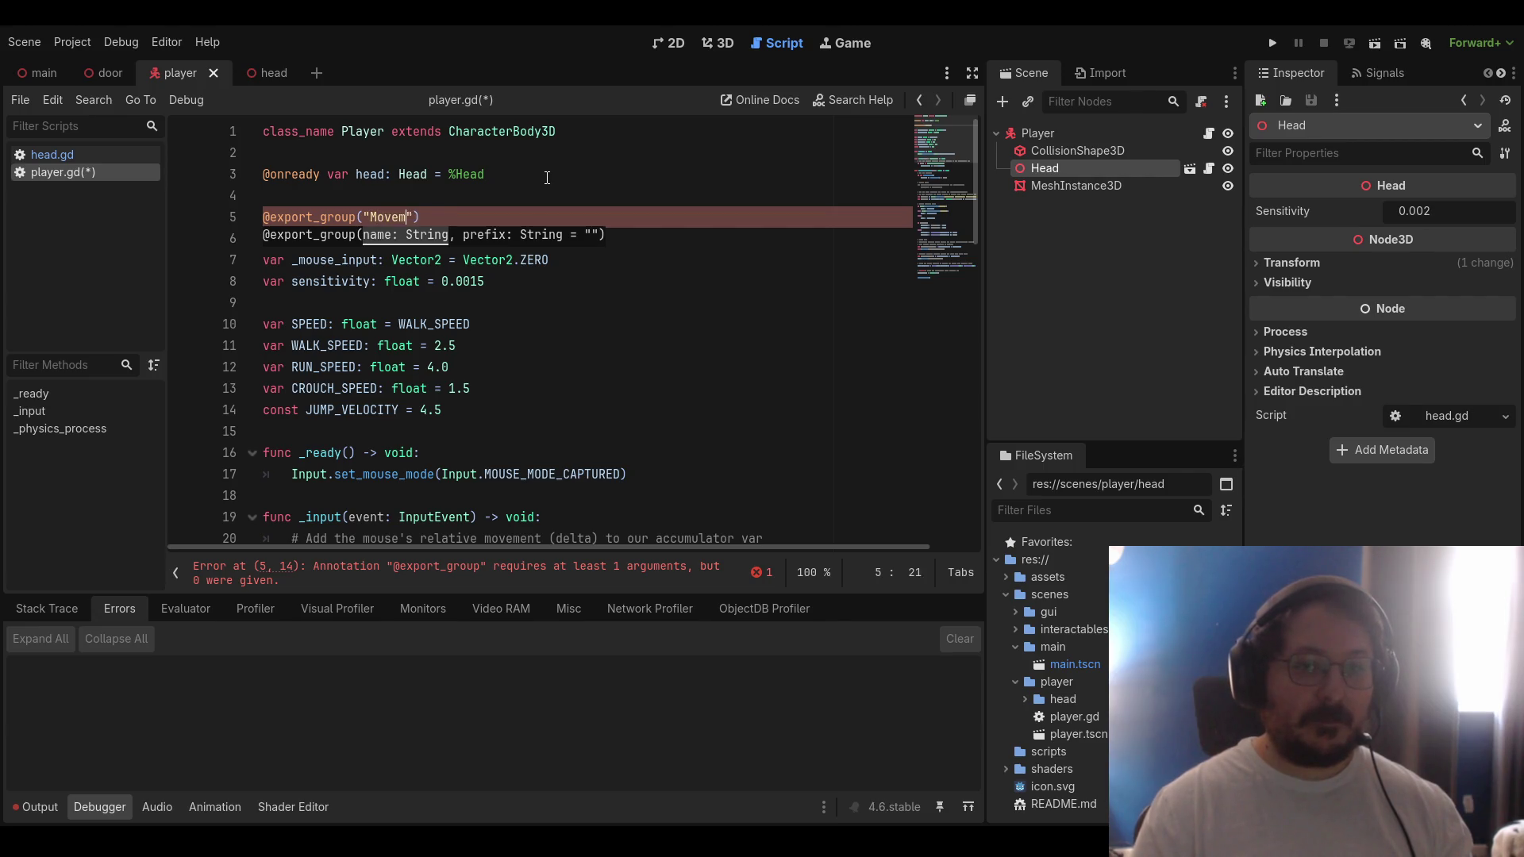
pyautogui.write(')')
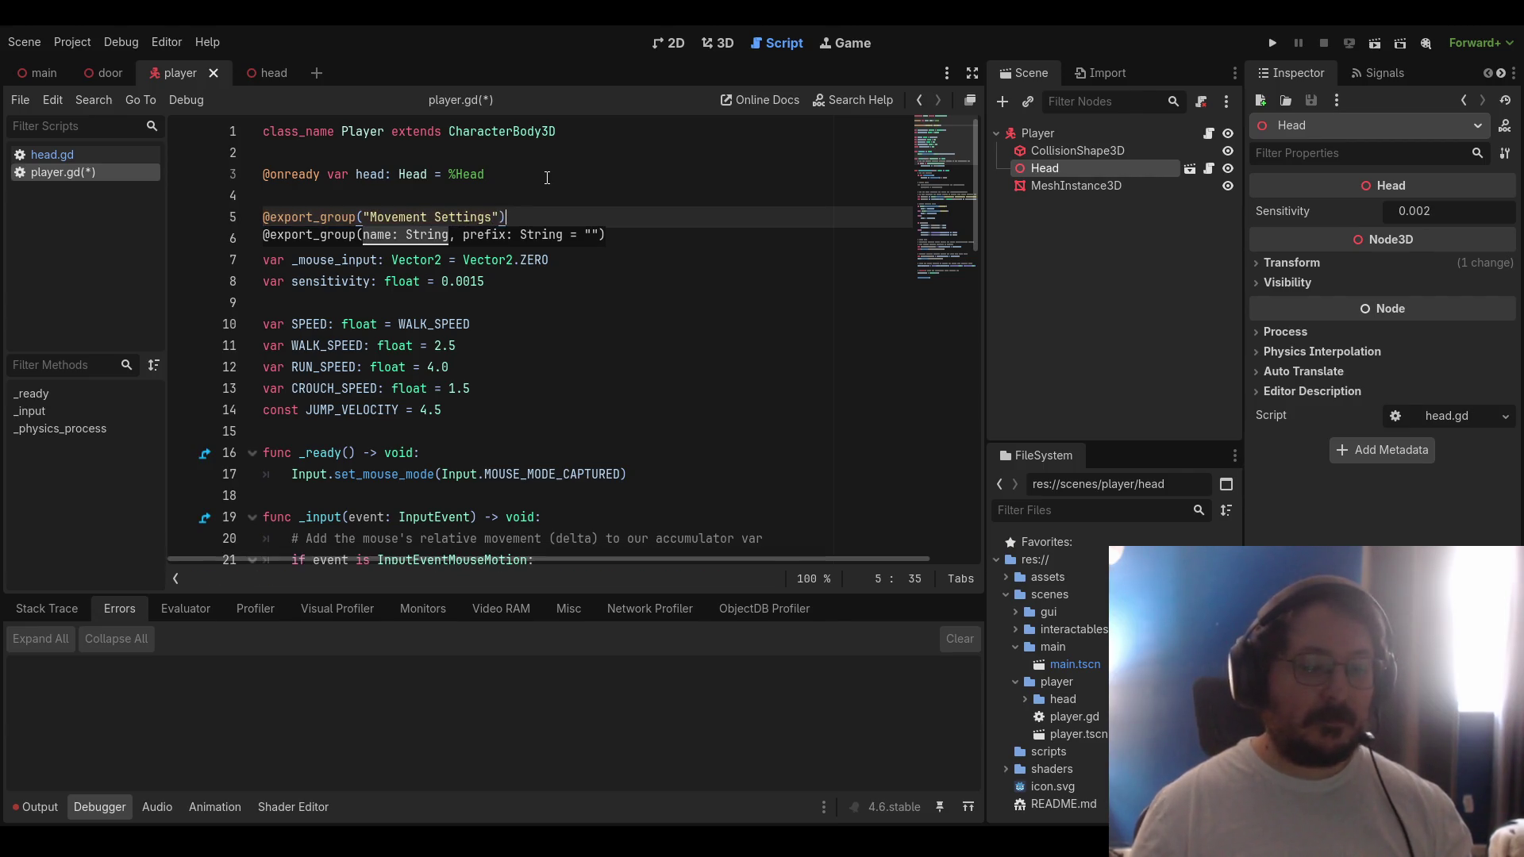
pyautogui.press('Return')
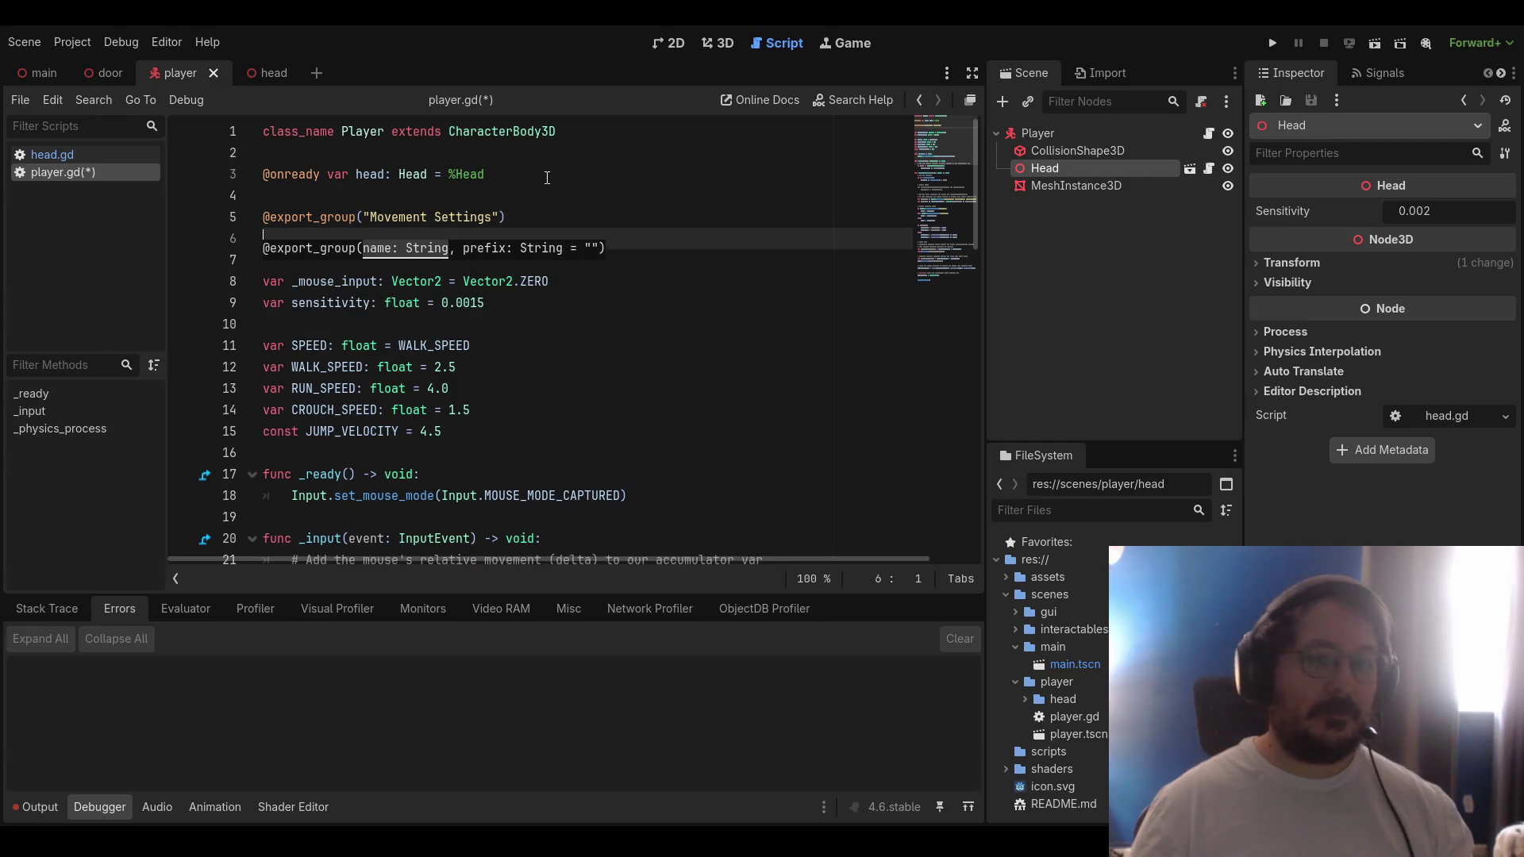
# Add exported walk_speed 2.5, run_speed 4.0 and crouch_speed 1.5 floats under the group.
pyautogui.write('@export ')
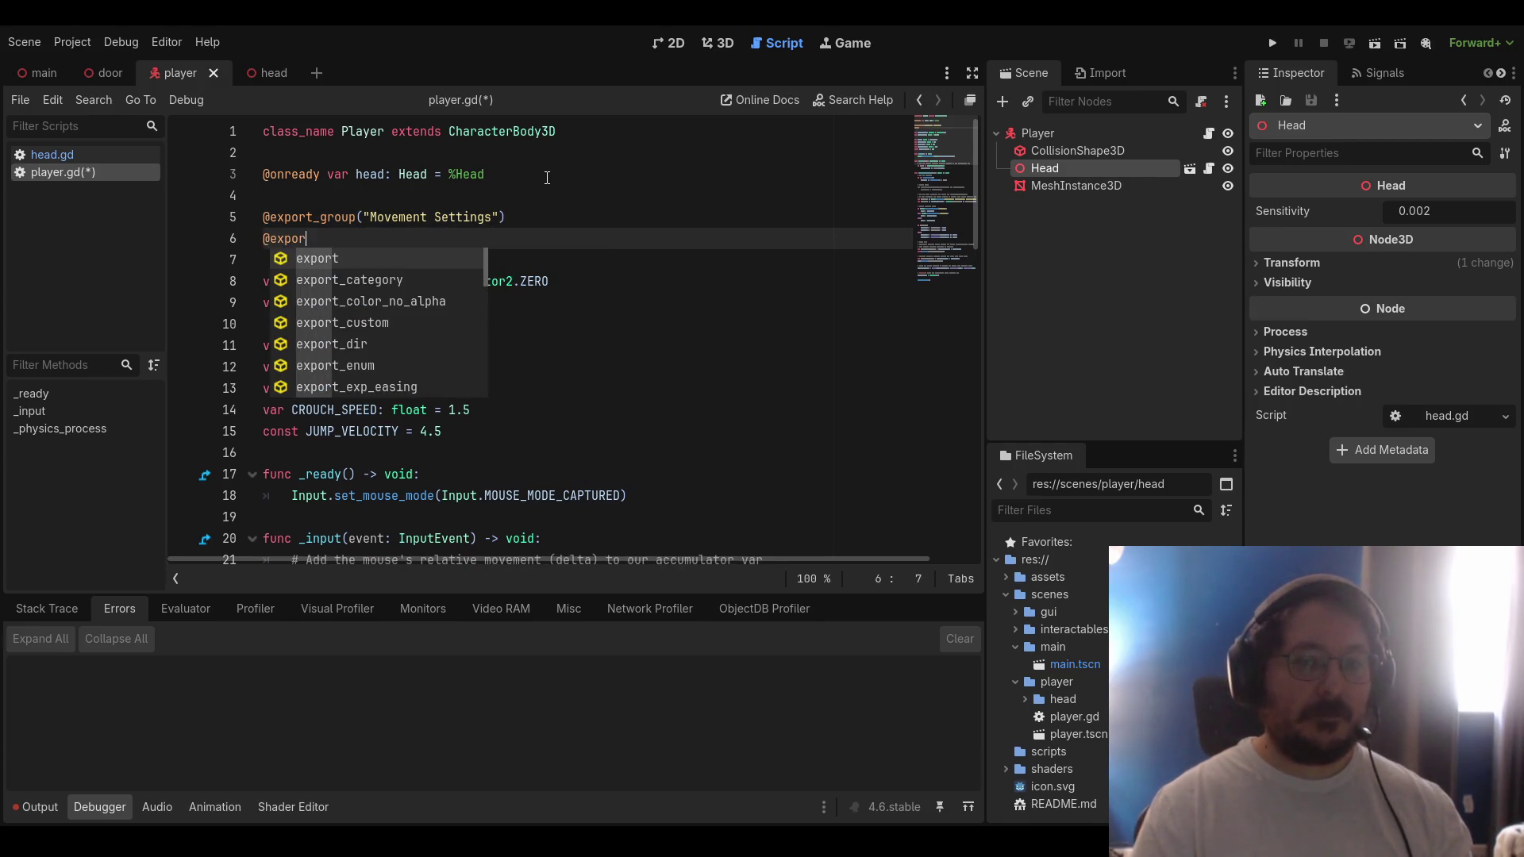
pyautogui.write('var ')
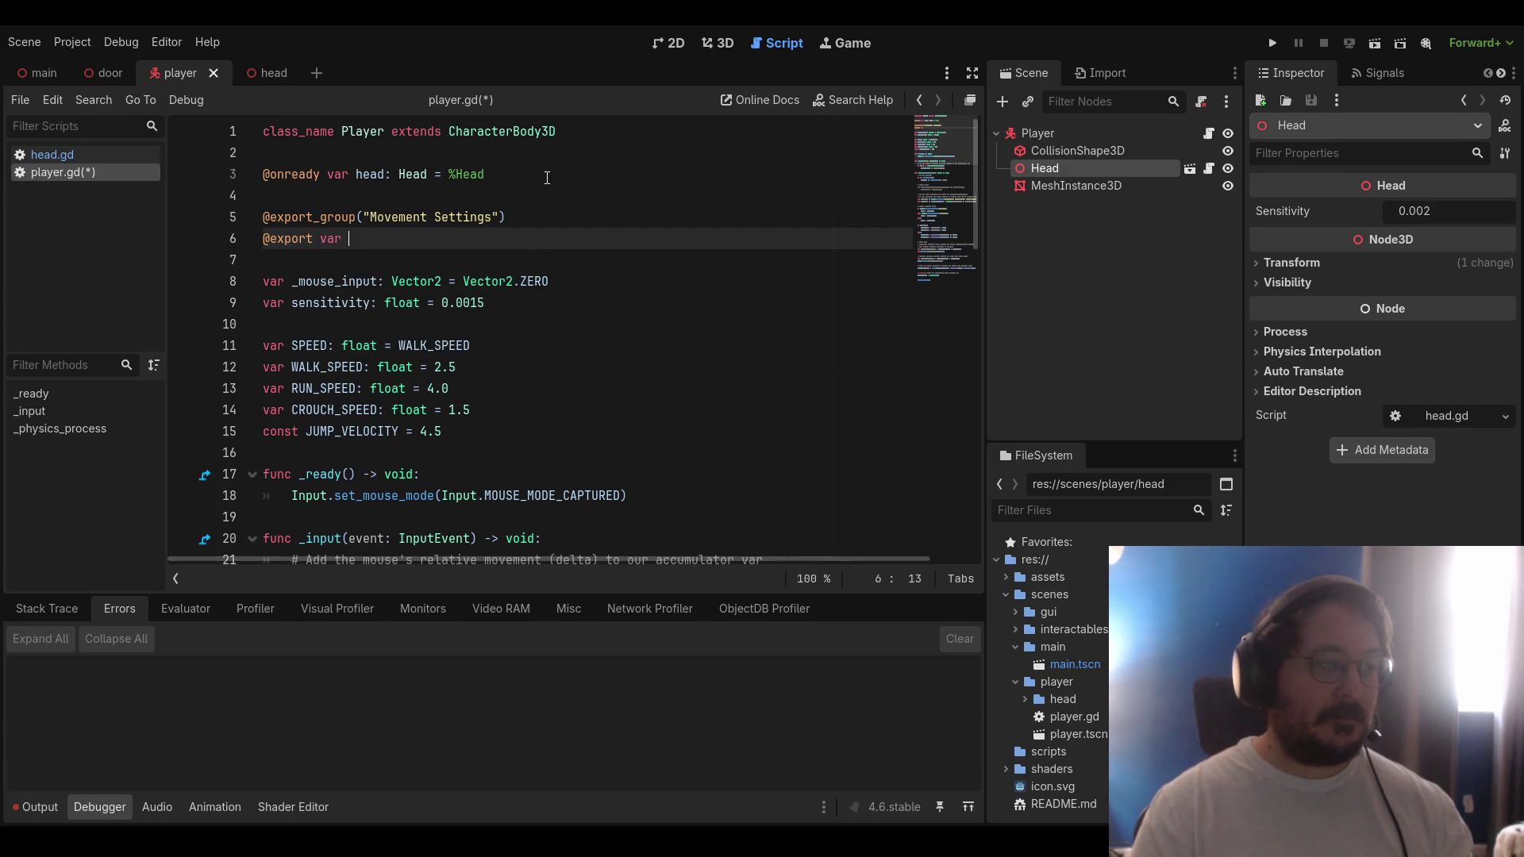
pyautogui.write('walk_s')
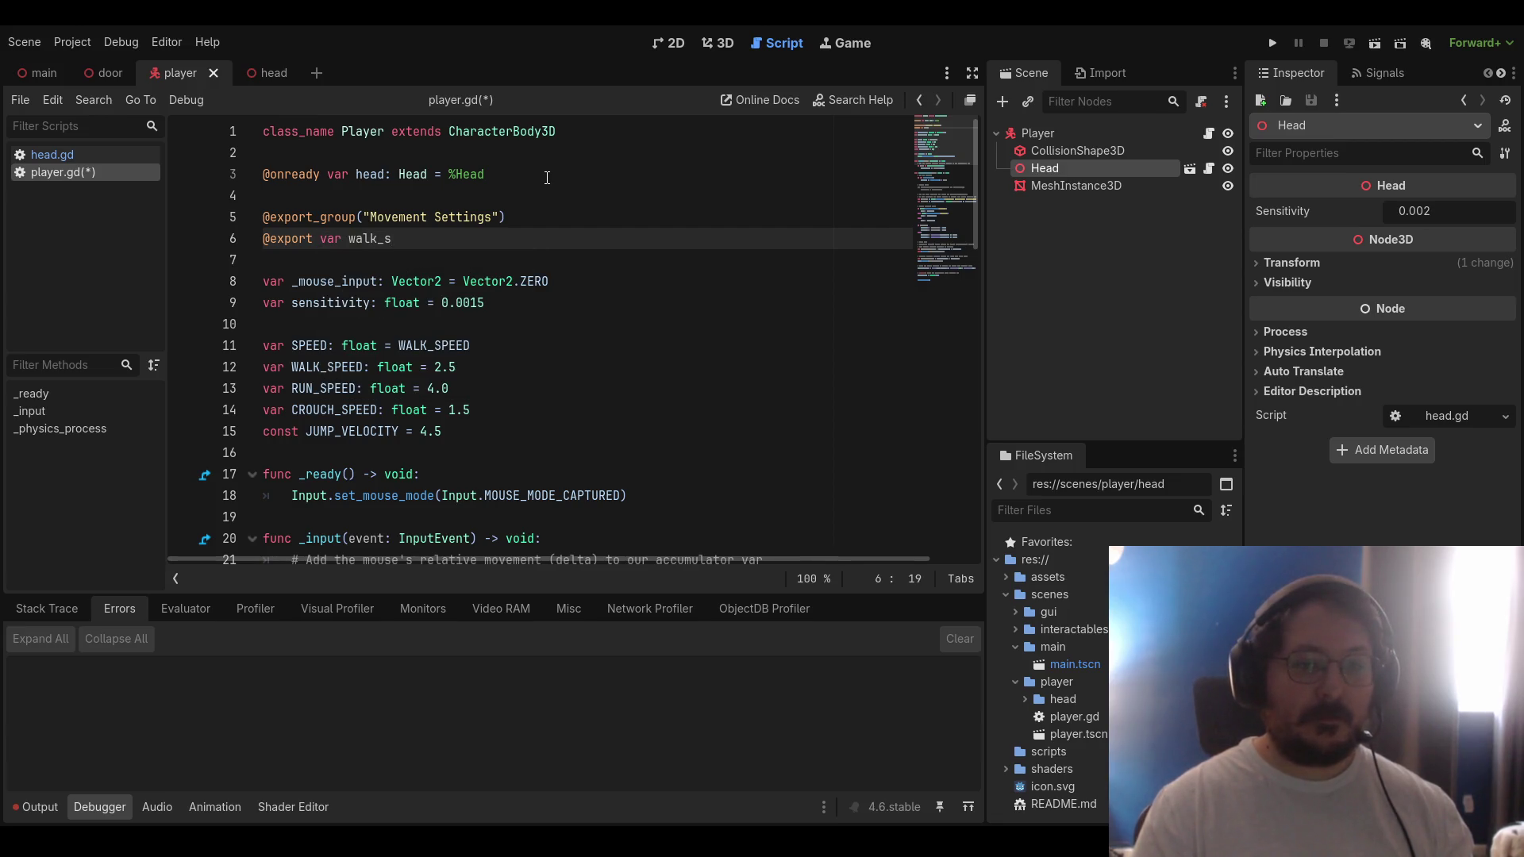
pyautogui.write('peed: fl')
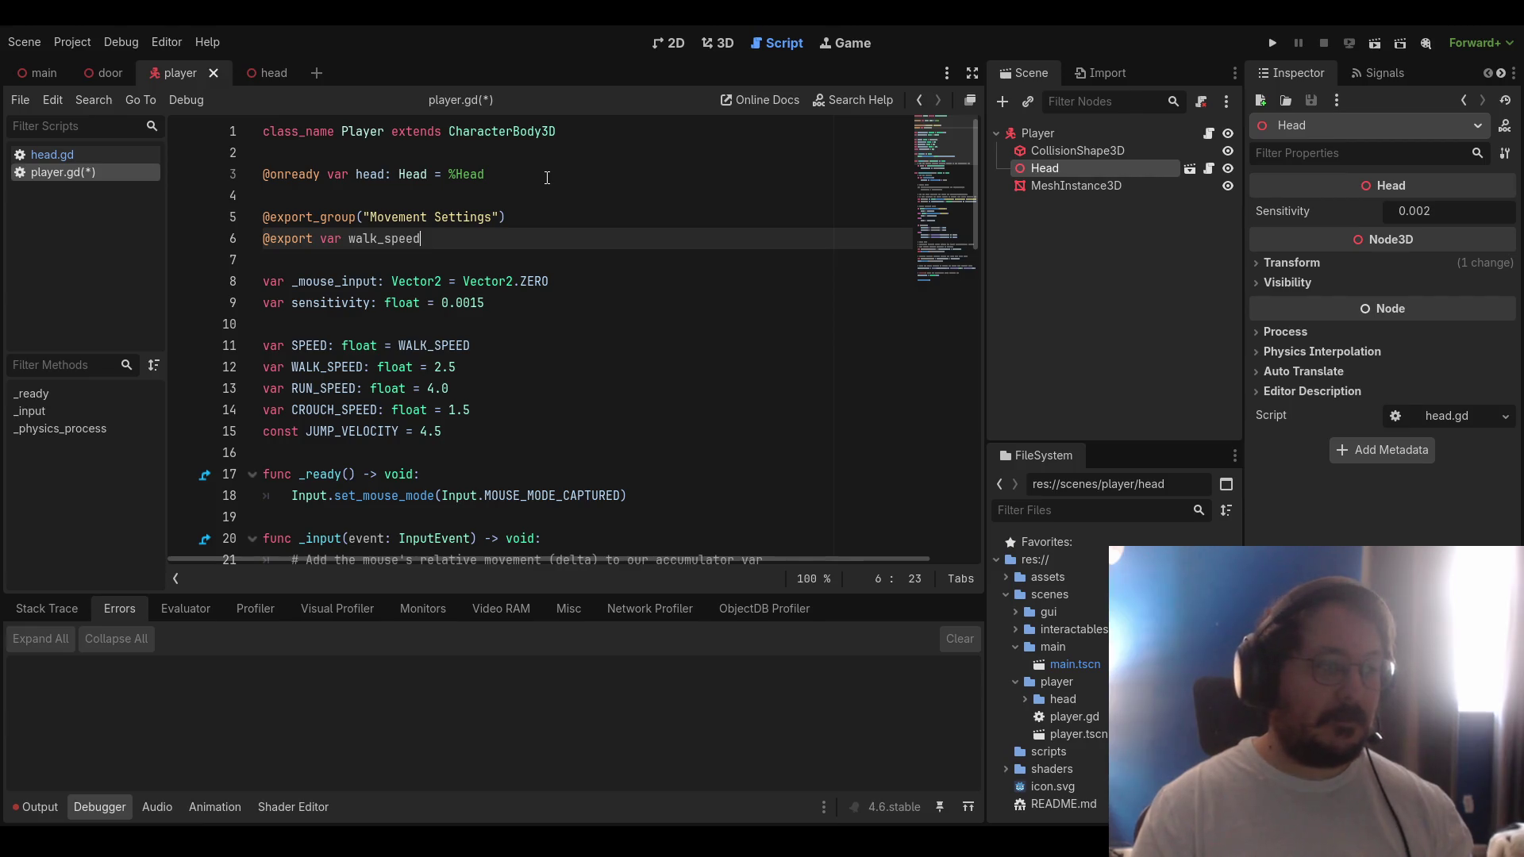
pyautogui.write('oat = 25')
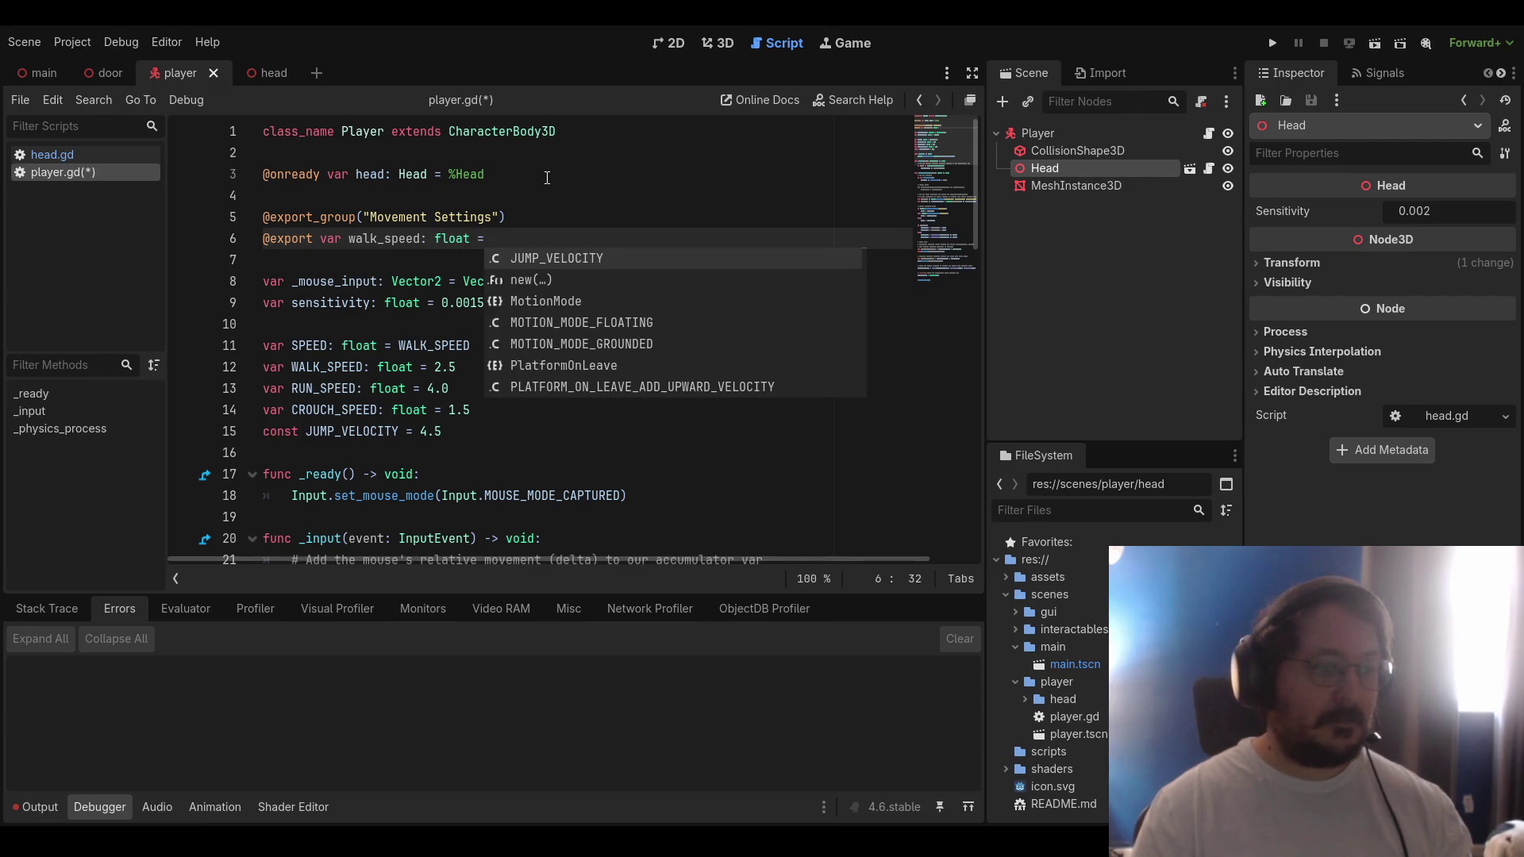
pyautogui.press('BackSpace')
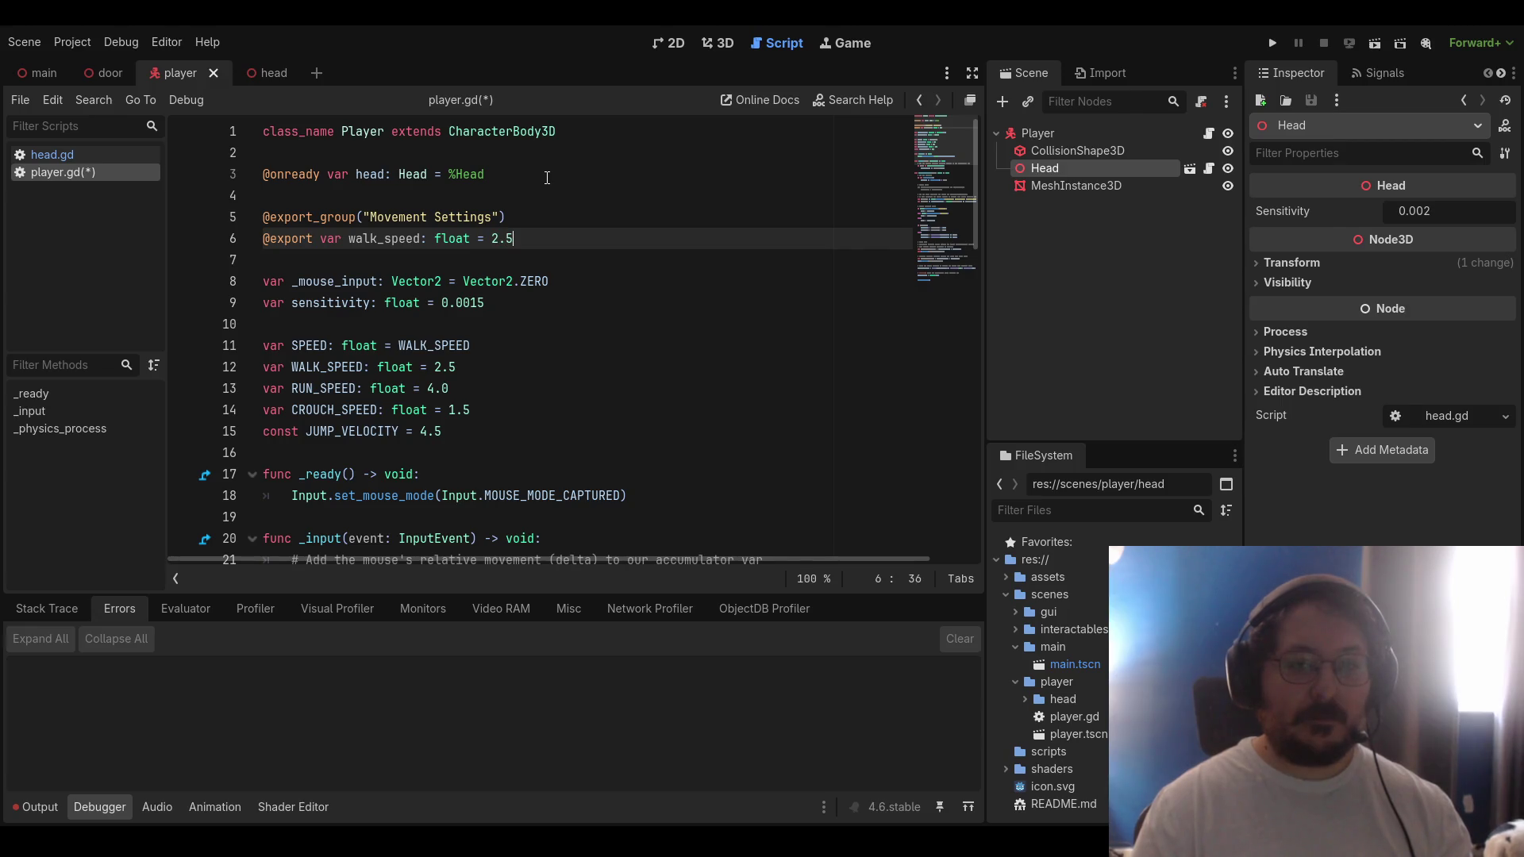
pyautogui.press('Return')
pyautogui.write('@expo')
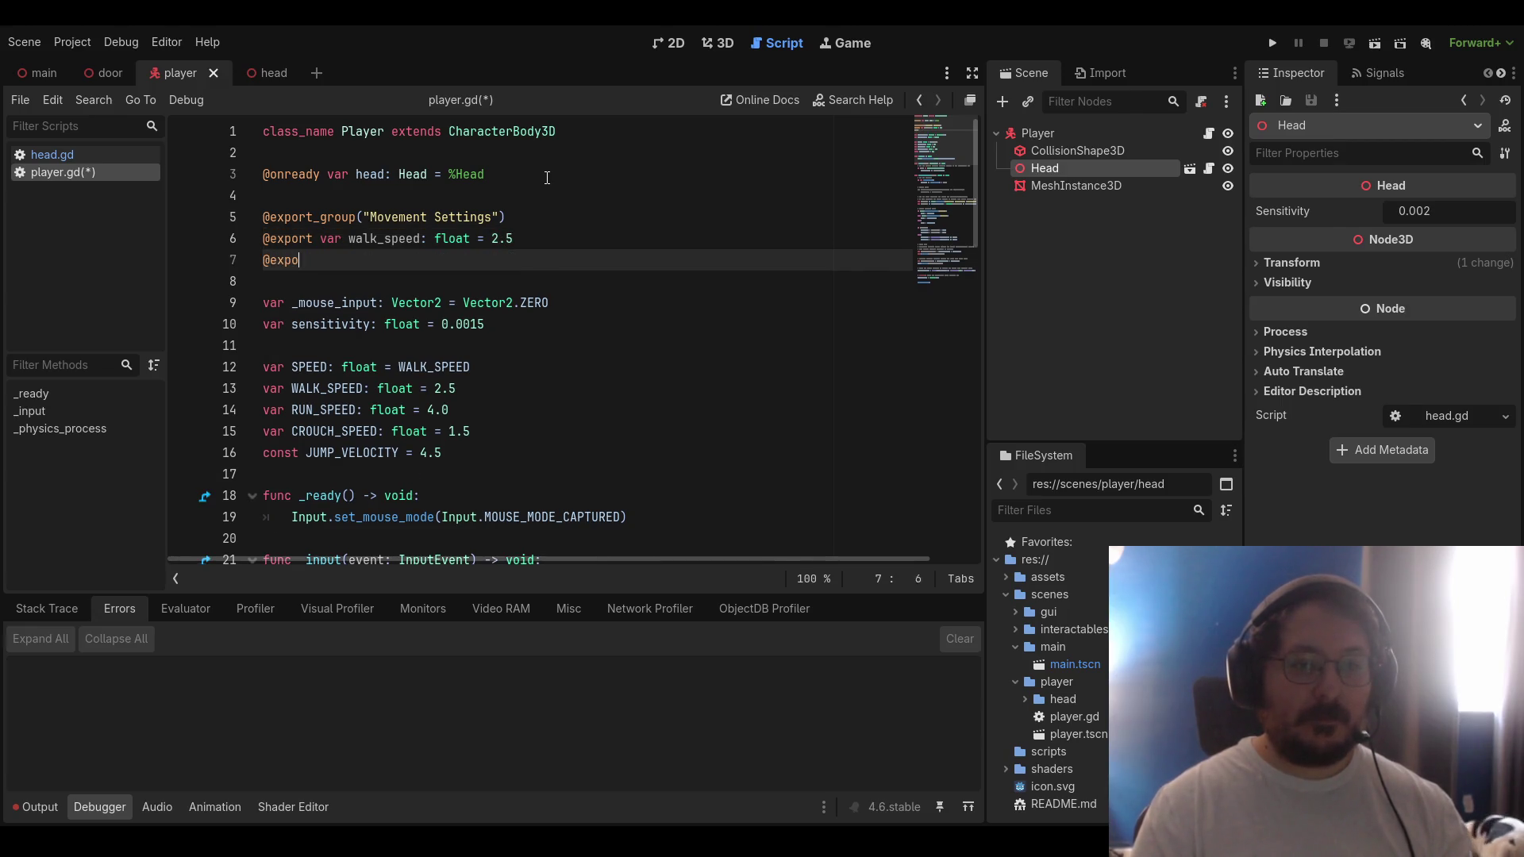
pyautogui.write('rt var ')
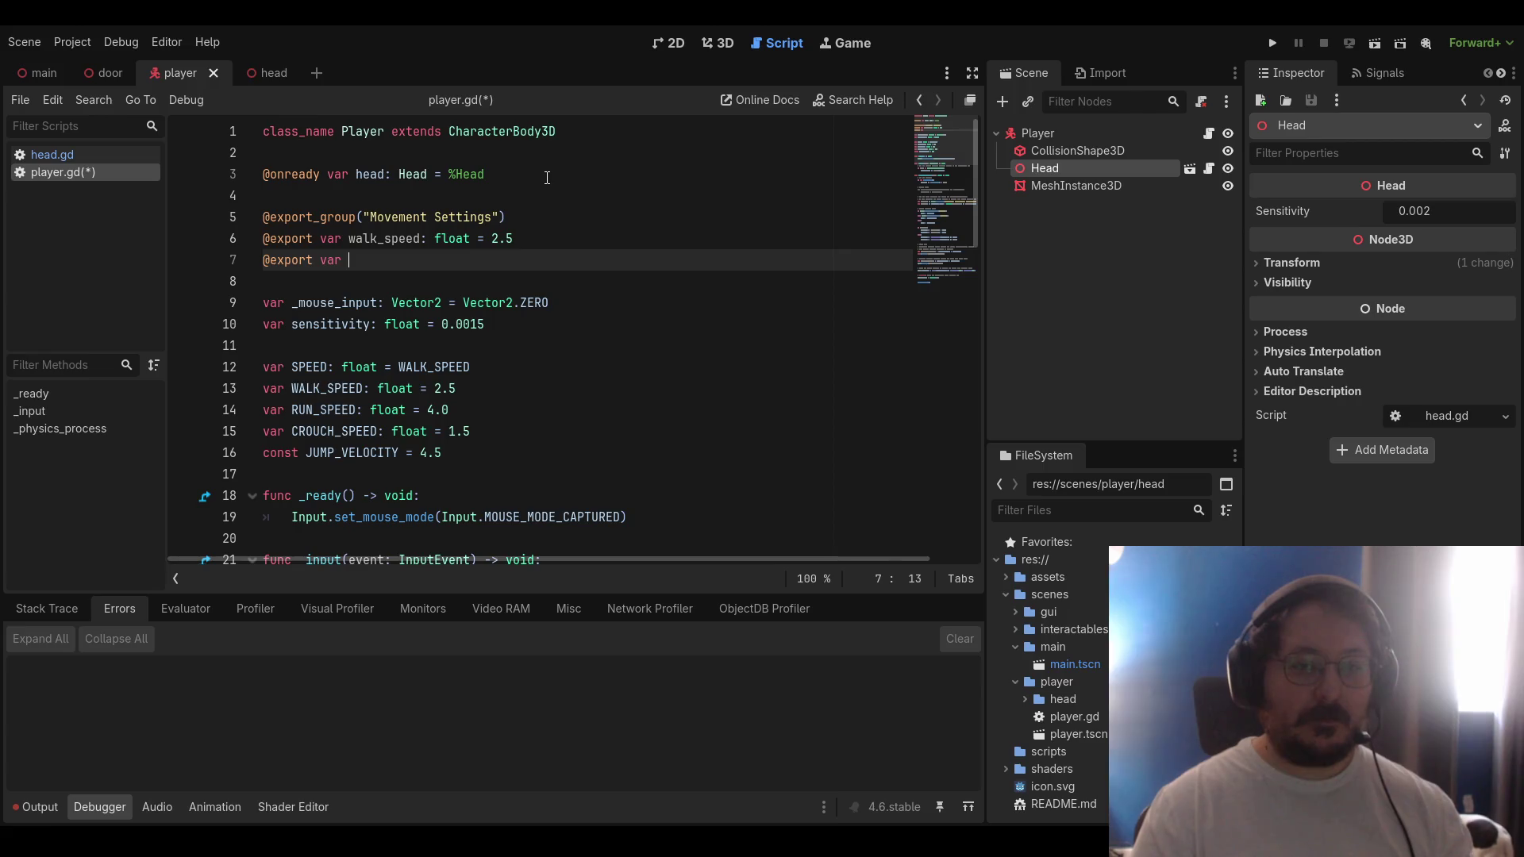
pyautogui.write('run_Sp')
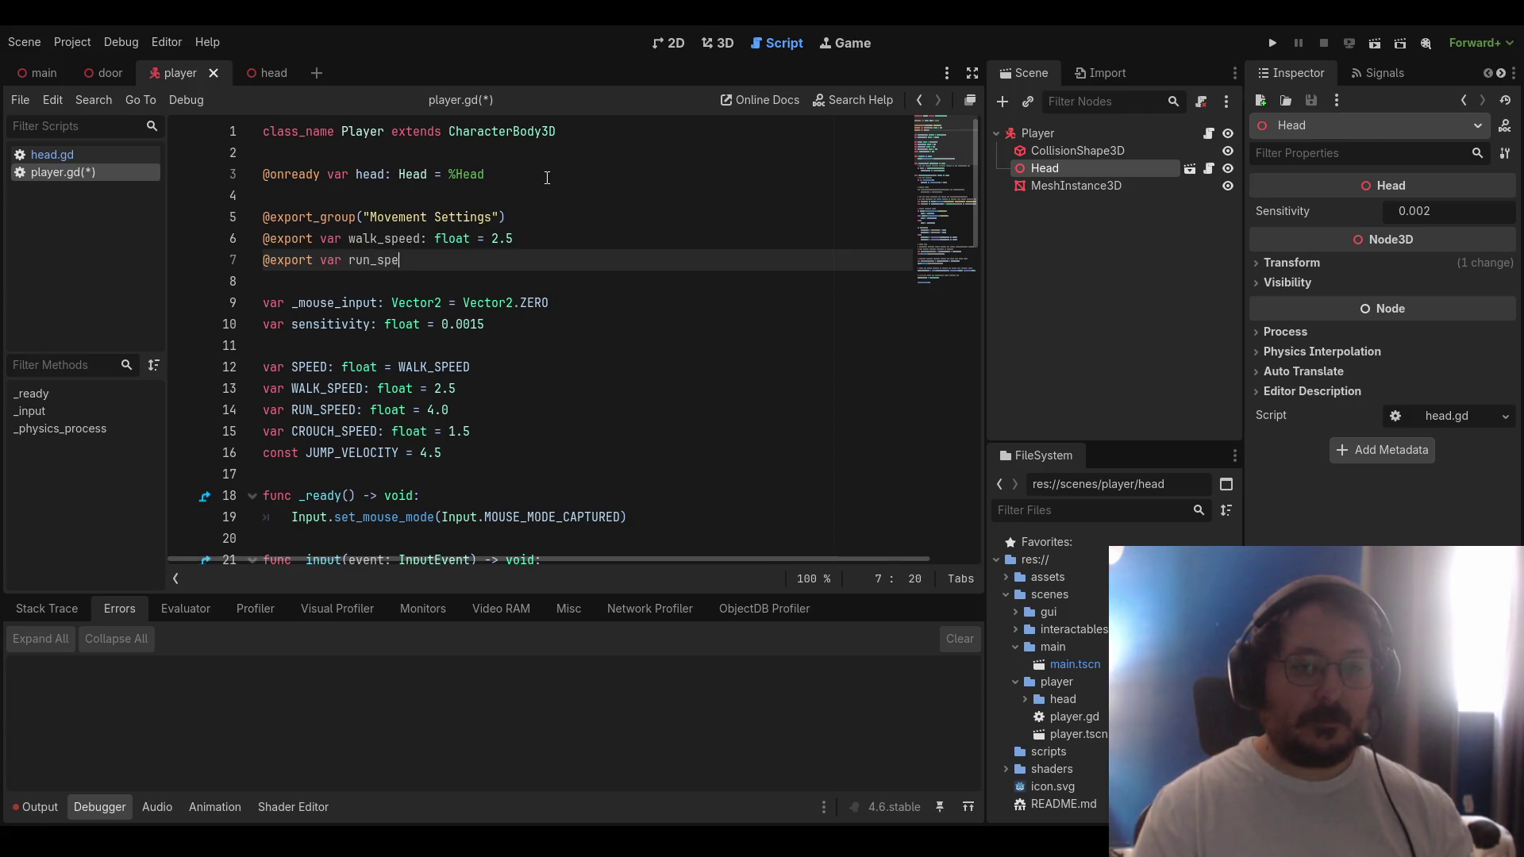
pyautogui.write('ed: float =')
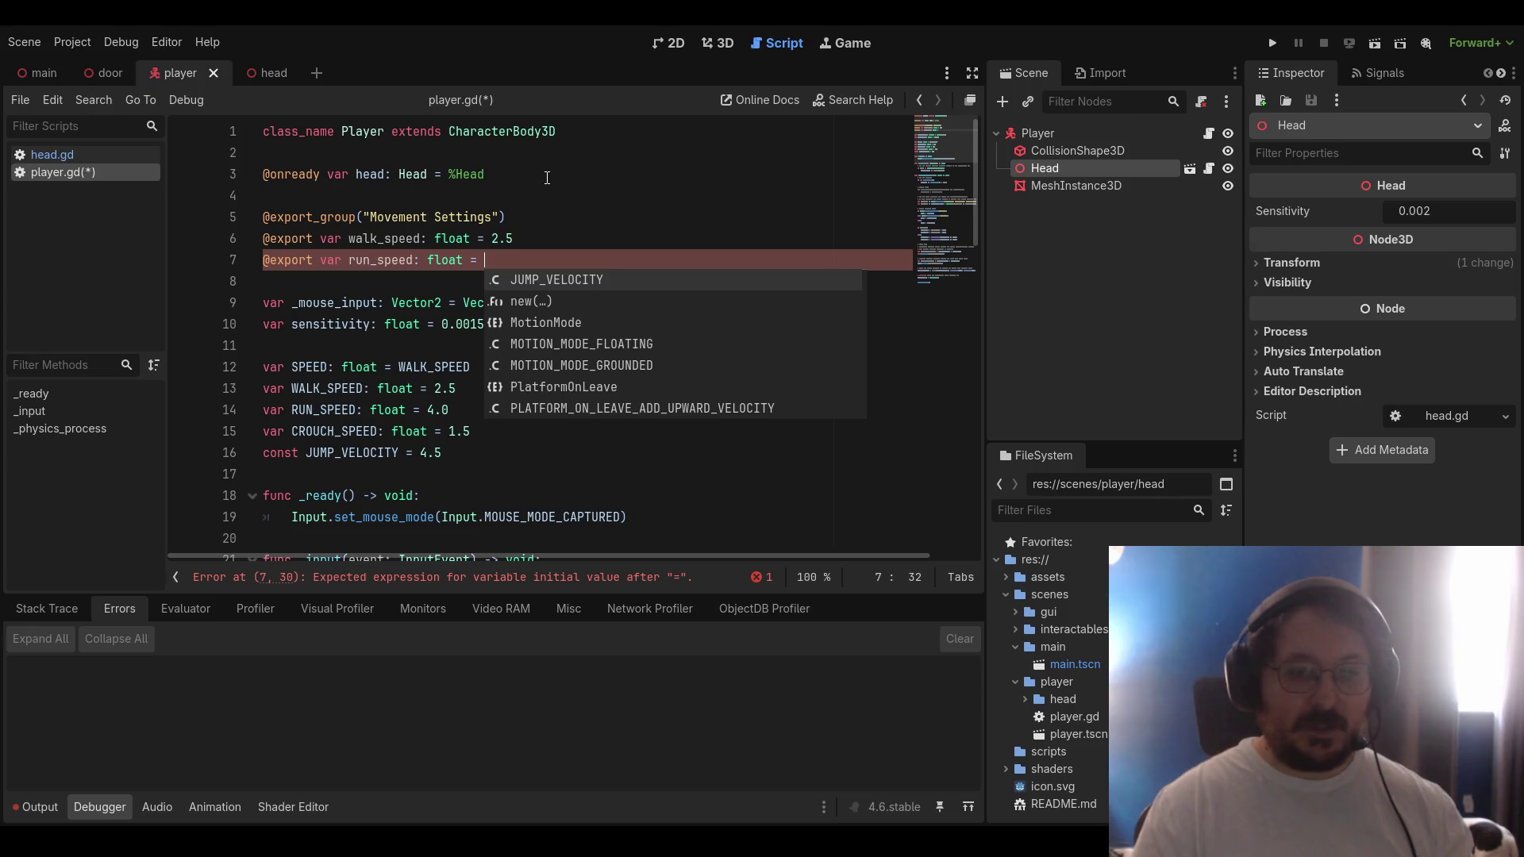
pyautogui.write('4.0')
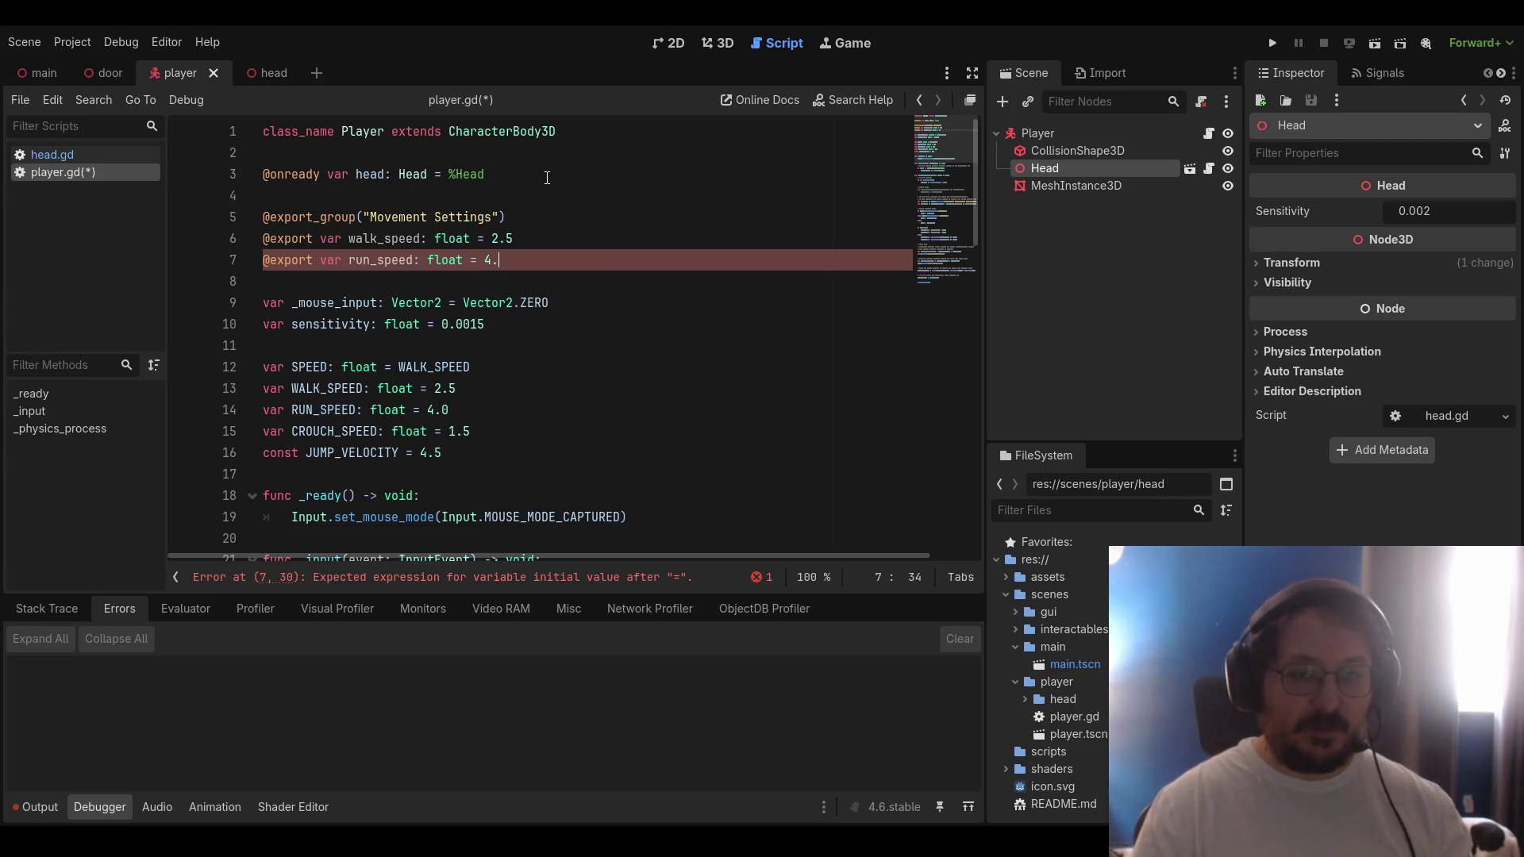
pyautogui.press('Return')
pyautogui.write('@export var ')
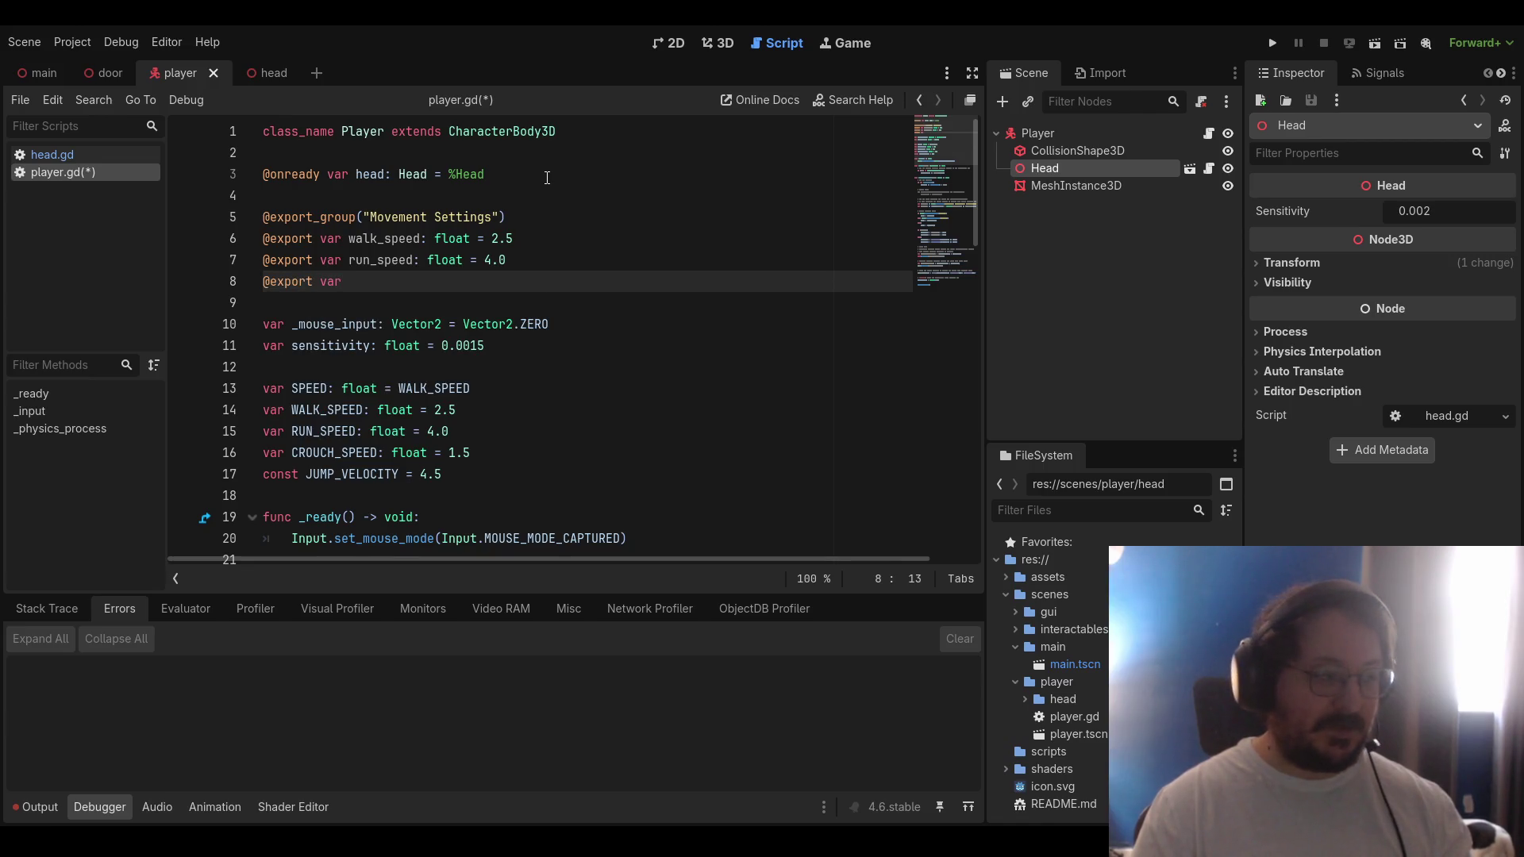
pyautogui.write('crouch')
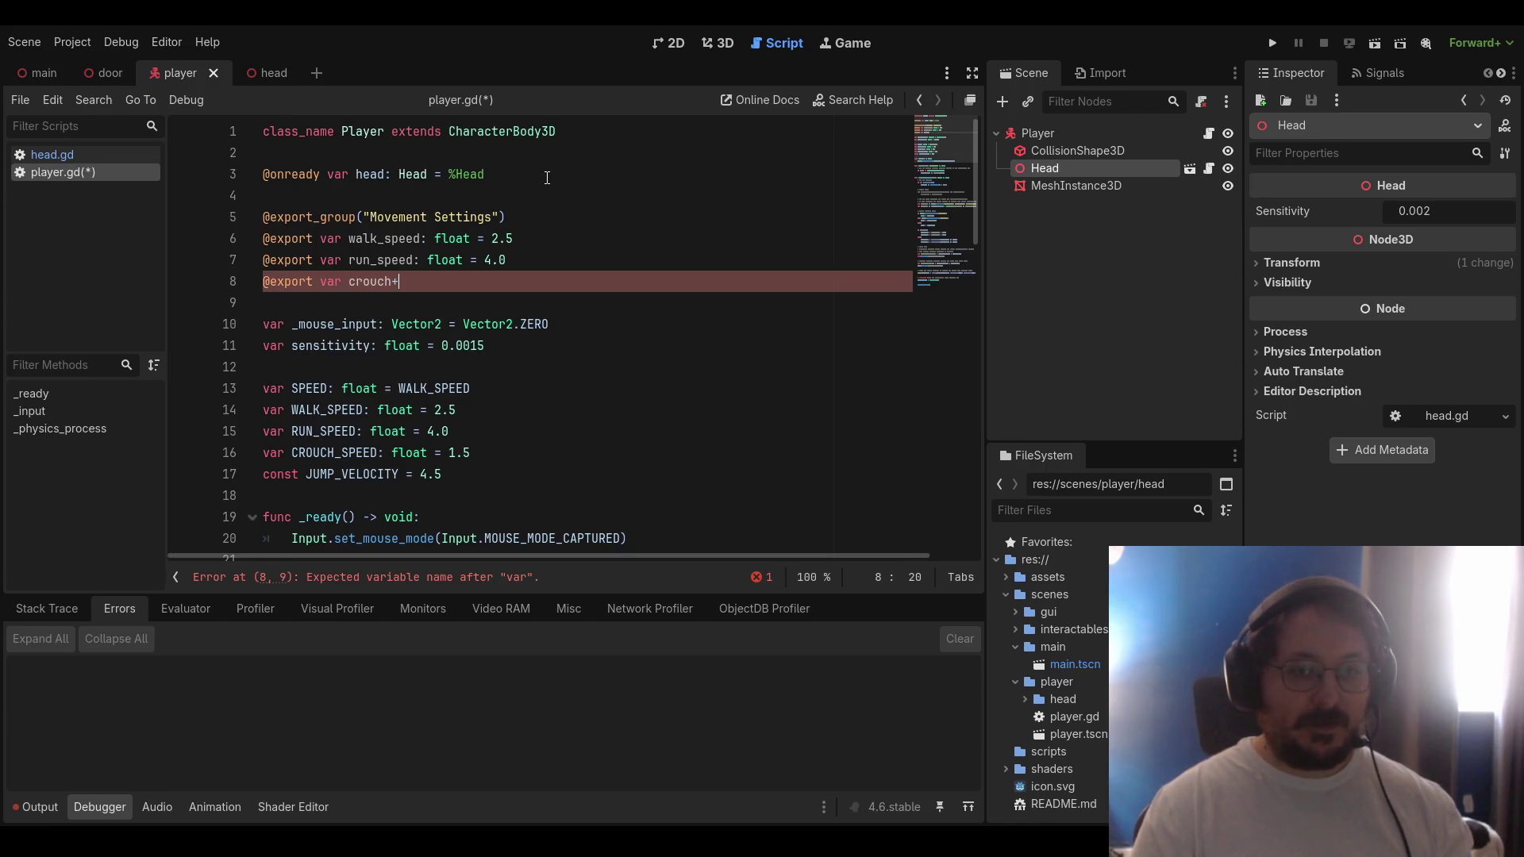
pyautogui.write('_speed')
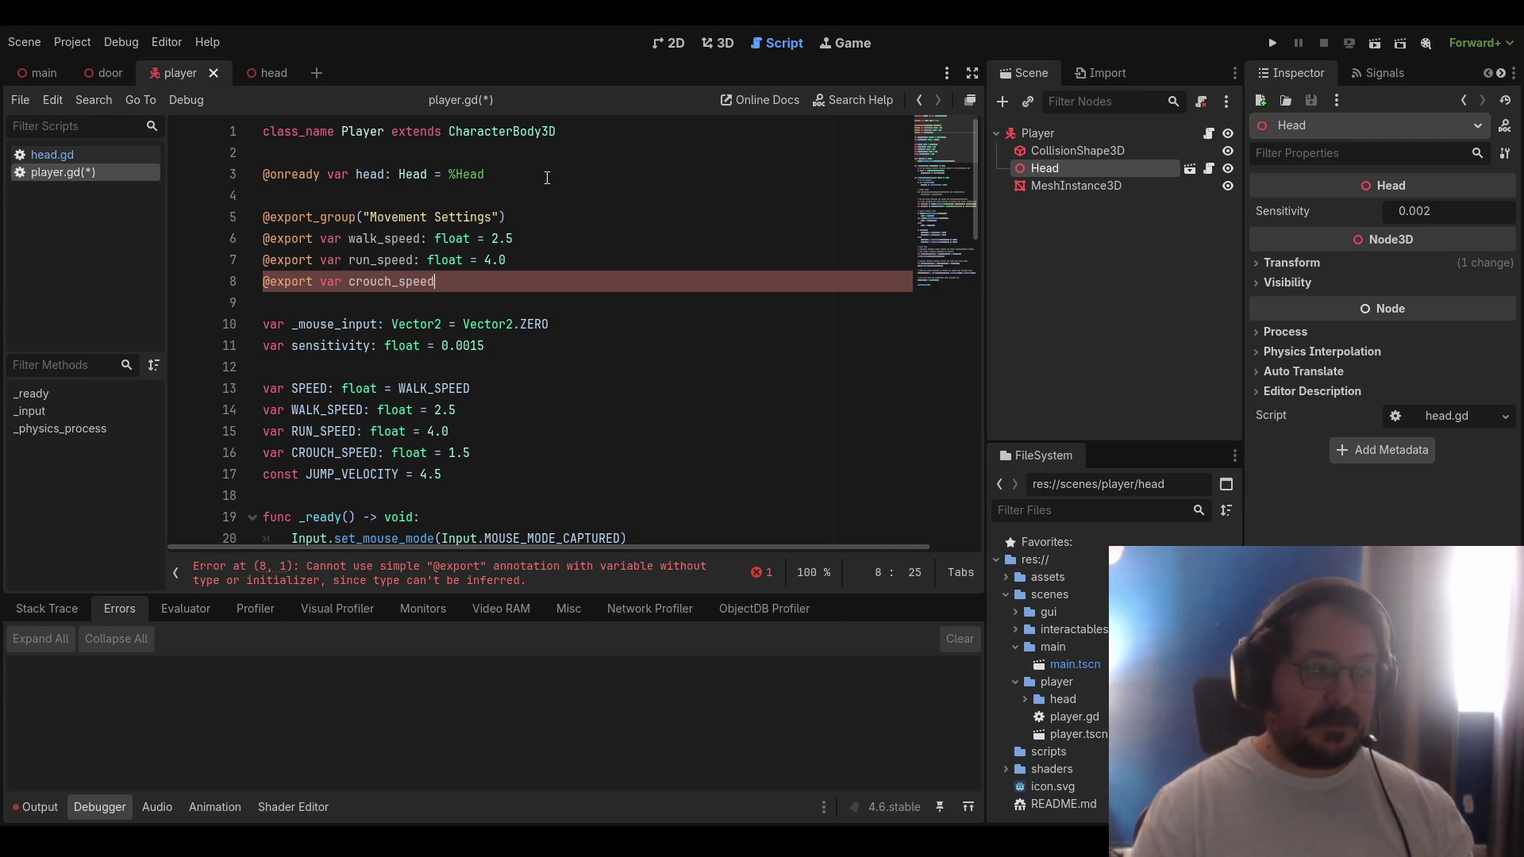
pyautogui.write(': float = 1.5')
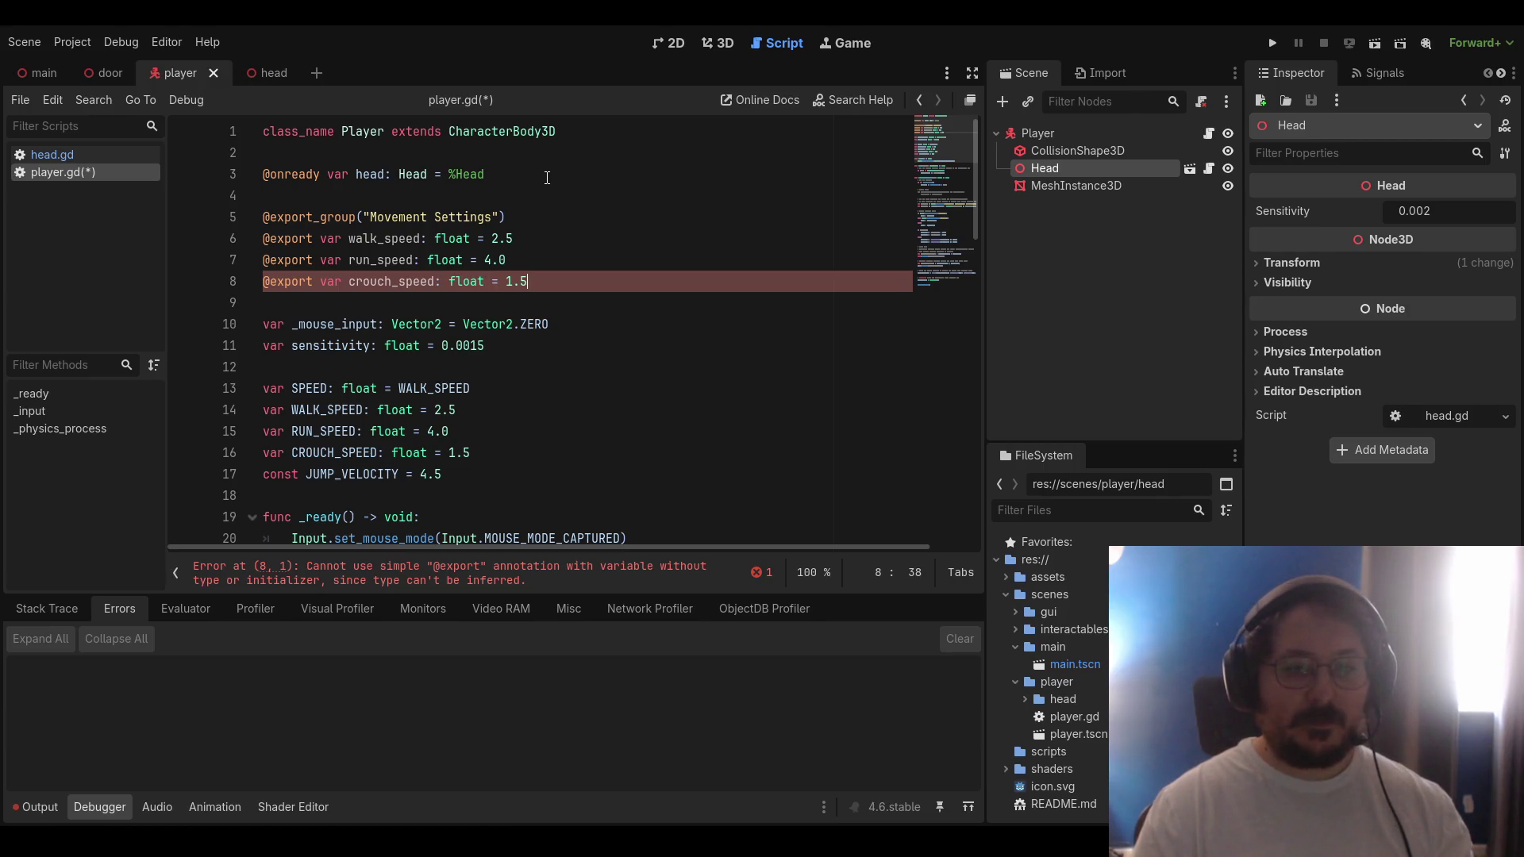
pyautogui.press('Return')
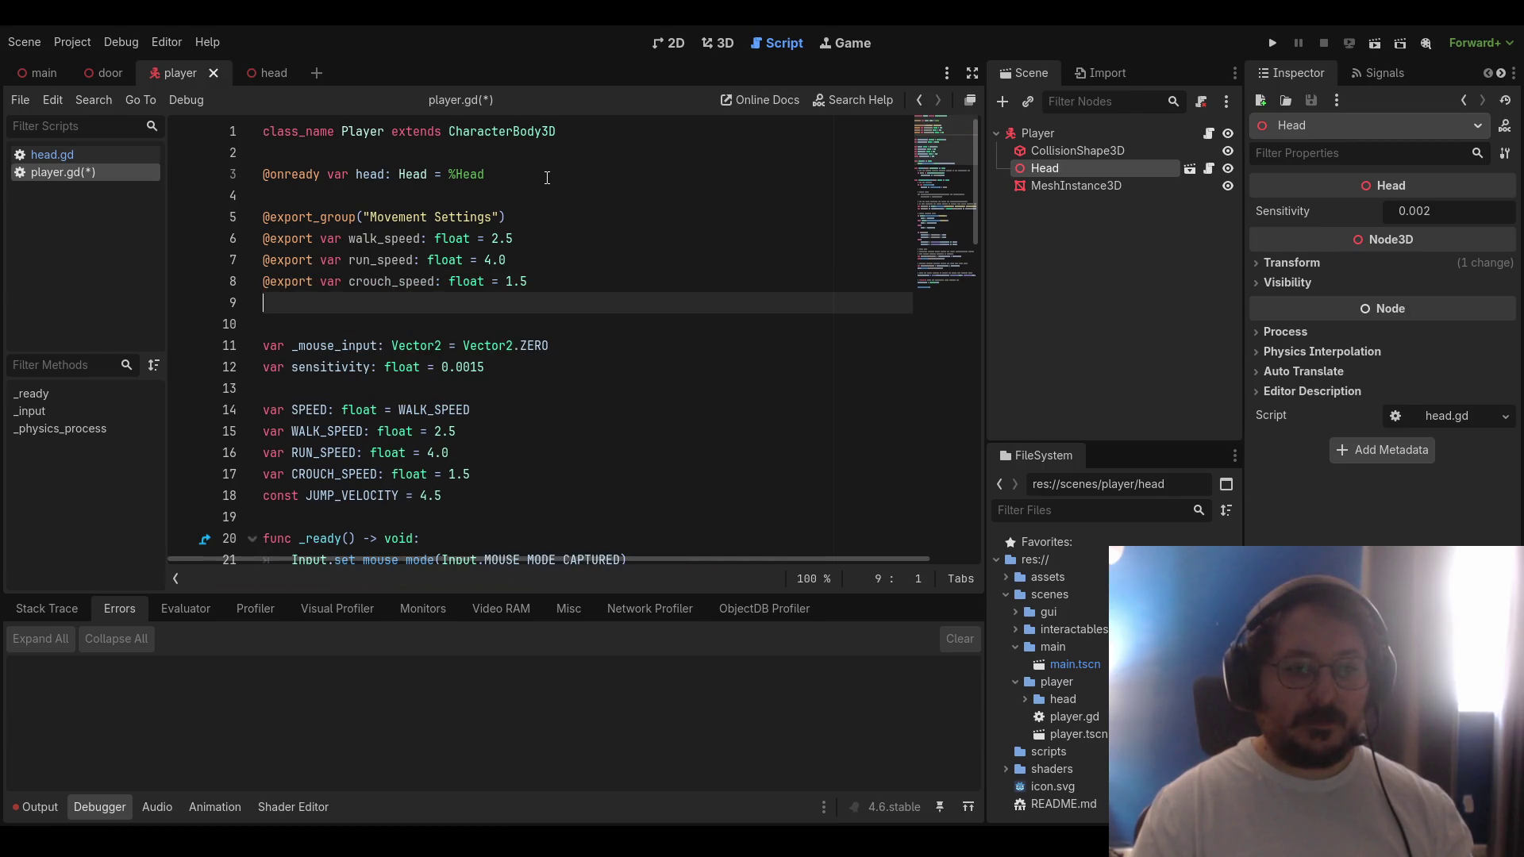
pyautogui.write('export var ')
pyautogui.write('jump_veli')
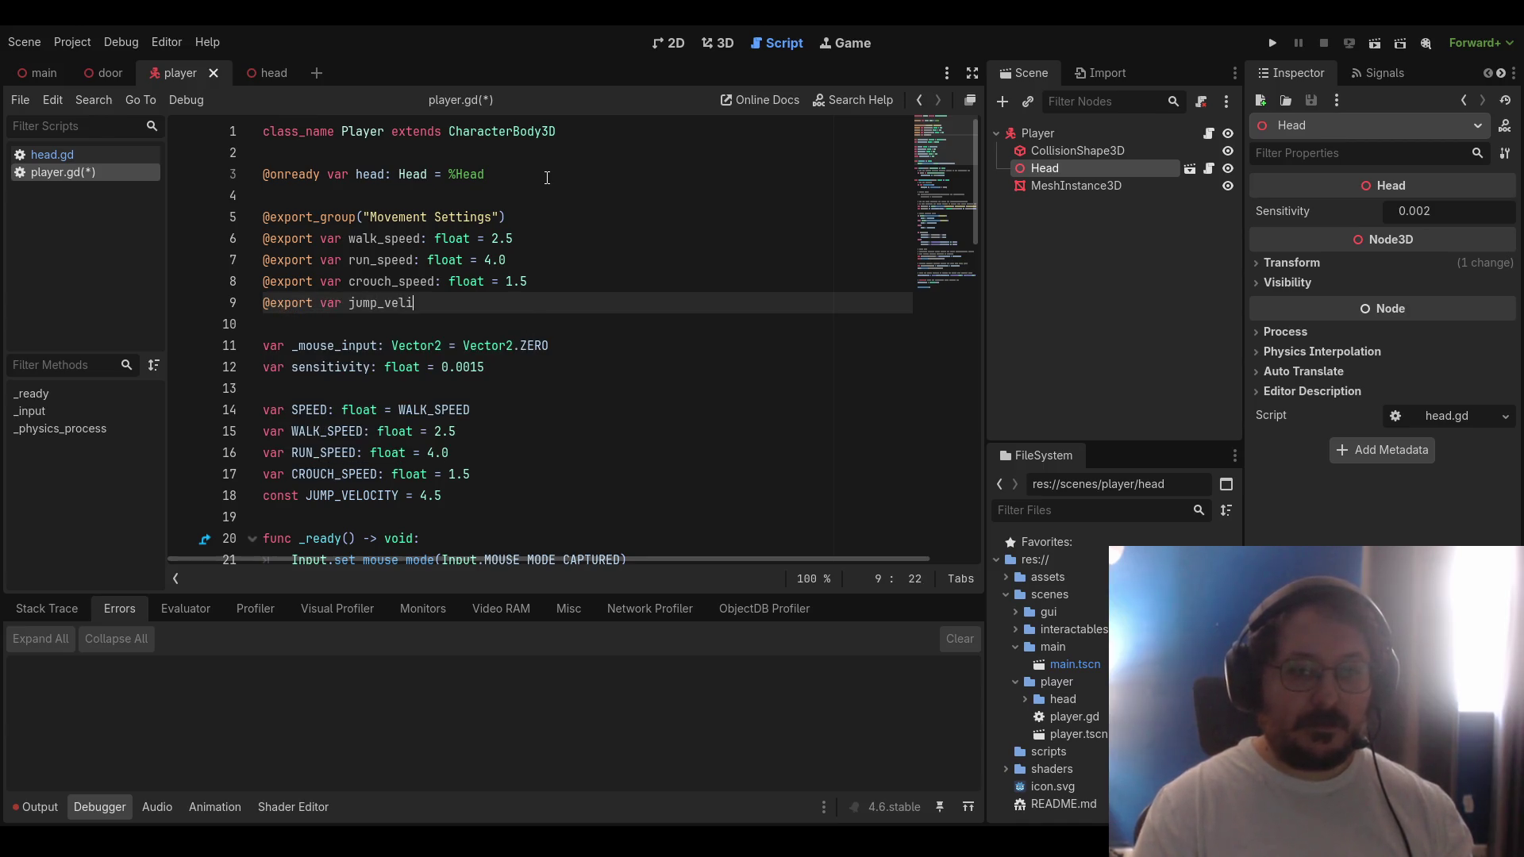
pyautogui.write('ocity: fl')
pyautogui.write('oat')
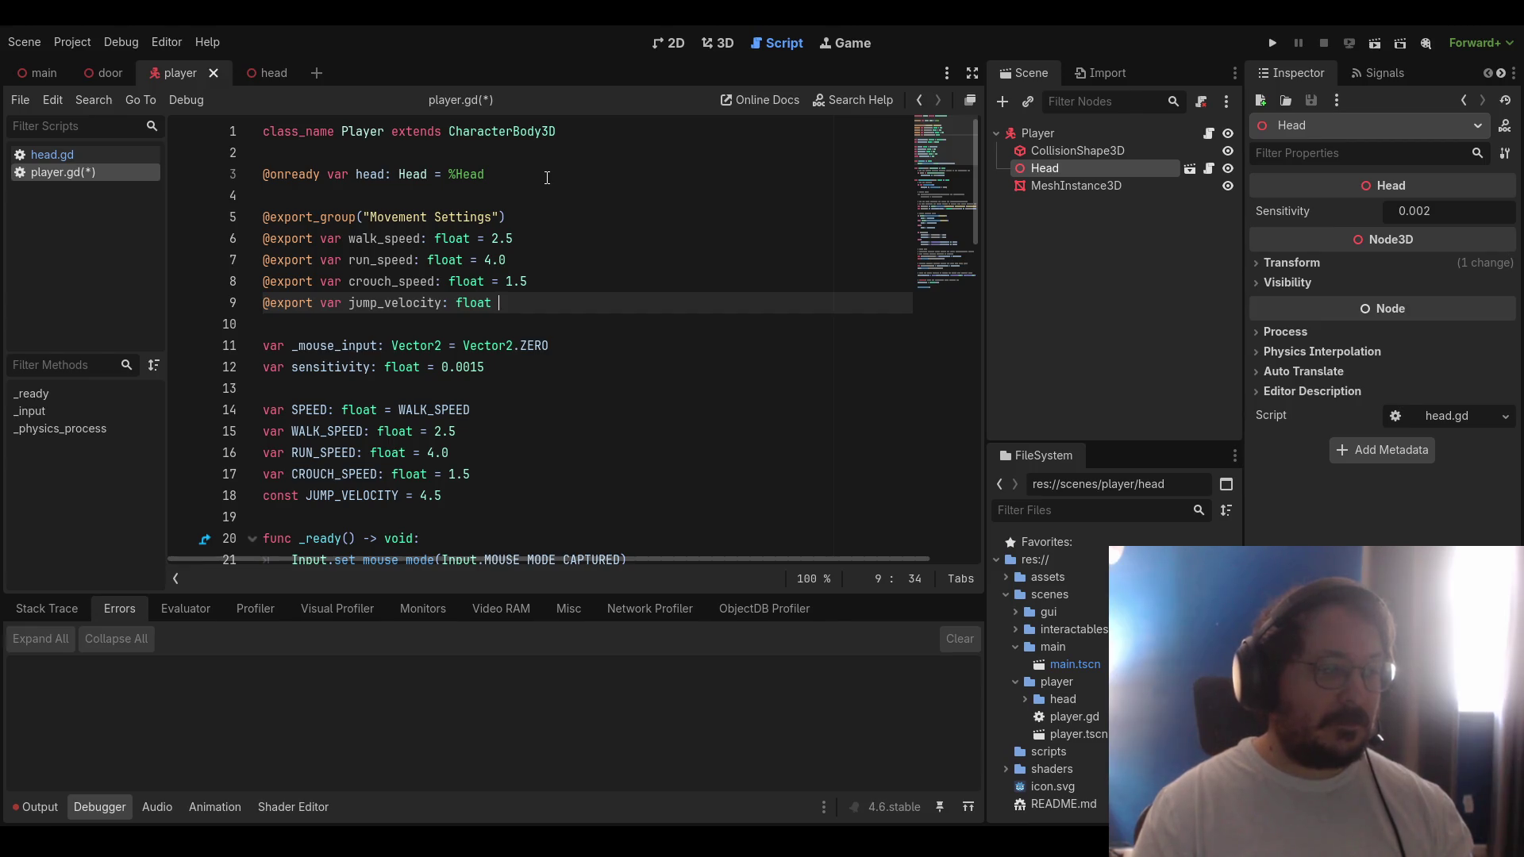
pyautogui.press('BackSpace')
pyautogui.press('BackSpace')
pyautogui.press('BackSpace')
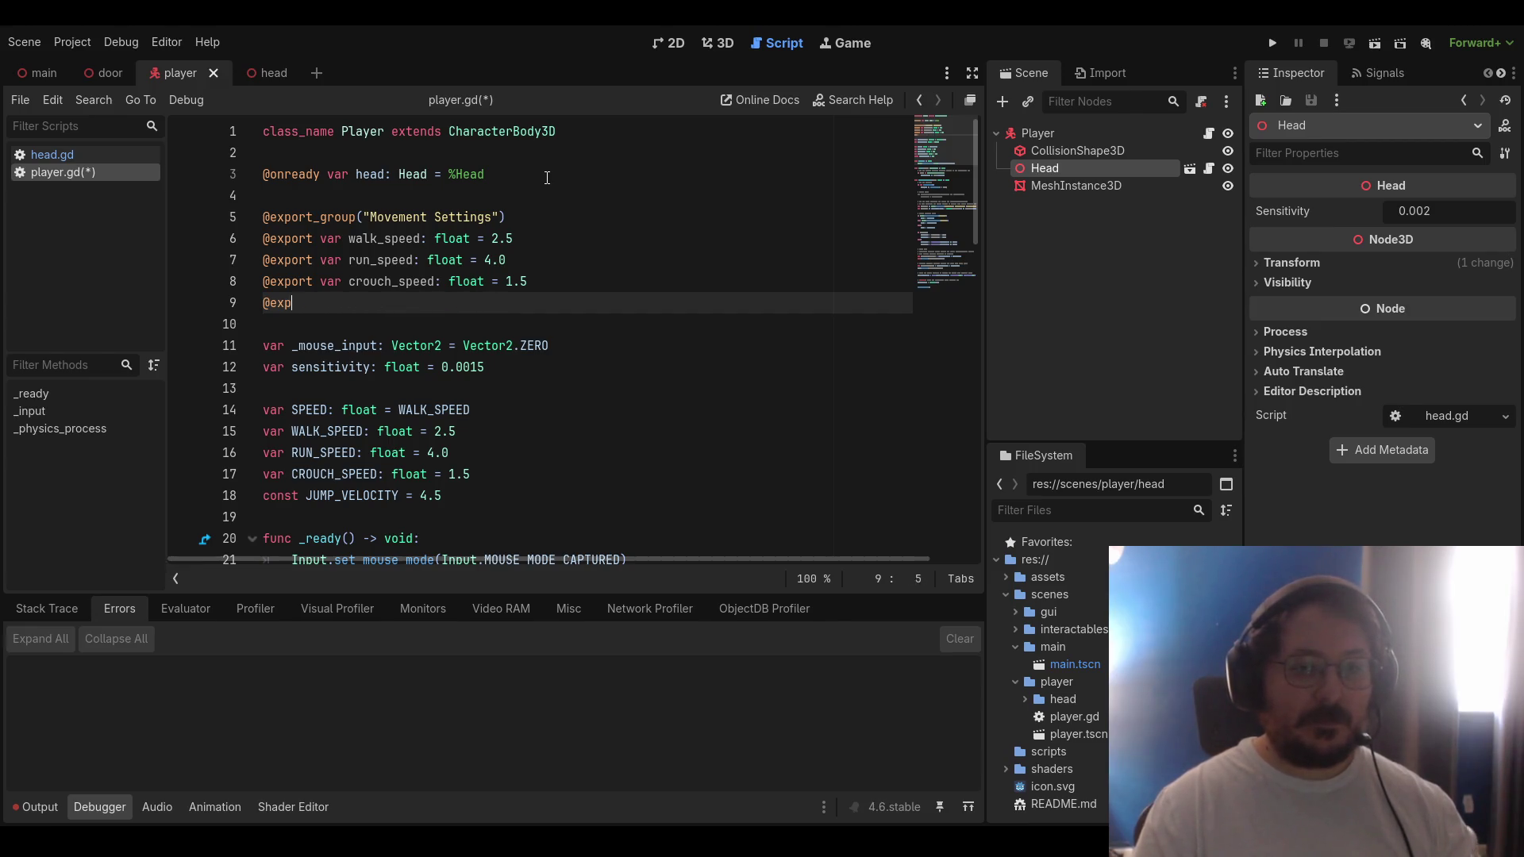
pyautogui.press('BackSpace')
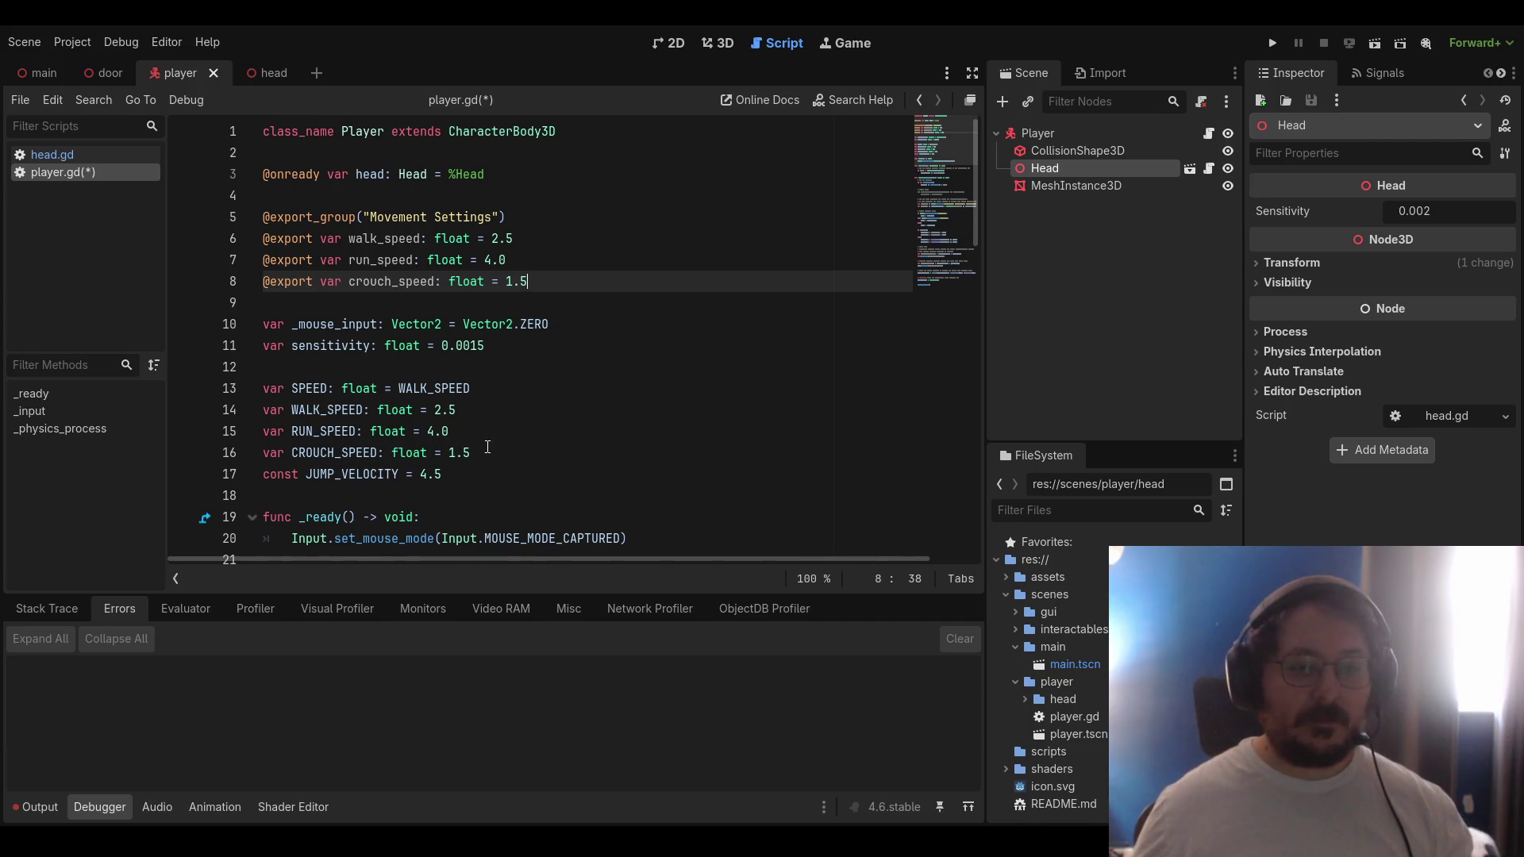
# Delete the old WALK, RUN, CROUCH_SPEED and SPEED variables and save player.gd.
pyautogui.moveTo(472, 453); pyautogui.dragTo(263, 409)
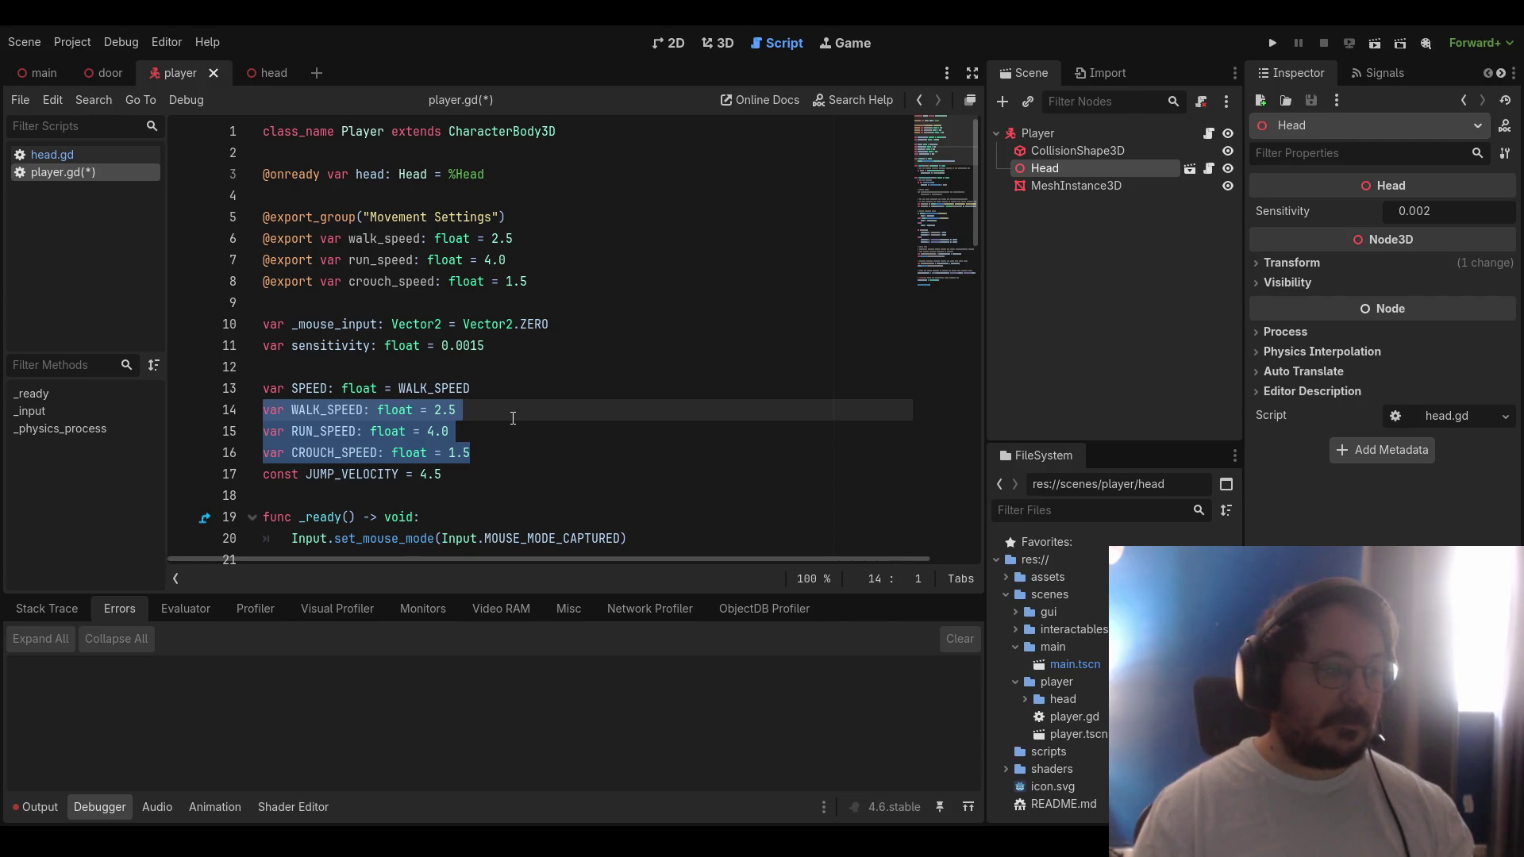
pyautogui.press('BackSpace')
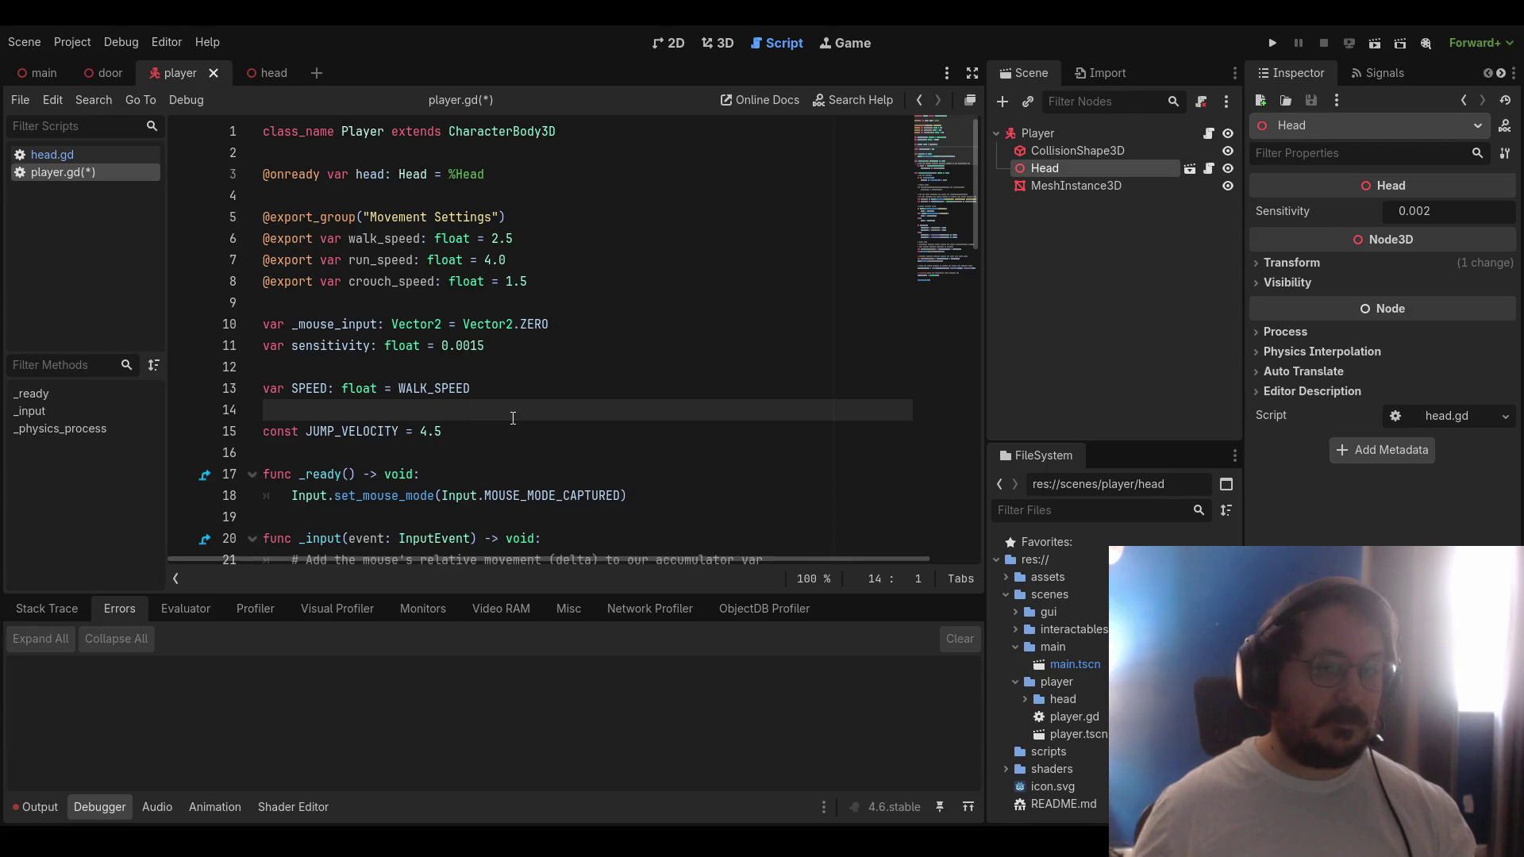
pyautogui.click(229, 391)
pyautogui.press('BackSpace')
pyautogui.press('BackSpace')
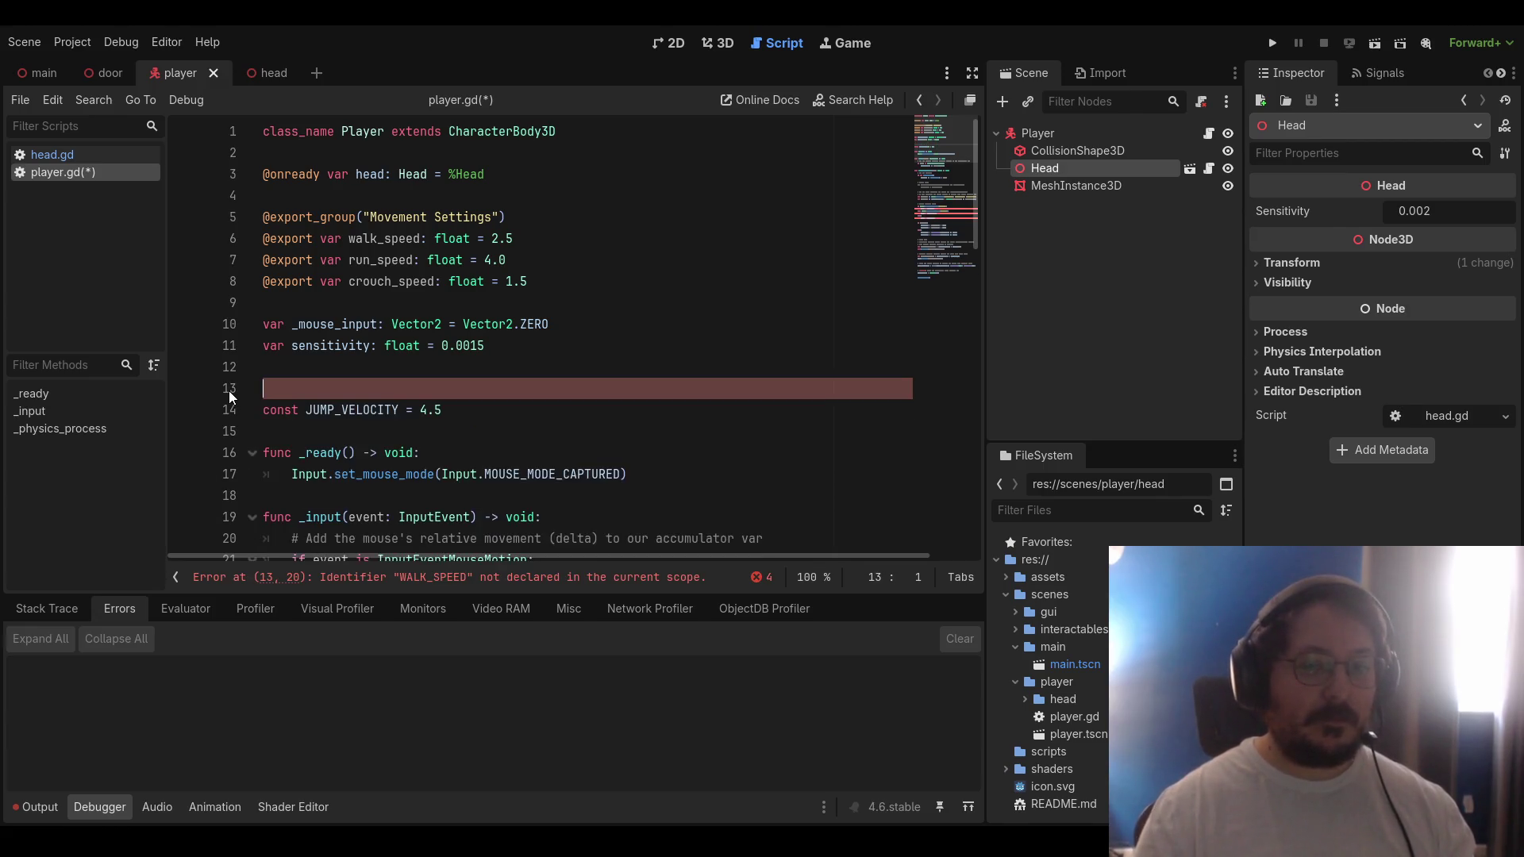
pyautogui.click(344, 303)
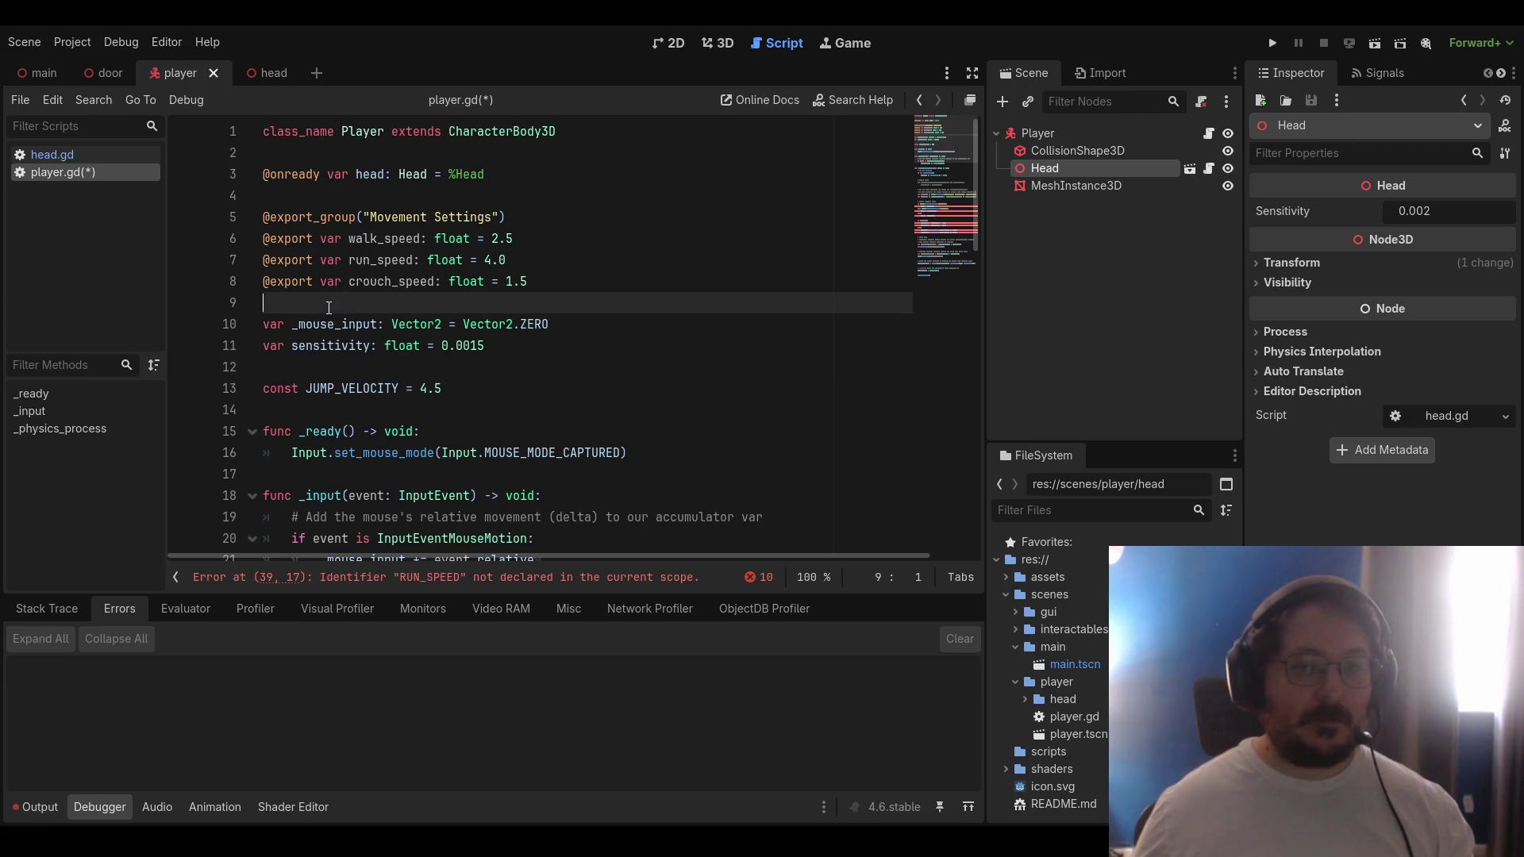
pyautogui.hotkey('ctrl', 's')
# Check the Player node's Movement Settings group in the Inspector.
pyautogui.click(1052, 135)
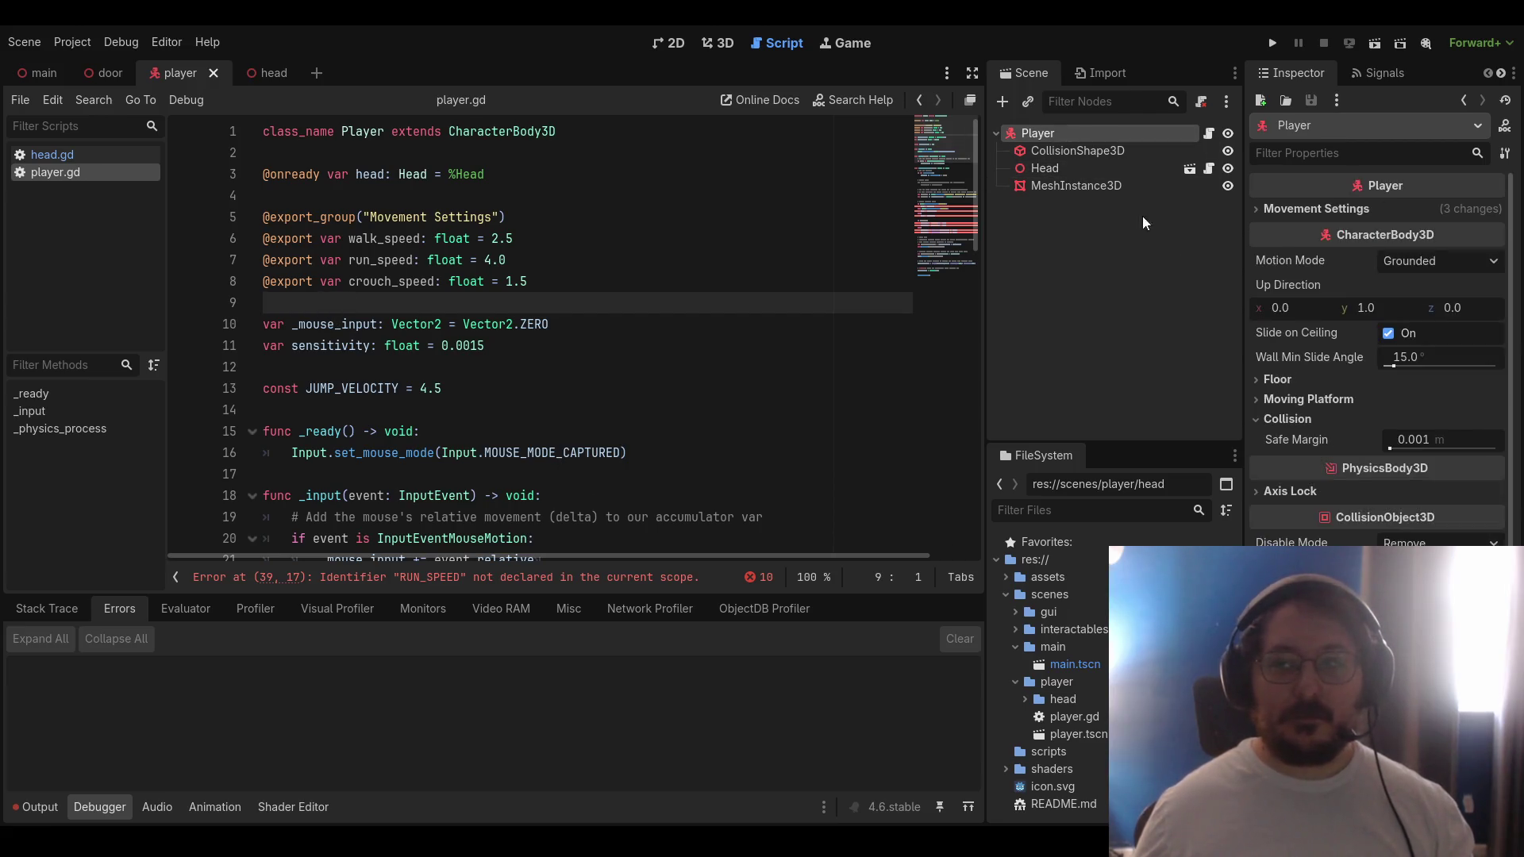
pyautogui.click(1258, 211)
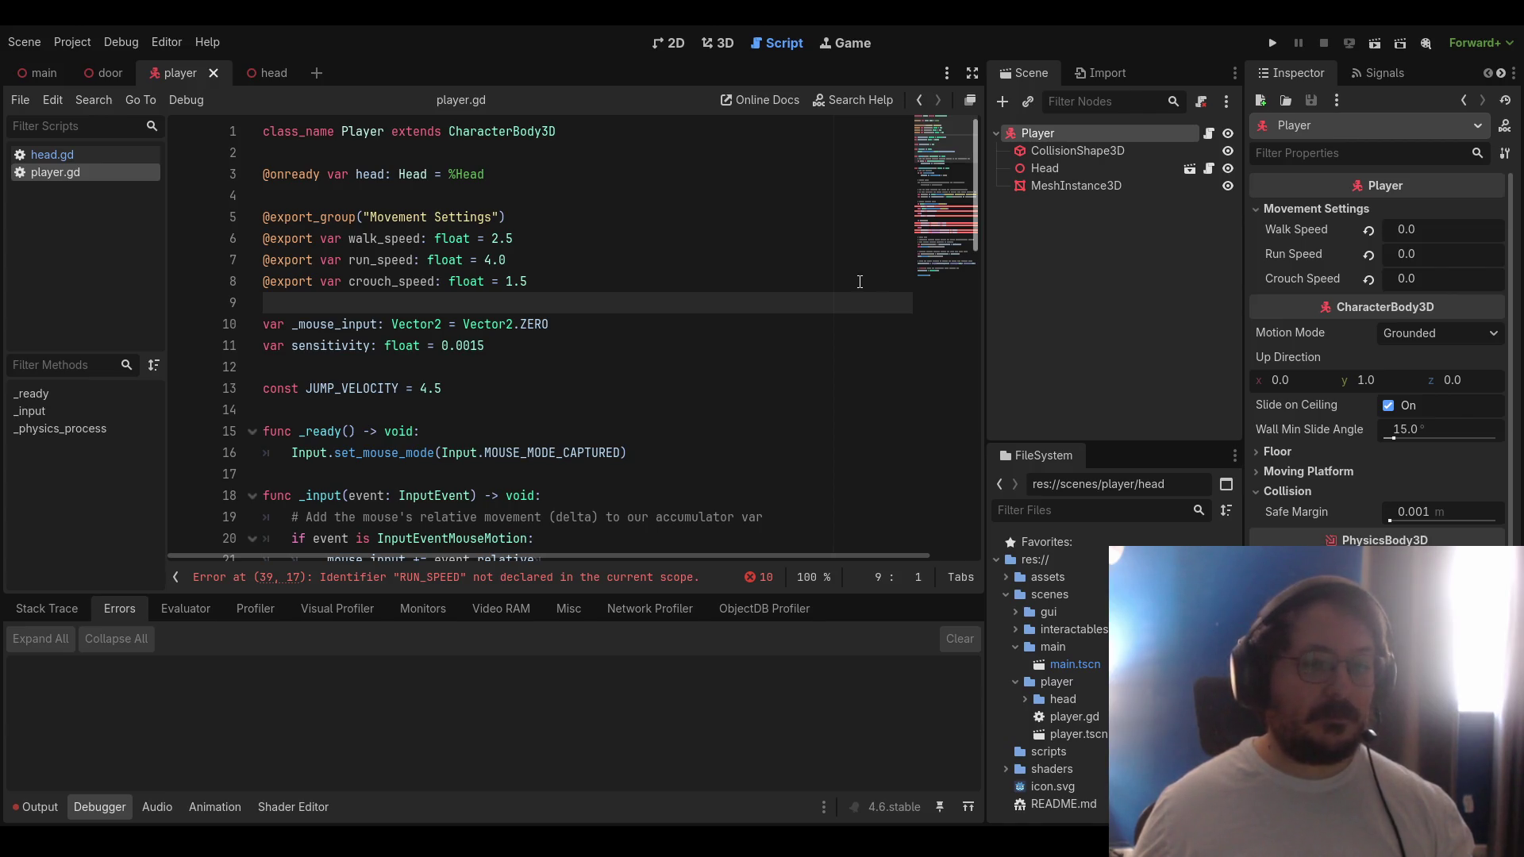
pyautogui.click(505, 347)
# Delete the _mouse_input variable, keep sensitivity under crouch_speed with a blank line after, and save.
pyautogui.moveTo(505, 347); pyautogui.dragTo(238, 325)
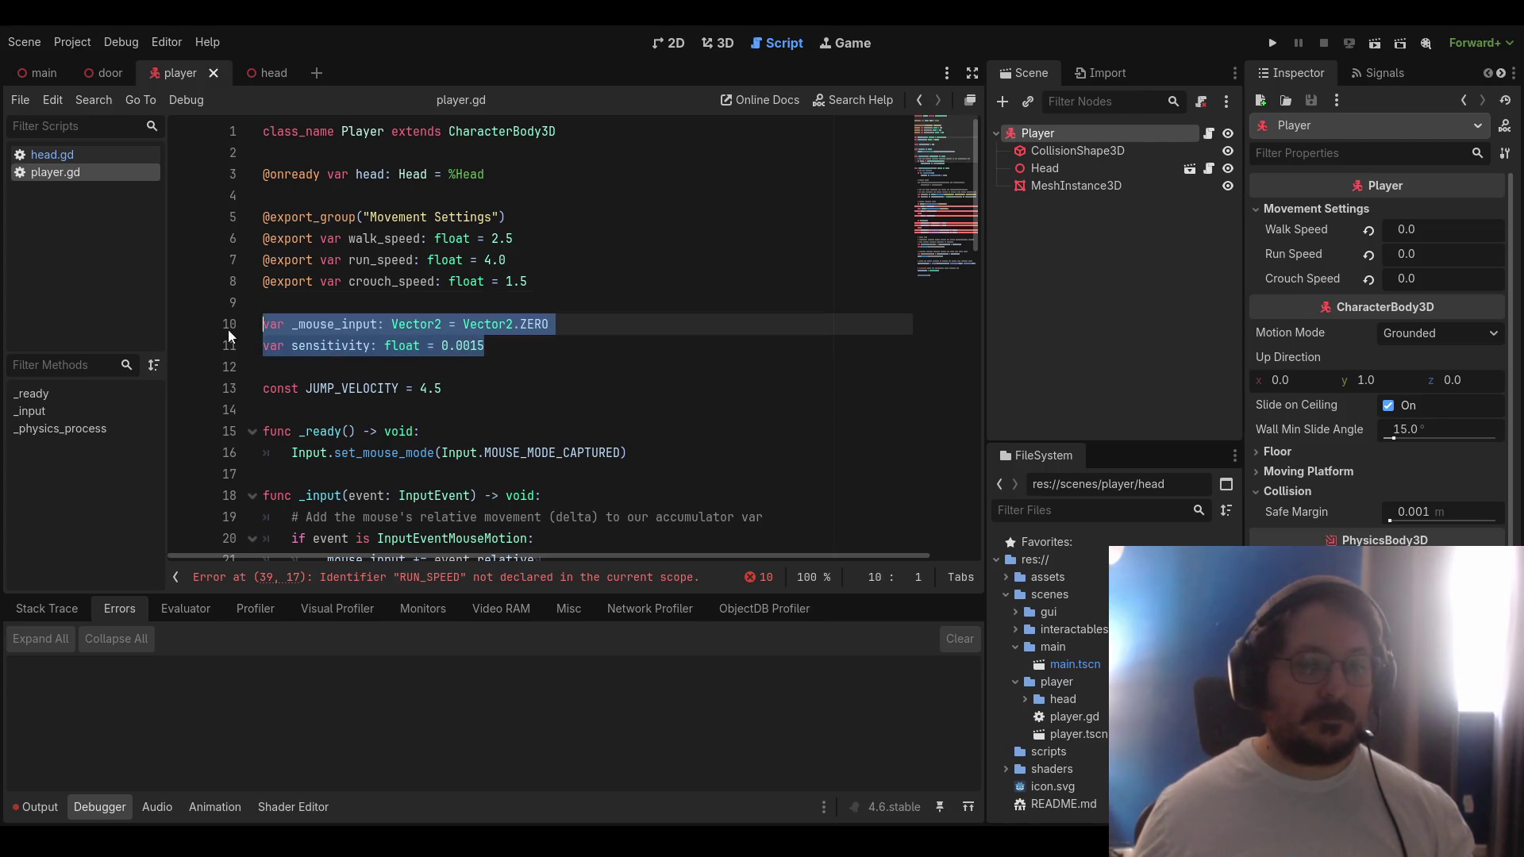
pyautogui.press('BackSpace')
pyautogui.press('BackSpace')
pyautogui.press('BackSpace')
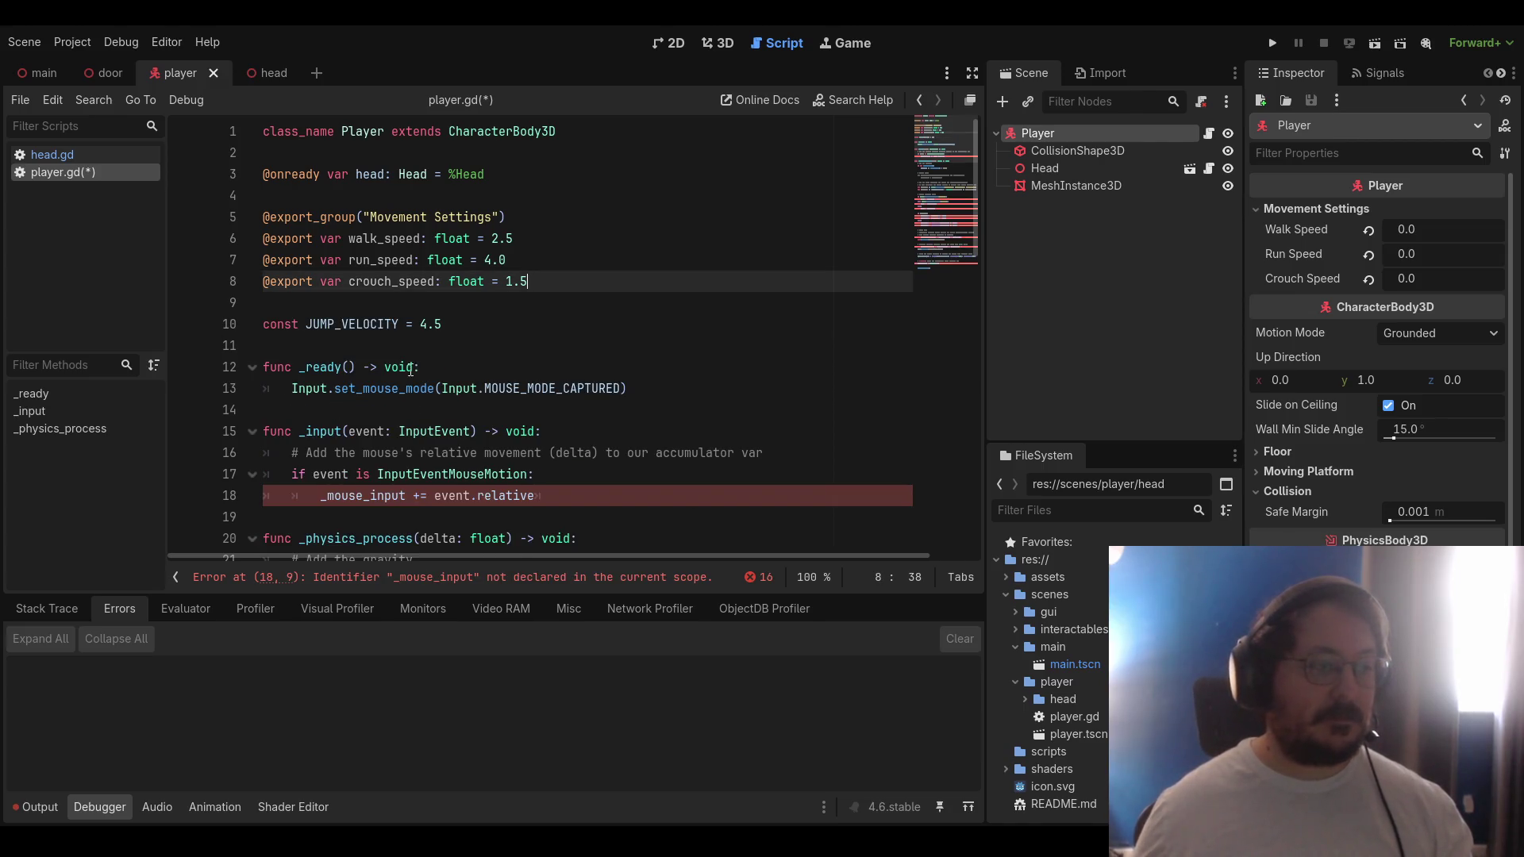
pyautogui.click(516, 314)
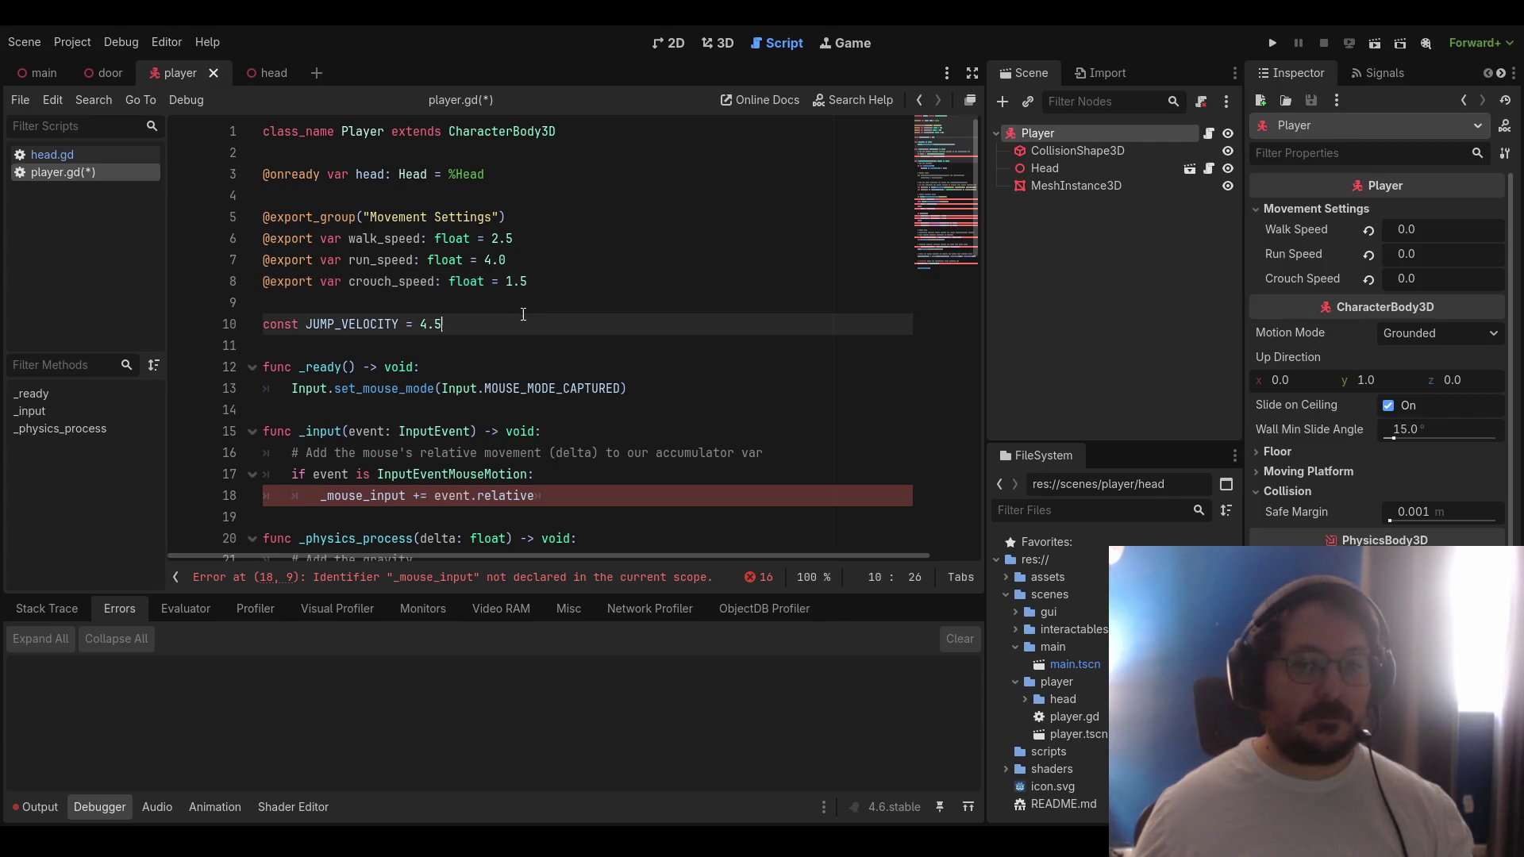
pyautogui.hotkey('ctrl', 'z')
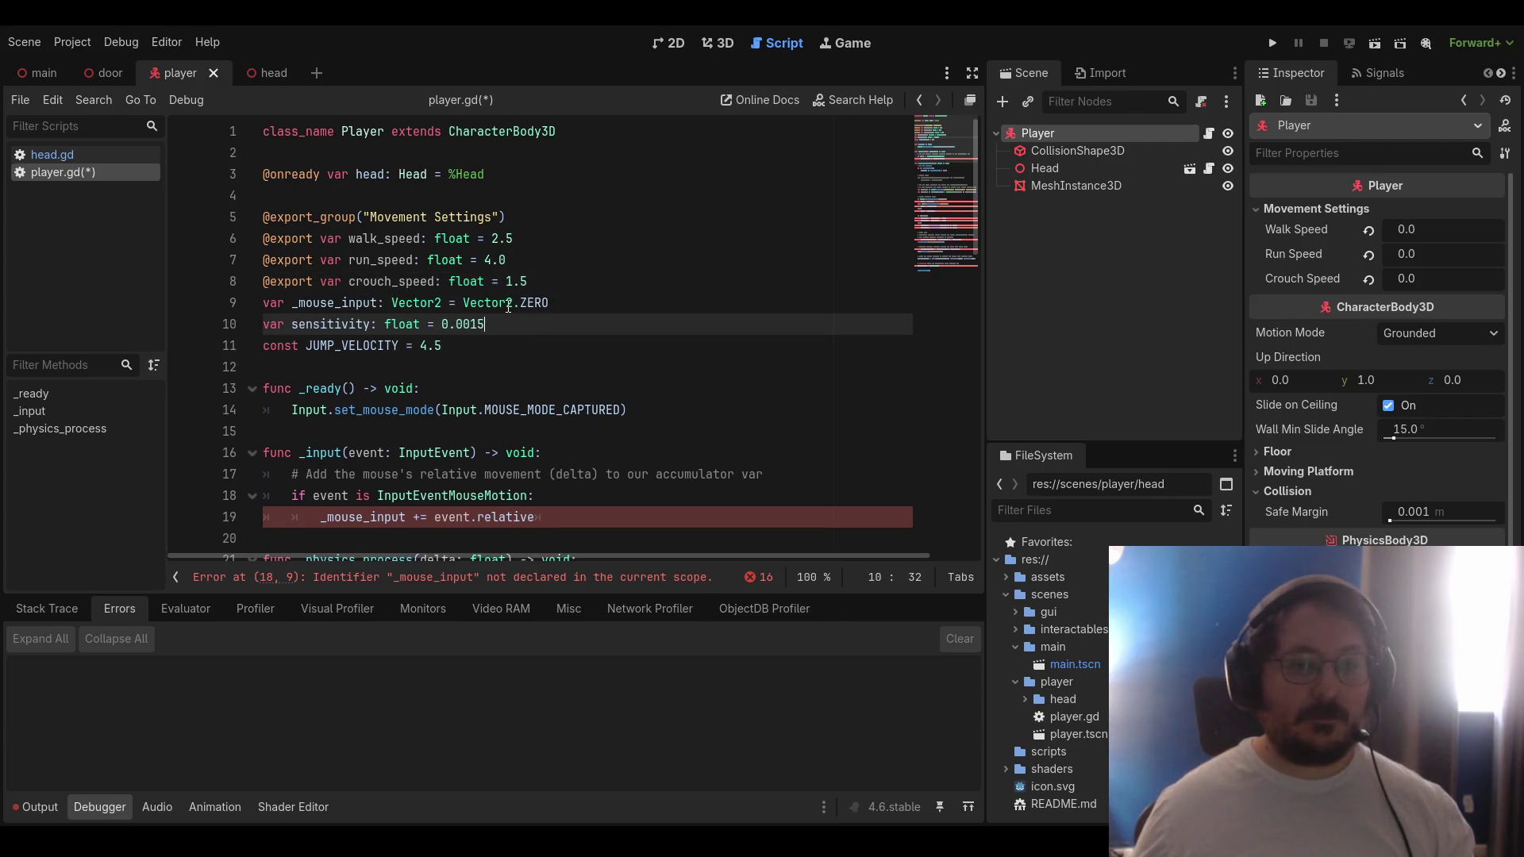
pyautogui.click(266, 305)
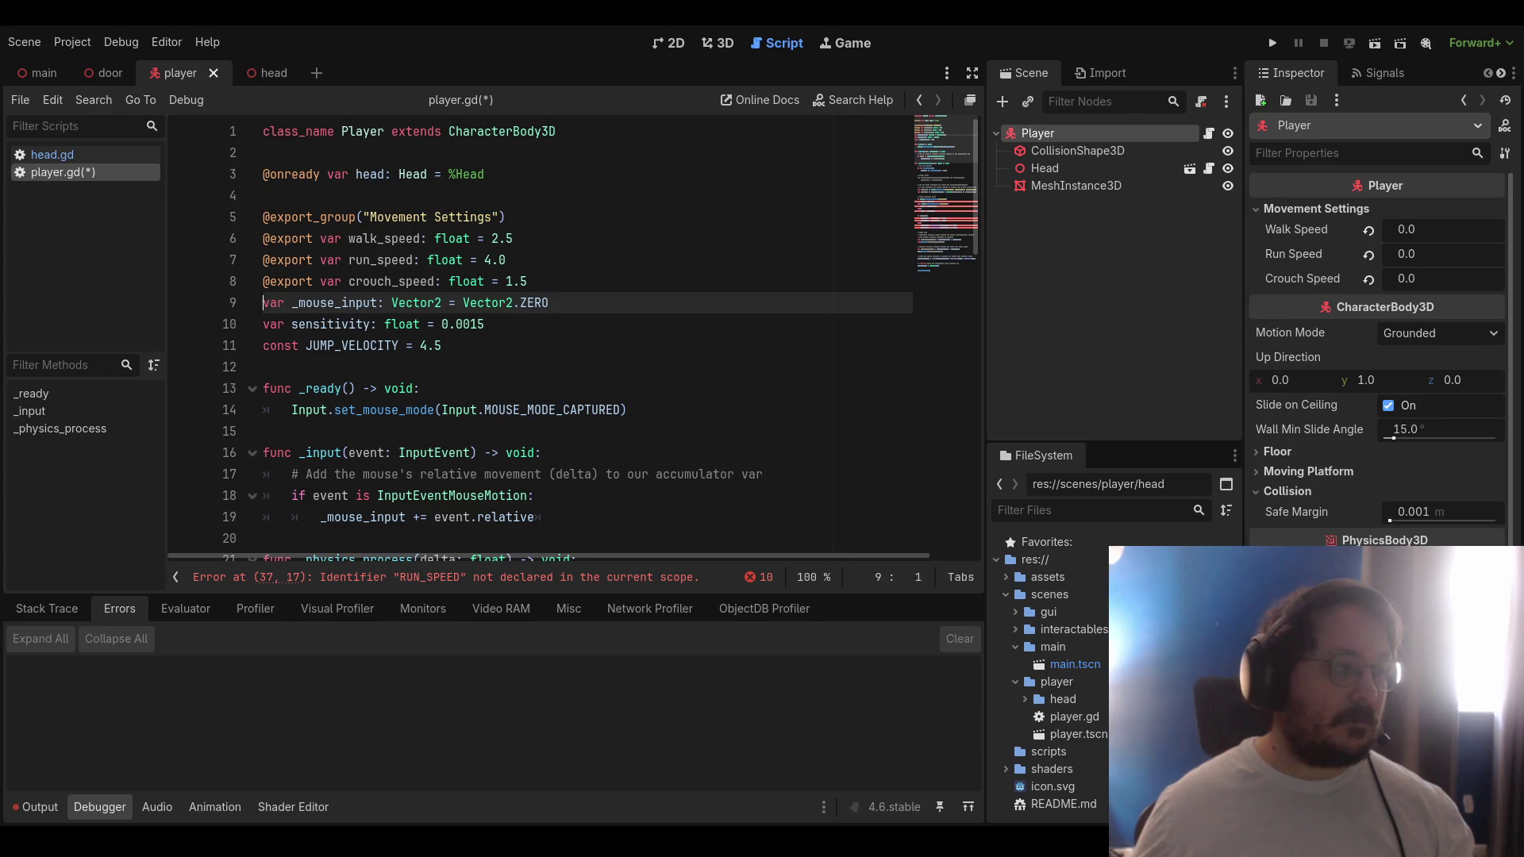
pyautogui.click(226, 303)
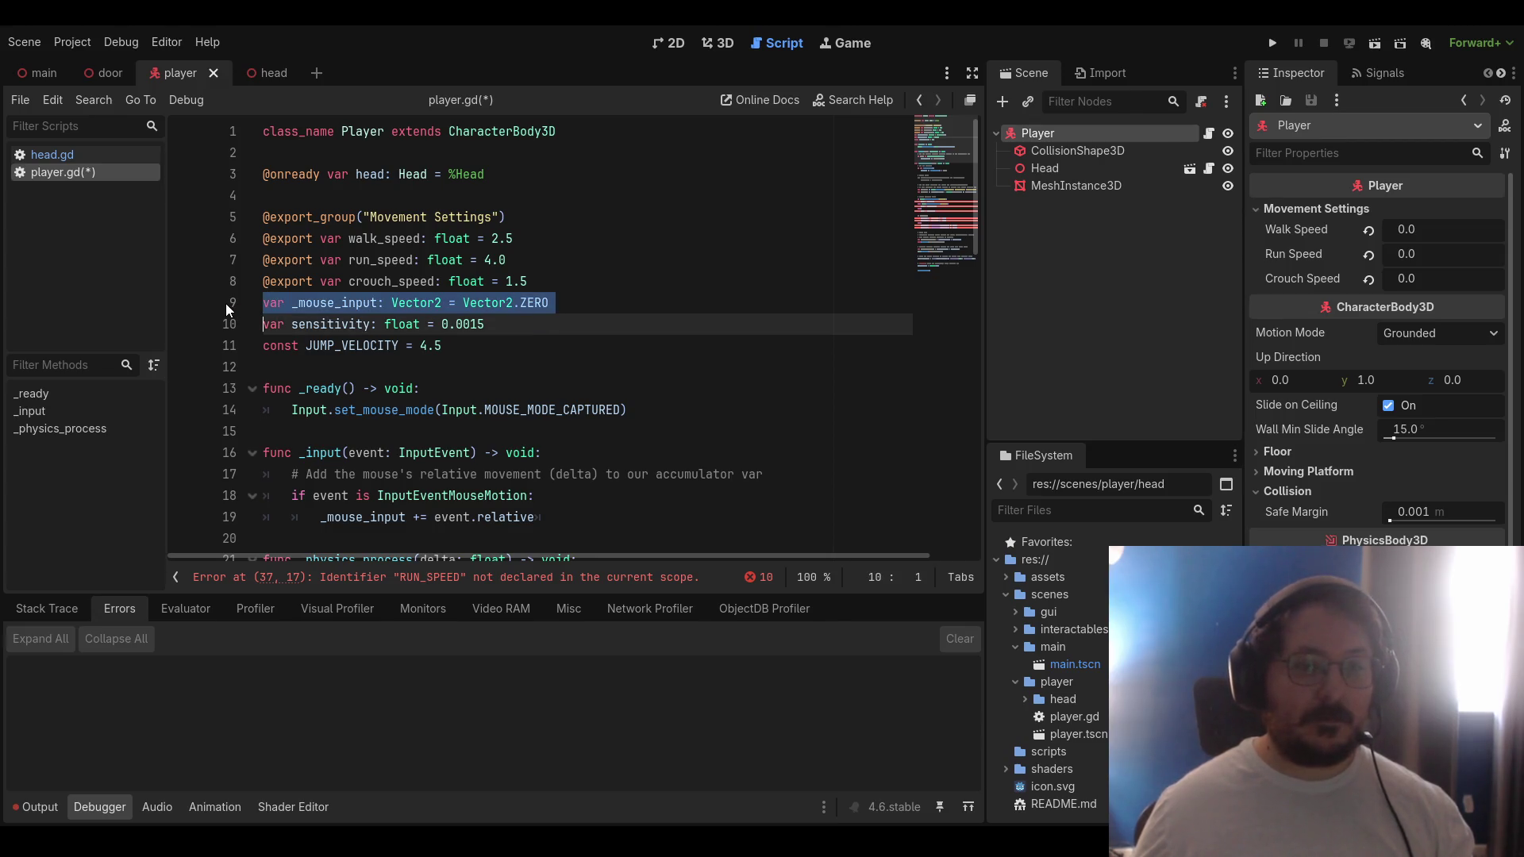
pyautogui.press('BackSpace')
pyautogui.click(541, 295)
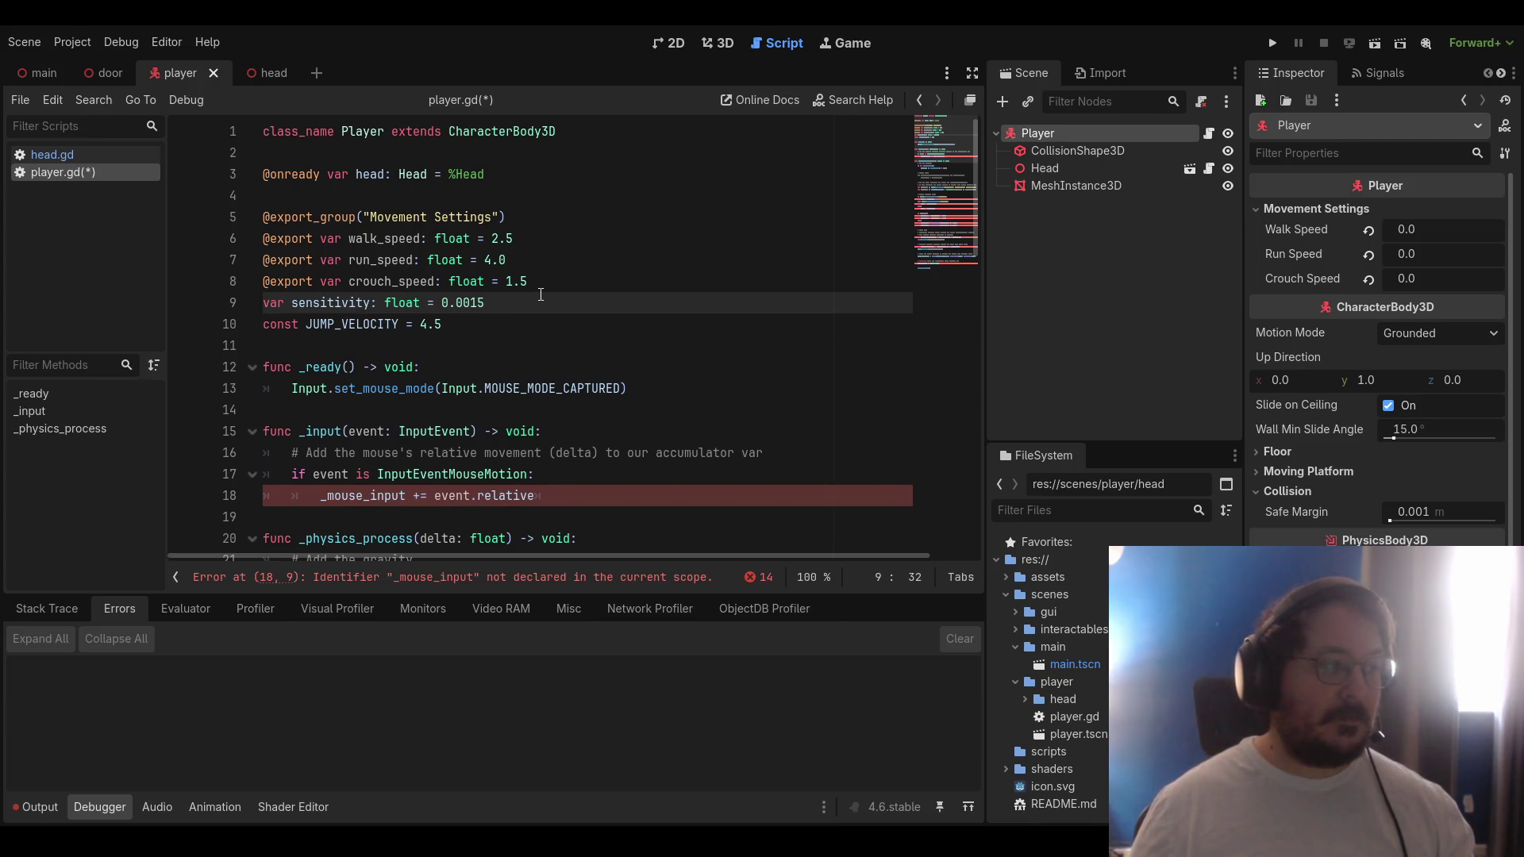
pyautogui.press('Return')
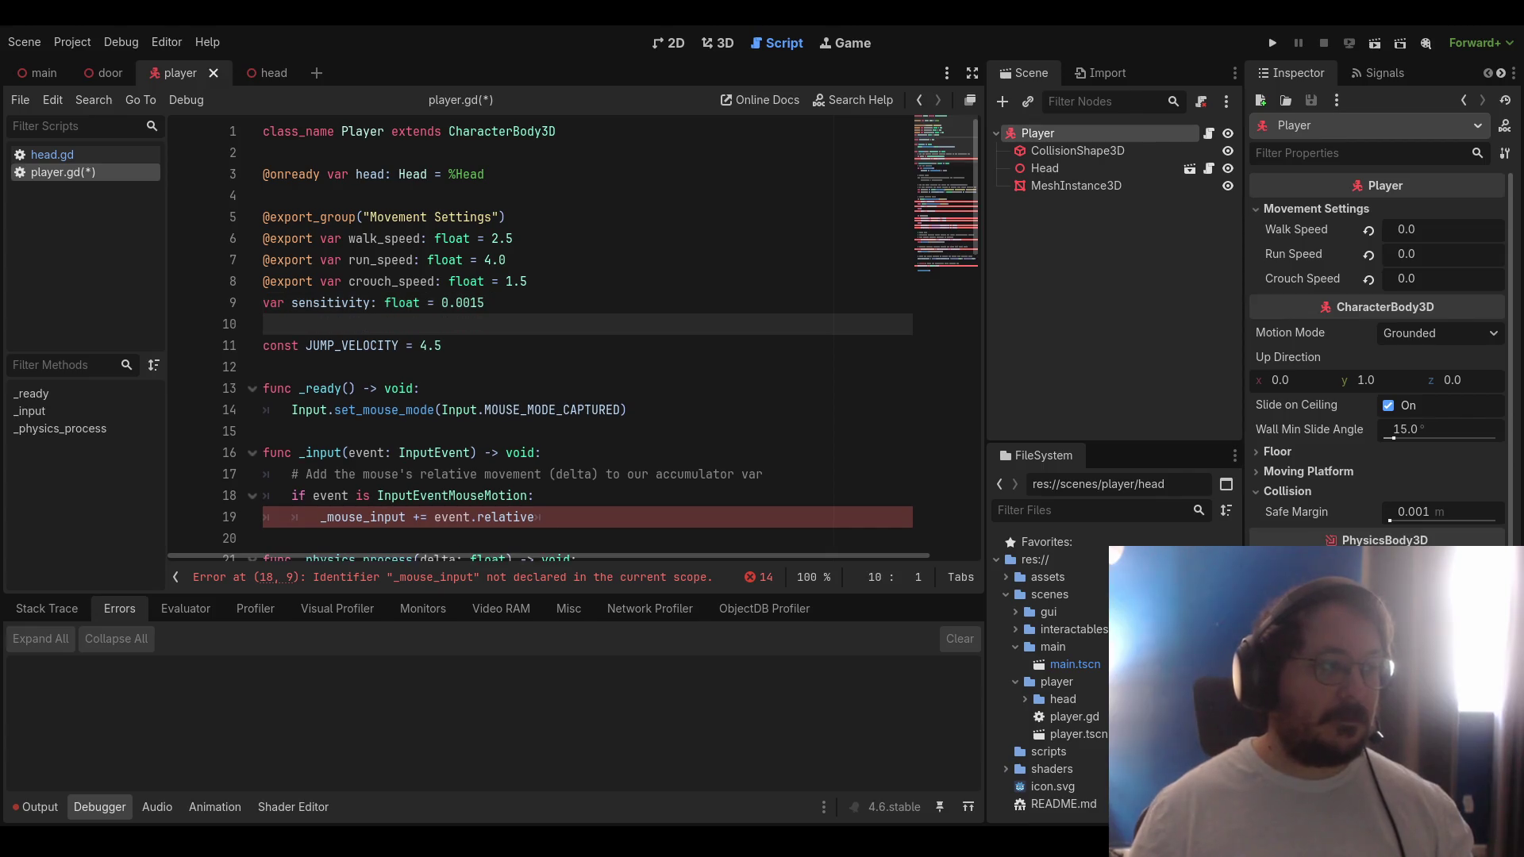
pyautogui.hotkey('ctrl', 's')
# Remove the mouse-delta accumulator comment line inside _input.
pyautogui.click(380, 359)
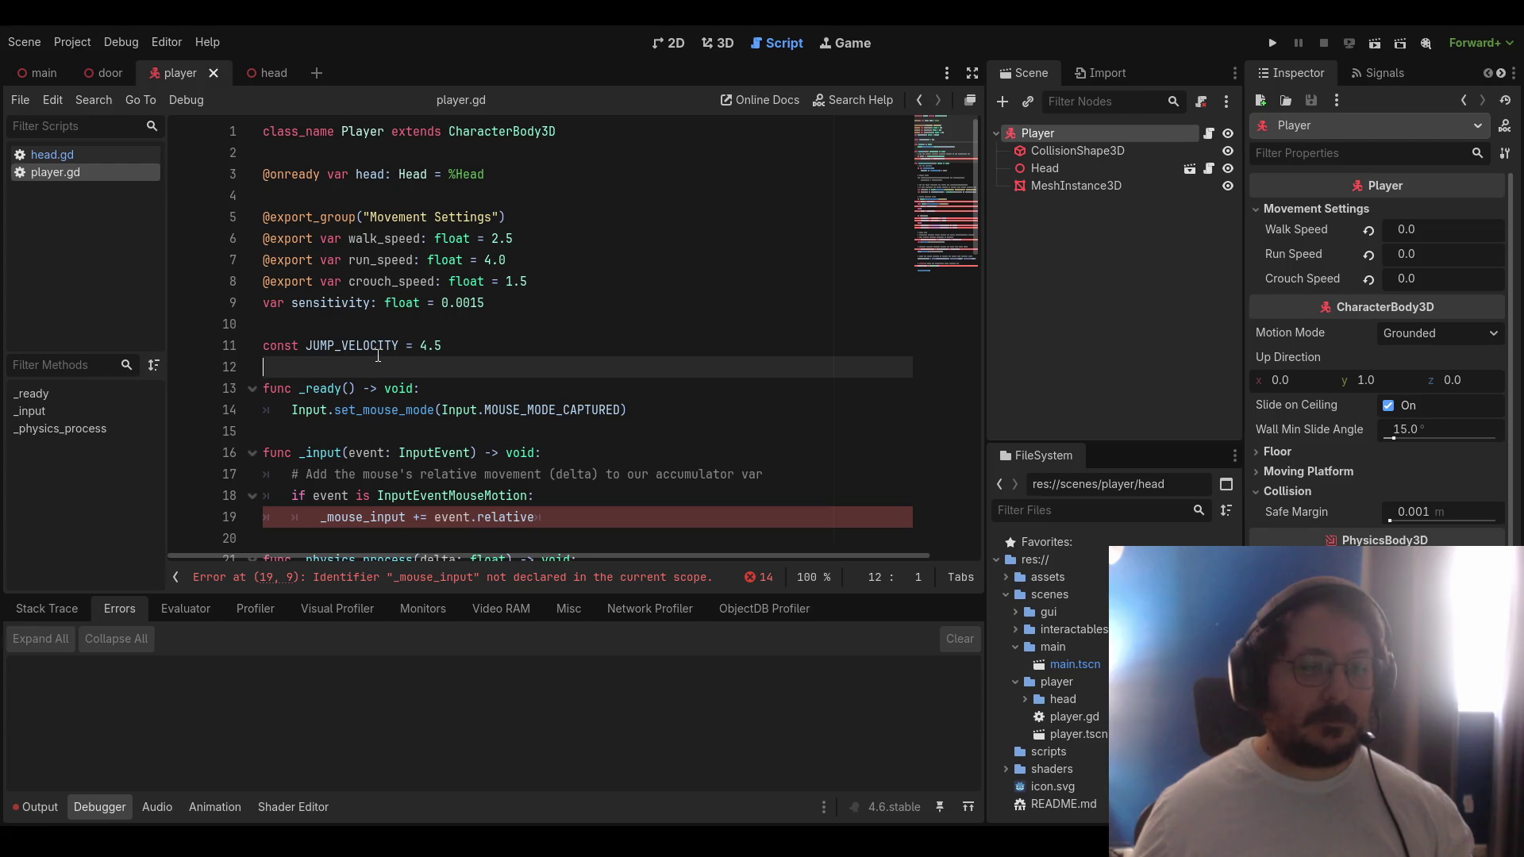
pyautogui.scroll(-2, 378, 356)
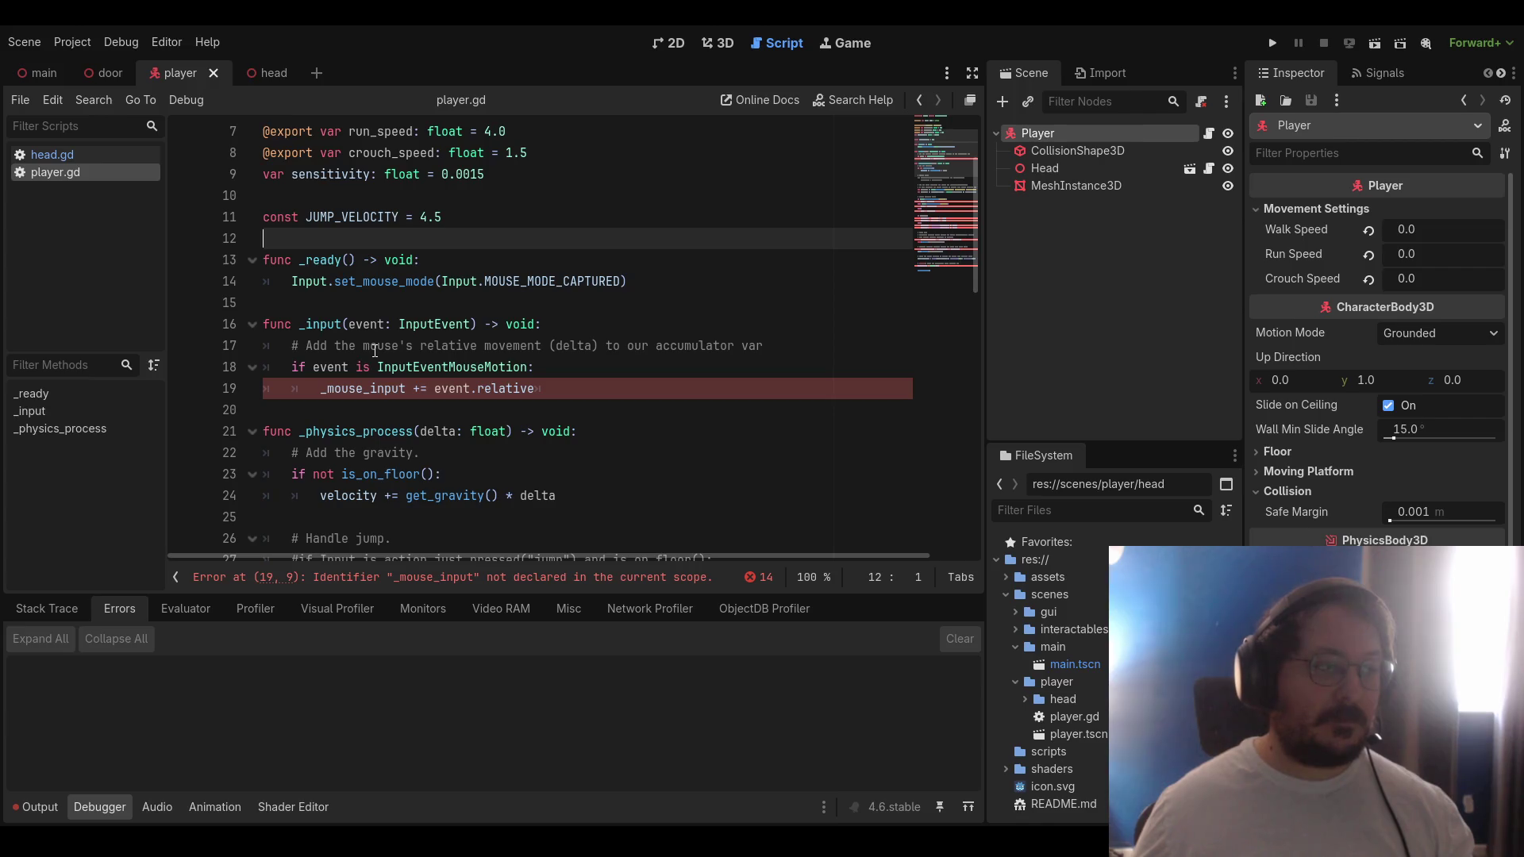
pyautogui.click(576, 394)
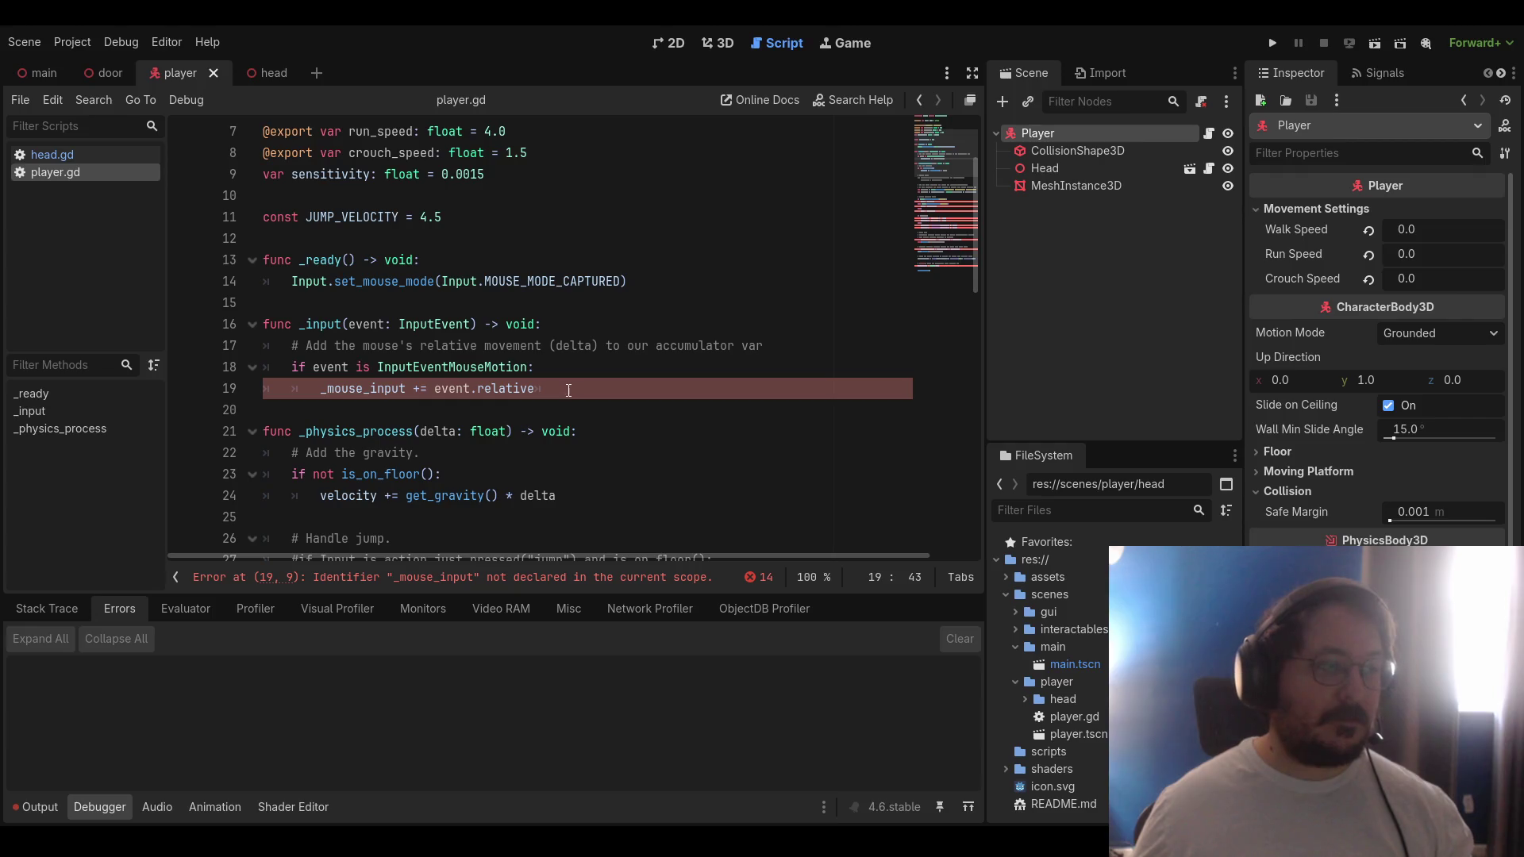
pyautogui.moveTo(546, 385)
pyautogui.mouseDown()
pyautogui.moveTo(445, 388)
pyautogui.moveTo(293, 346)
pyautogui.moveTo(333, 390)
pyautogui.moveTo(320, 390)
pyautogui.mouseUp()
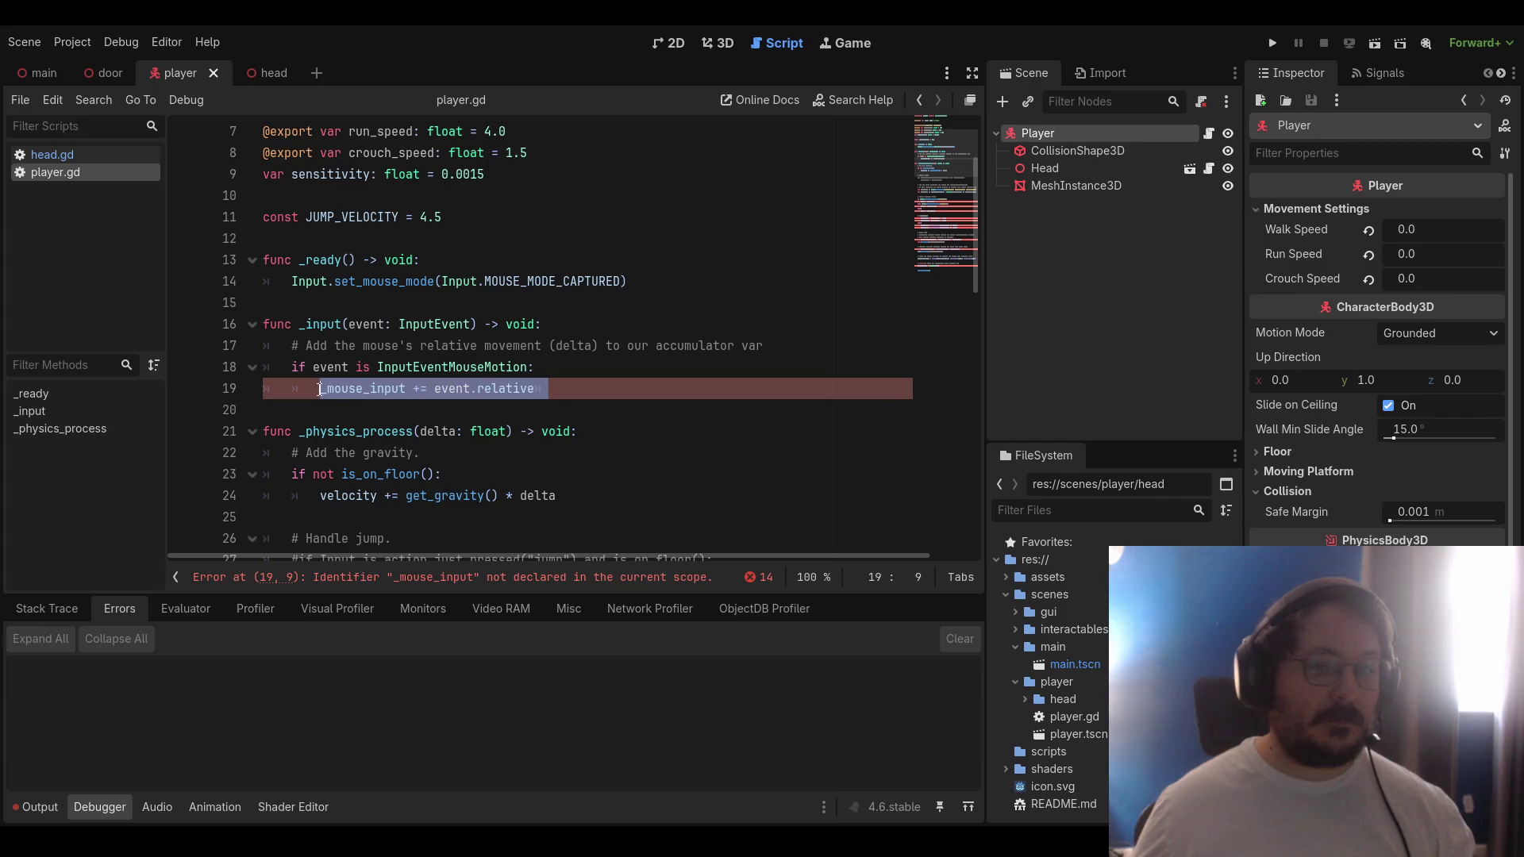
pyautogui.click(221, 350)
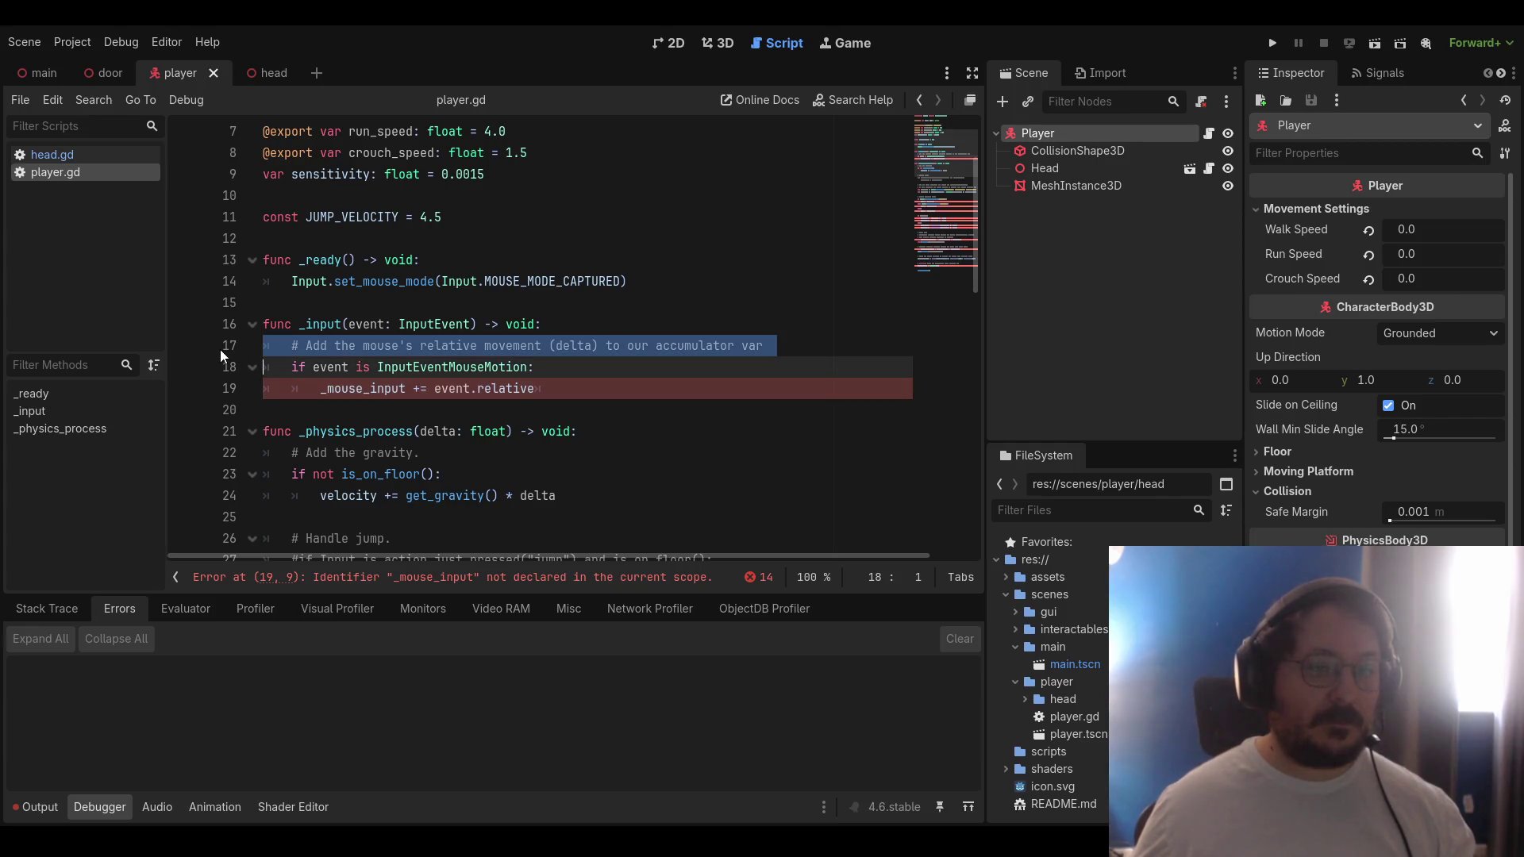
pyautogui.press('BackSpace')
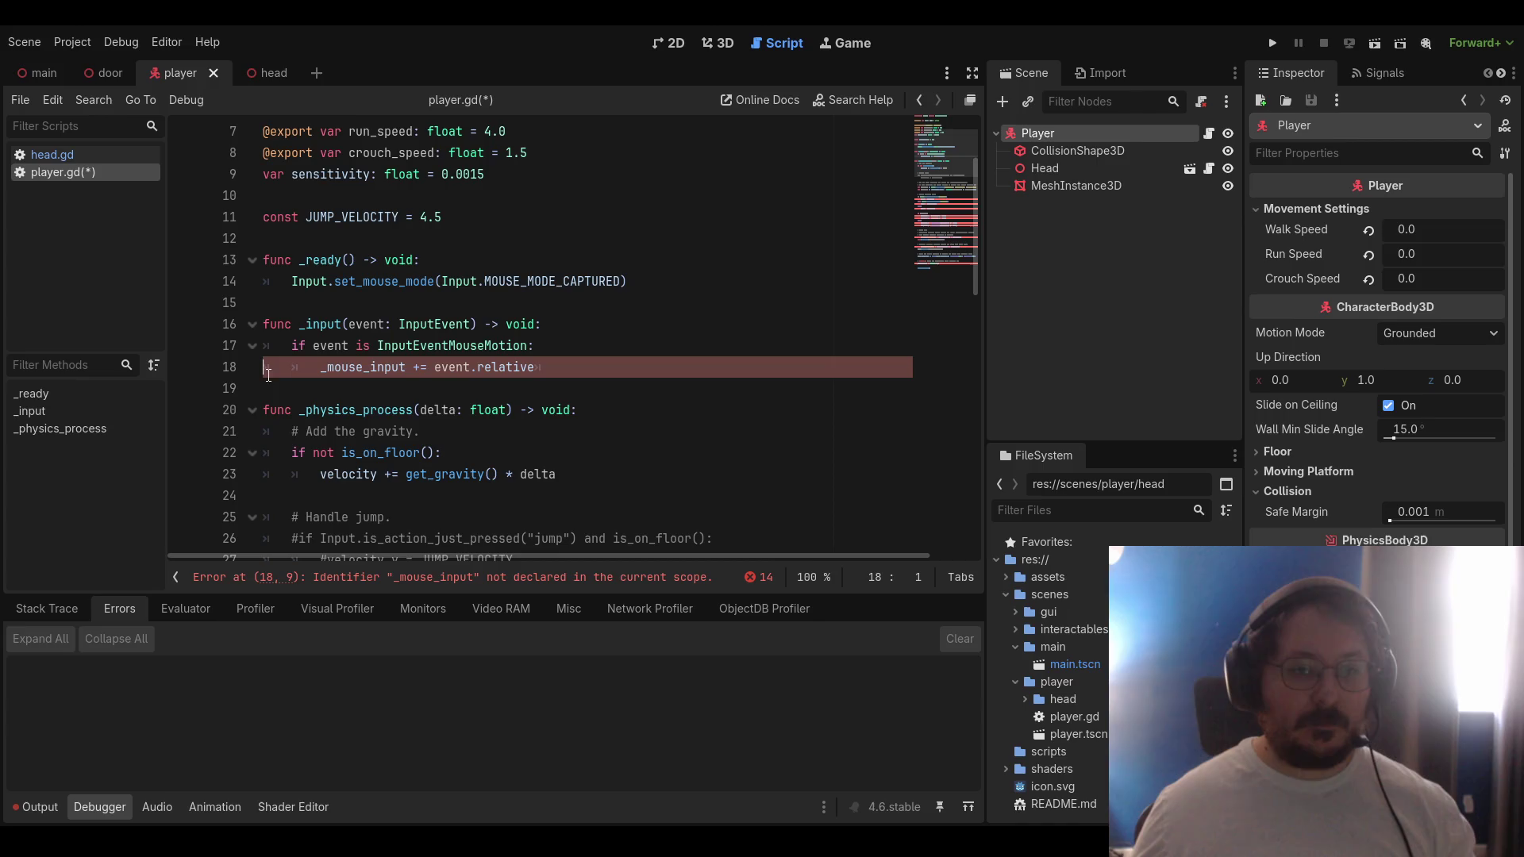
pyautogui.click(225, 367)
# Replace the _mouse_input line with a '# 1. Rotate the body horizontally (Yaw)' comment and rotate_y(-event.relative.x * sensitivity).
pyautogui.press('BackSpace')
pyautogui.press('Tab')
pyautogui.press('Tab')
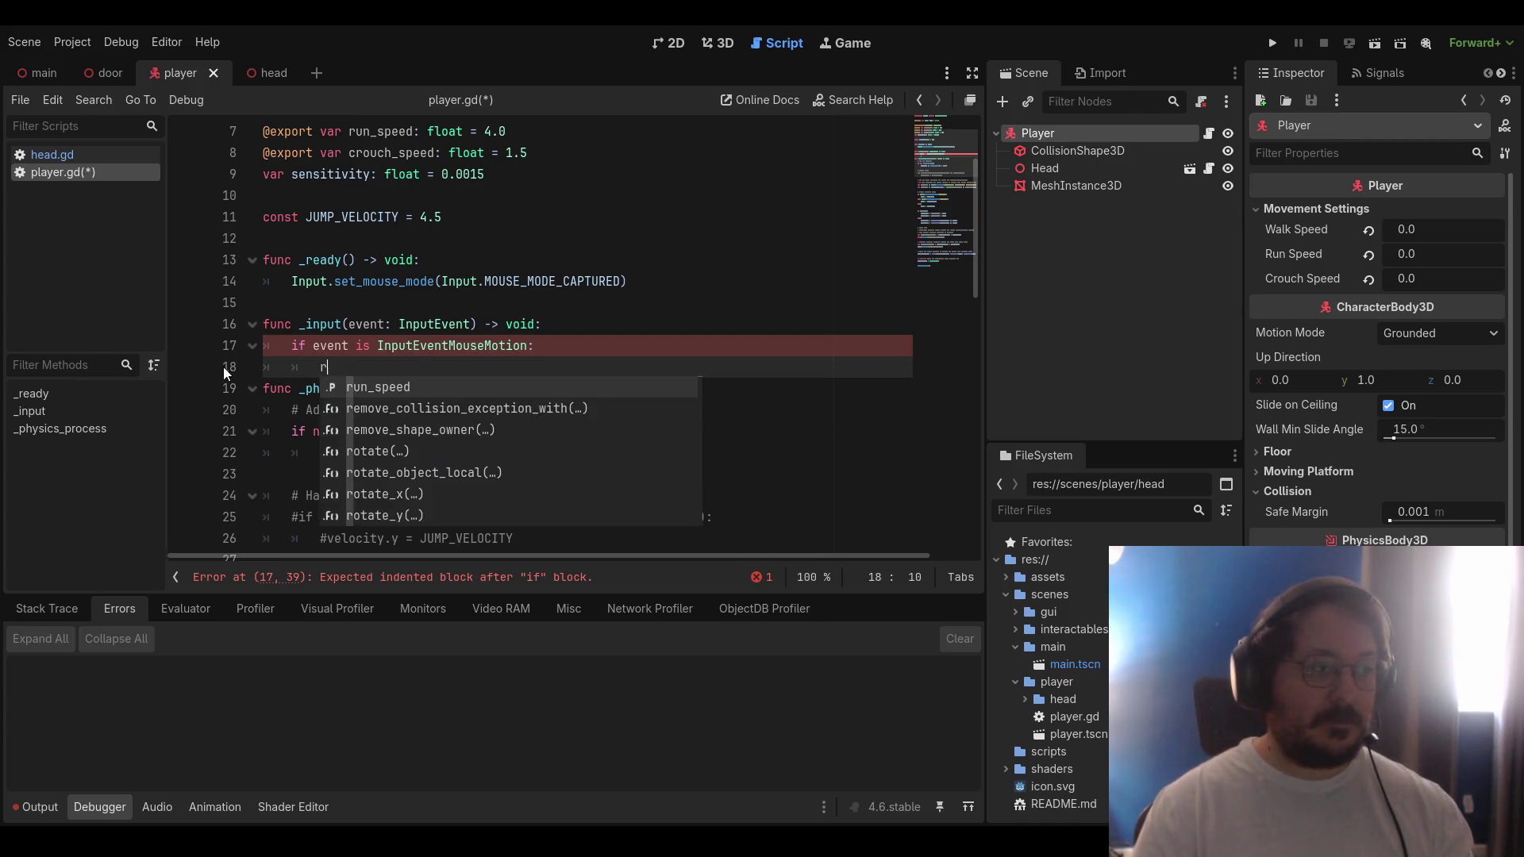
pyautogui.write('# 1. Rotate ')
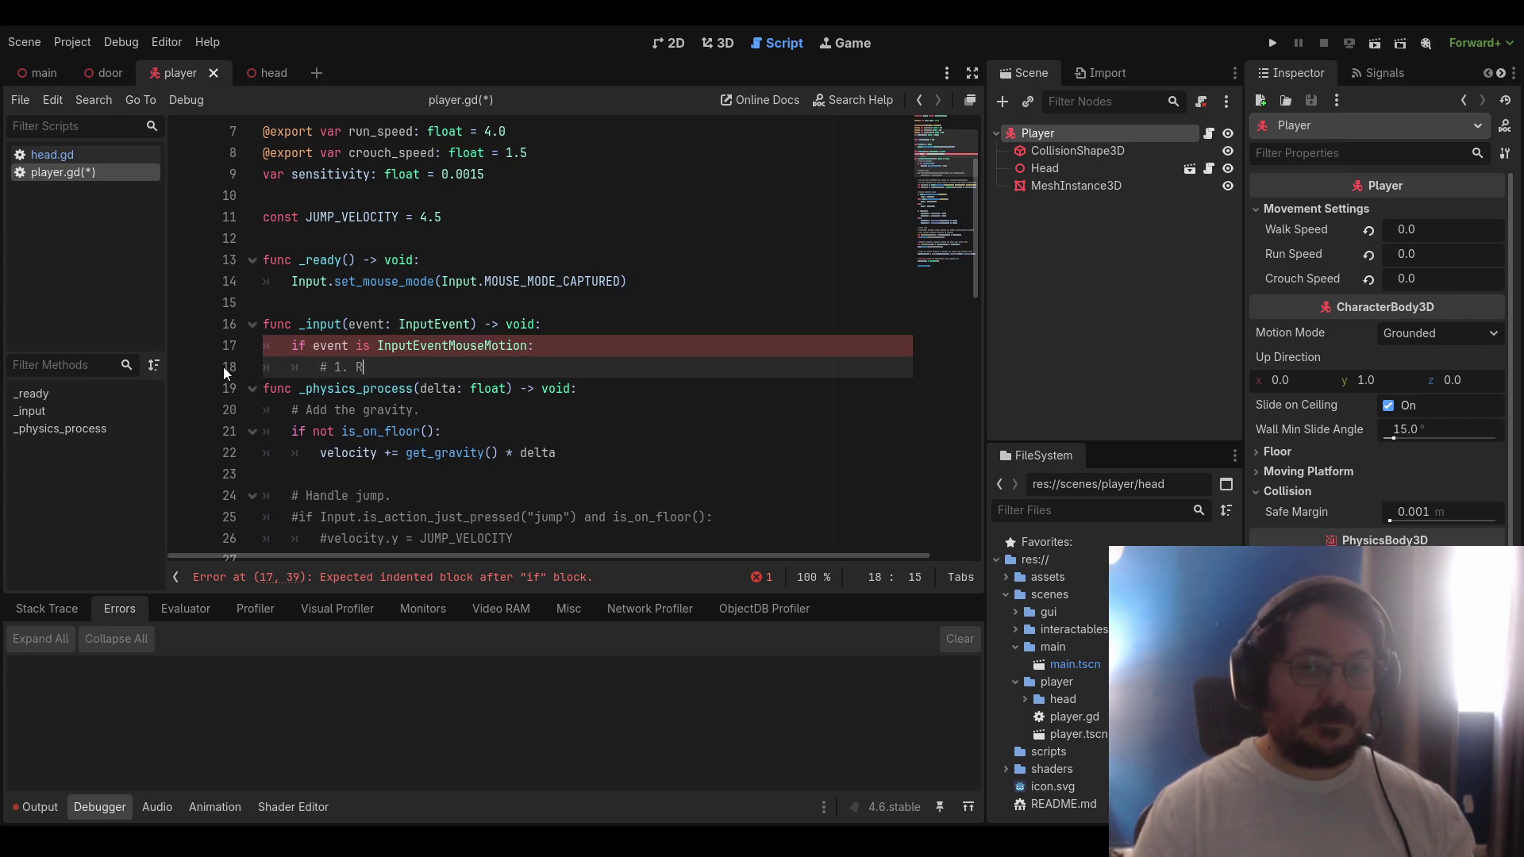
pyautogui.write('the bod')
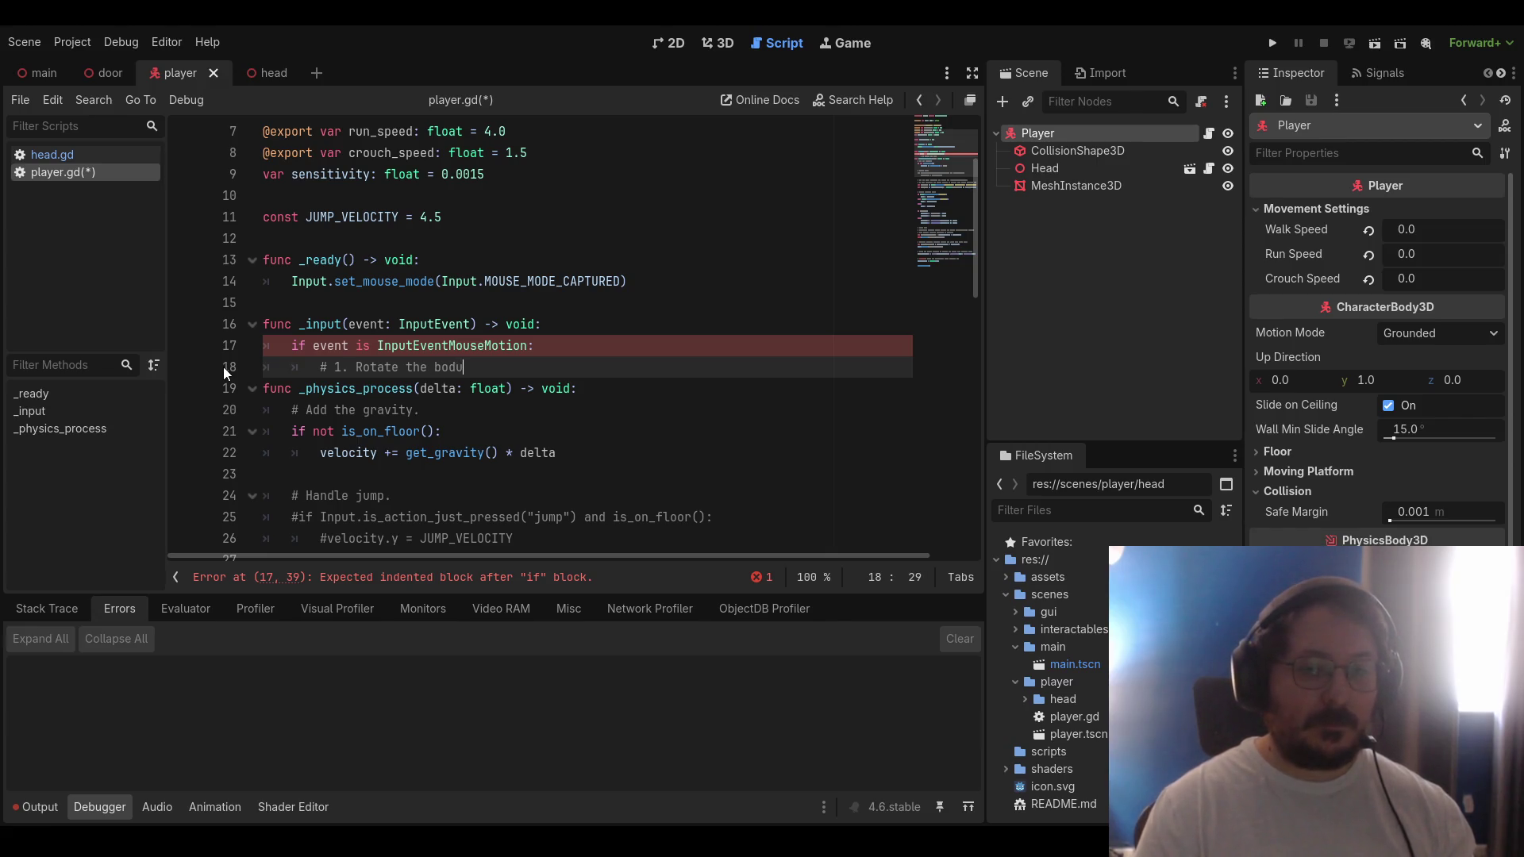
pyautogui.write('y horizontally (')
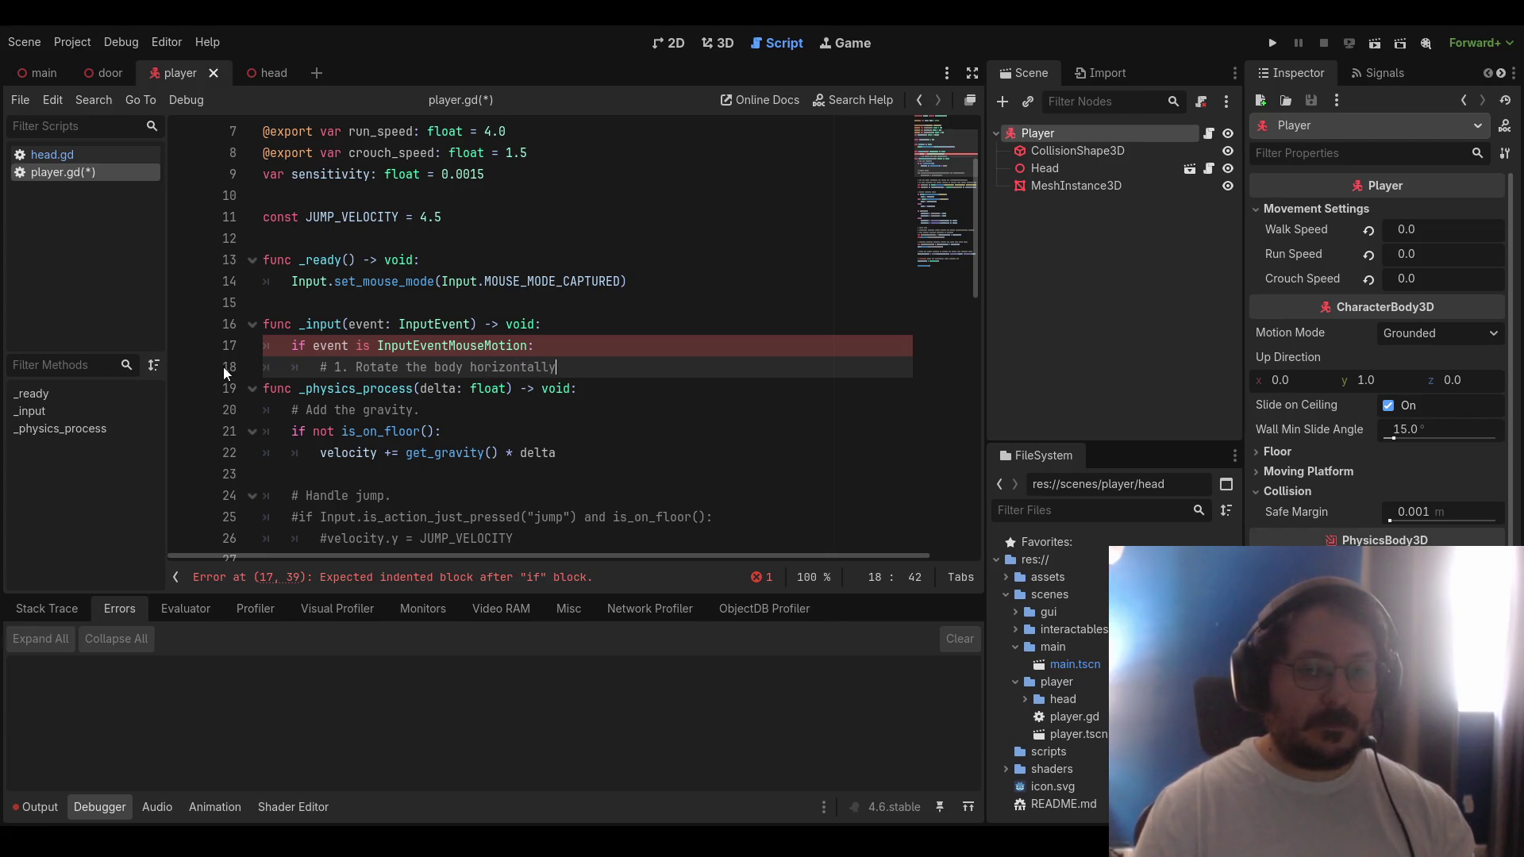
pyautogui.write('Yaw)')
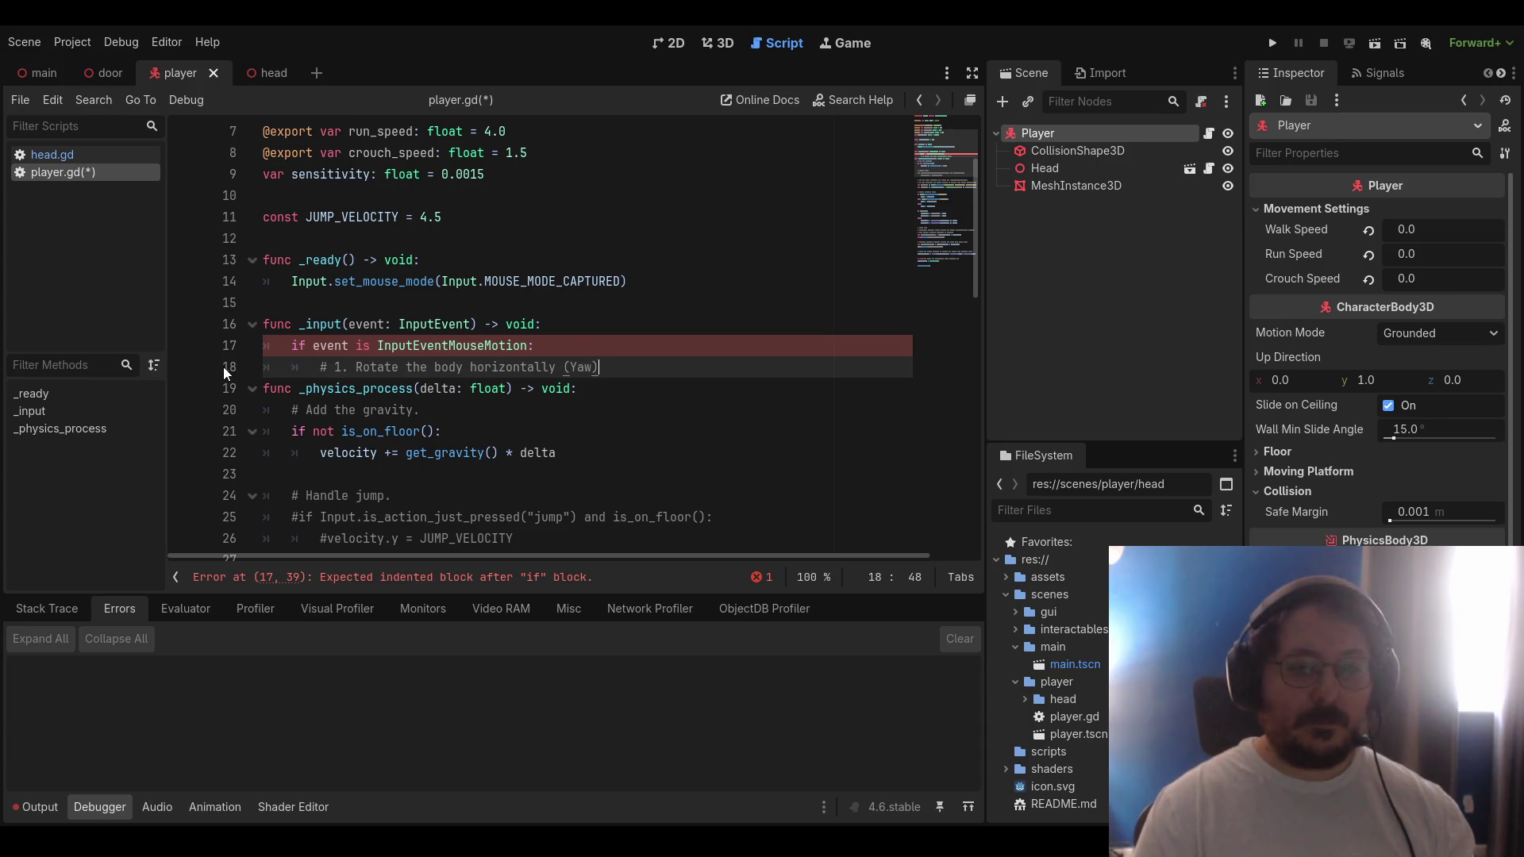
pyautogui.press('Return')
pyautogui.write('rotate_y')
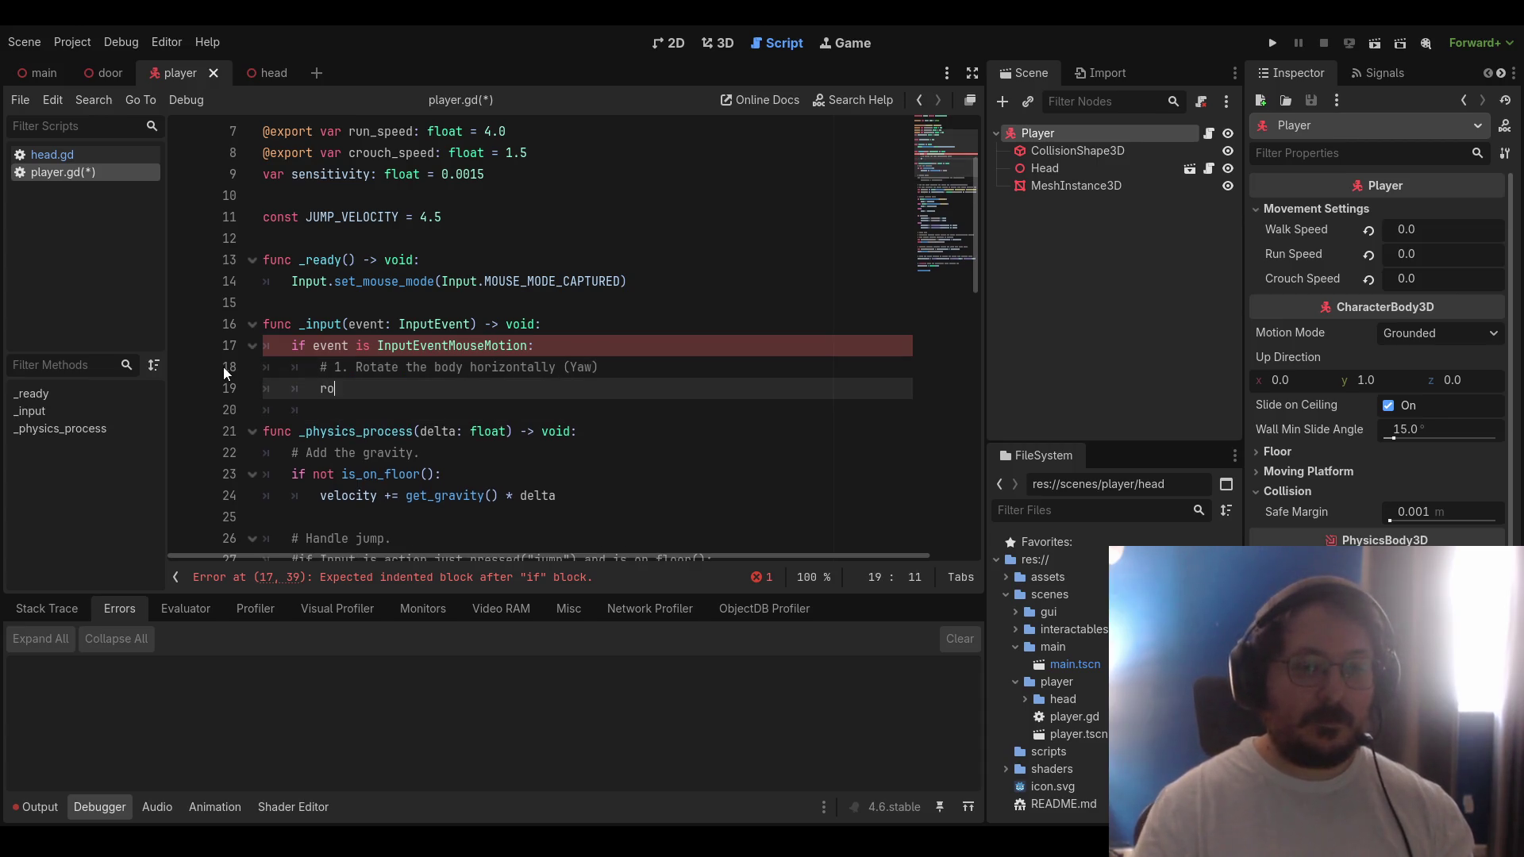
pyautogui.write('(-even')
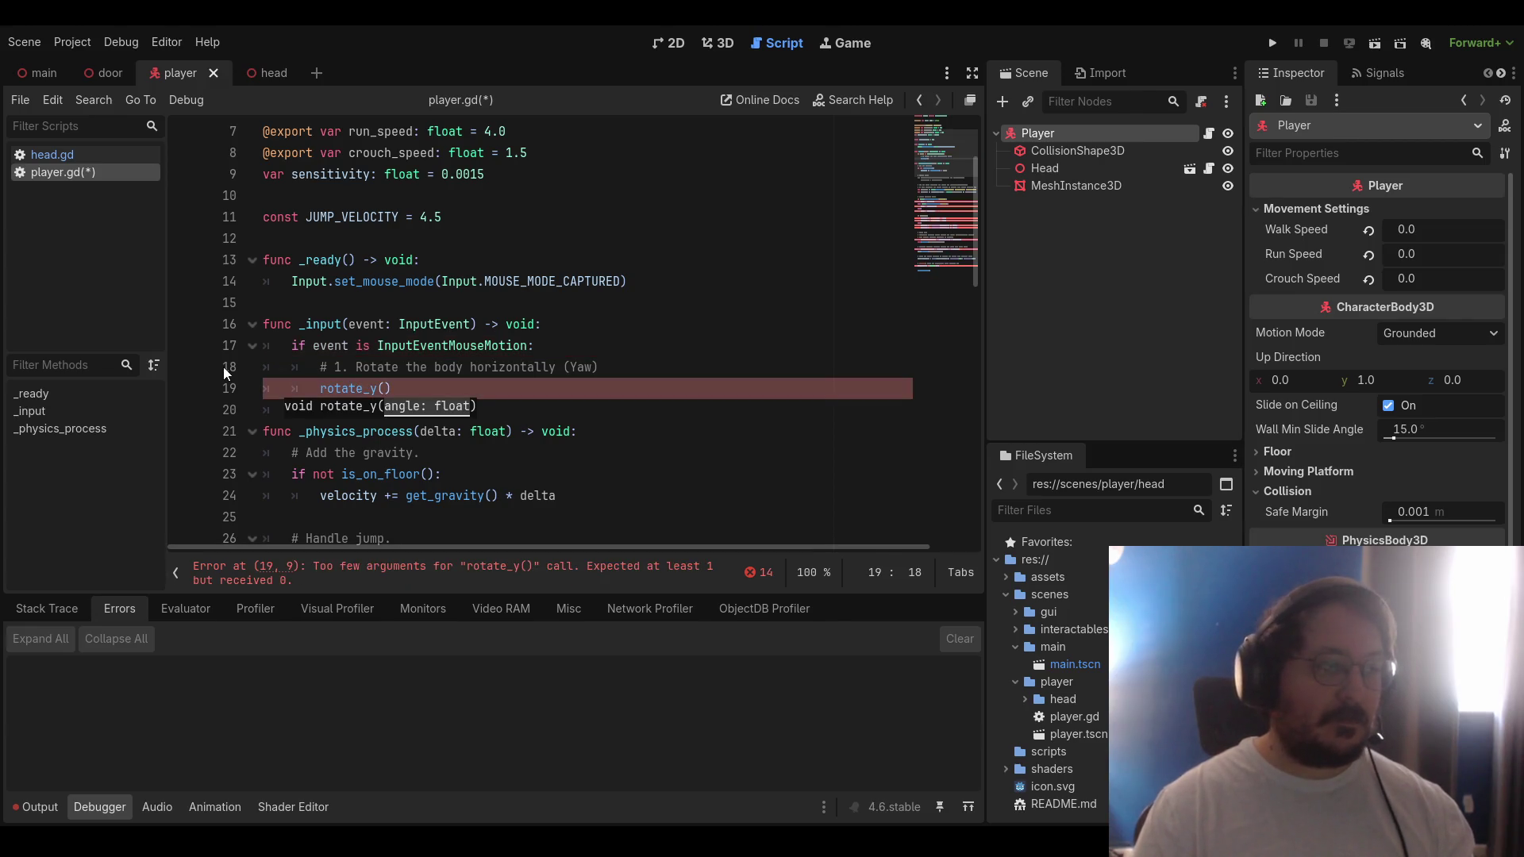
pyautogui.write('t.rel')
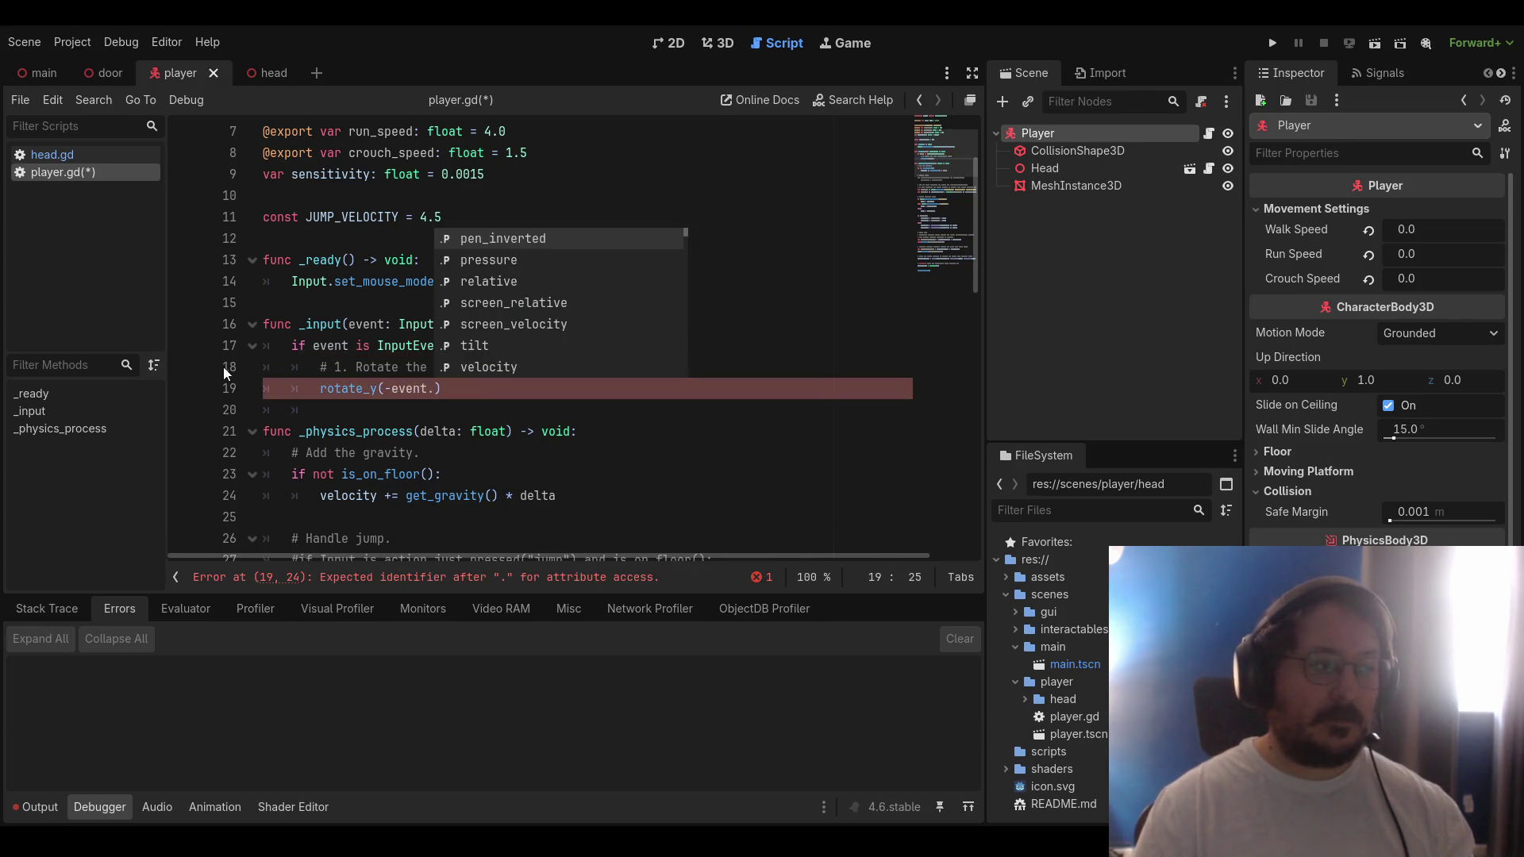
pyautogui.write('atoi')
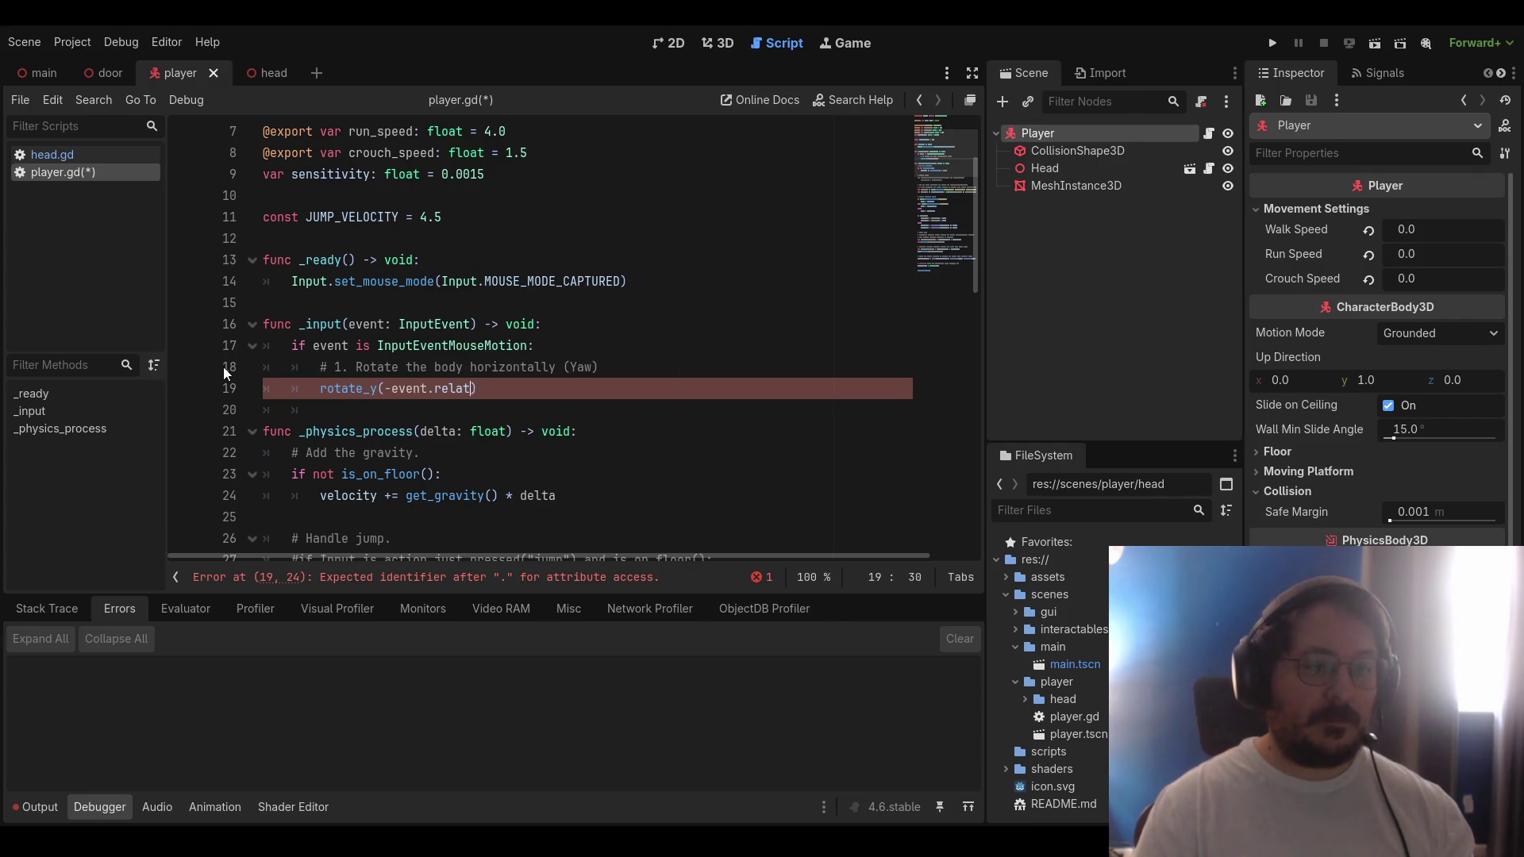
pyautogui.write('x')
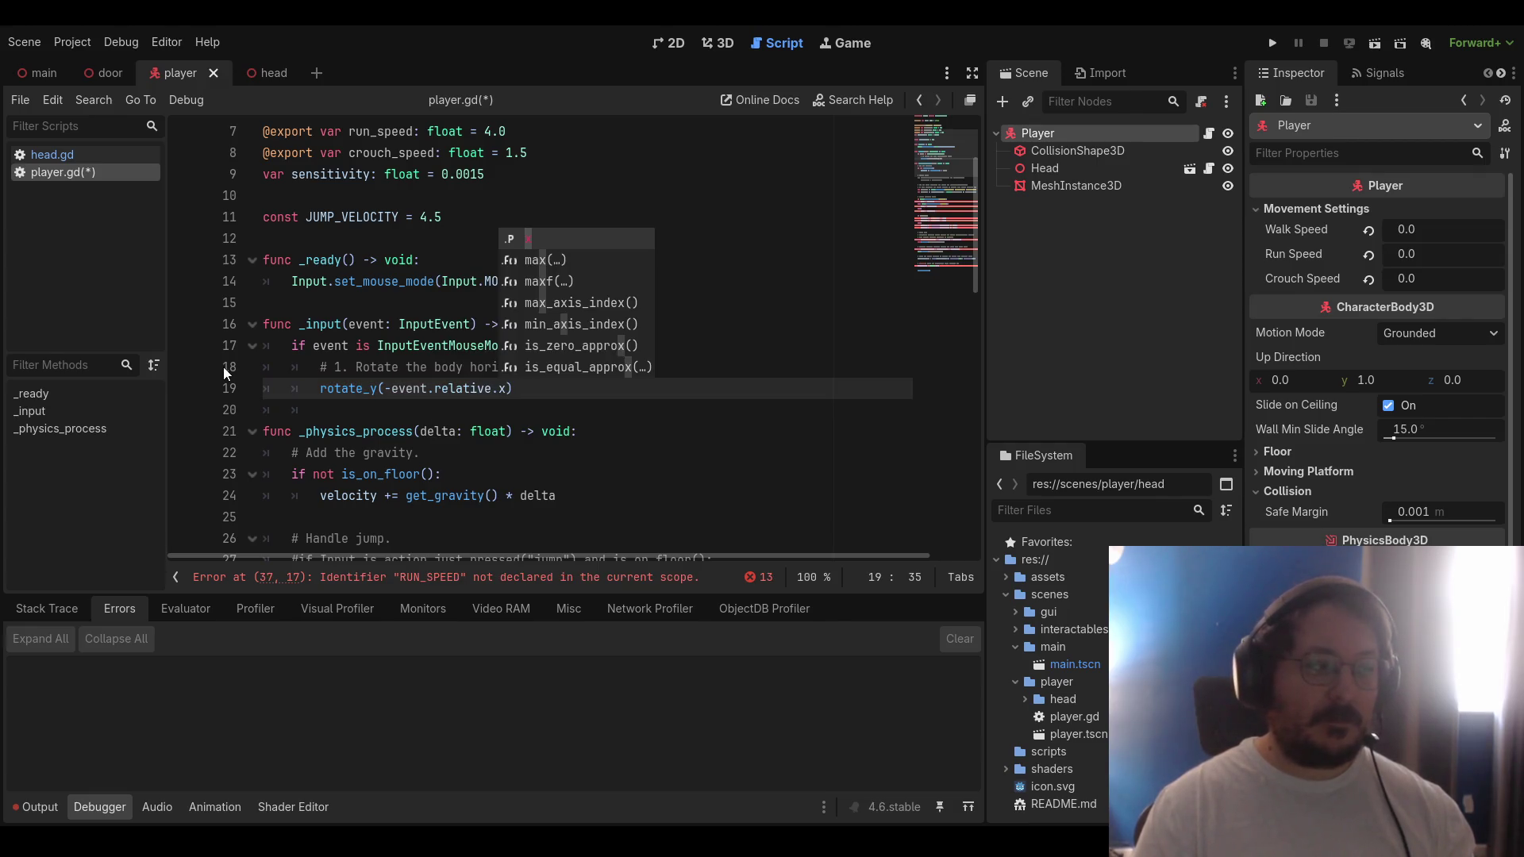
pyautogui.write(' * sensi')
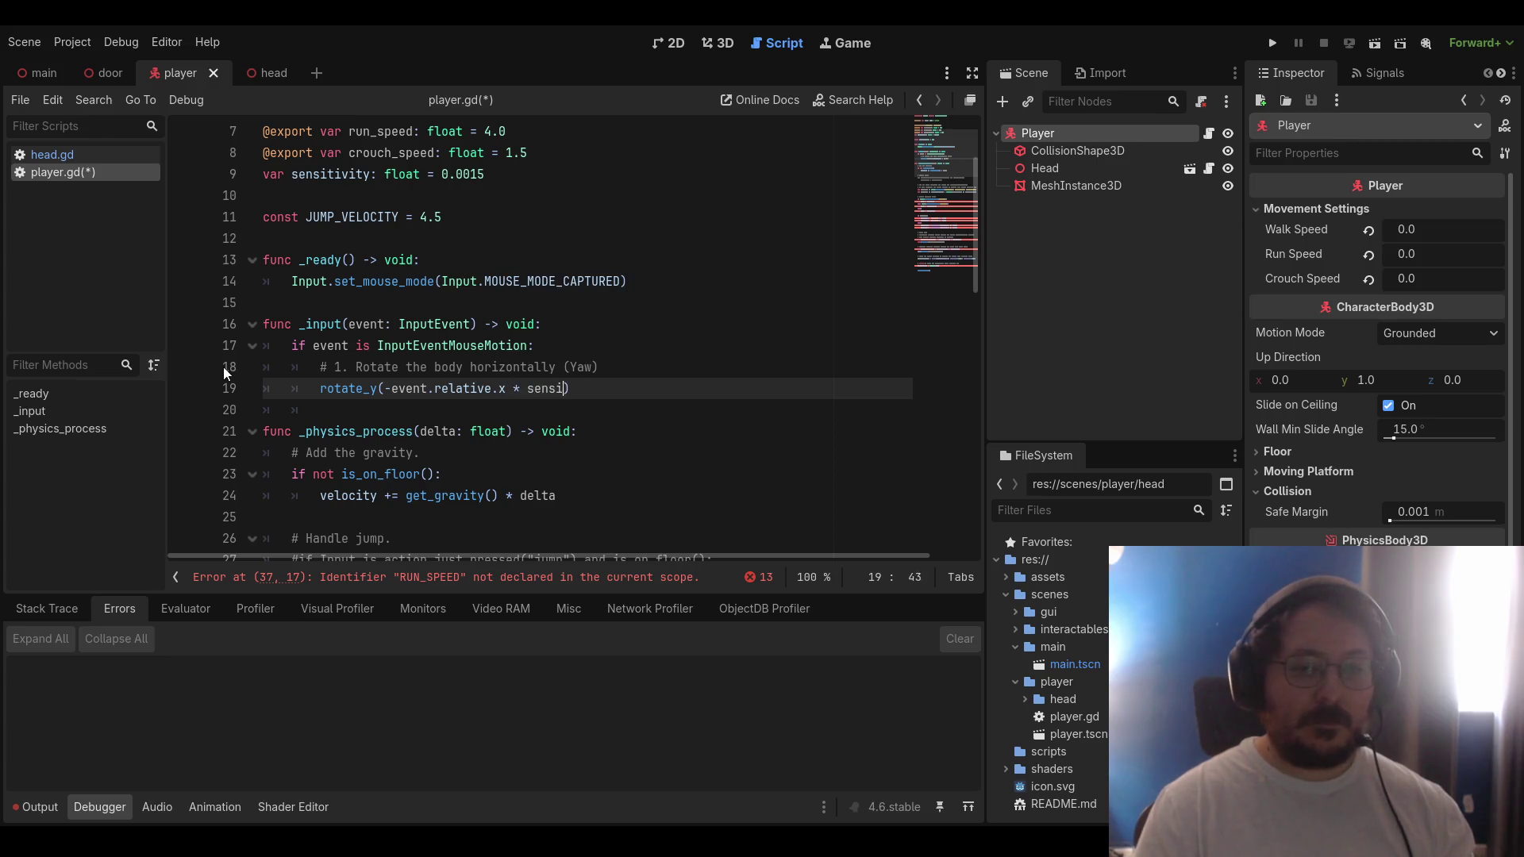
pyautogui.write('y)')
pyautogui.press('Return')
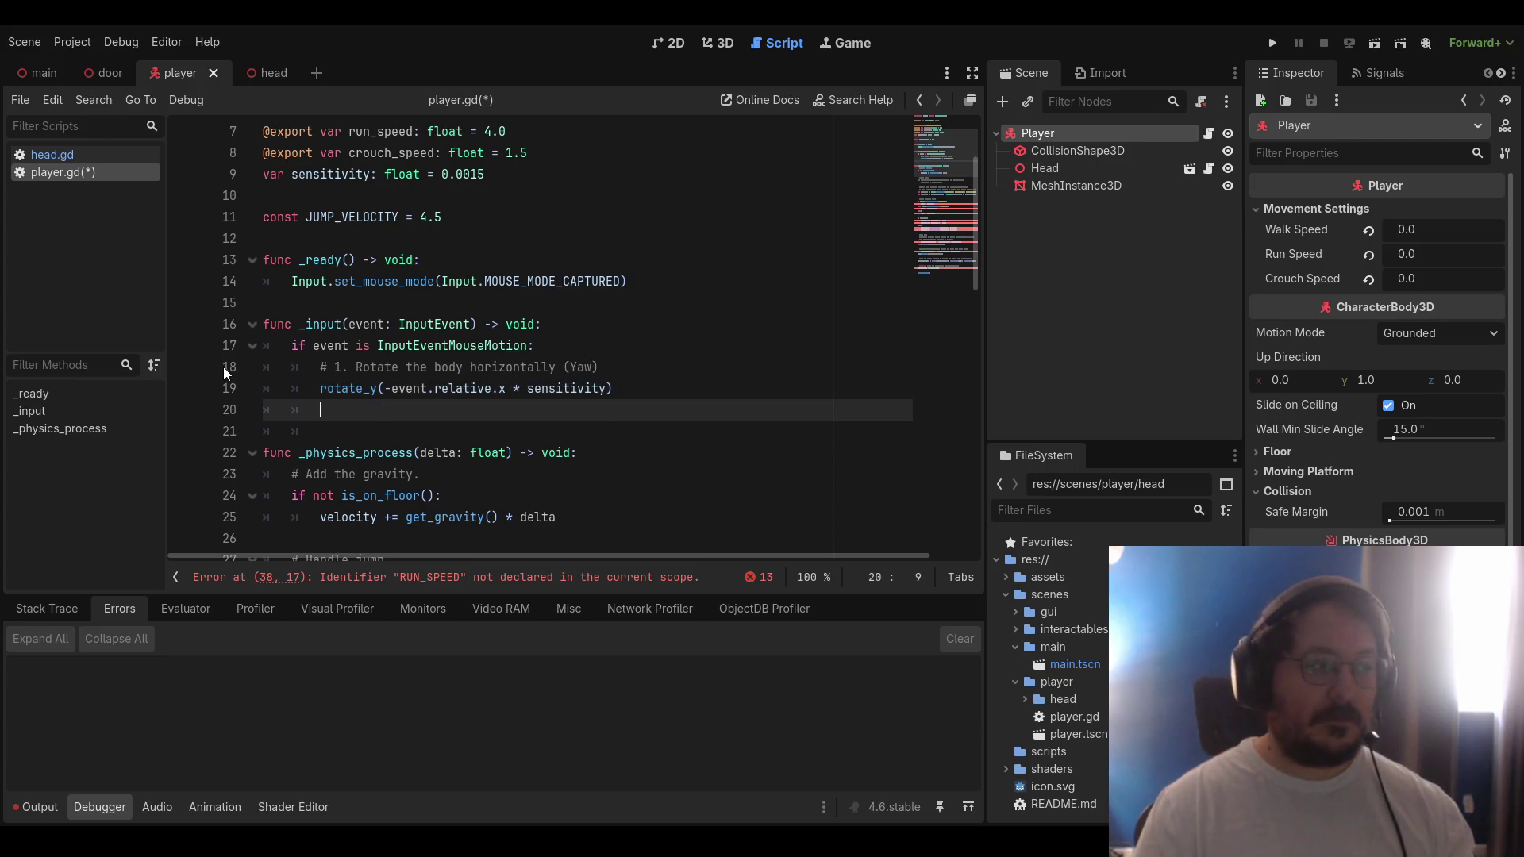
pyautogui.press('Return')
# Add a '# 2. Tell HEAD node to rotate vertically' comment and head.rotate_look(event.relative.y).
pyautogui.write('@')
pyautogui.press('BackSpace')
pyautogui.write('# 2.')
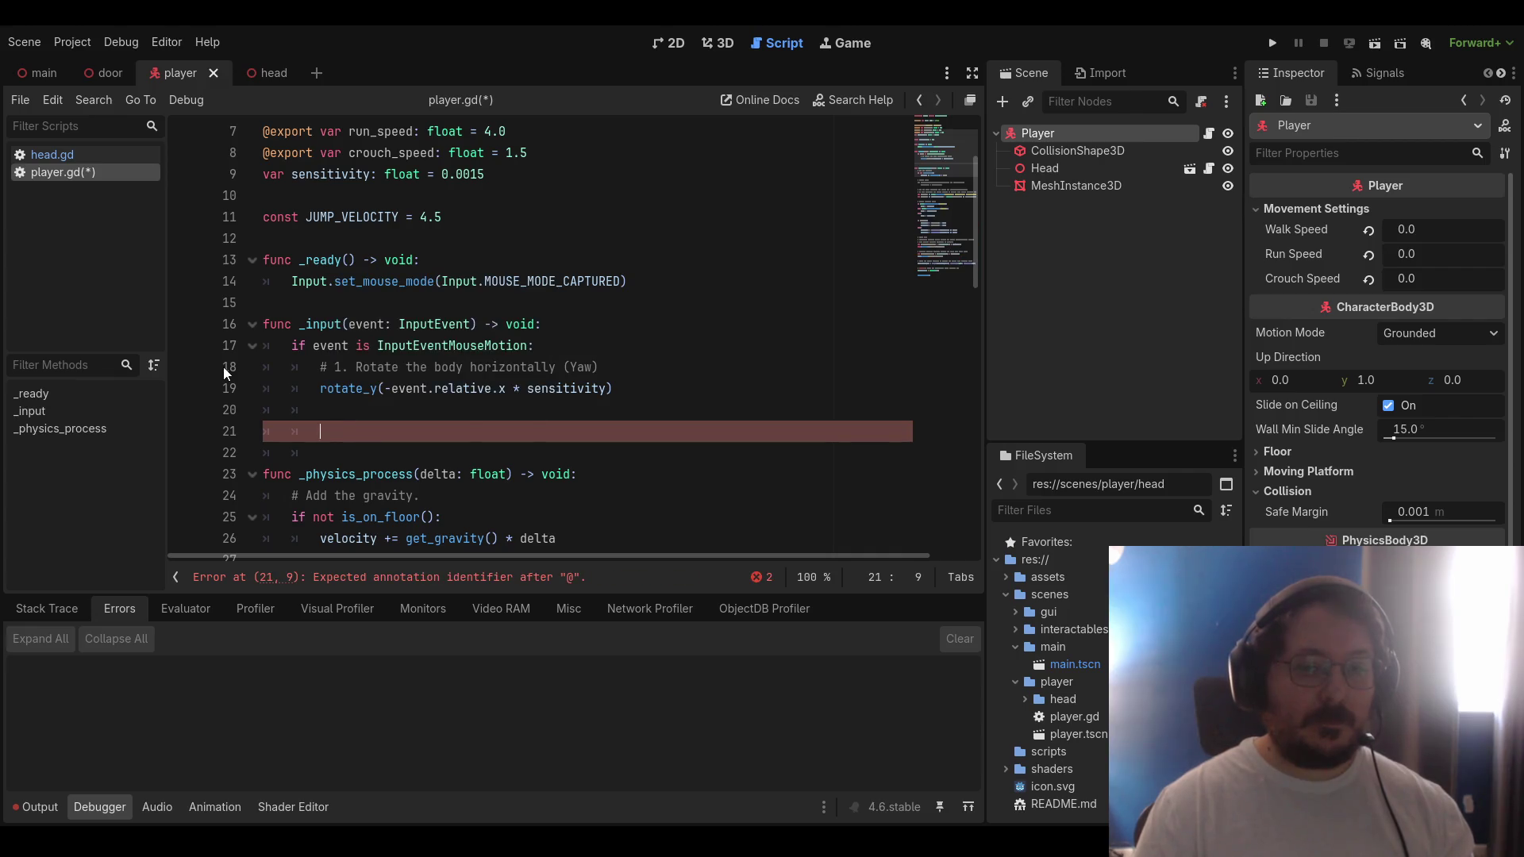
pyautogui.write(' Tell ')
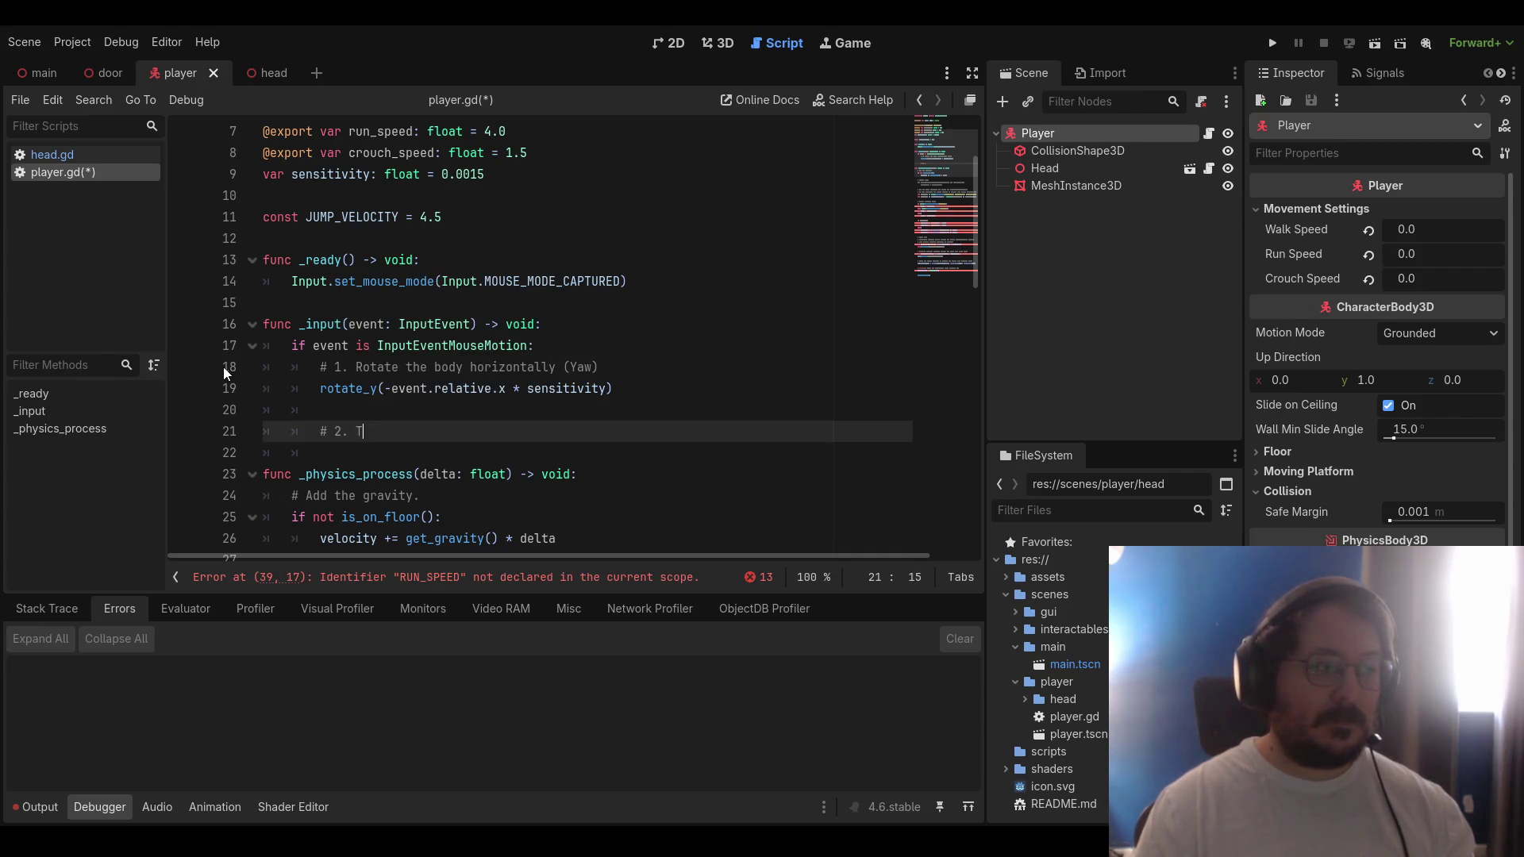
pyautogui.write('HEAD node ')
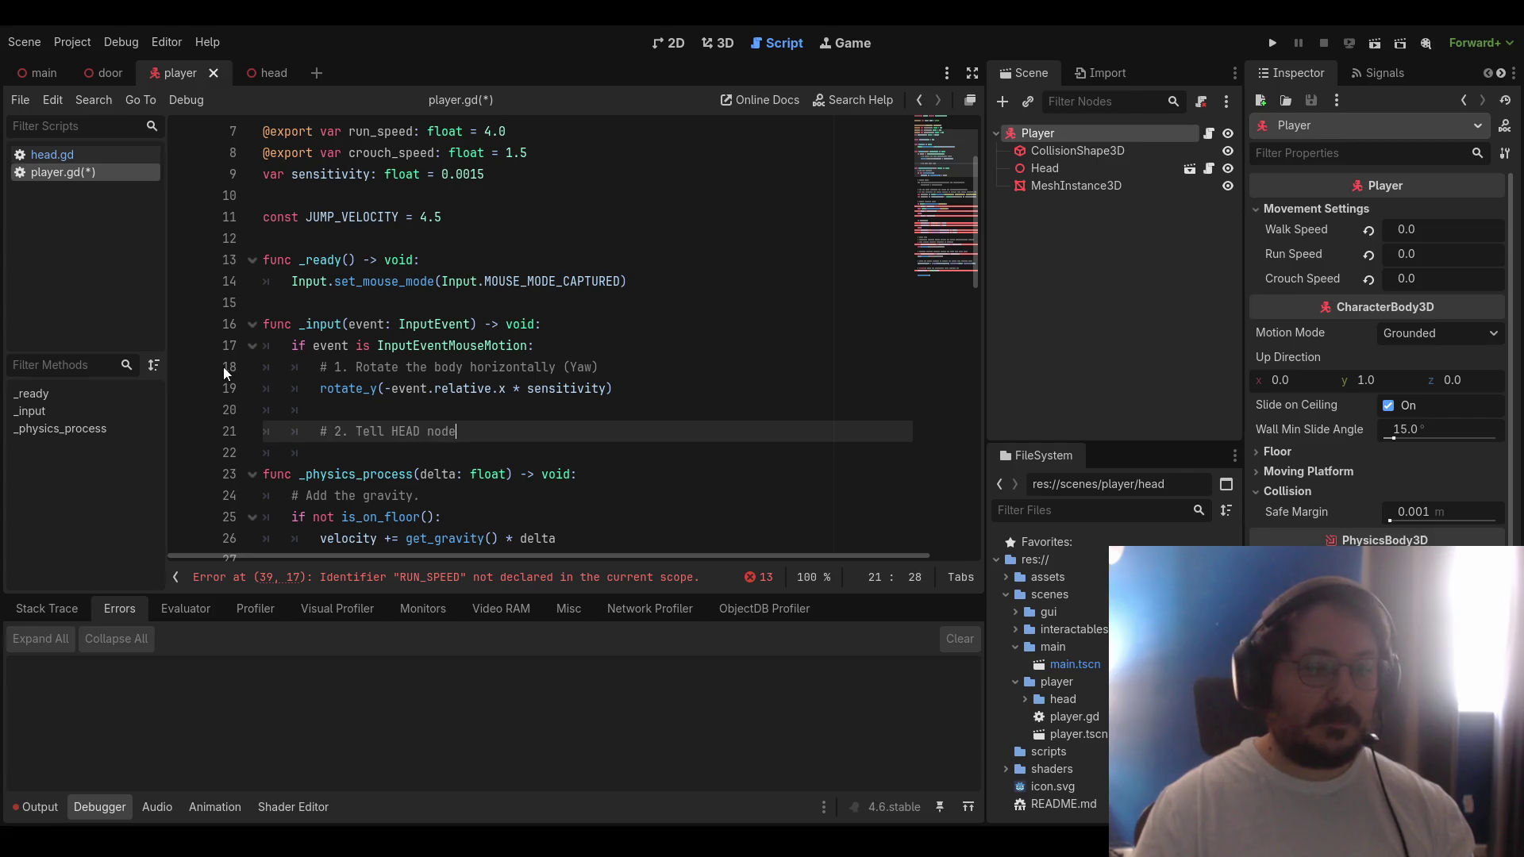
pyautogui.write('to rotate vert')
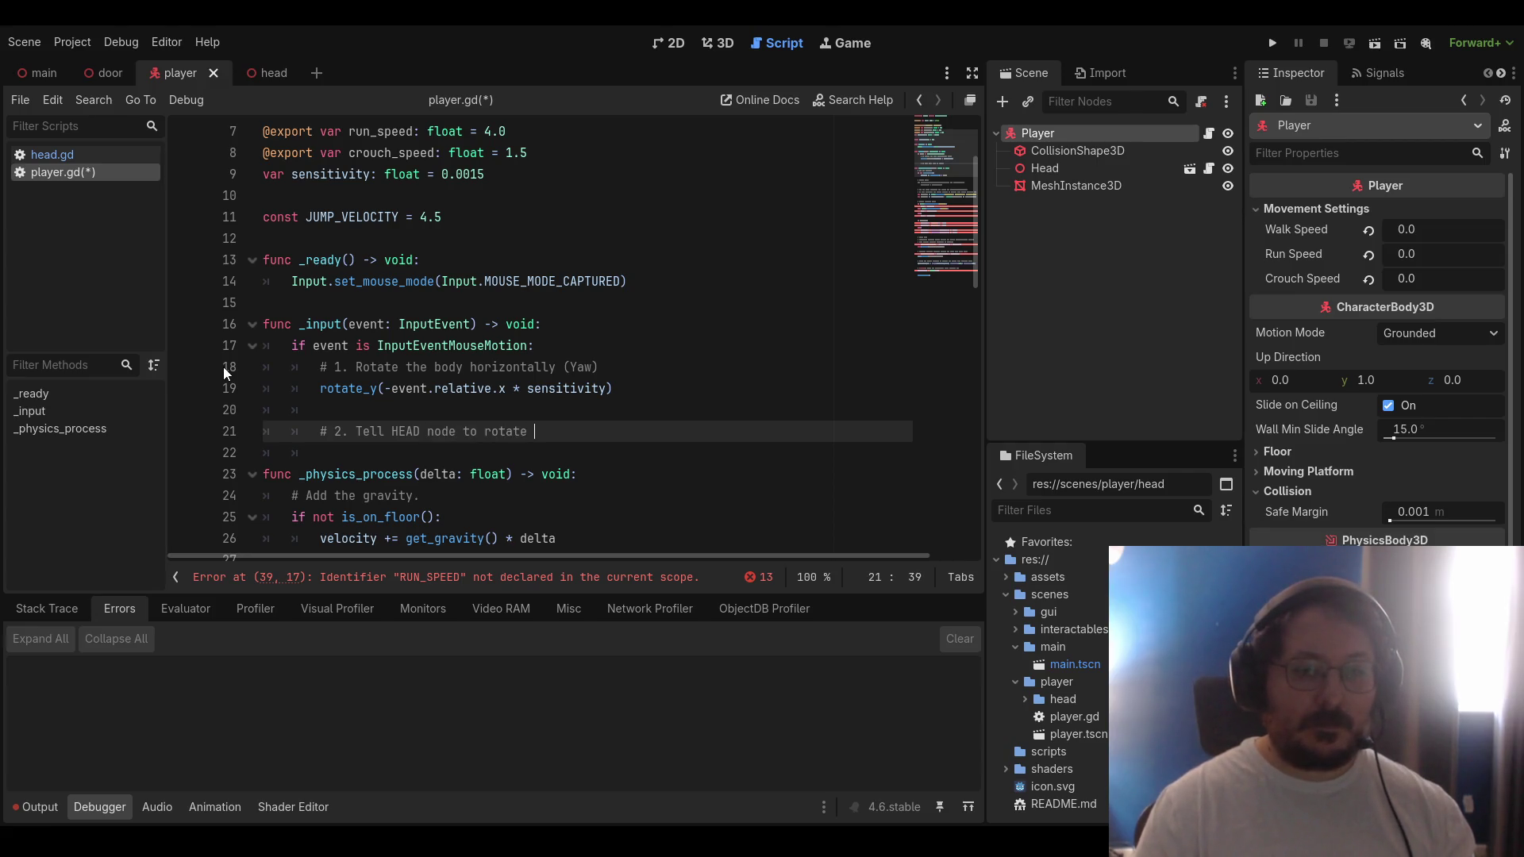
pyautogui.write('ically')
pyautogui.press('Return')
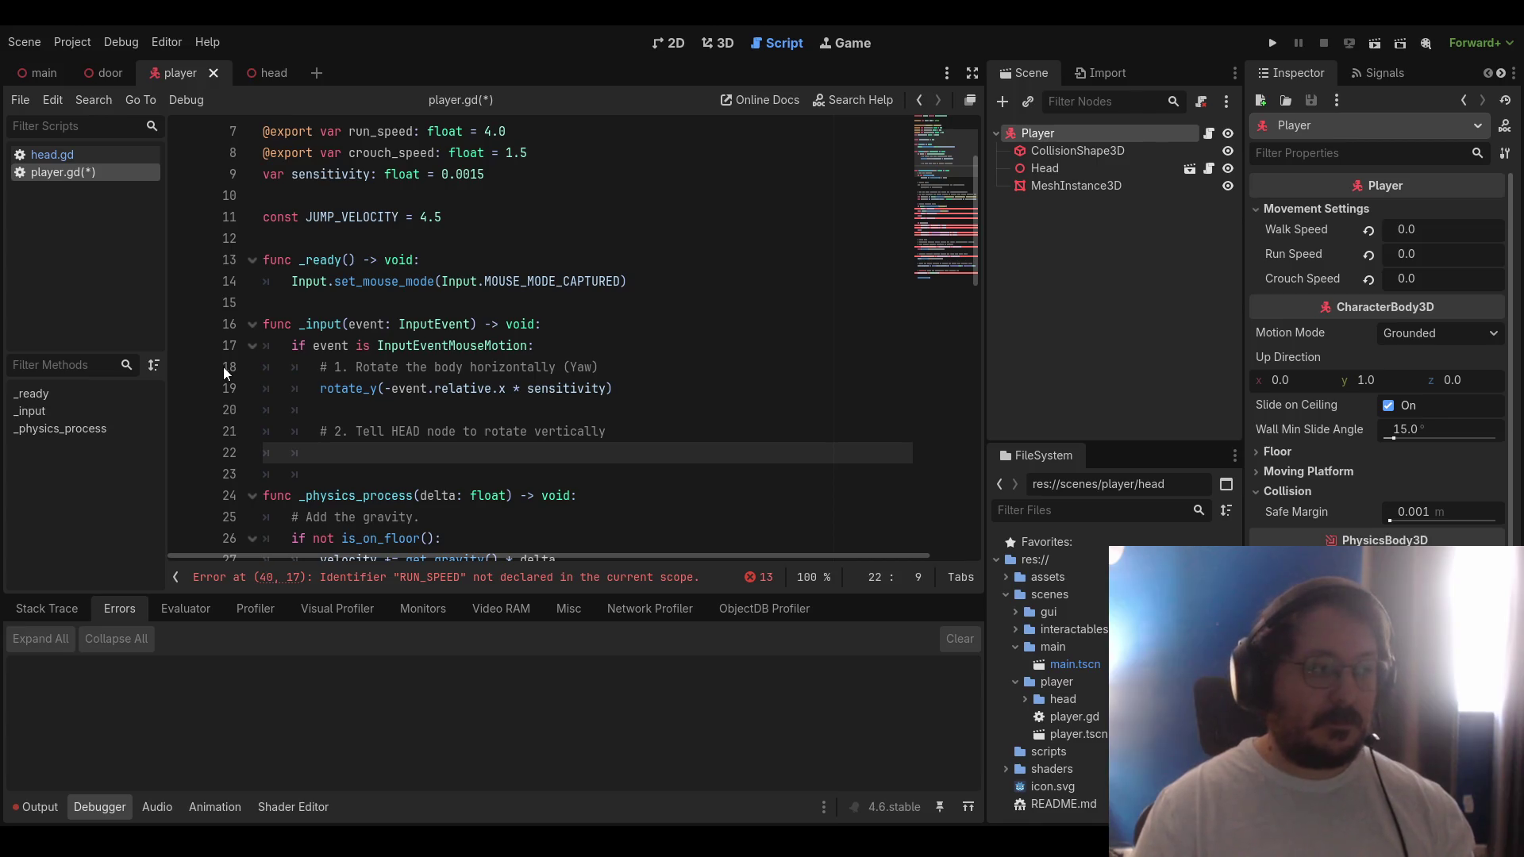
pyautogui.write('head.rotate')
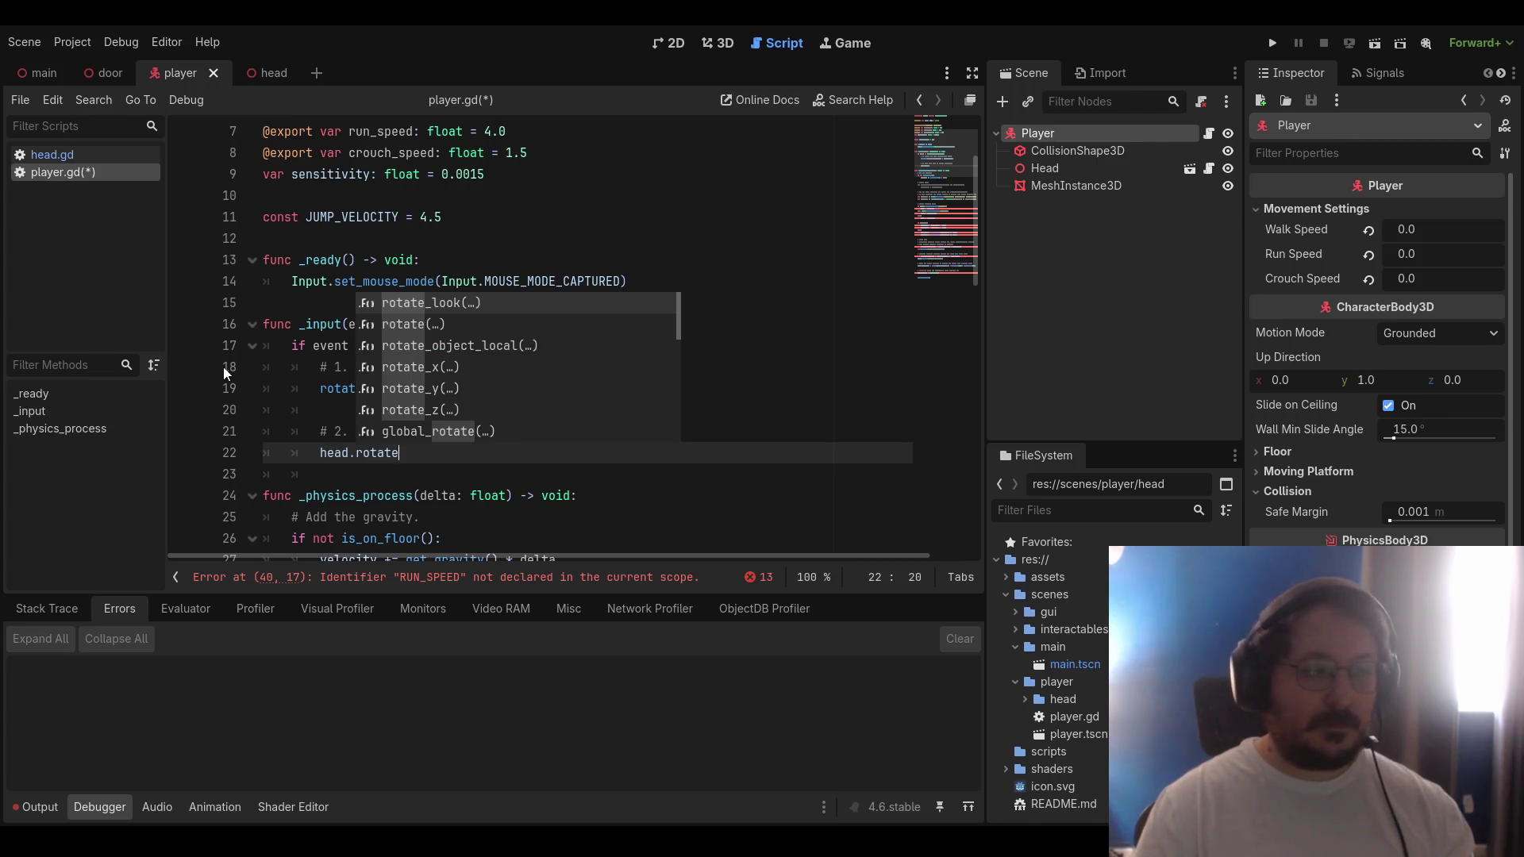
pyautogui.write('_')
pyautogui.press('Return')
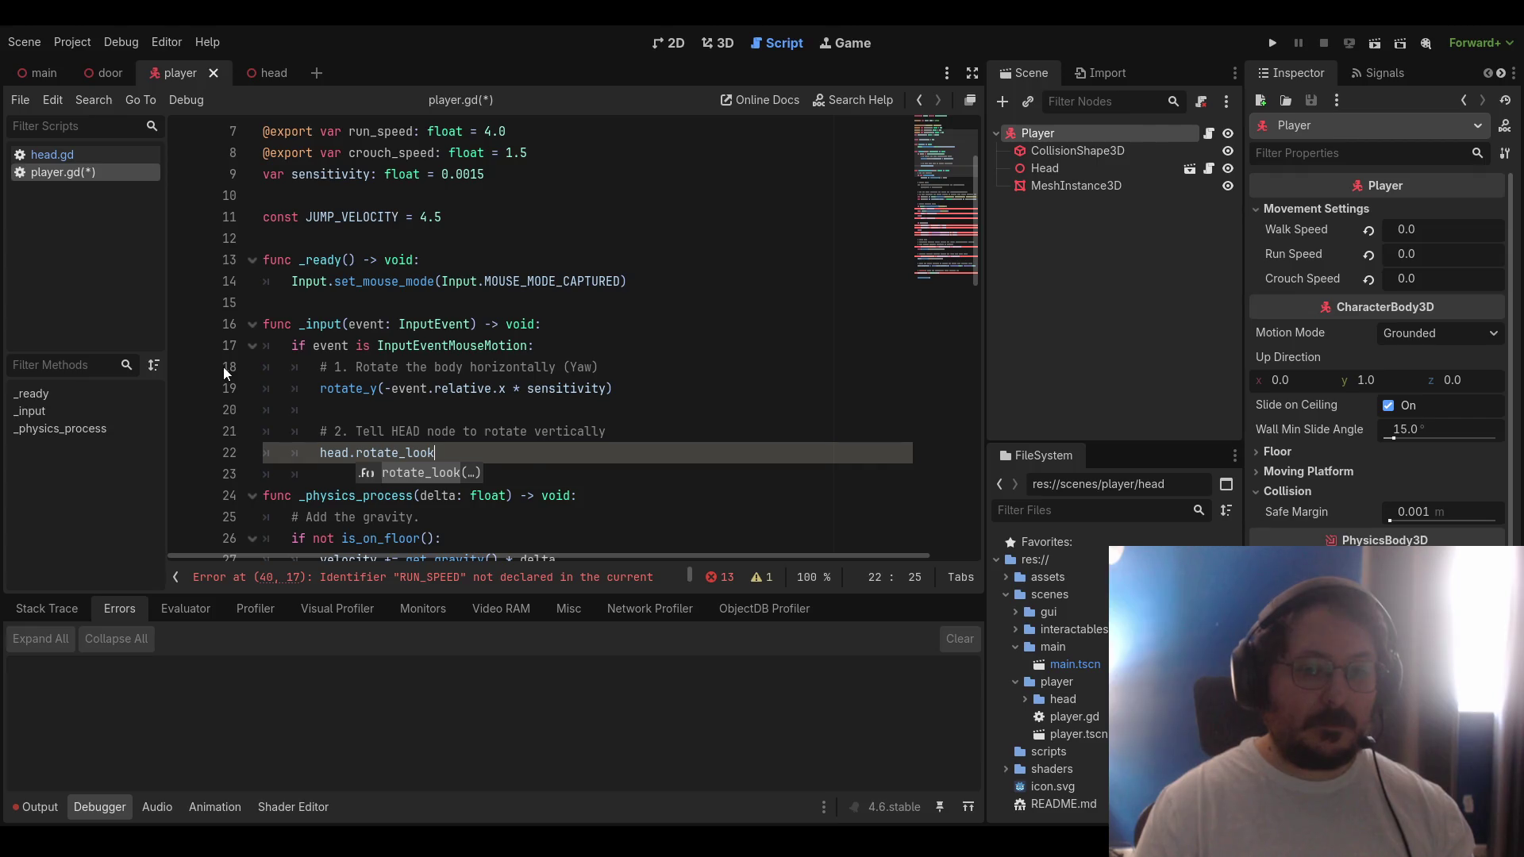
pyautogui.write('event.rel')
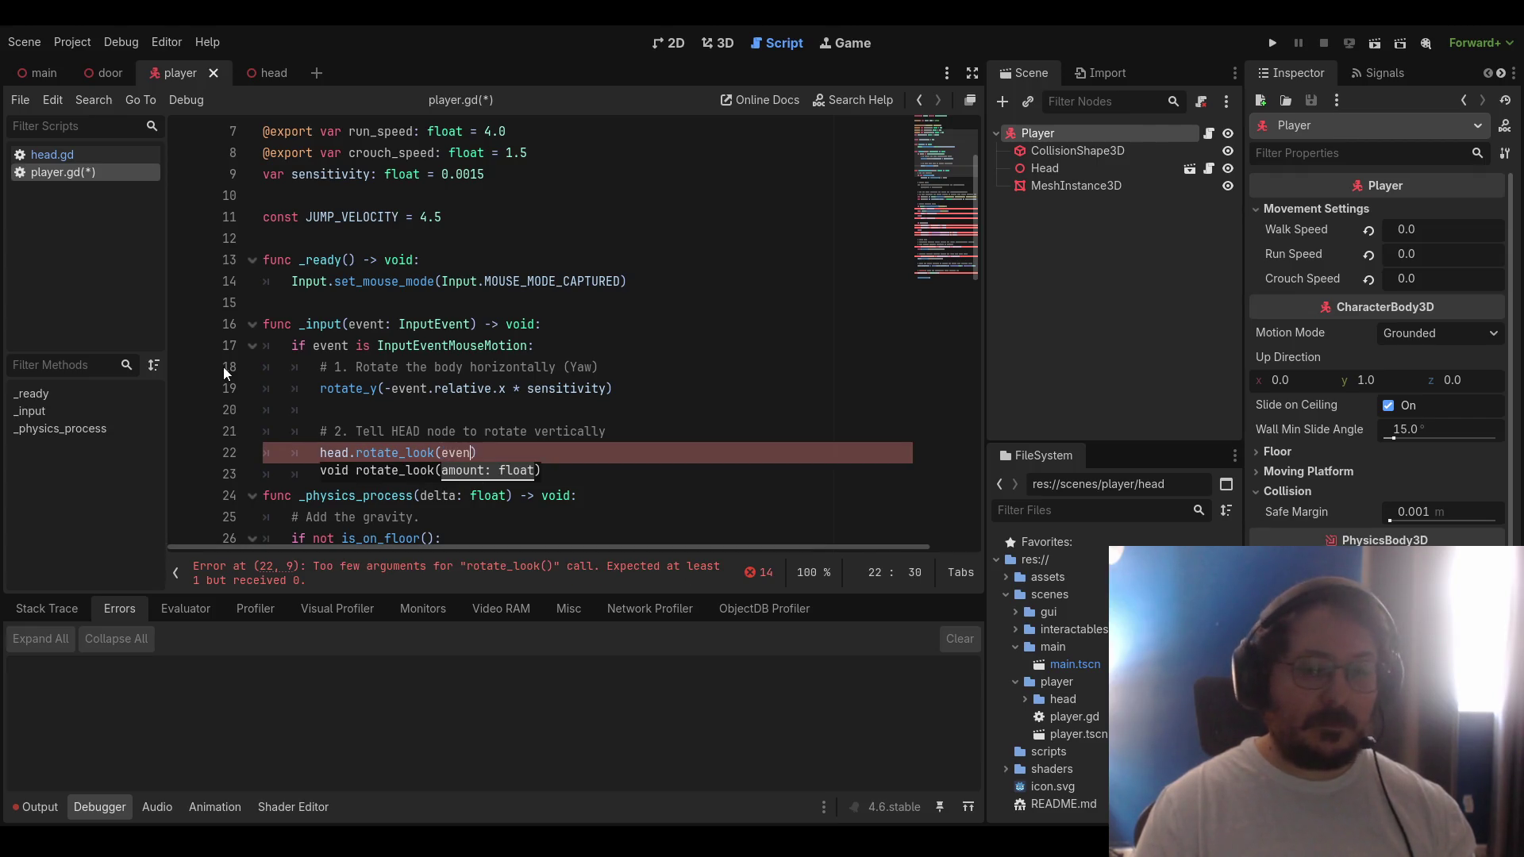
pyautogui.write('ative.y)')
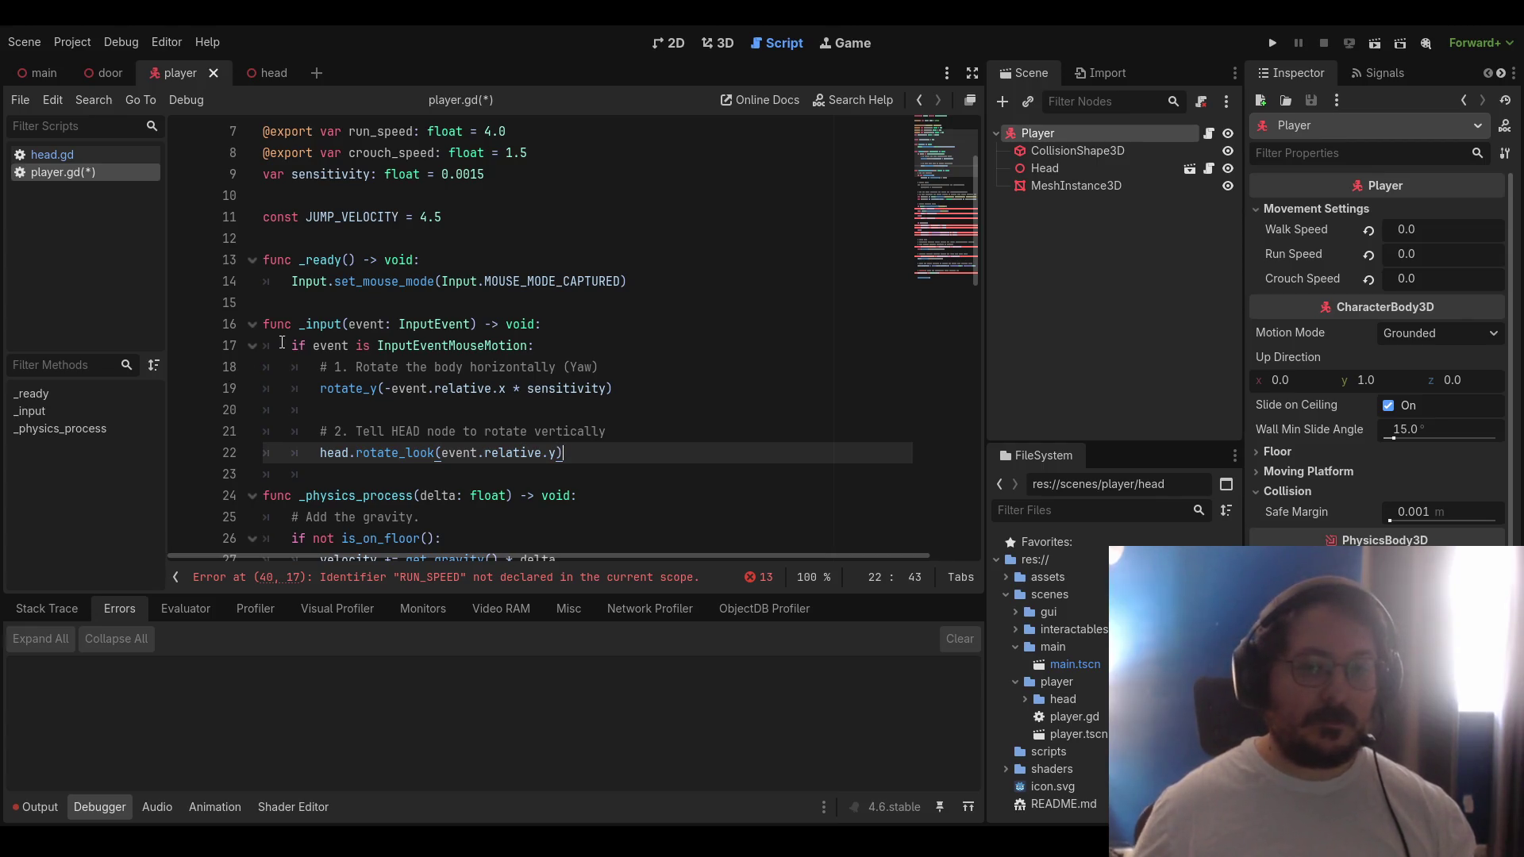
# Save player.gd, keeping the blank line after the rotate_look call.
pyautogui.hotkey('ctrl', 's')
pyautogui.click(360, 411)
pyautogui.click(404, 301)
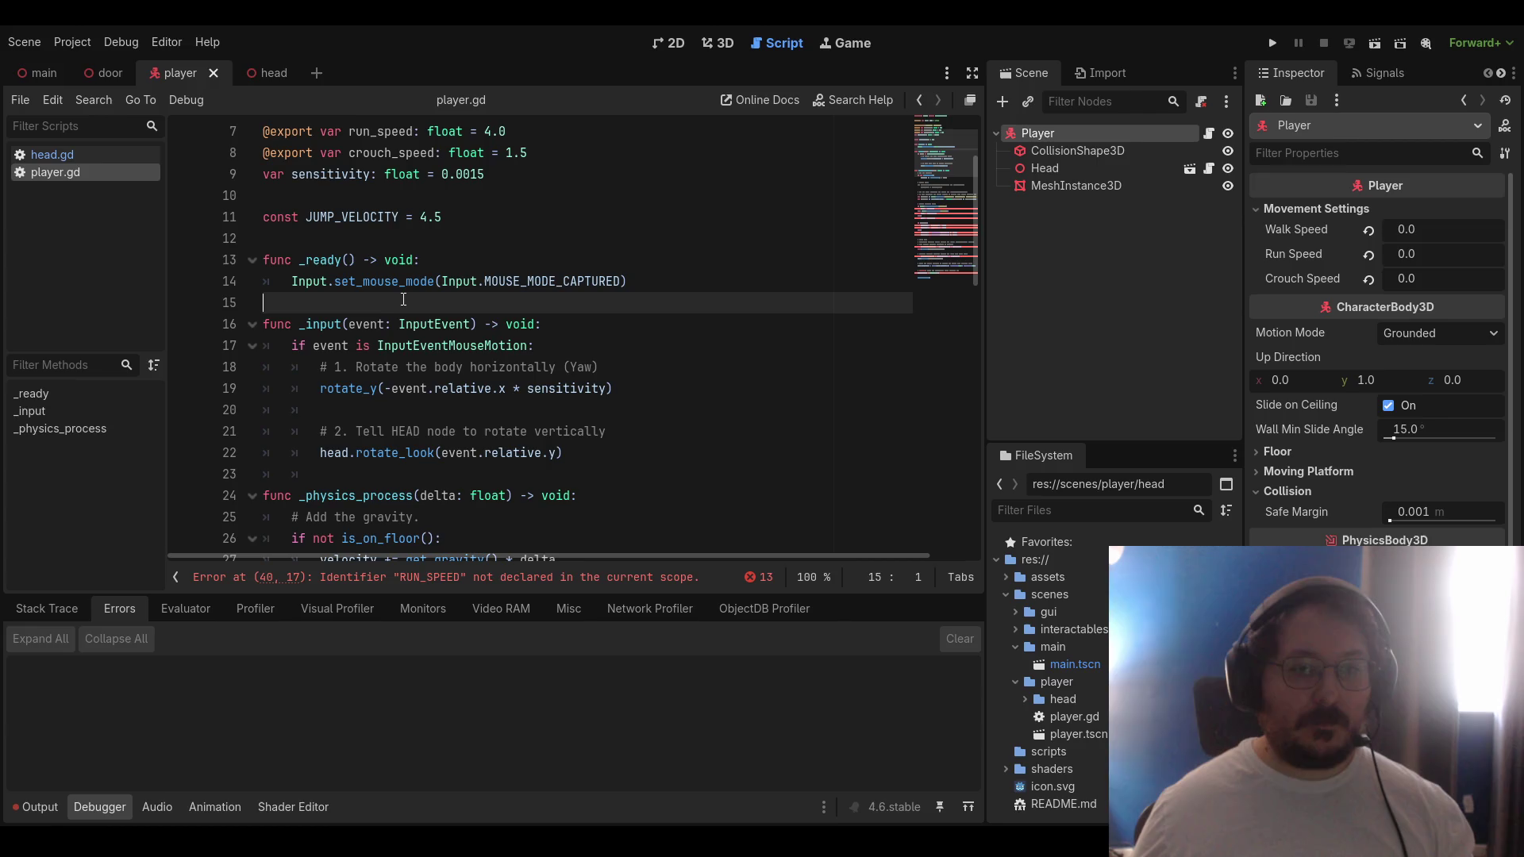
pyautogui.click(555, 474)
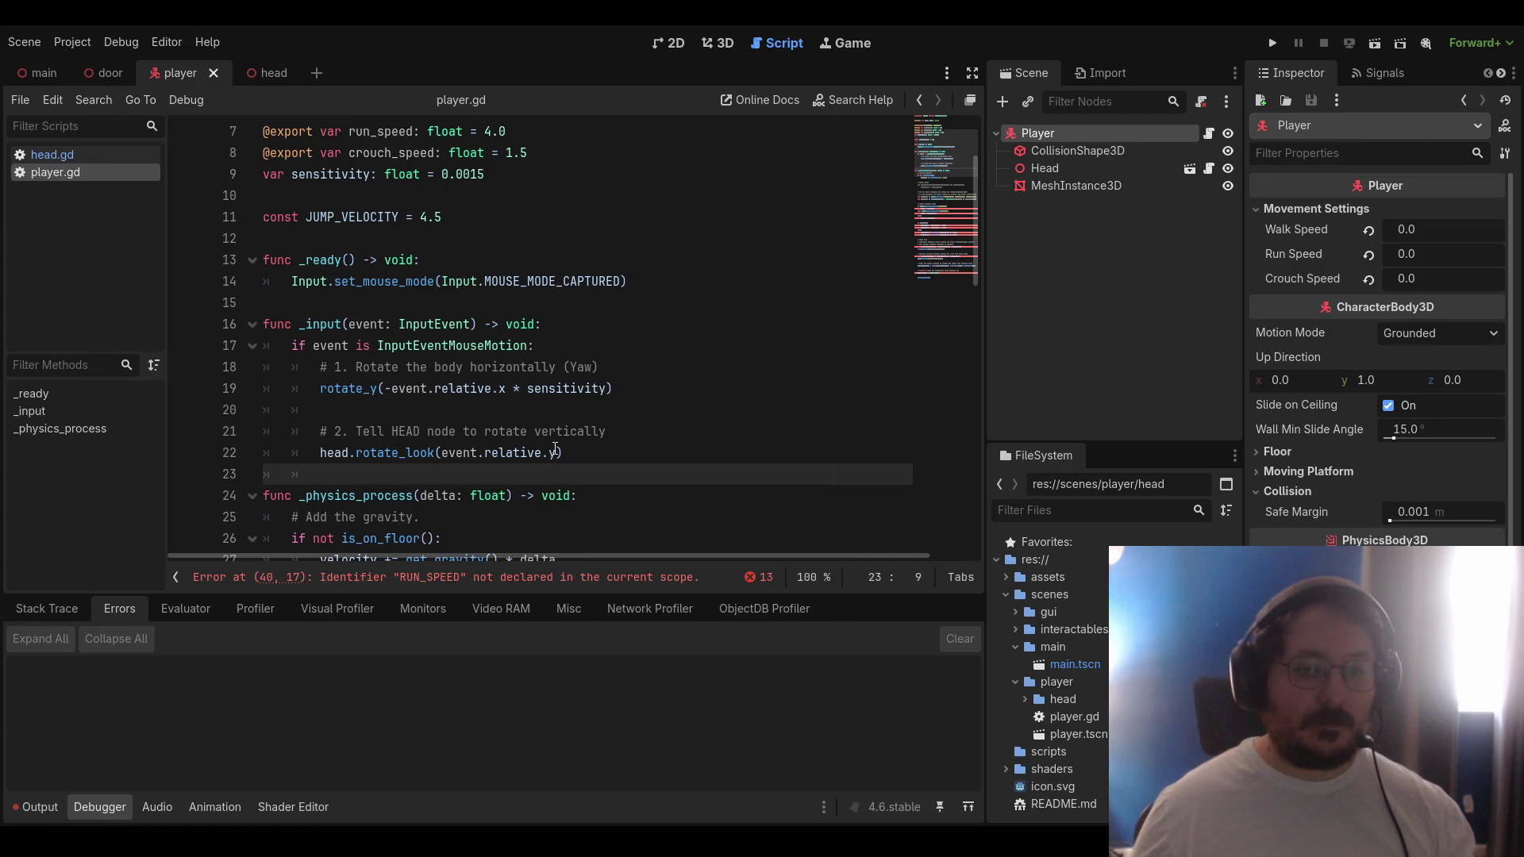
pyautogui.press('BackSpace')
pyautogui.hotkey('ctrl', 'z')
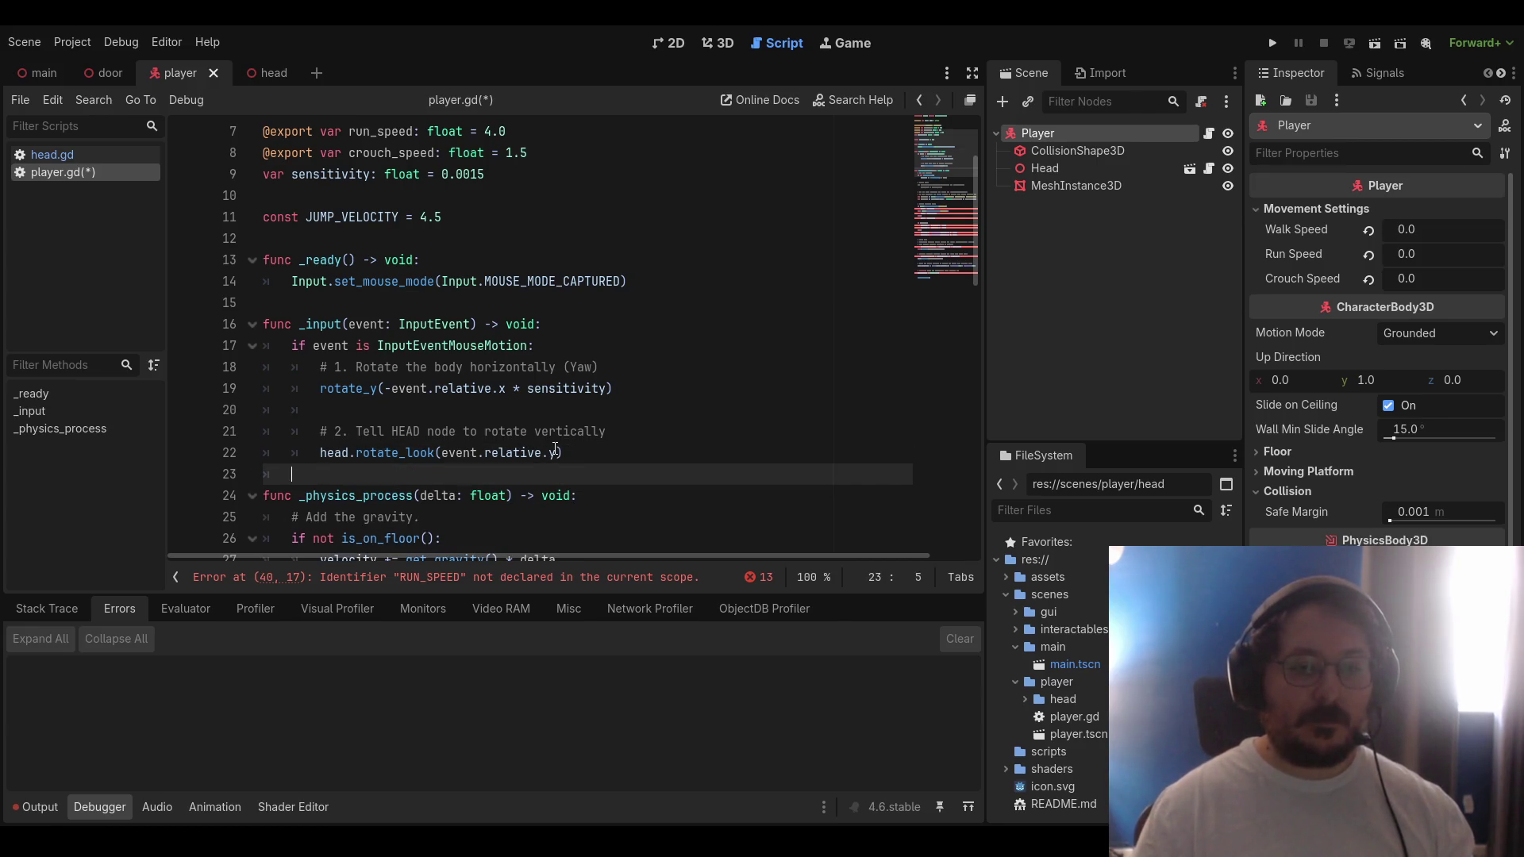
# Delete the old movement and mouse-look code below the jump handling, leaving a new indented line.
pyautogui.click(447, 304)
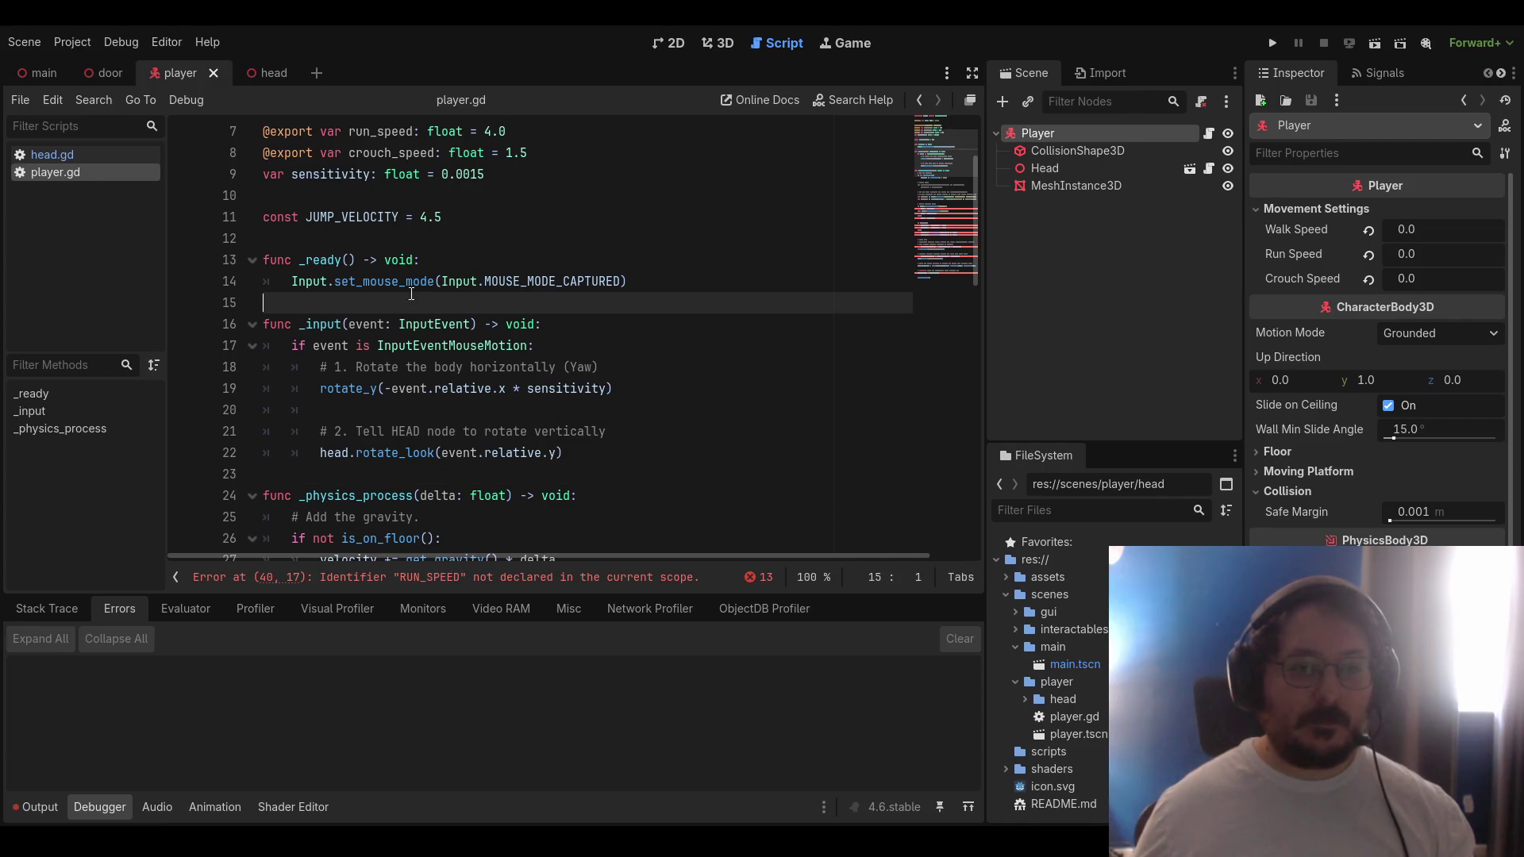
pyautogui.scroll(-3, 447, 307)
pyautogui.scroll(1, 447, 307)
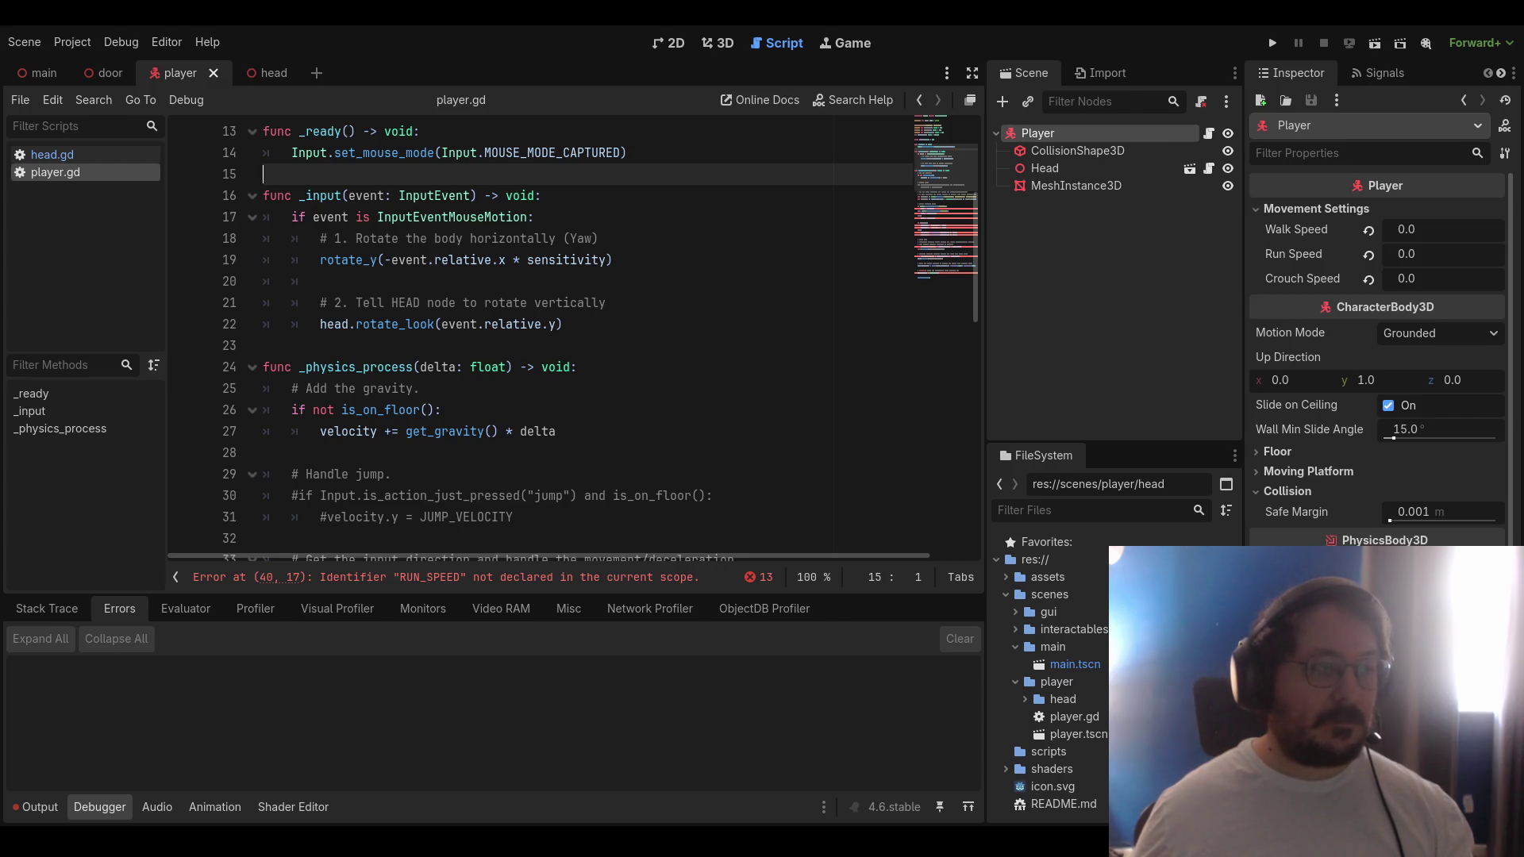
pyautogui.scroll(-2, 342, 377)
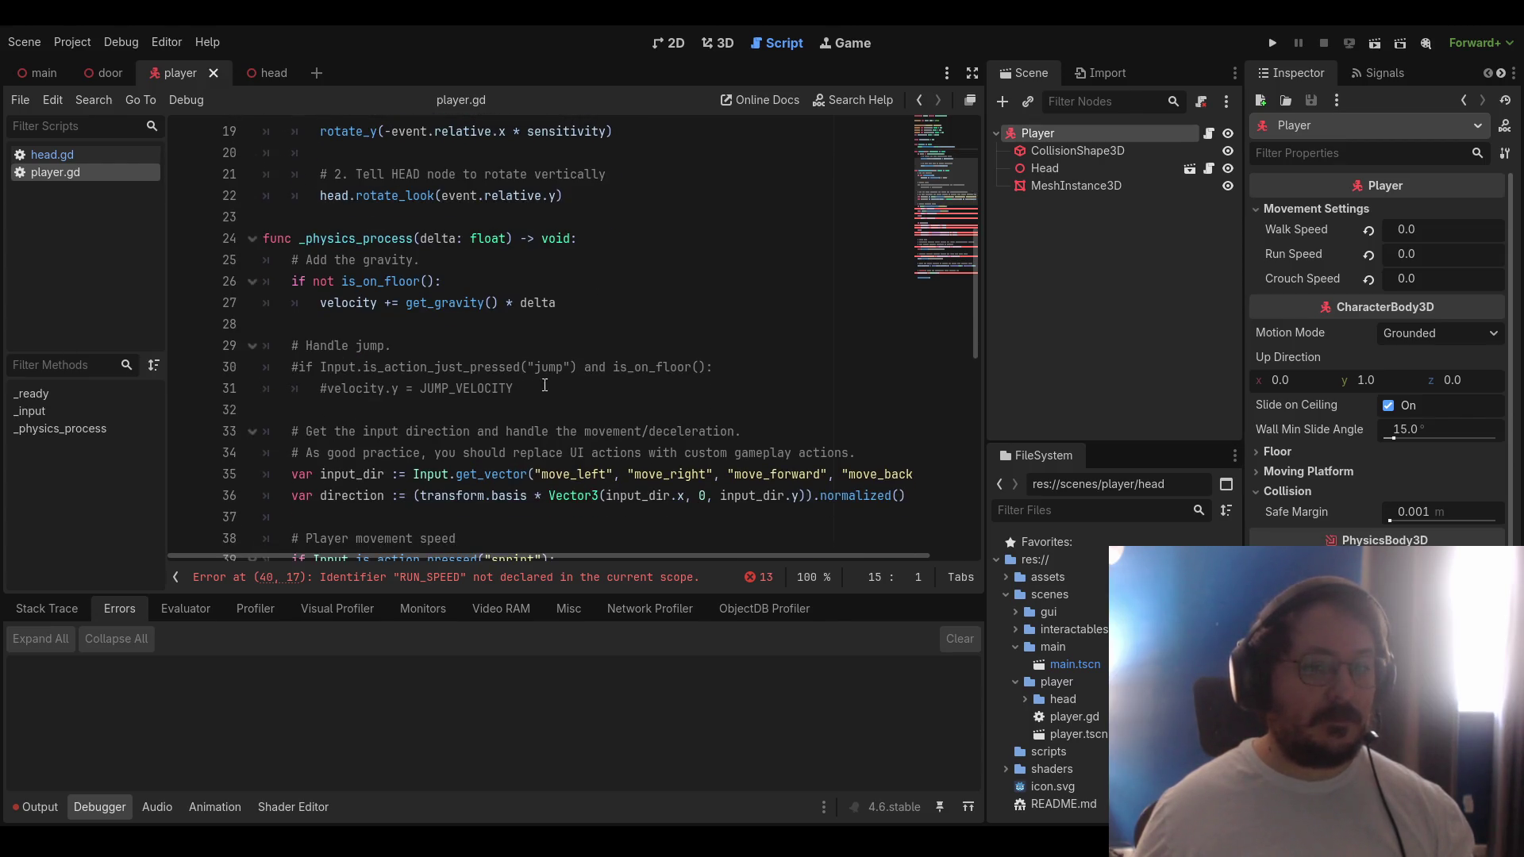
pyautogui.moveTo(545, 386)
pyautogui.mouseDown()
pyautogui.moveTo(291, 388)
pyautogui.moveTo(291, 366)
pyautogui.moveTo(397, 408)
pyautogui.mouseUp()
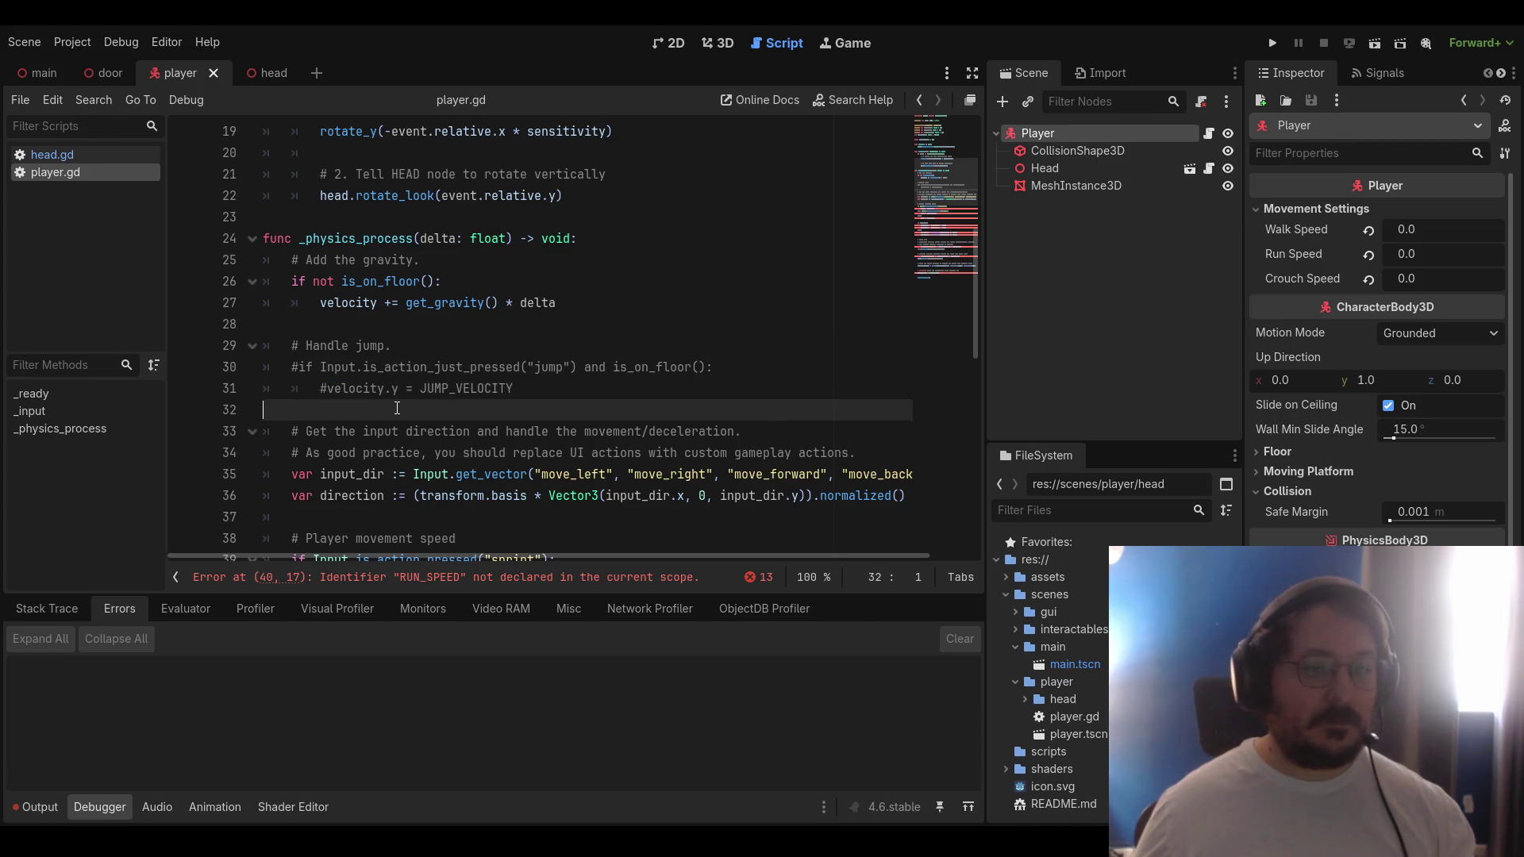
pyautogui.scroll(-10, 397, 408)
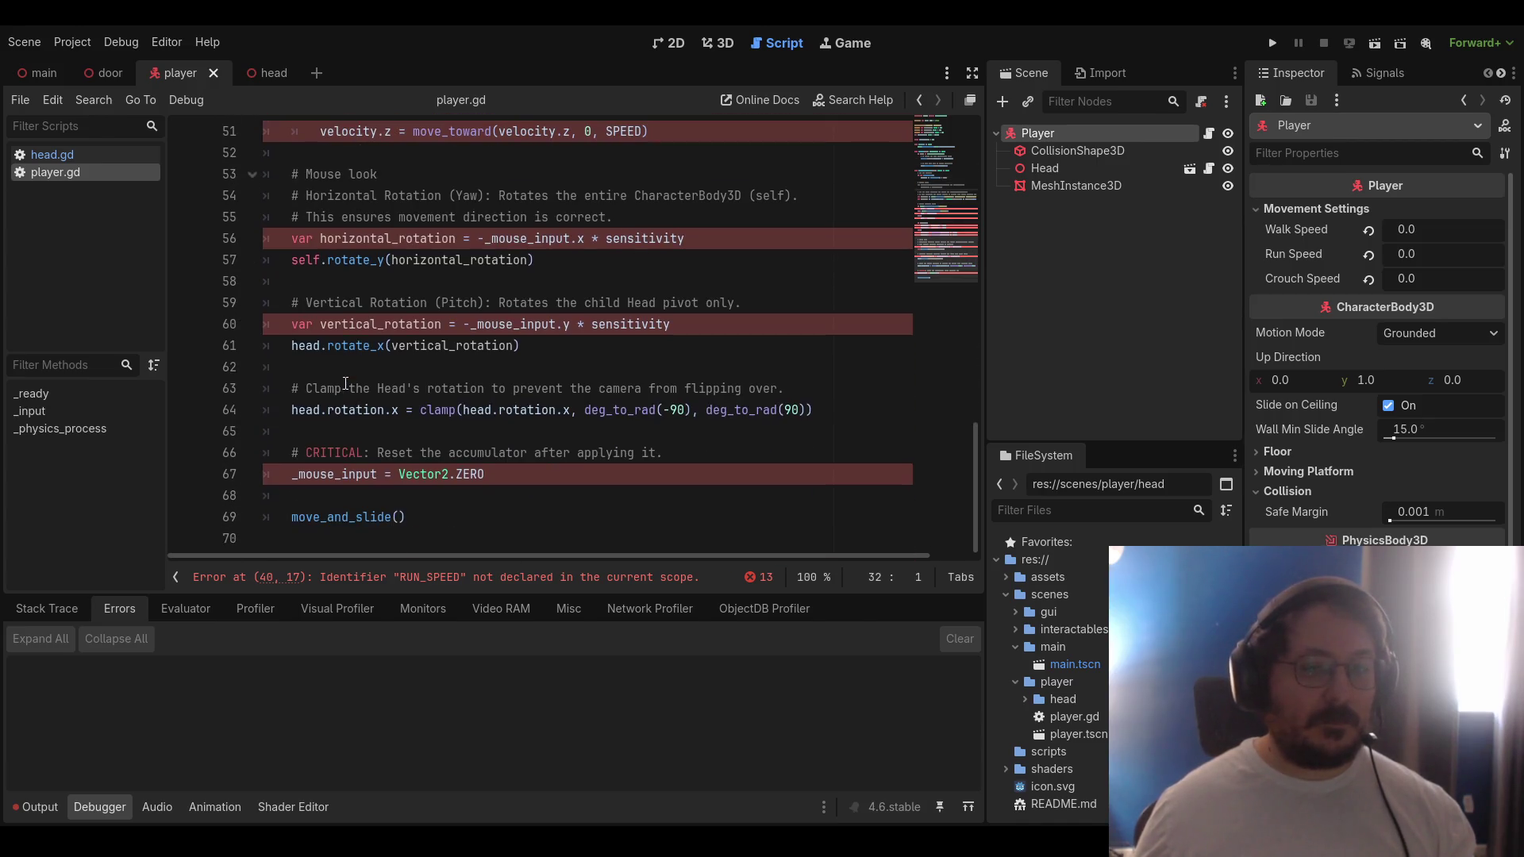
pyautogui.moveTo(434, 522)
pyautogui.mouseDown()
pyautogui.moveTo(294, 405)
pyautogui.moveTo(318, 397)
pyautogui.moveTo(322, 496)
pyautogui.moveTo(302, 508)
pyautogui.moveTo(158, 398)
pyautogui.mouseUp()
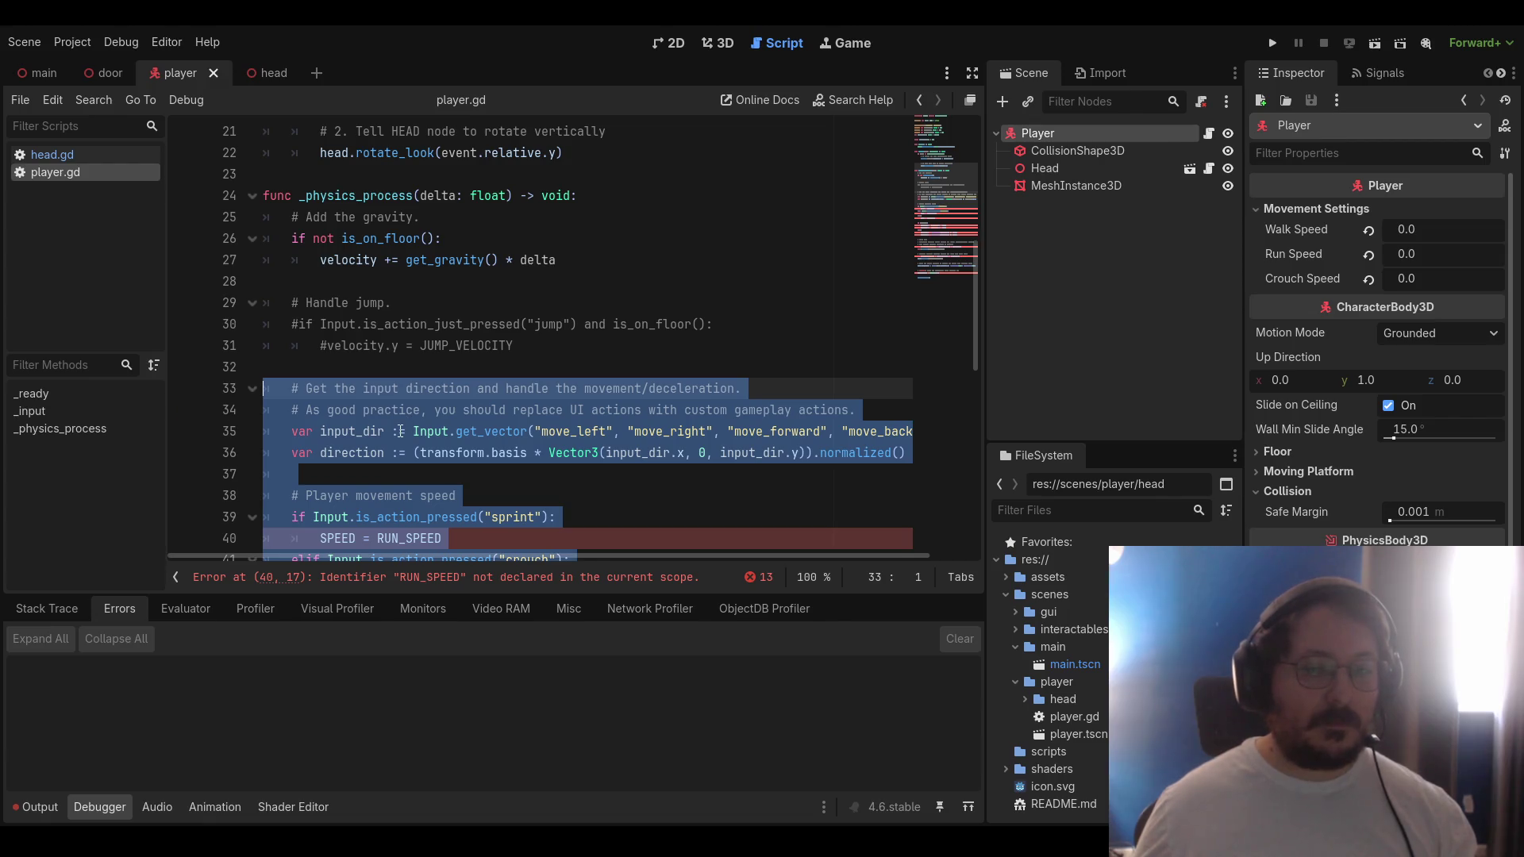
pyautogui.press('BackSpace')
pyautogui.press('BackSpace')
pyautogui.press('BackSpace')
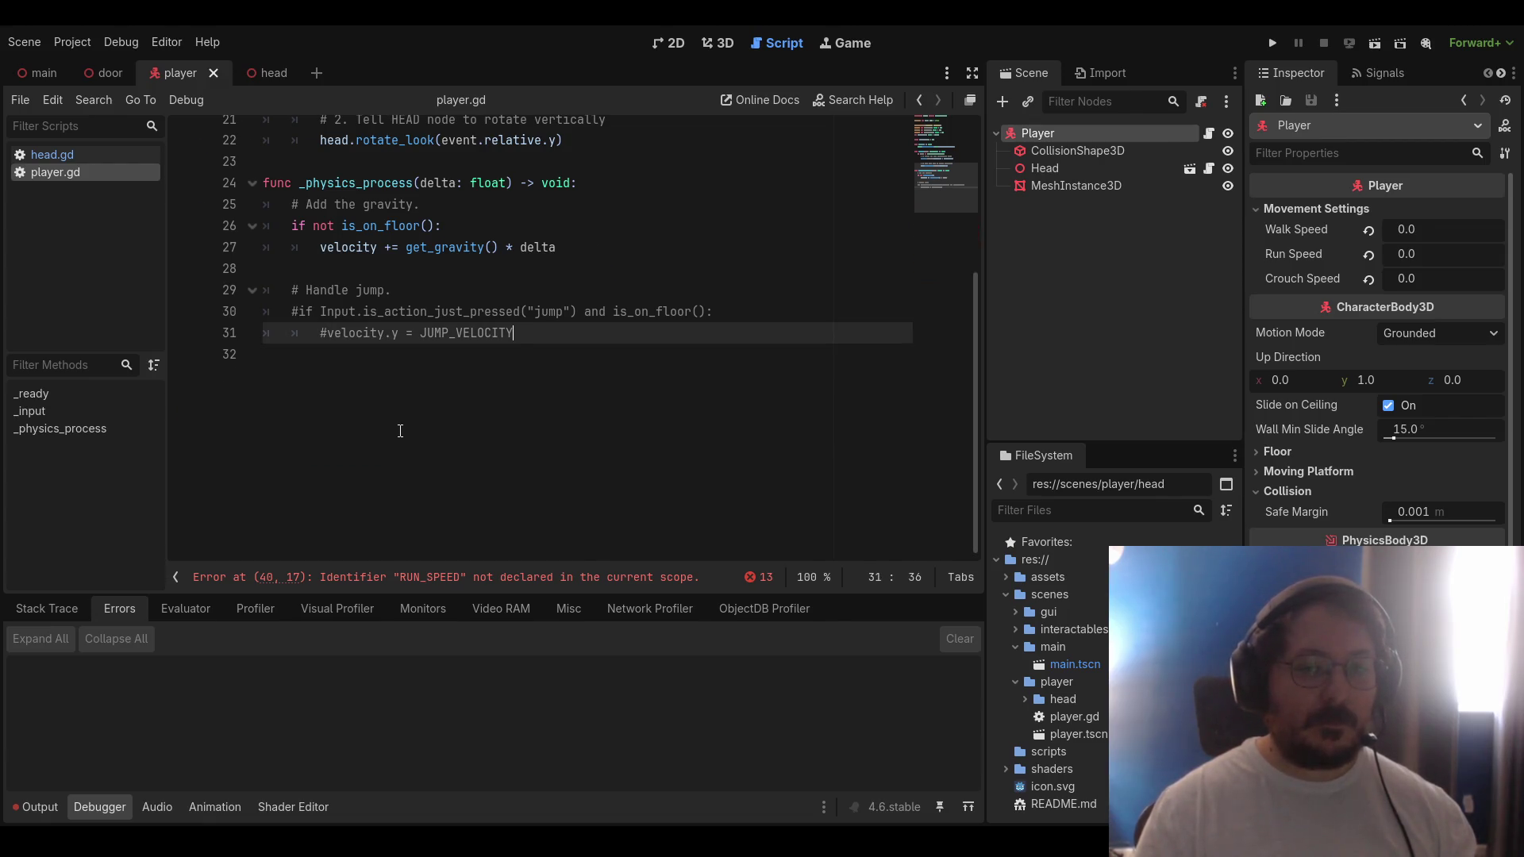
pyautogui.press('Down')
pyautogui.press('Tab')
pyautogui.press('Return')
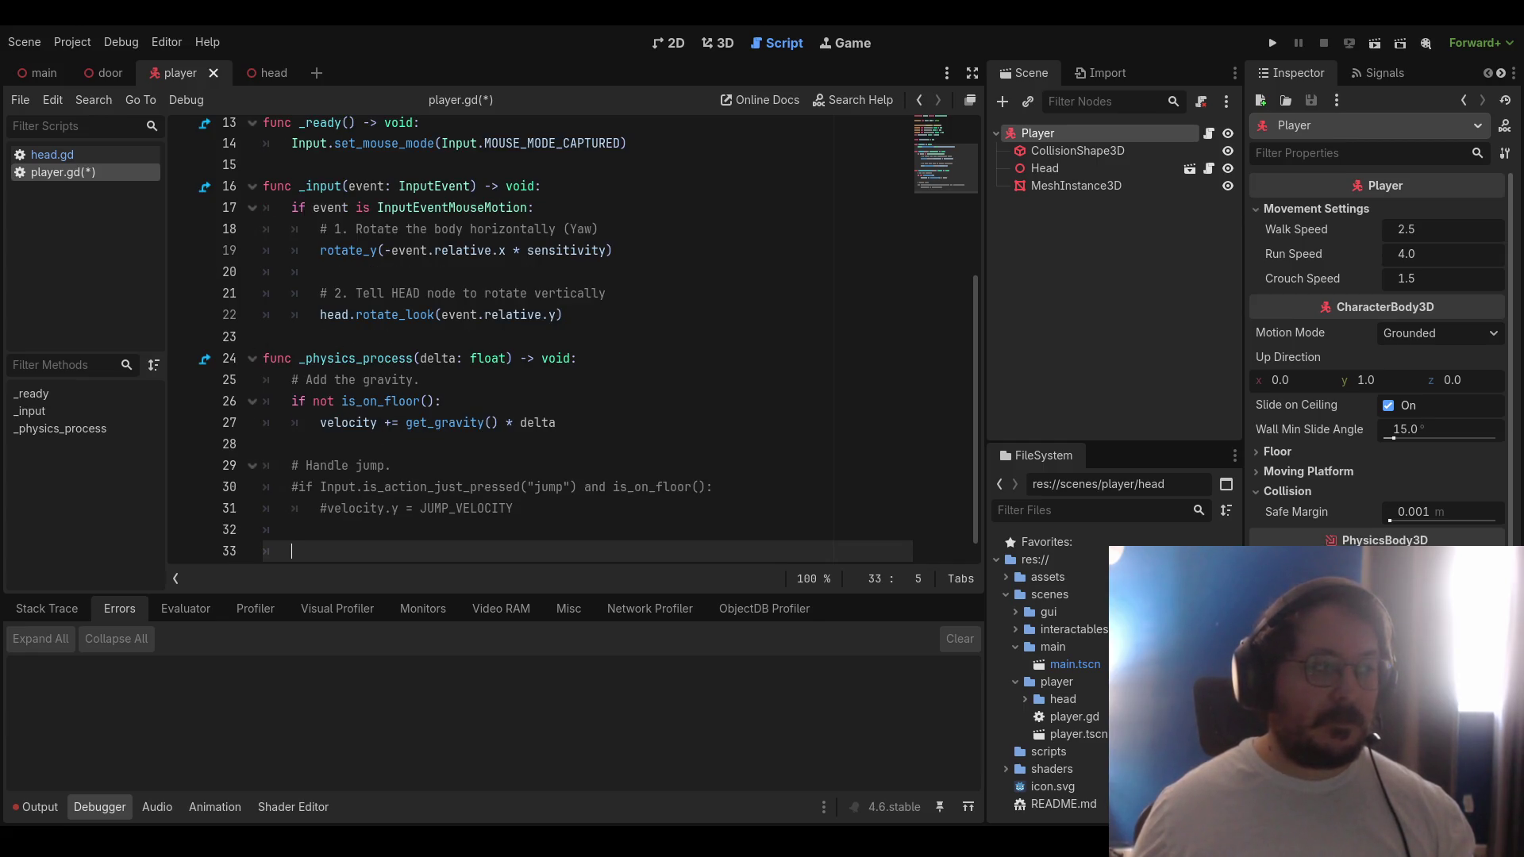
# Add a '# Speed logic' comment, var current_speed = walk_speed, and a sprint branch using run_speed.
pyautogui.write('# S[p')
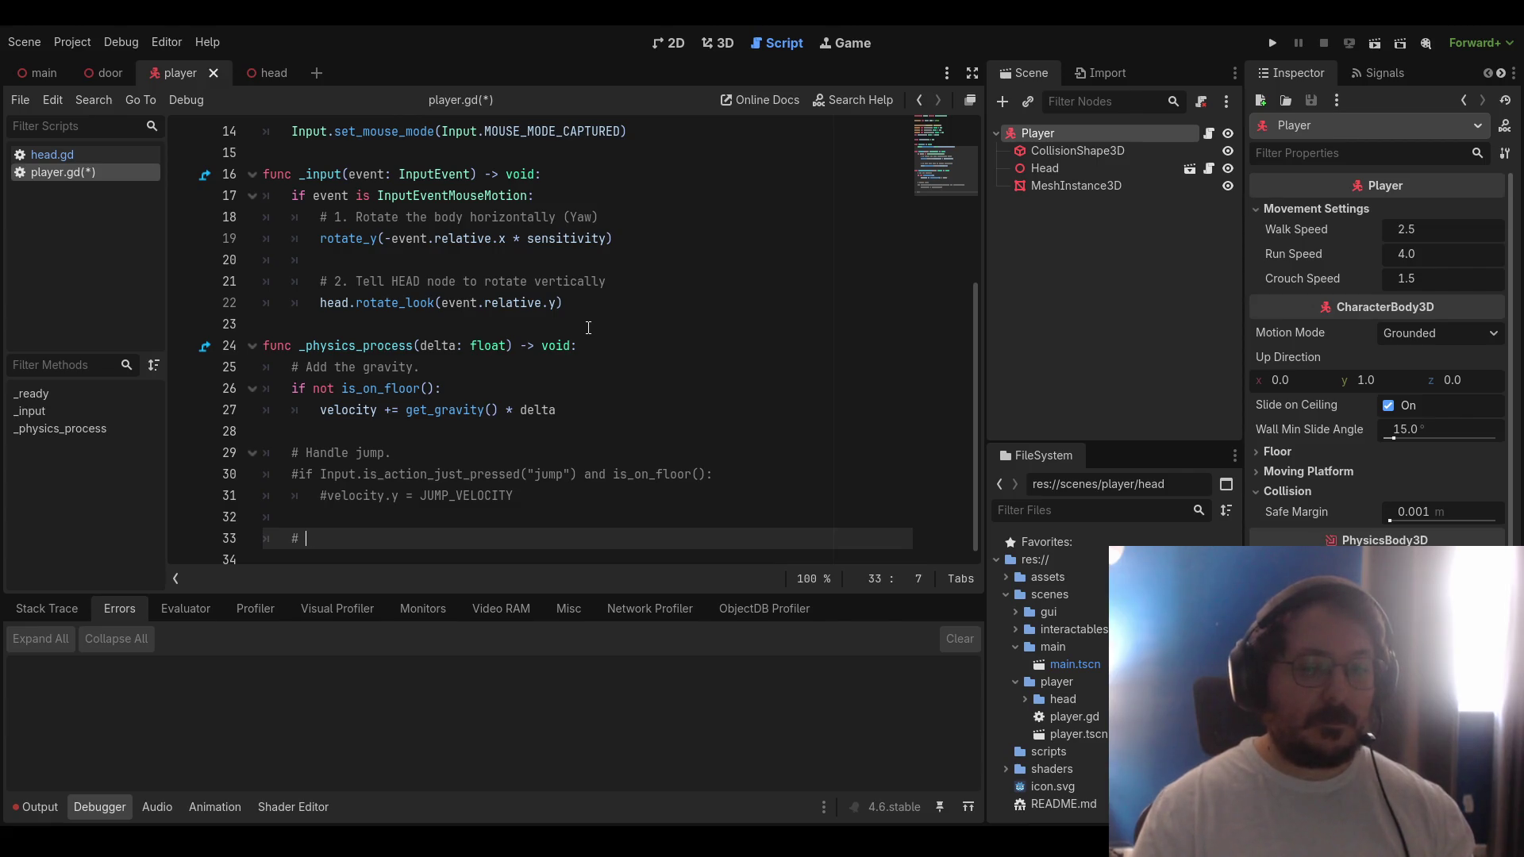
pyautogui.press('BackSpace')
pyautogui.write('eed logic')
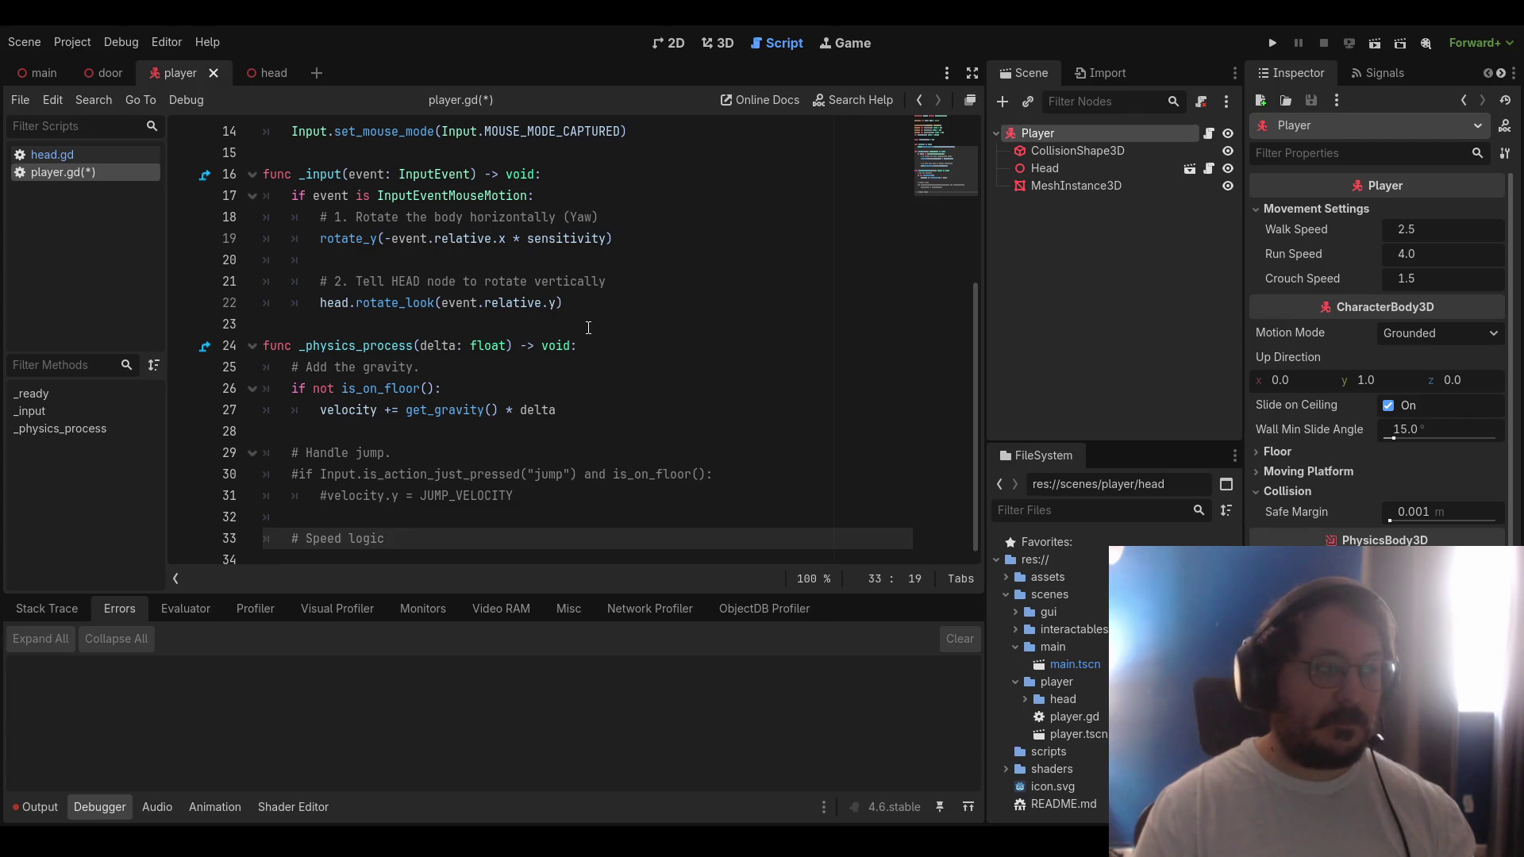
pyautogui.press('Return')
pyautogui.write('var current_speed')
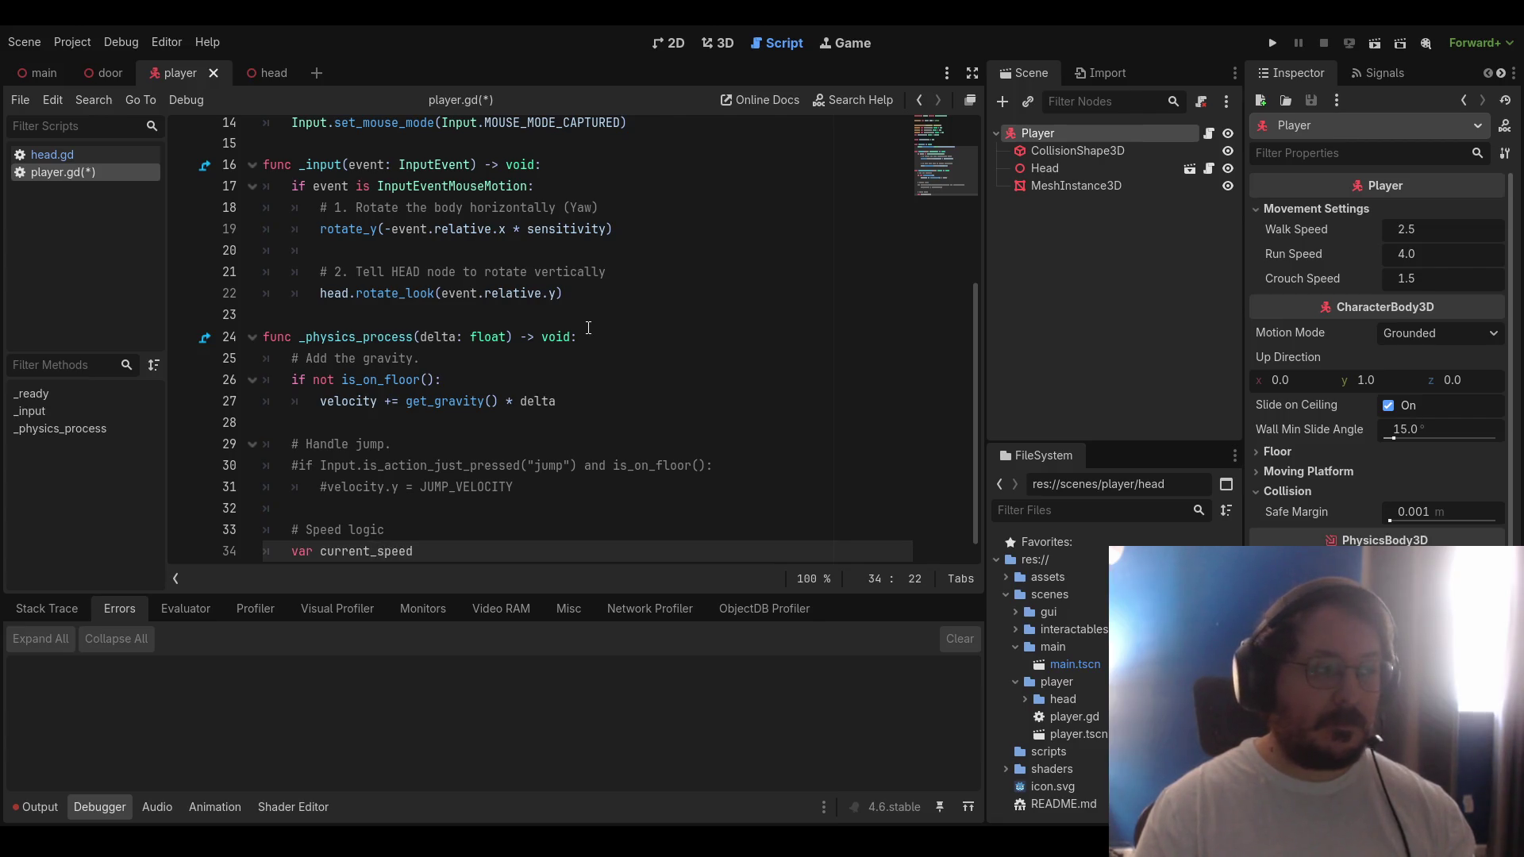
pyautogui.write(' = walk_speed')
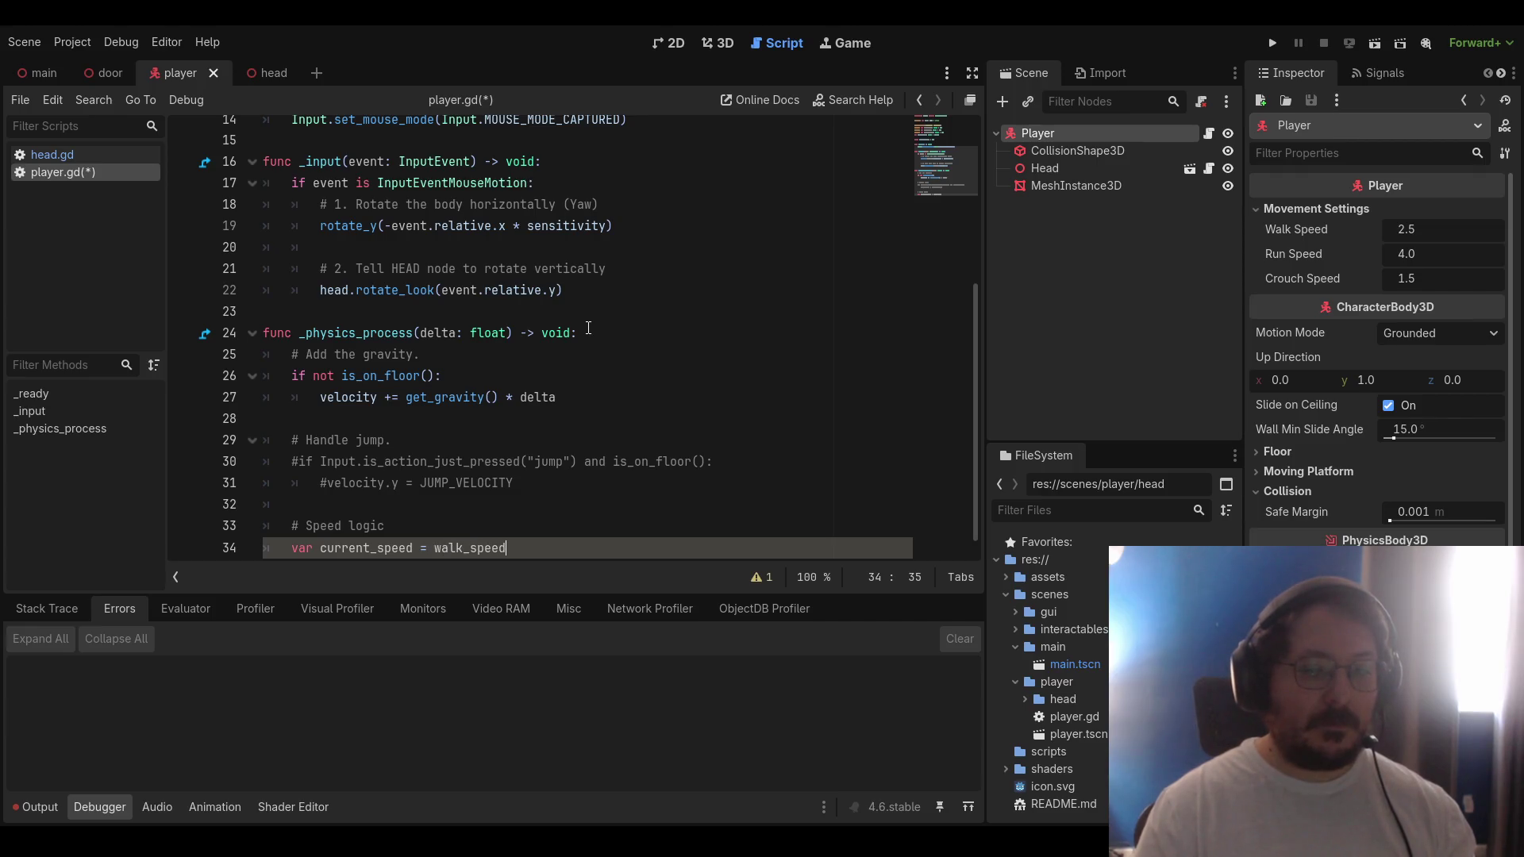
pyautogui.press('Return')
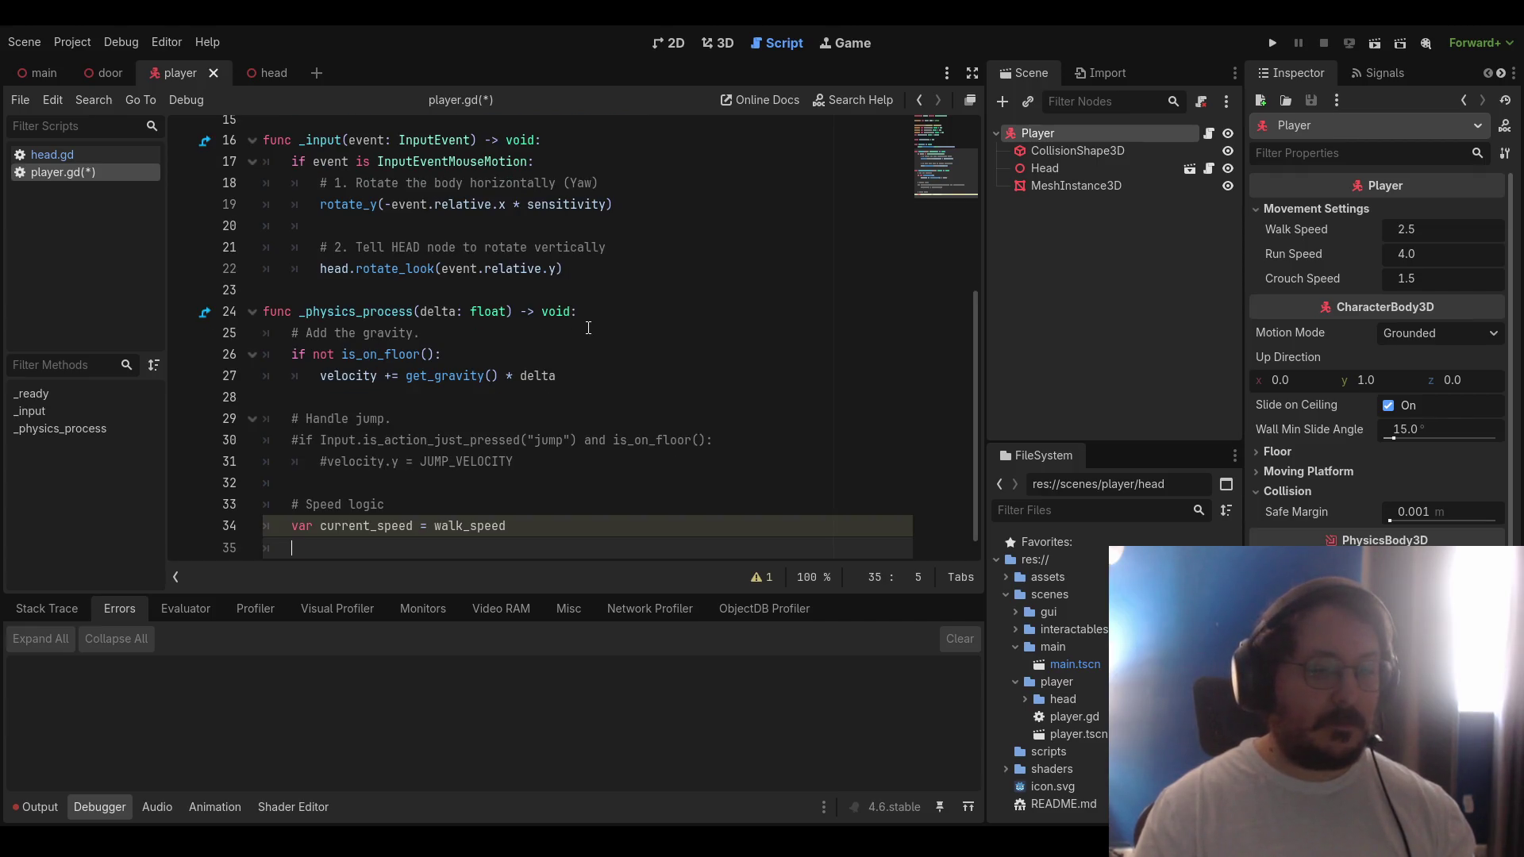
pyautogui.write('if Input.i')
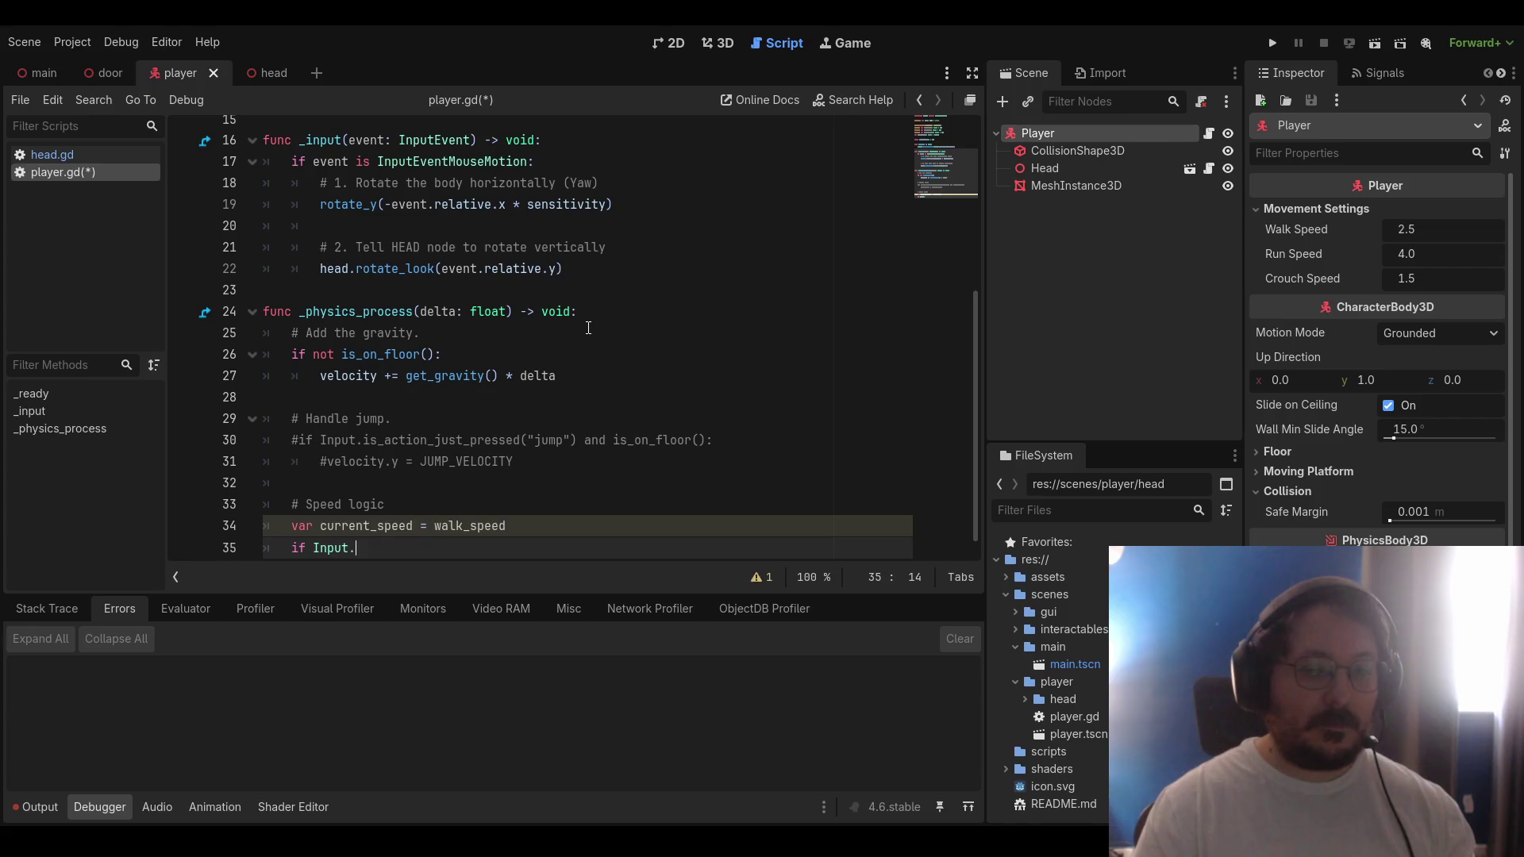
pyautogui.write('s_action_p')
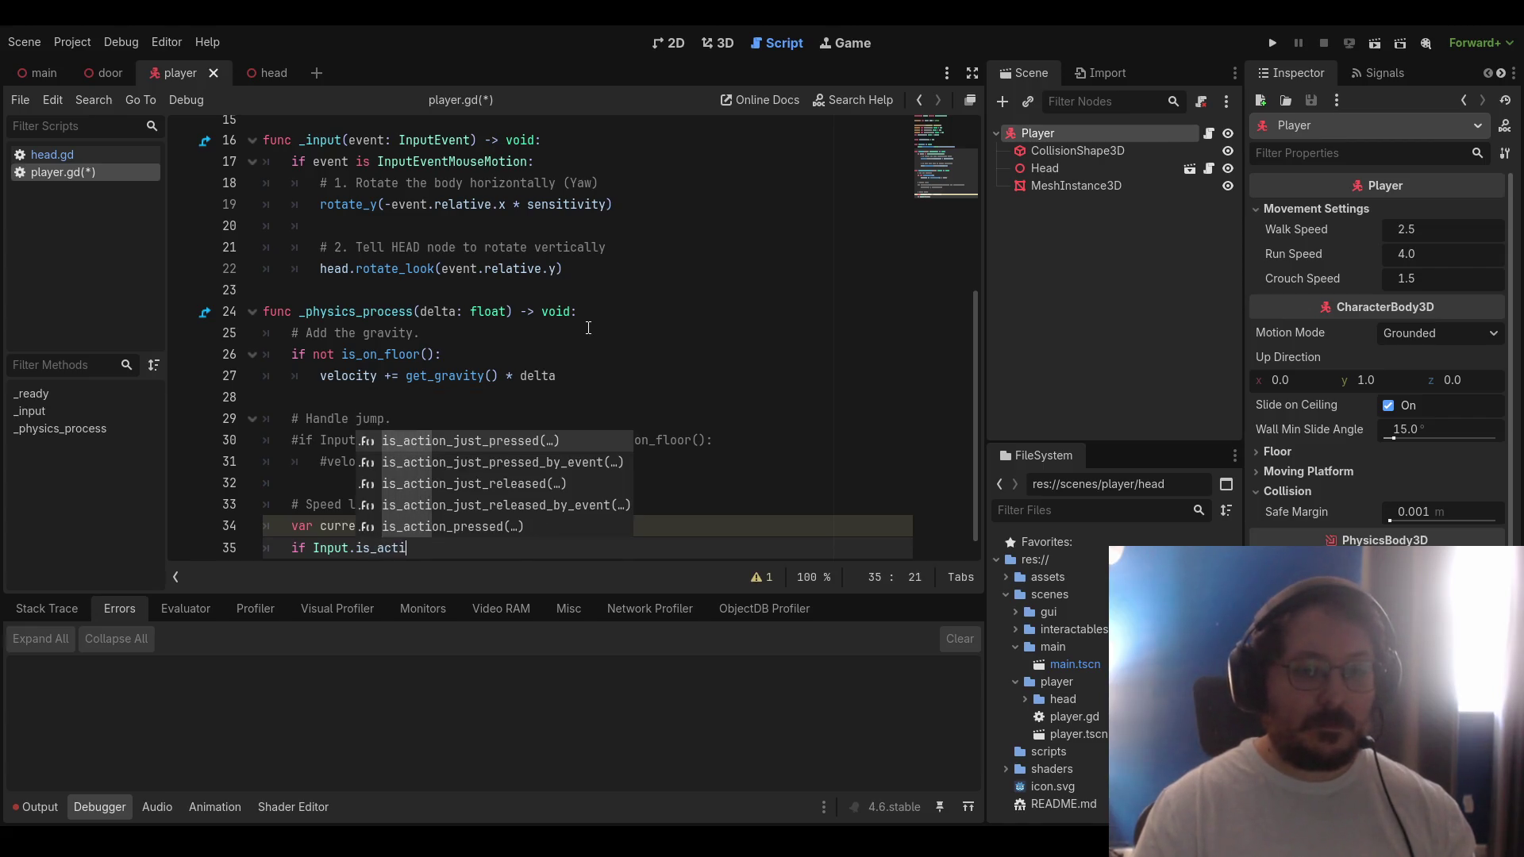
pyautogui.write('ressed("')
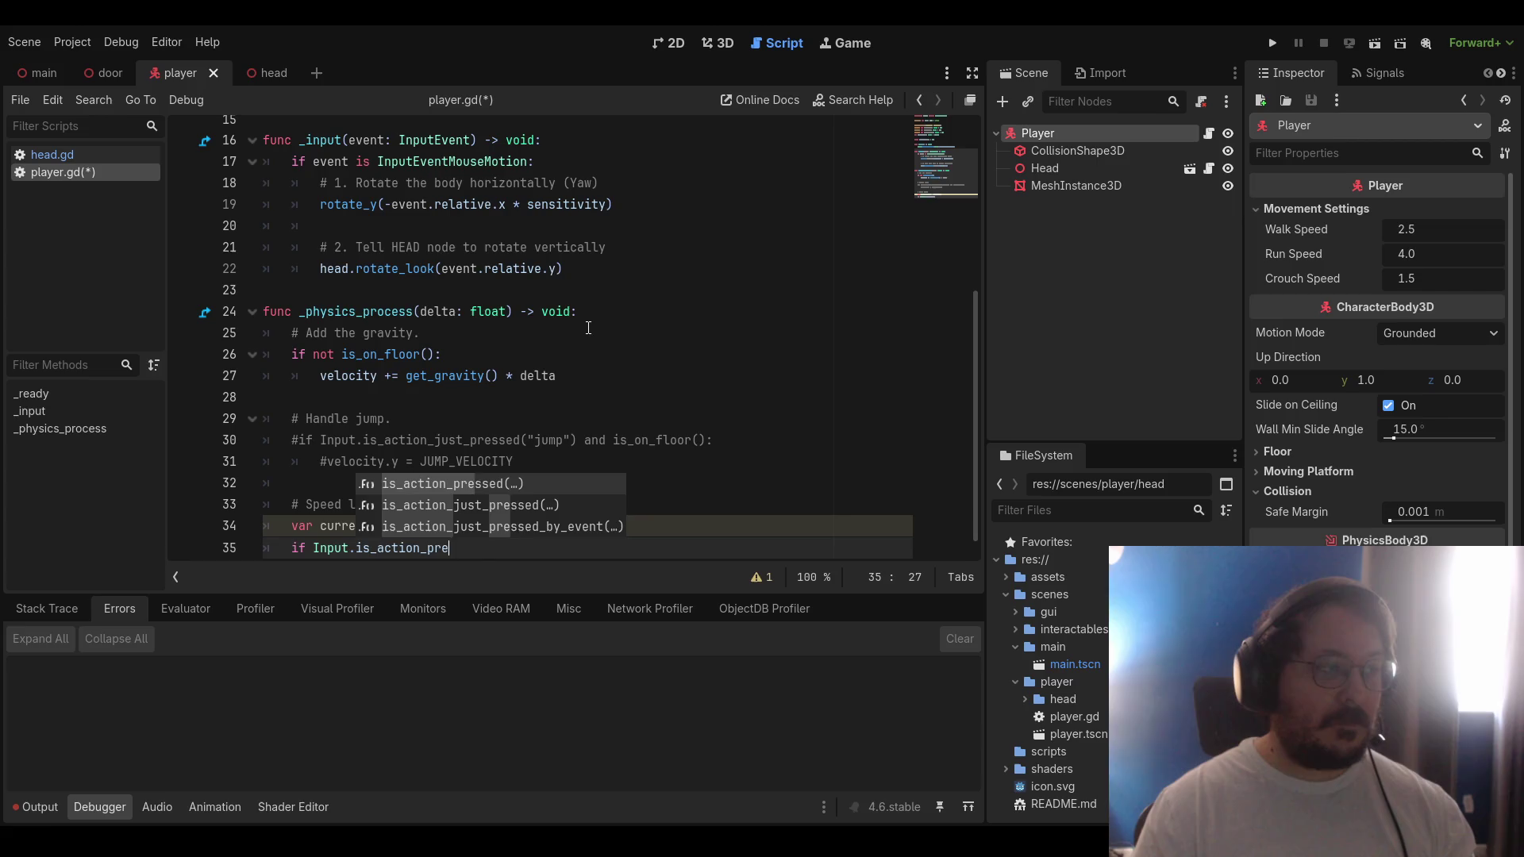
pyautogui.write('sprint"):')
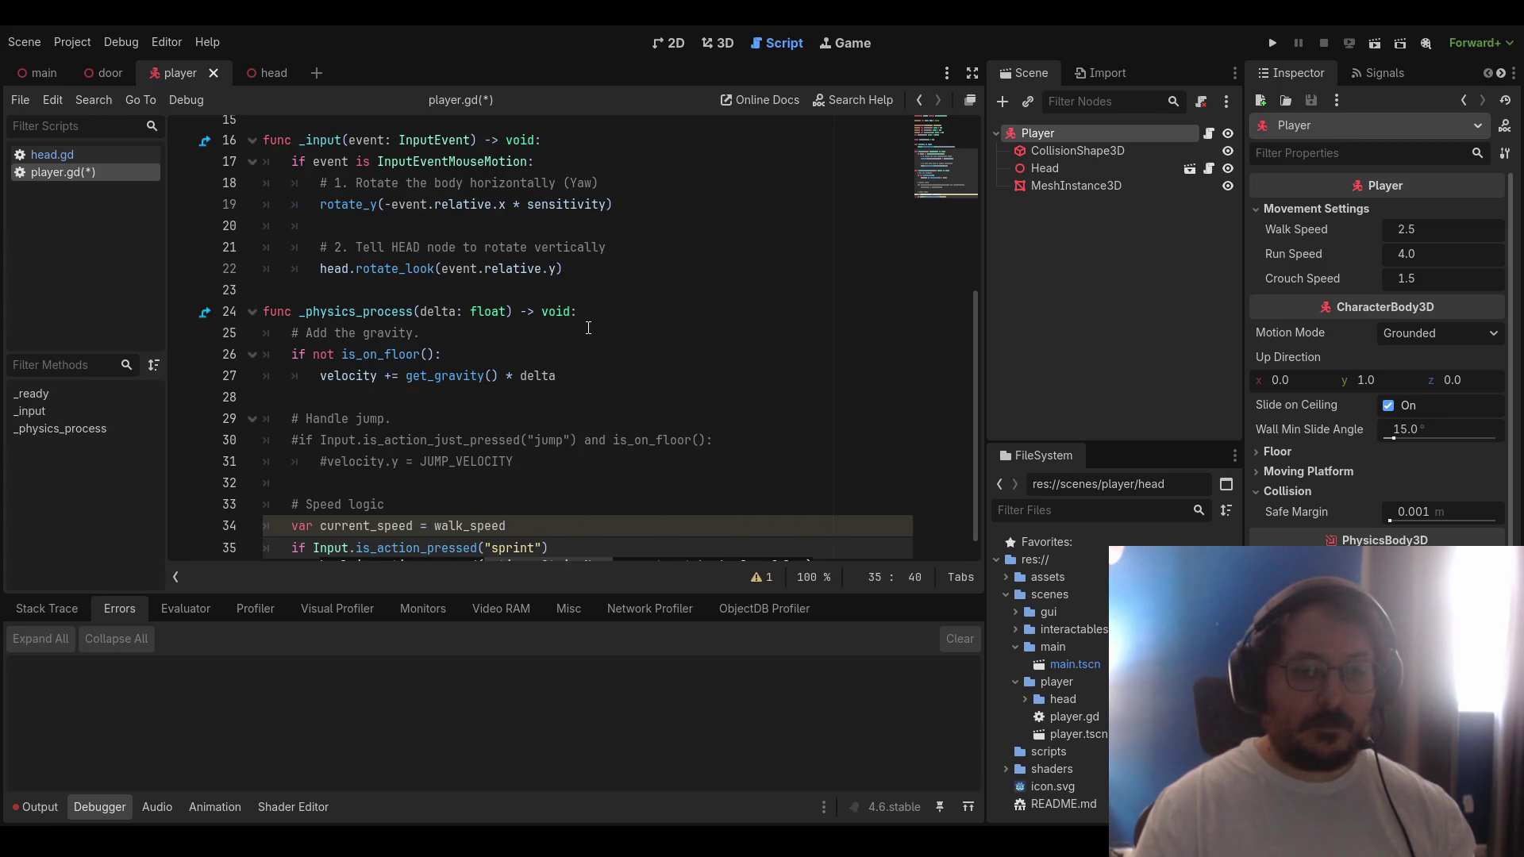
pyautogui.press('Return')
pyautogui.write('curre')
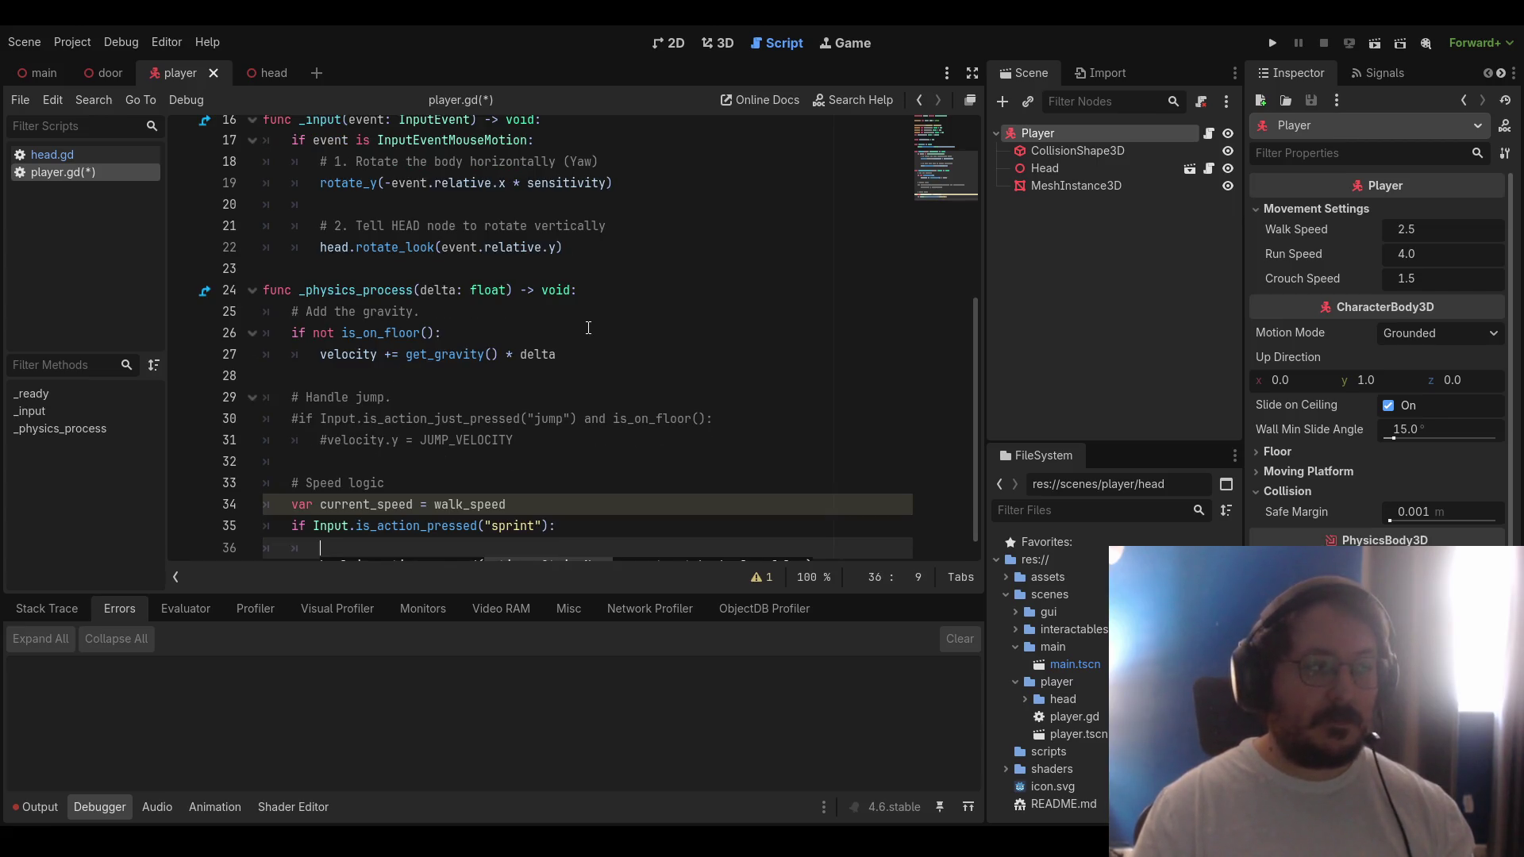
pyautogui.write('nt_sp')
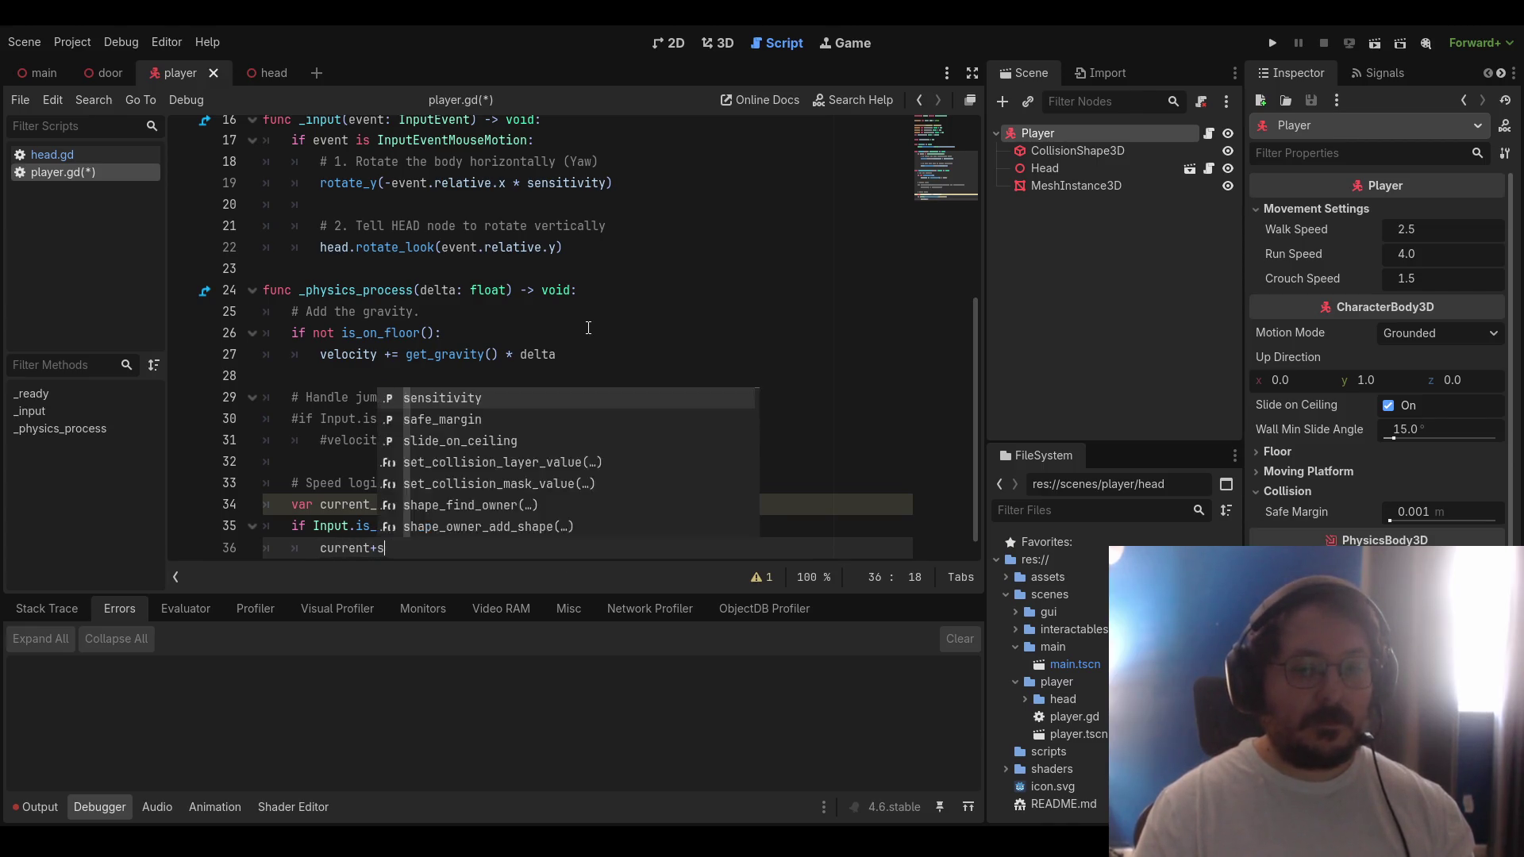
pyautogui.write('eed ')
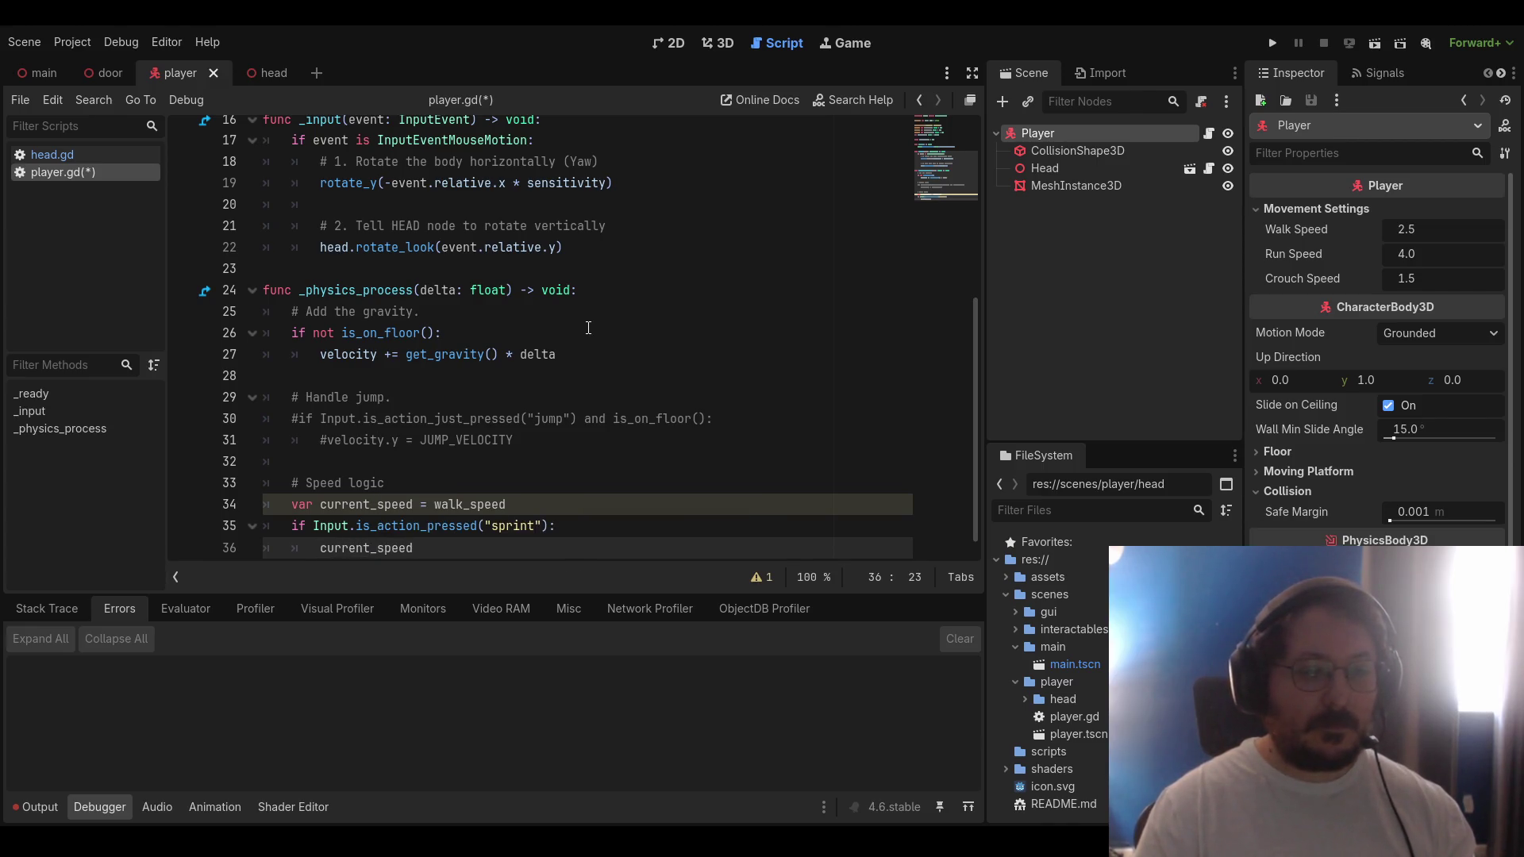
pyautogui.write('= run')
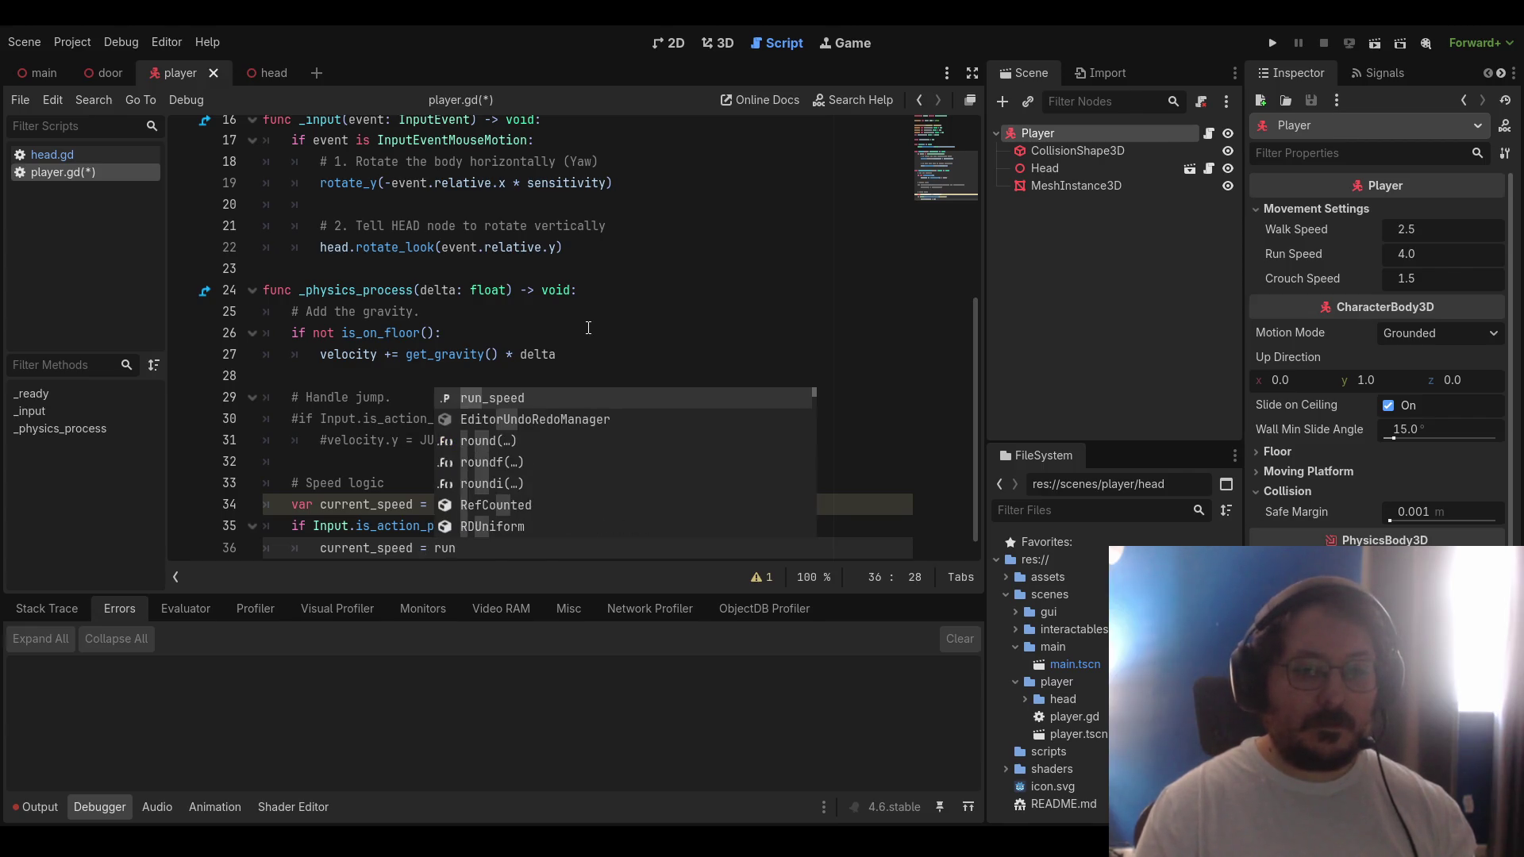
pyautogui.press('Return')
pyautogui.press('Return')
pyautogui.press('BackSpace')
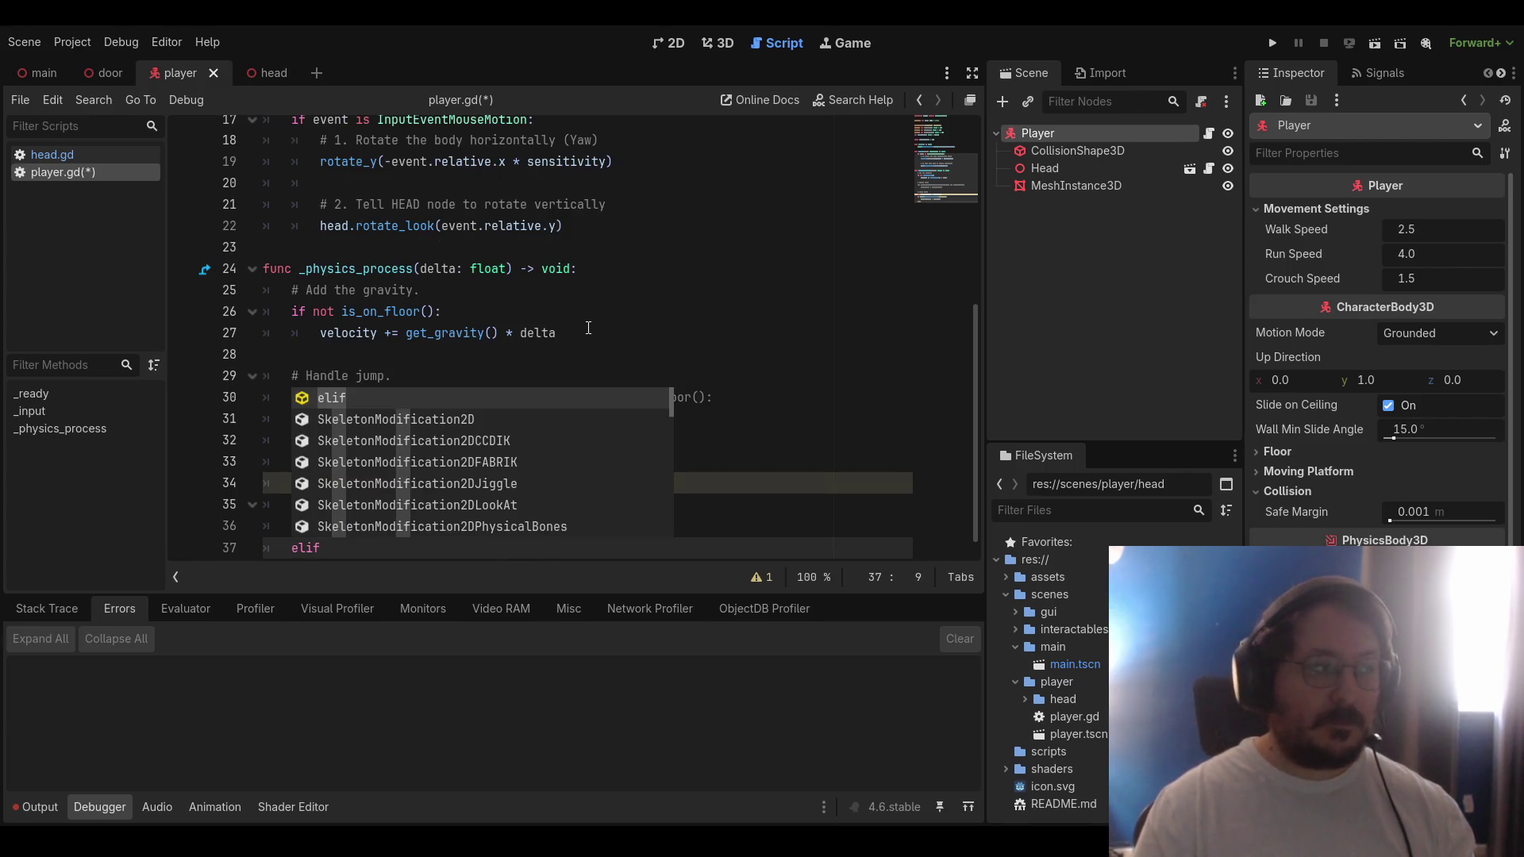
# Add a branch setting current_speed = crouch_speed while the "crouch" action is pressed.
pyautogui.write('Input.is_a')
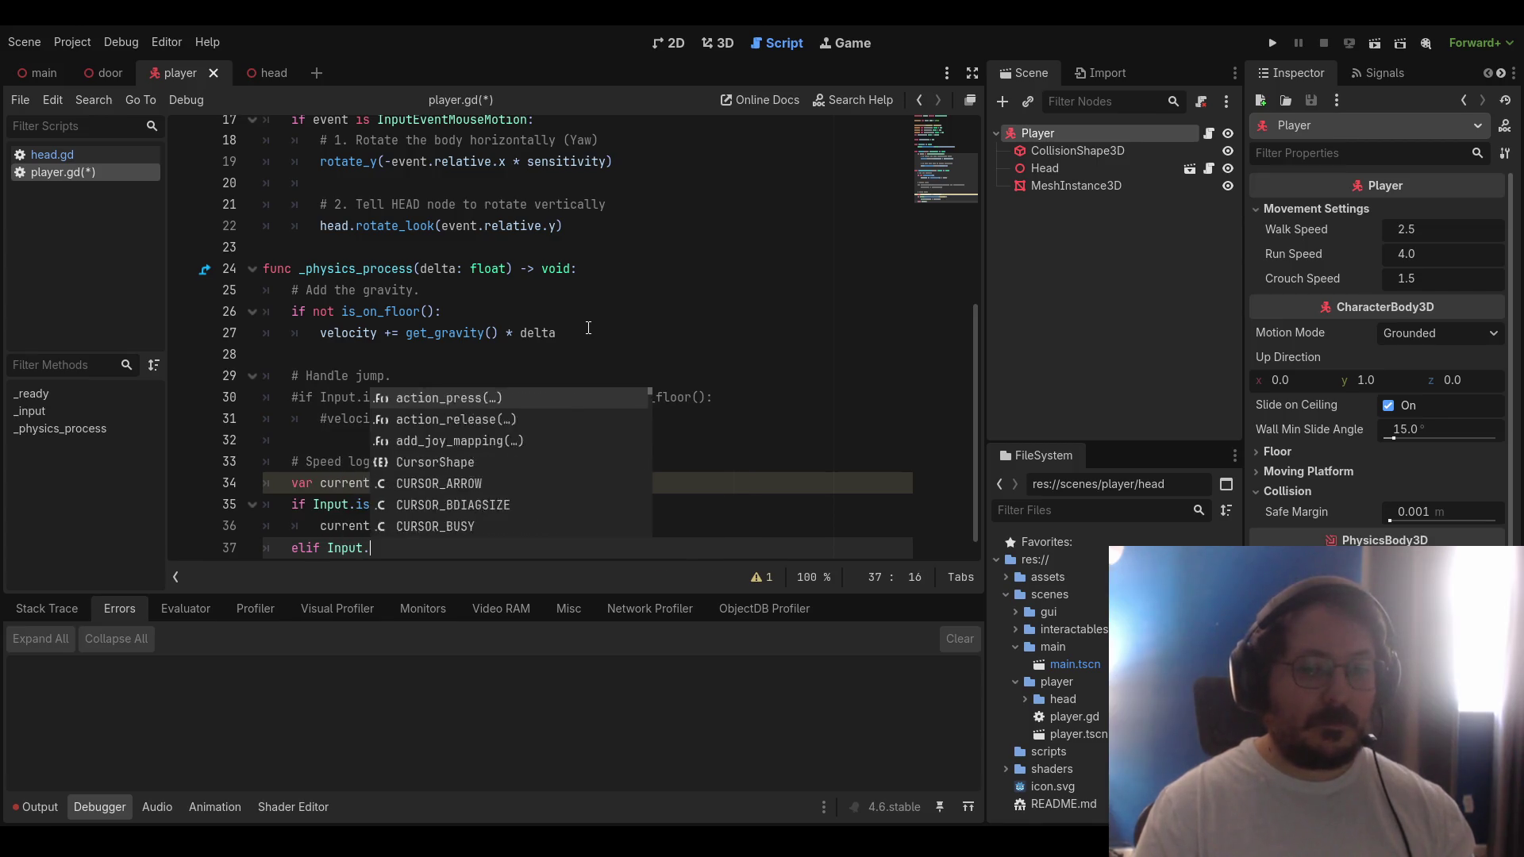
pyautogui.write('ction_p')
pyautogui.press('Return')
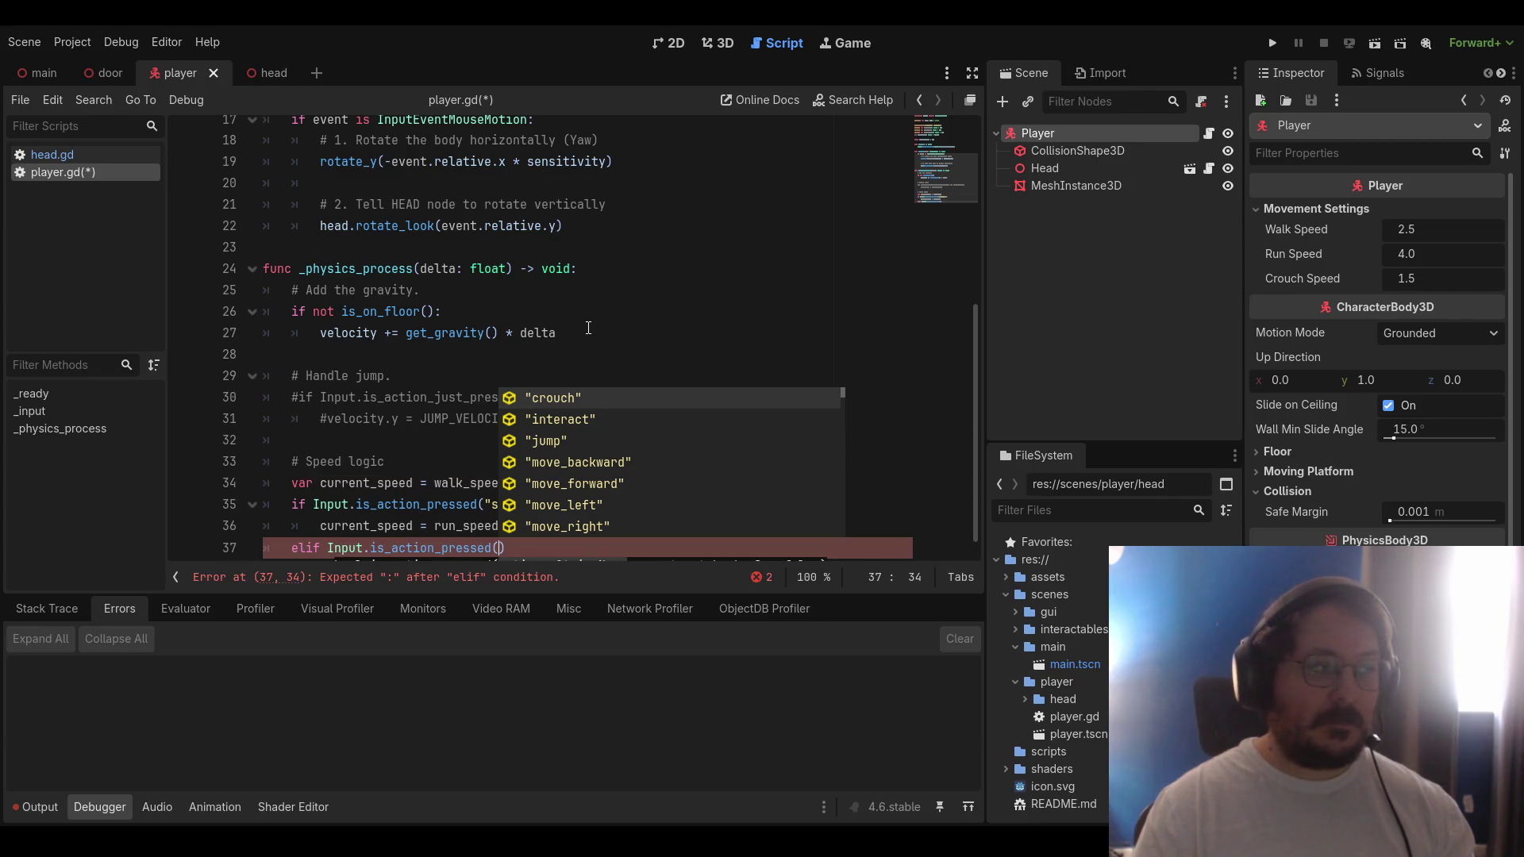
pyautogui.write('crouch_speed')
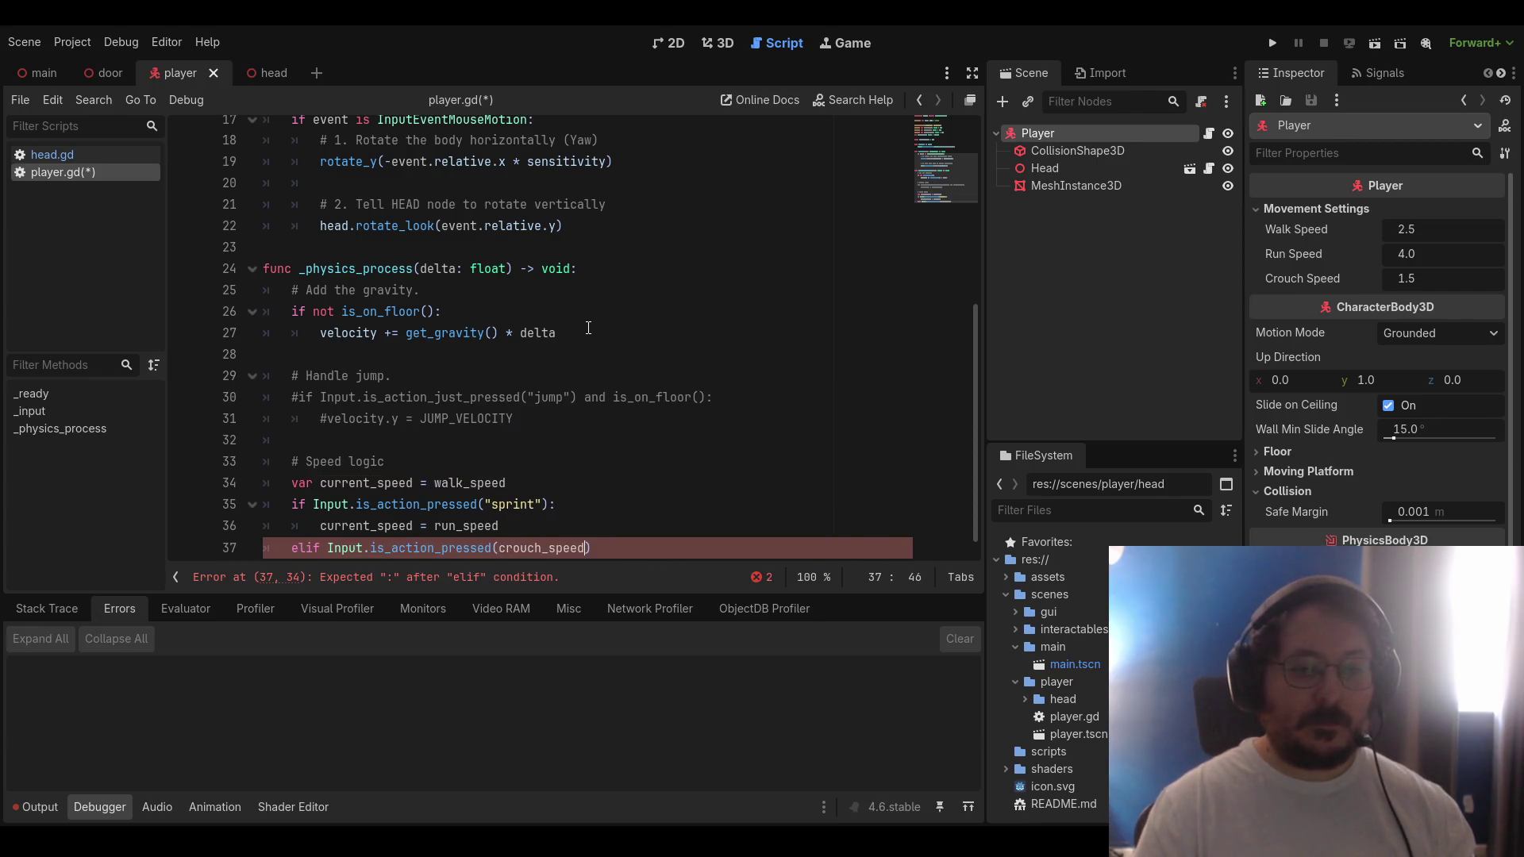
pyautogui.press('BackSpace')
pyautogui.press('BackSpace')
pyautogui.press('BackSpace')
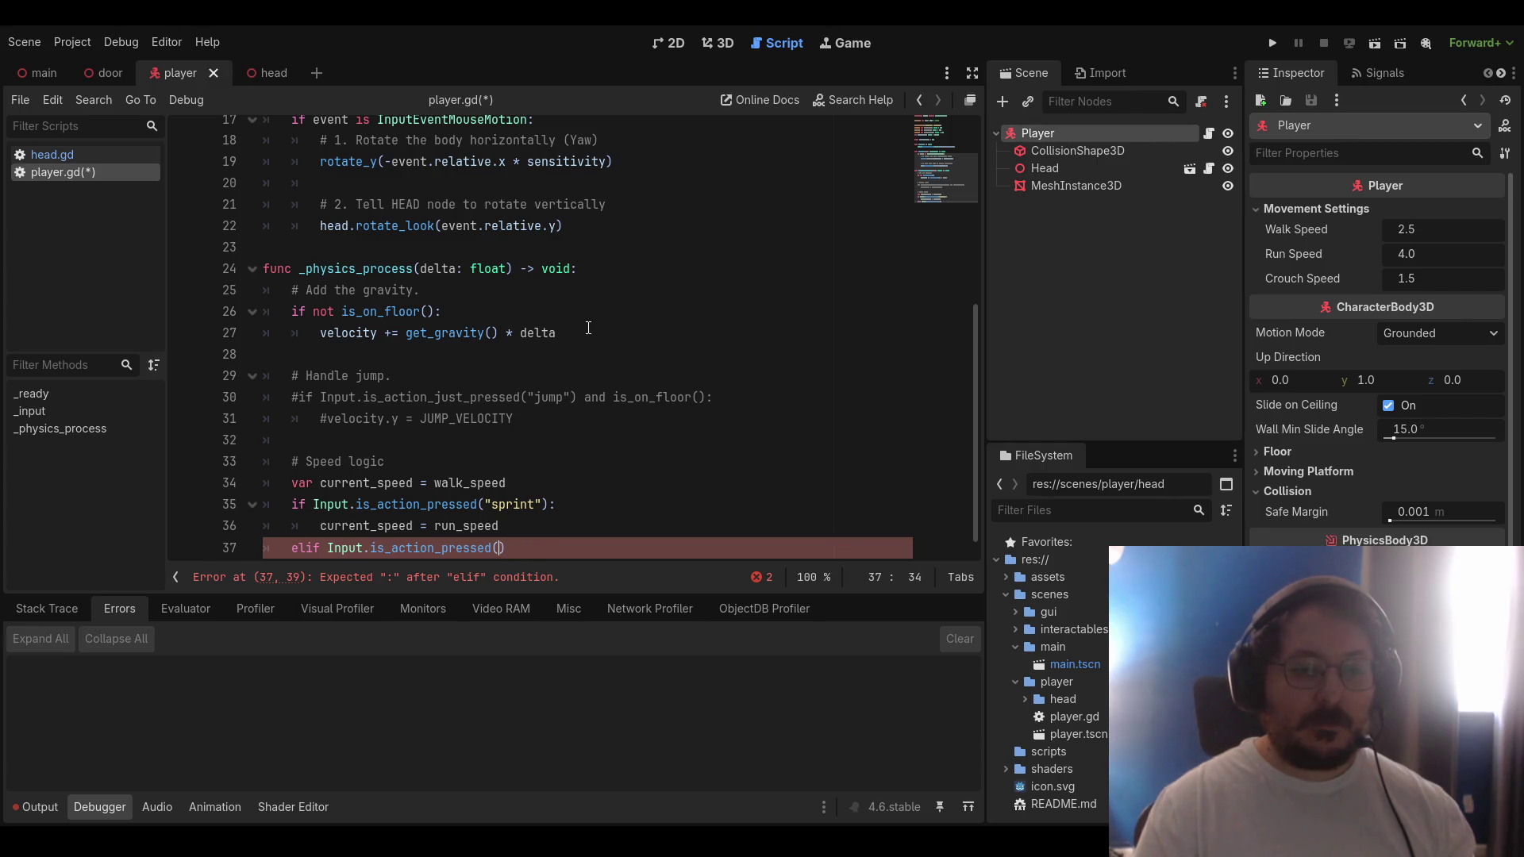
pyautogui.write('"crou')
pyautogui.press('Return')
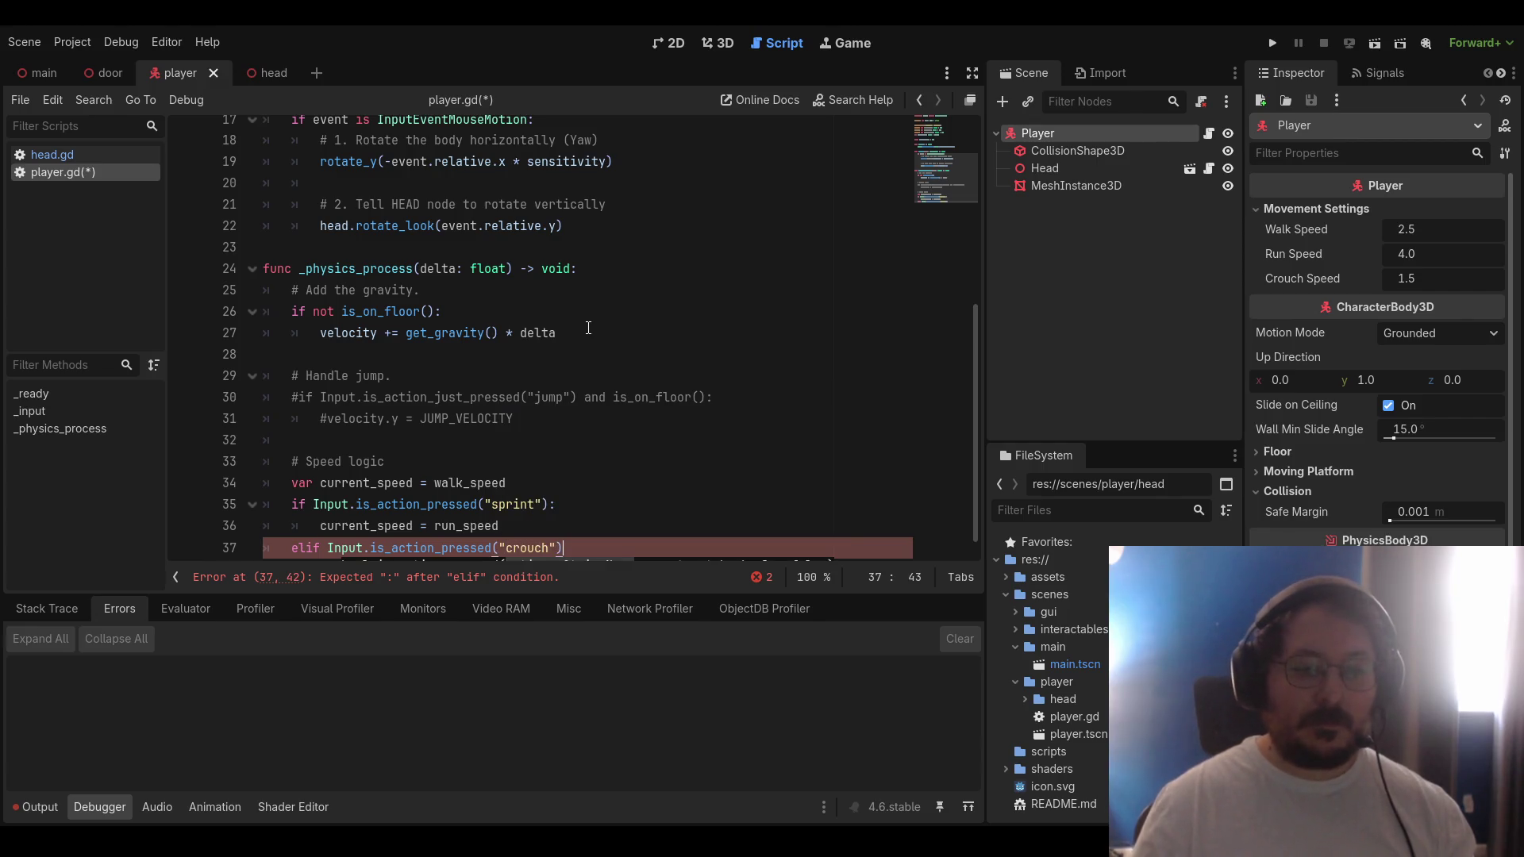
pyautogui.write(':')
pyautogui.press('Return')
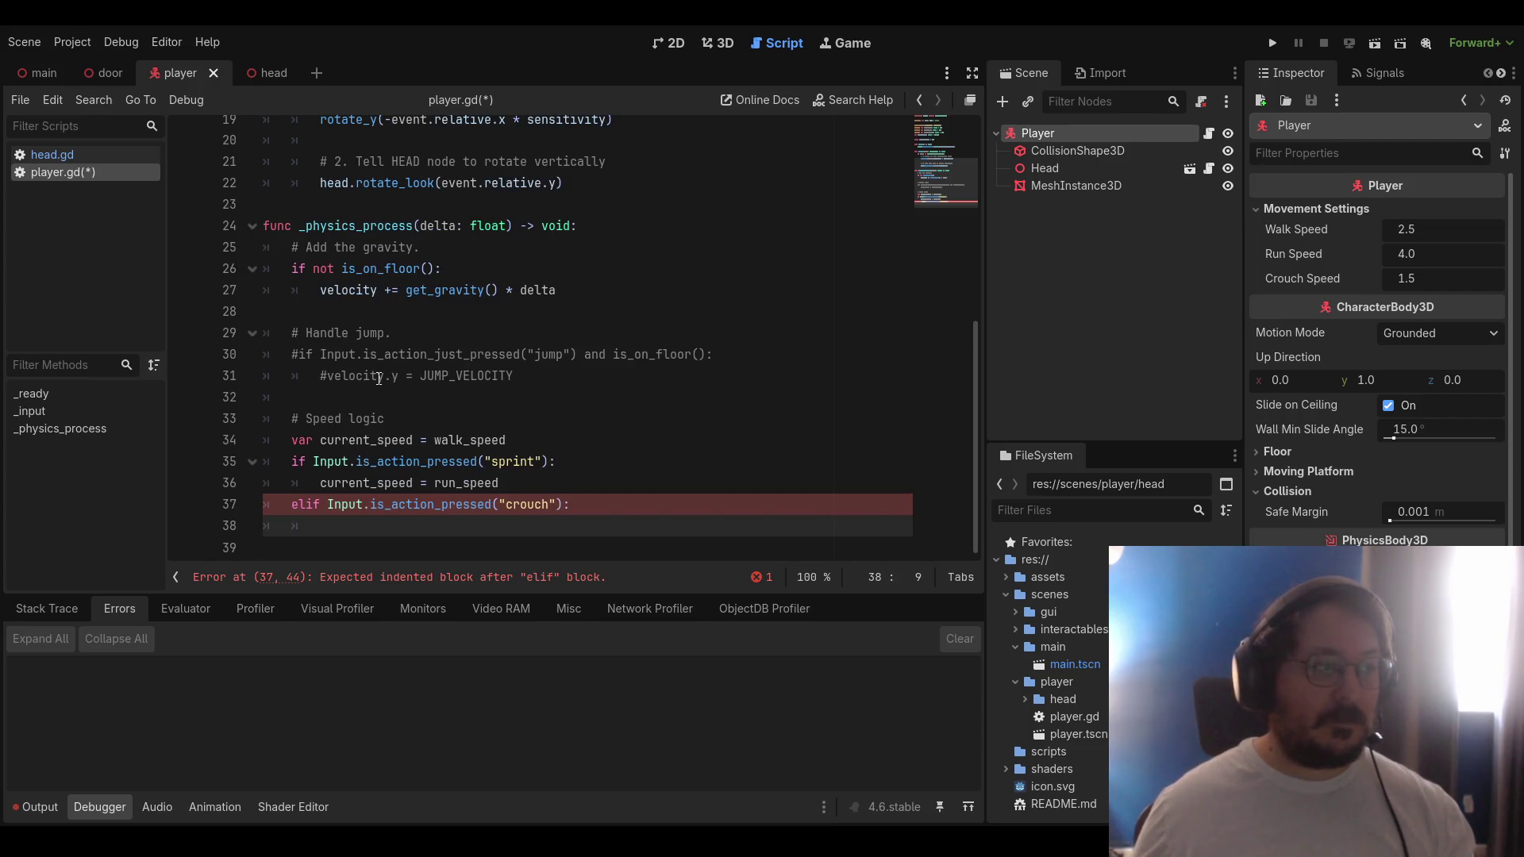
pyautogui.write('current')
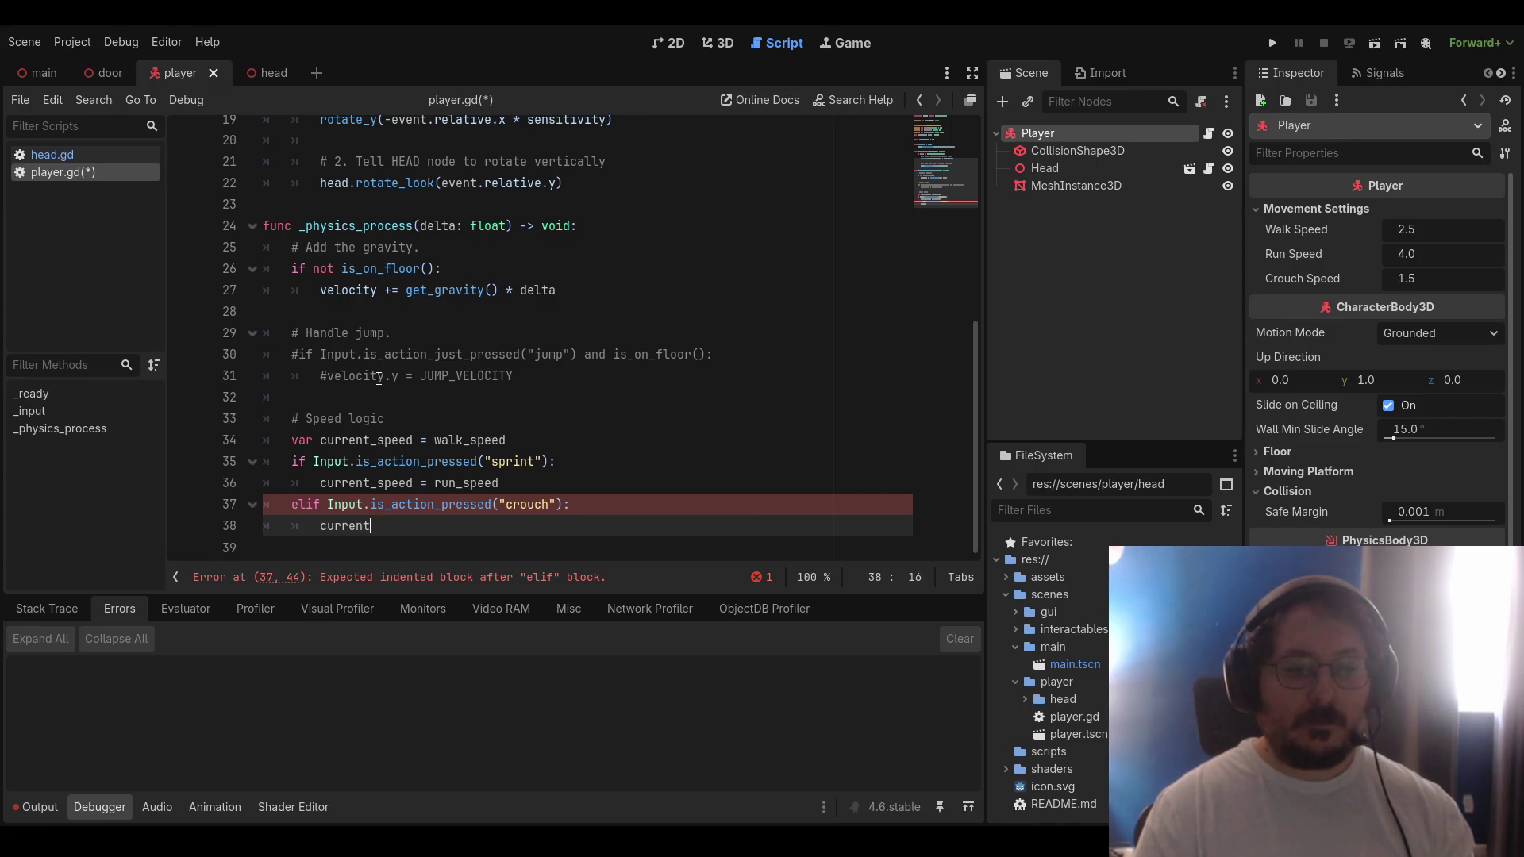
pyautogui.write('_speed = c')
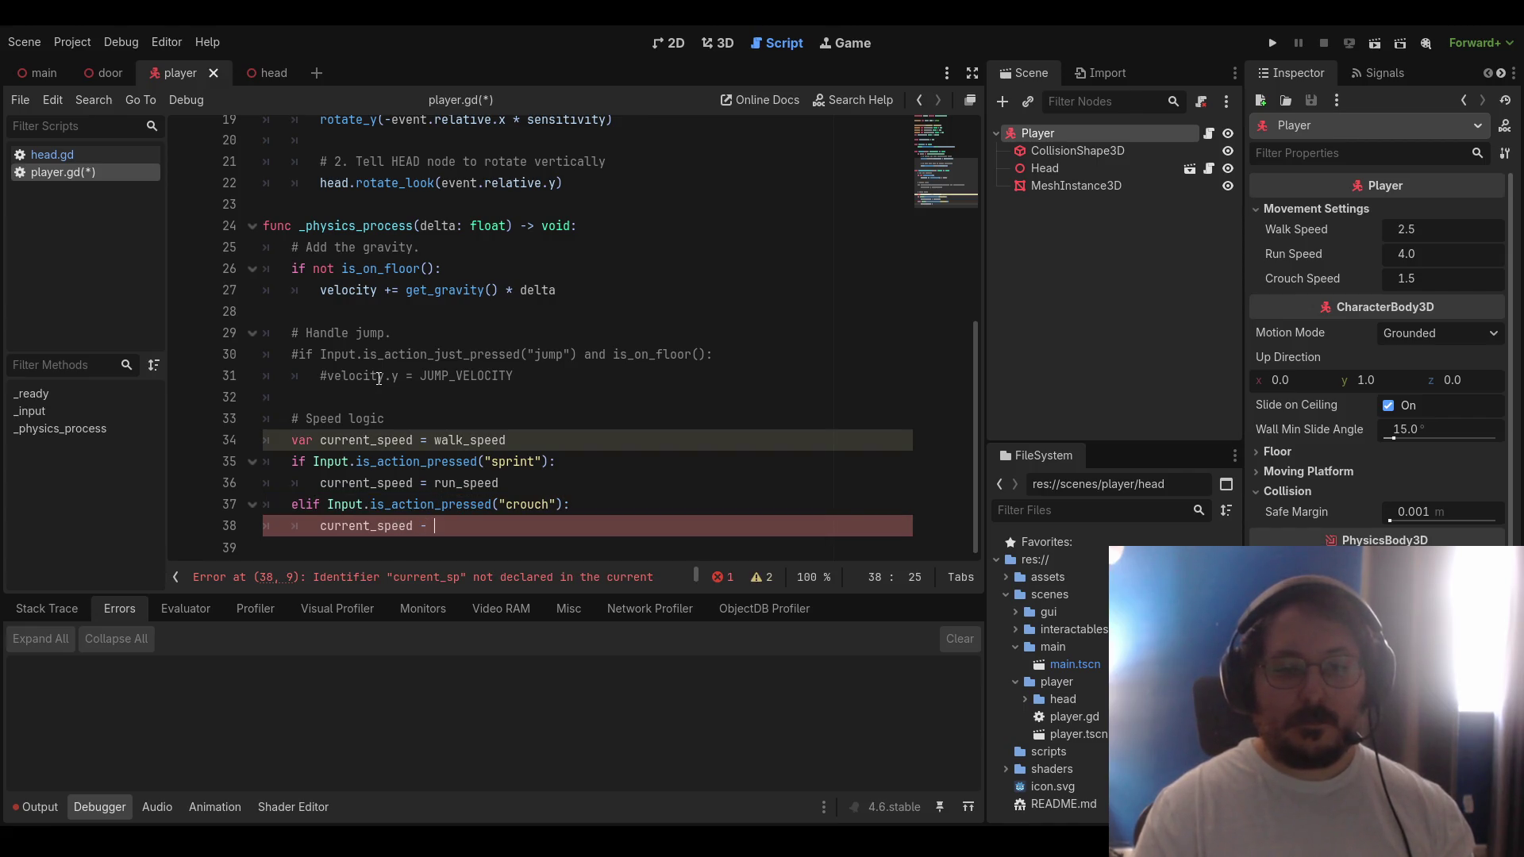
pyautogui.write('rouch')
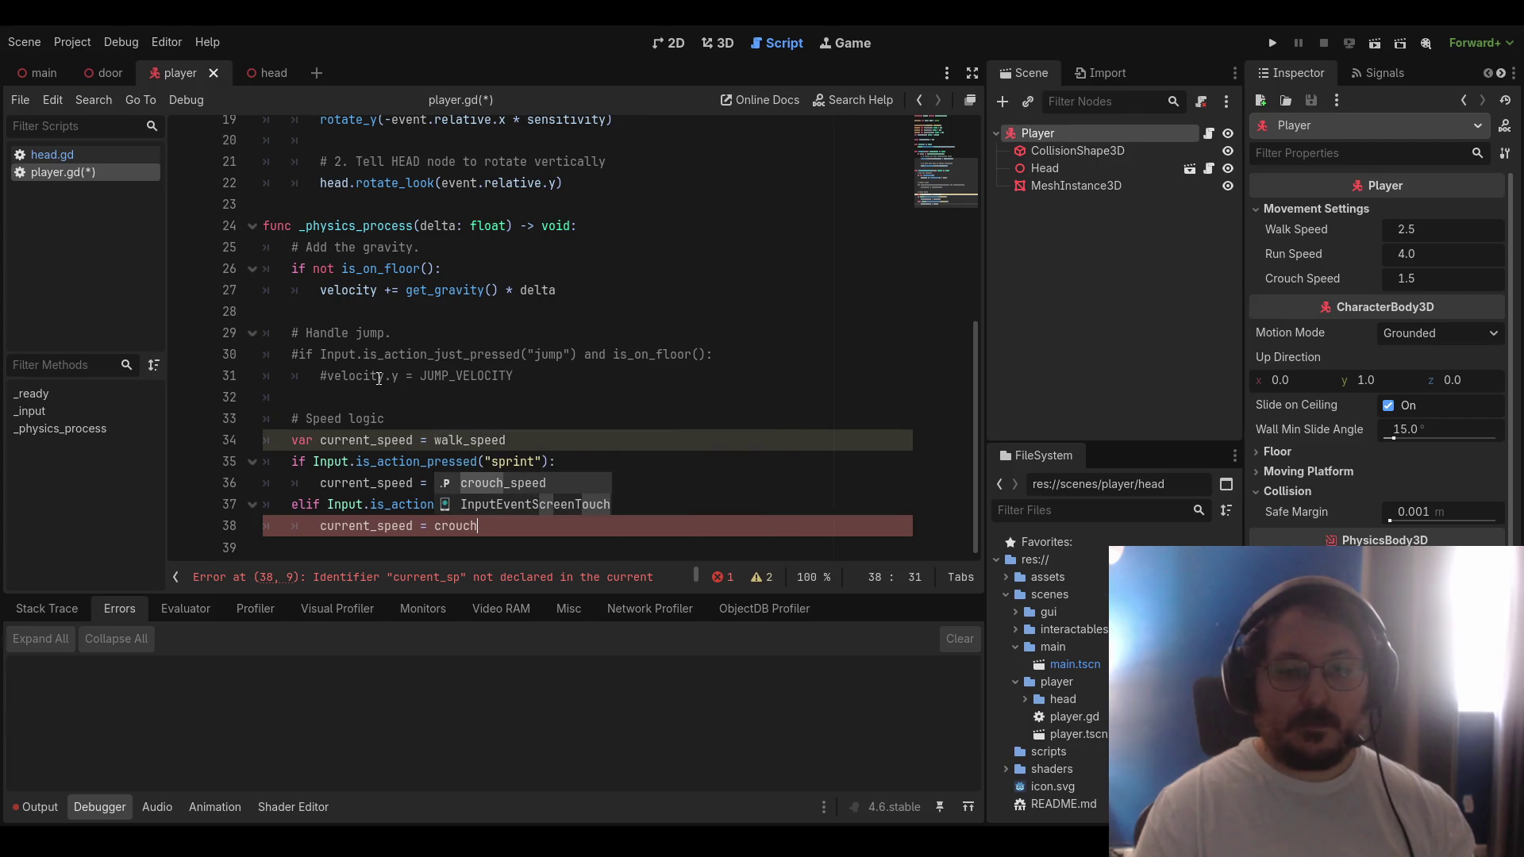
pyautogui.press('Return')
pyautogui.press('Return')
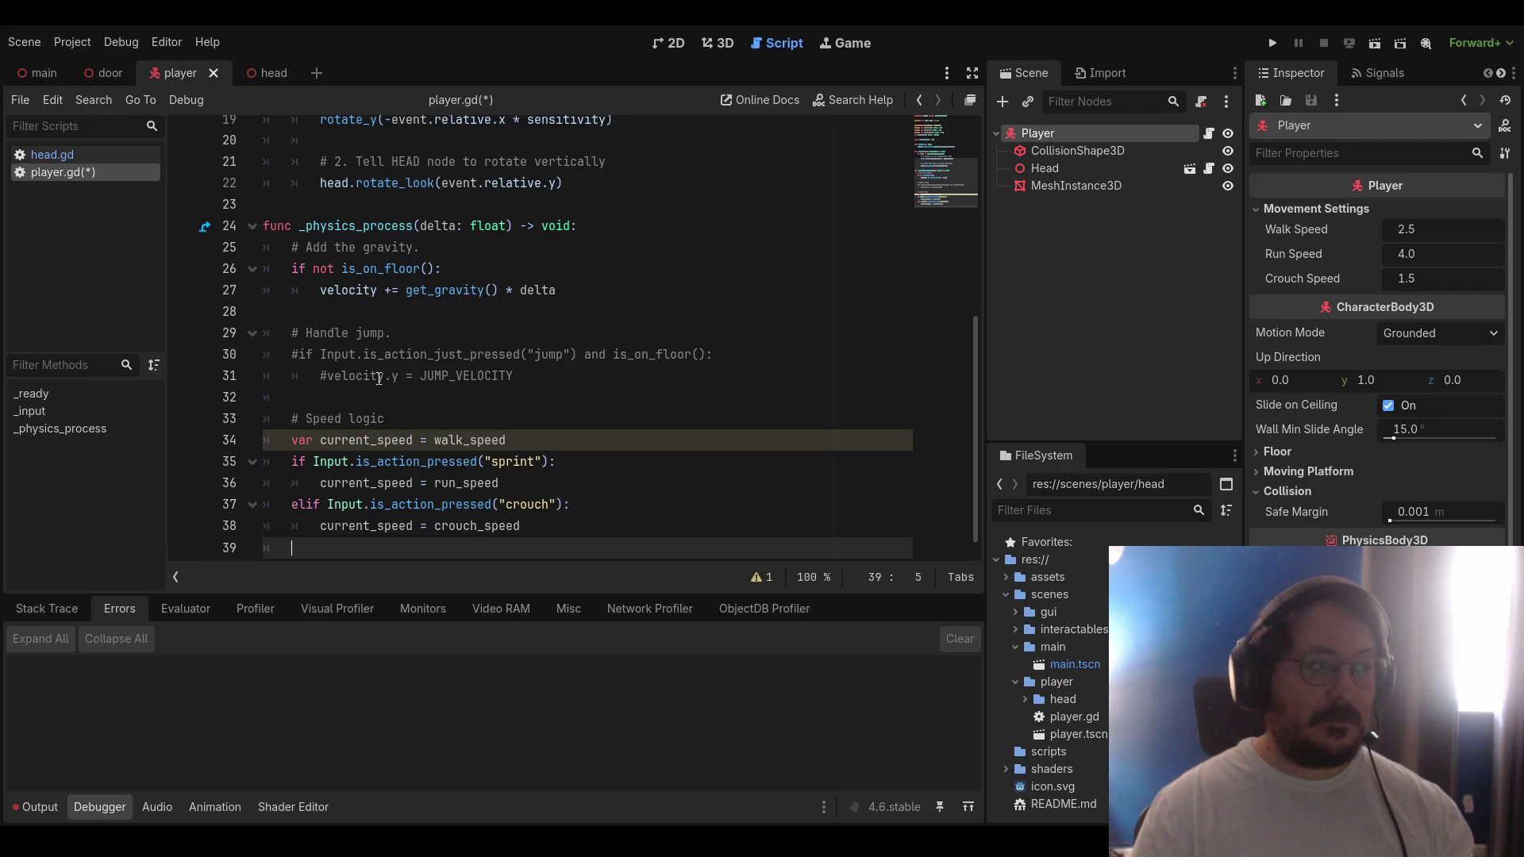
# Add a '# Movement logic' comment and start var input_dir := Input.get_vector.
pyautogui.press('Return')
pyautogui.write('vement logi')
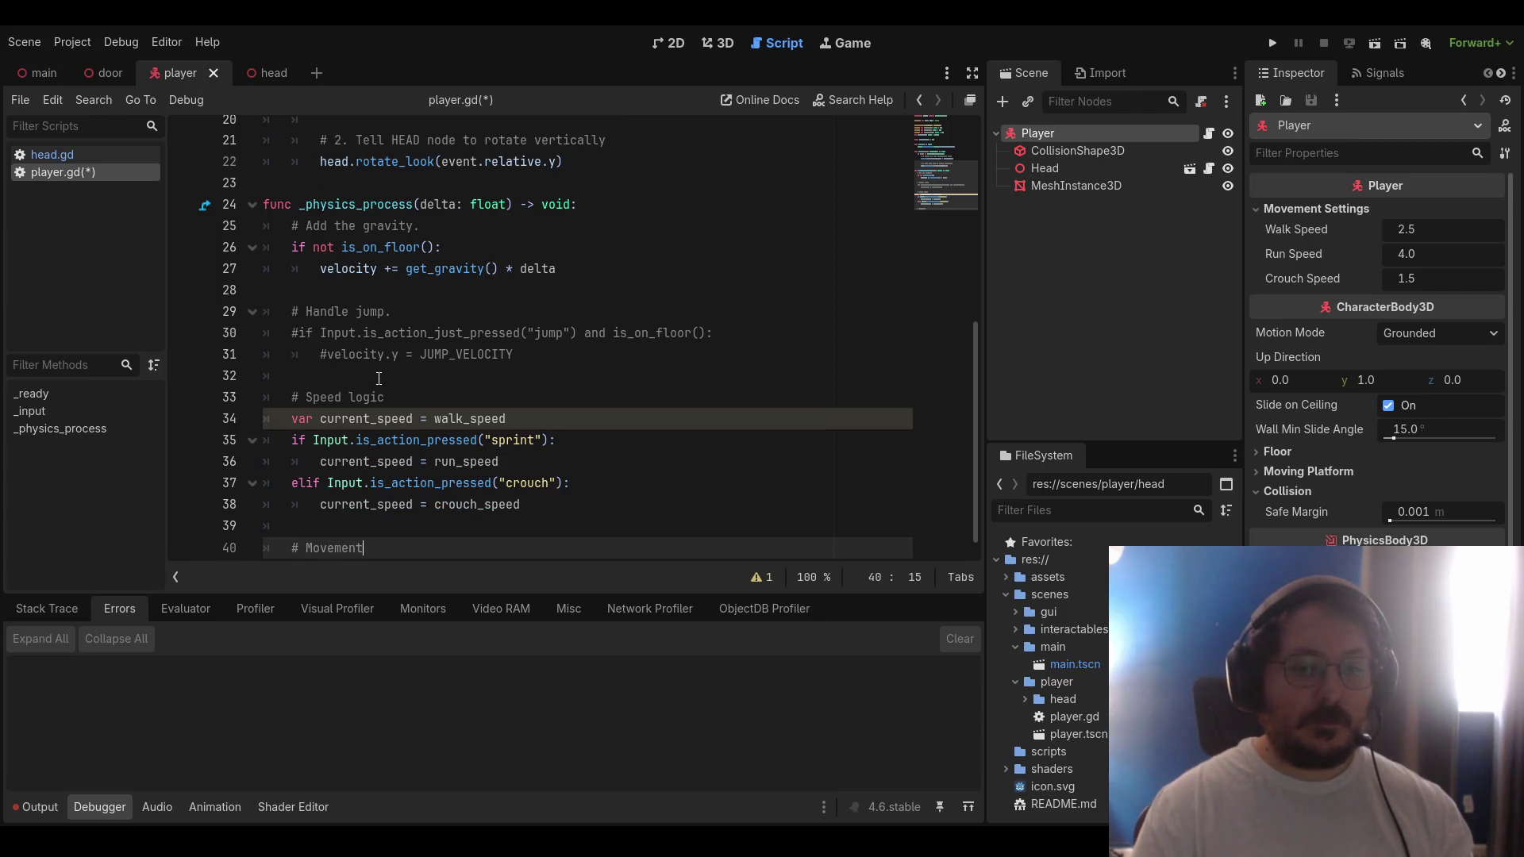
pyautogui.write('c')
pyautogui.press('Return')
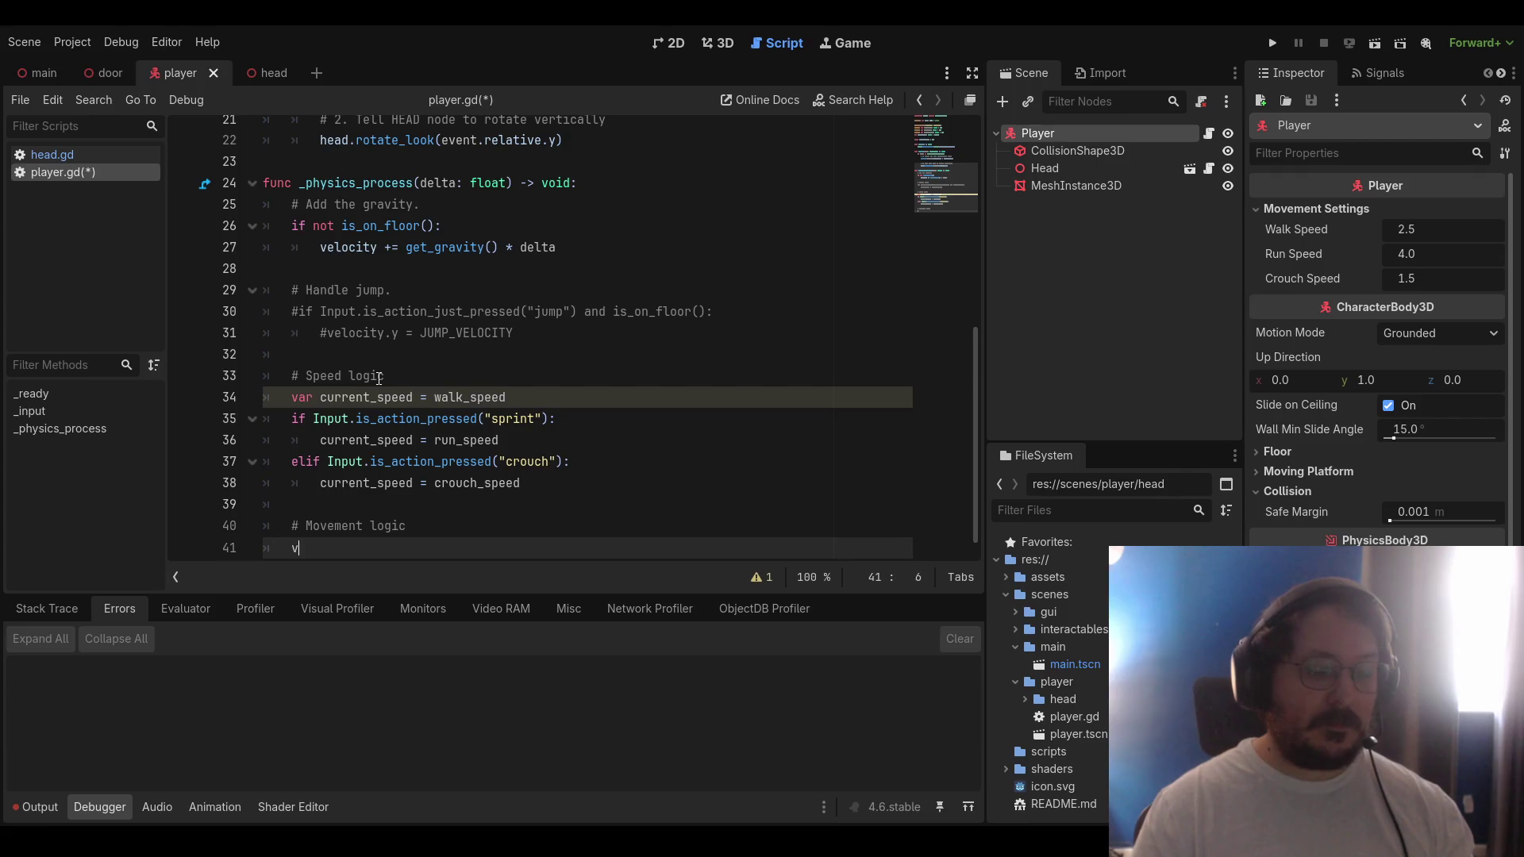
pyautogui.write('ar input+')
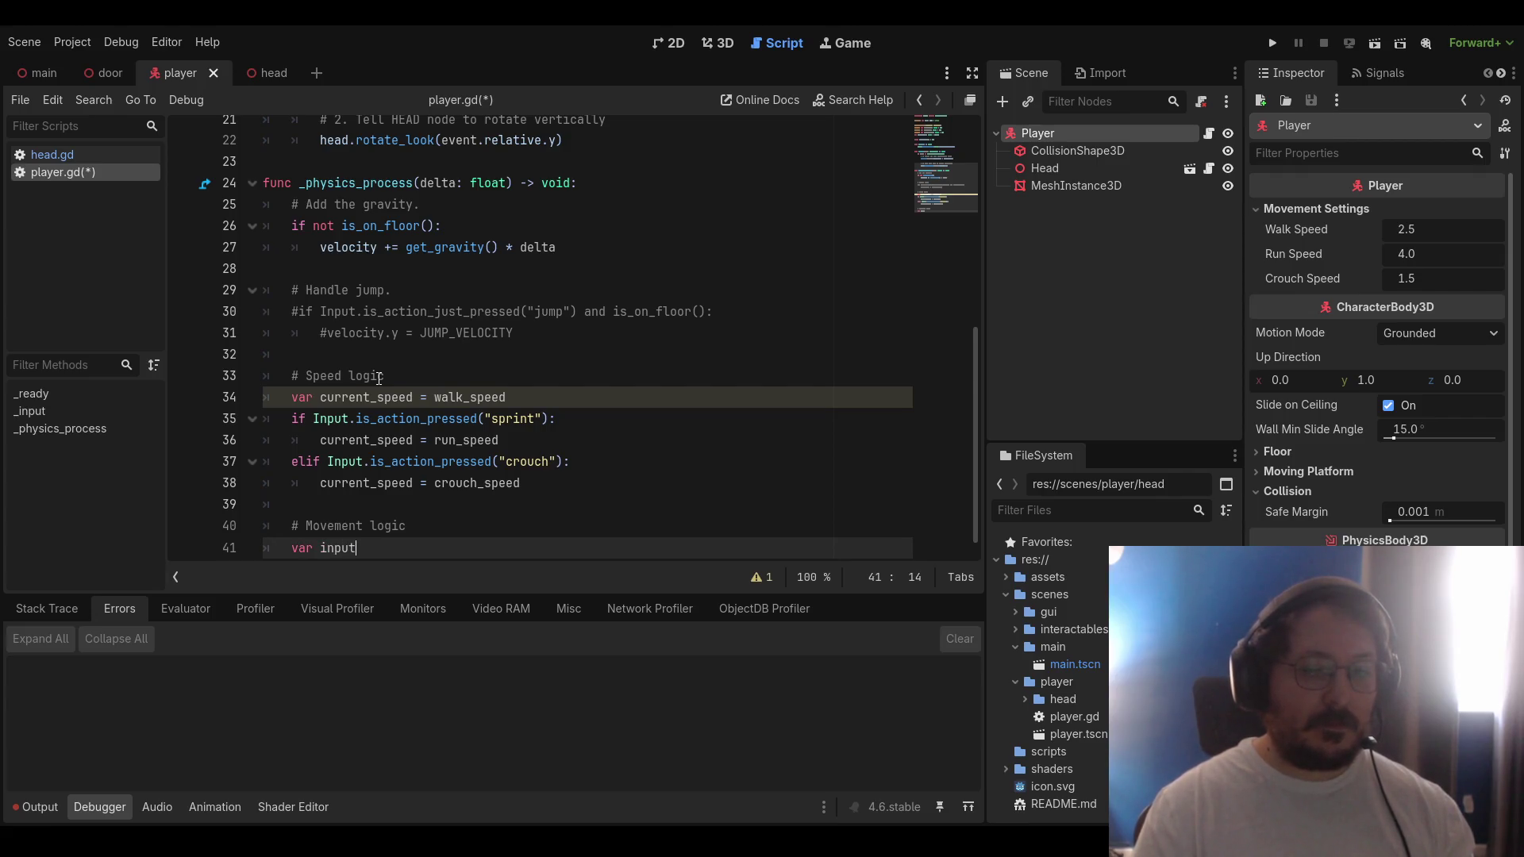
pyautogui.write('ir')
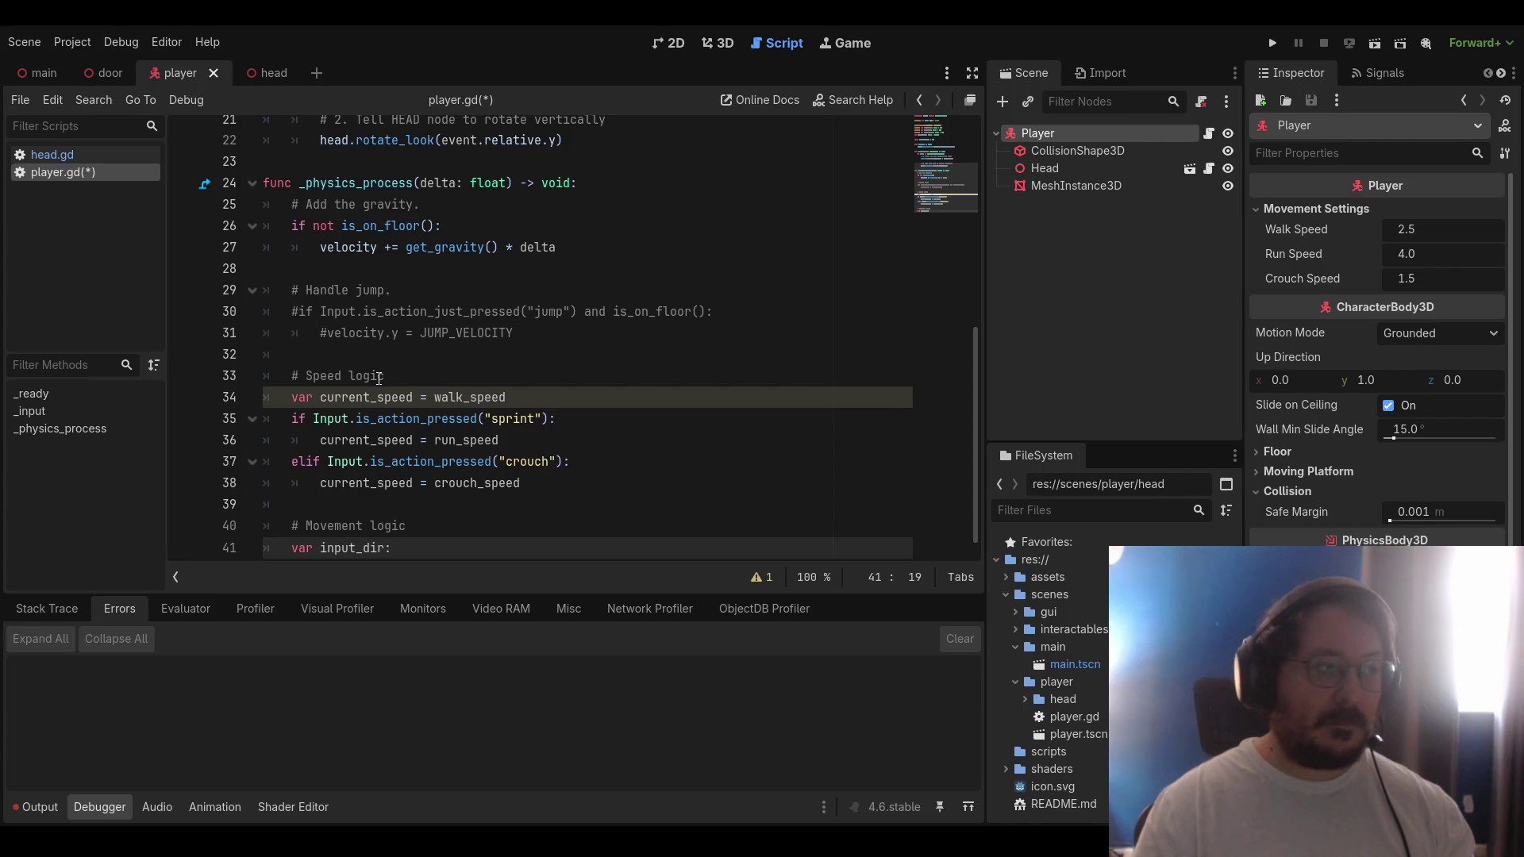
pyautogui.write(' := Input.')
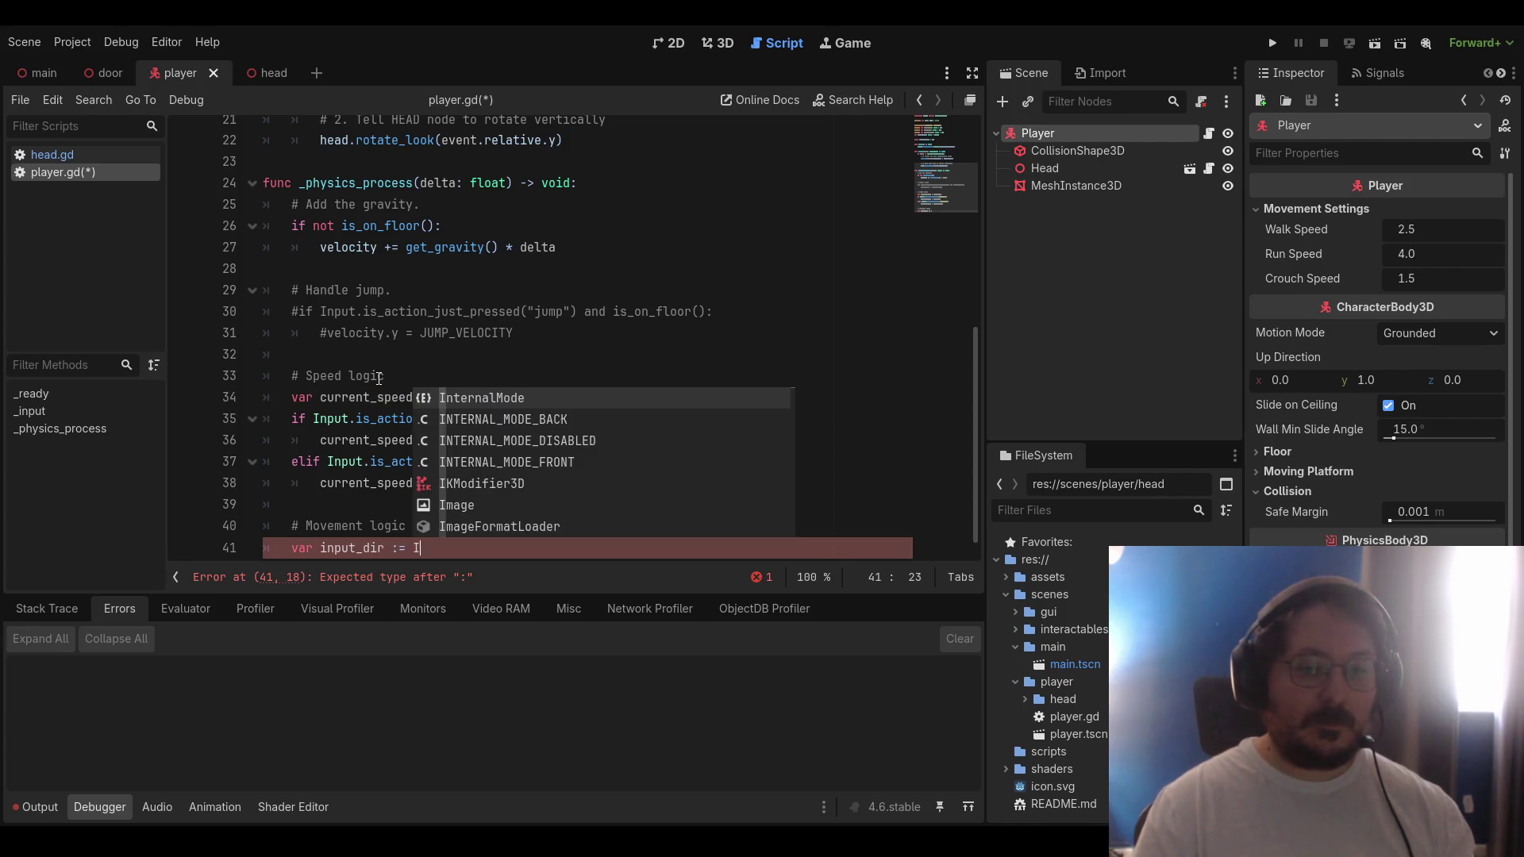
pyautogui.write('get_vector.')
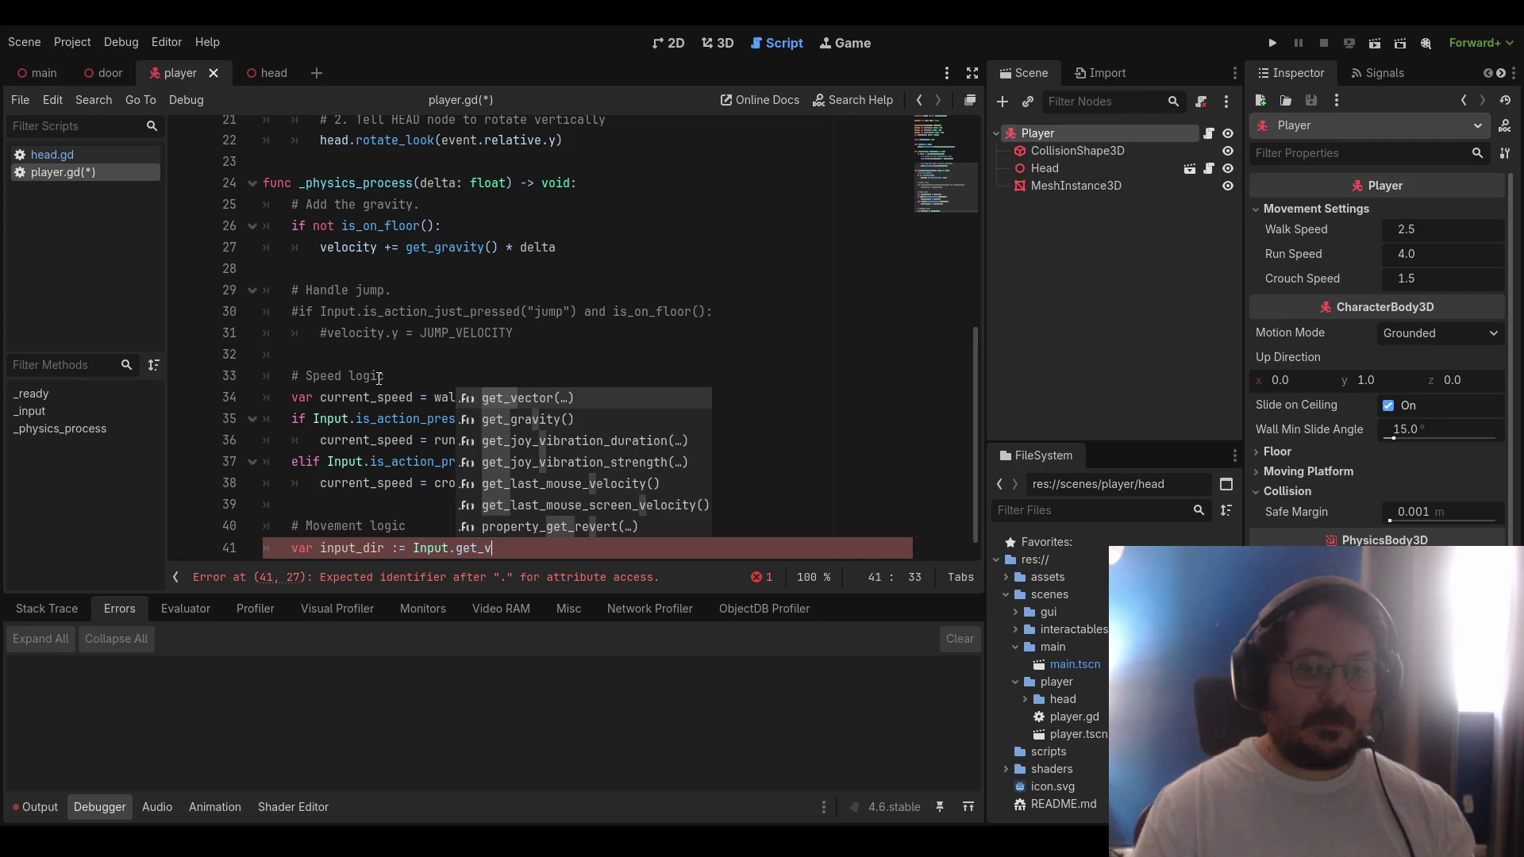
pyautogui.press('BackSpace')
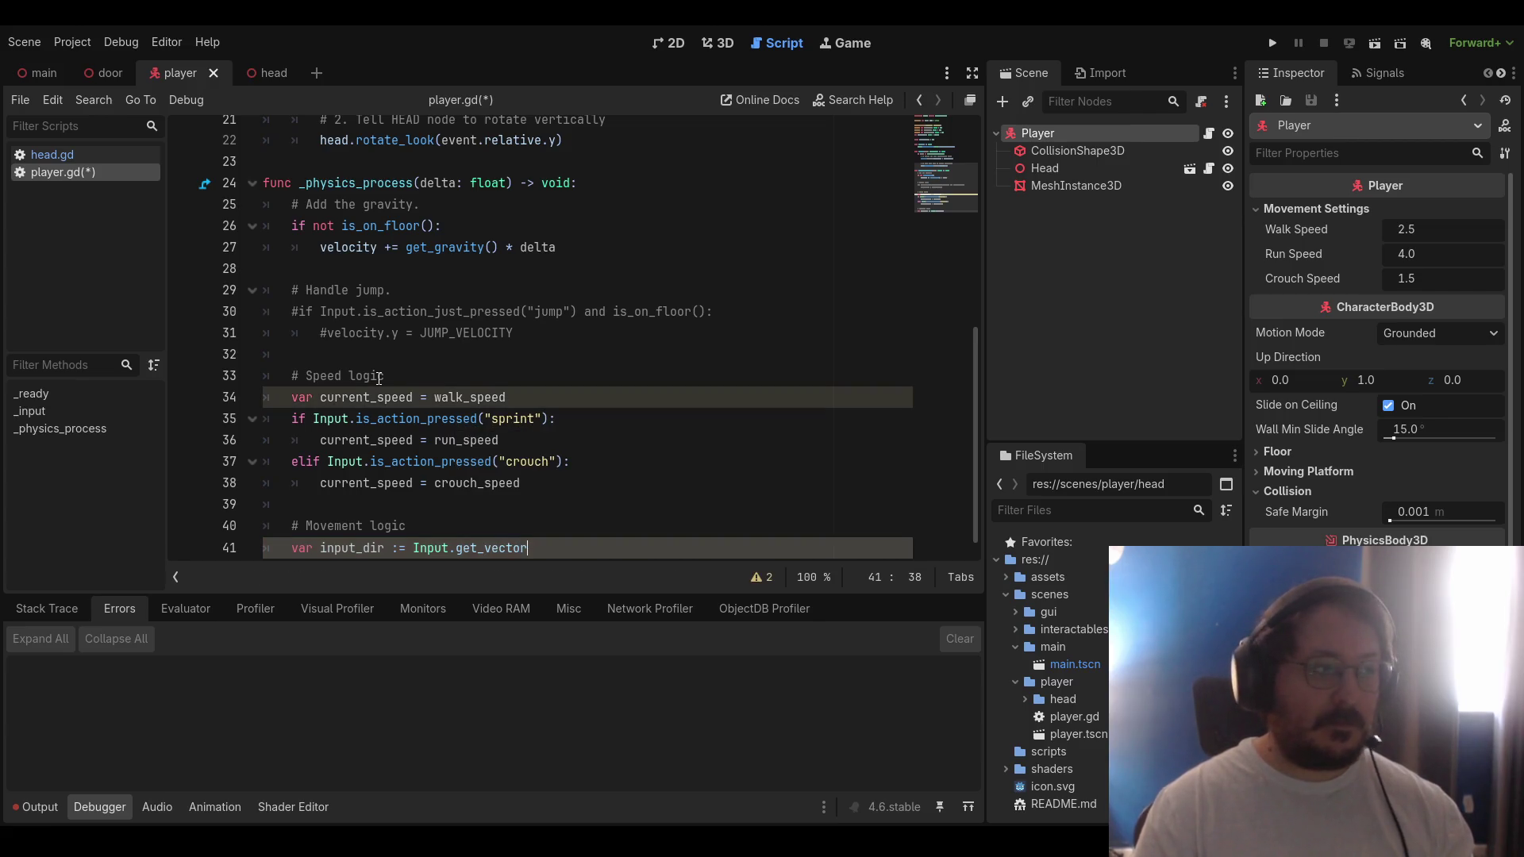
# Pass "move_left", "move_right", "move_forward" and "move_backward" as the get_vector arguments.
pyautogui.write('("move')
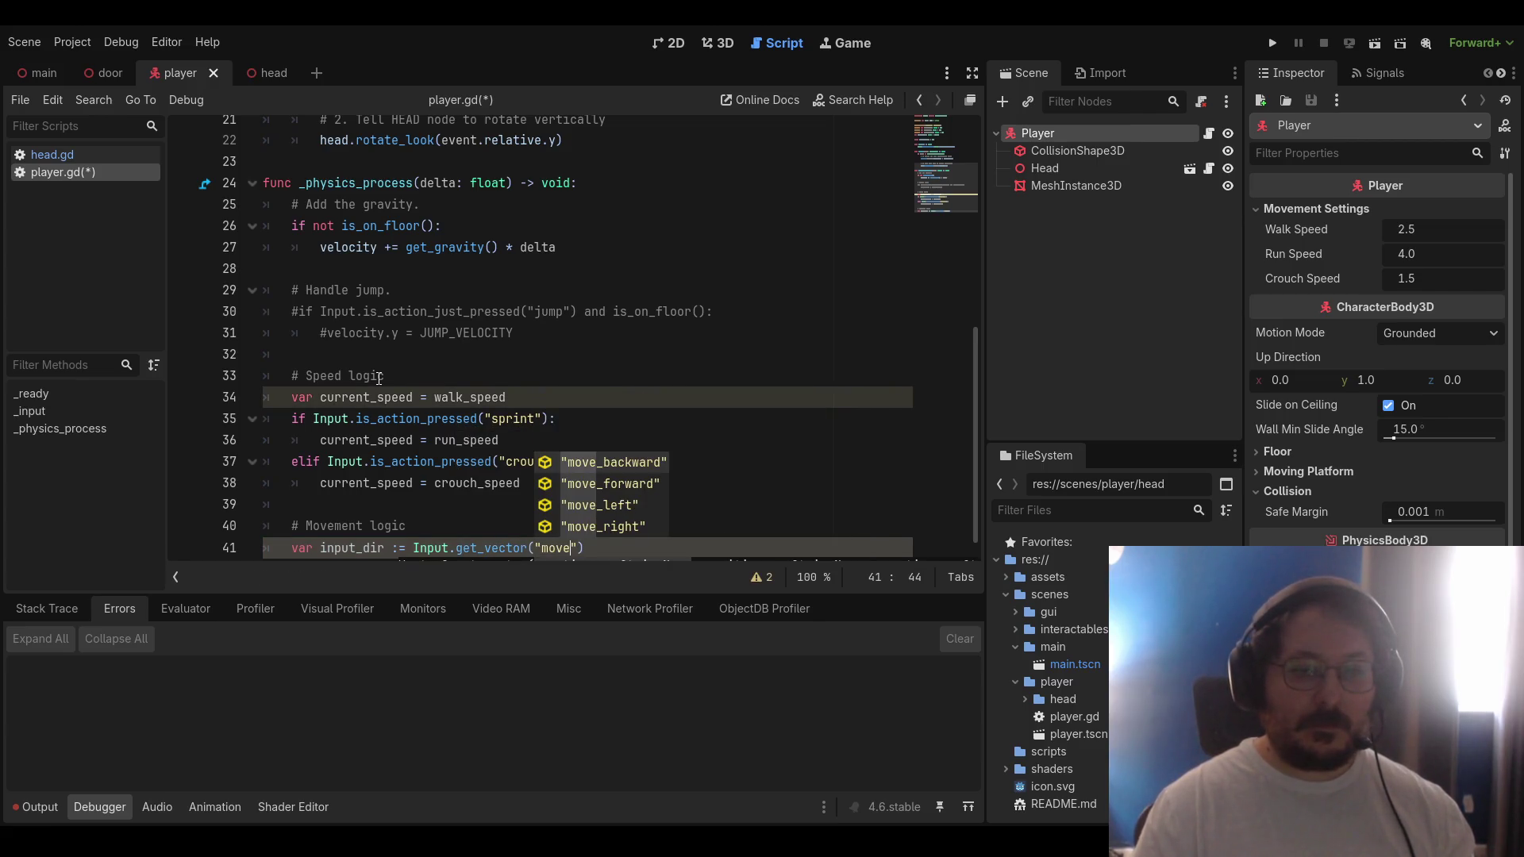
pyautogui.write('_le')
pyautogui.press('Return')
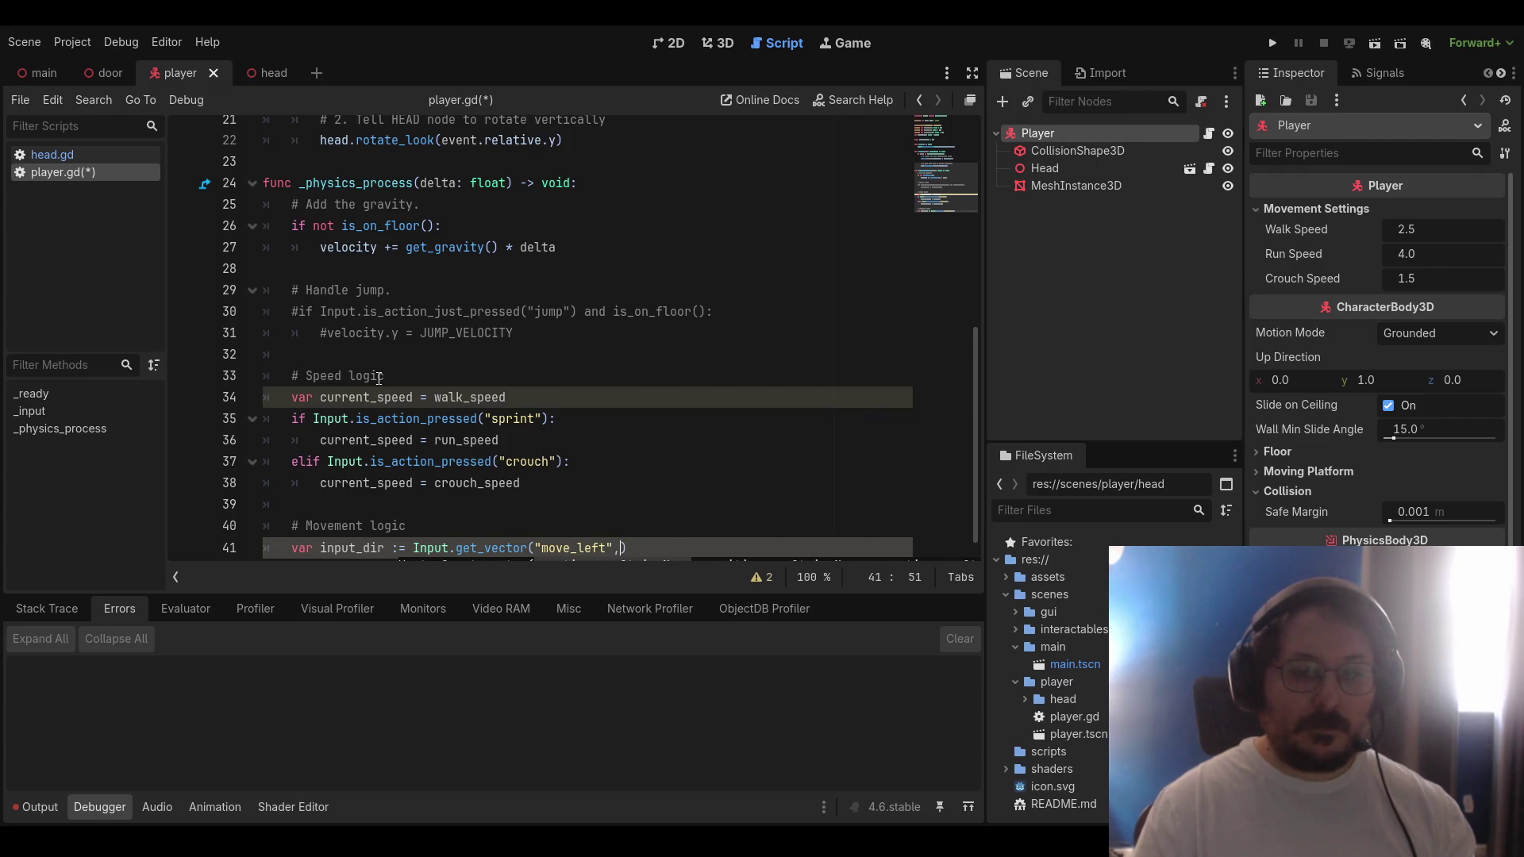
pyautogui.write(', "move_ri')
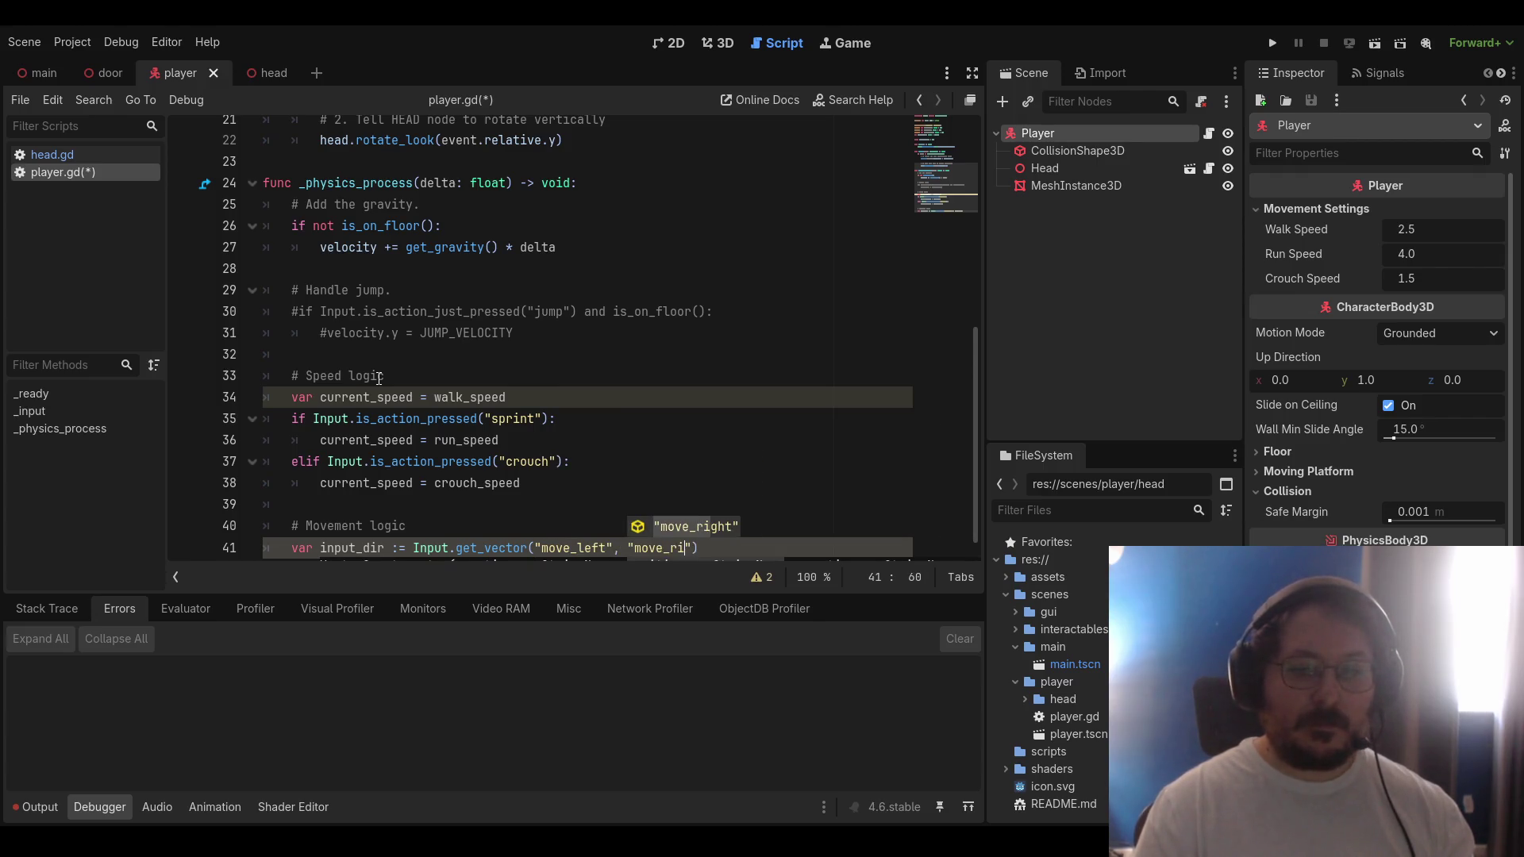
pyautogui.press('Return')
pyautogui.write(', ')
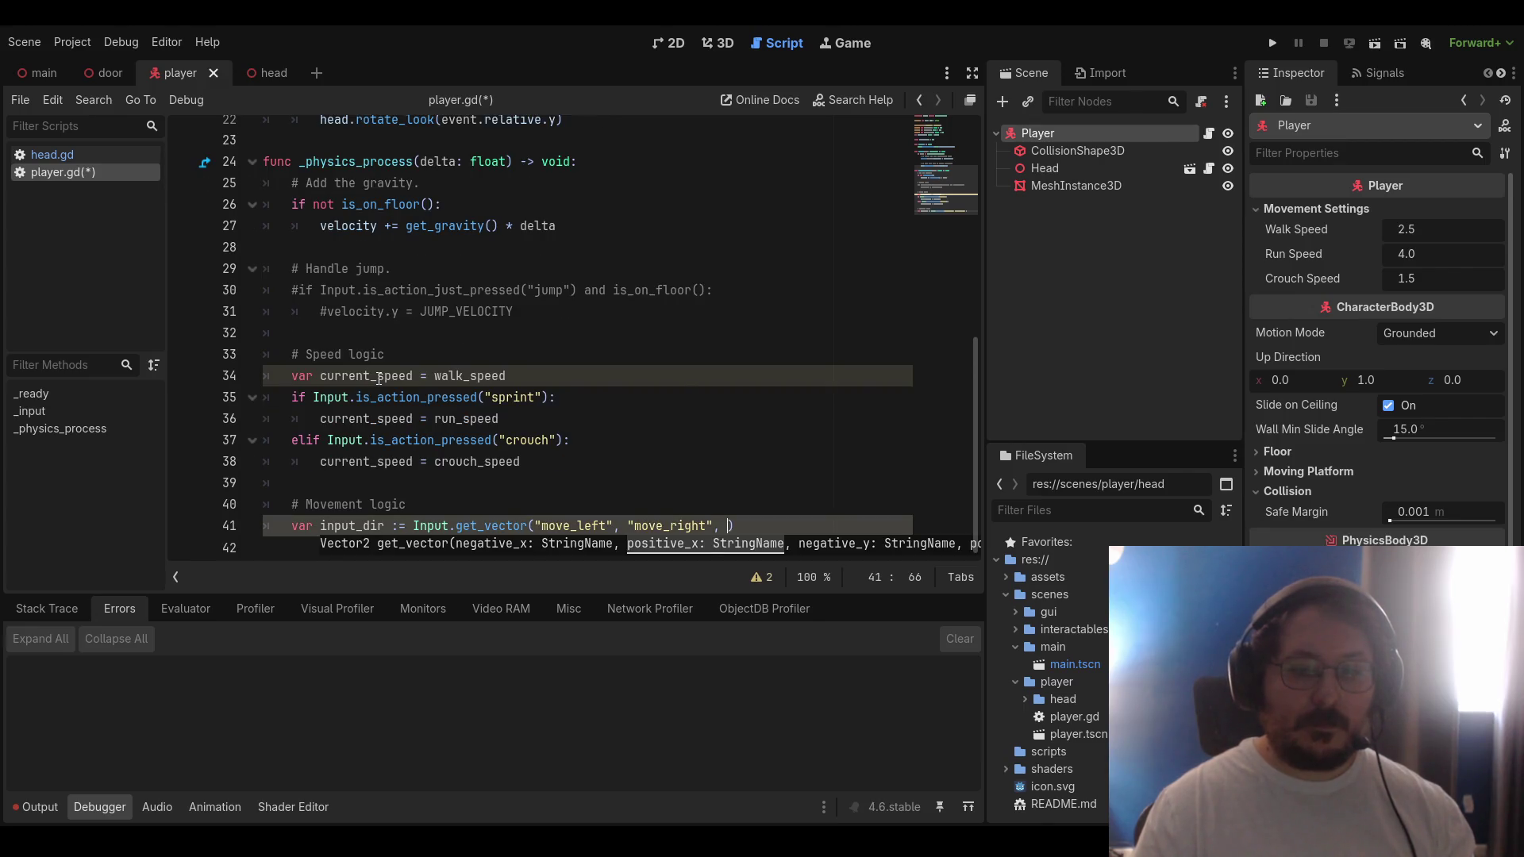
pyautogui.write('"move_fo')
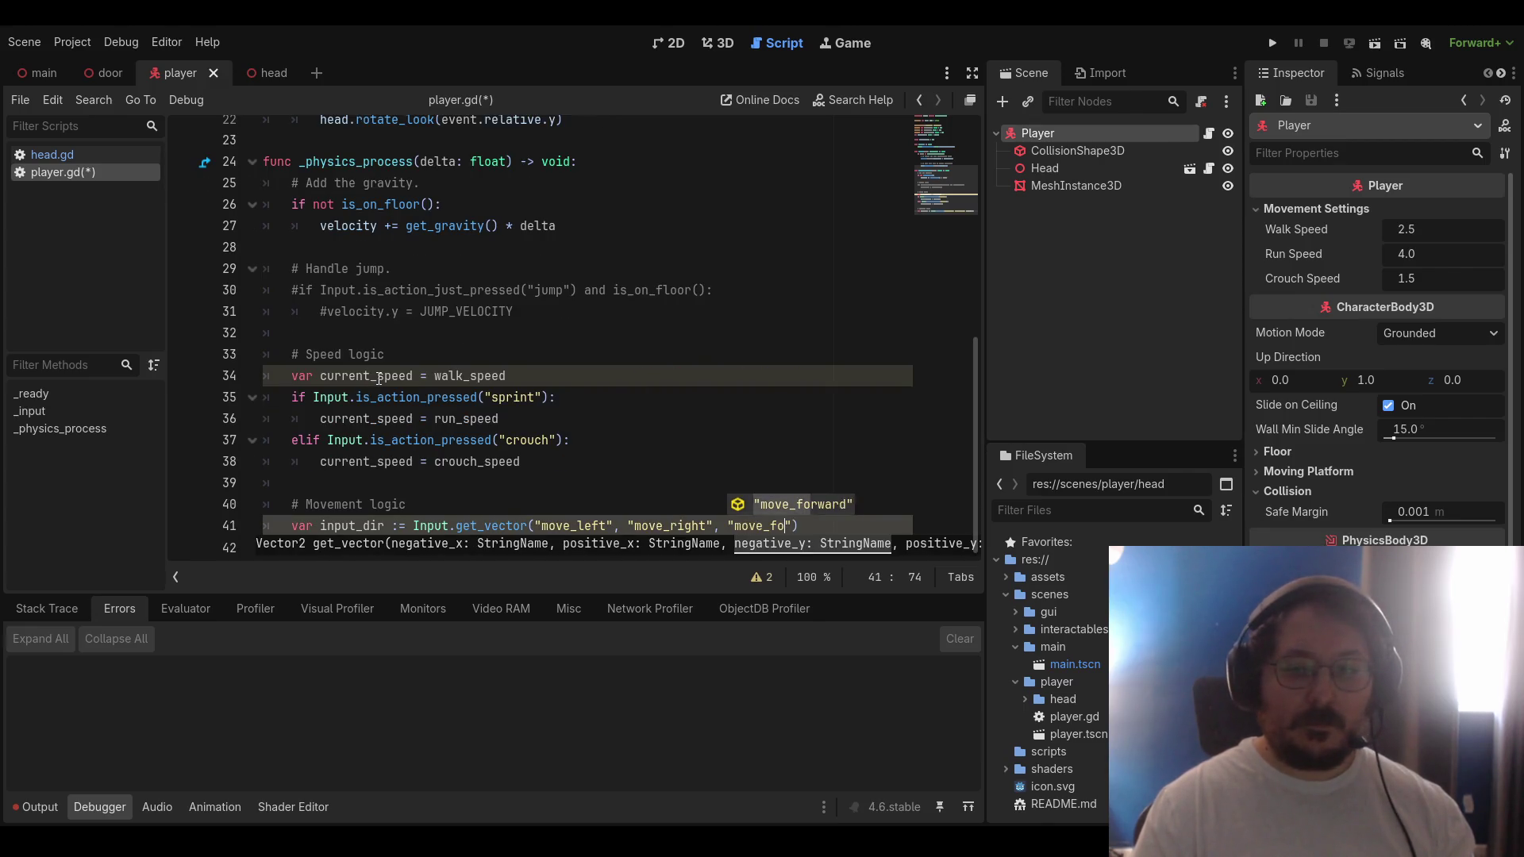
pyautogui.press('Return')
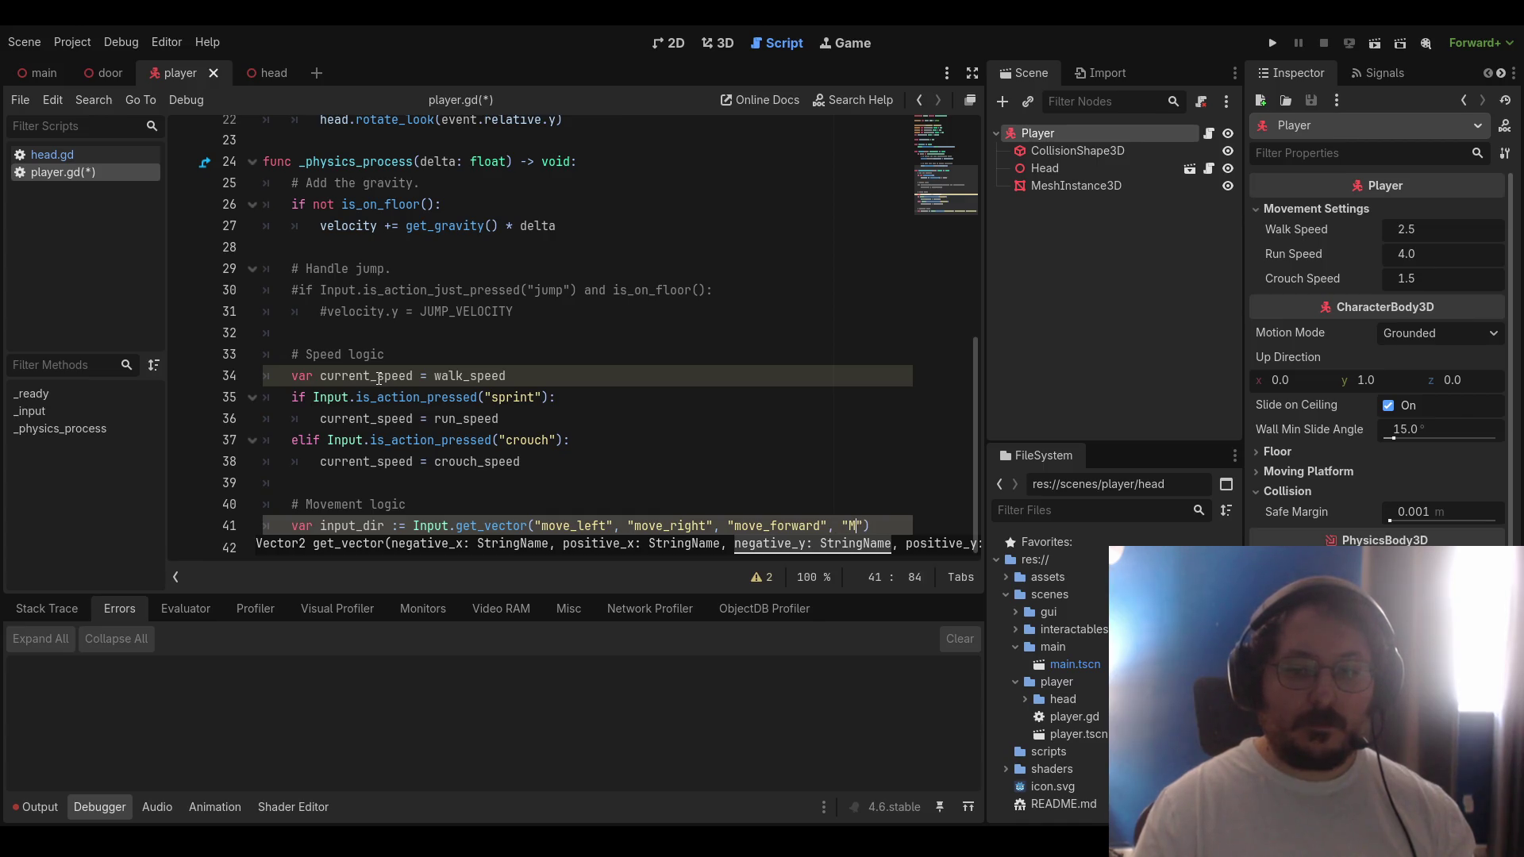
pyautogui.write('ba')
pyautogui.press('Return')
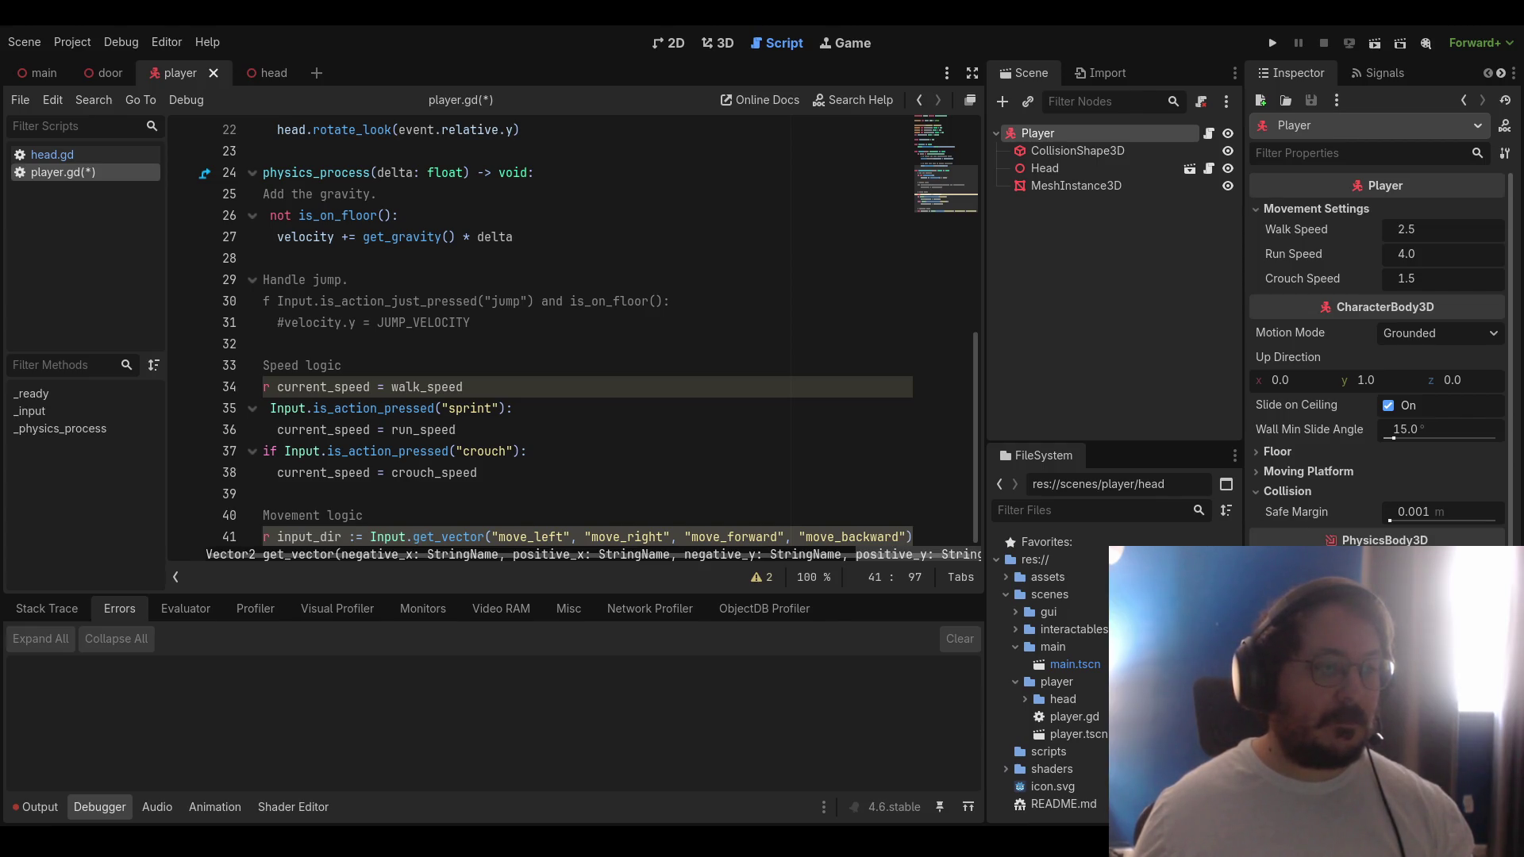
pyautogui.scroll(-1, 580, 333)
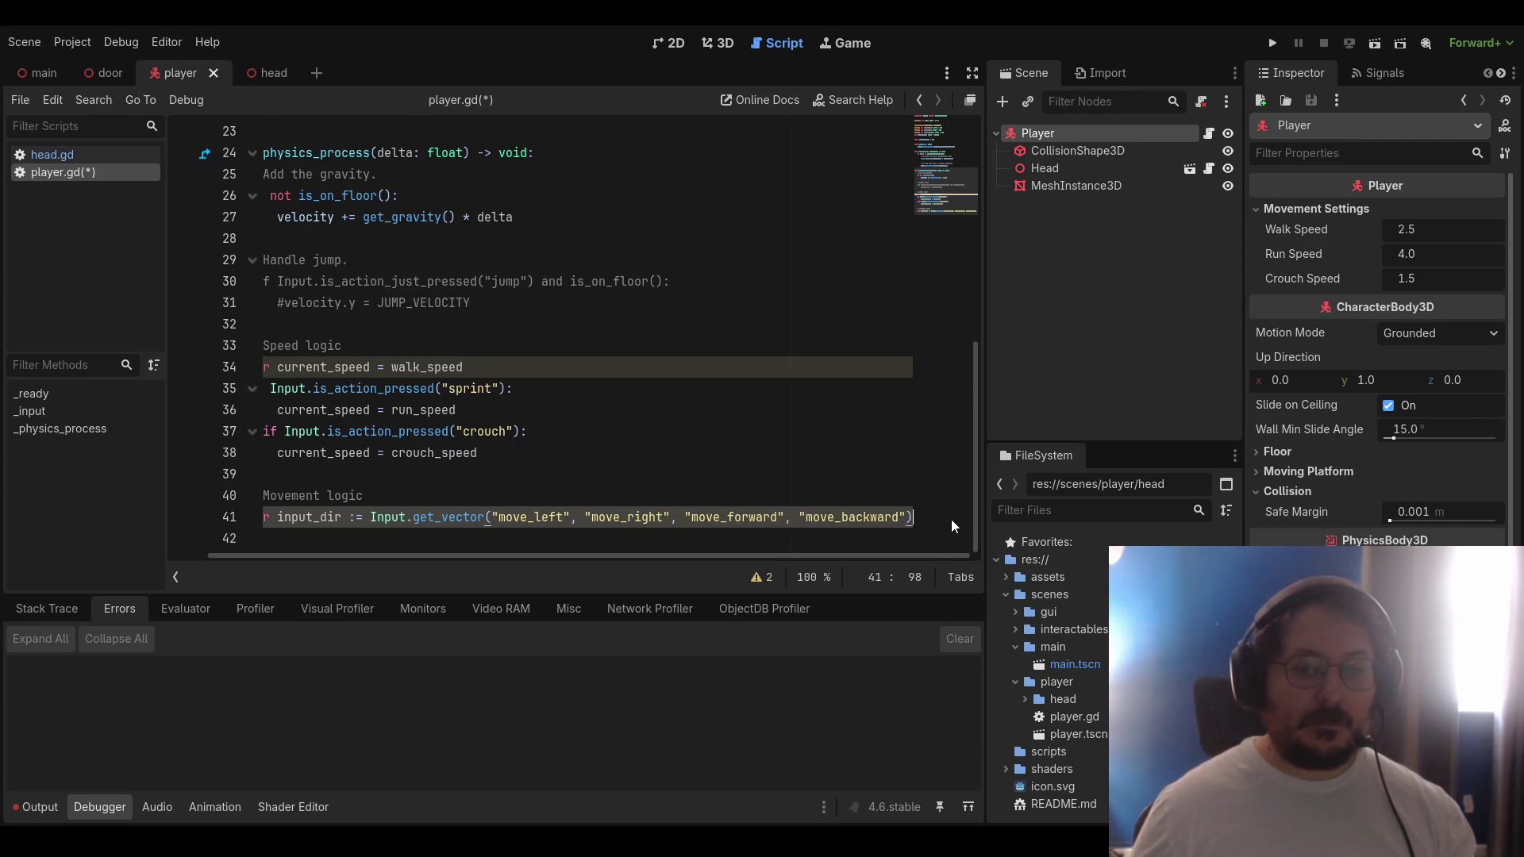
pyautogui.press('Return')
# Write the comment '# transform.basis ensures 'Forward' is where the player is facing'.
pyautogui.write('# ')
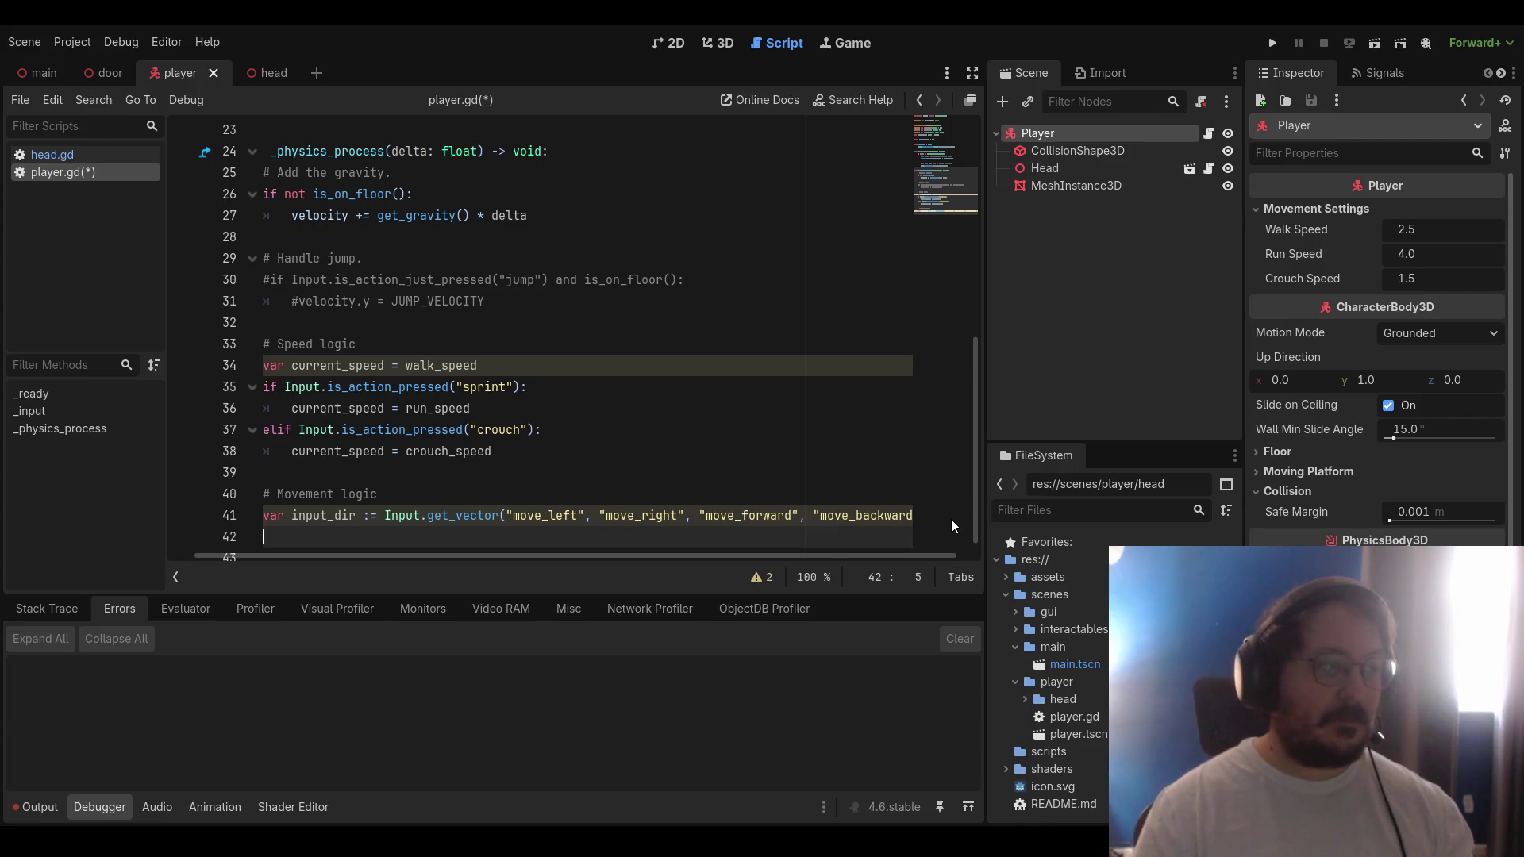
pyautogui.write('transform')
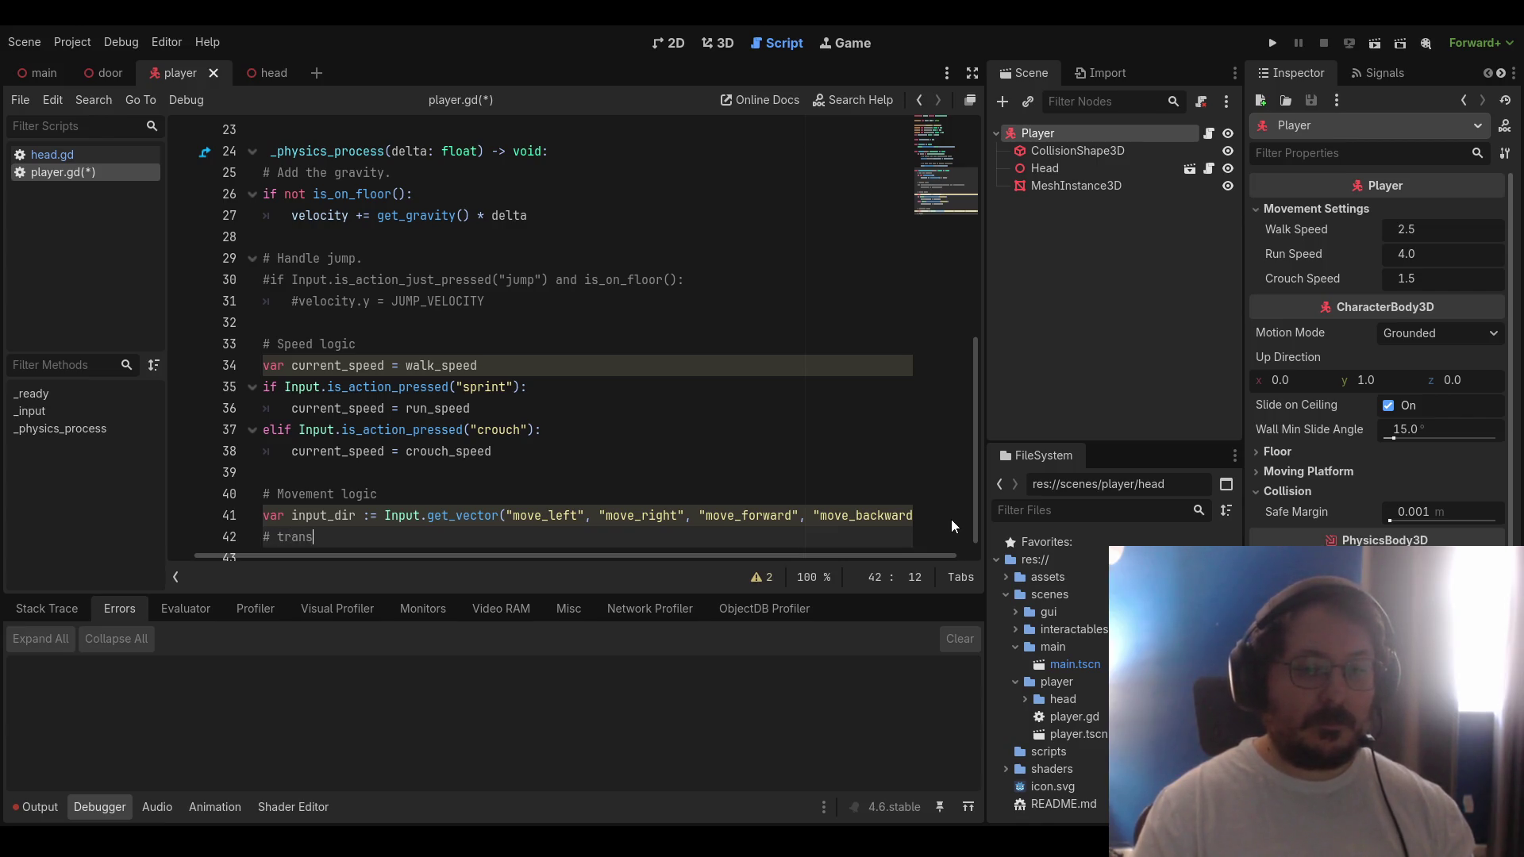
pyautogui.write('.basis e')
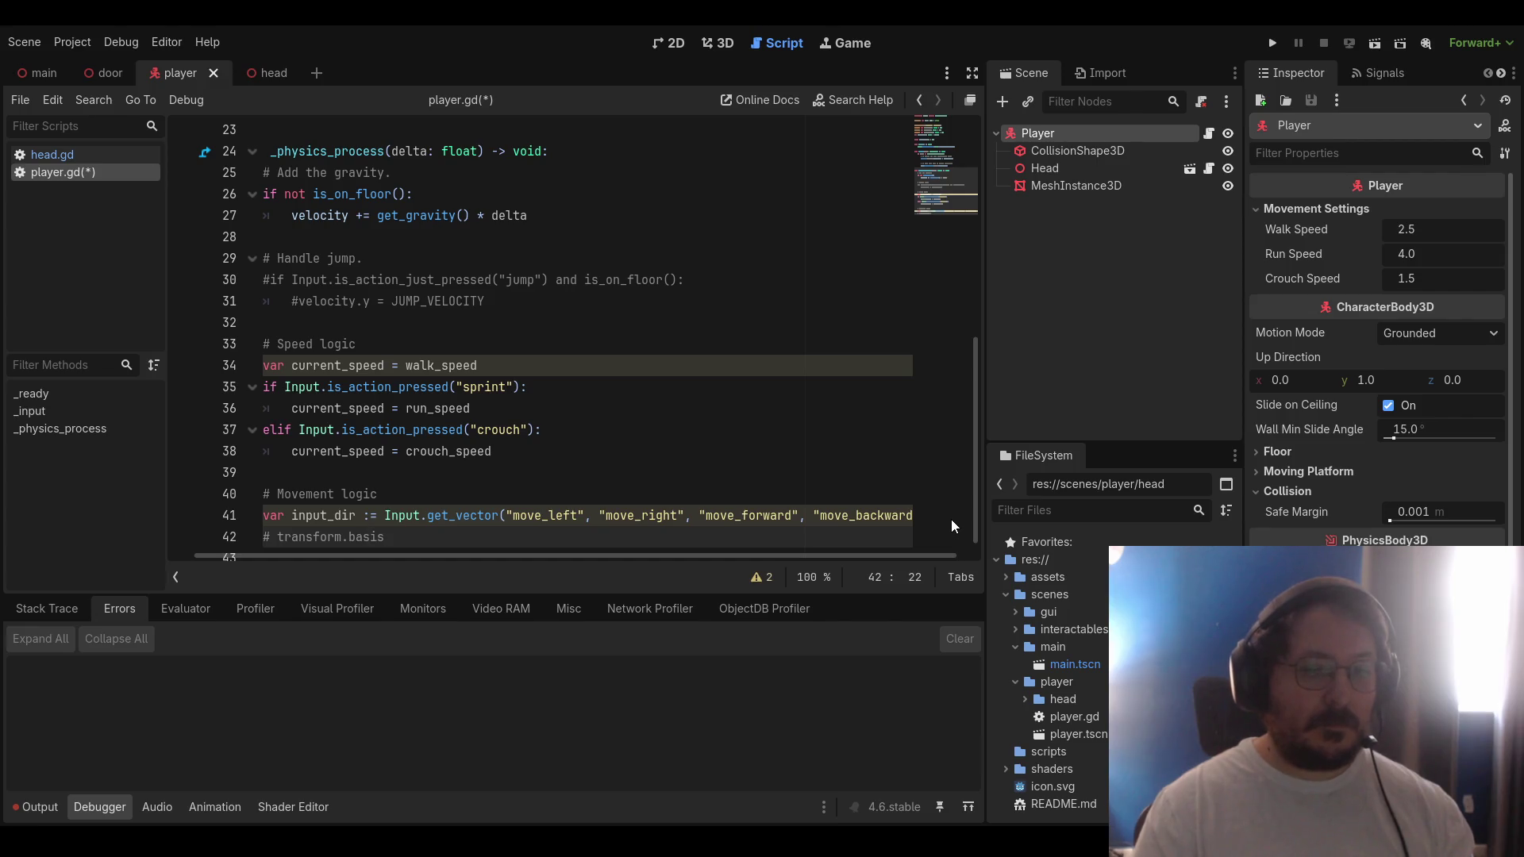
pyautogui.write("nsures 'Fo")
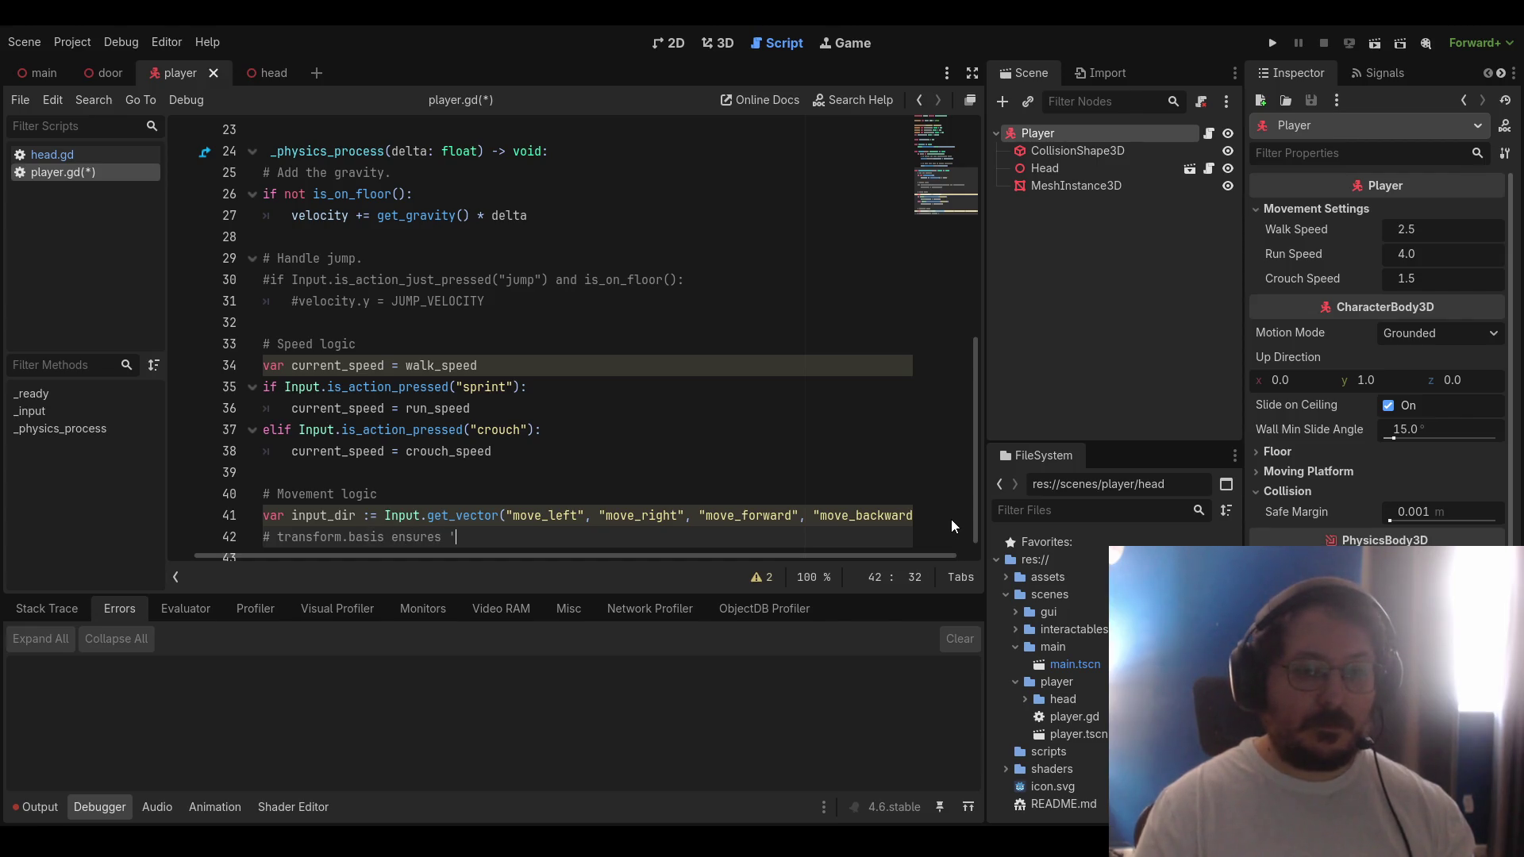
pyautogui.write("rward' ")
pyautogui.write('is where ti pla')
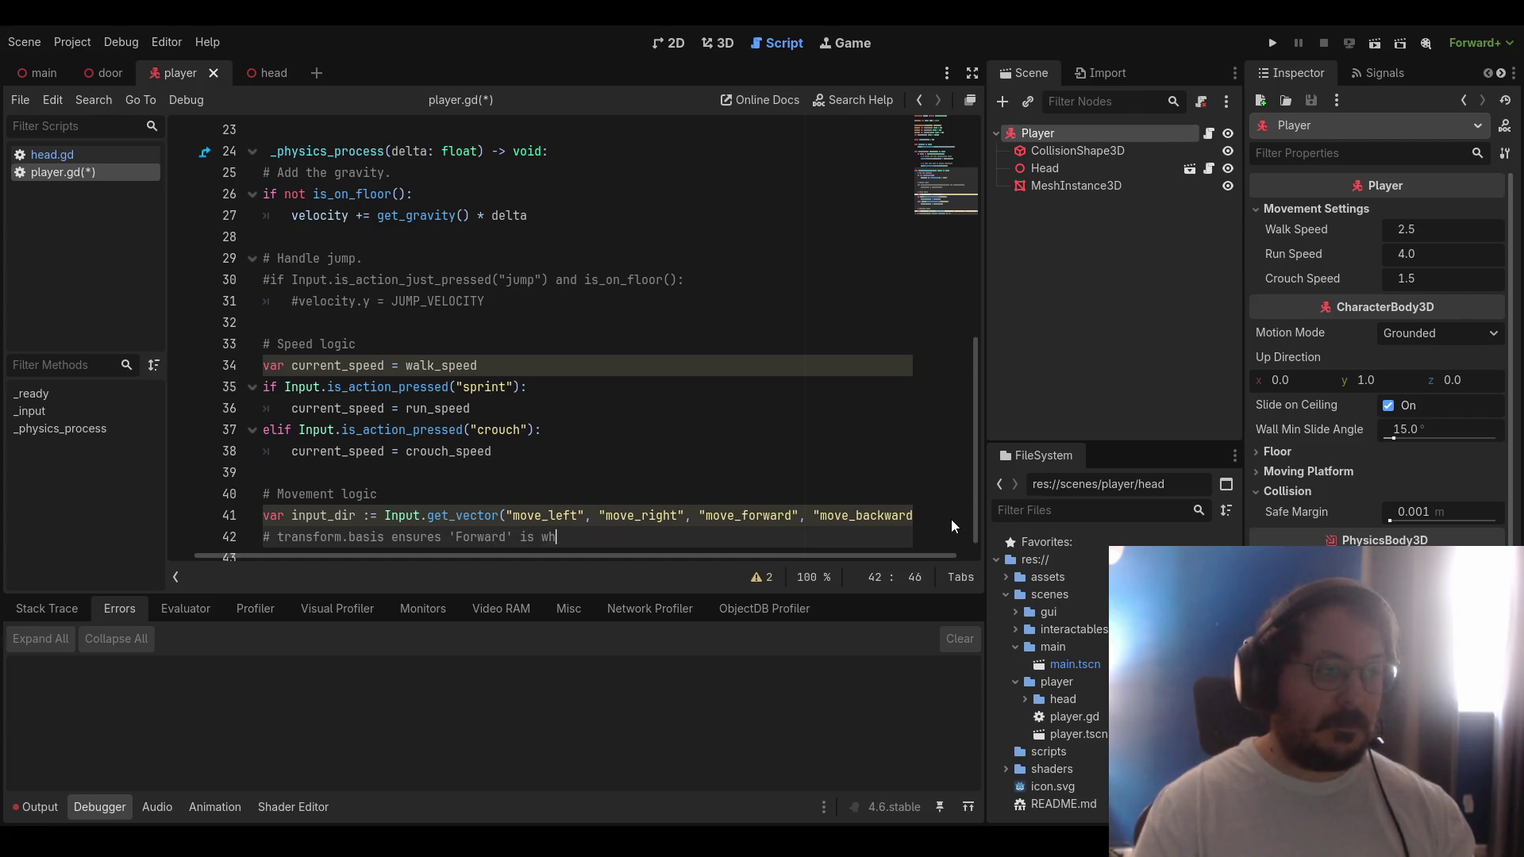
pyautogui.press('BackSpace')
pyautogui.press('BackSpace')
pyautogui.write('he player is fa')
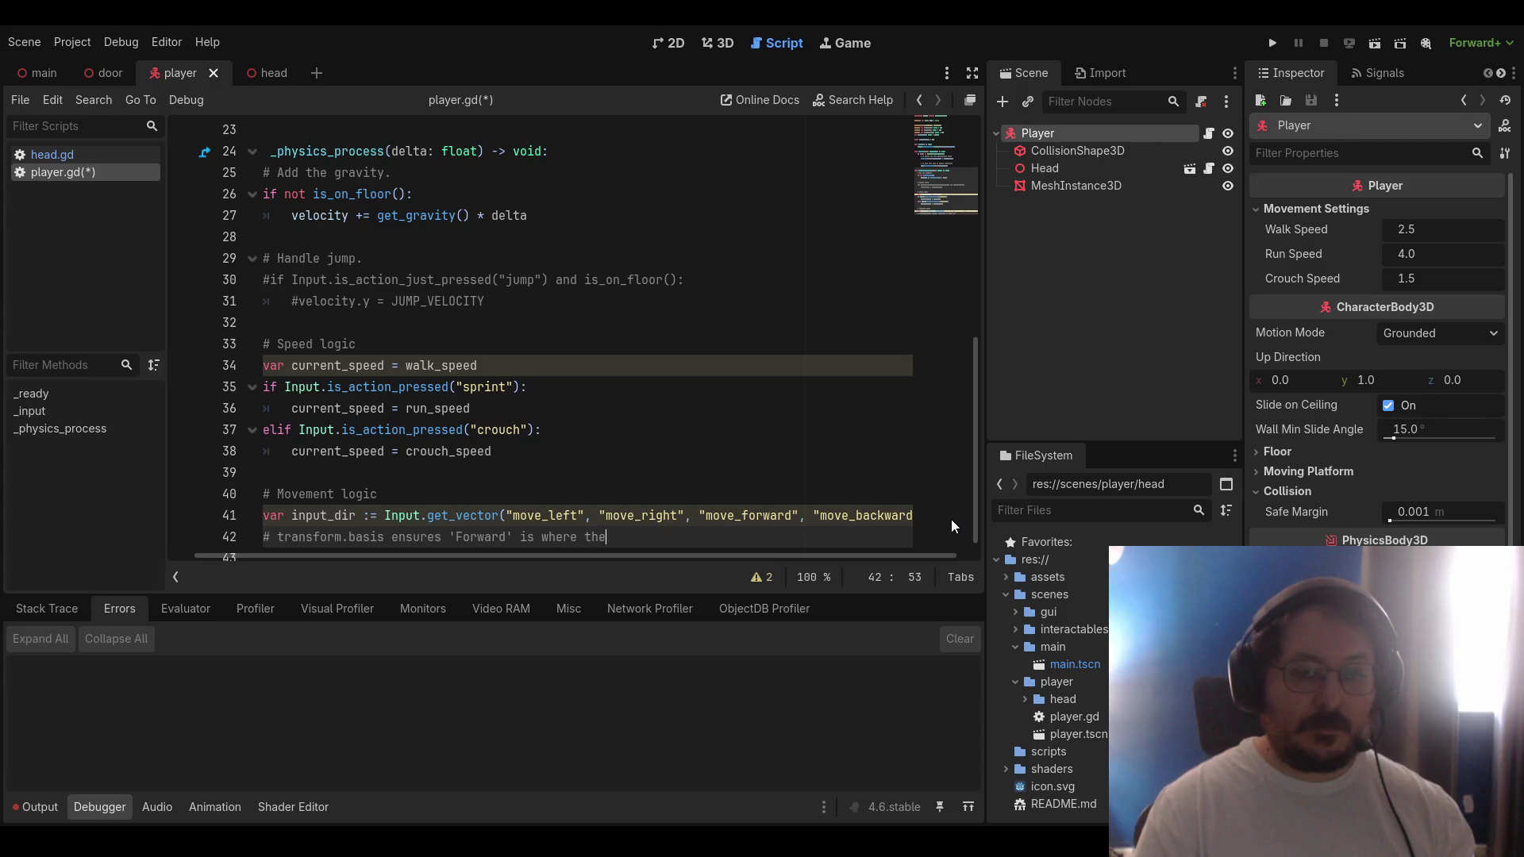
pyautogui.write('cing')
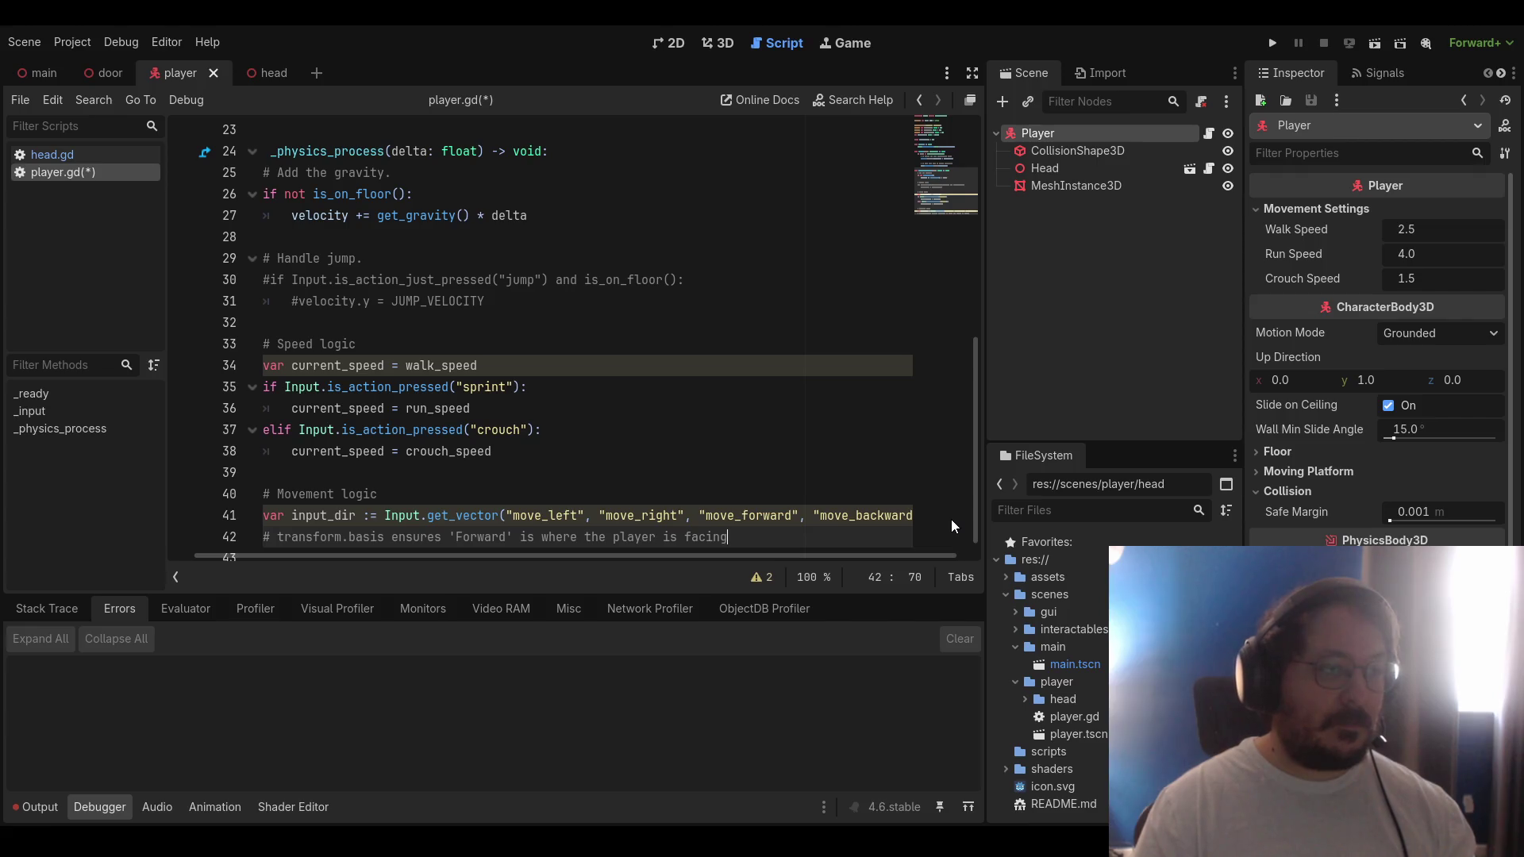
pyautogui.press('Return')
# Add var direction := (transform.basis * Vector3(input_dir.x, 0, input_dir.y)).normalized().
pyautogui.write('var direction')
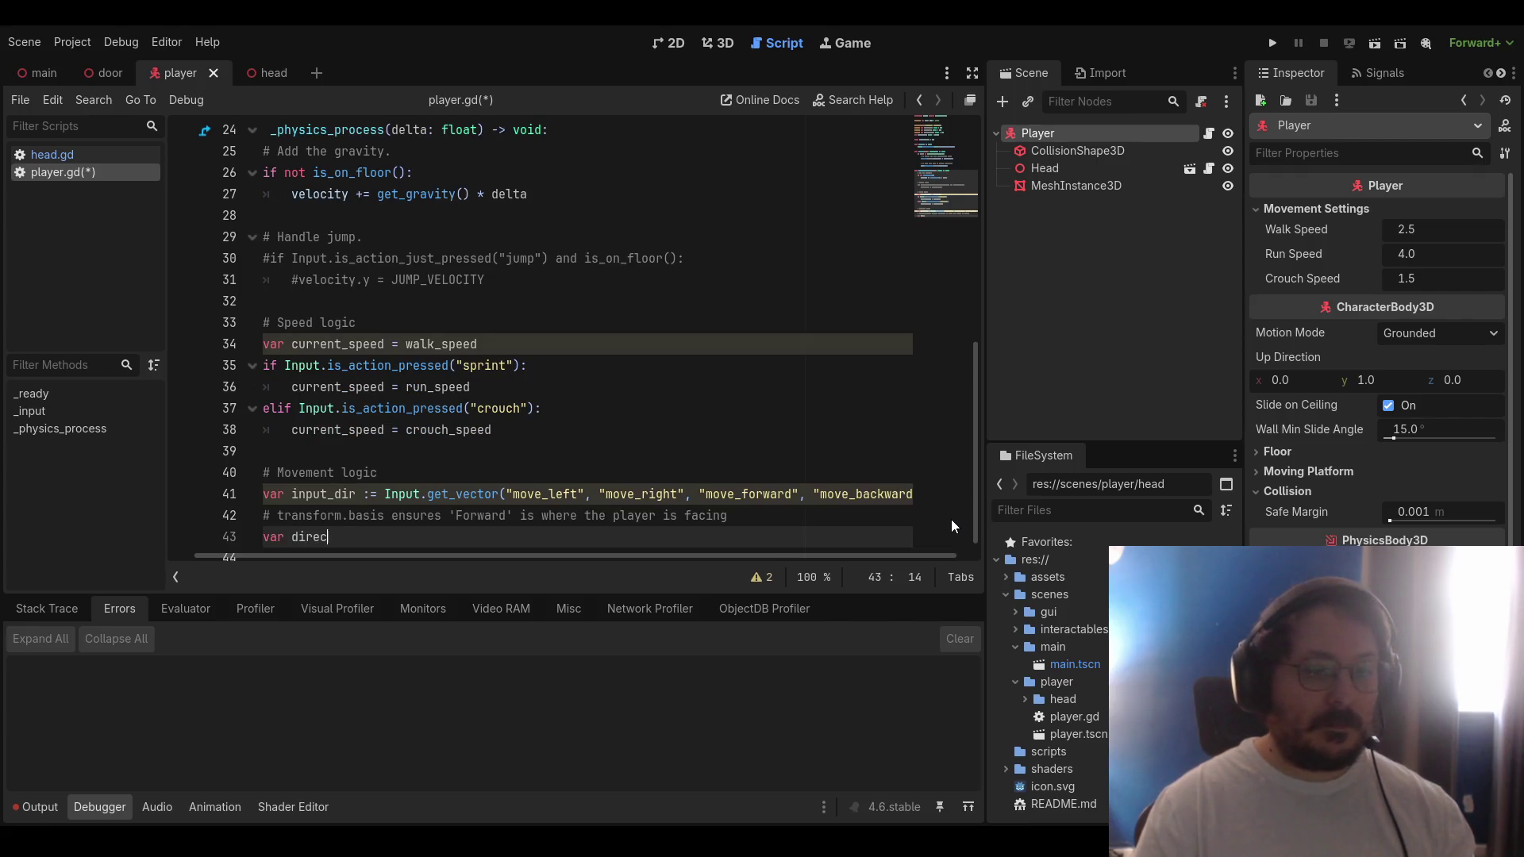
pyautogui.write(' := (')
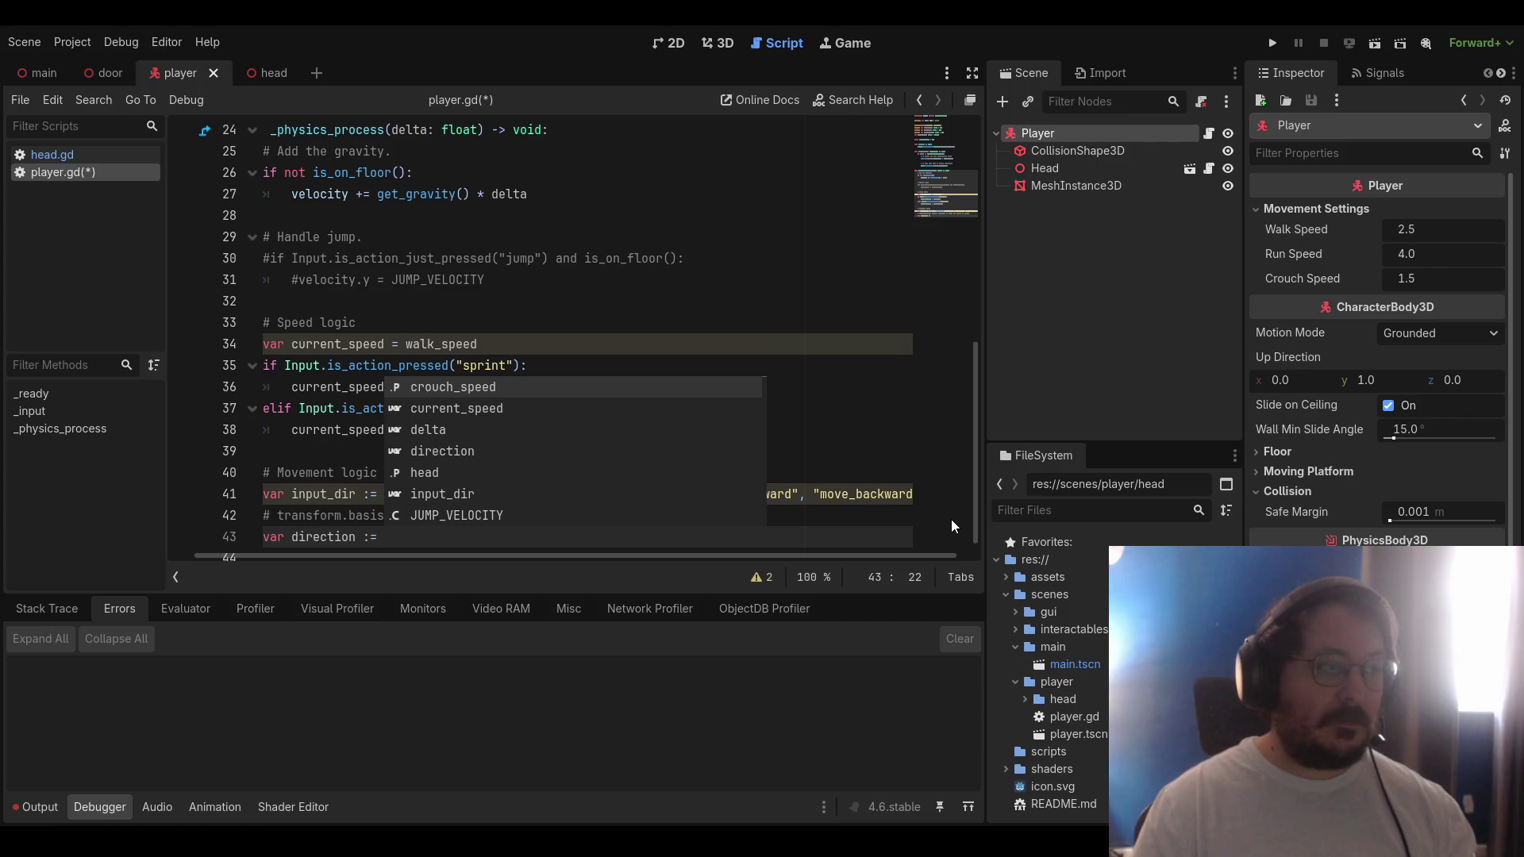
pyautogui.write('transform.basis')
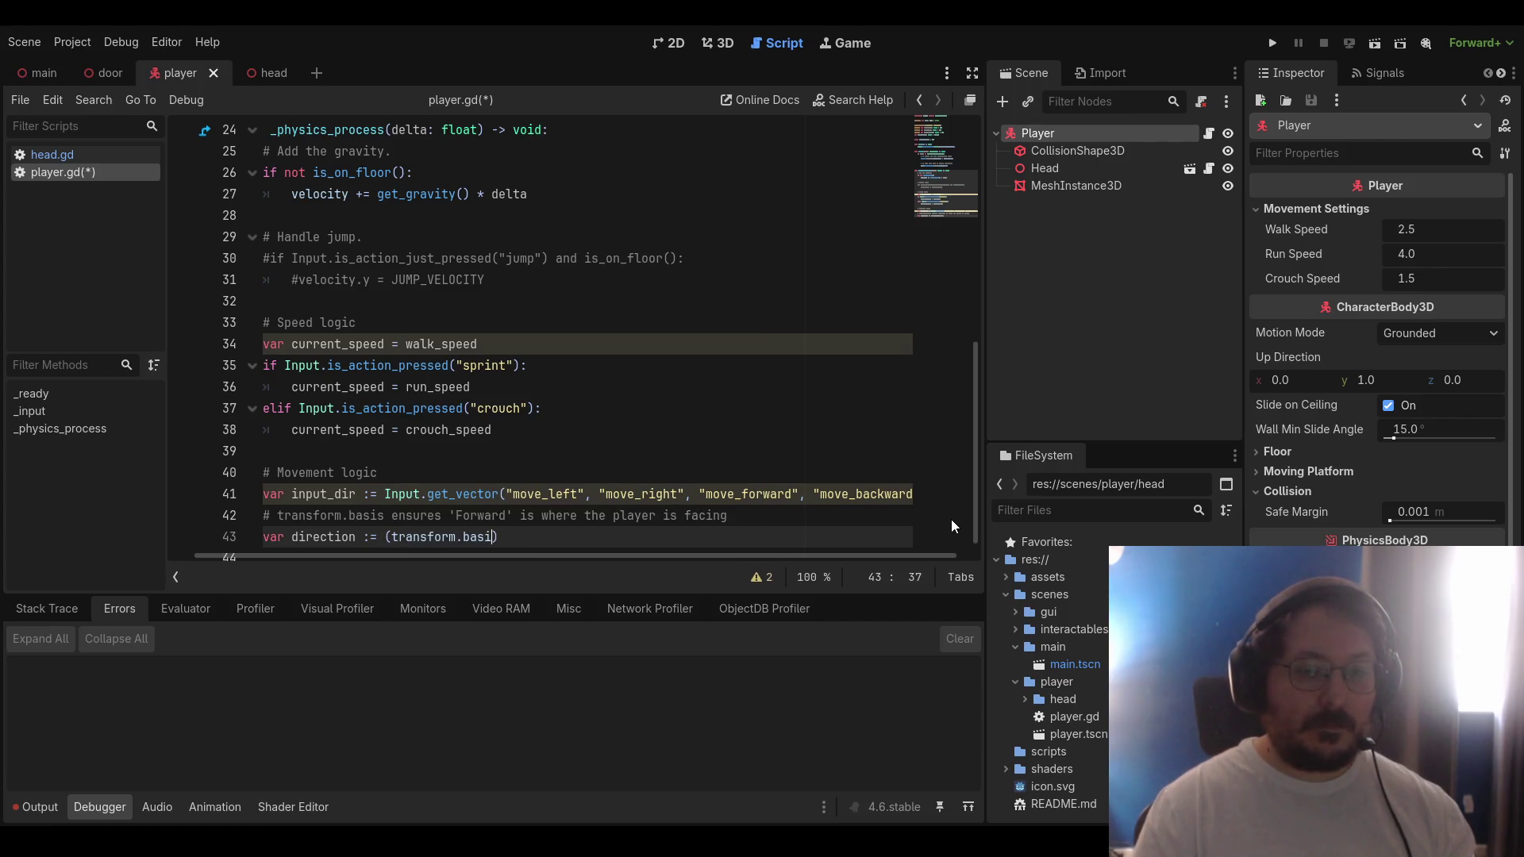
pyautogui.write(' * Vector')
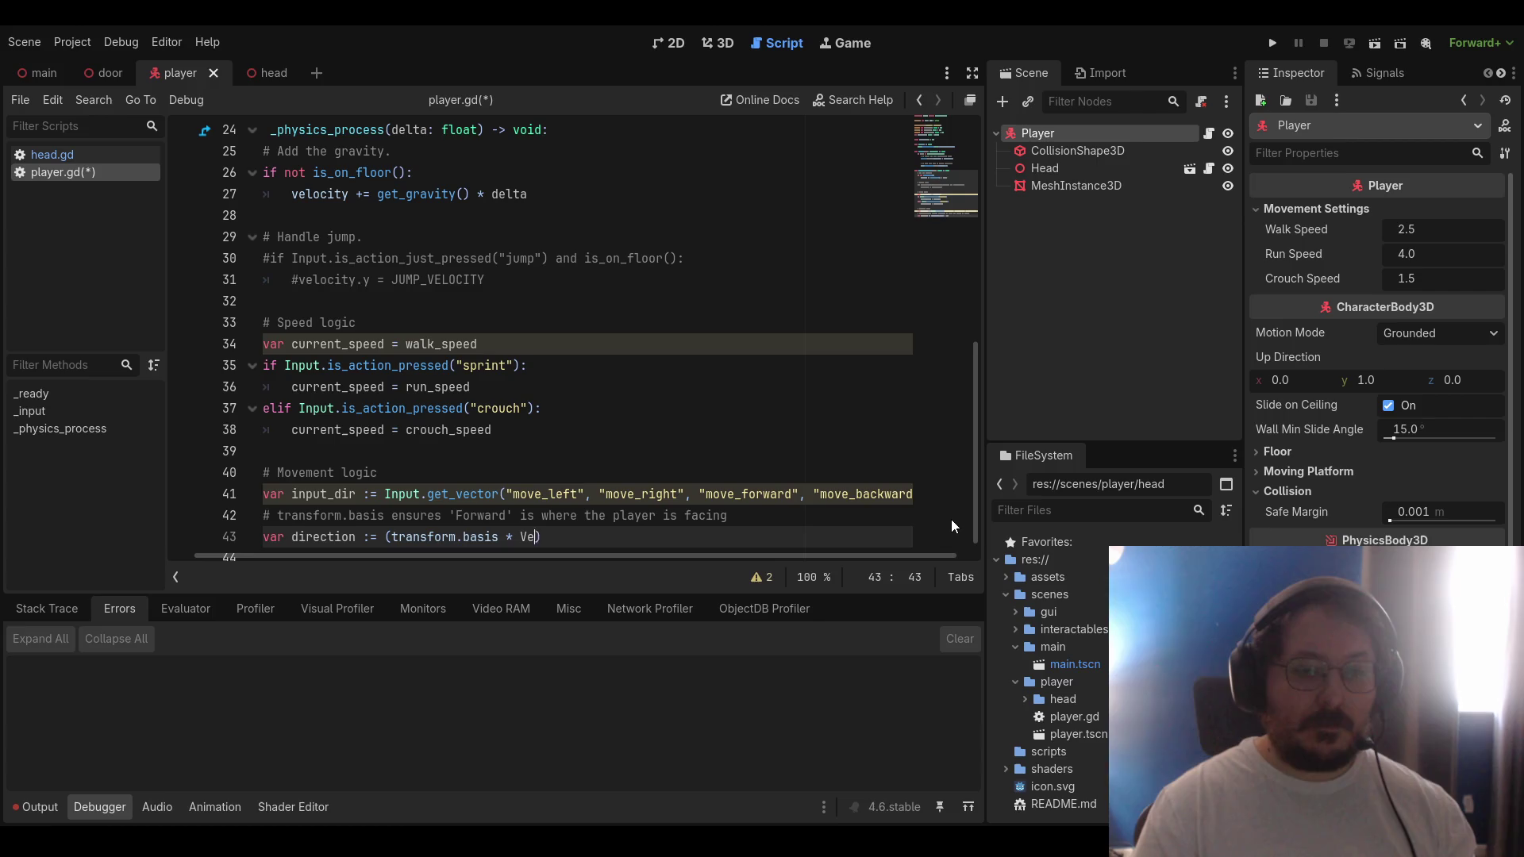
pyautogui.write('3')
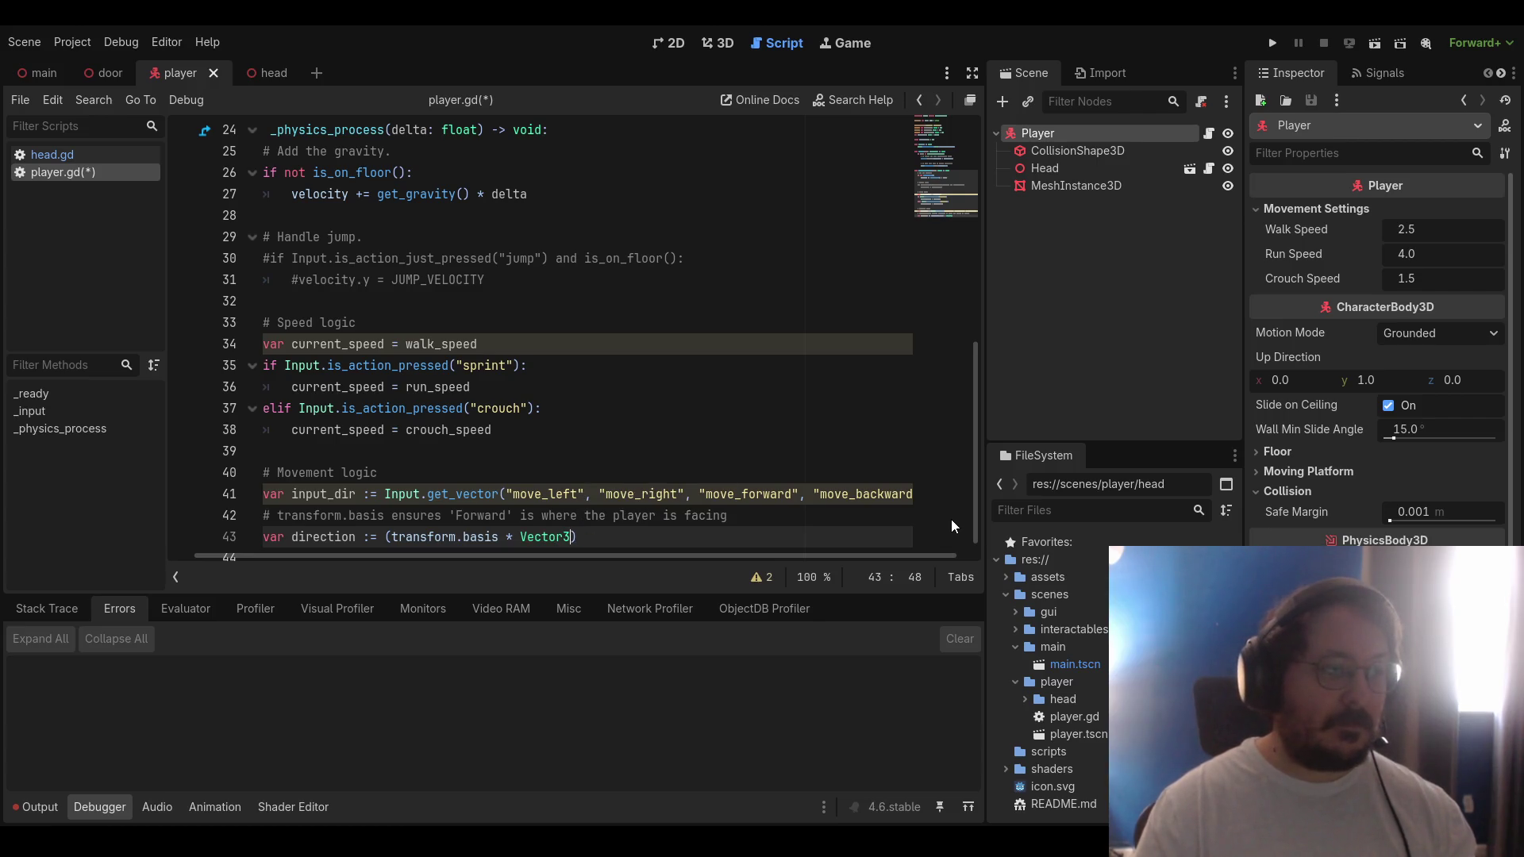
pyautogui.write('(input_dir.')
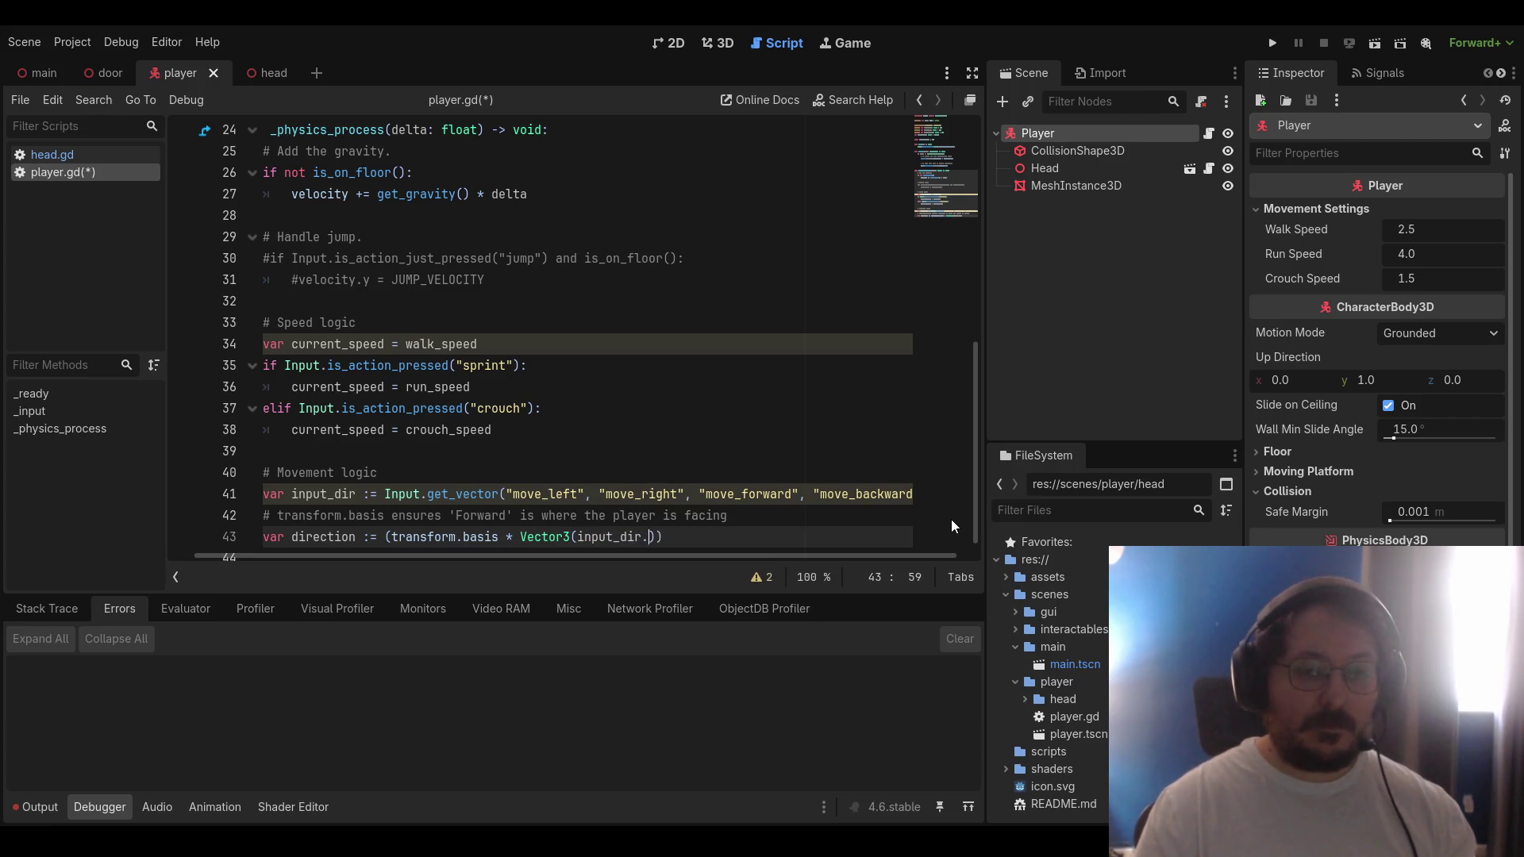
pyautogui.write('x, 0, ')
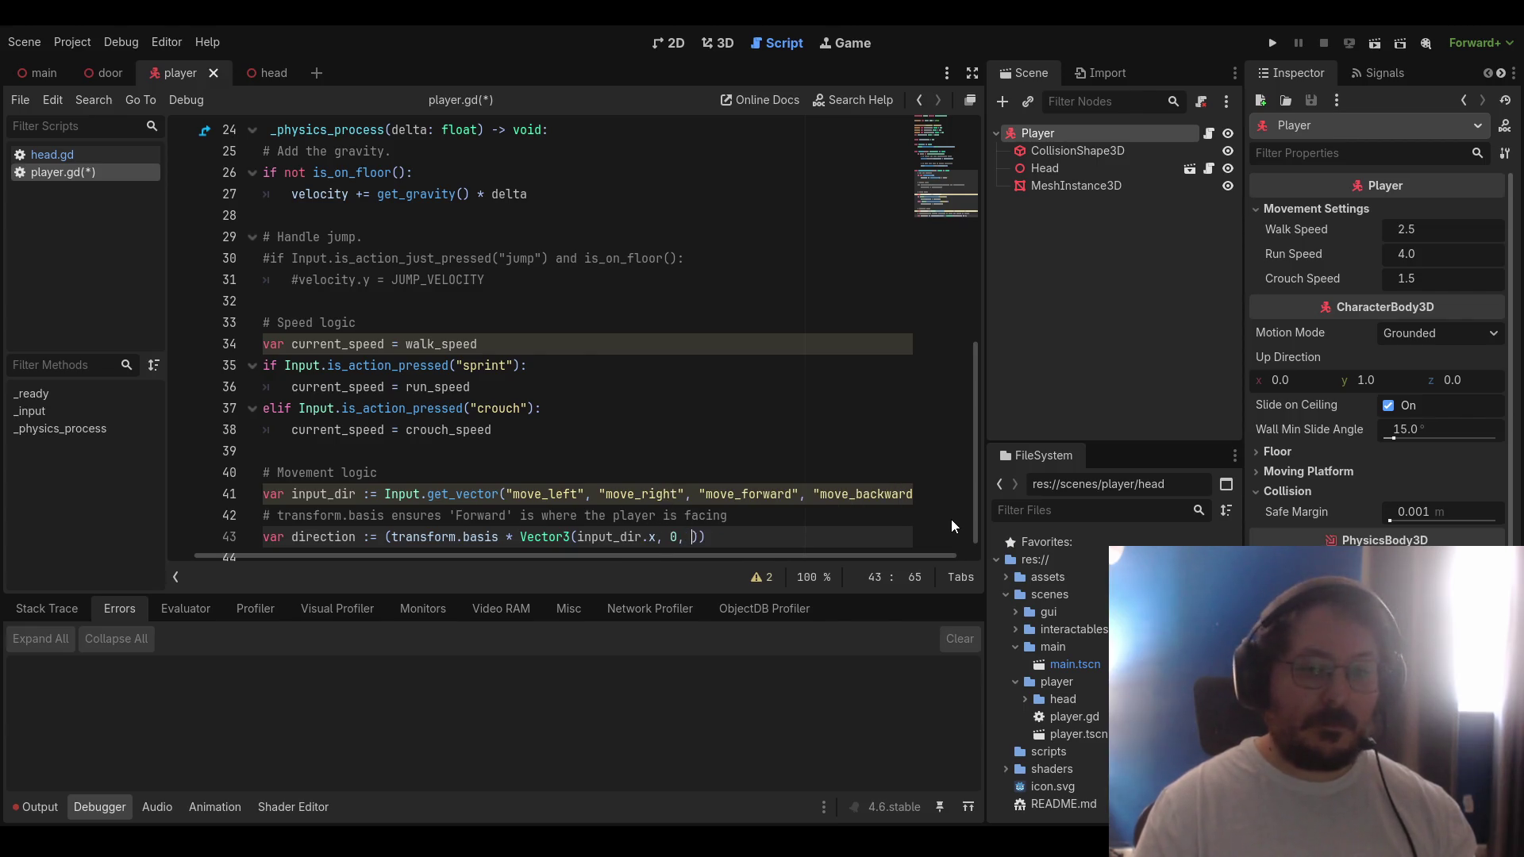
pyautogui.write('input_')
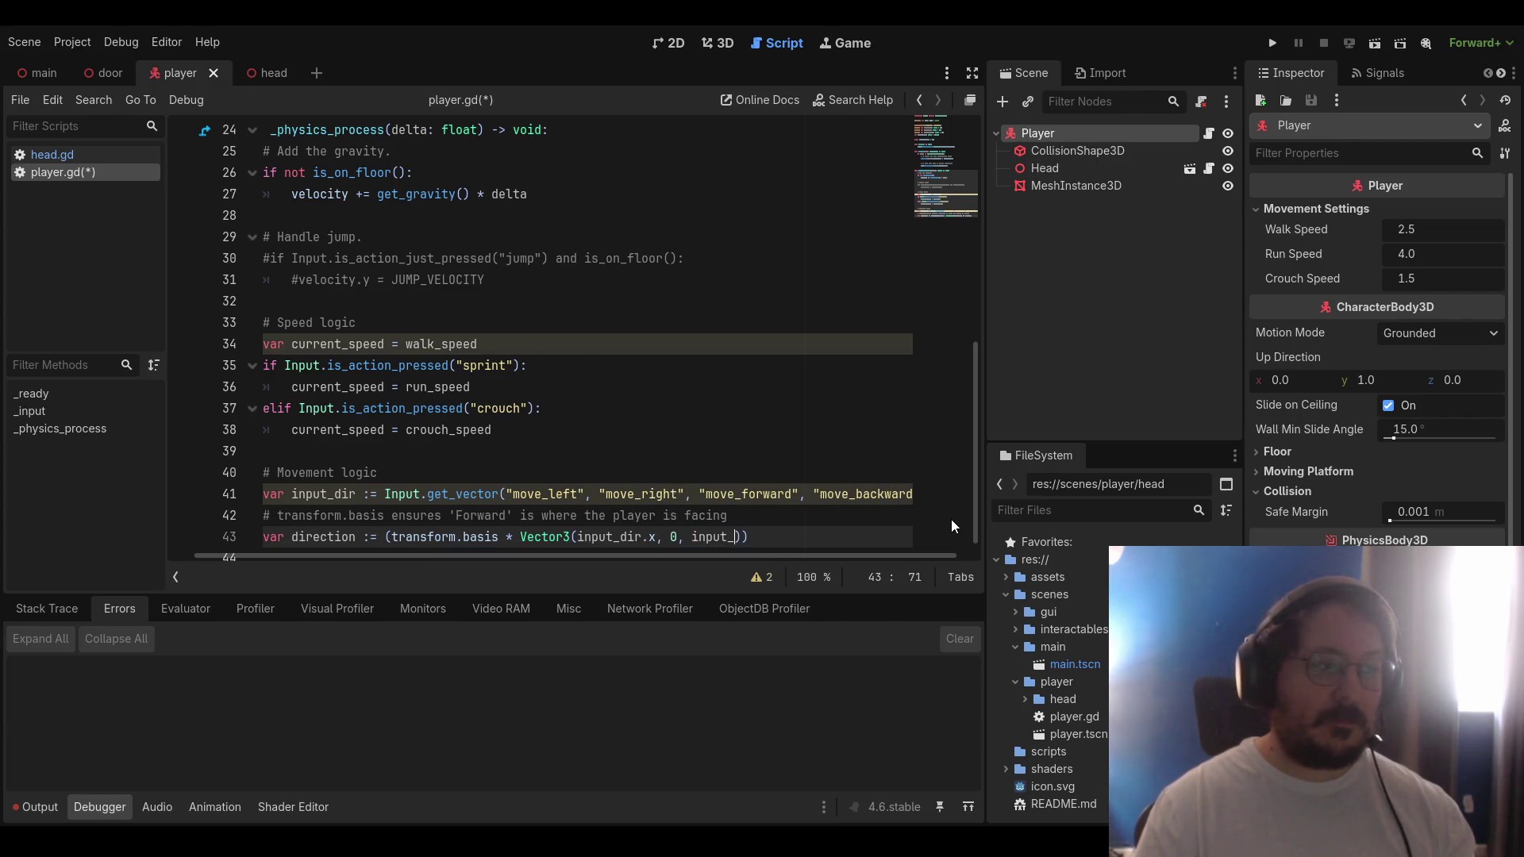
pyautogui.write('dir.y')
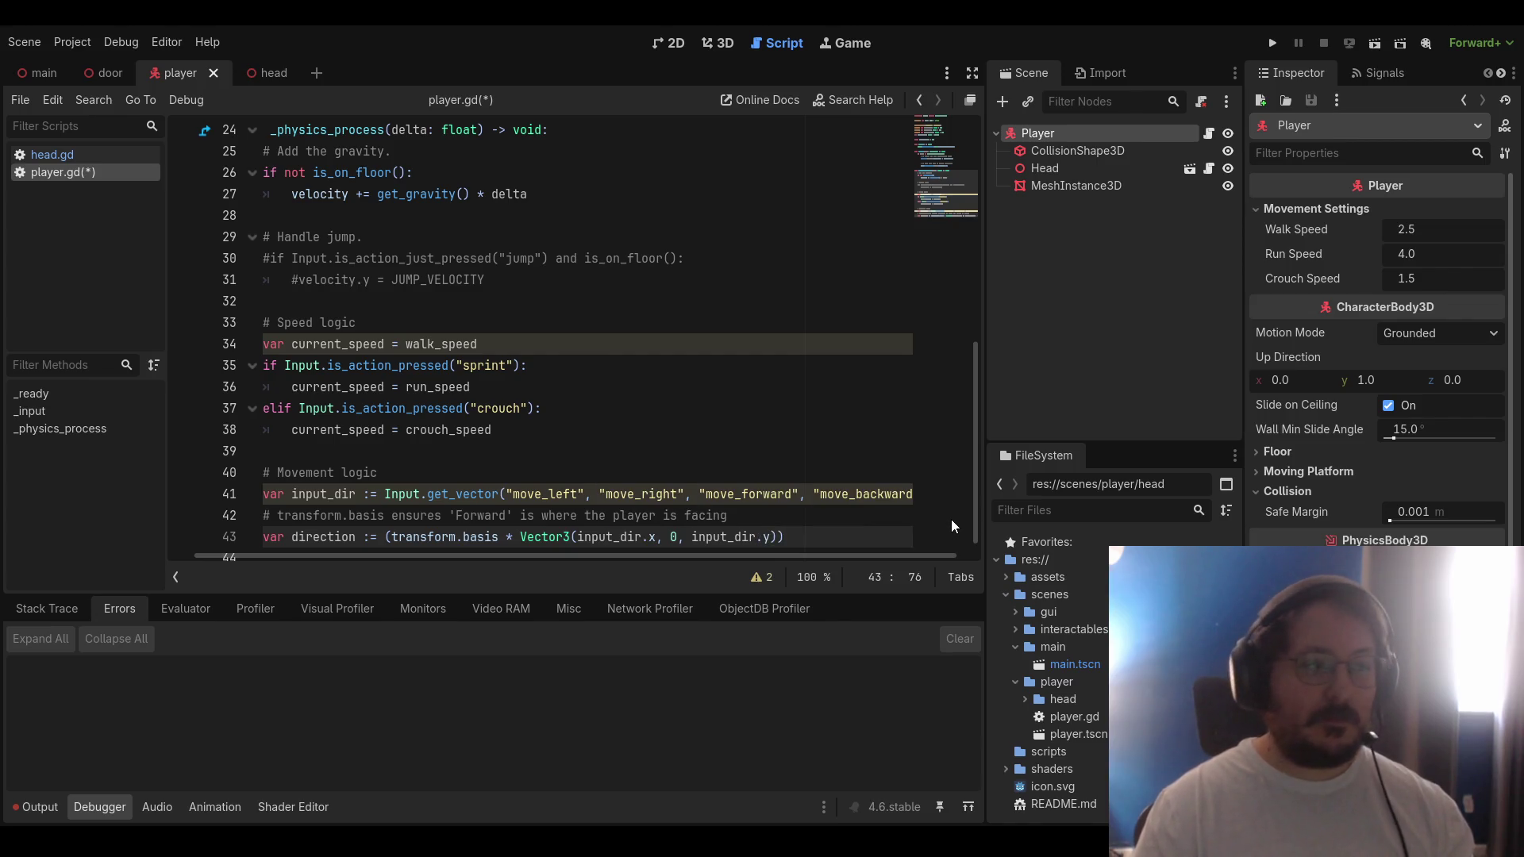
pyautogui.press('End')
pyautogui.write('.normalize')
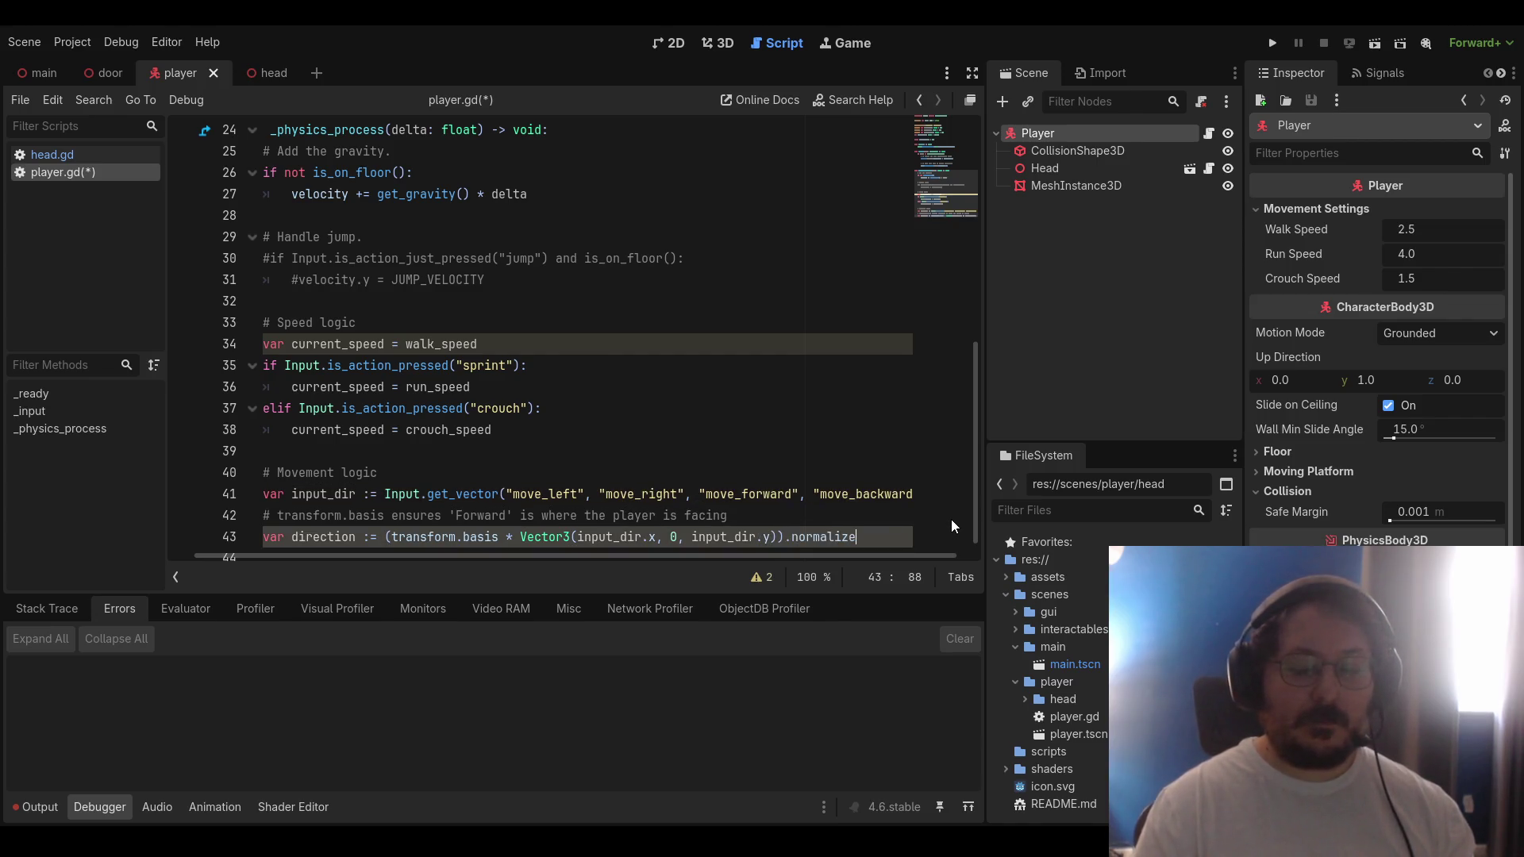
pyautogui.press('Return')
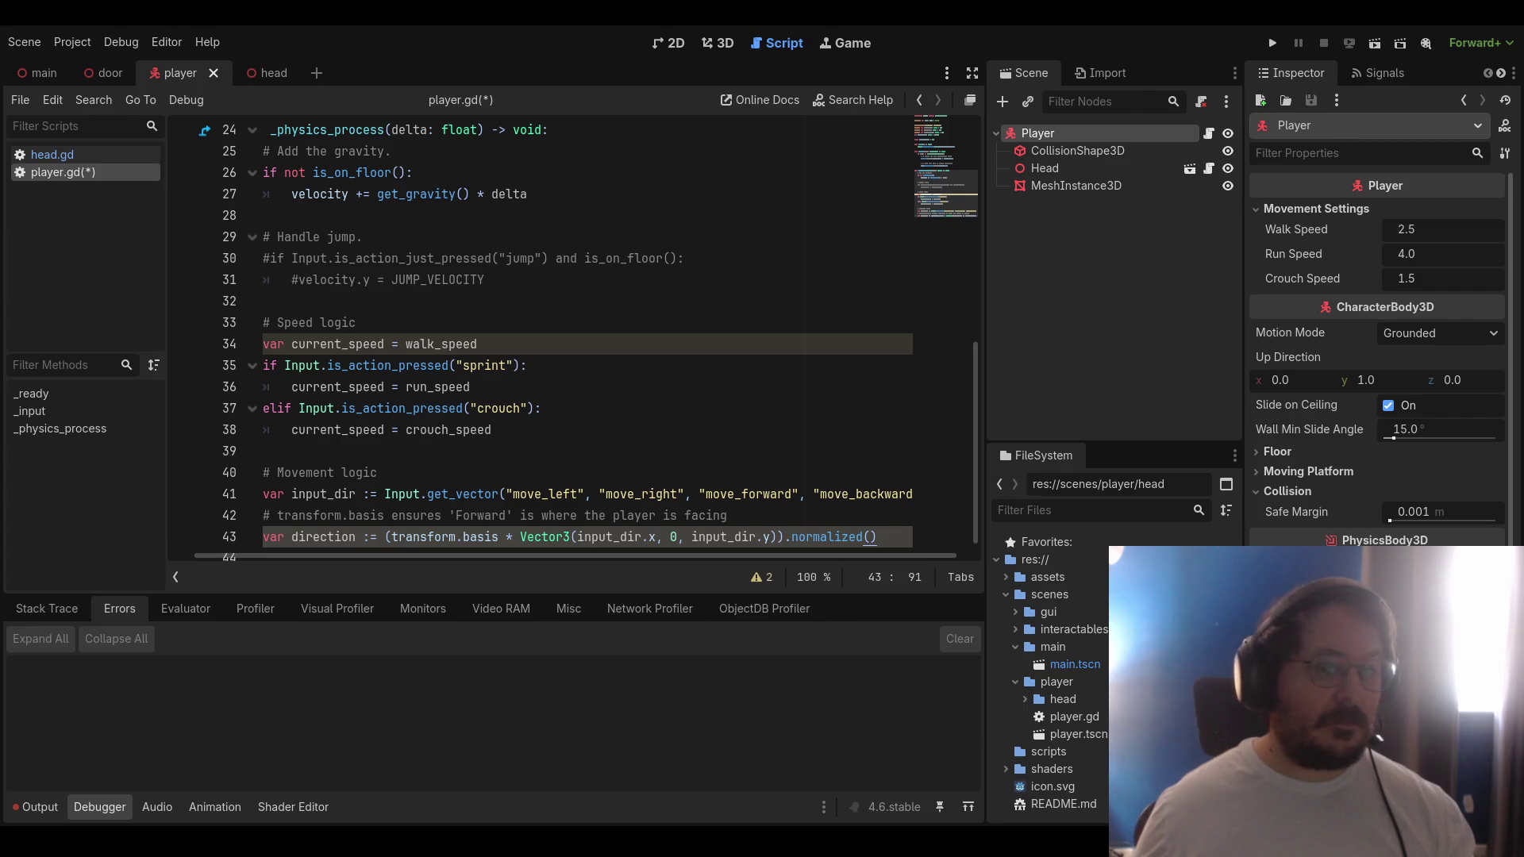
pyautogui.press('Down')
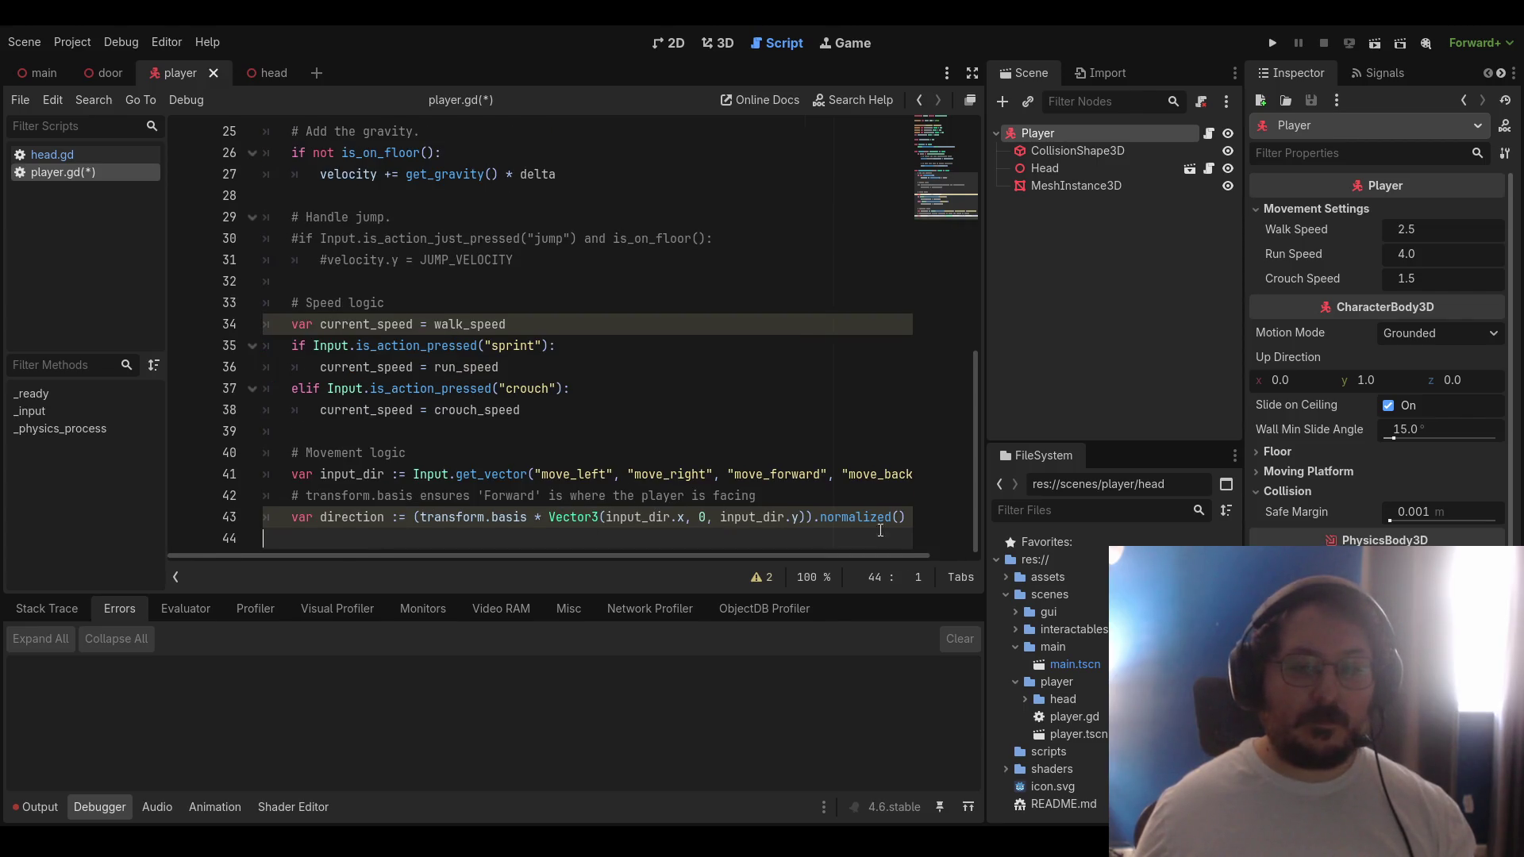
pyautogui.press('Tab')
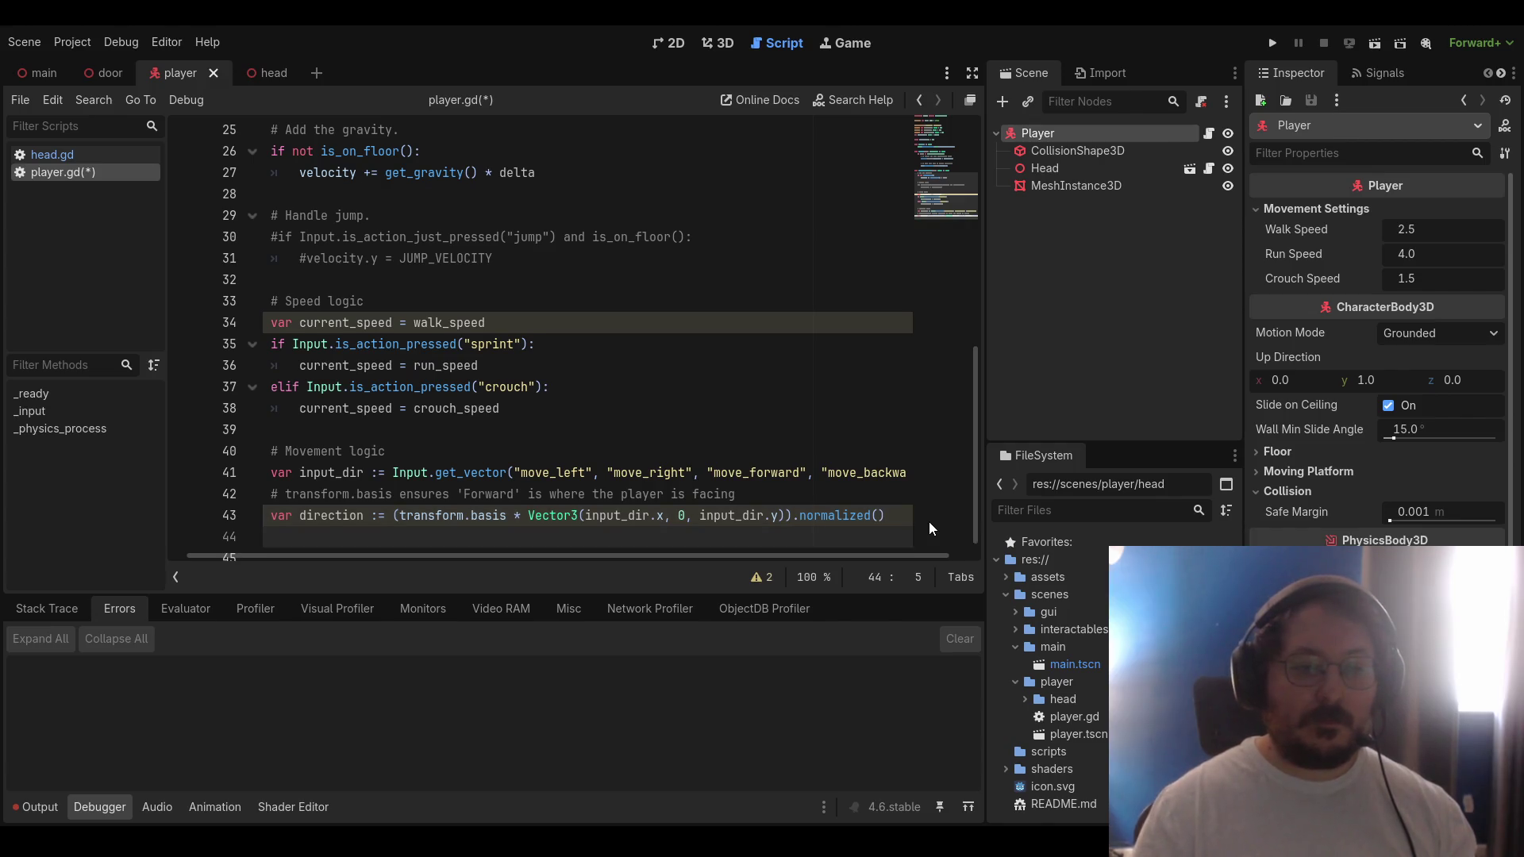
pyautogui.press('Return')
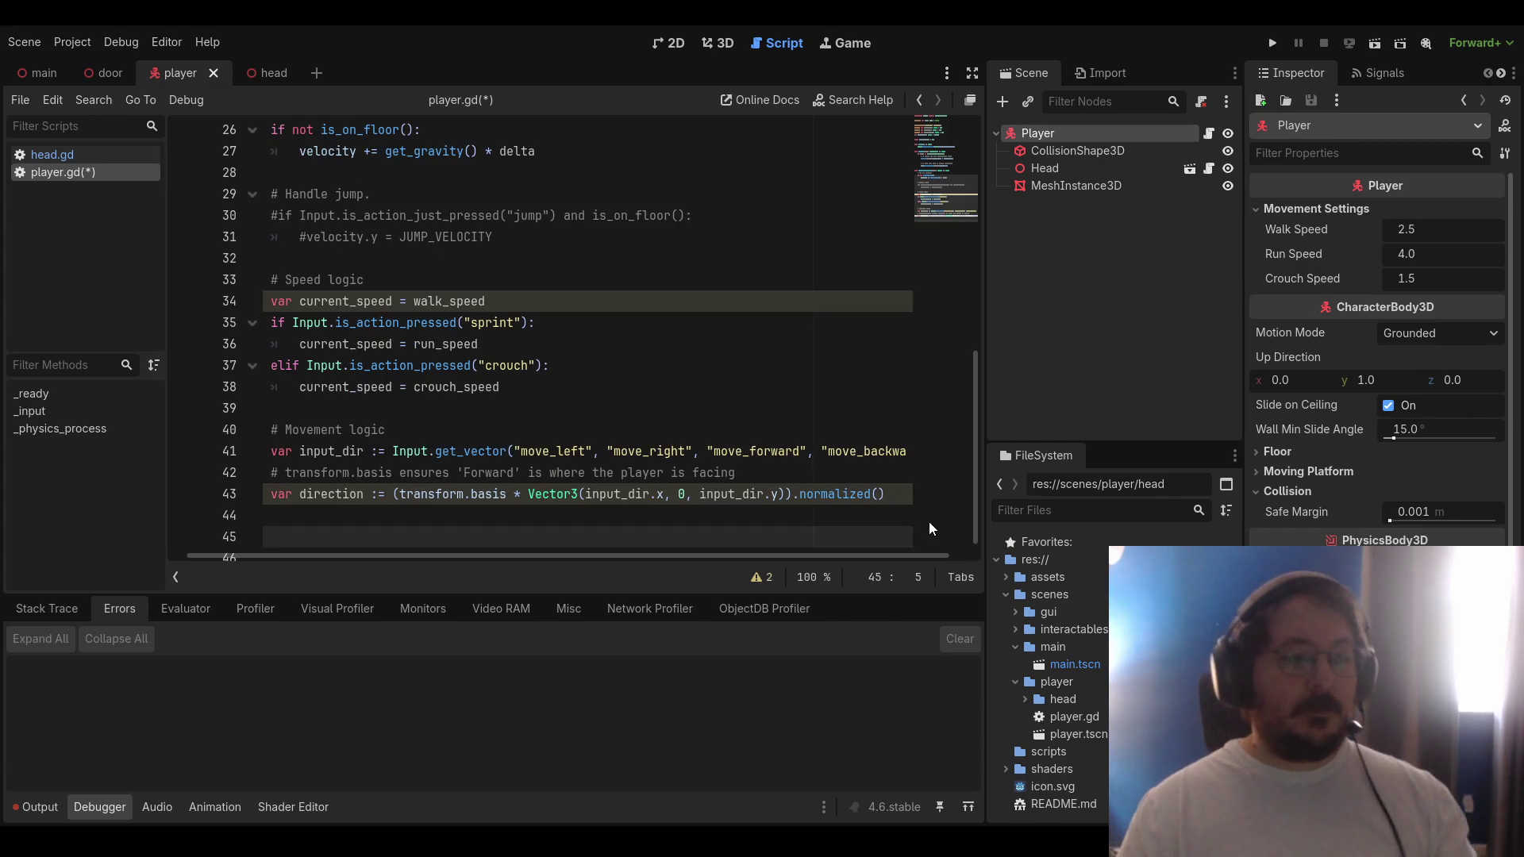
# Add 'if direction:' setting velocity.x and velocity.z to direction.x/z * current_speed.
pyautogui.write('i')
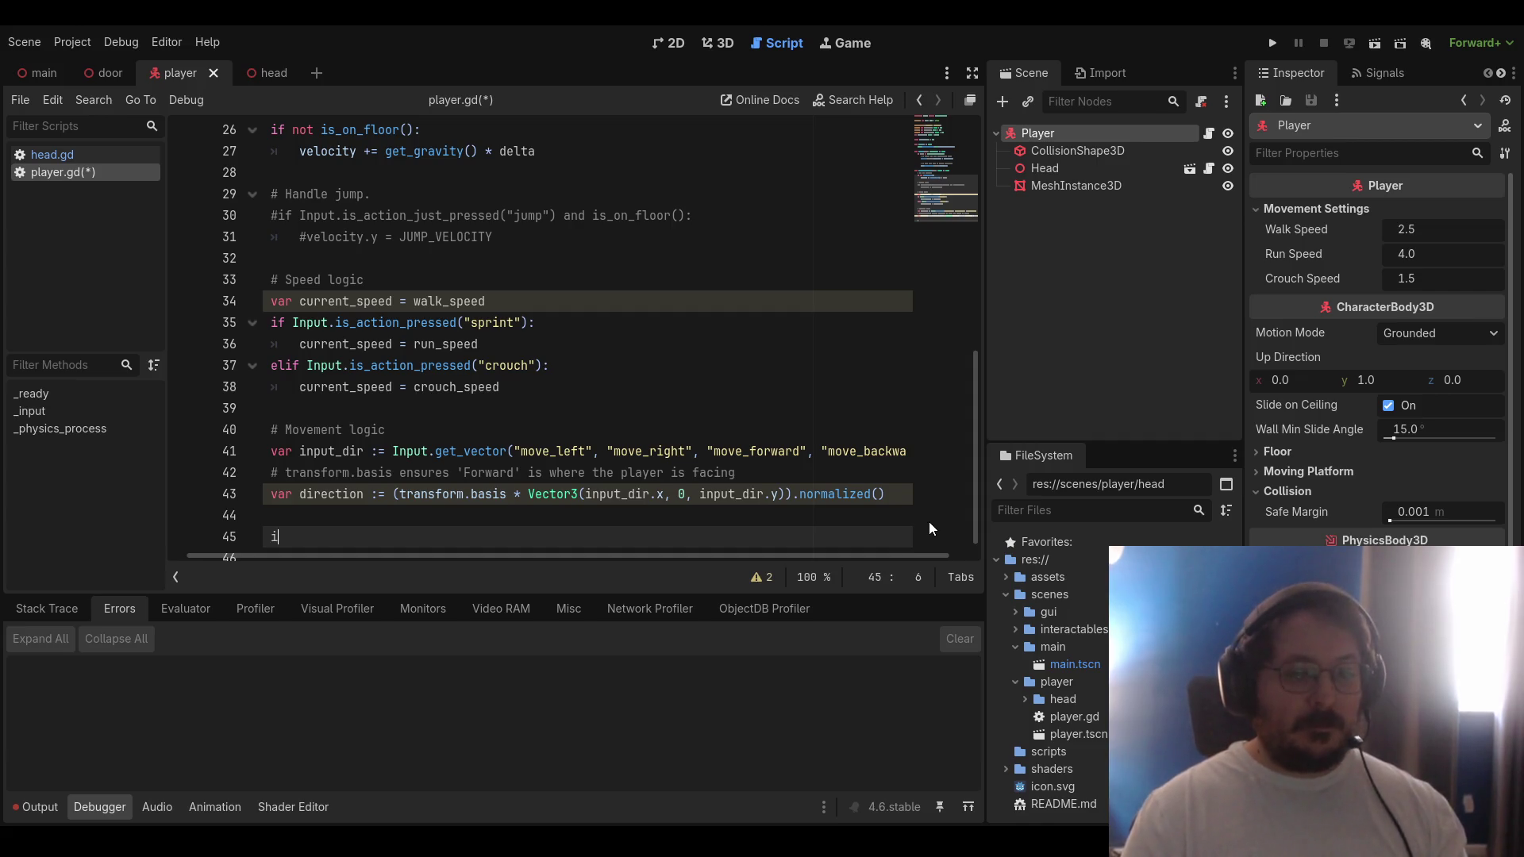
pyautogui.write('f direction')
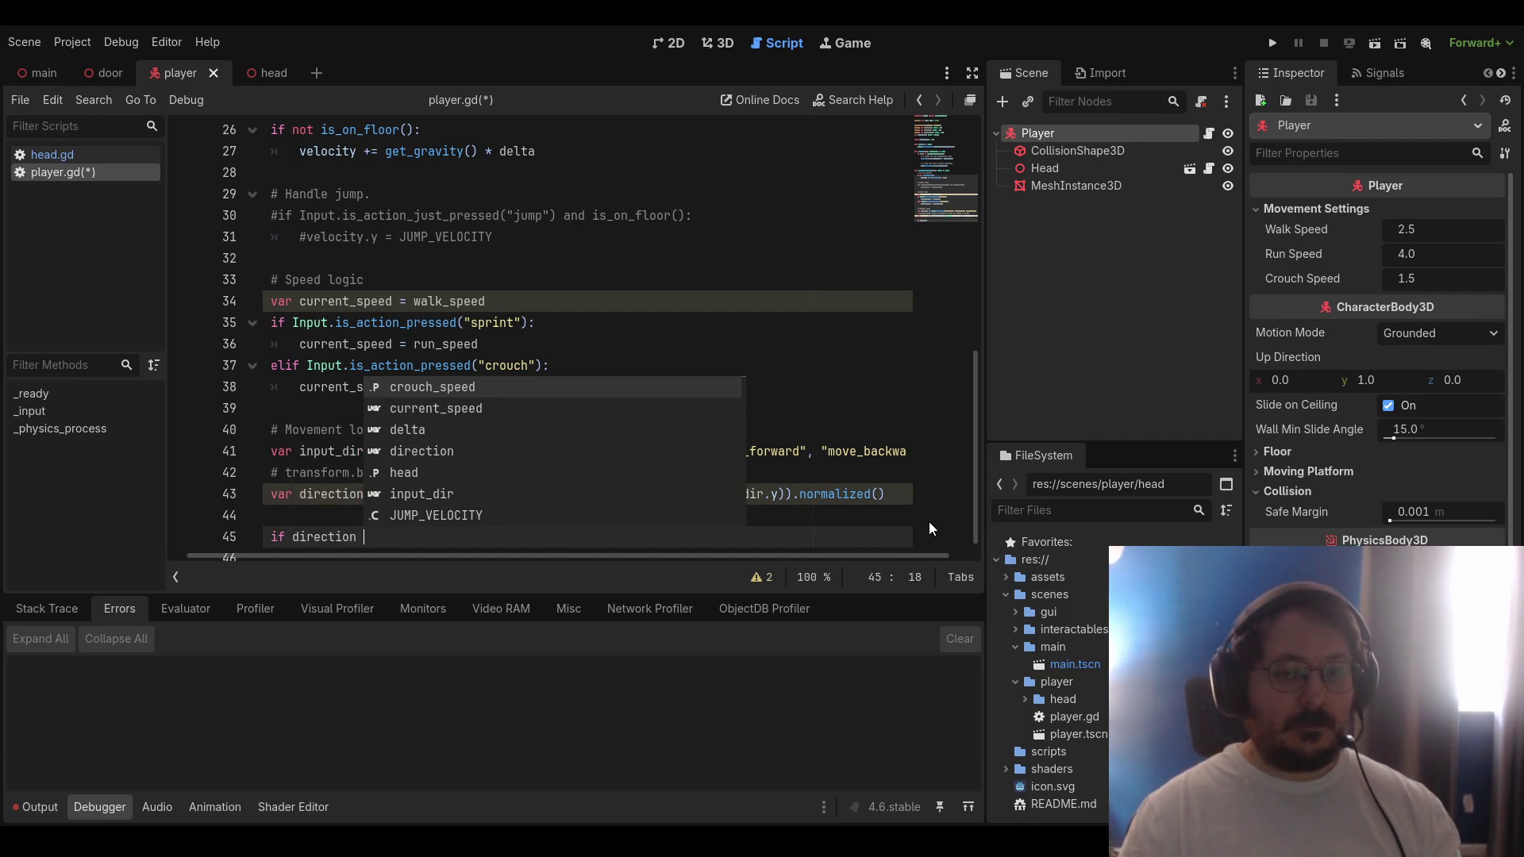
pyautogui.press('BackSpace')
pyautogui.write(':')
pyautogui.press('Return')
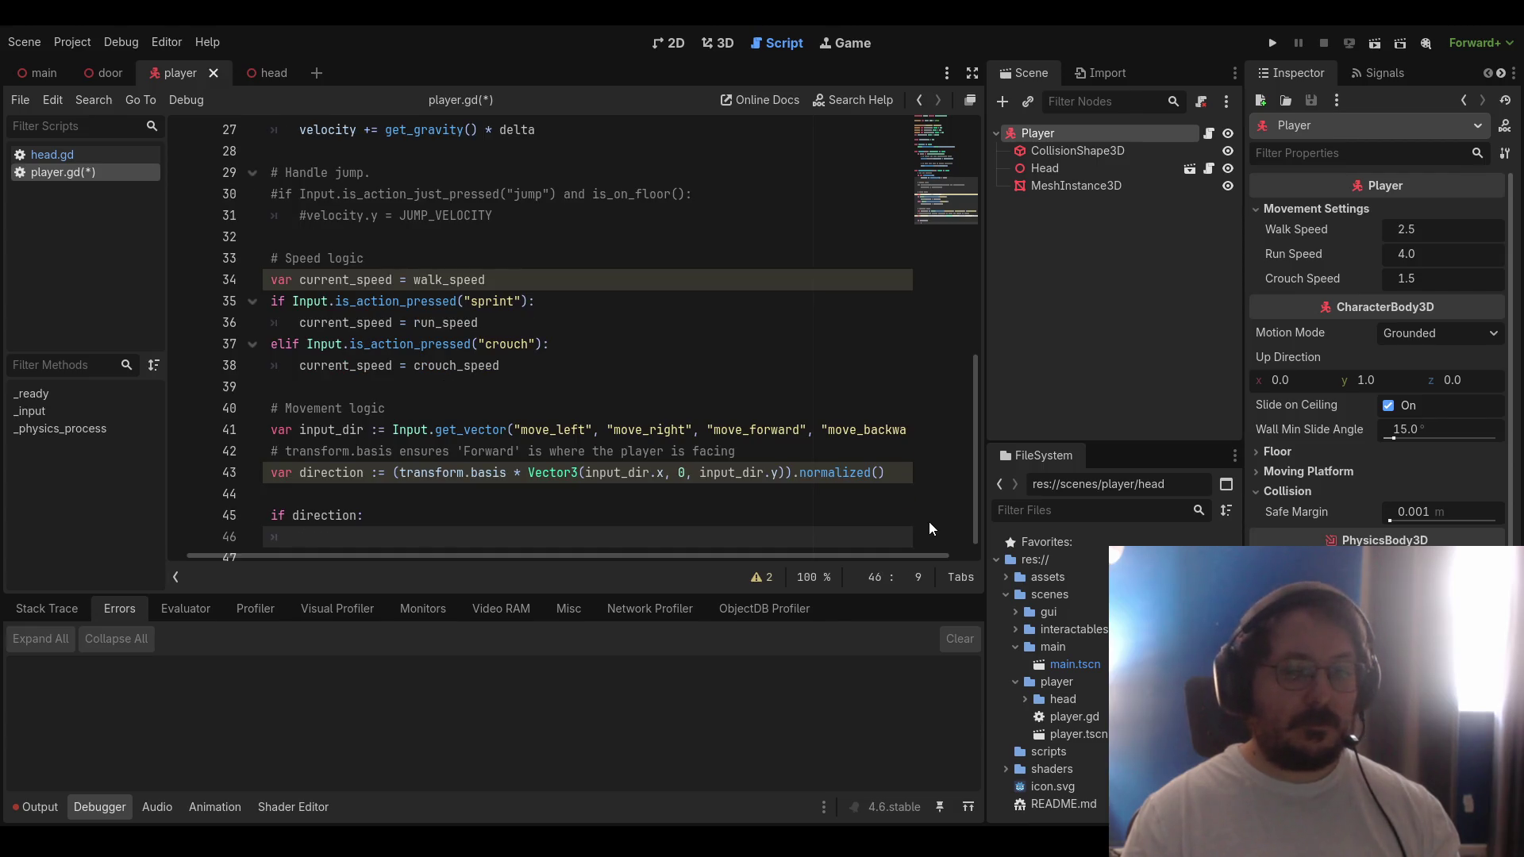
pyautogui.write('velocity.')
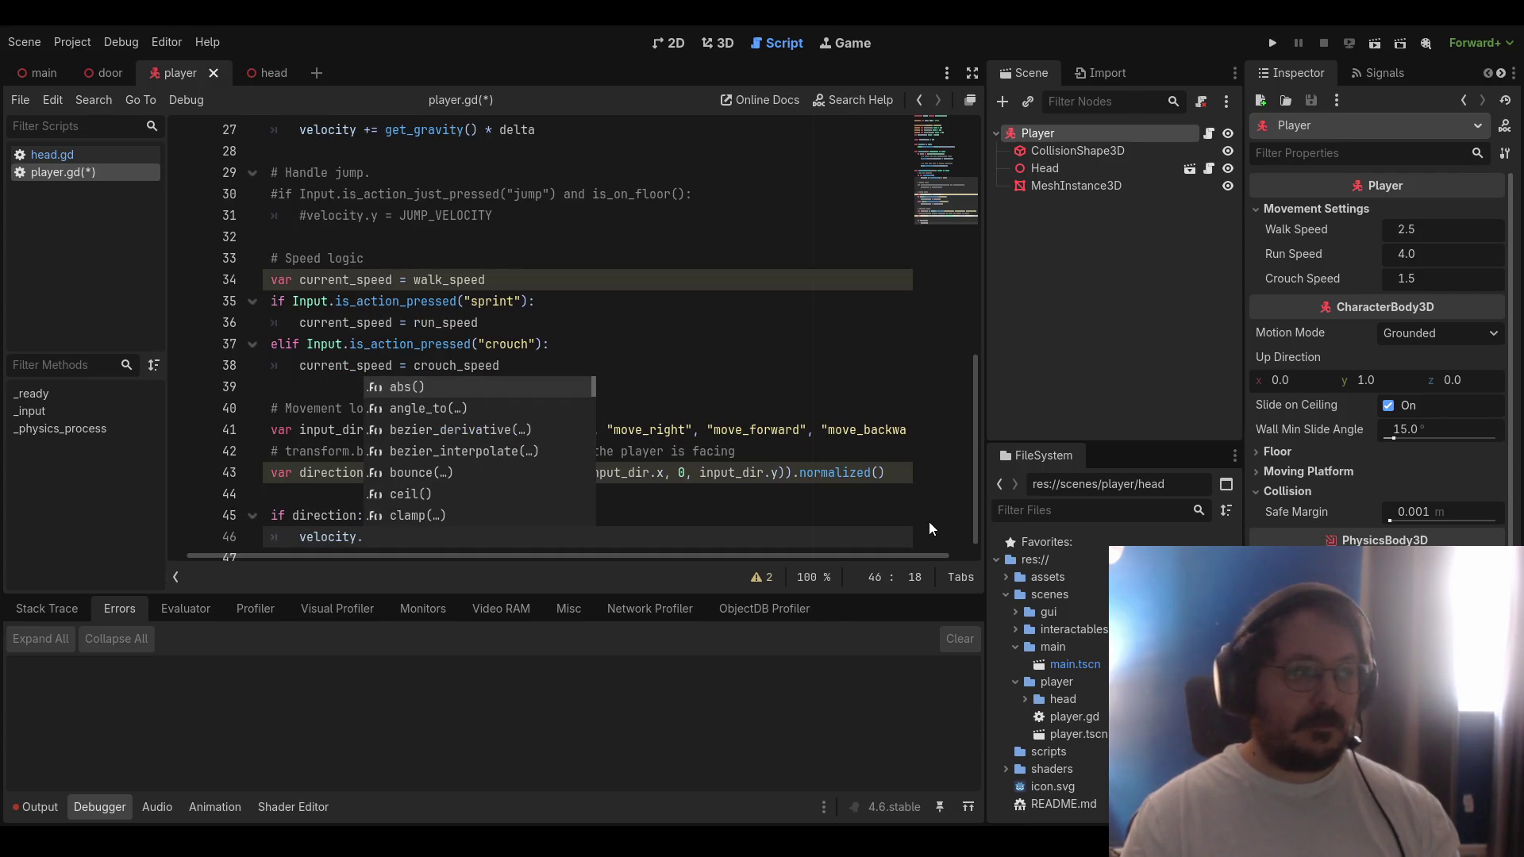
pyautogui.write('x = direction')
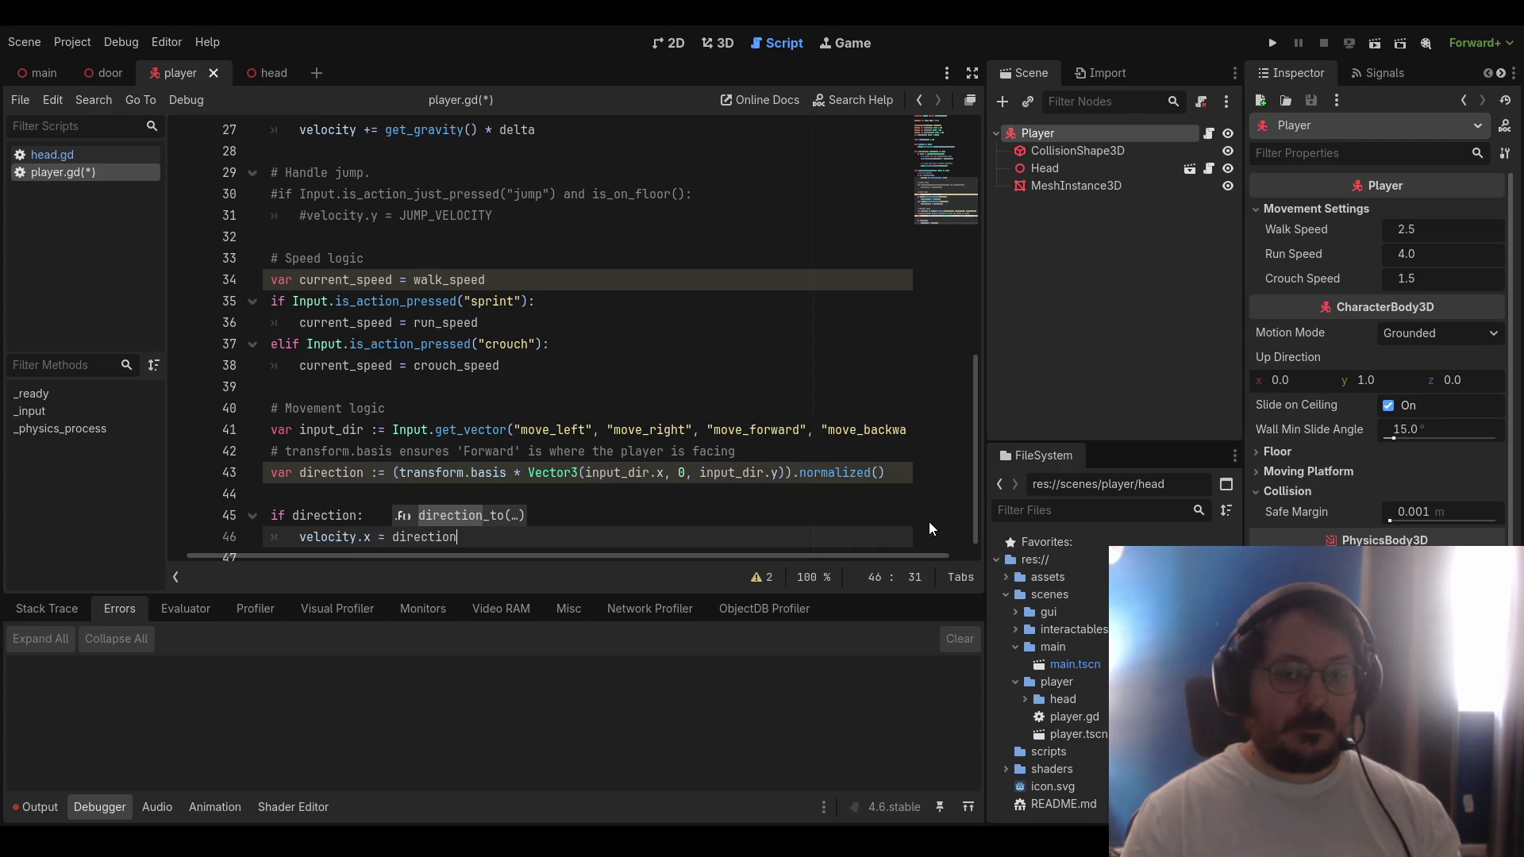
pyautogui.write('.x * c')
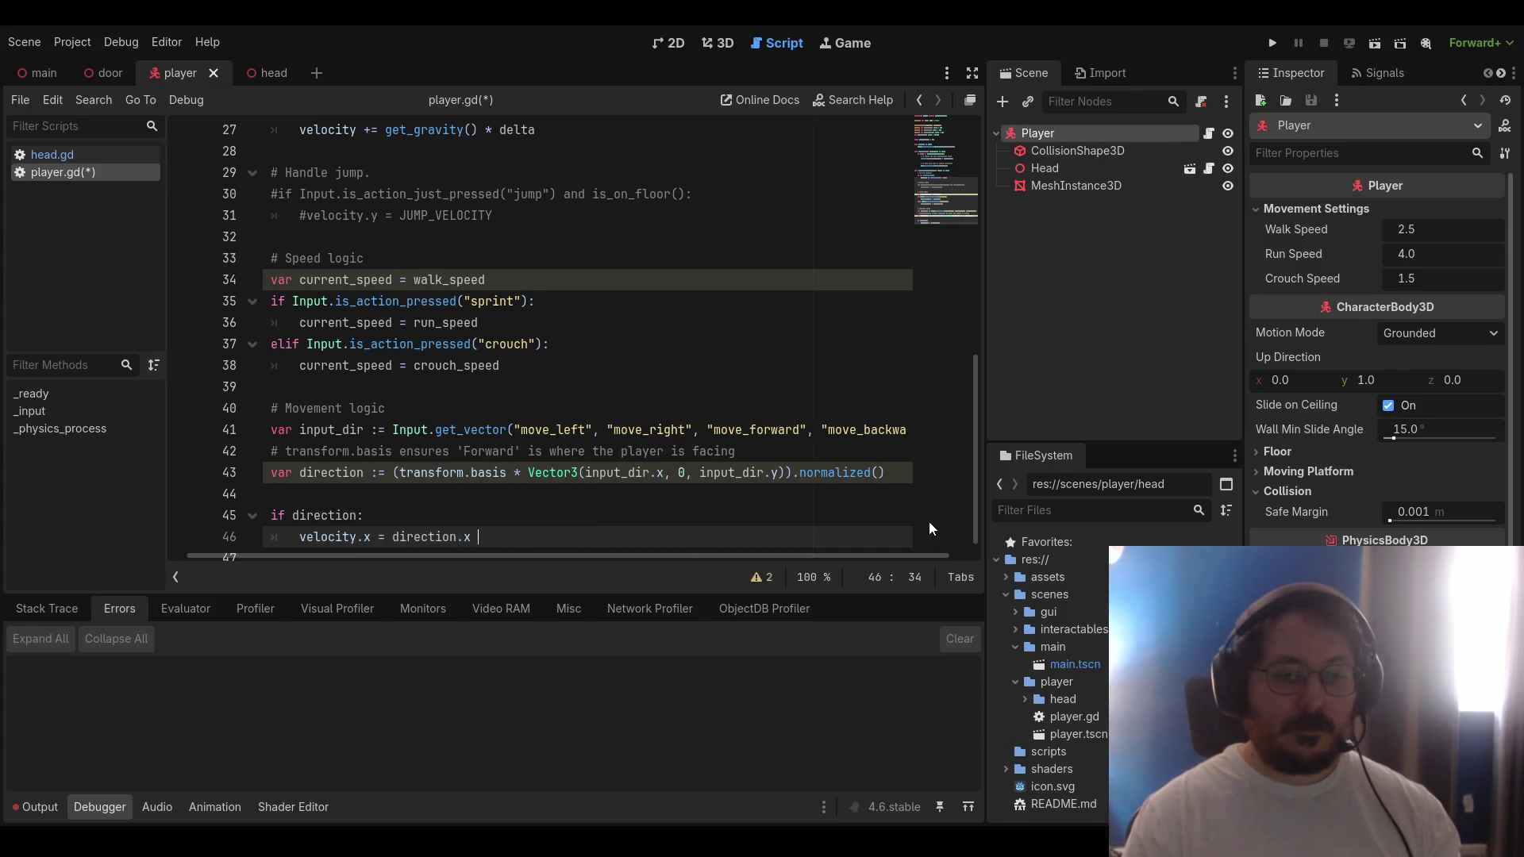
pyautogui.write('urrent')
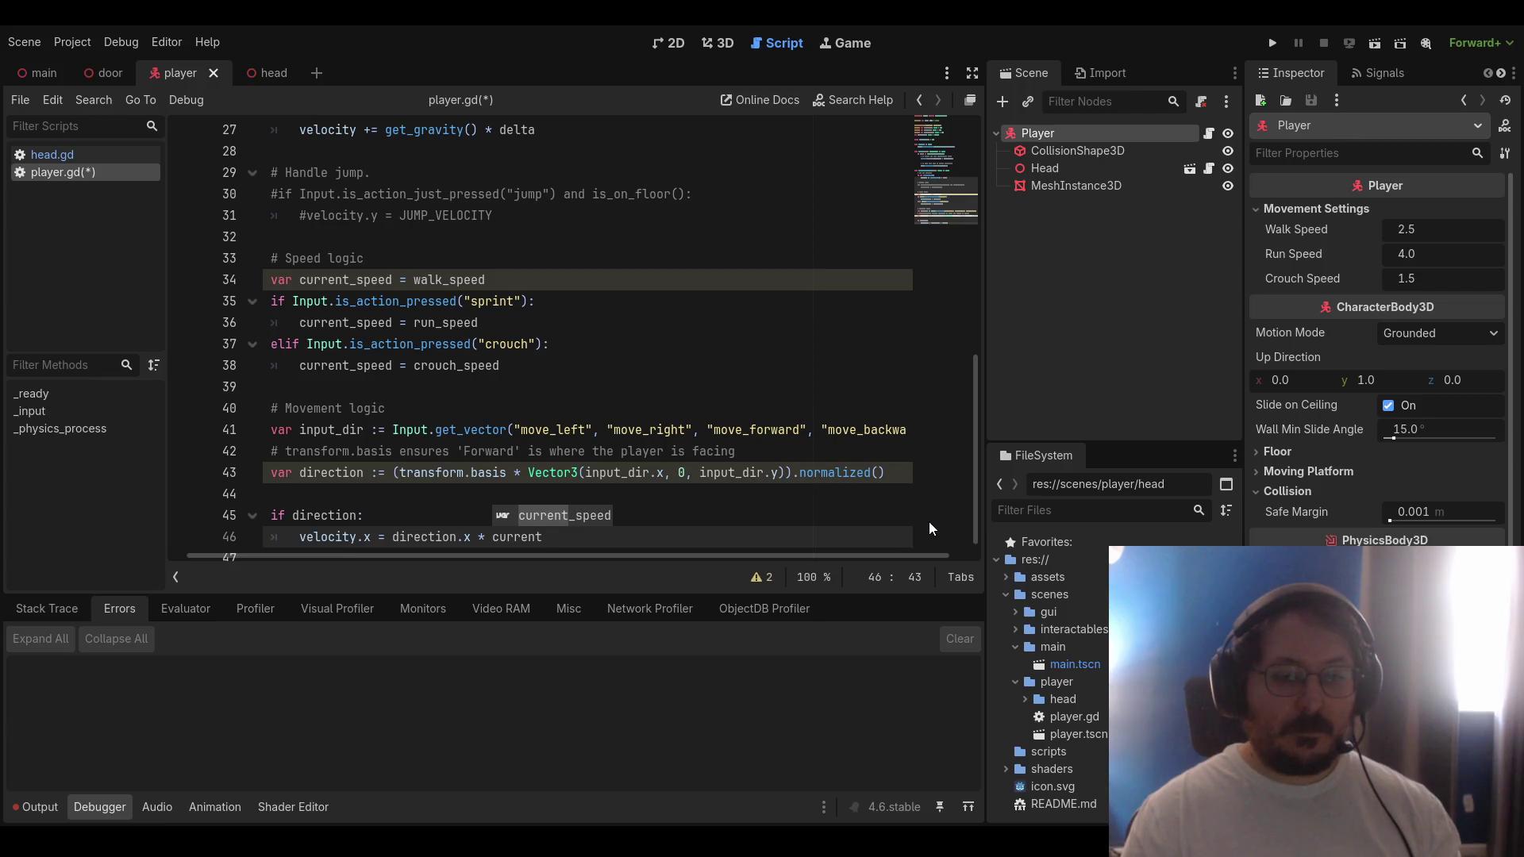
pyautogui.press('Return')
pyautogui.press('Return')
pyautogui.write('velo')
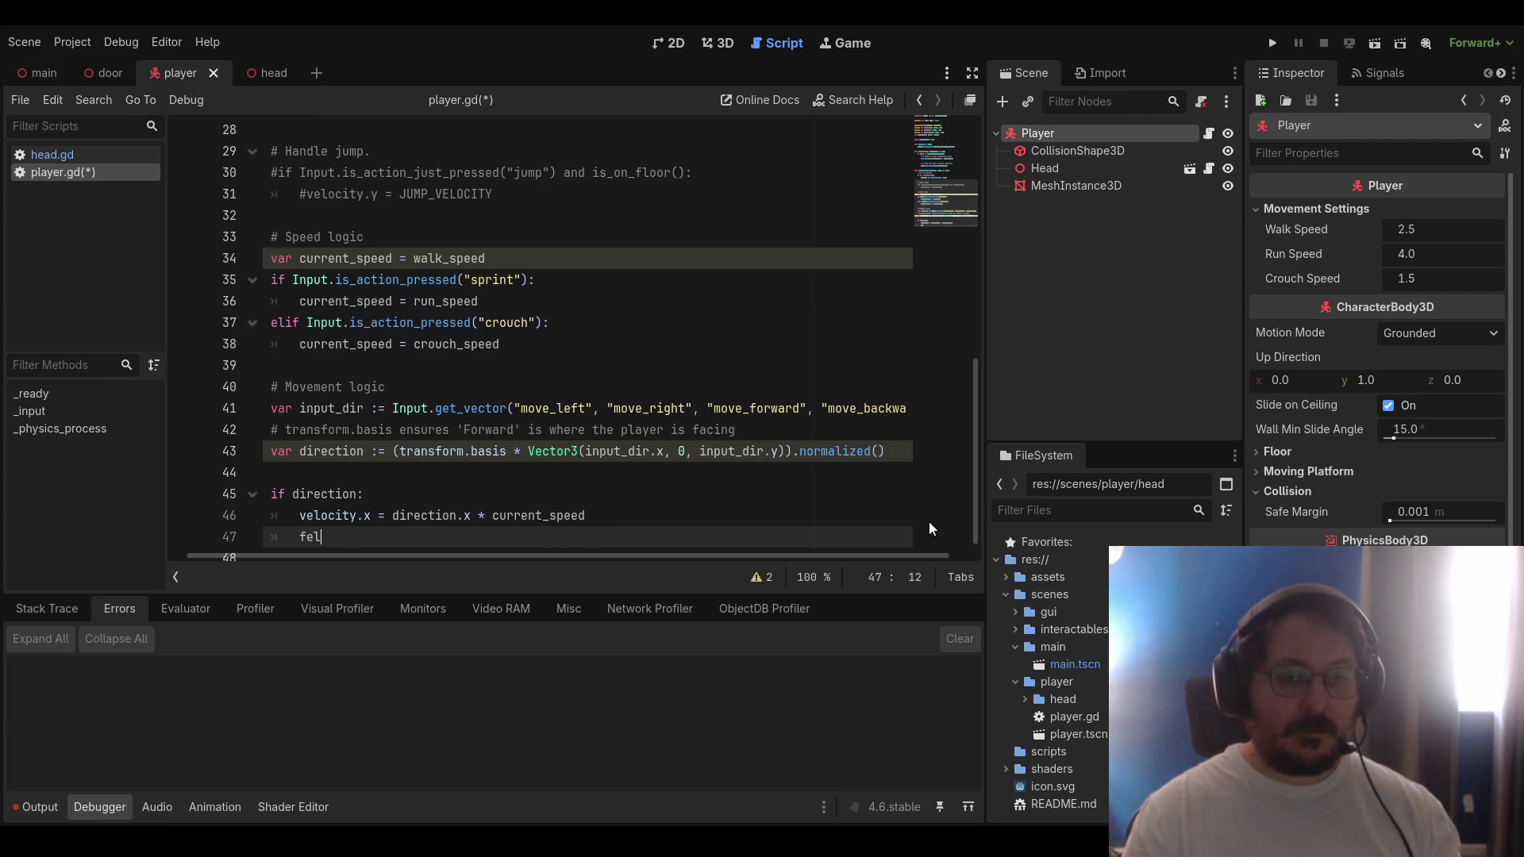
pyautogui.write('cit')
pyautogui.press('BackSpace')
pyautogui.write('z = ')
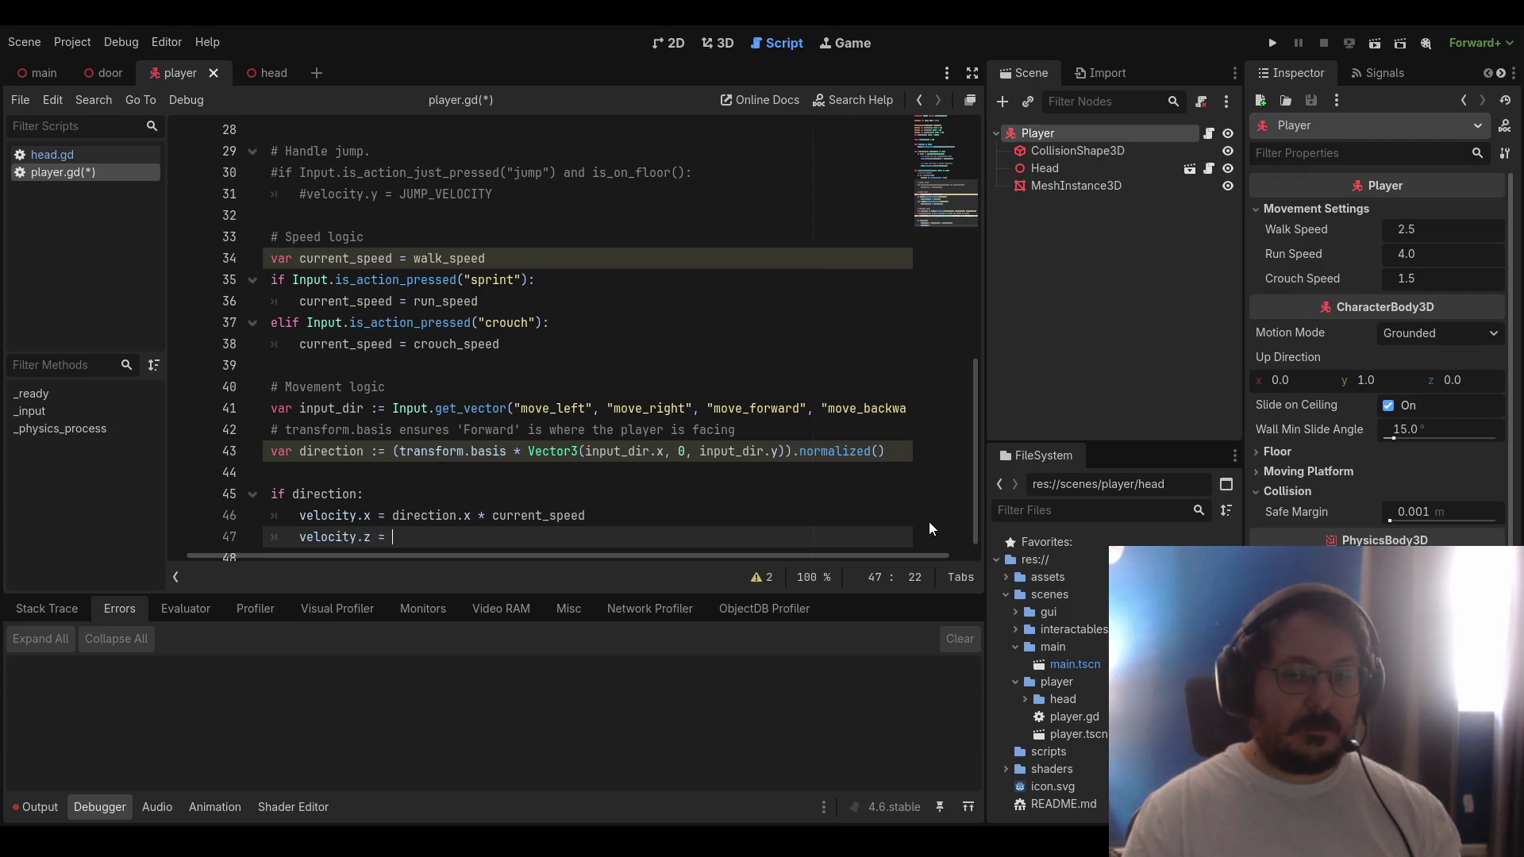
pyautogui.write('direction')
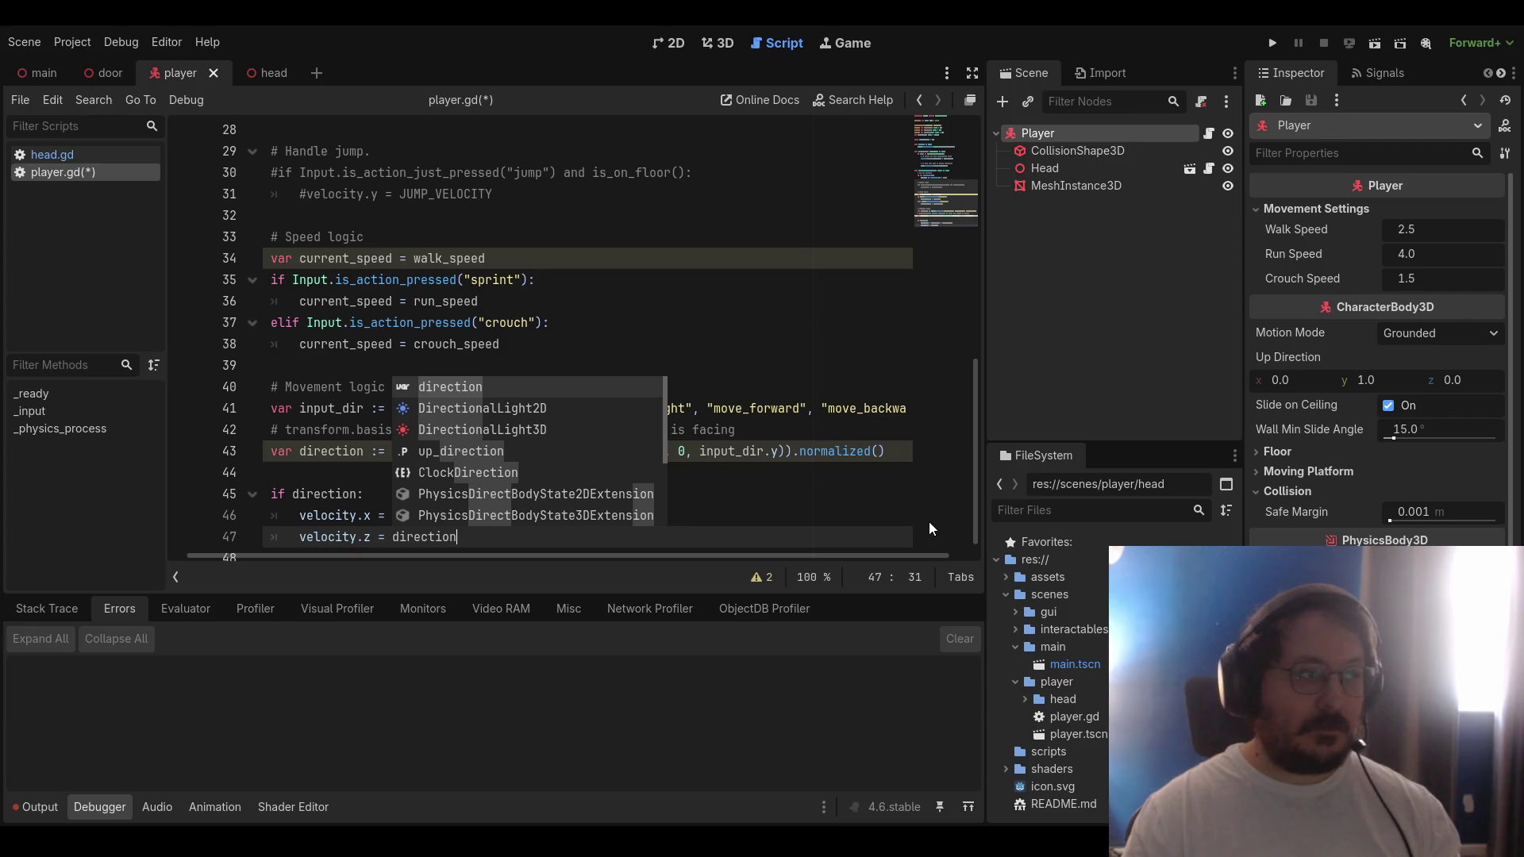
pyautogui.write('.z * current_speed')
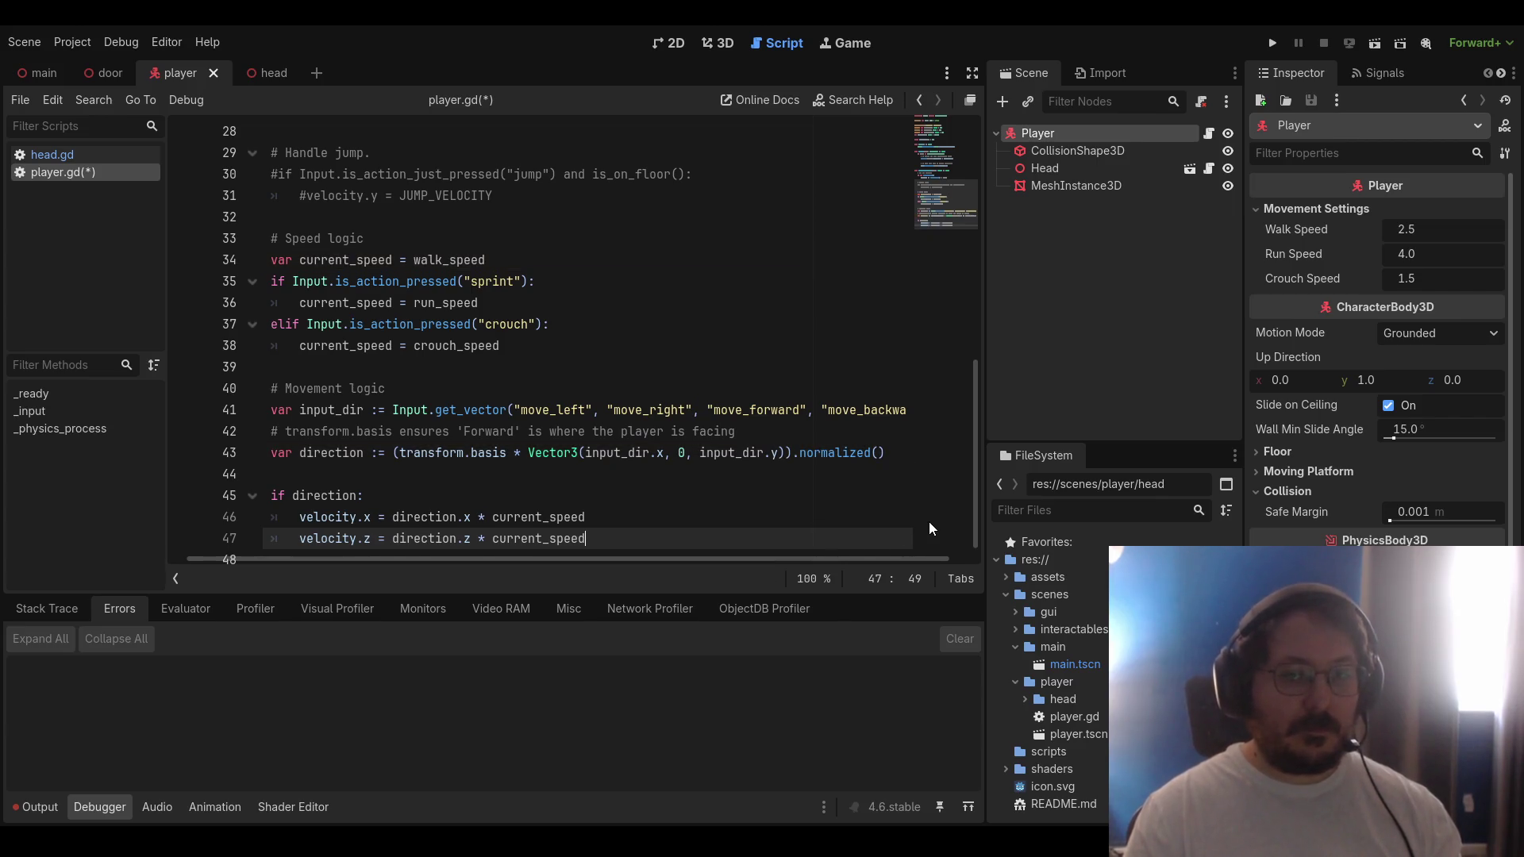
pyautogui.press('Return')
pyautogui.press('BackSpace')
# Under else:, set velocity.x = move_toward(velocity.x, 0, current_speed).
pyautogui.write('else:')
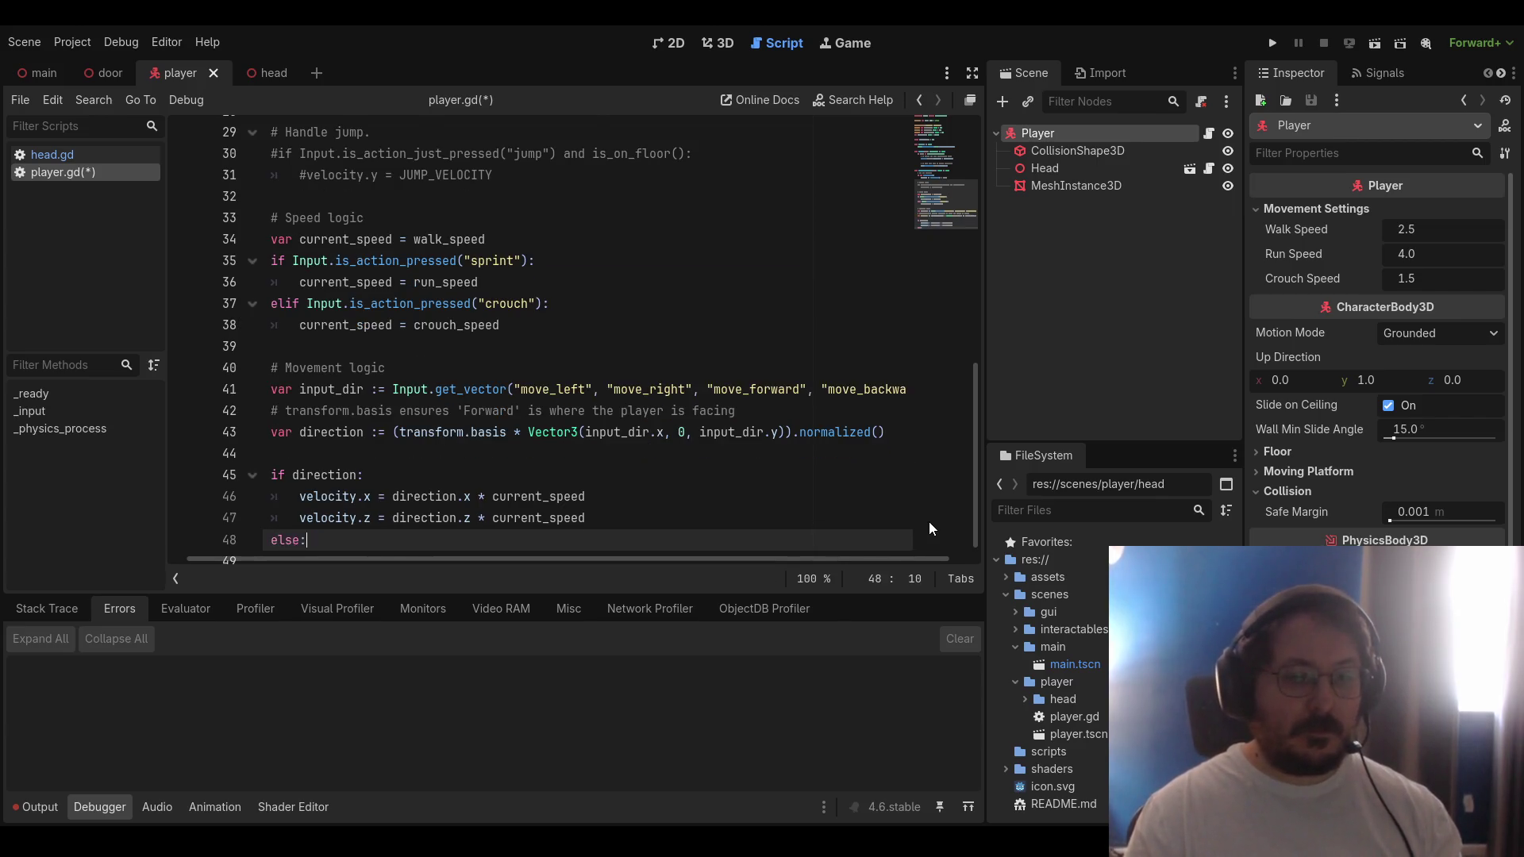
pyautogui.press('Return')
pyautogui.write('velocity.x')
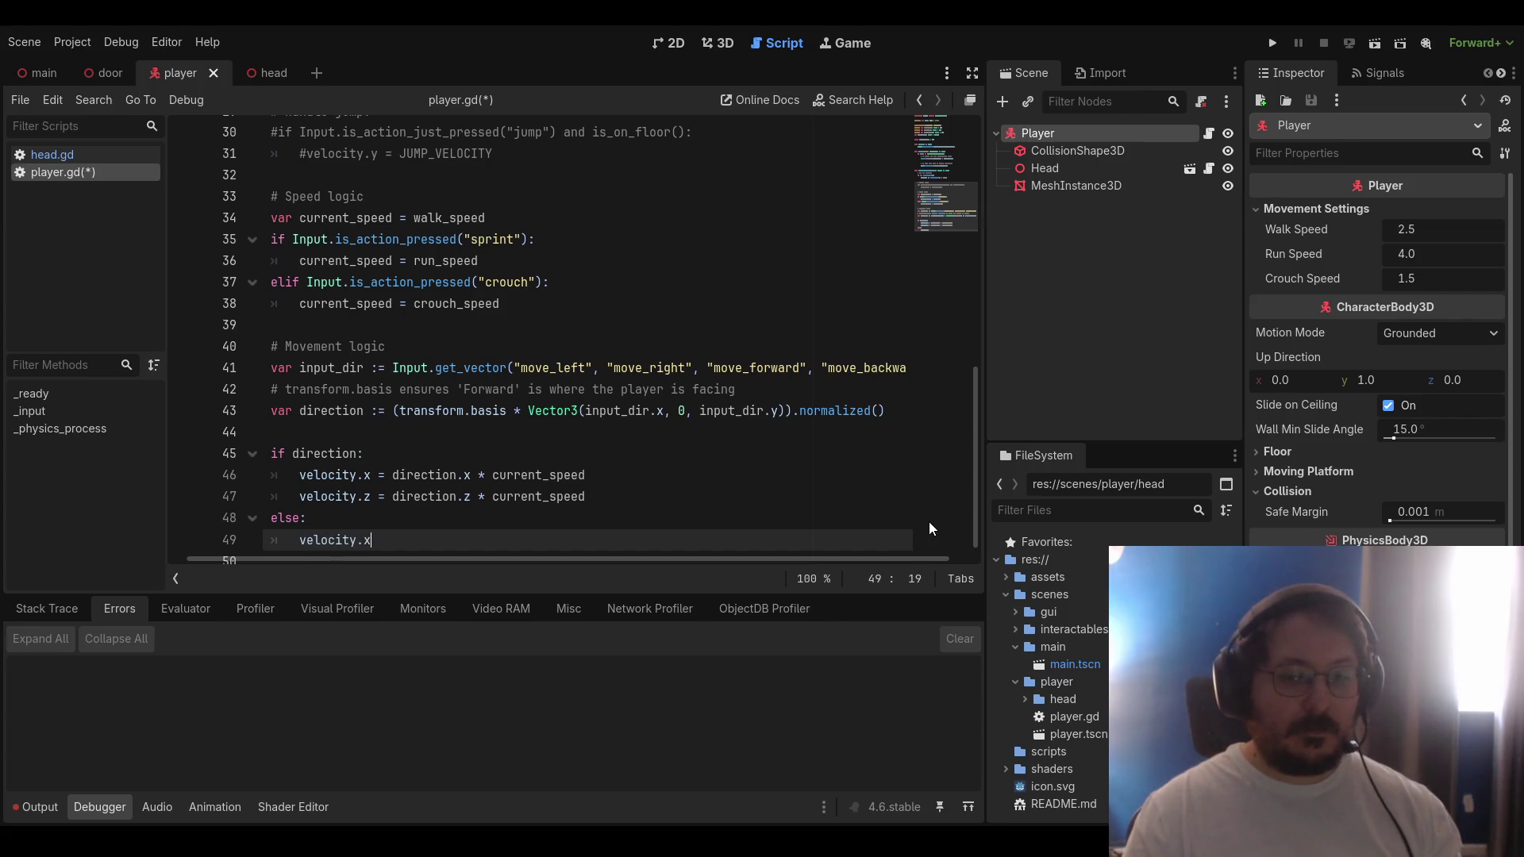
pyautogui.write(' = move_')
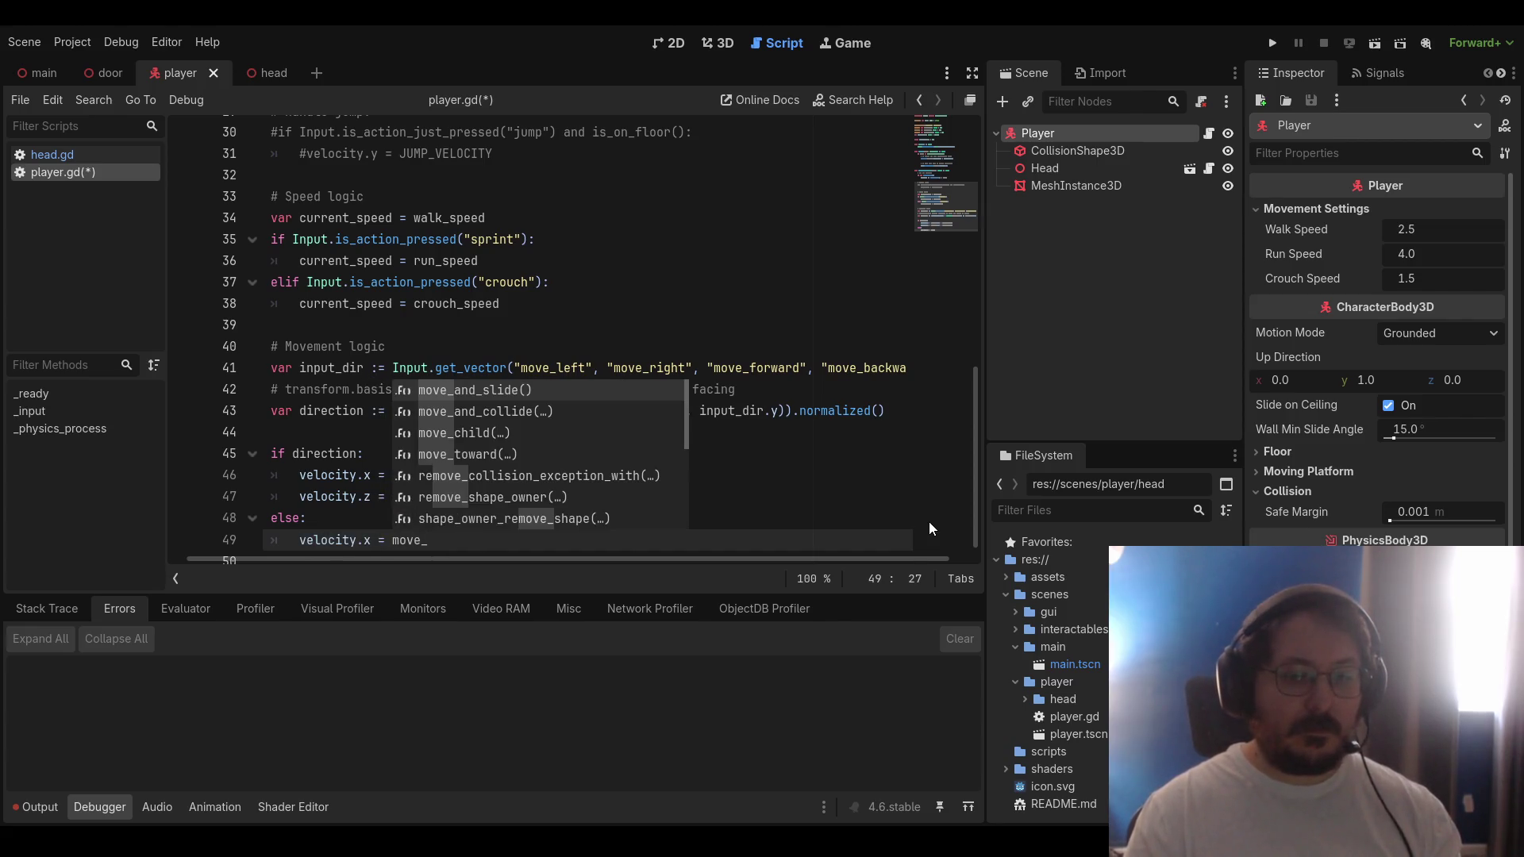
pyautogui.press('Escape')
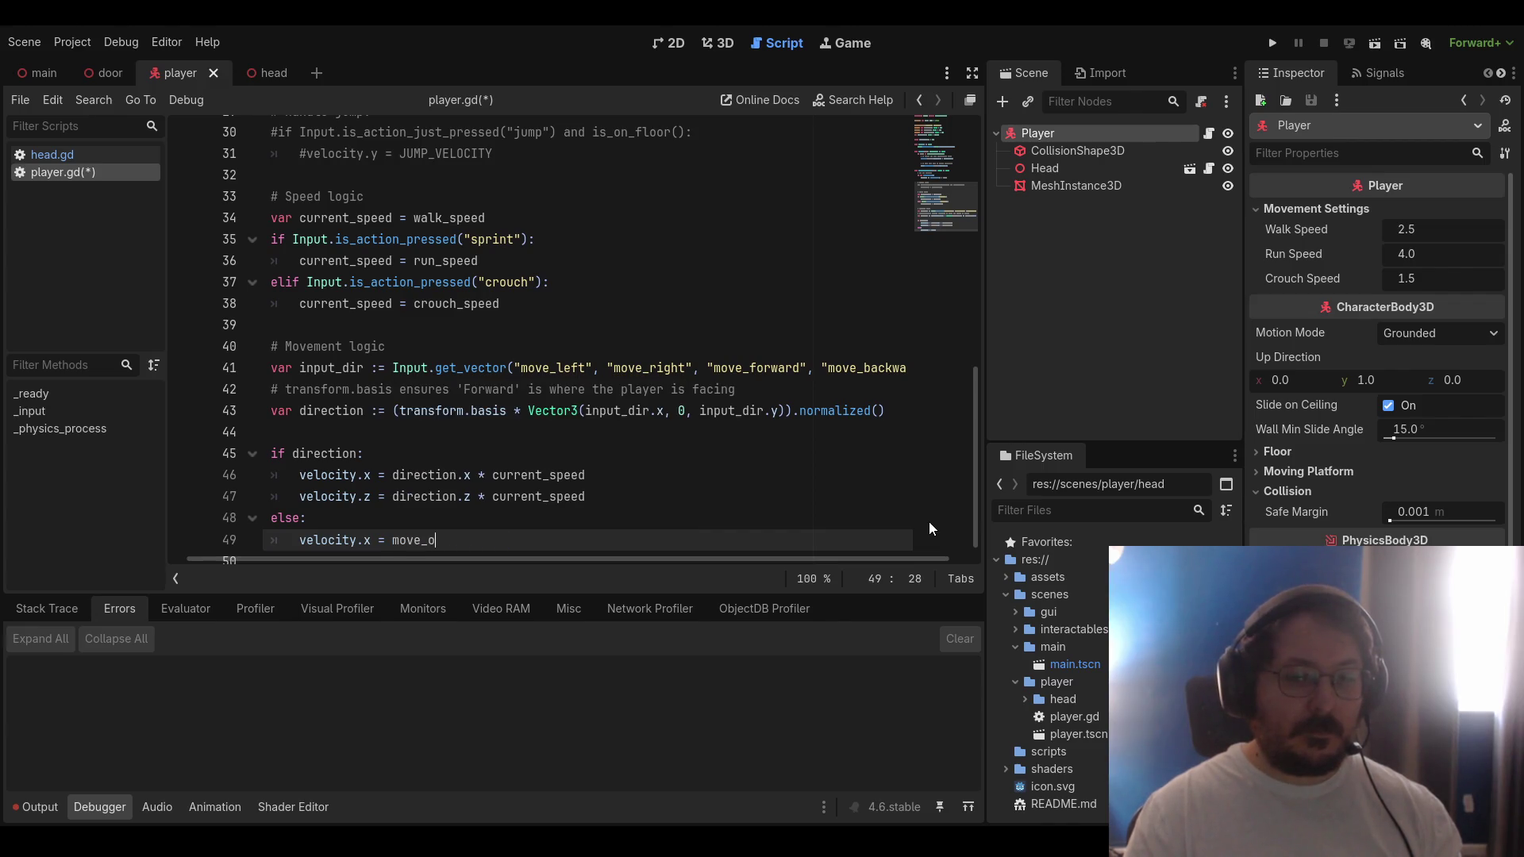
pyautogui.write('w')
pyautogui.press('Return')
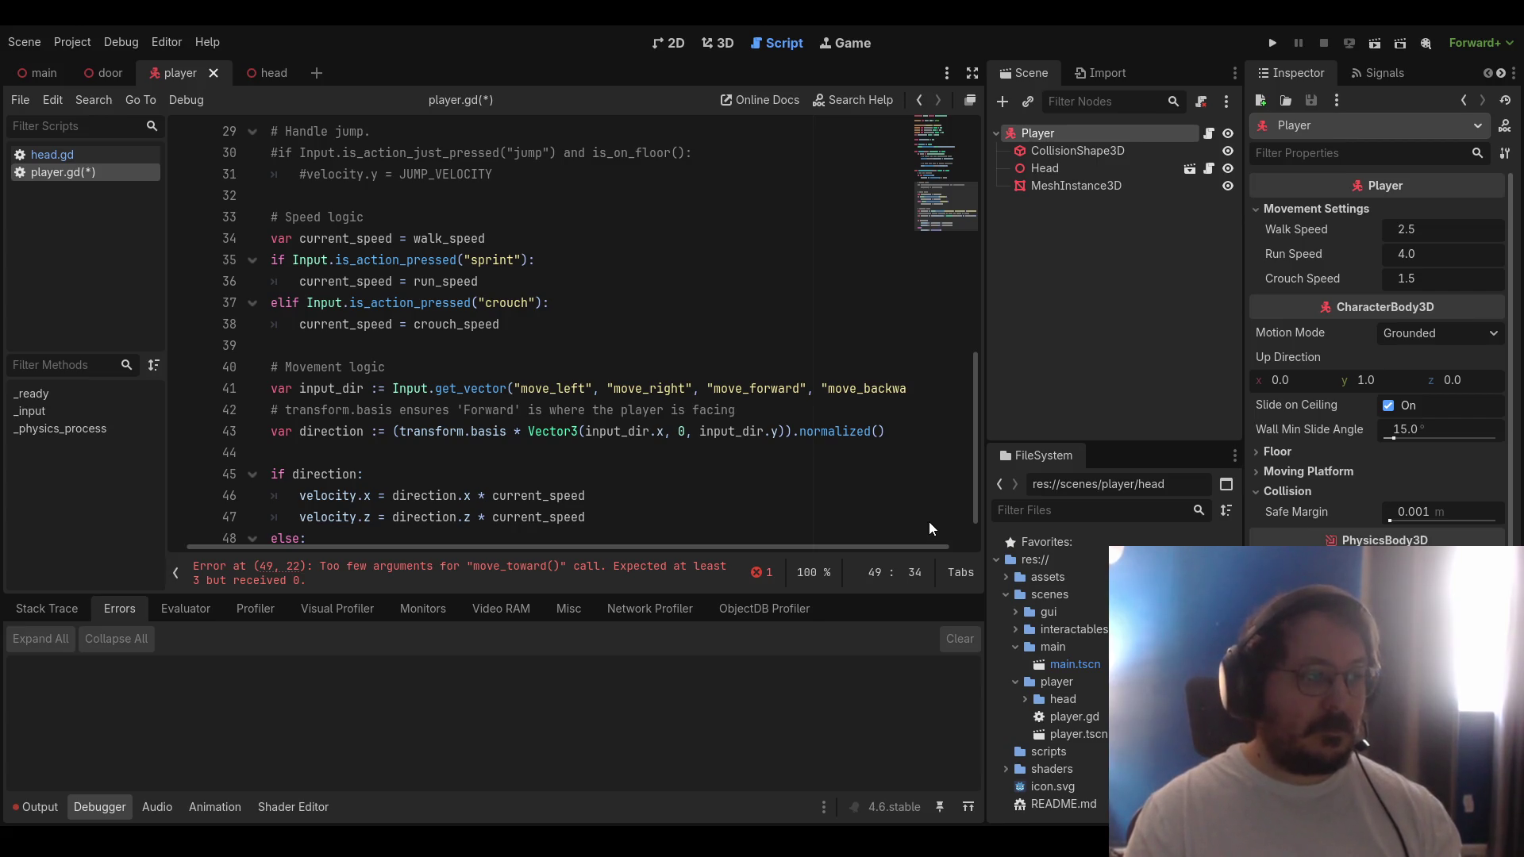
pyautogui.write('velocity.x = move_toward(veloc')
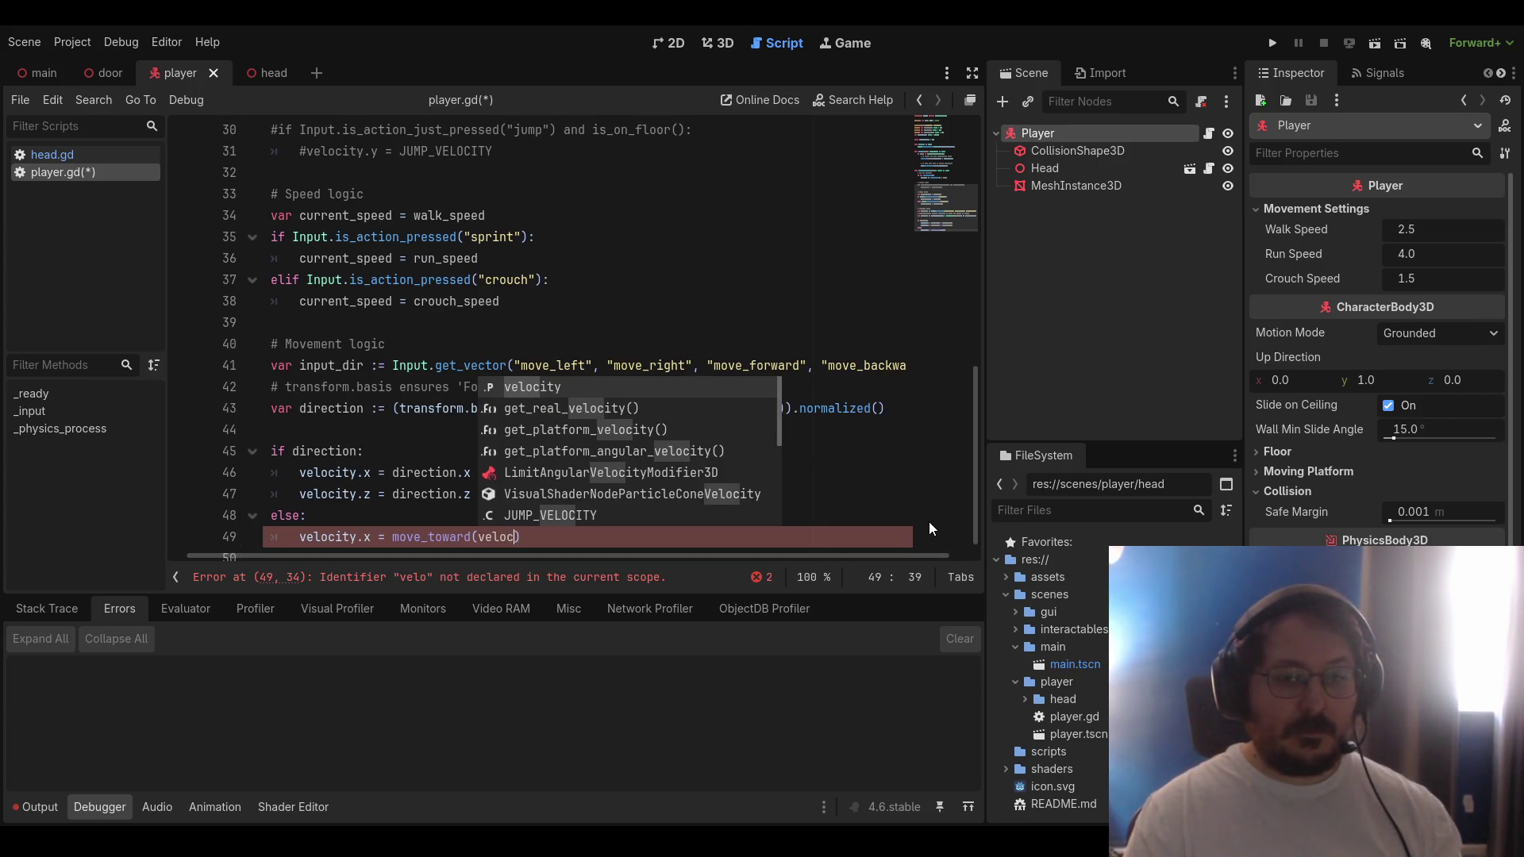
pyautogui.write(', 0, curre')
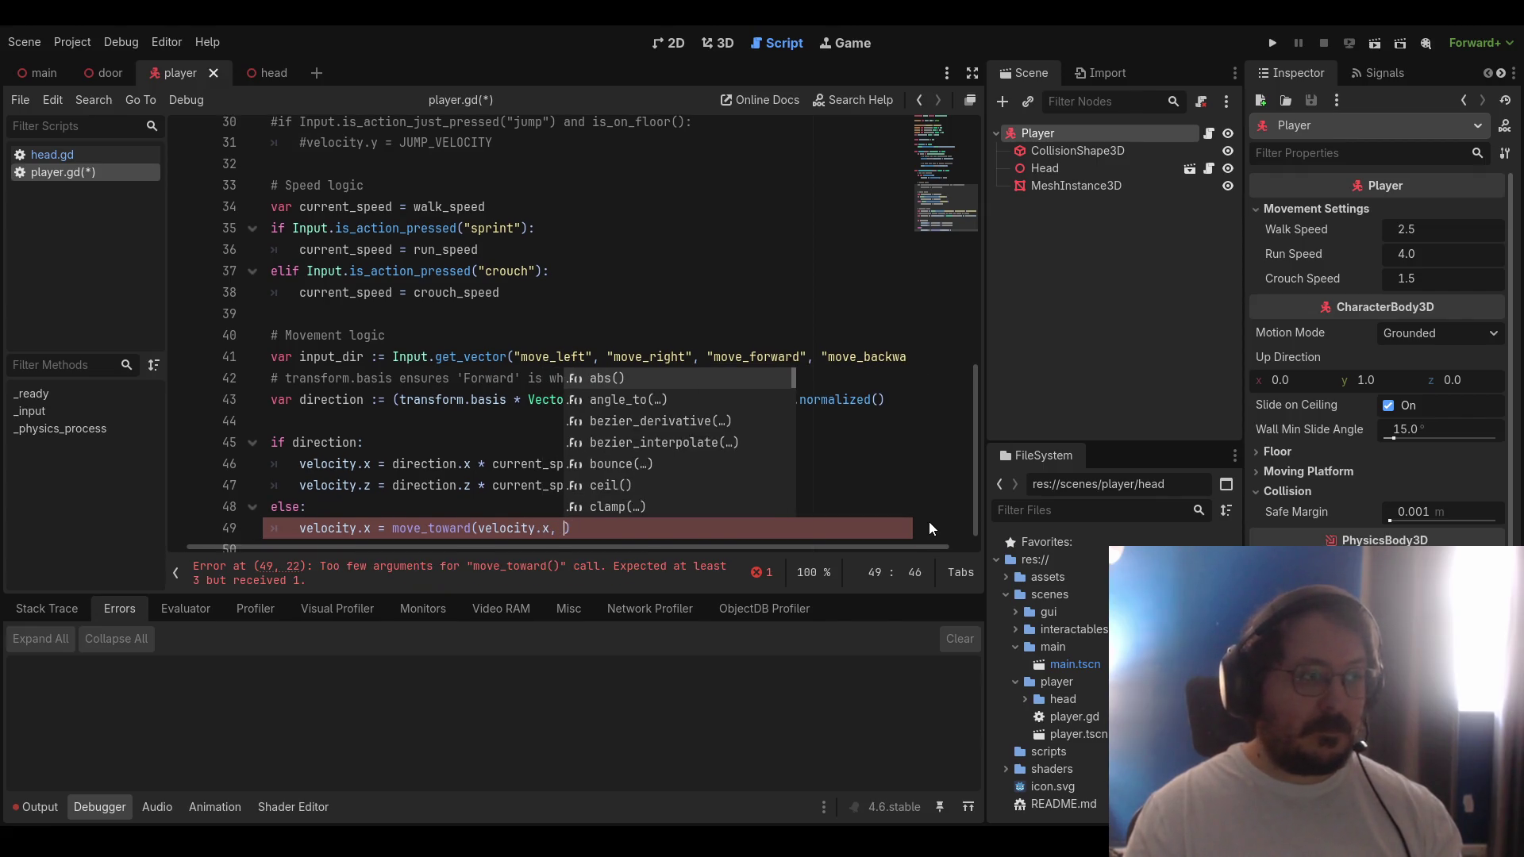
pyautogui.write('nt_')
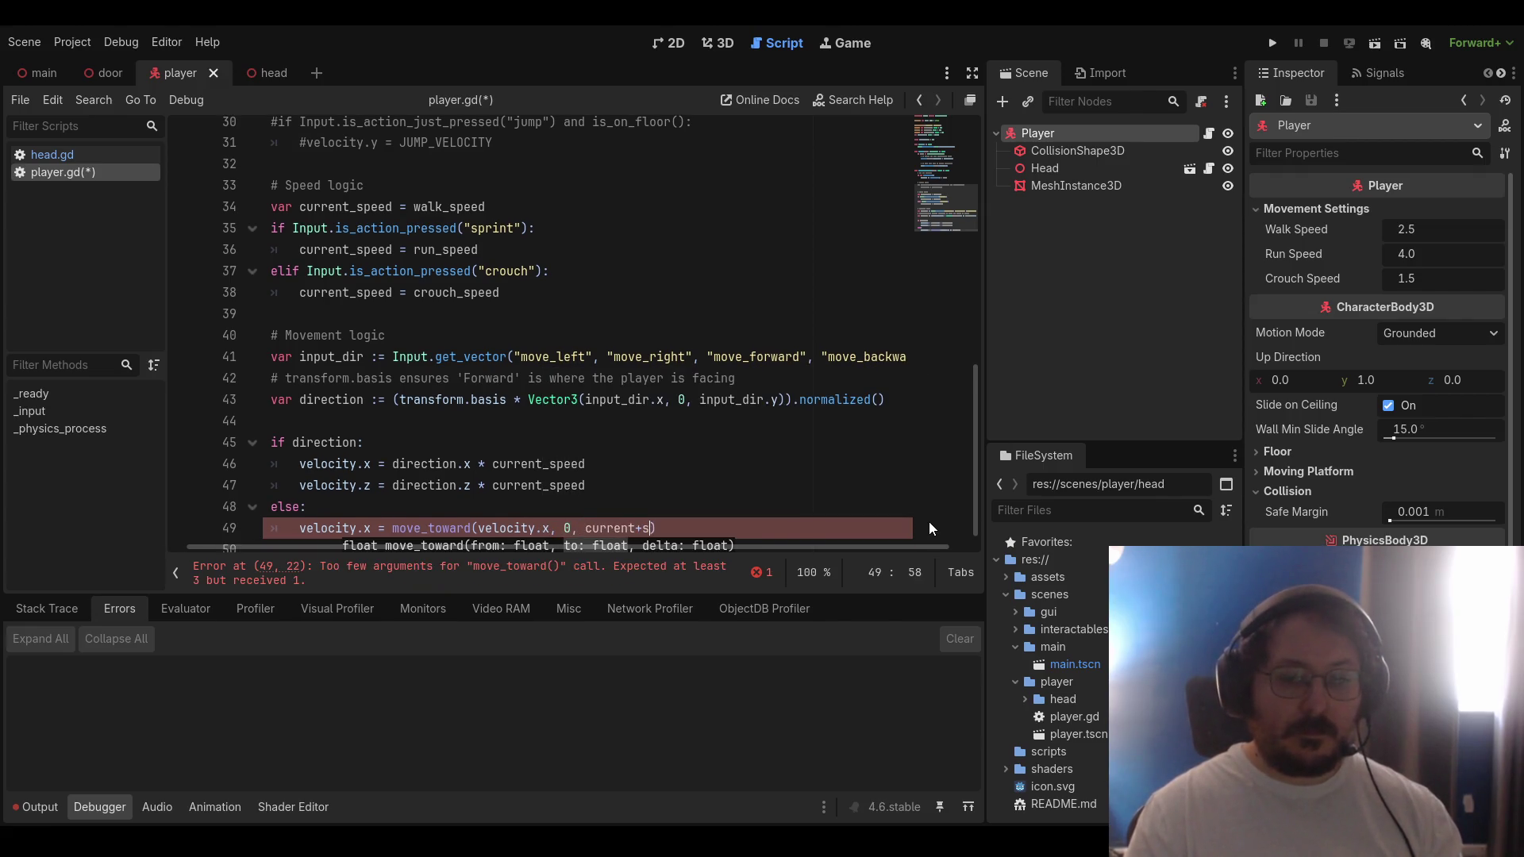
pyautogui.write('speed)')
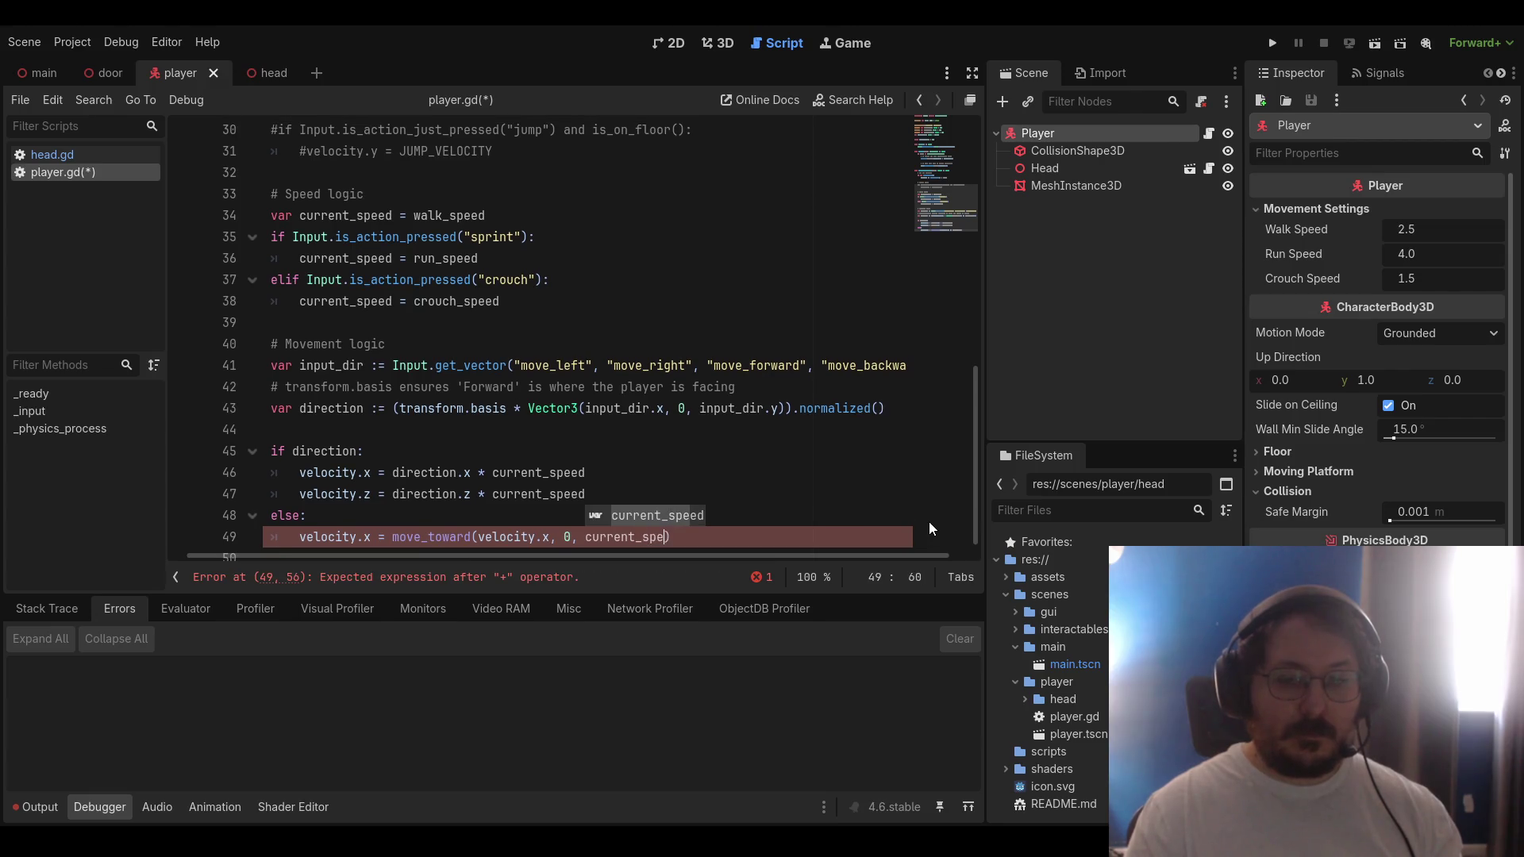
pyautogui.press('Return')
# Add velocity.z = move_toward(velocity.z, 0, current_speed) and save player.gd.
pyautogui.write('velocity.')
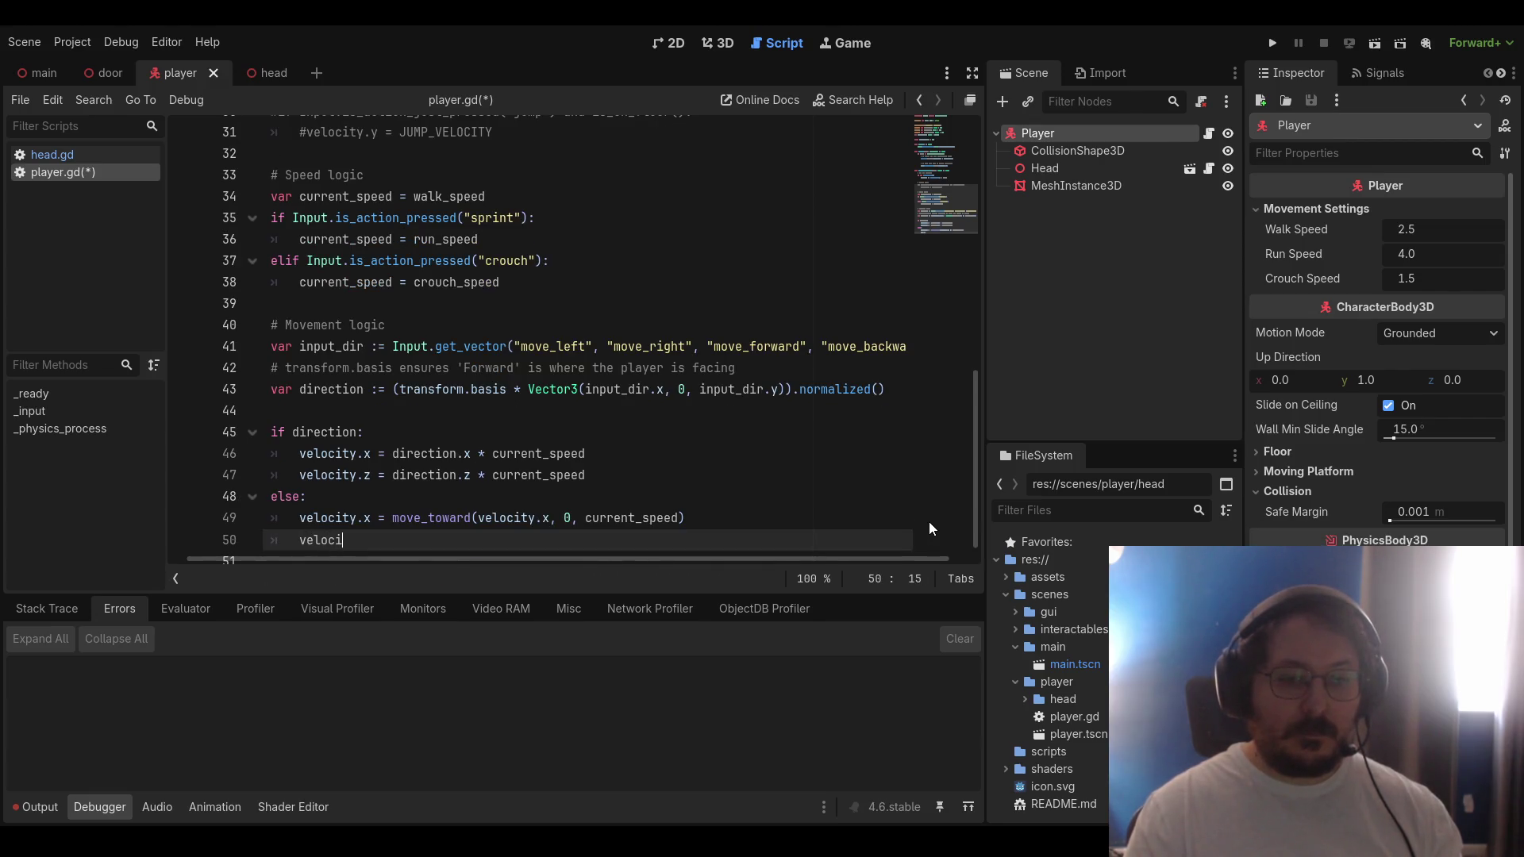
pyautogui.write('z = move_to')
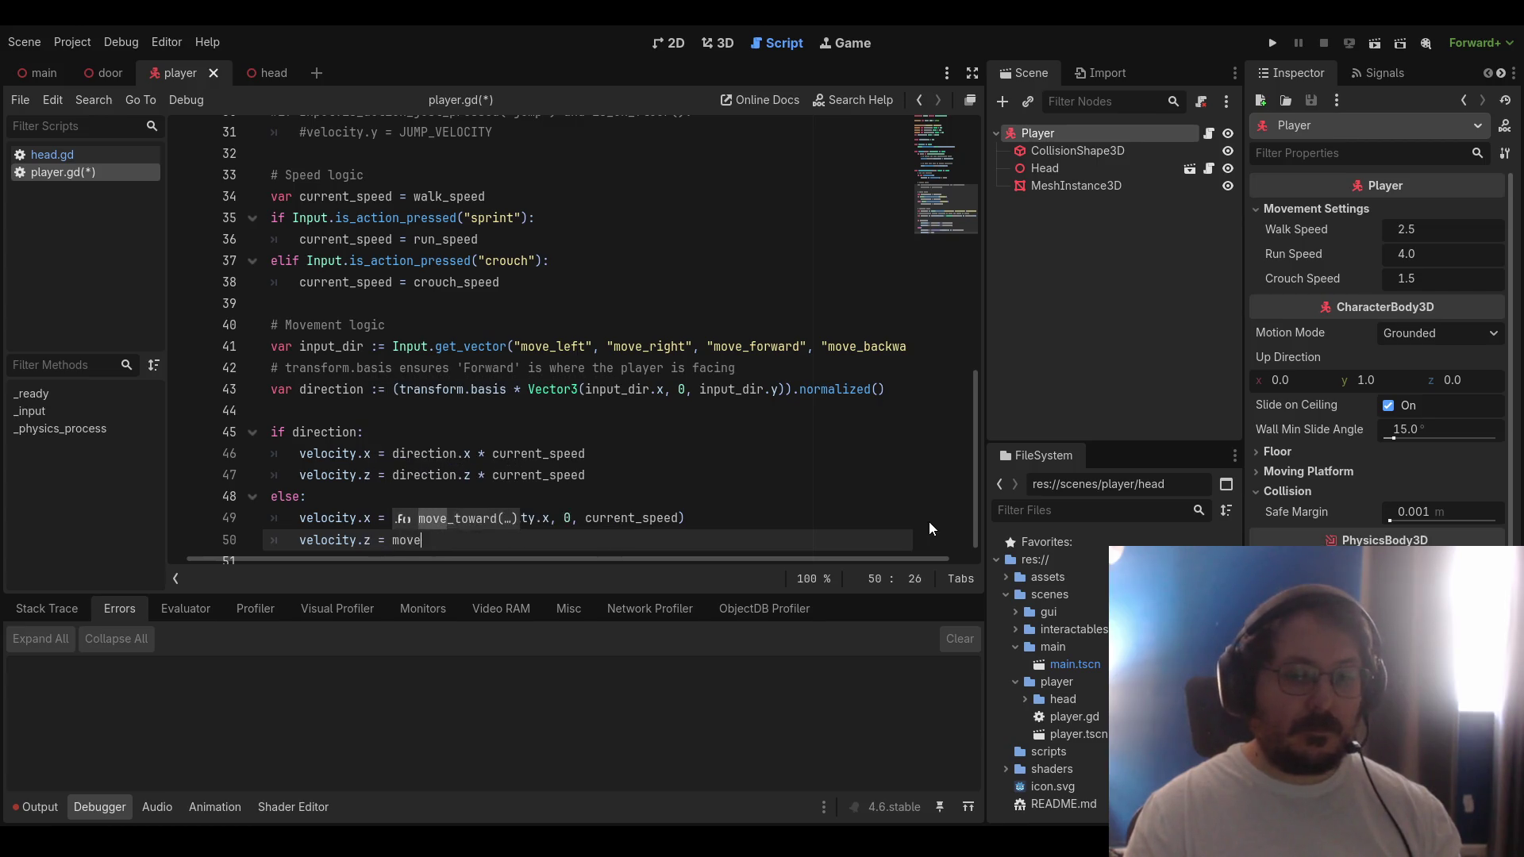
pyautogui.write('w')
pyautogui.press('Return')
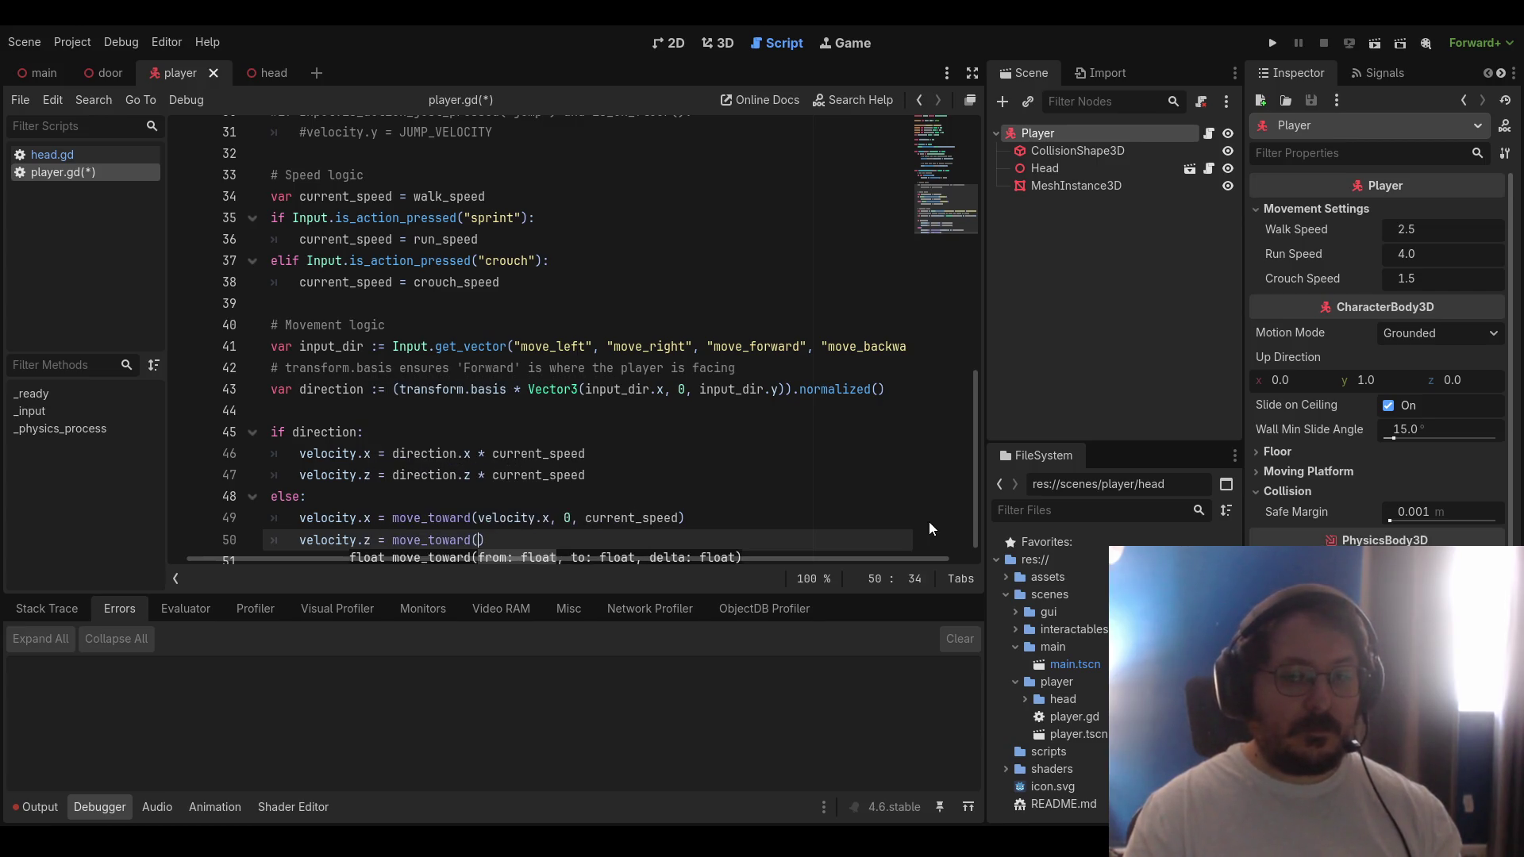
pyautogui.write('elocity.z')
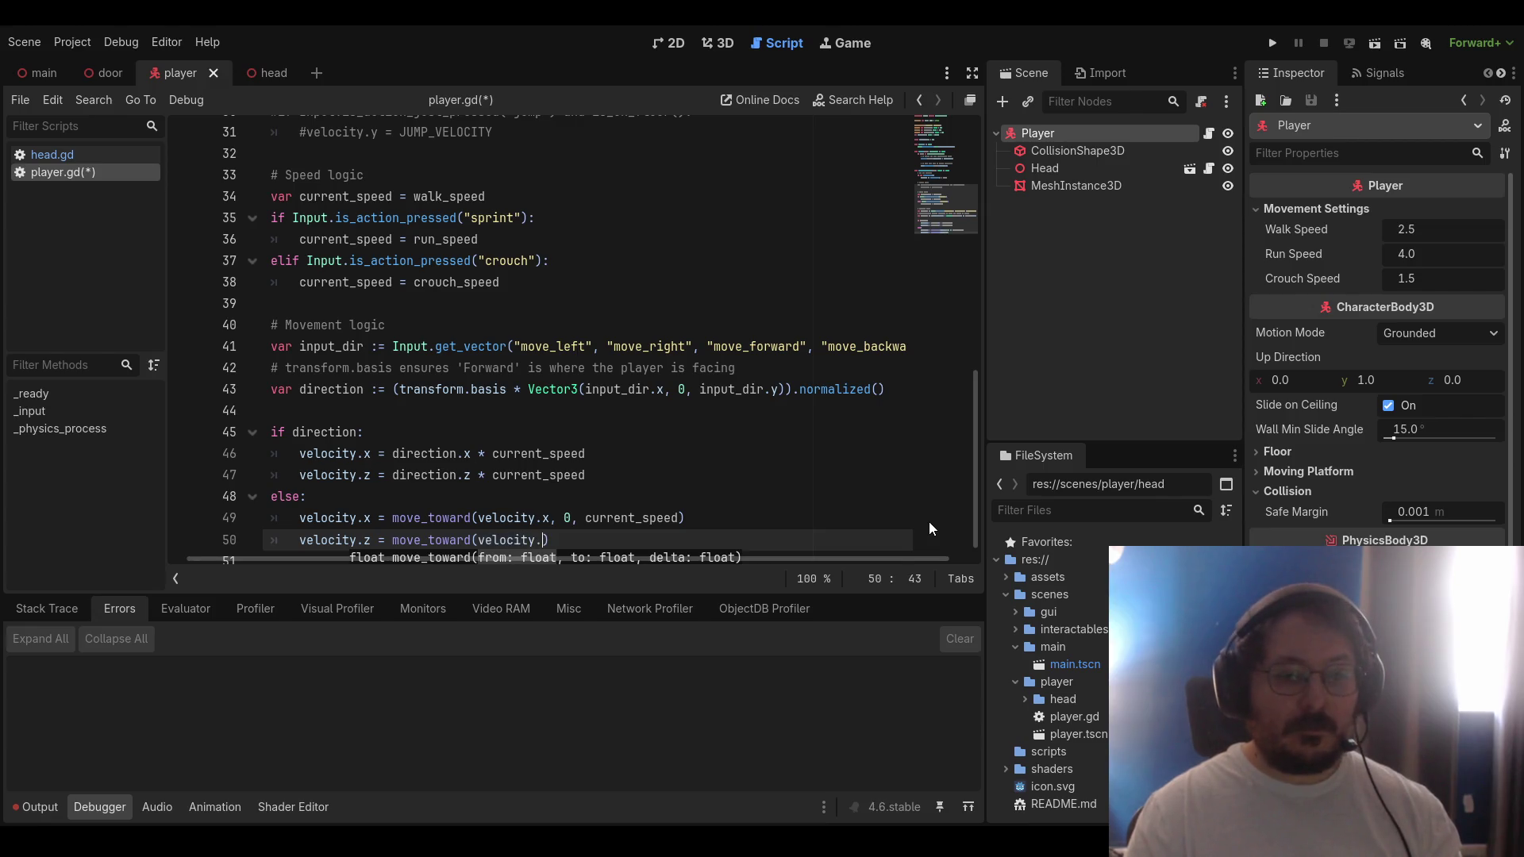
pyautogui.press('BackSpace')
pyautogui.write(',m')
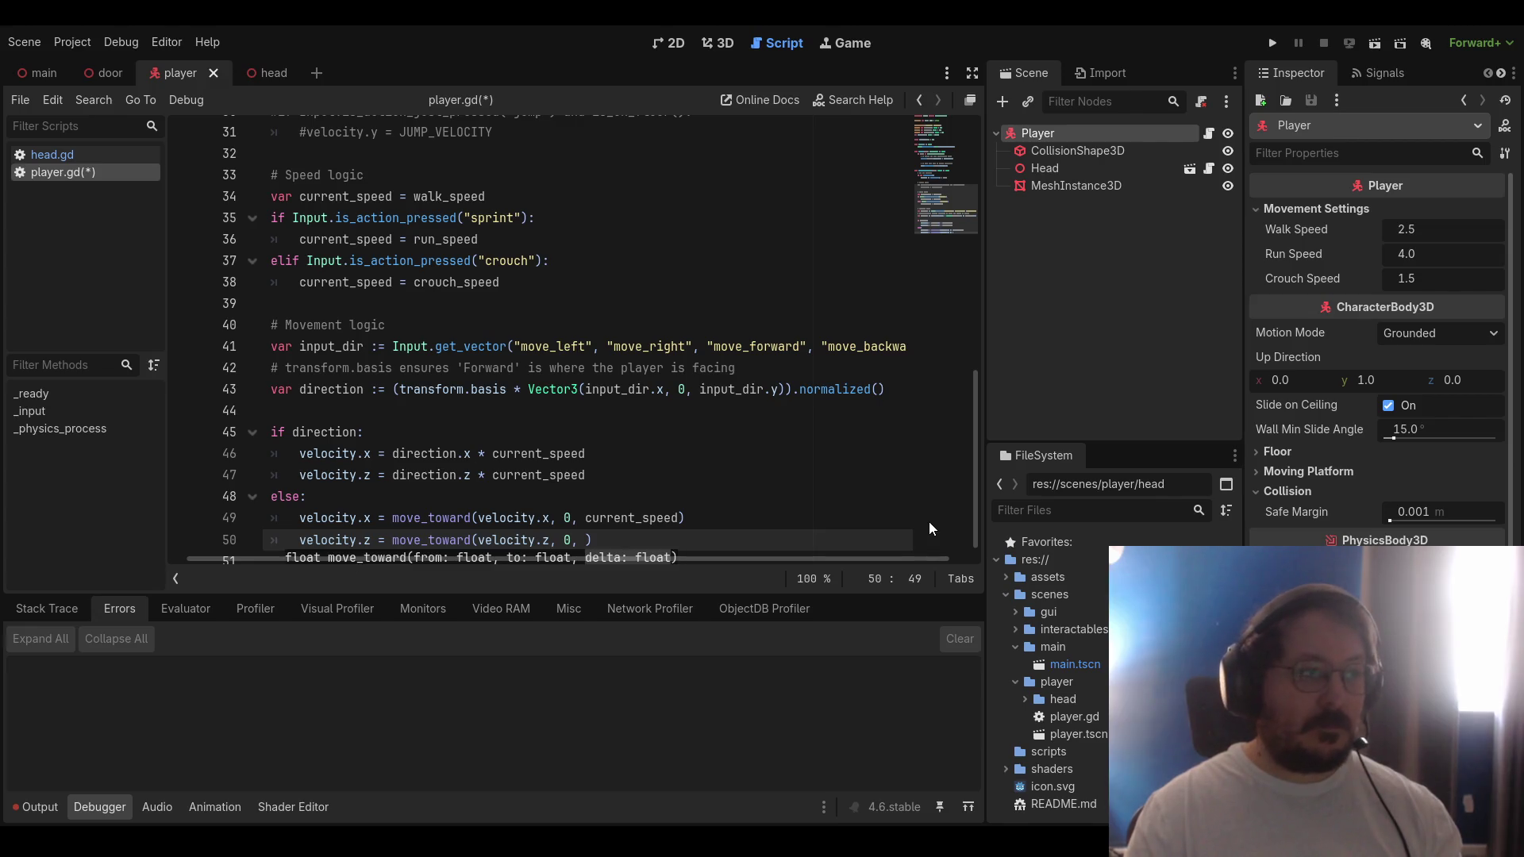
pyautogui.write('current_')
pyautogui.write('speed)')
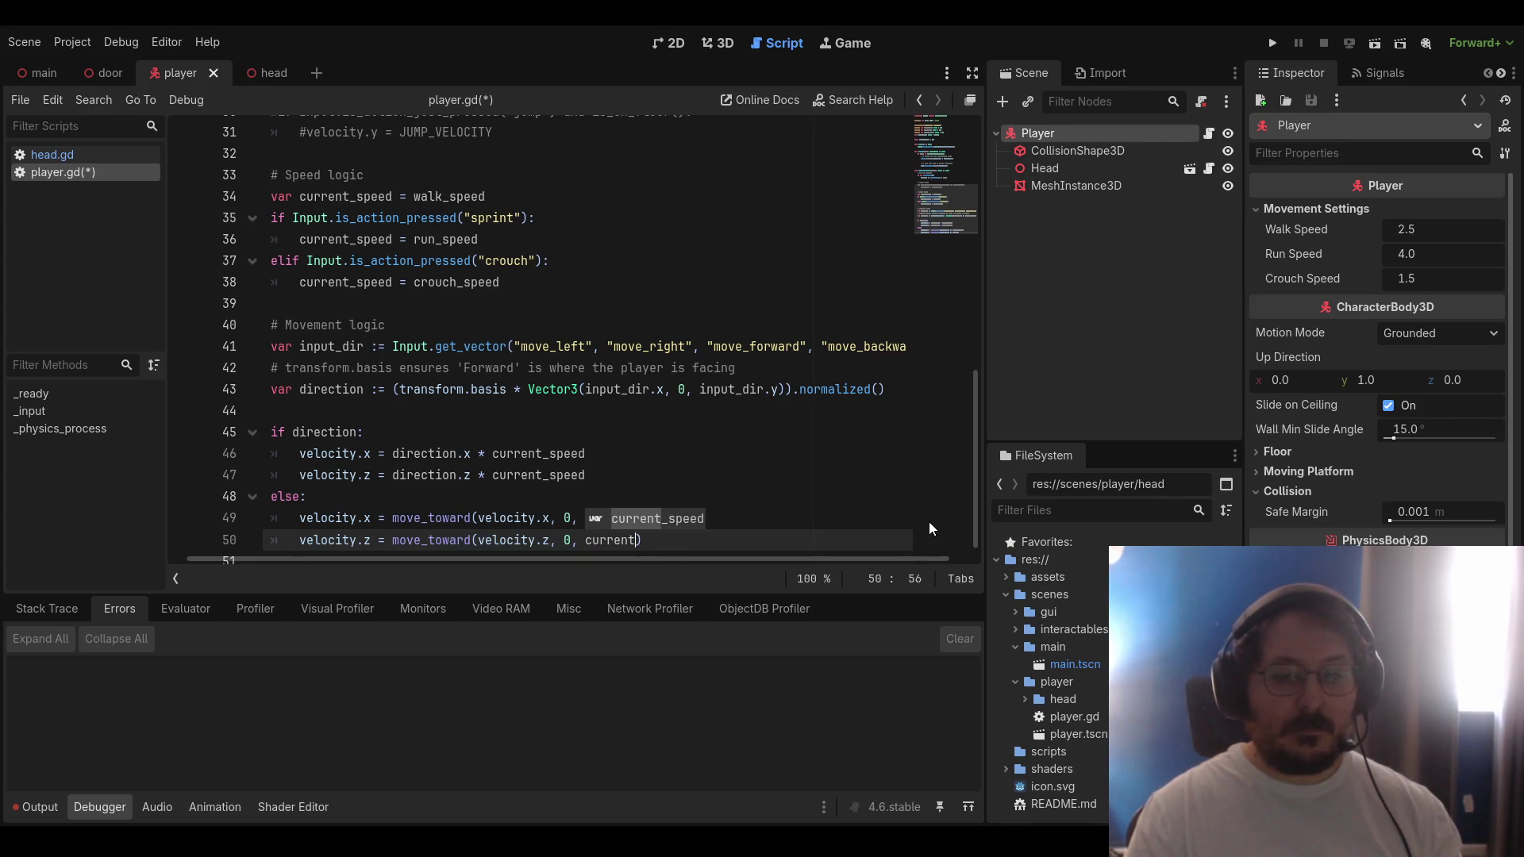
pyautogui.hotkey('ctrl', 's')
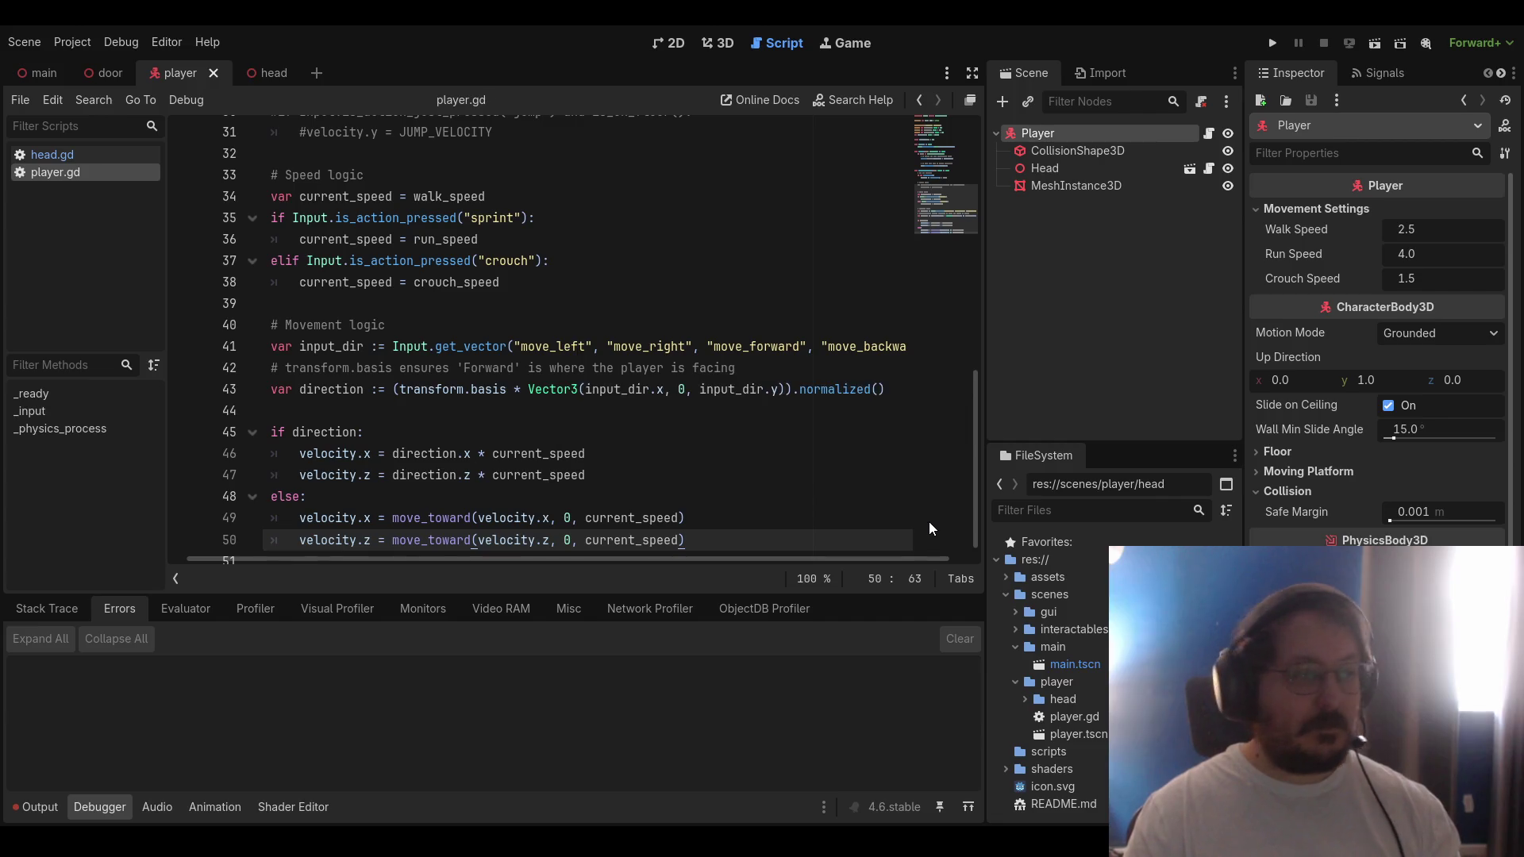
pyautogui.press('Return')
pyautogui.press('Return')
pyautogui.press('BackSpace')
# Add a move_and_slide() call on an unindented line after the else block, then review the script.
pyautogui.write('move_and_')
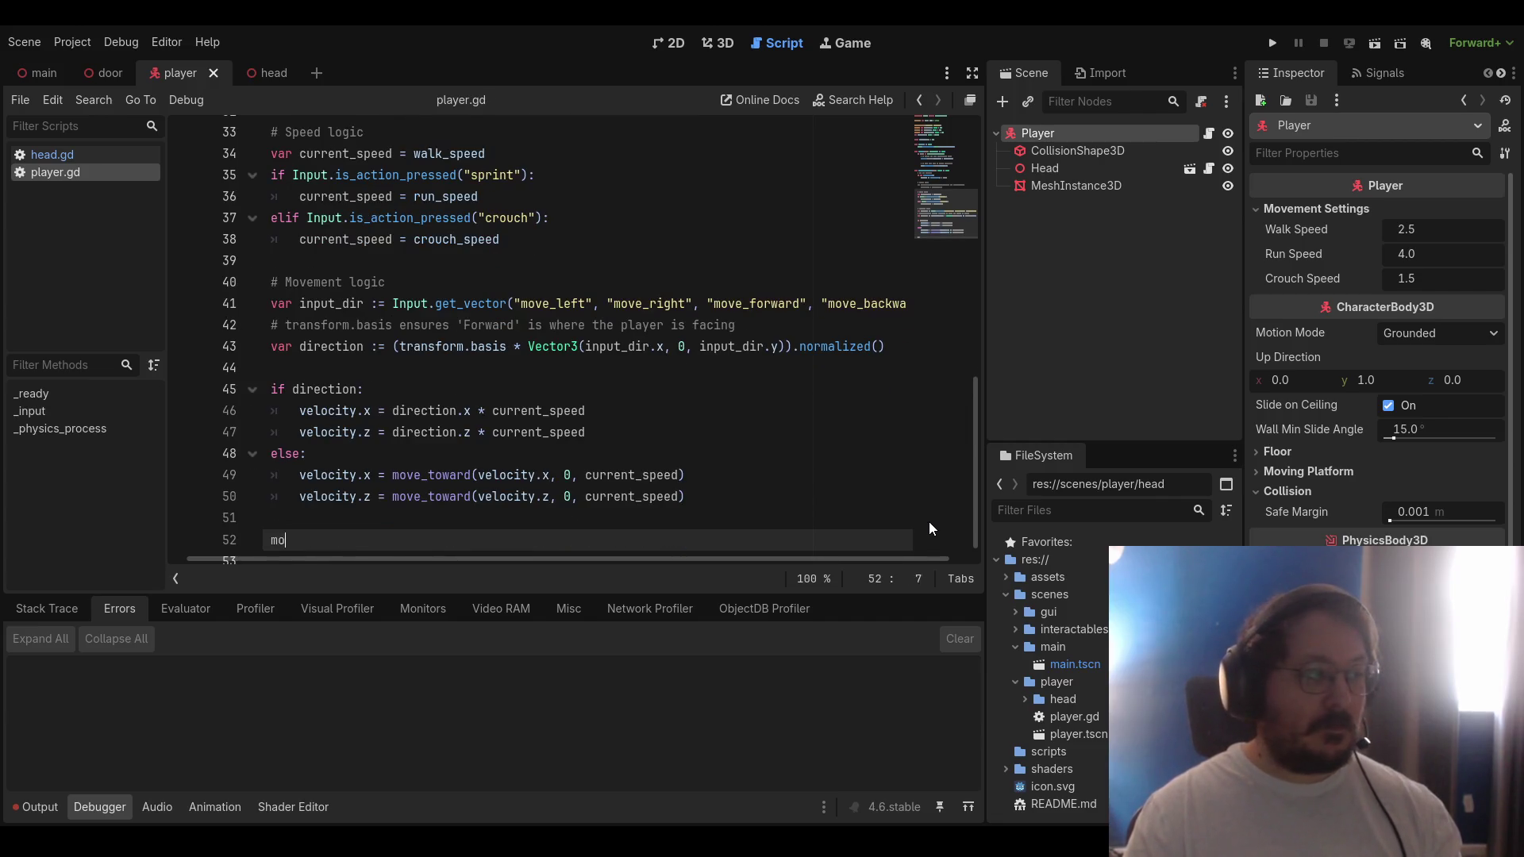
pyautogui.press('Return')
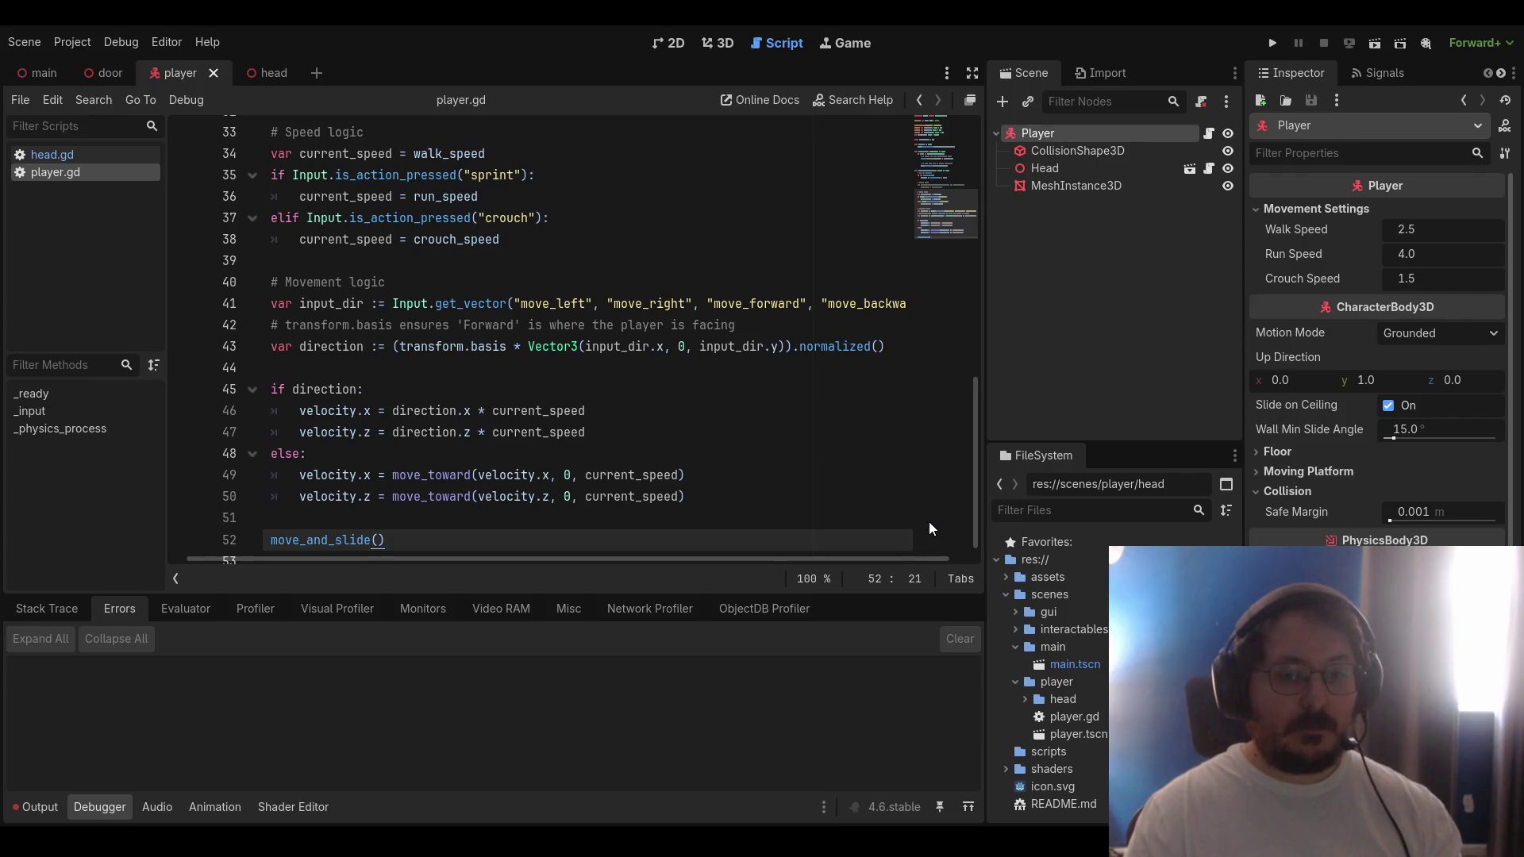
pyautogui.moveTo(517, 560); pyautogui.dragTo(499, 559)
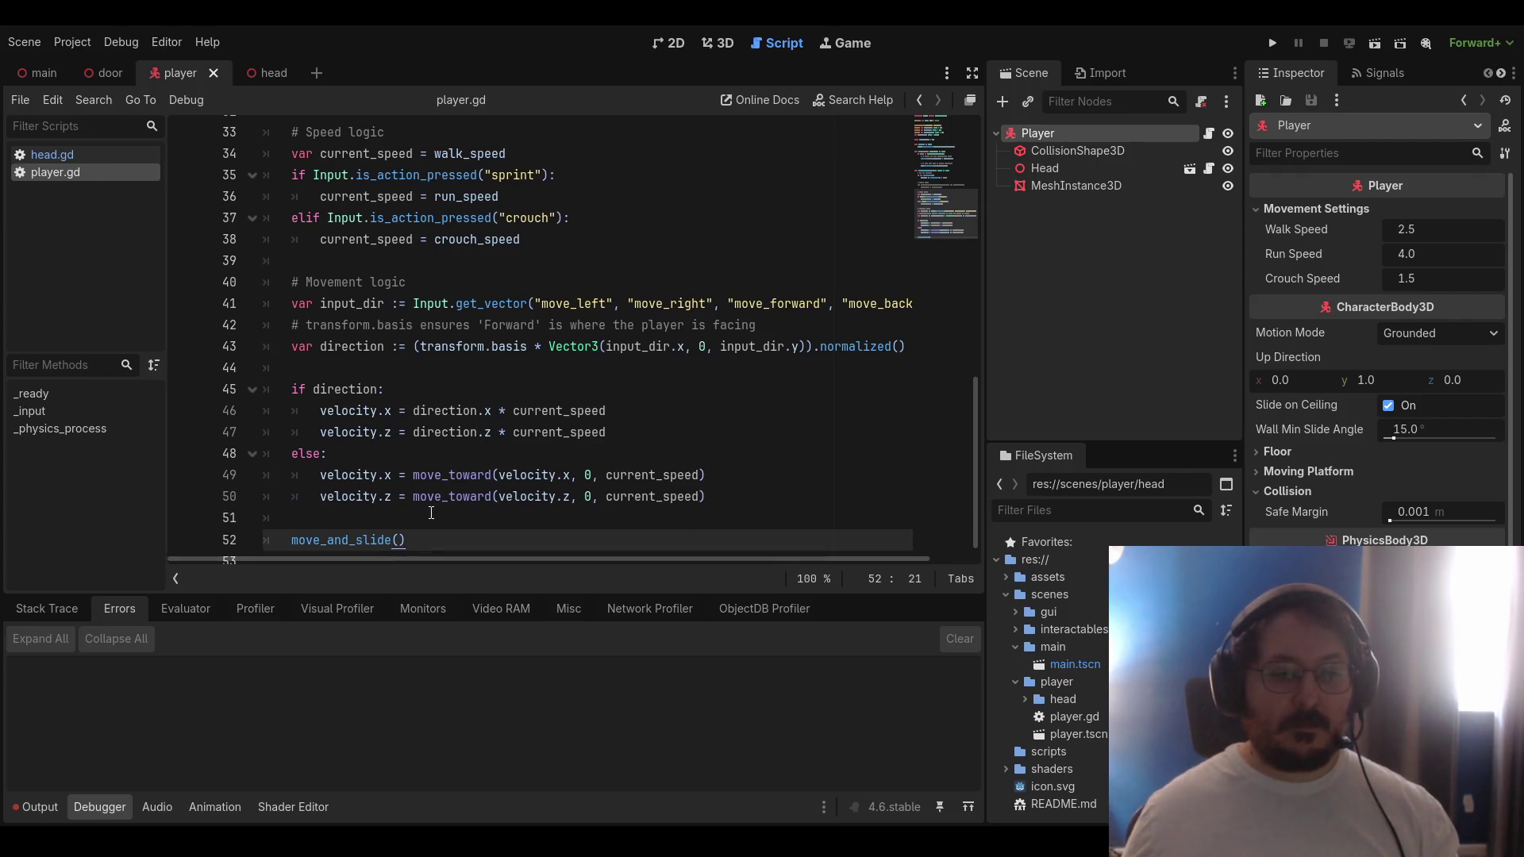
pyautogui.scroll(10, 232, 458)
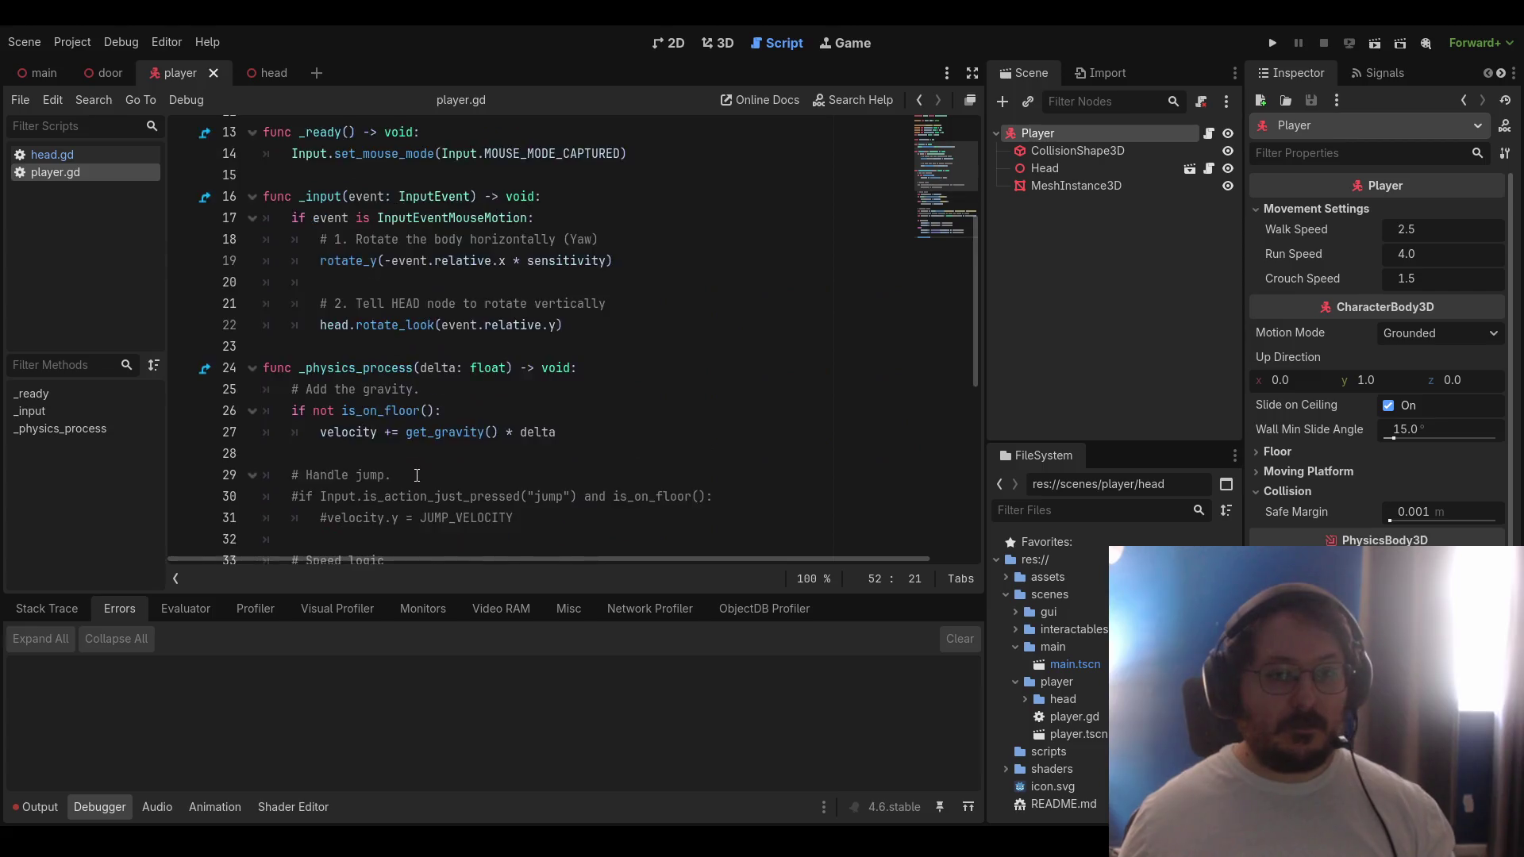
pyautogui.scroll(-9, 232, 458)
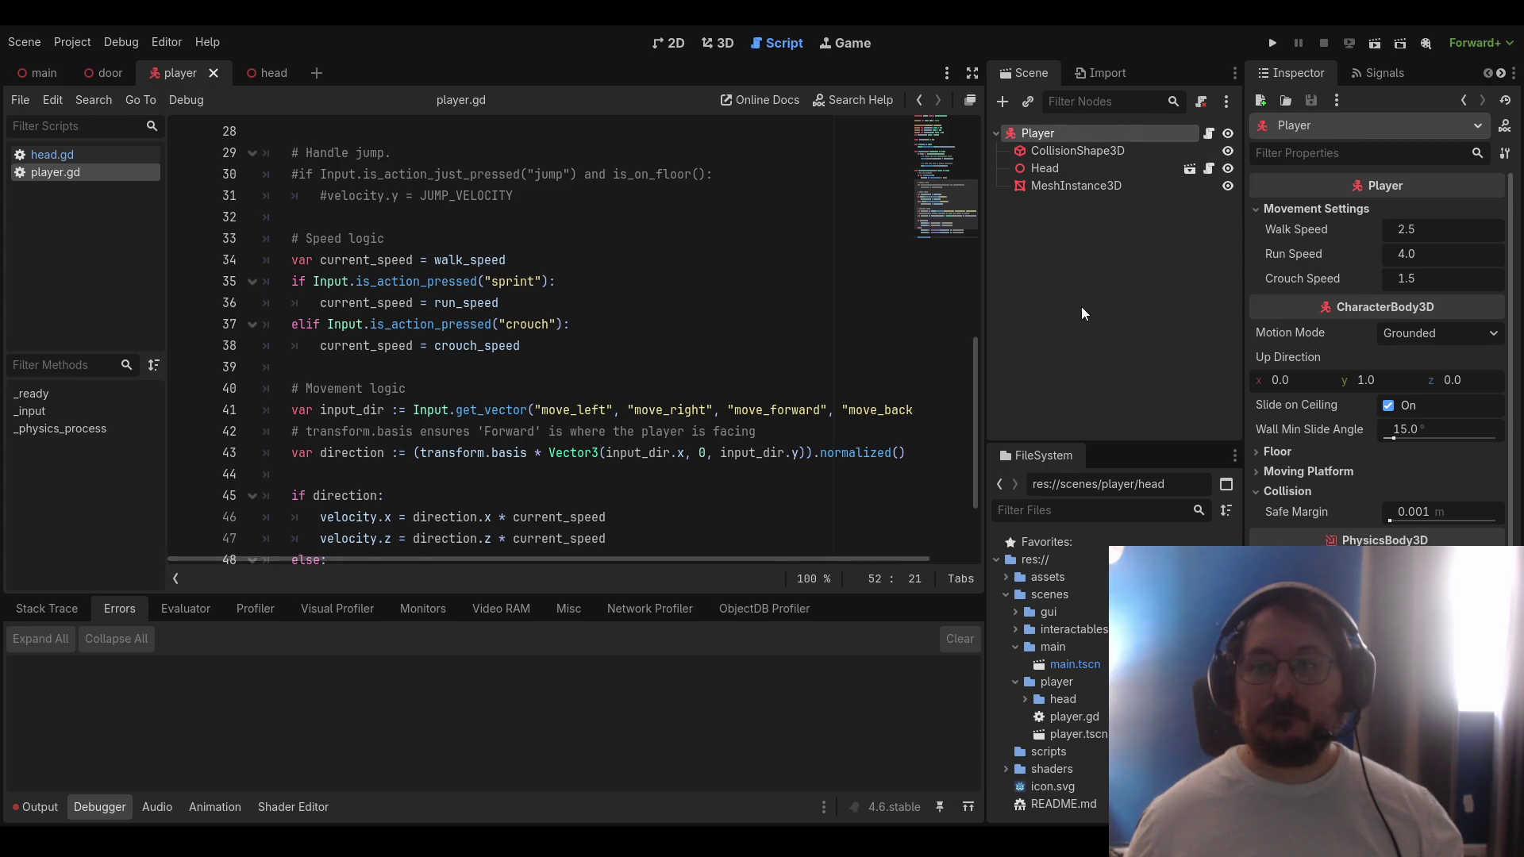
pyautogui.scroll(2, 571, 241)
# Run the game with F5 and continue past the head.gd null-instance error.
pyautogui.scroll(7, 570, 241)
pyautogui.click(561, 239)
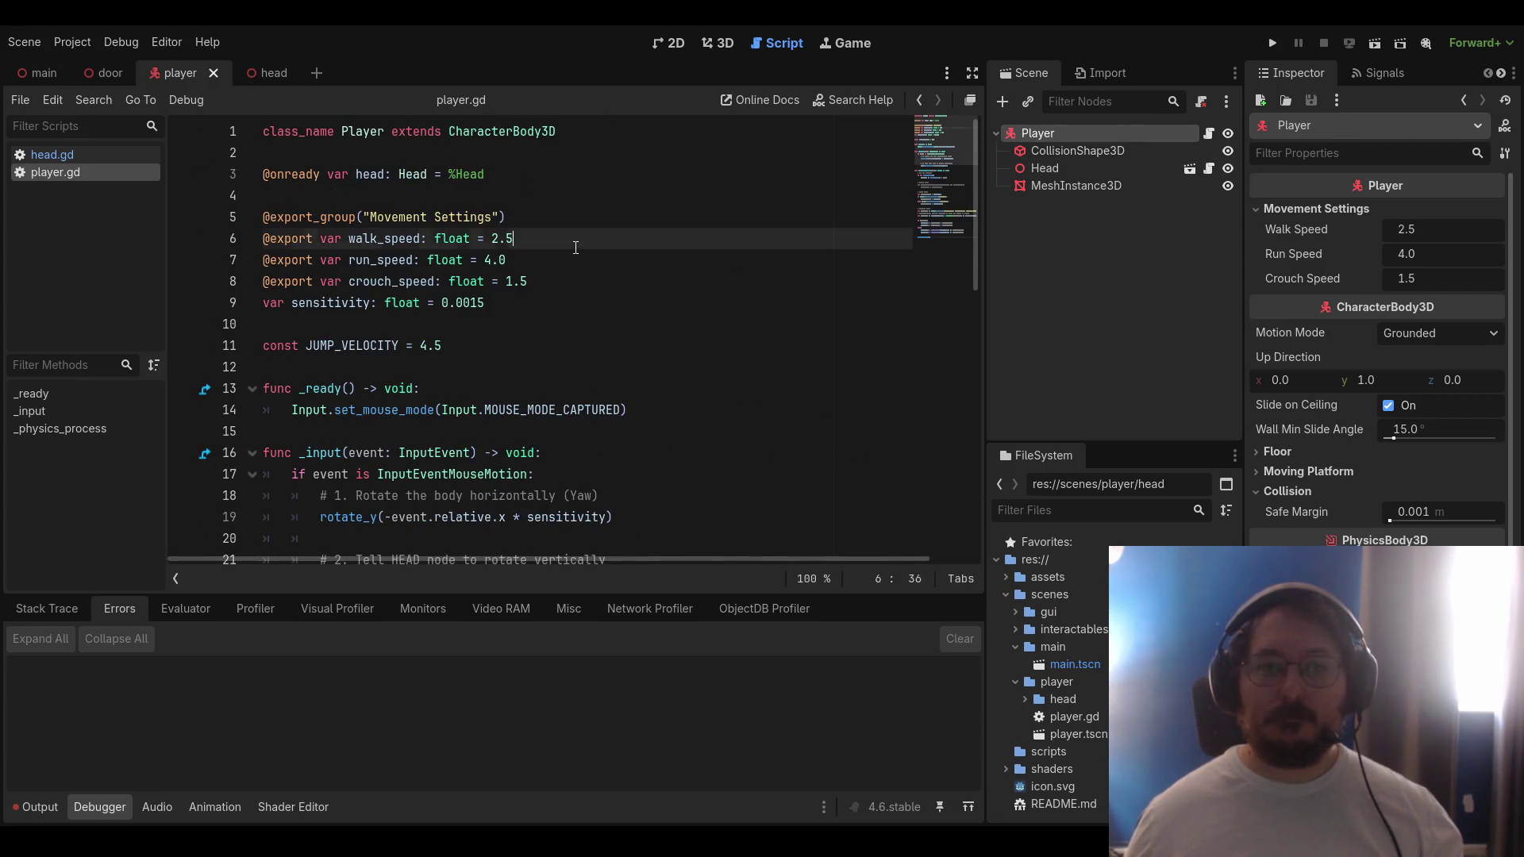
pyautogui.click(606, 200)
pyautogui.press('F5')
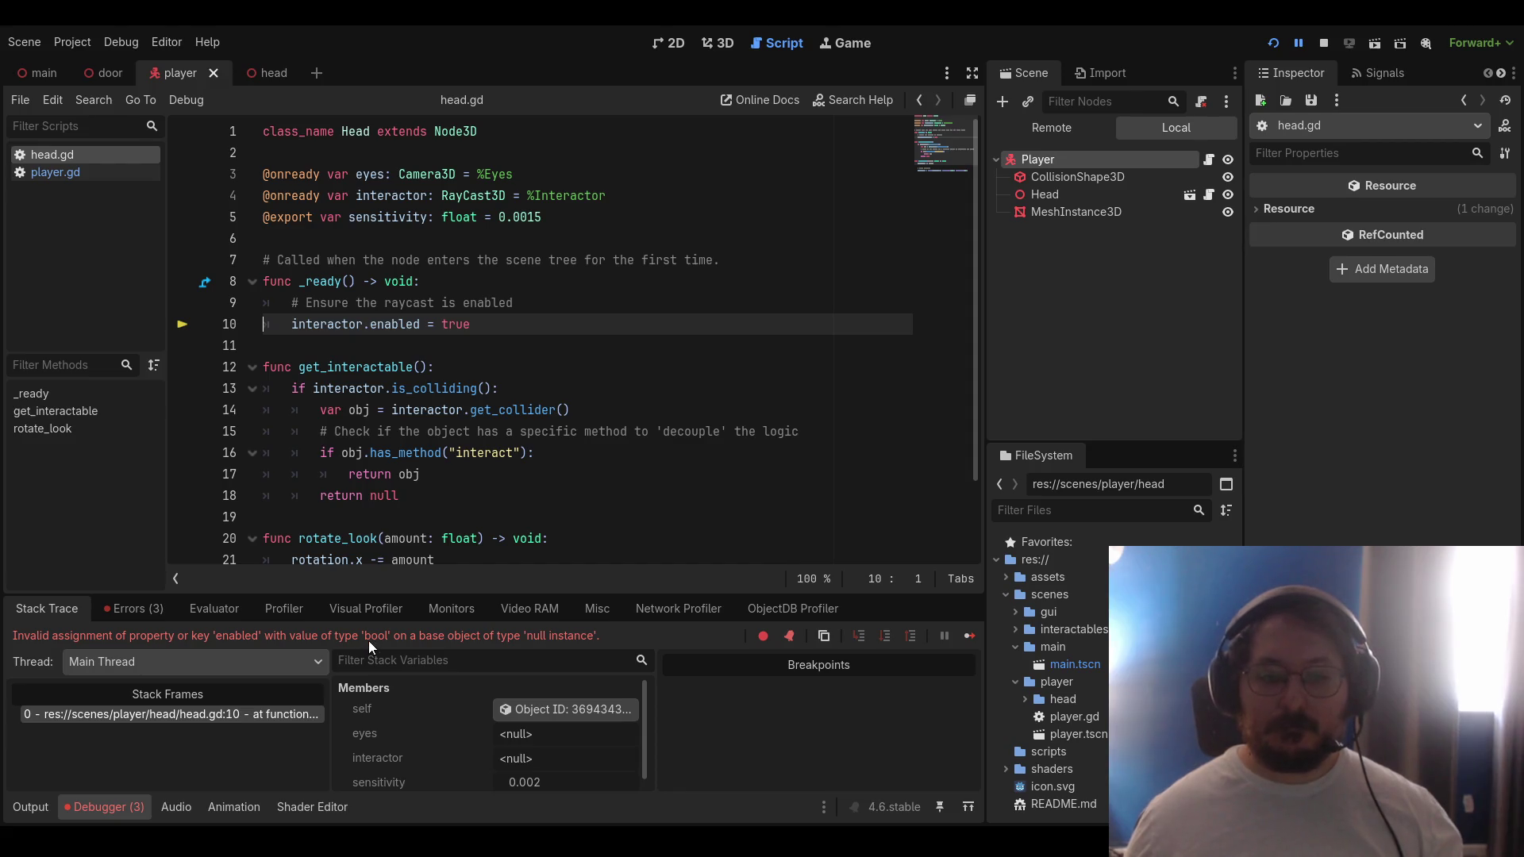
pyautogui.press('F12')
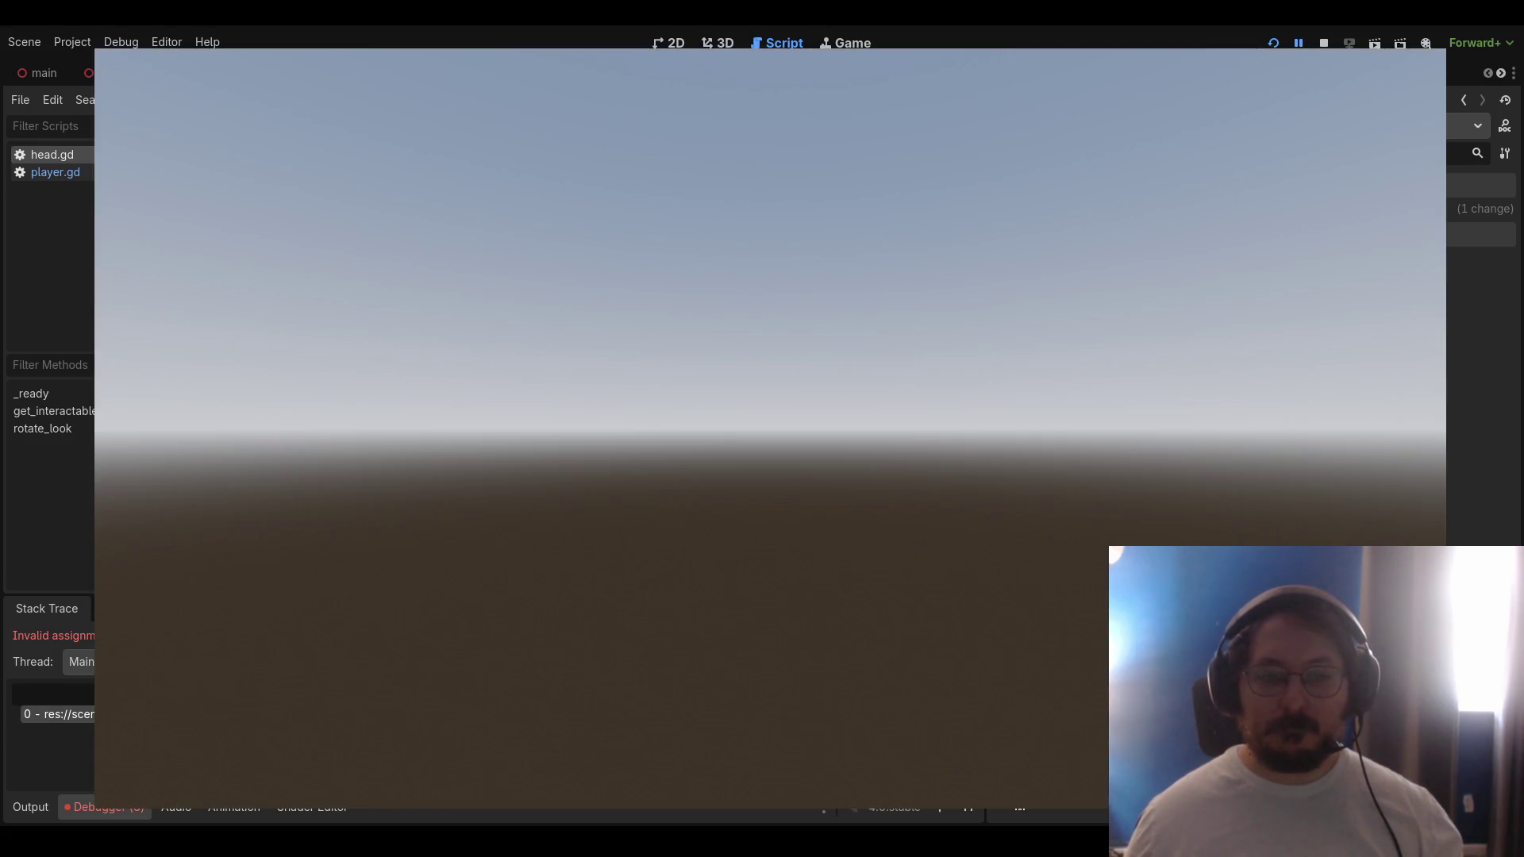
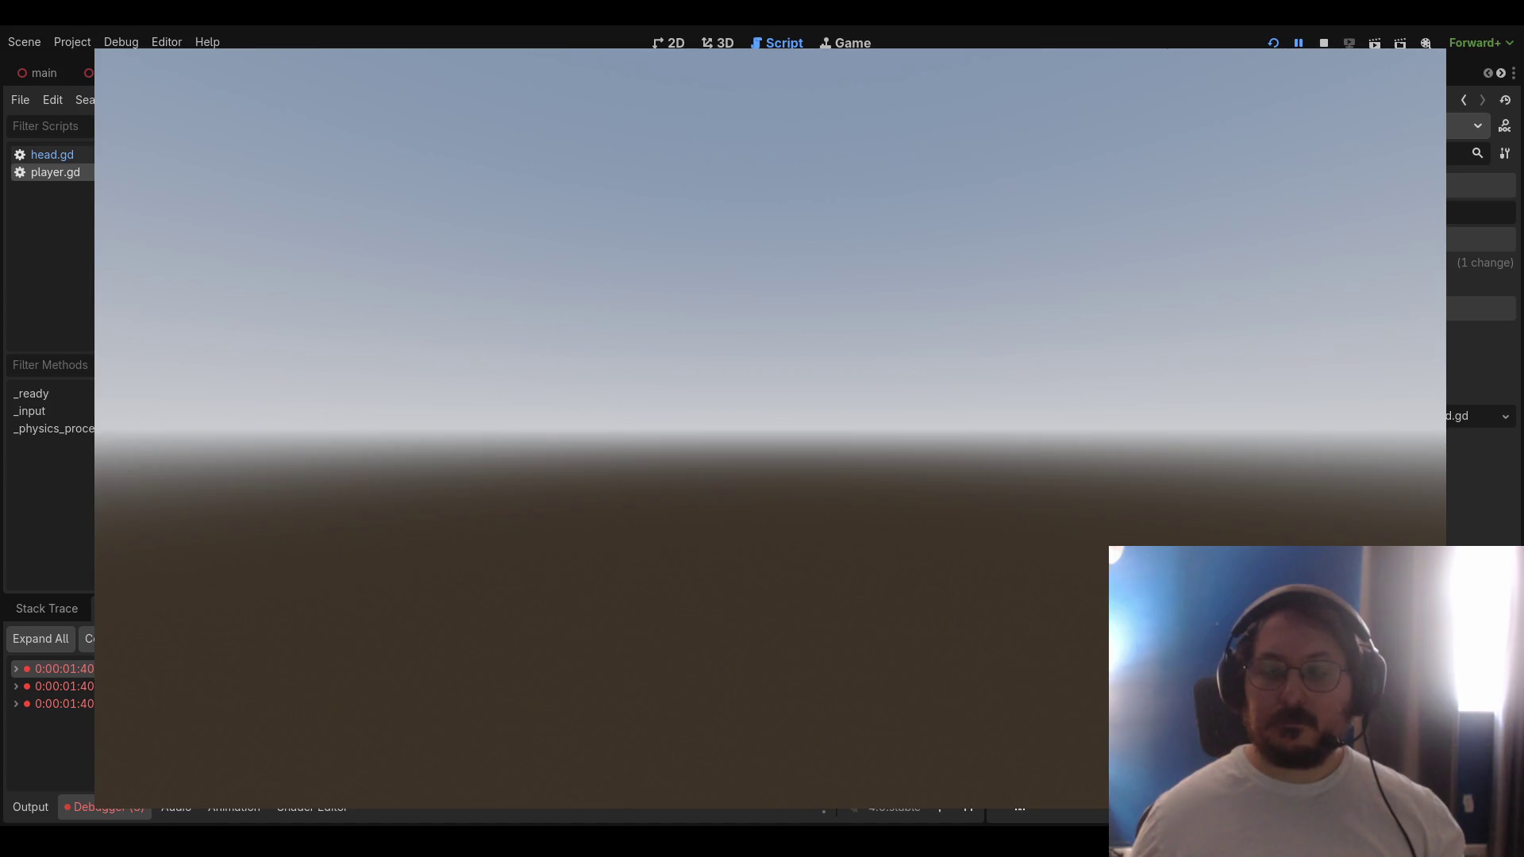
# Restart the game, watch the FPS counter, then stop it to return to player.gd.
pyautogui.click(1323, 43)
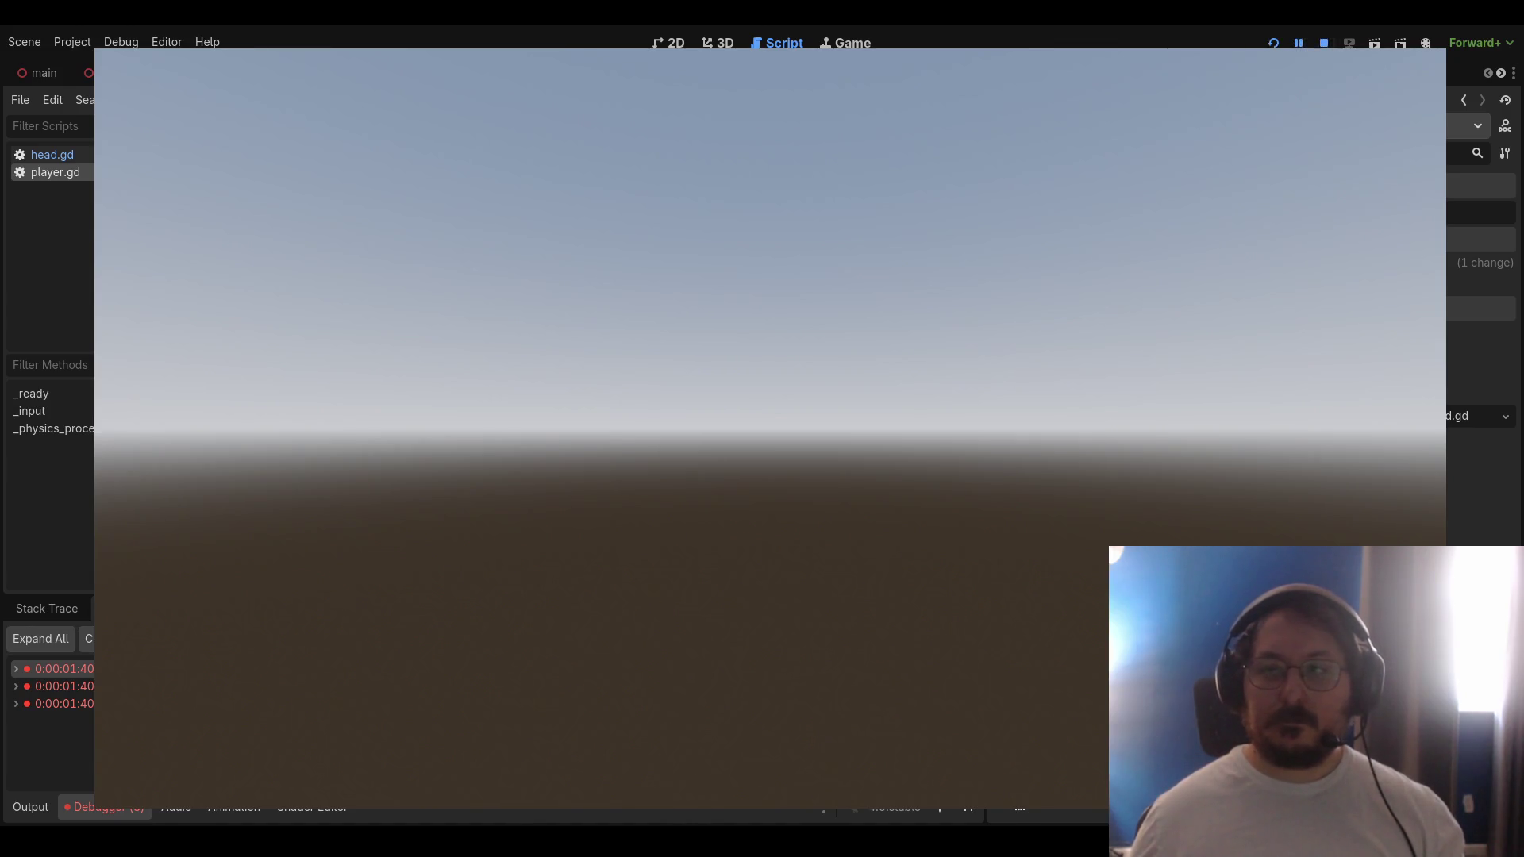
pyautogui.press('F5')
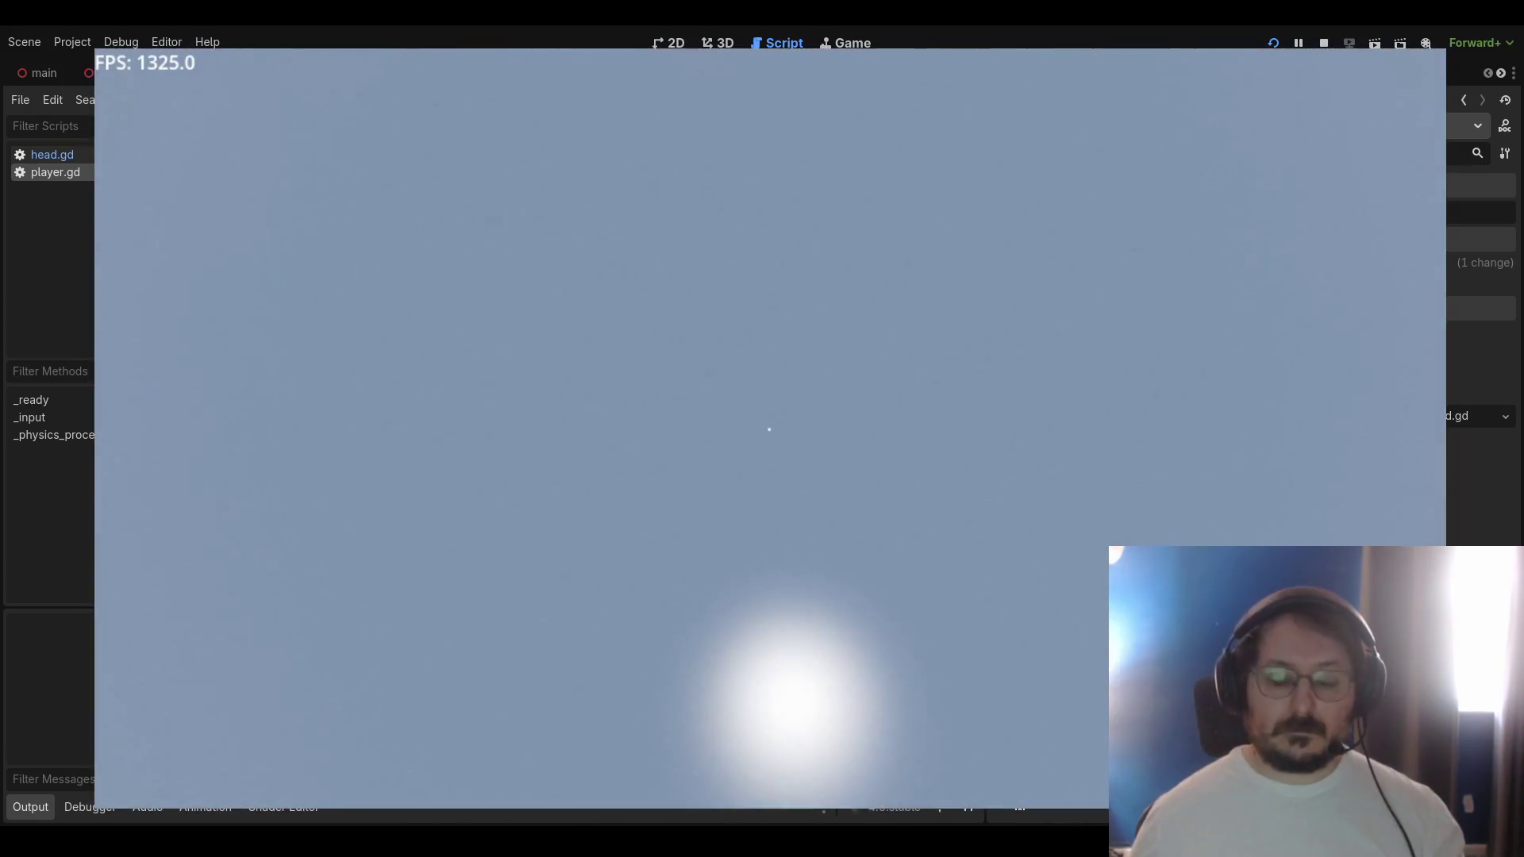
pyautogui.press('F8')
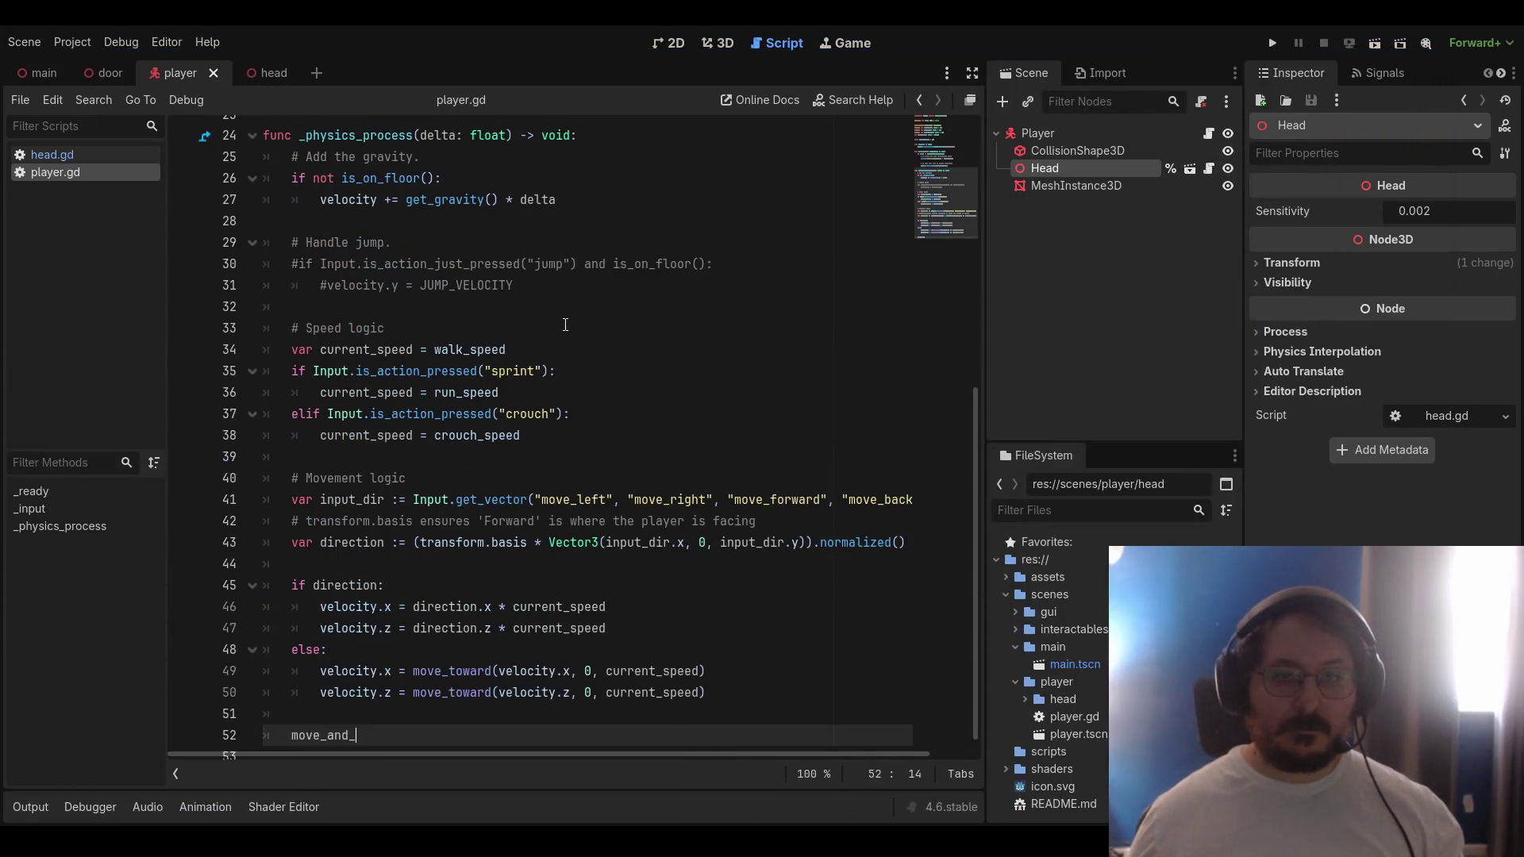
# Undo the four most recent movement-code edits in player.gd.
pyautogui.hotkey('ctrl', 'z')
pyautogui.hotkey('ctrl', 'z')
pyautogui.hotkey('ctrl', 'z')
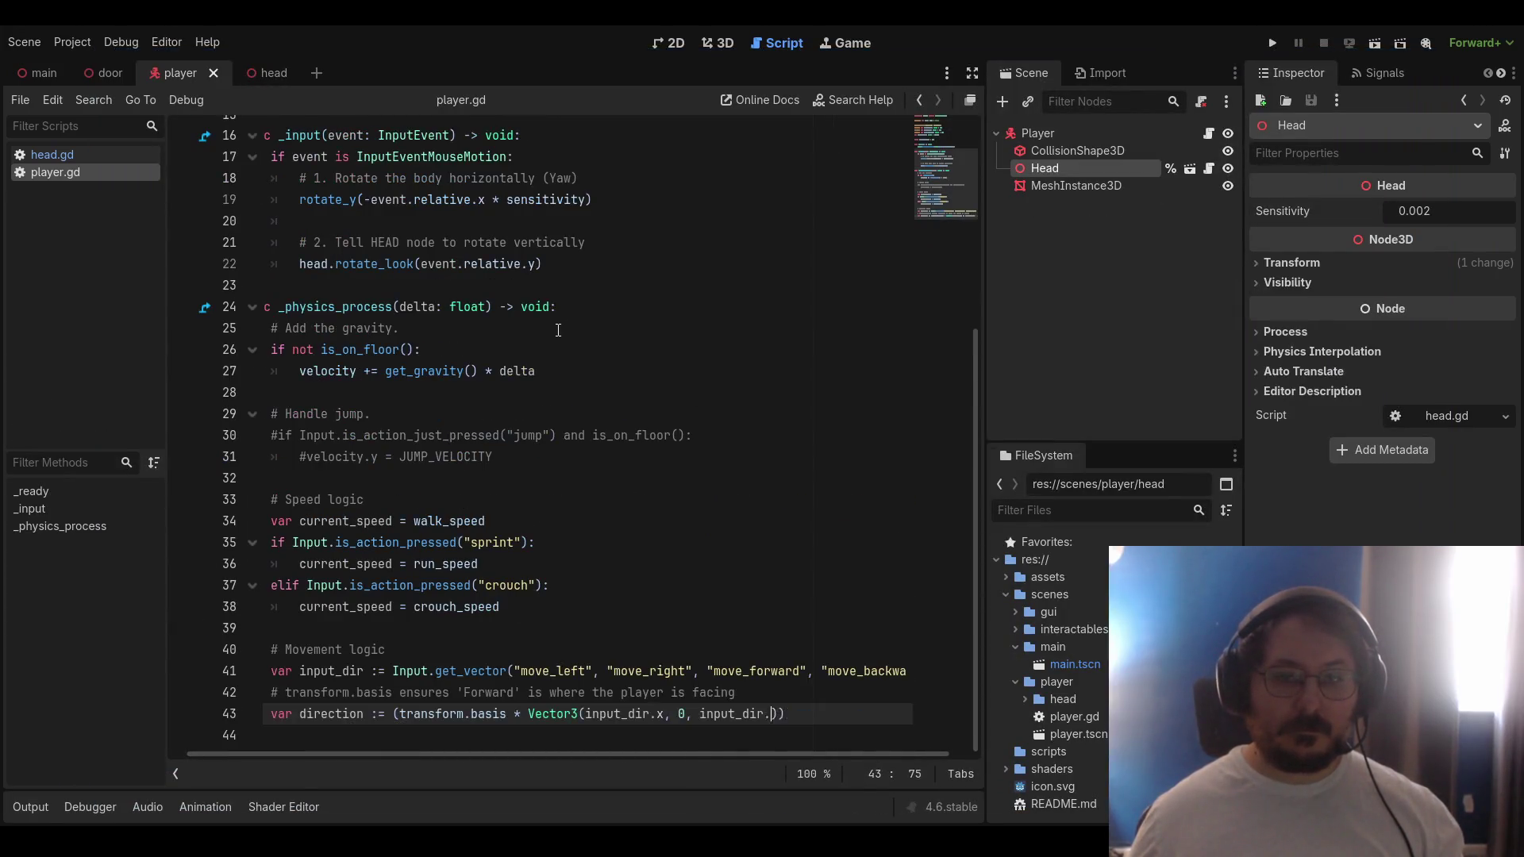
pyautogui.hotkey('ctrl', 'z')
pyautogui.hotkey('ctrl', 'z')
pyautogui.hotkey('ctrl', 'z')
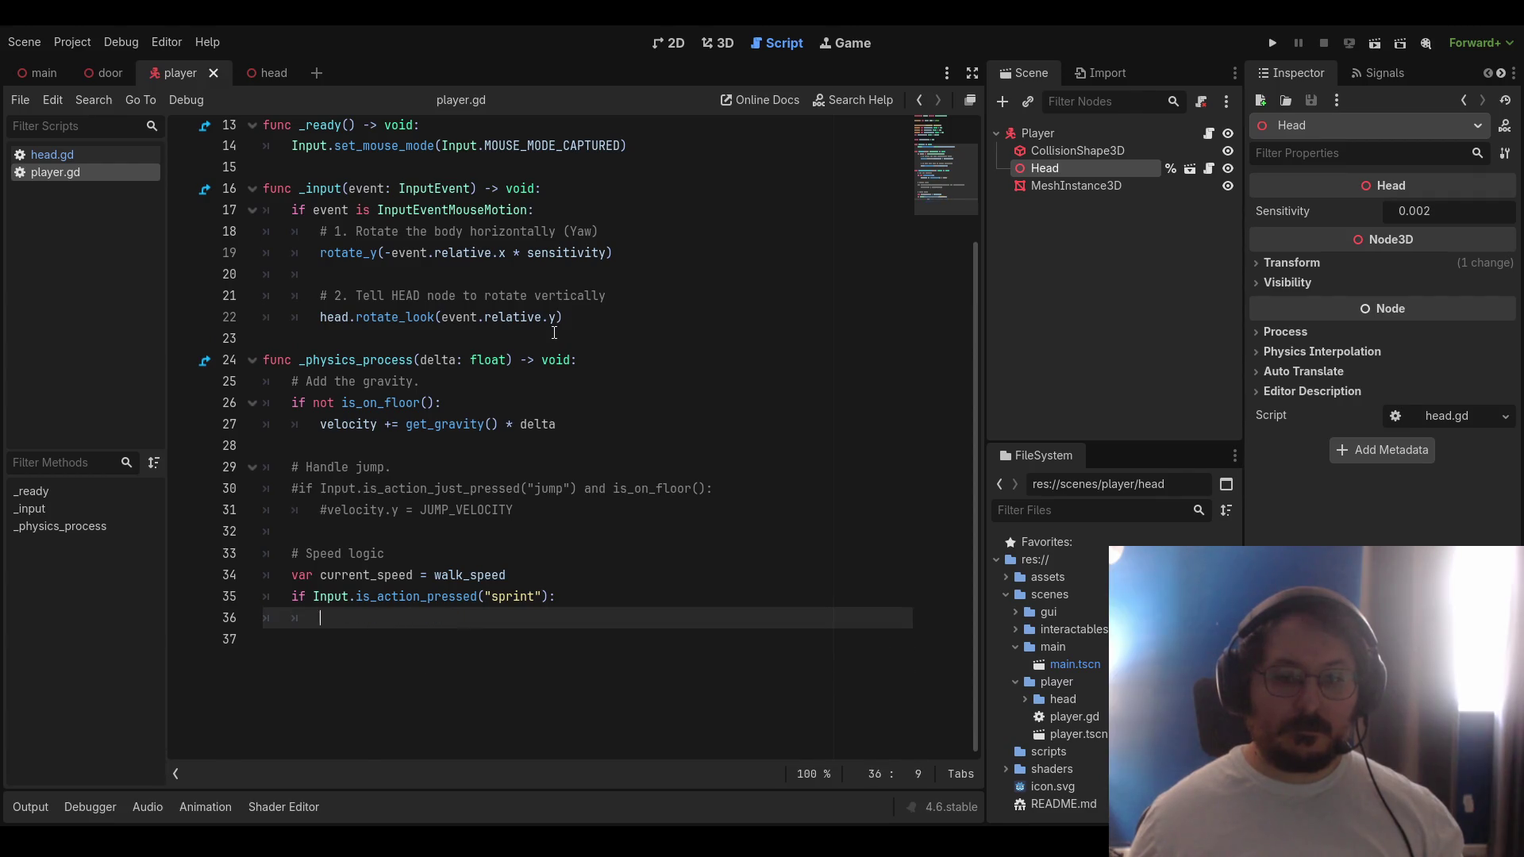
pyautogui.hotkey('ctrl', 'z')
pyautogui.hotkey('ctrl', 'z')
pyautogui.hotkey('ctrl', 'z')
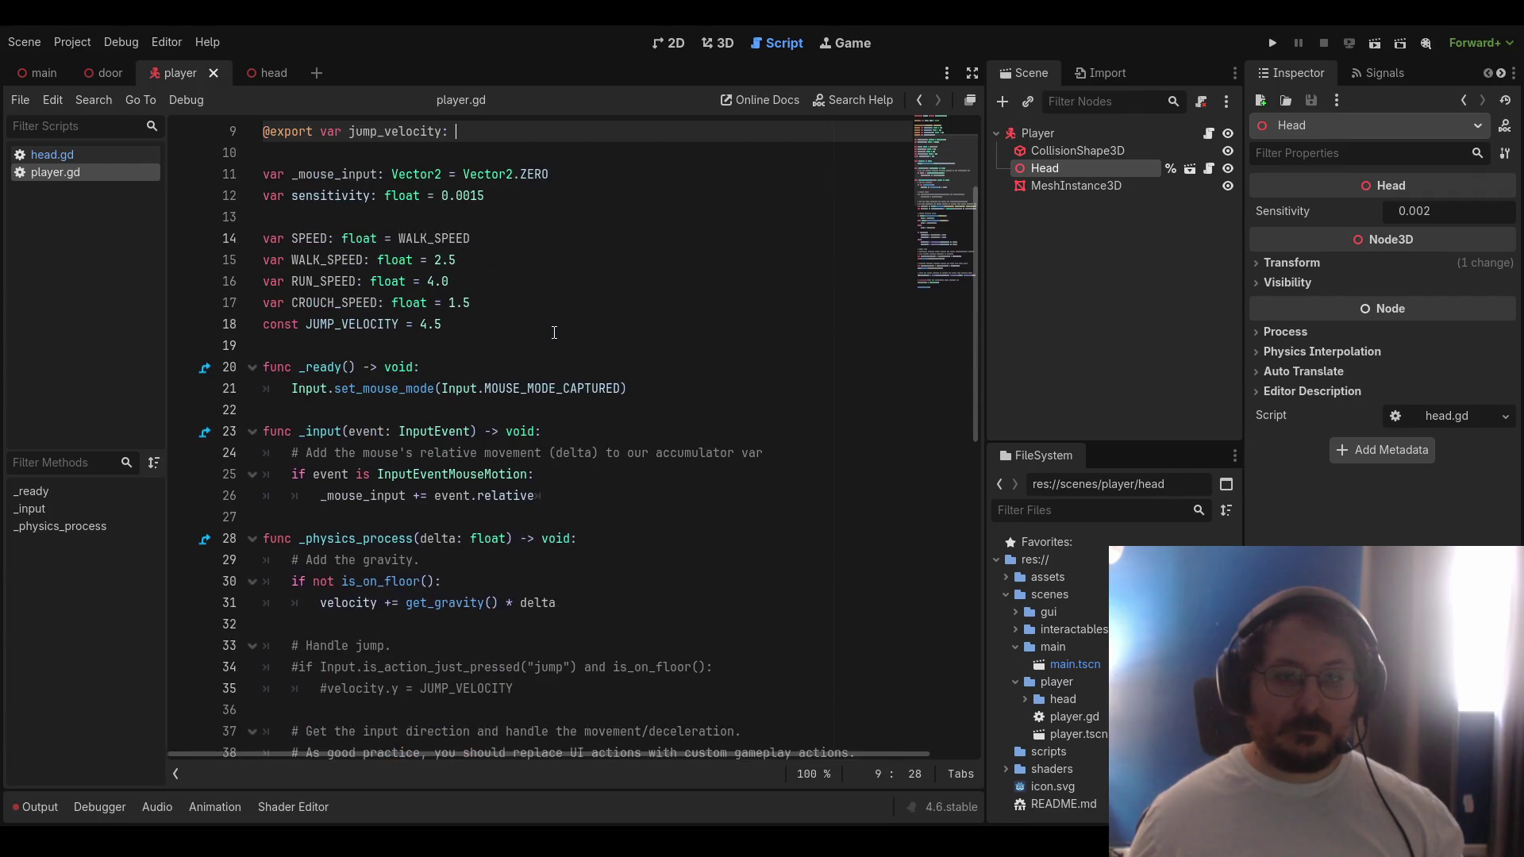
pyautogui.hotkey('ctrl', 'z')
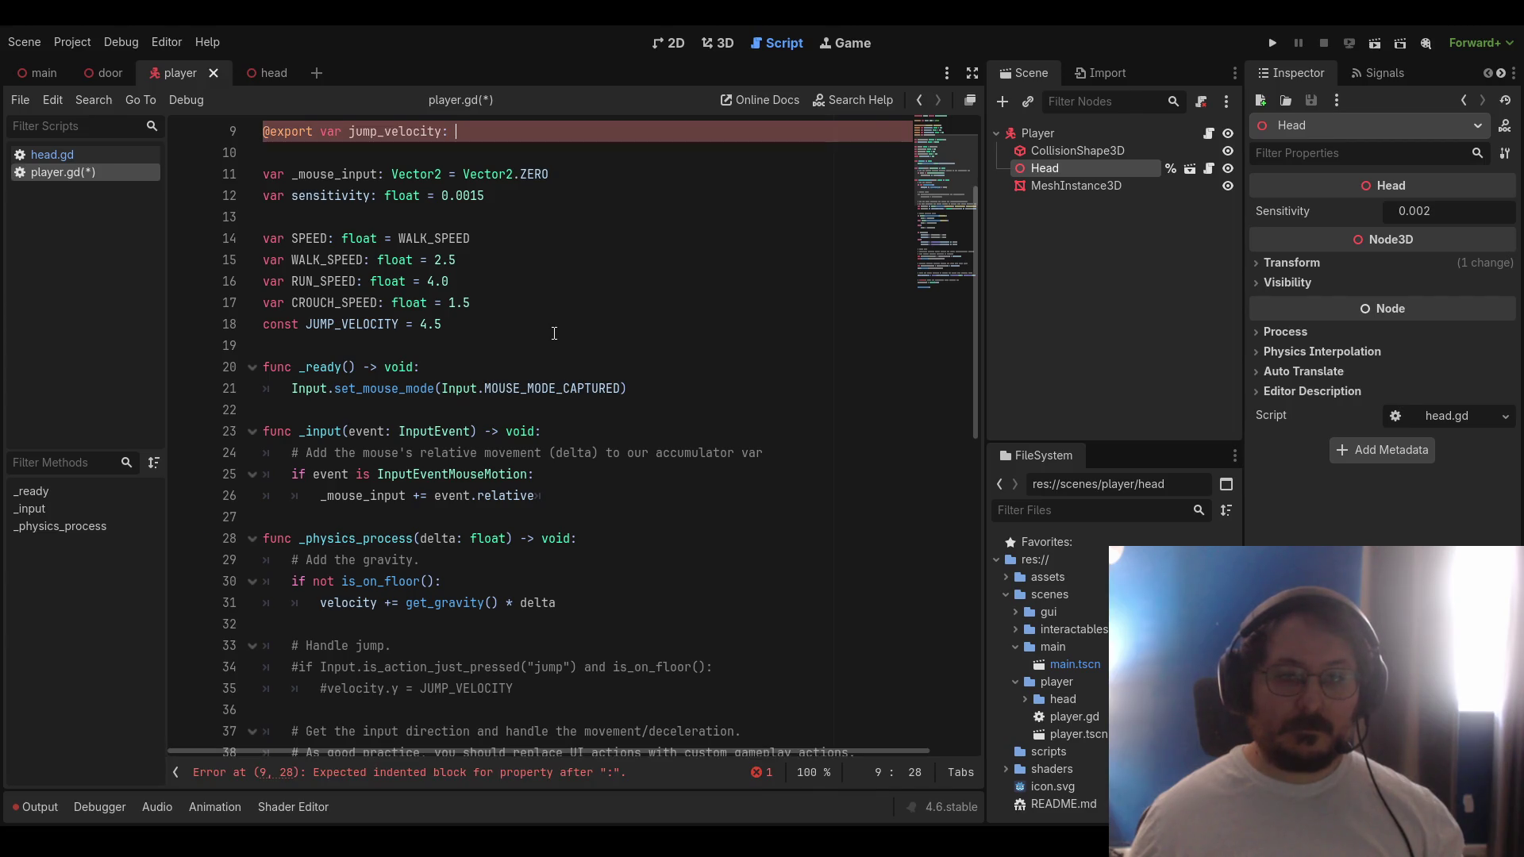
pyautogui.scroll(3, 548, 345)
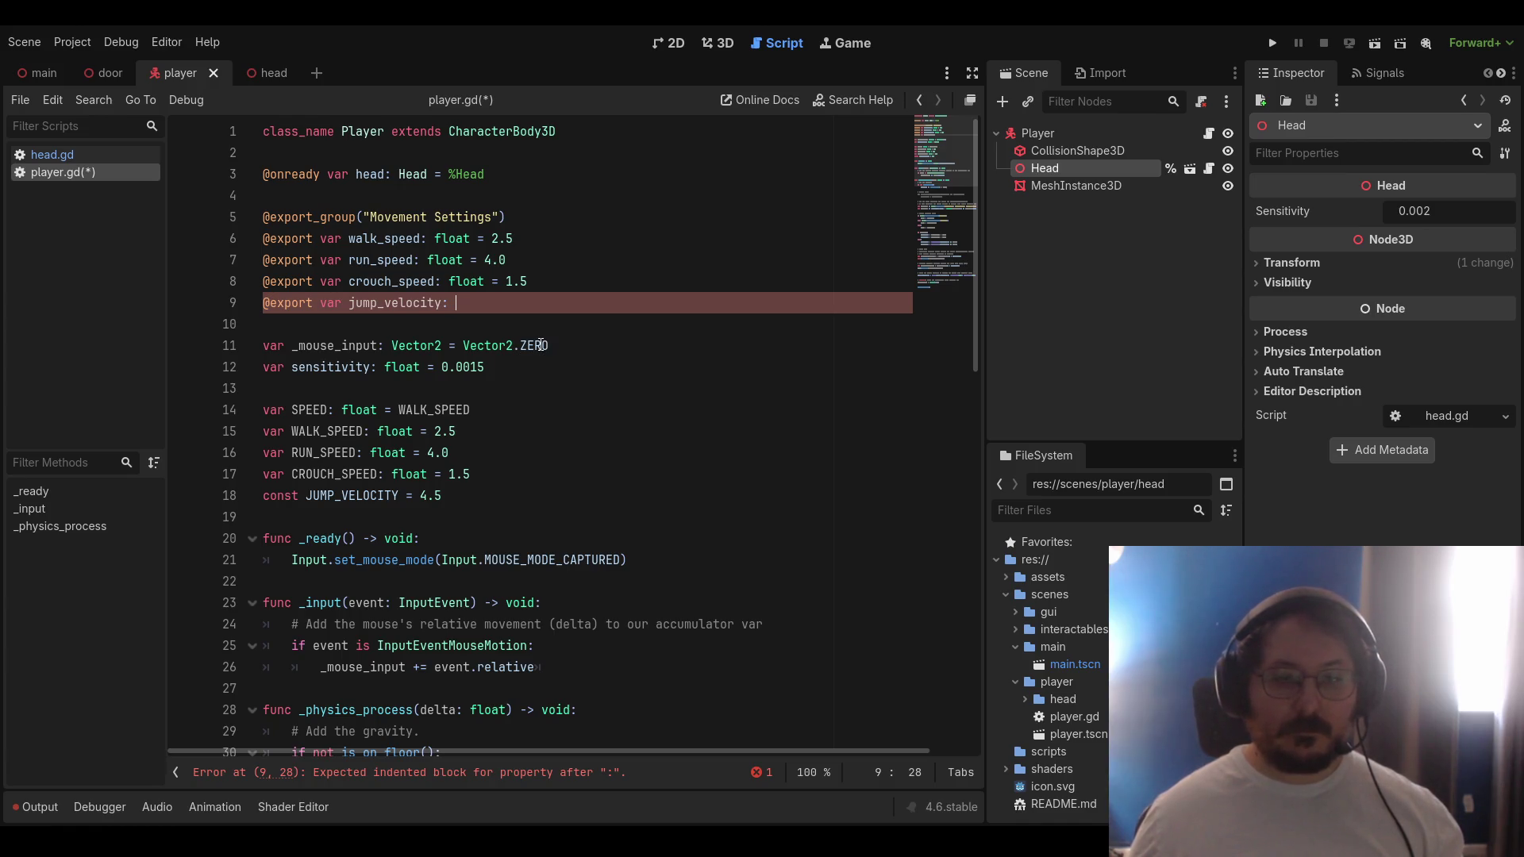
pyautogui.click(235, 305)
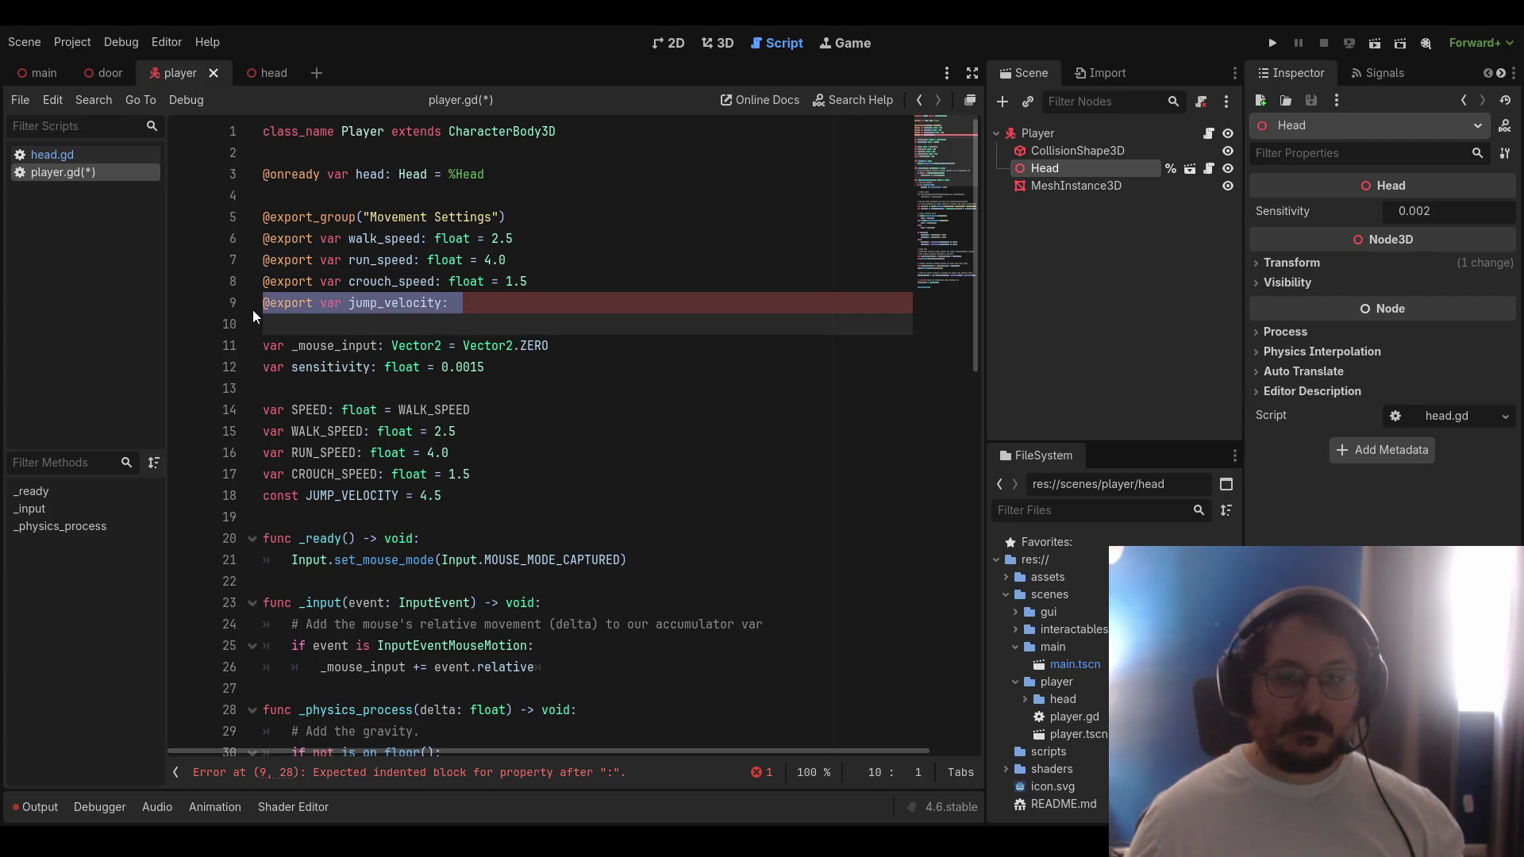
pyautogui.press('BackSpace')
pyautogui.moveTo(527, 282); pyautogui.dragTo(235, 232)
pyautogui.press('BackSpace')
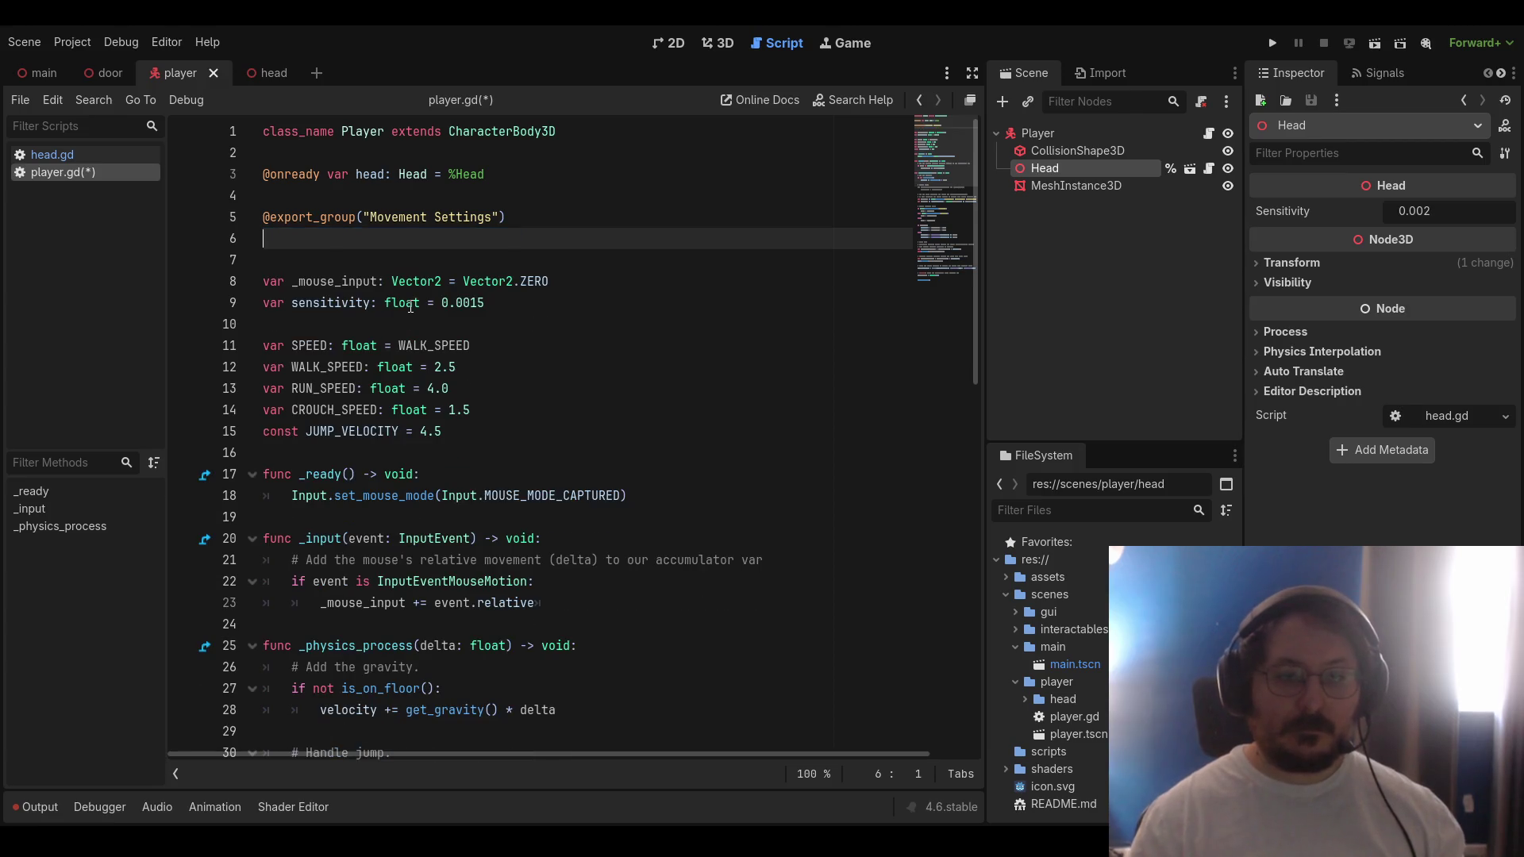
pyautogui.moveTo(469, 412)
pyautogui.mouseDown()
pyautogui.moveTo(238, 369)
pyautogui.moveTo(235, 350)
pyautogui.mouseUp()
pyautogui.click(503, 427)
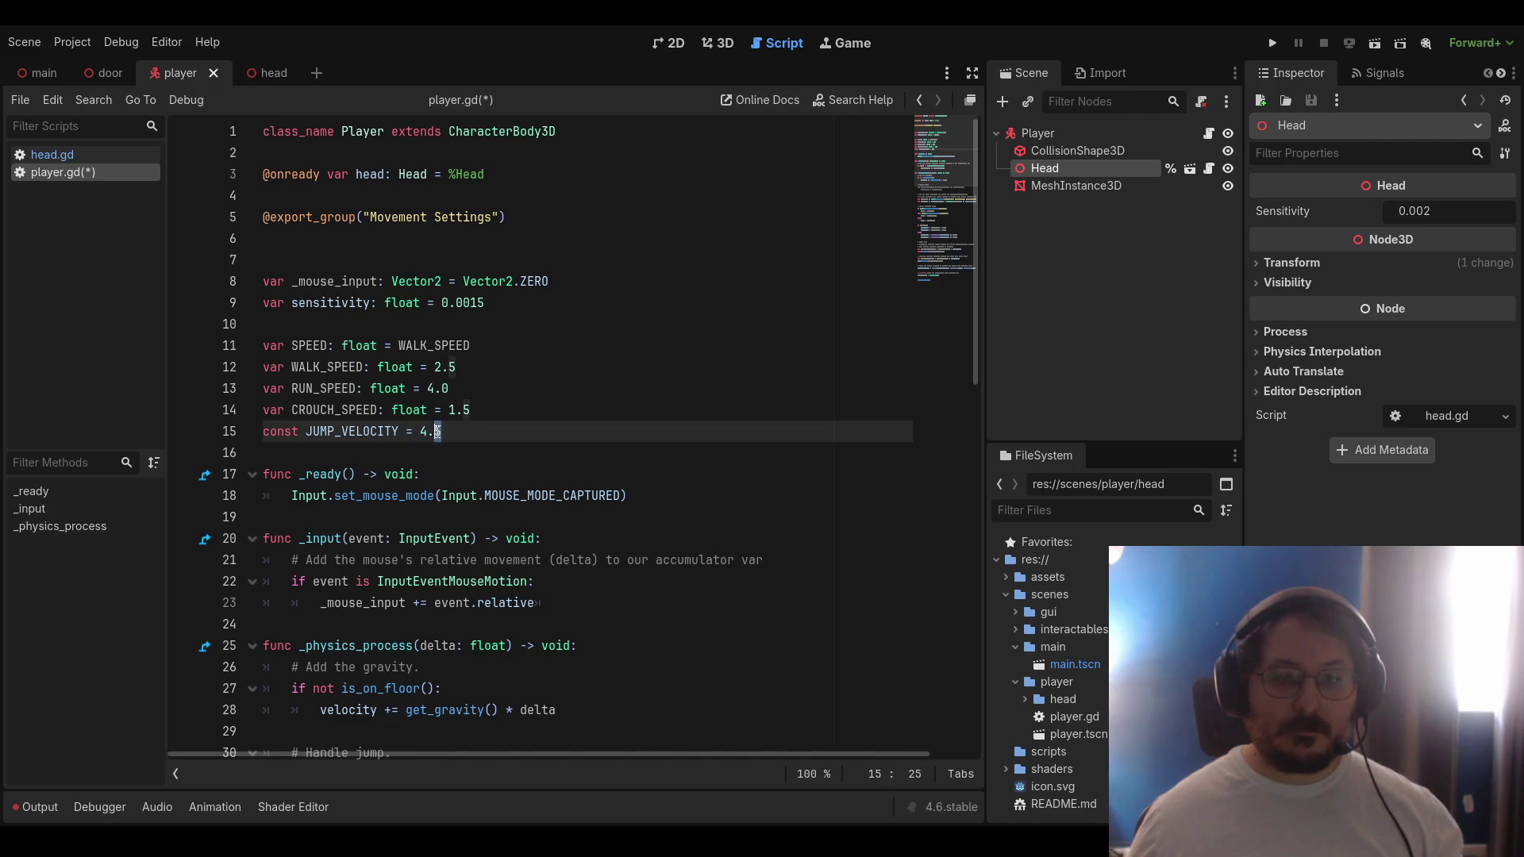
pyautogui.hotkey('ctrl', 's')
pyautogui.moveTo(278, 259); pyautogui.dragTo(278, 226)
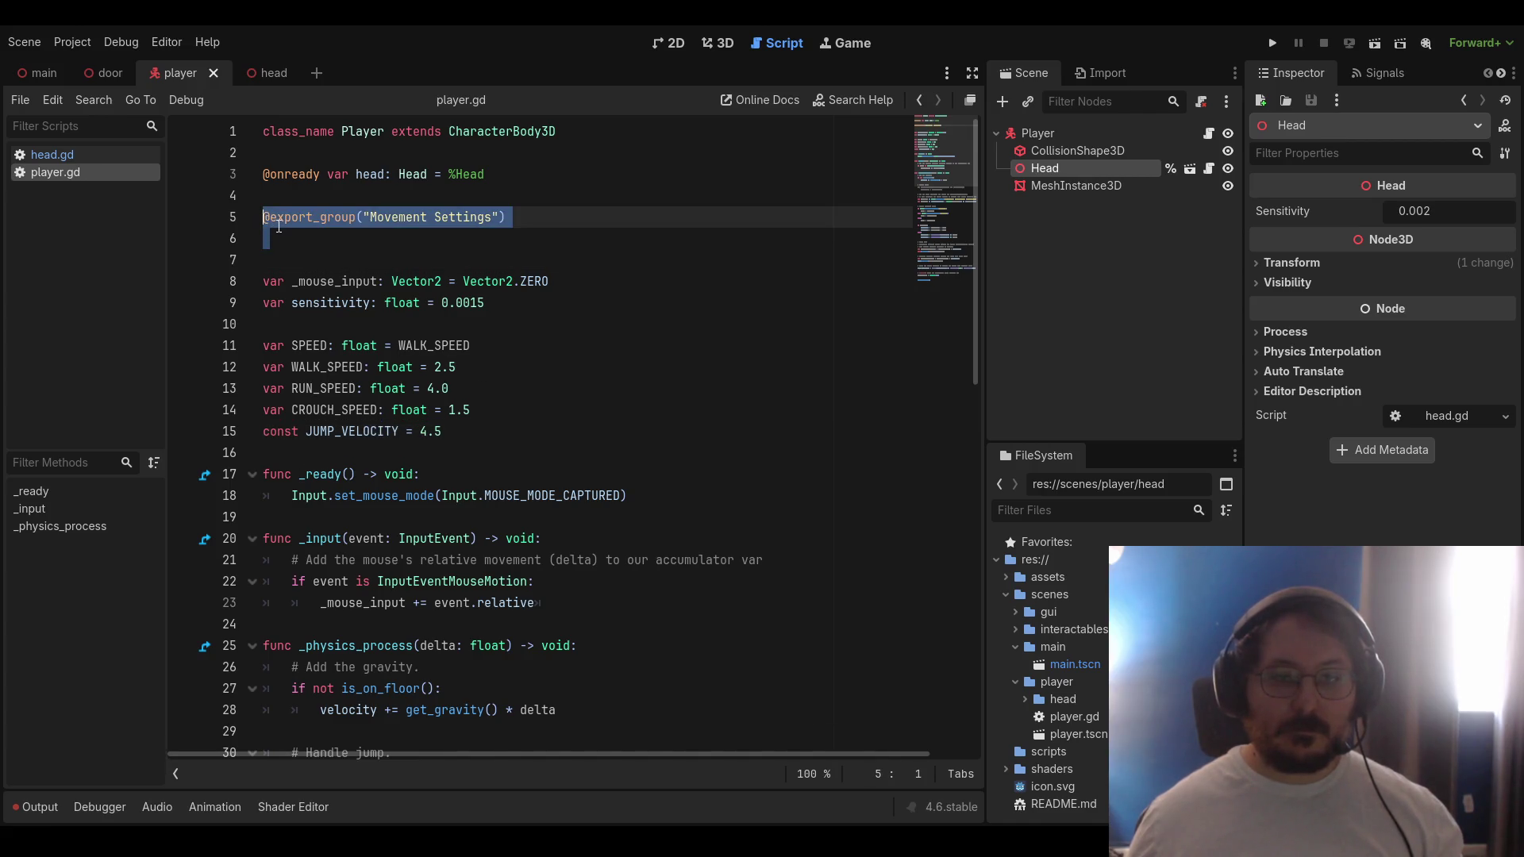
pyautogui.press('BackSpace')
pyautogui.press('BackSpace')
pyautogui.press('BackSpace')
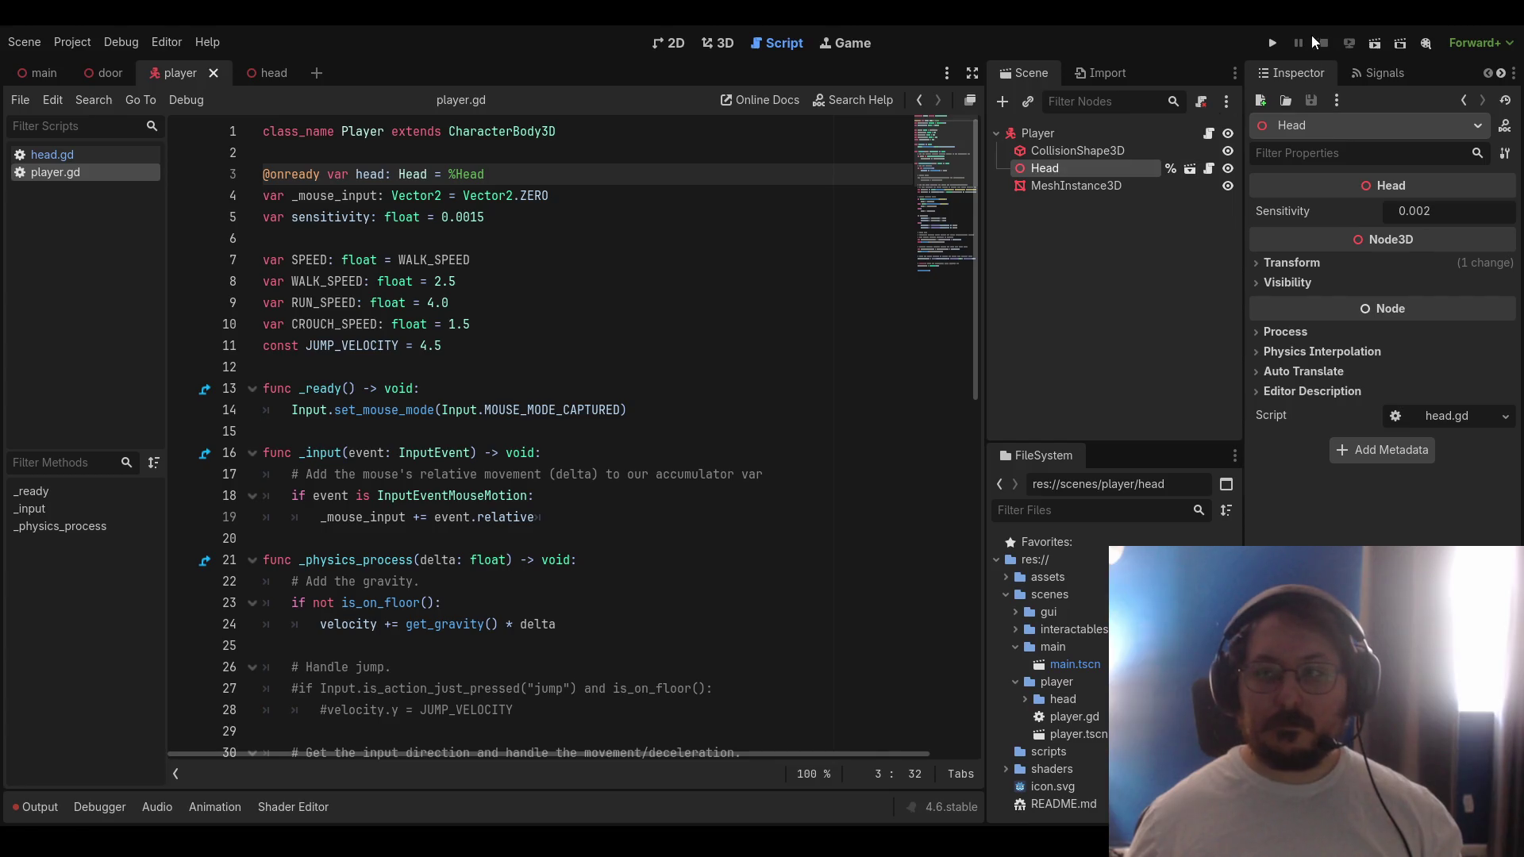
# Run the project, walk forward to the door and back, then stop the game.
pyautogui.press('F5')
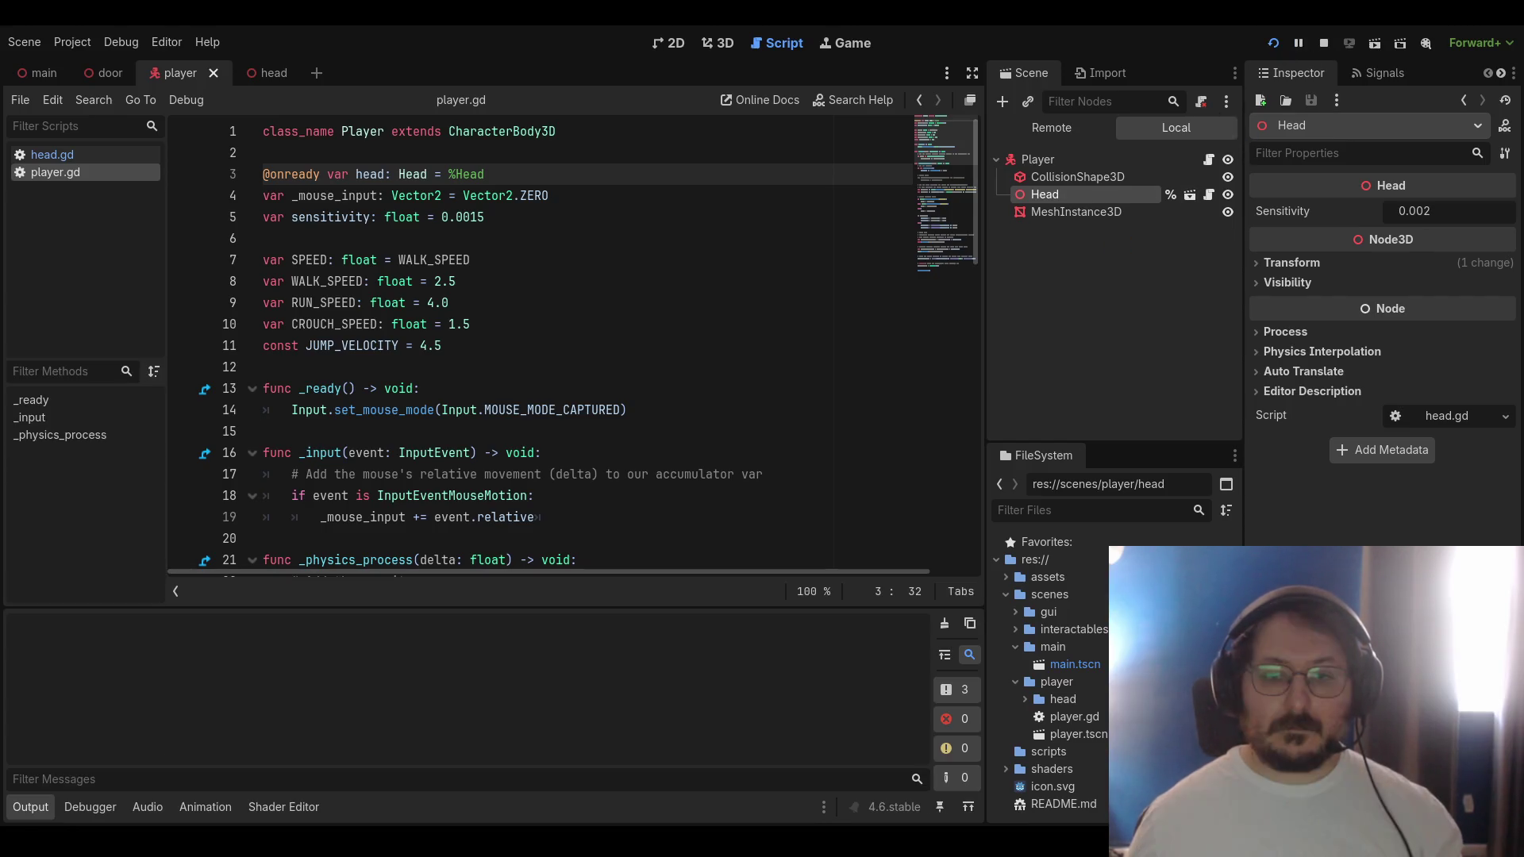
pyautogui.press('w')
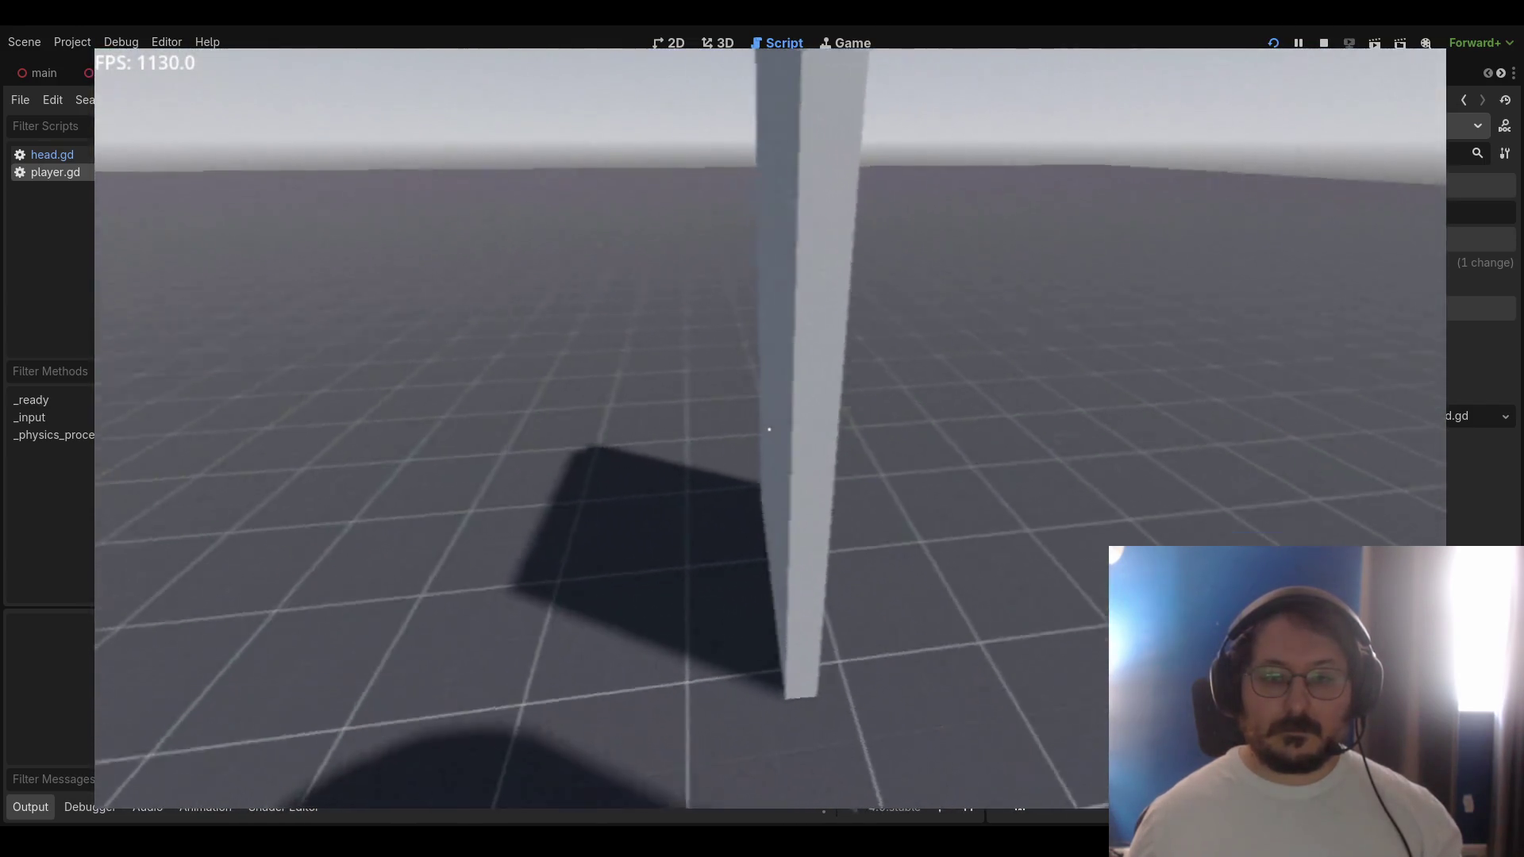
pyautogui.press('s')
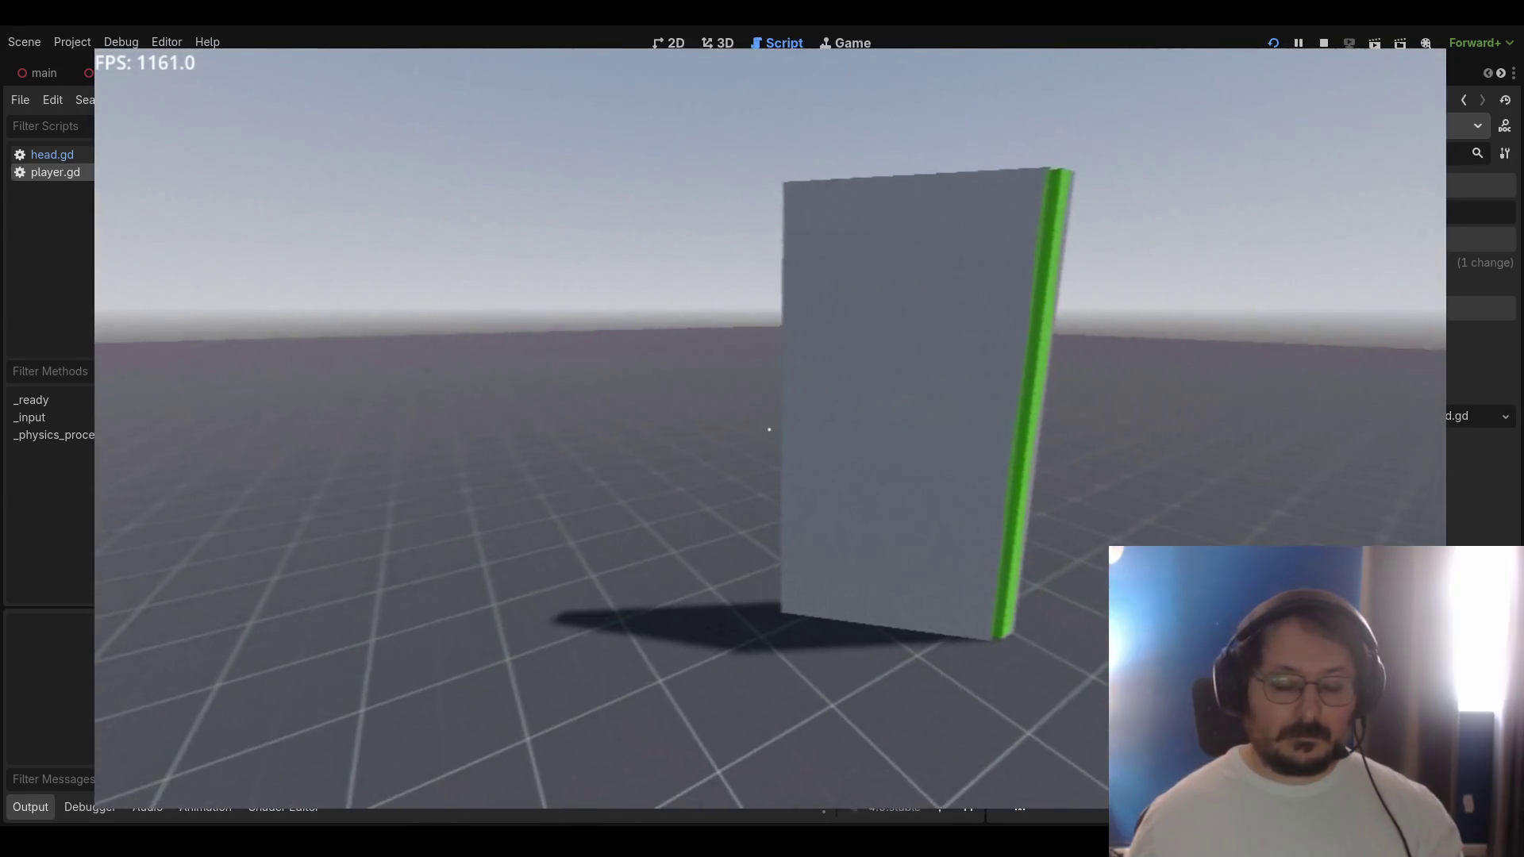
pyautogui.press('F8')
# Scroll through player.gd's movement code, briefly comparing it with head.gd.
pyautogui.click(577, 236)
pyautogui.scroll(-1, 576, 237)
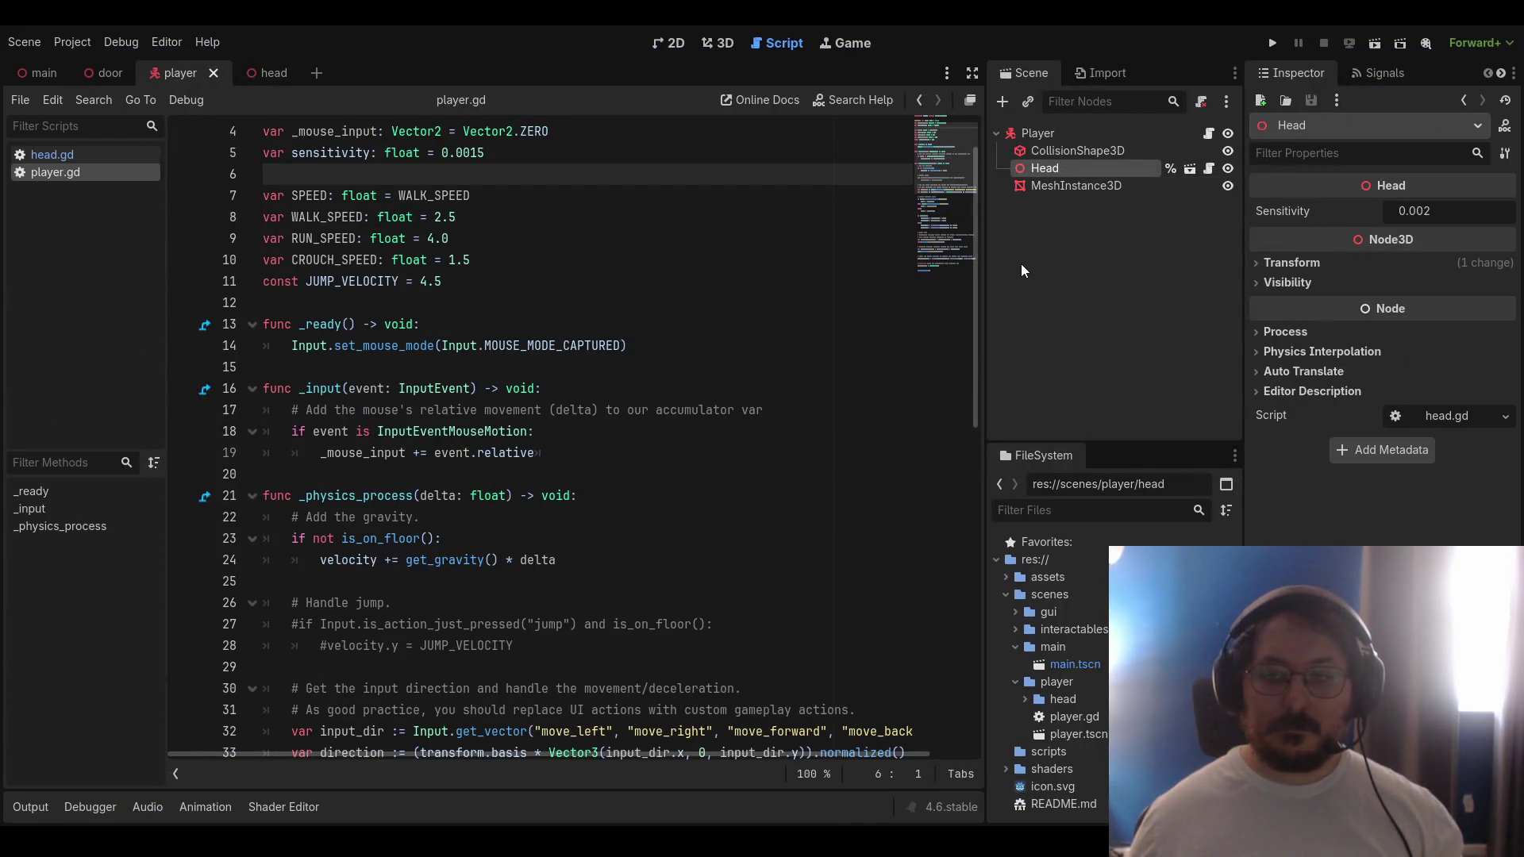
pyautogui.scroll(-9, 676, 321)
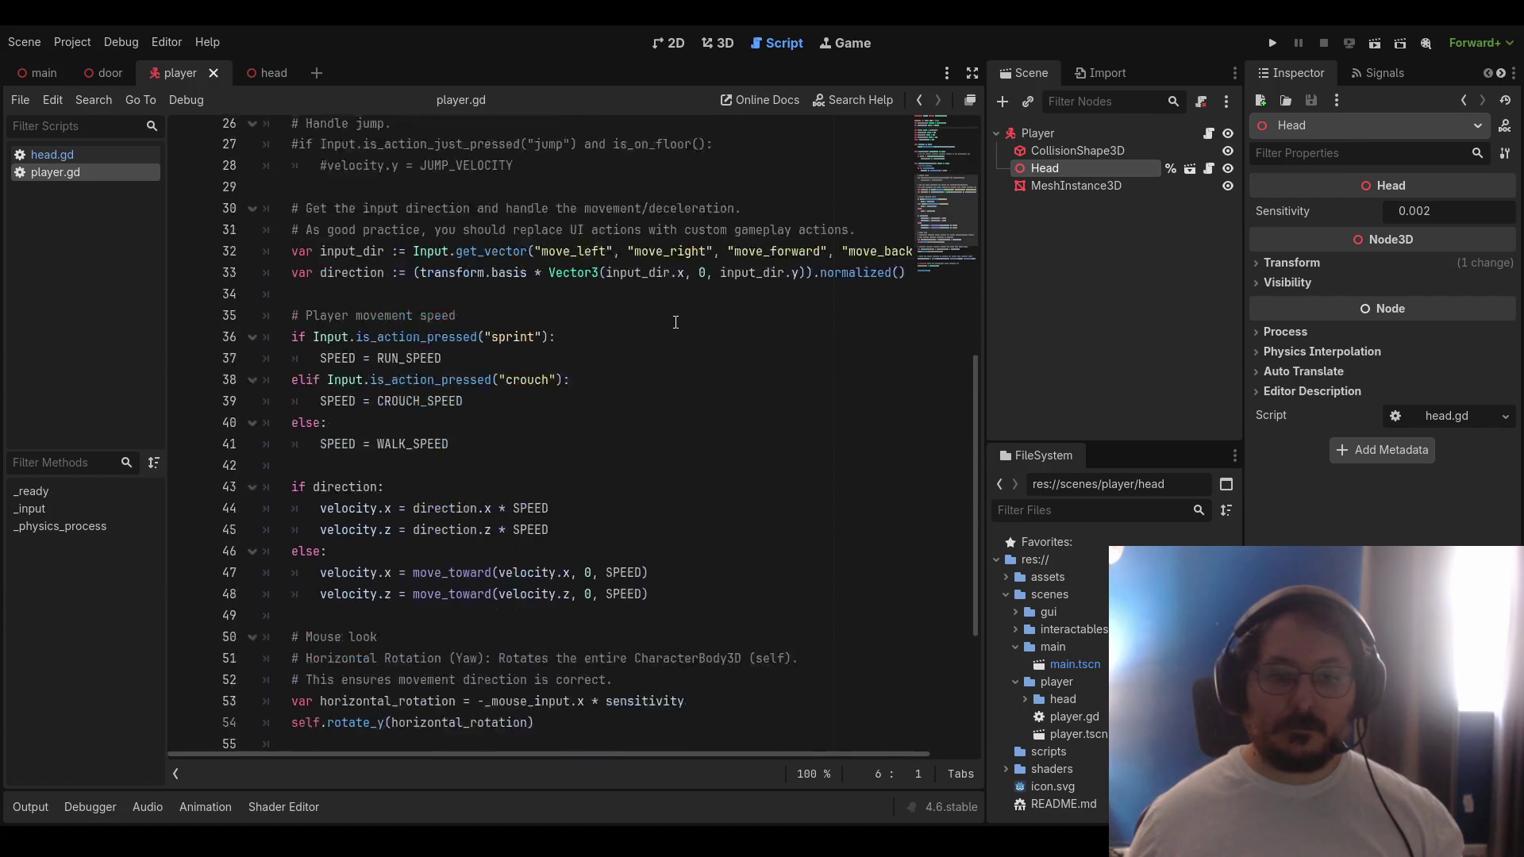
pyautogui.scroll(-3, 676, 321)
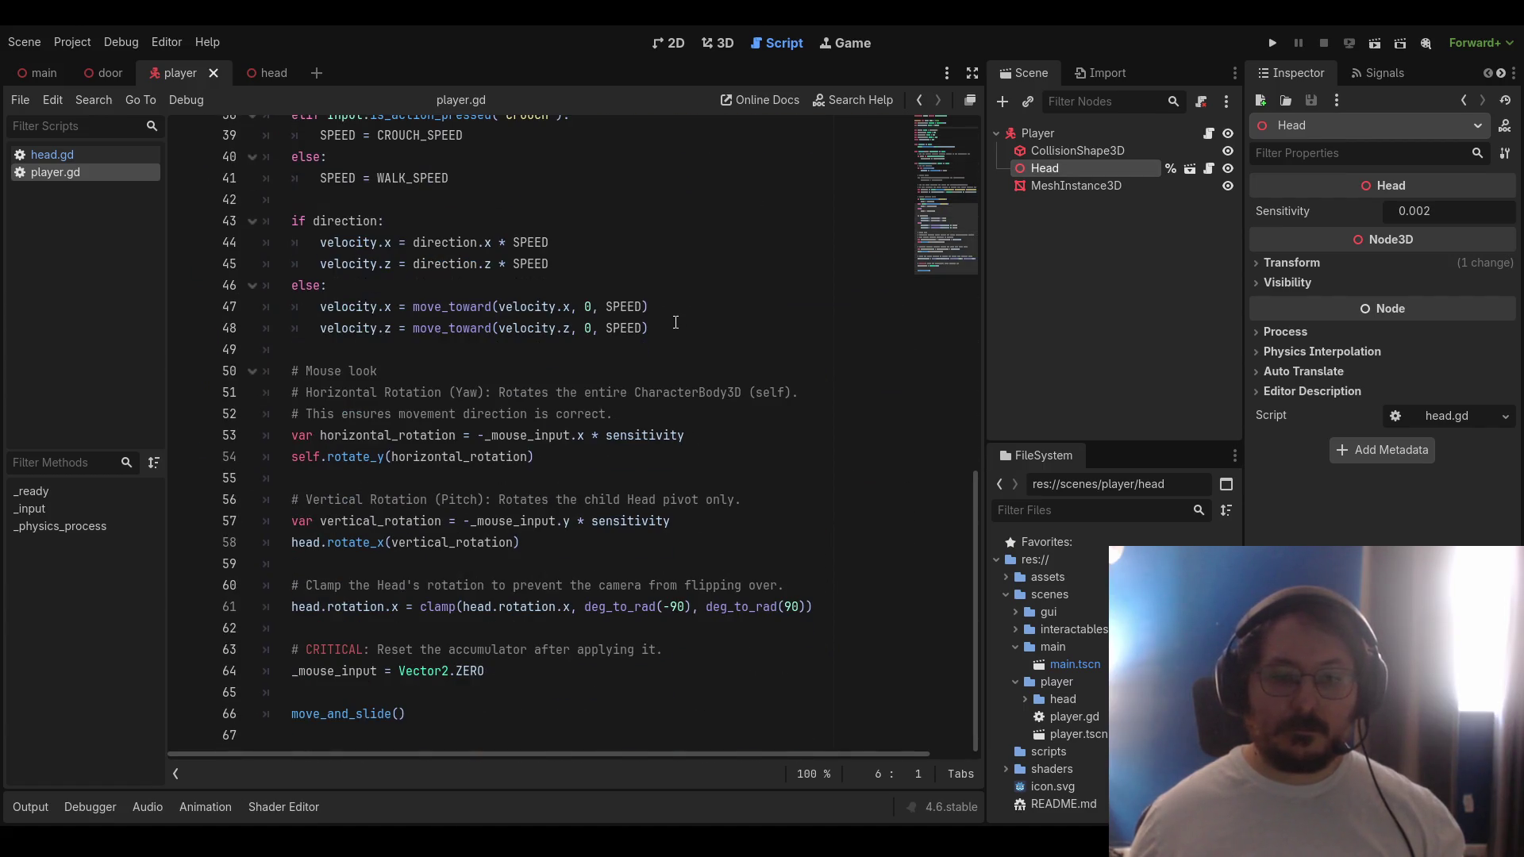
pyautogui.scroll(4, 670, 324)
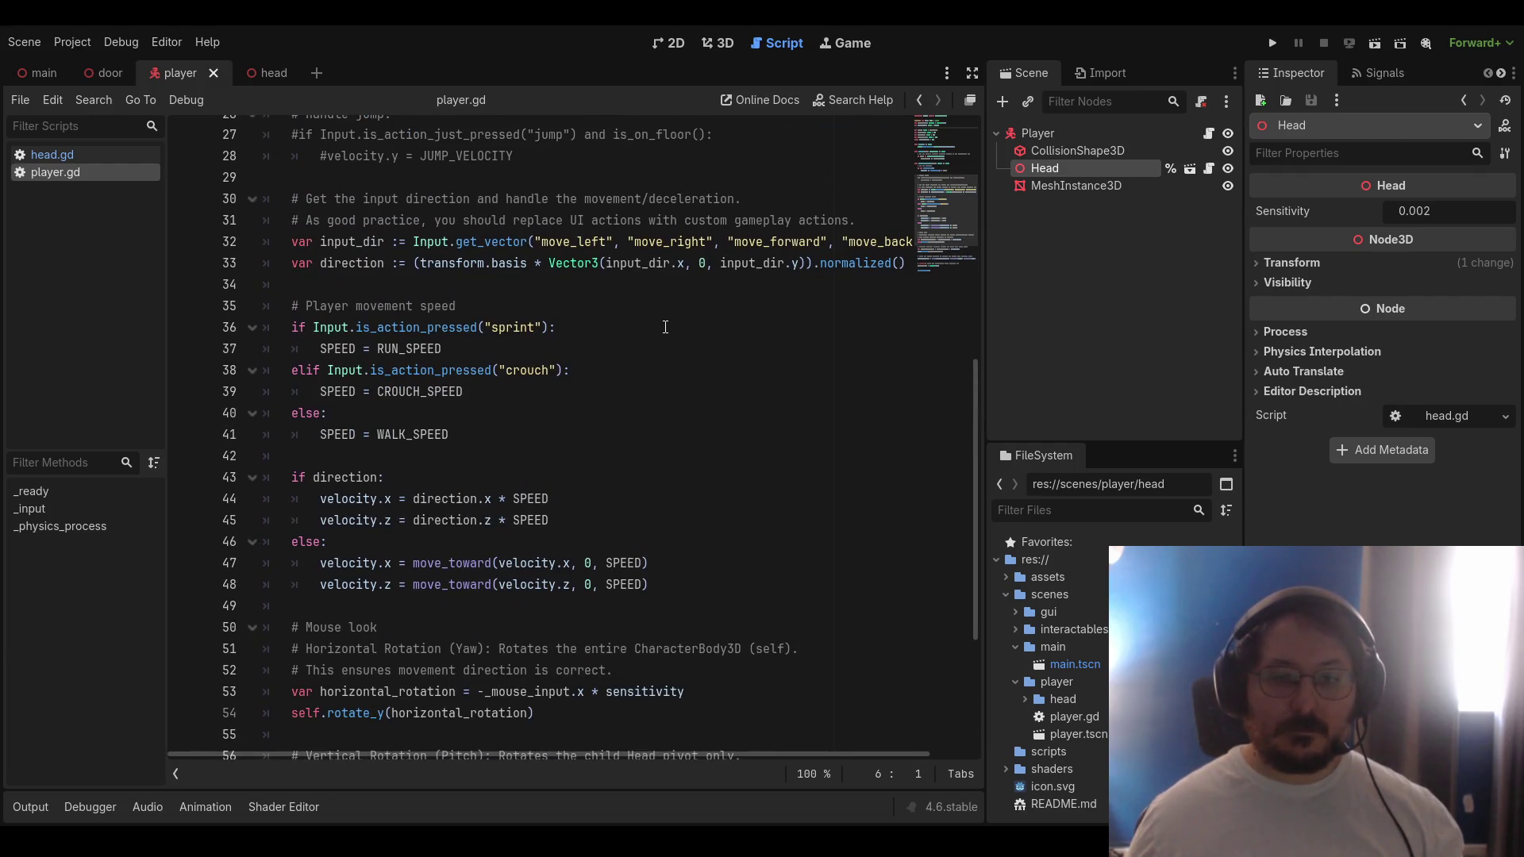
pyautogui.scroll(4, 665, 327)
pyautogui.scroll(3, 663, 328)
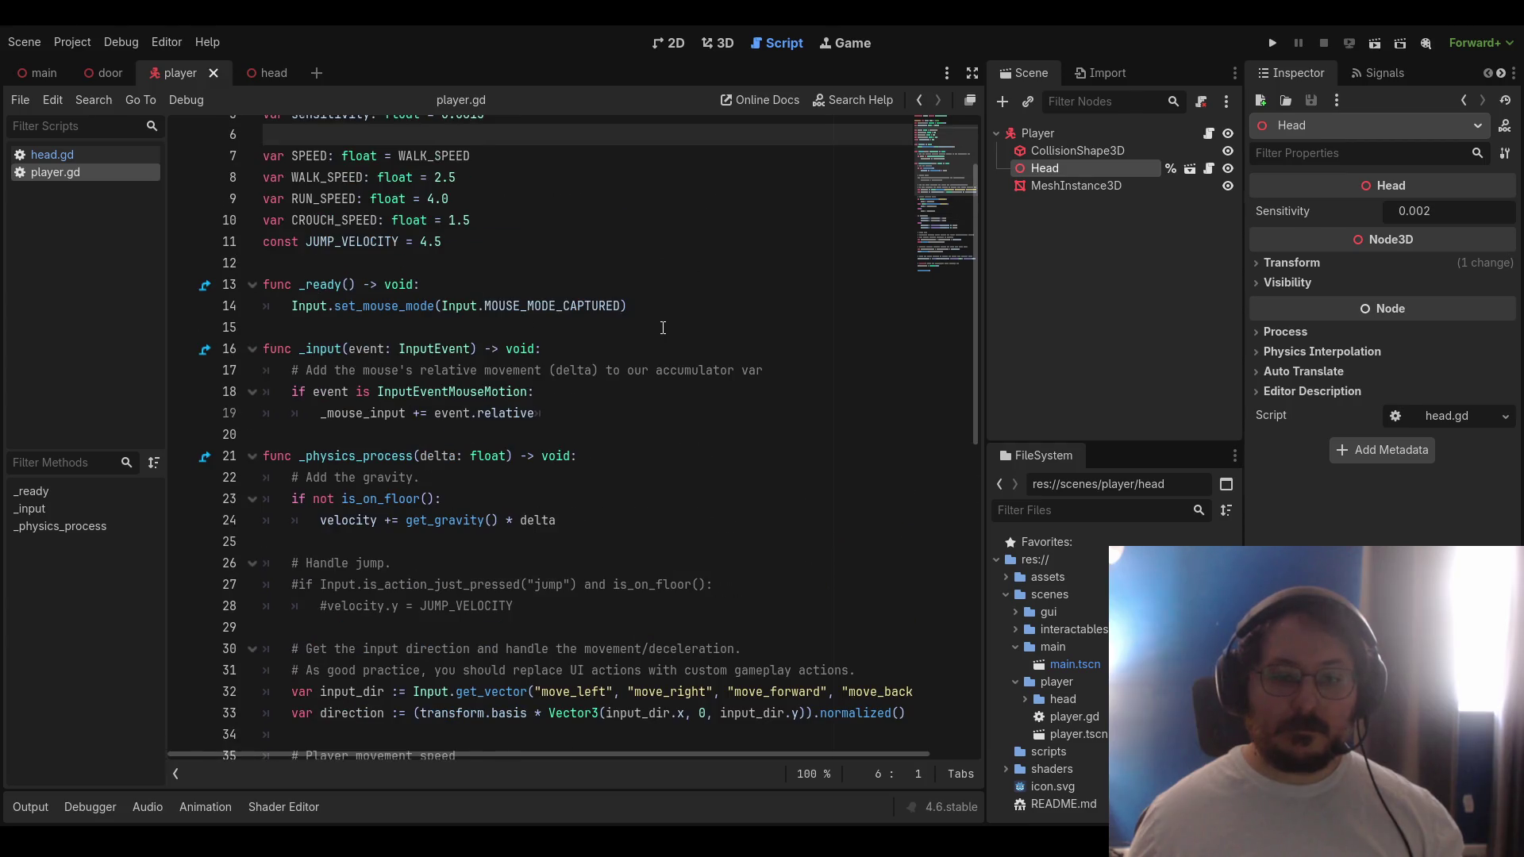
pyautogui.scroll(2, 663, 328)
pyautogui.click(262, 73)
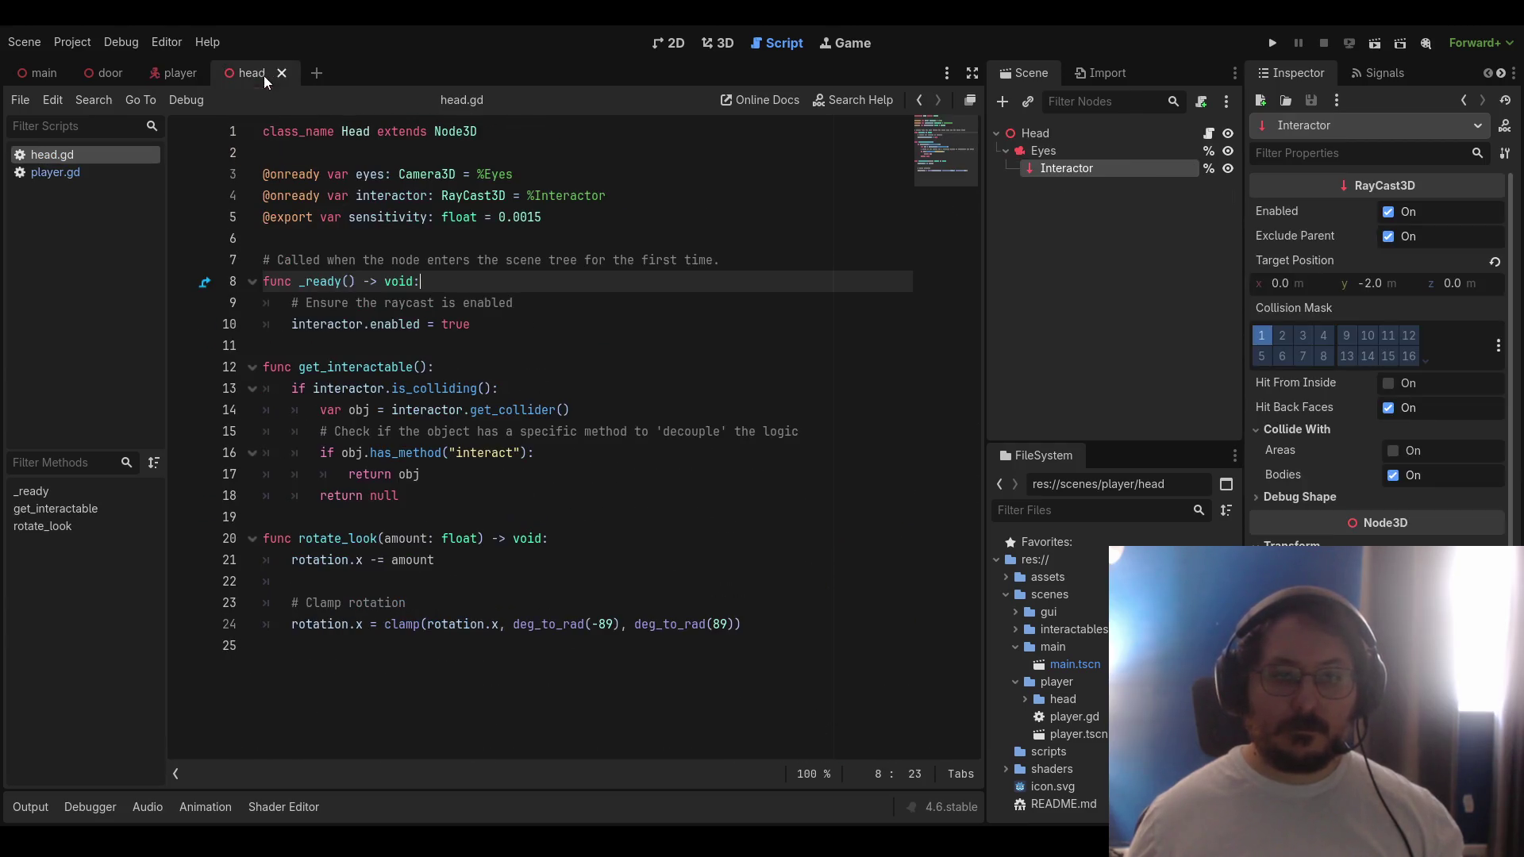
pyautogui.click(175, 73)
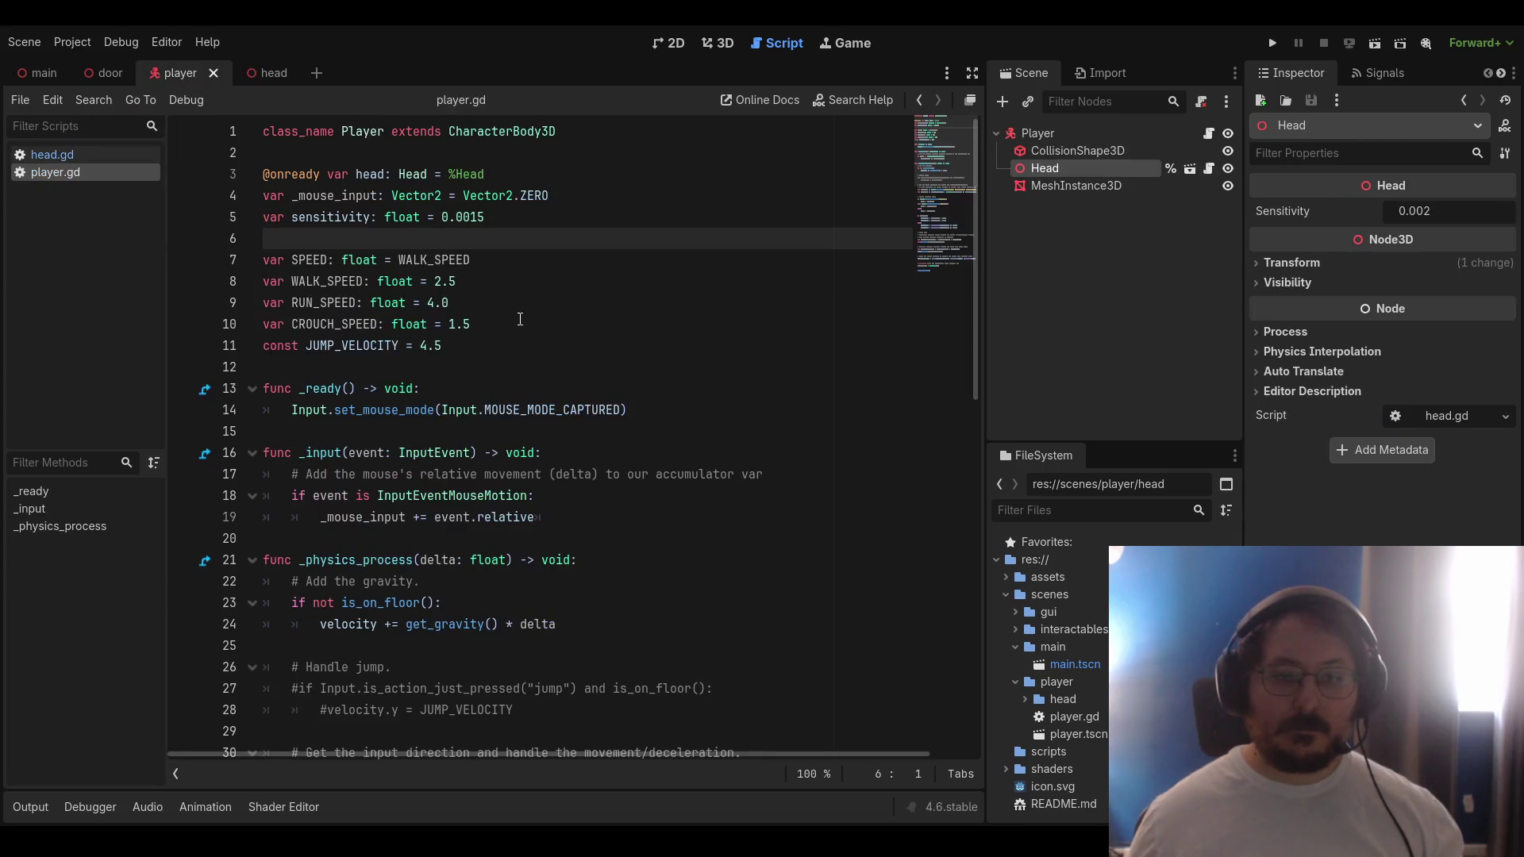
pyautogui.scroll(-5, 505, 327)
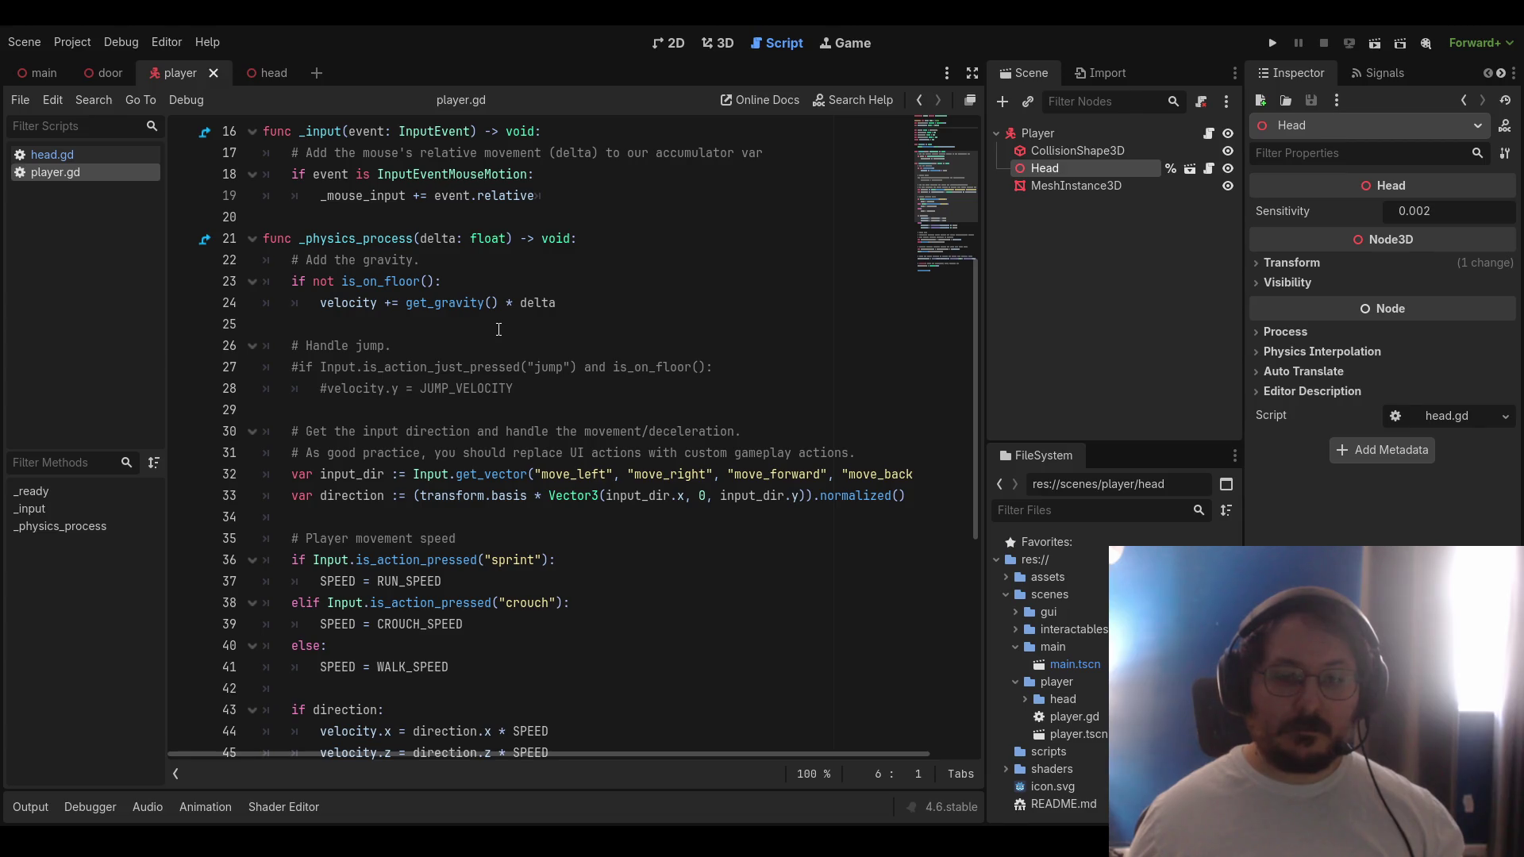
pyautogui.scroll(-4, 484, 334)
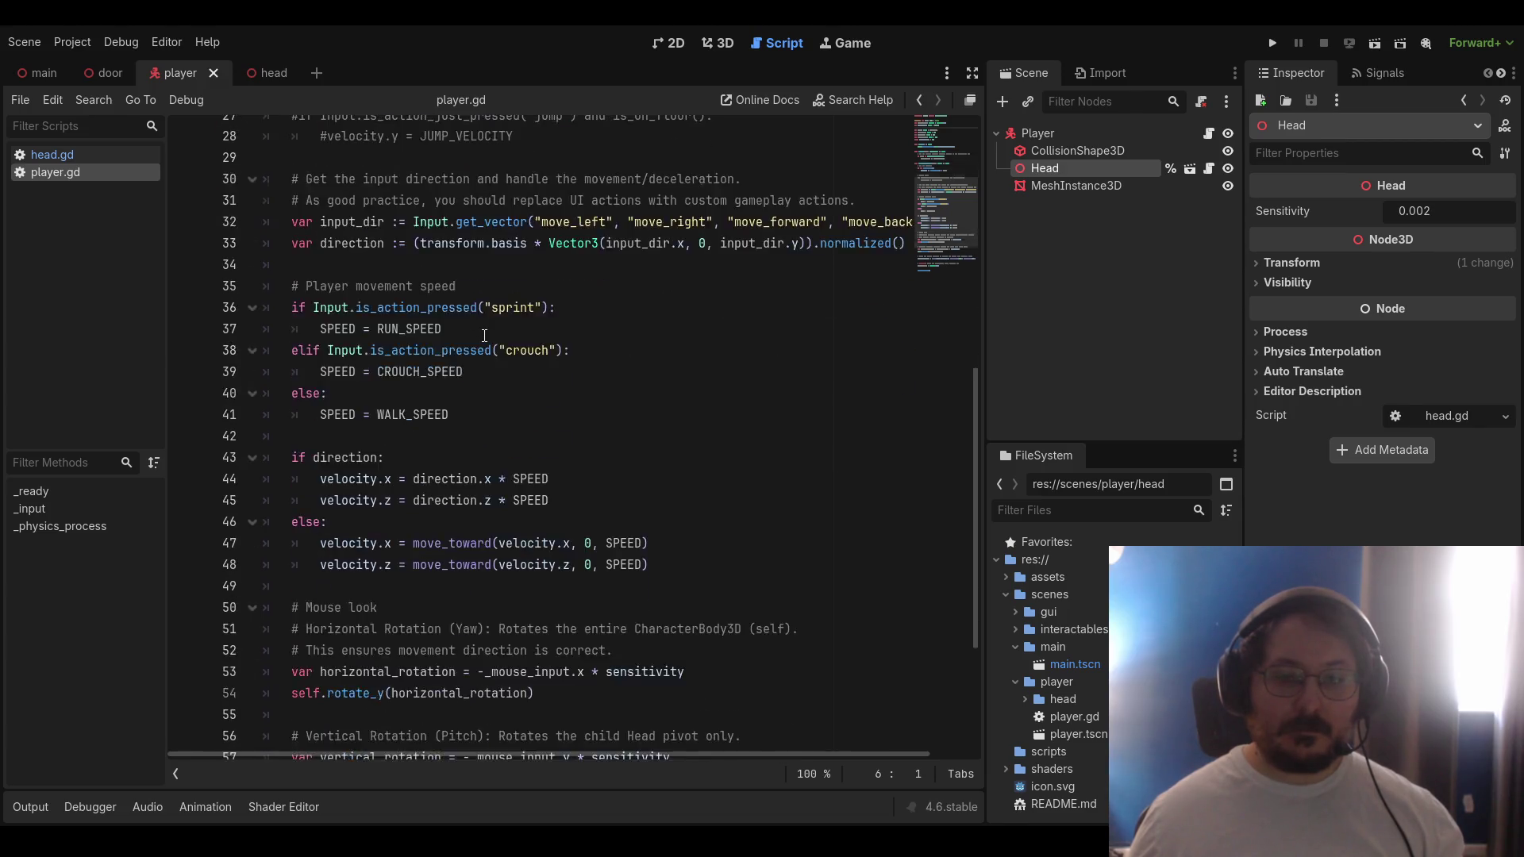
pyautogui.scroll(4, 484, 334)
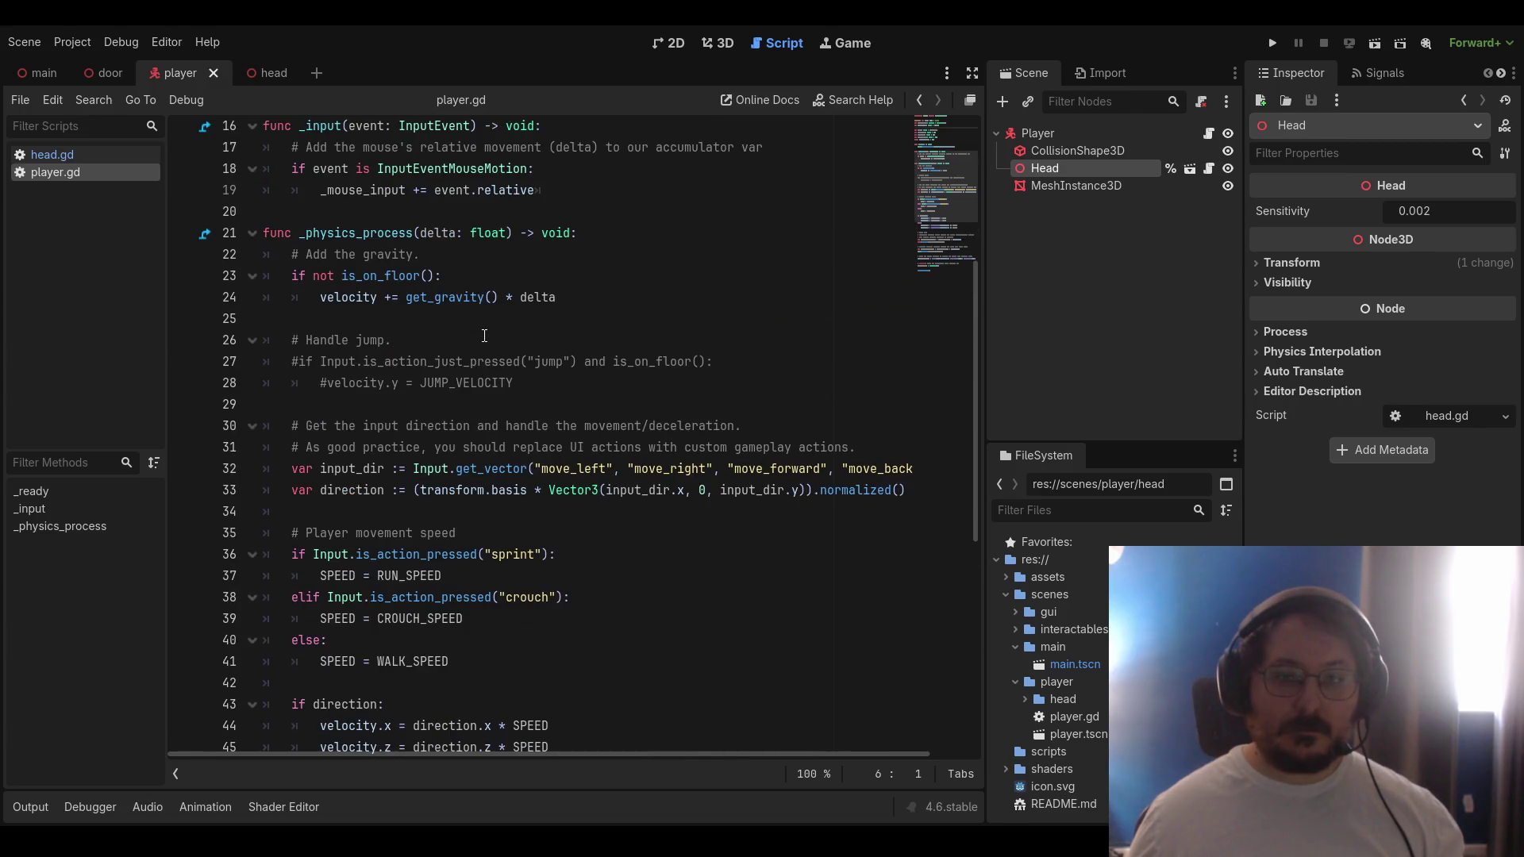
# Glance at the player scene in 3D, then check head.gd line 10 and player.gd line 34.
pyautogui.click(726, 49)
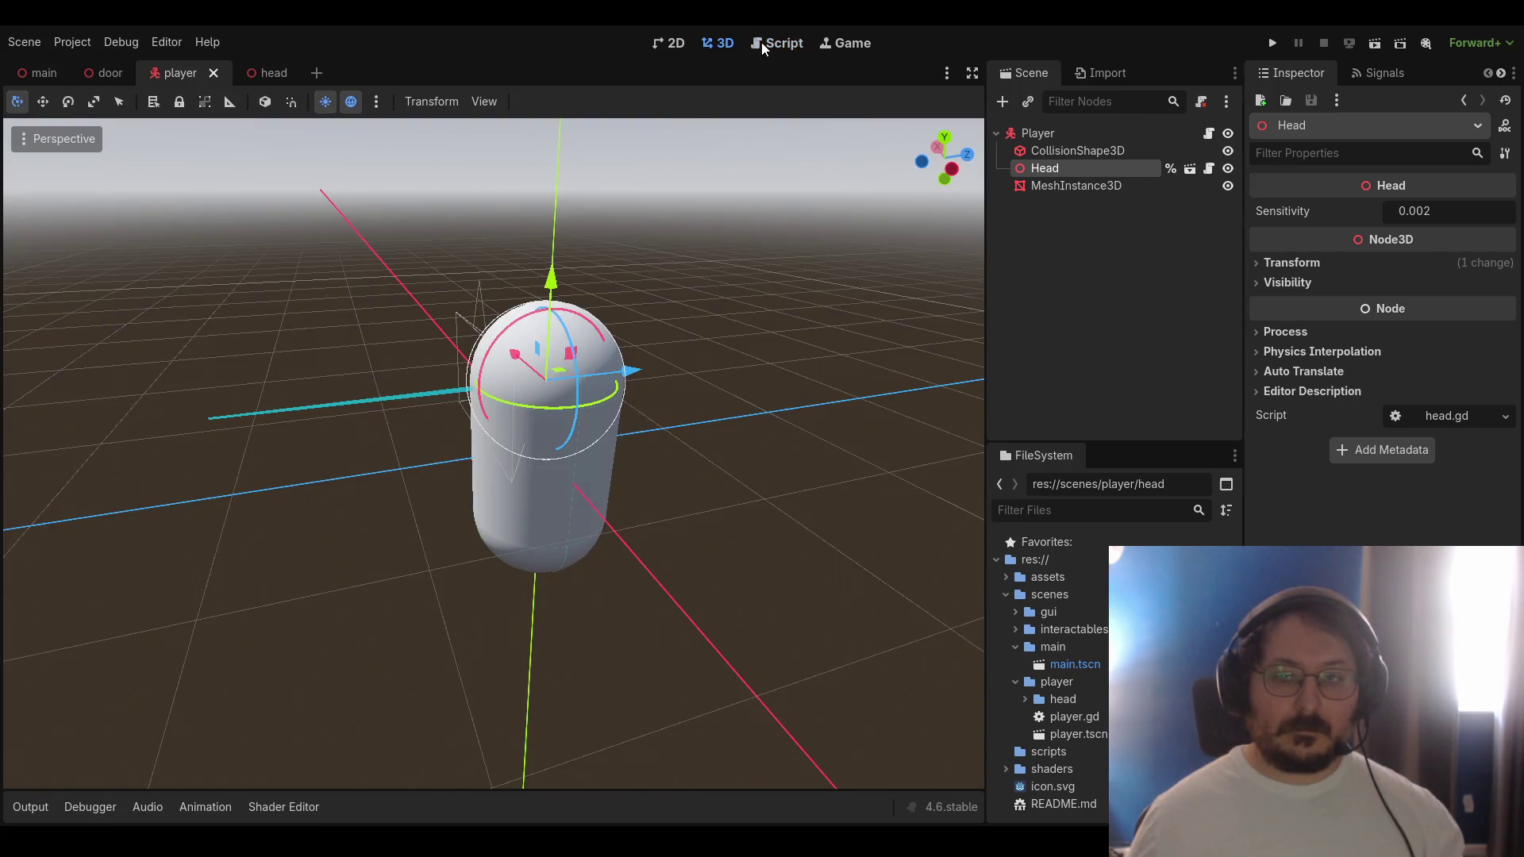
pyautogui.click(762, 42)
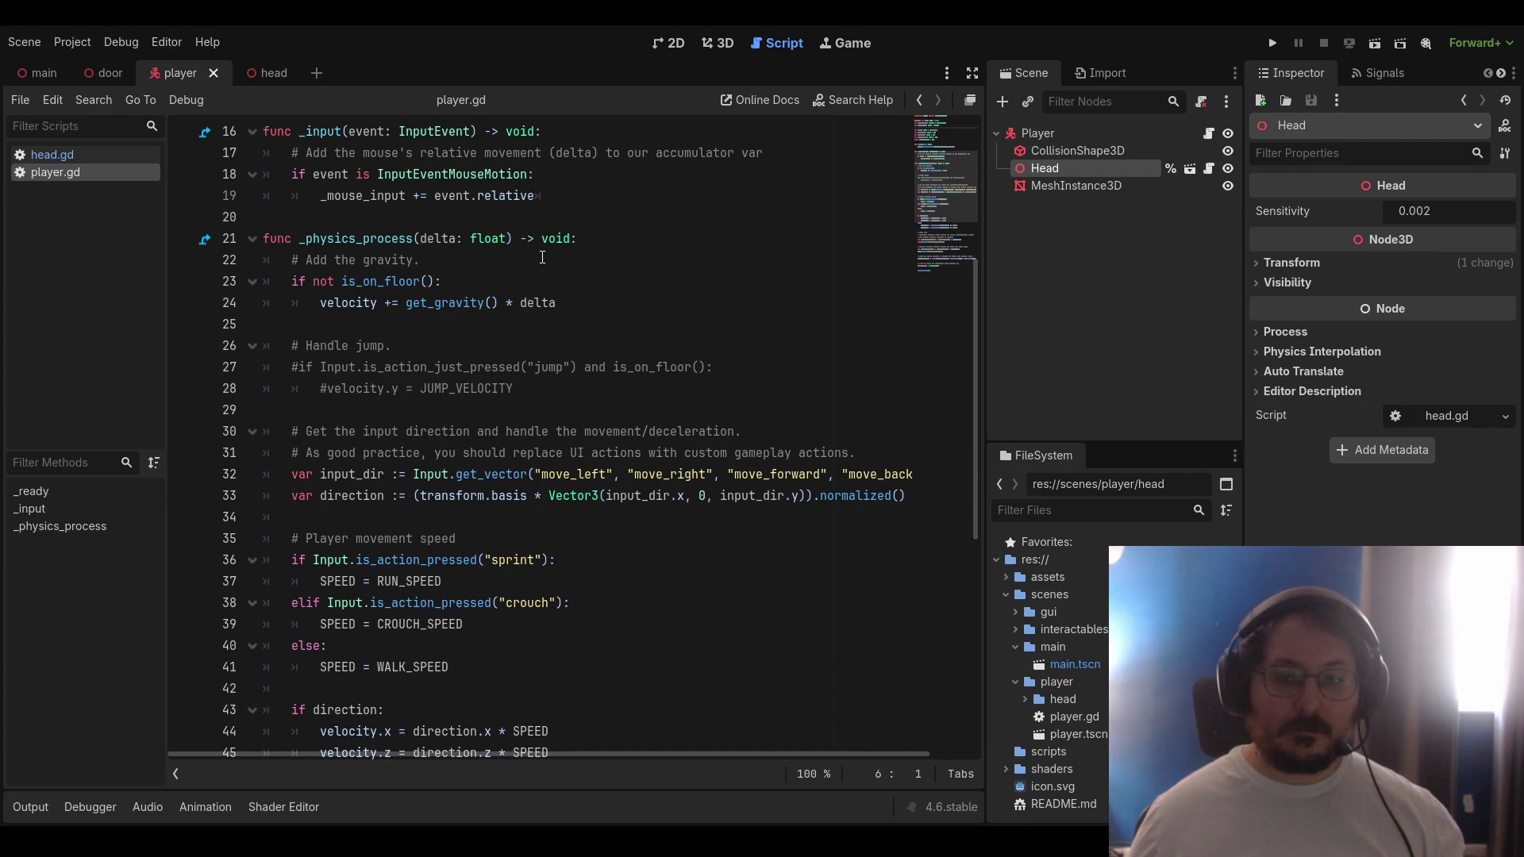
pyautogui.click(269, 74)
pyautogui.click(511, 326)
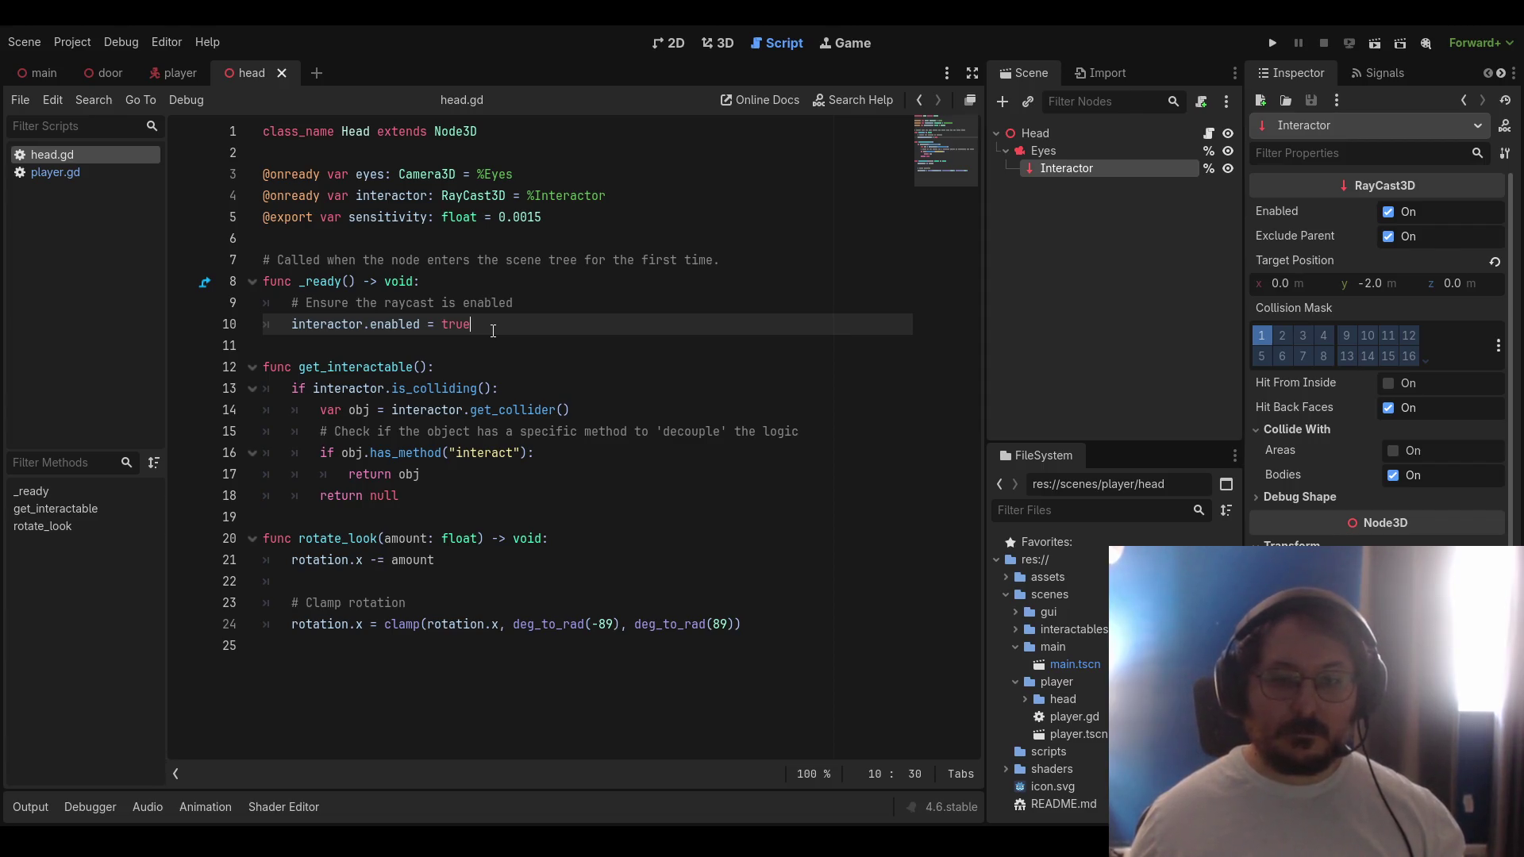
pyautogui.click(180, 73)
pyautogui.scroll(-5, 423, 294)
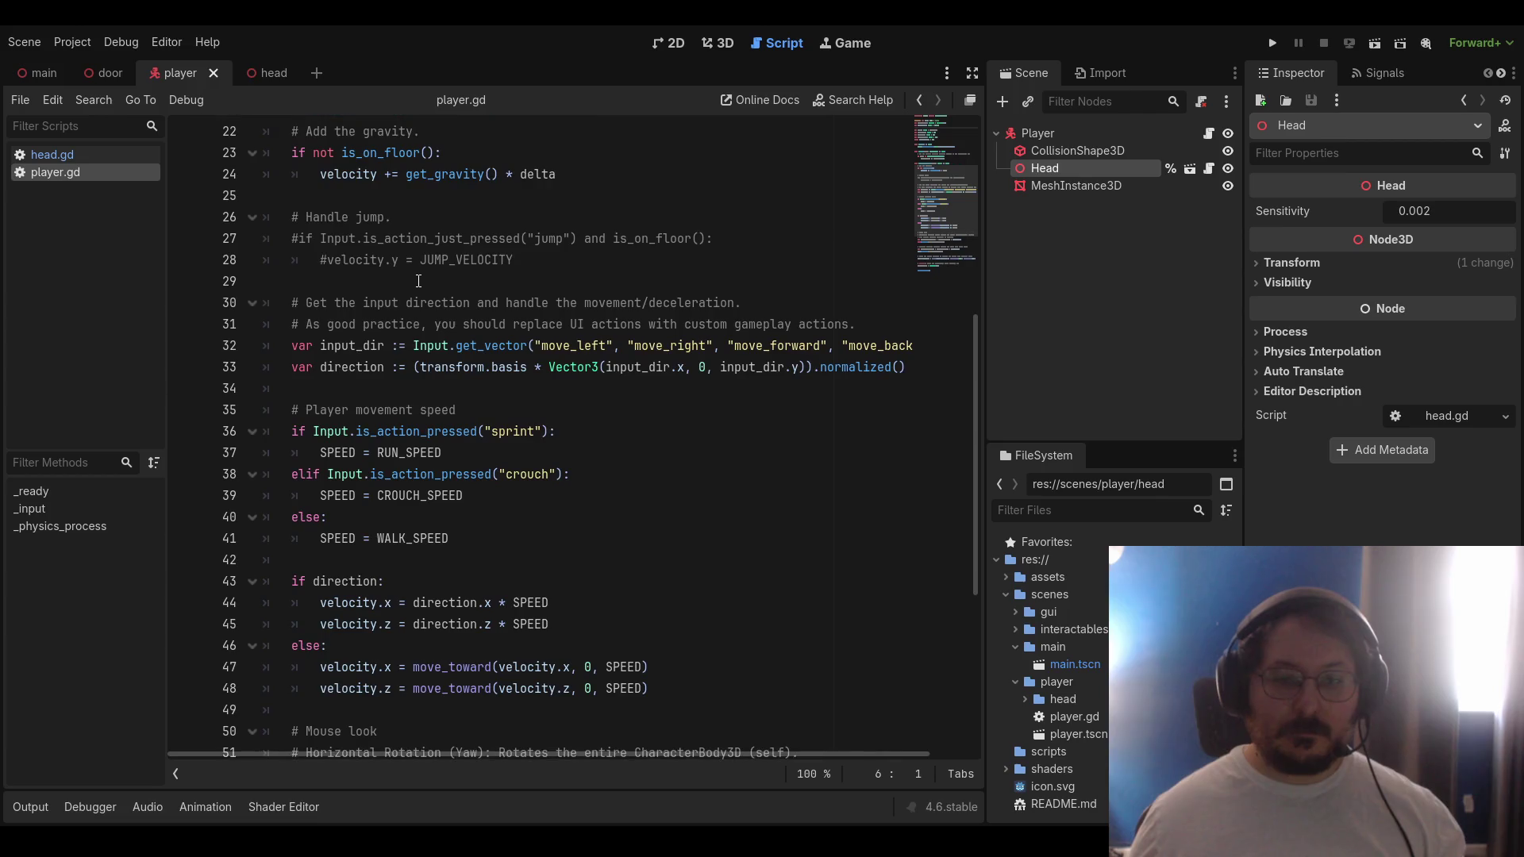
pyautogui.click(396, 321)
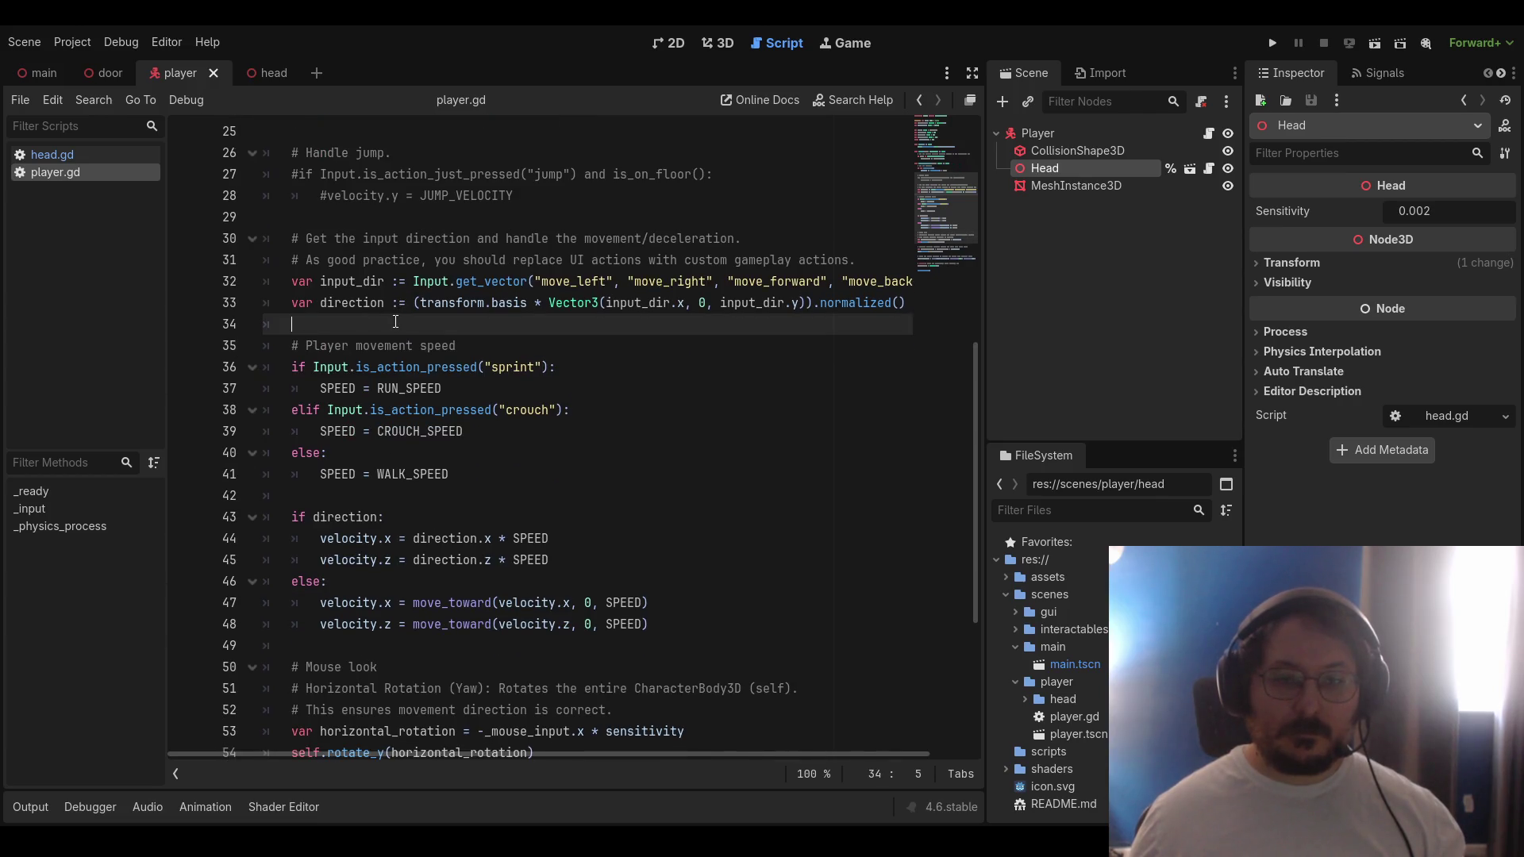
pyautogui.scroll(-2, 396, 320)
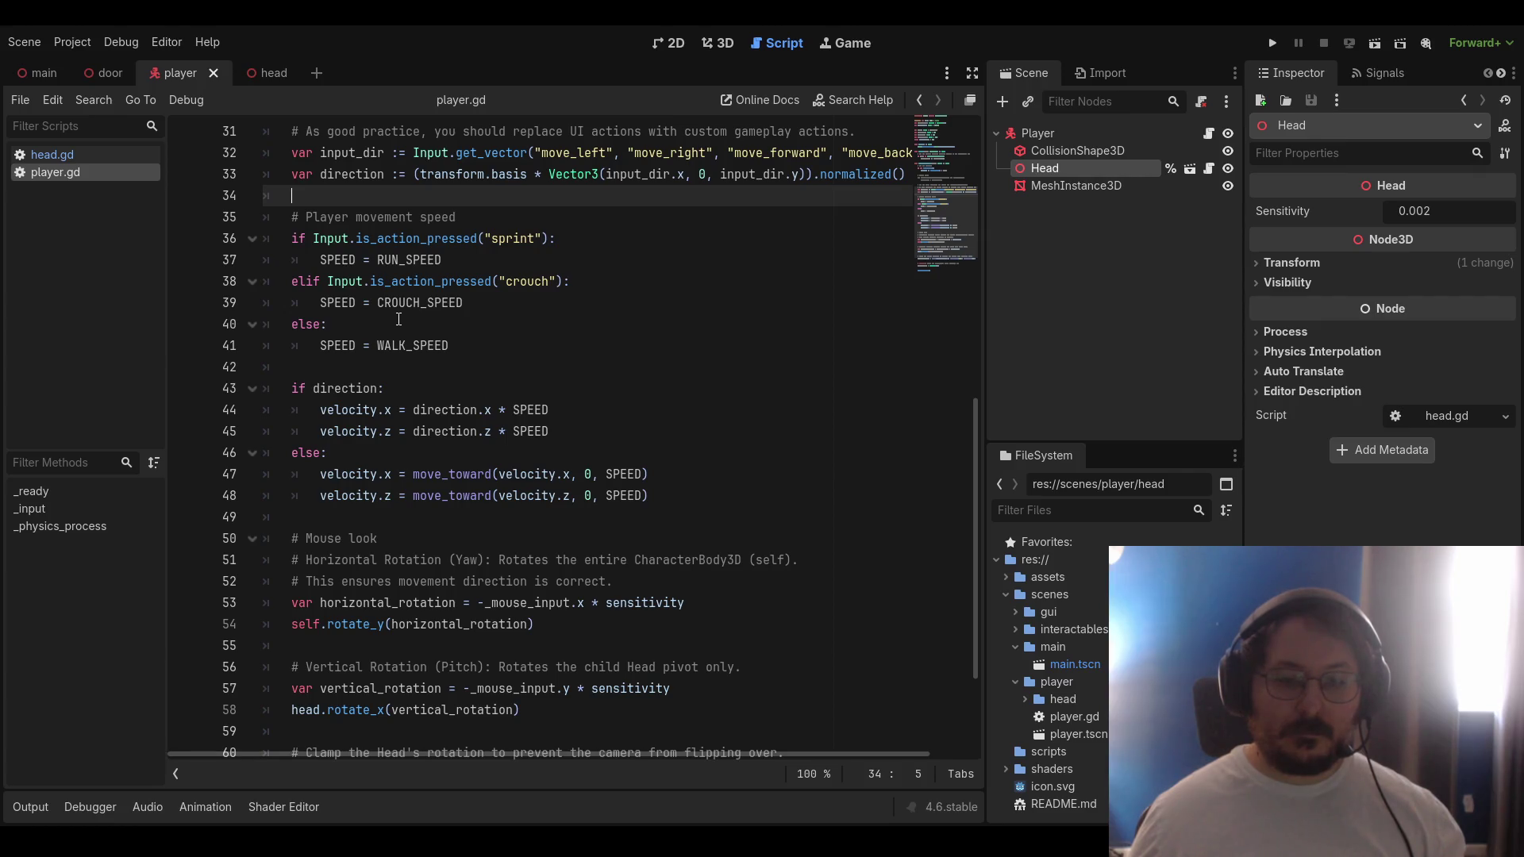
# In the main scene's 3D view, add a Camera3D node under Main.
pyautogui.click(40, 73)
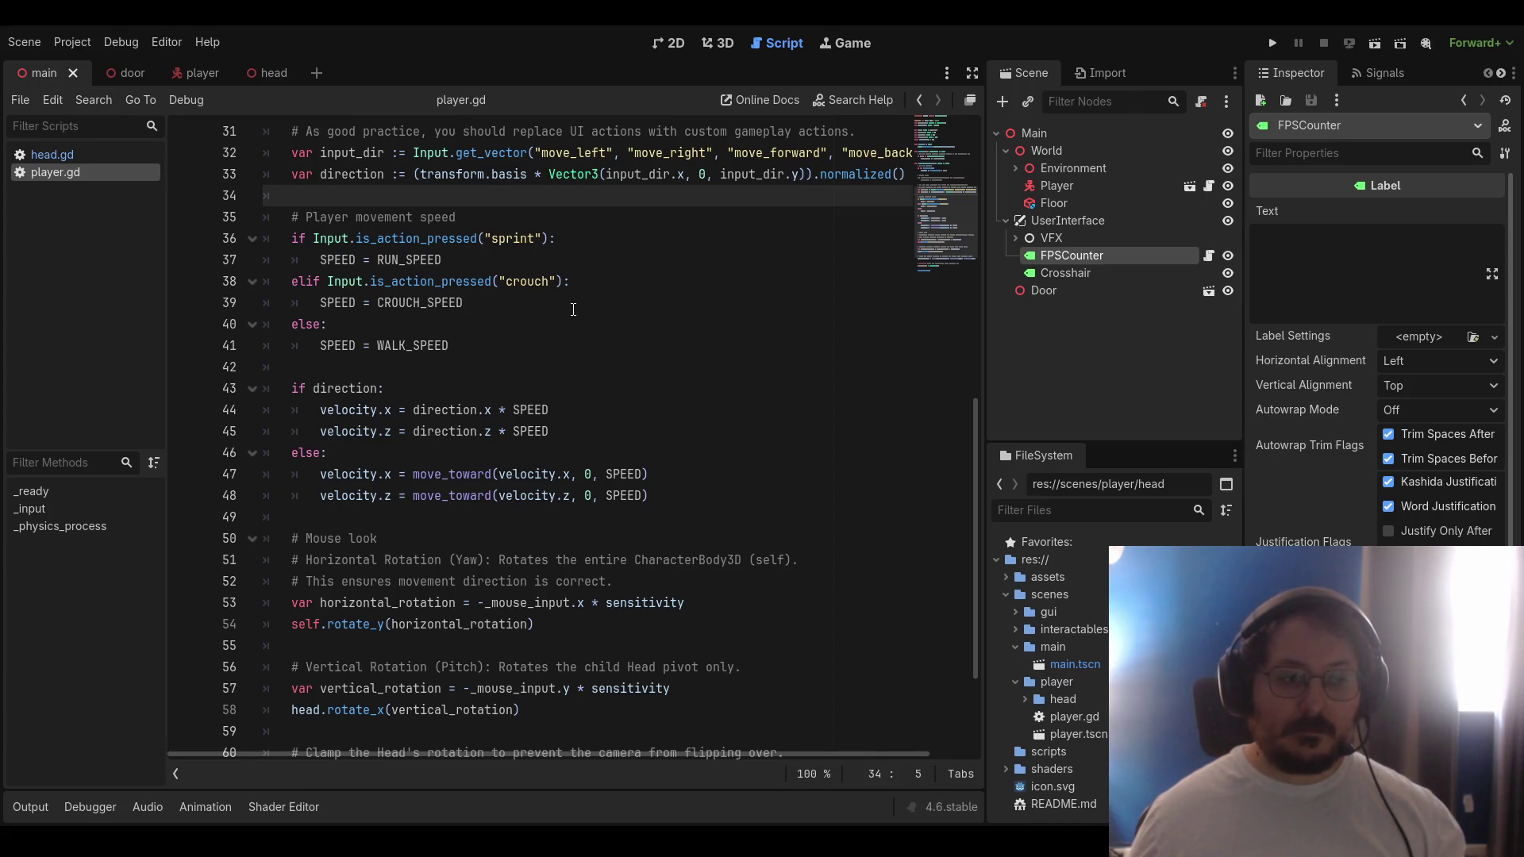
pyautogui.click(706, 46)
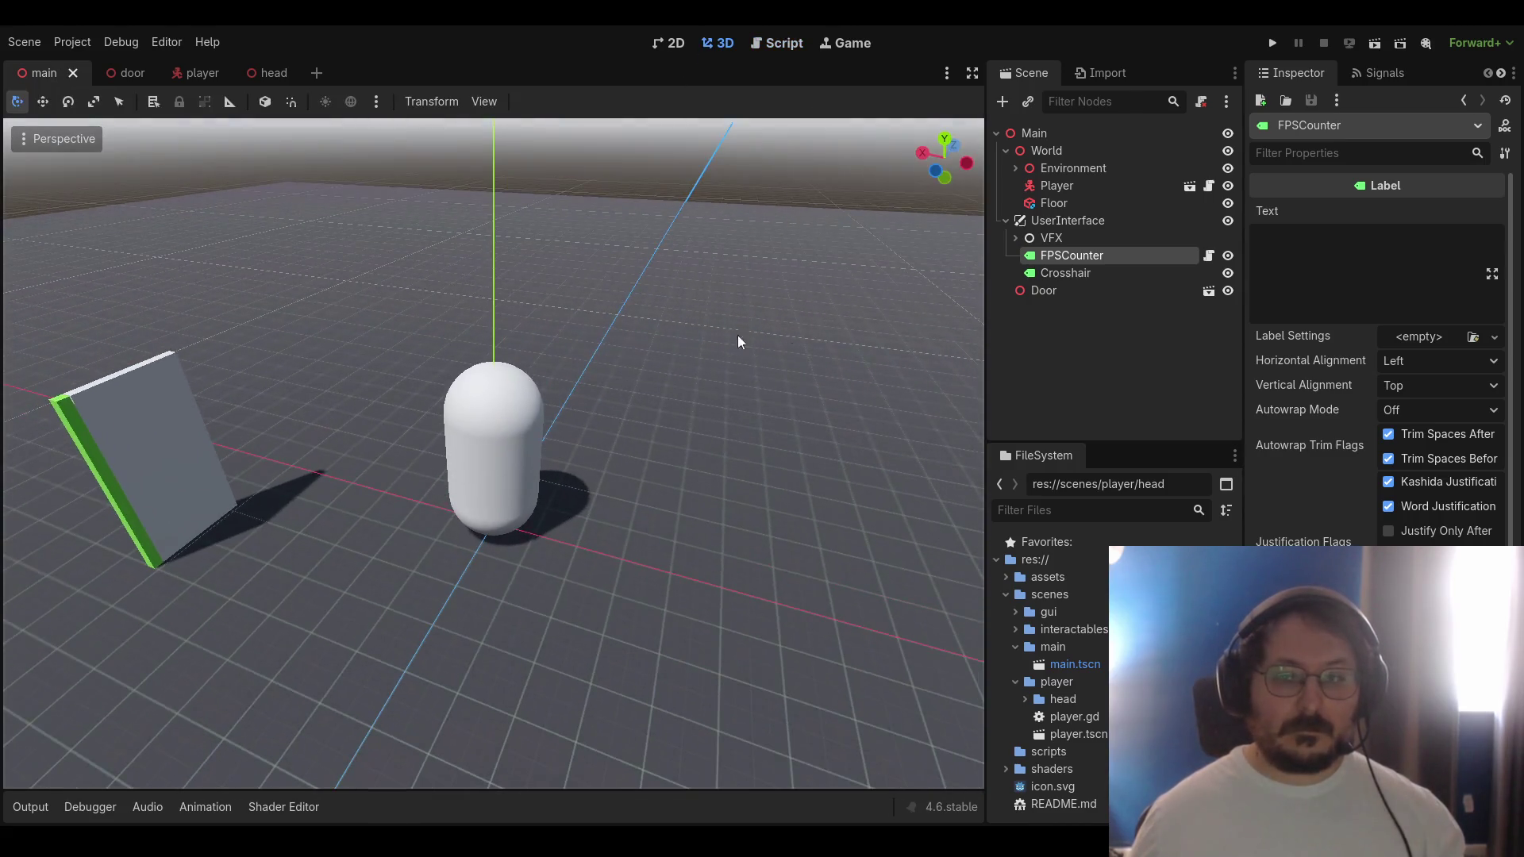
pyautogui.click(1075, 302)
pyautogui.click(1072, 132)
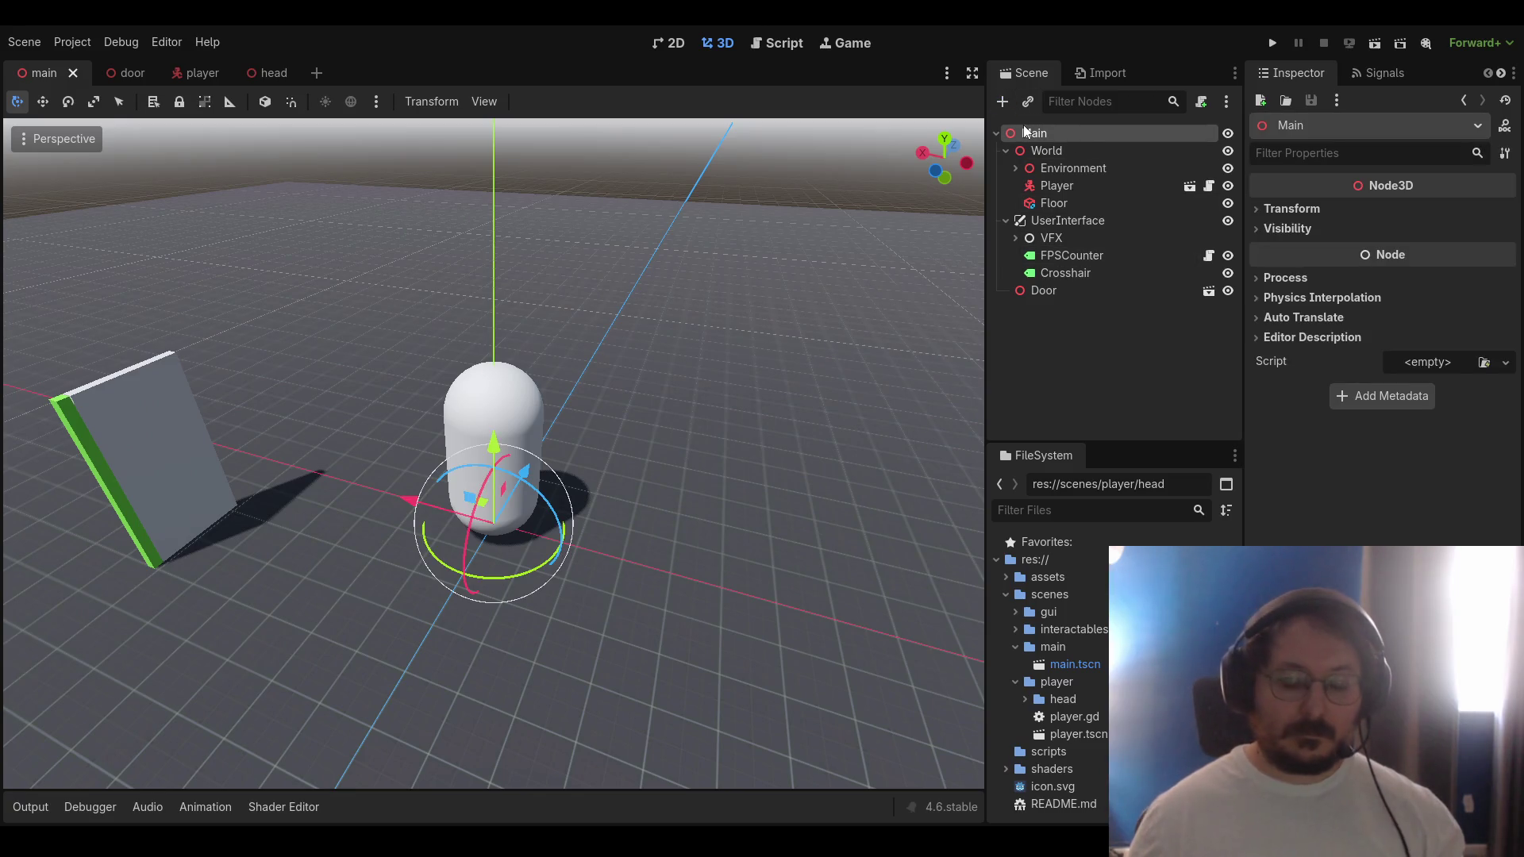
pyautogui.hotkey('ctrl', 'v')
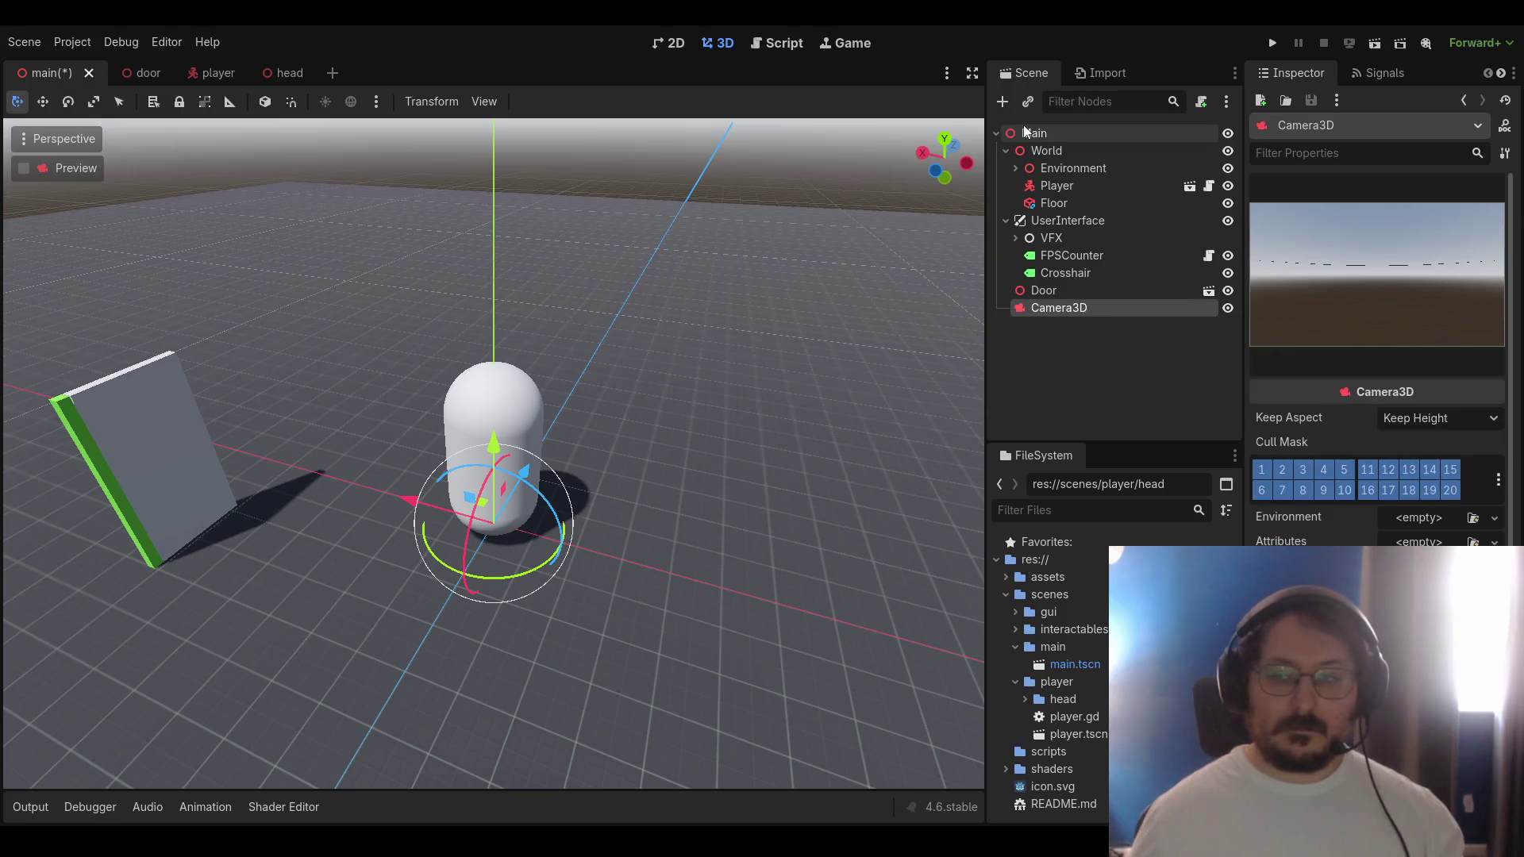
# Raise the camera about 1.9 m, slide it across the floor, angle it, and save.
pyautogui.scroll(-5, 578, 389)
pyautogui.moveTo(609, 451); pyautogui.dragTo(1092, 279)
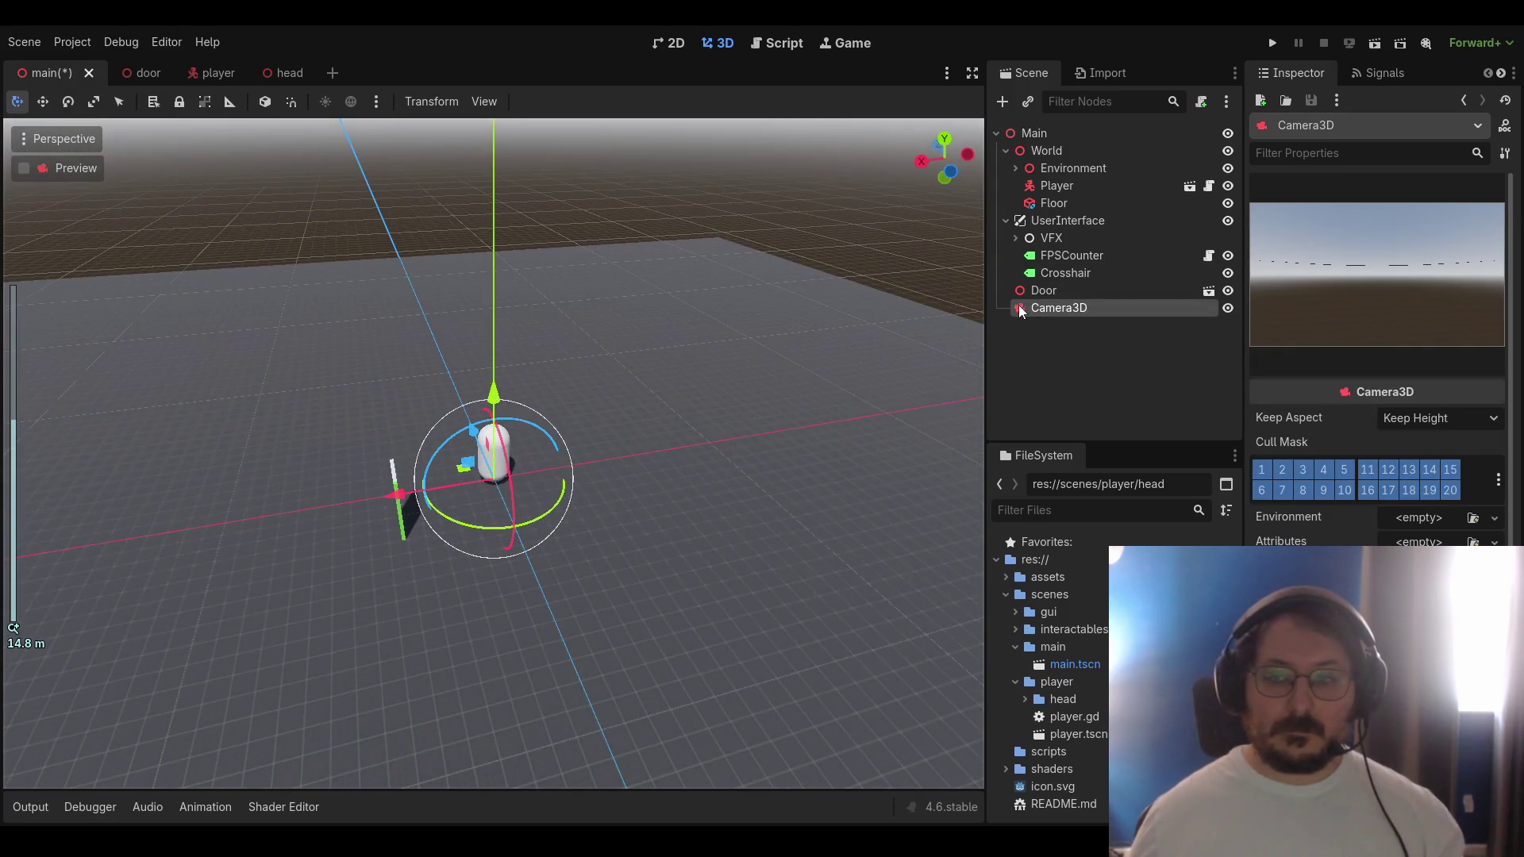
pyautogui.scroll(2, 674, 377)
pyautogui.scroll(3, 617, 369)
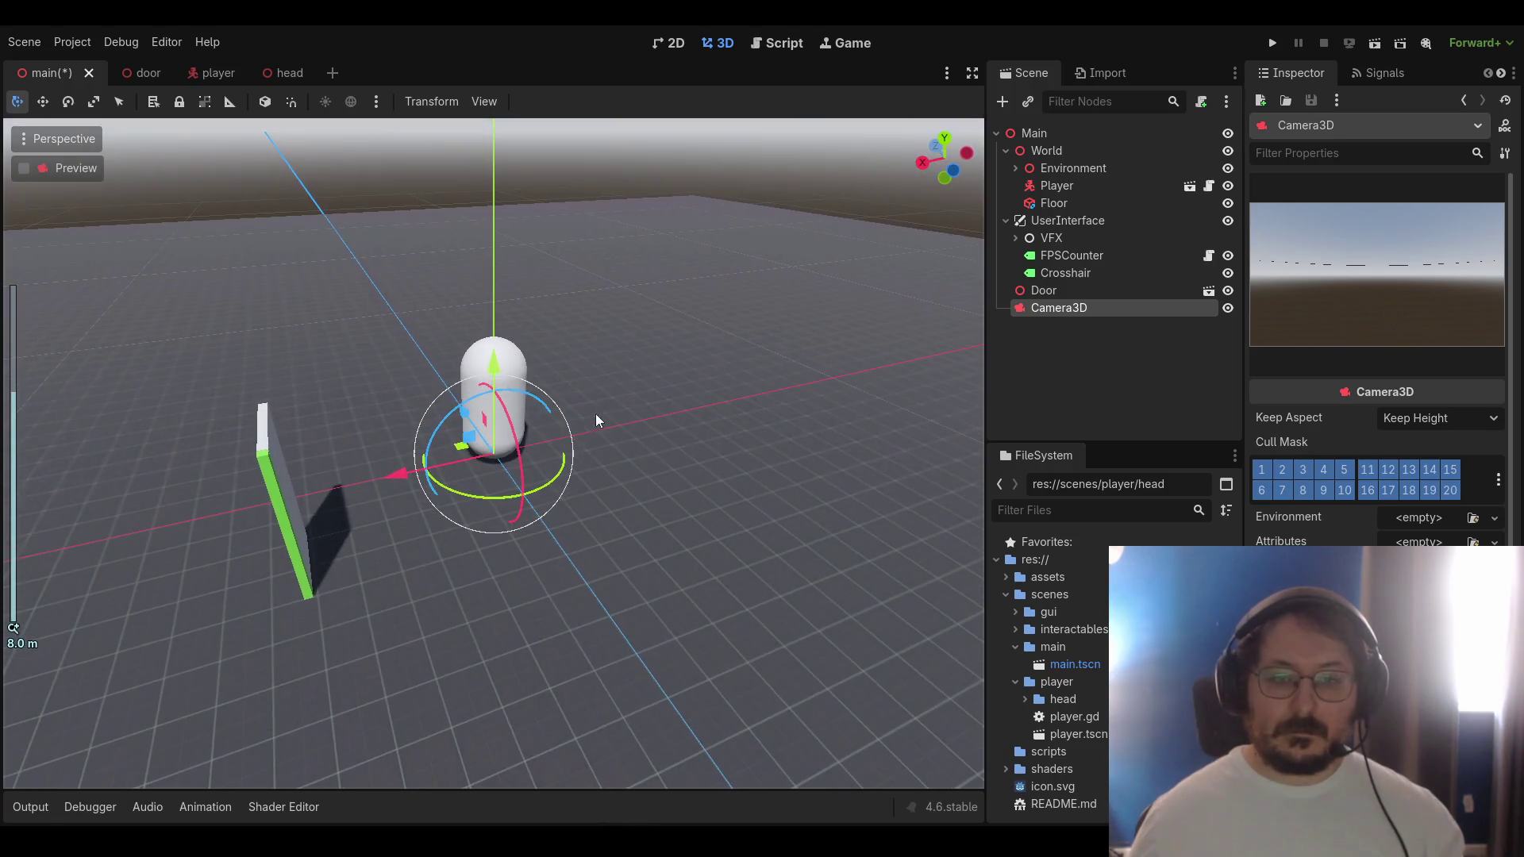
pyautogui.moveTo(502, 357)
pyautogui.mouseDown()
pyautogui.moveTo(518, 220)
pyautogui.moveTo(486, 327)
pyautogui.moveTo(492, 340)
pyautogui.moveTo(584, 311)
pyautogui.moveTo(655, 372)
pyautogui.moveTo(648, 532)
pyautogui.moveTo(860, 531)
pyautogui.moveTo(788, 407)
pyautogui.mouseUp()
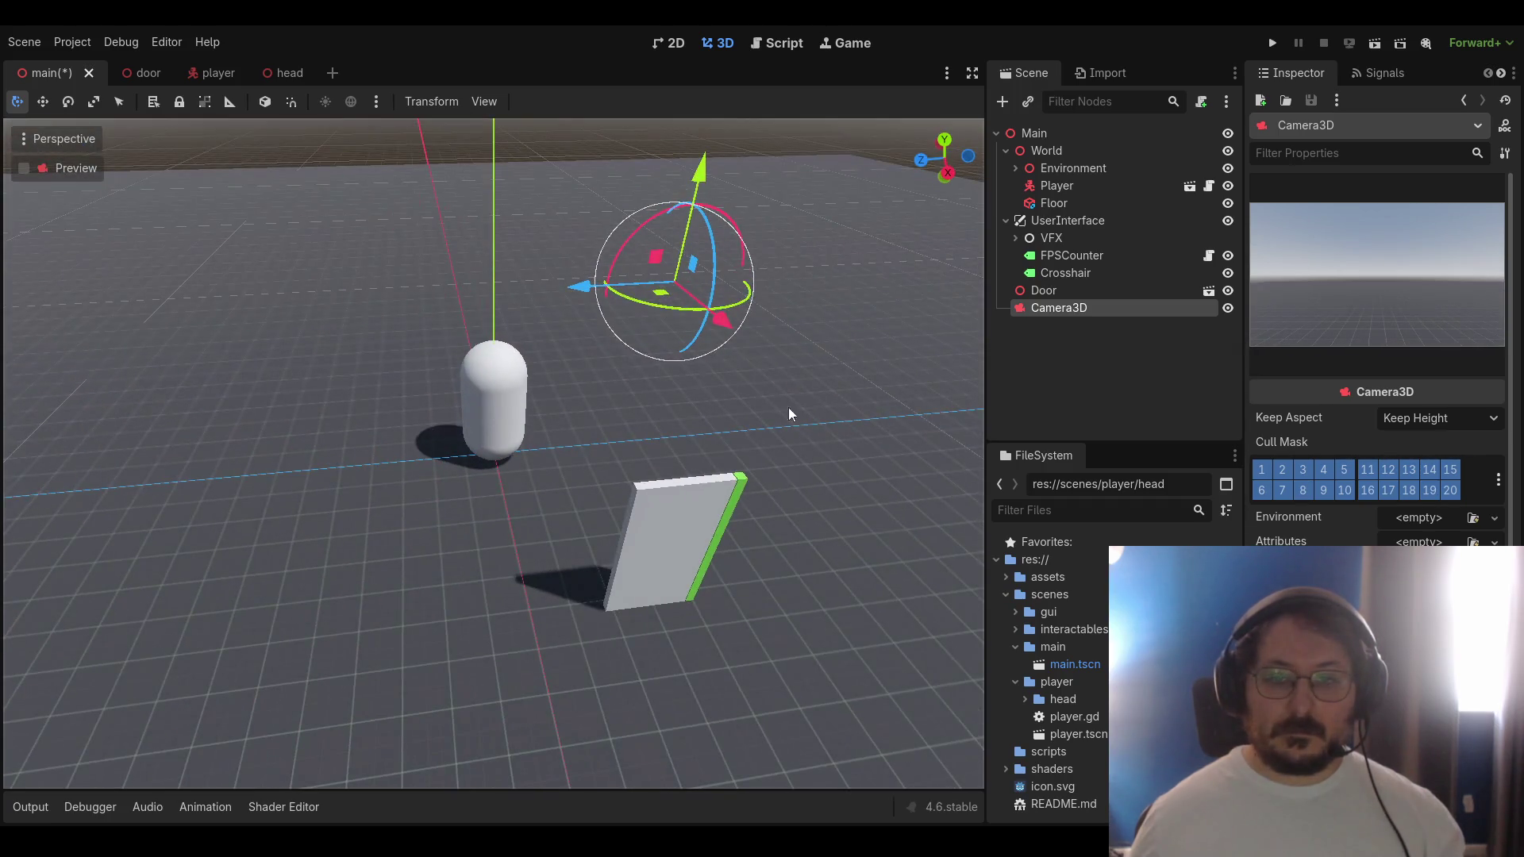
pyautogui.moveTo(661, 292)
pyautogui.mouseDown()
pyautogui.moveTo(802, 325)
pyautogui.moveTo(827, 450)
pyautogui.moveTo(677, 303)
pyautogui.mouseUp()
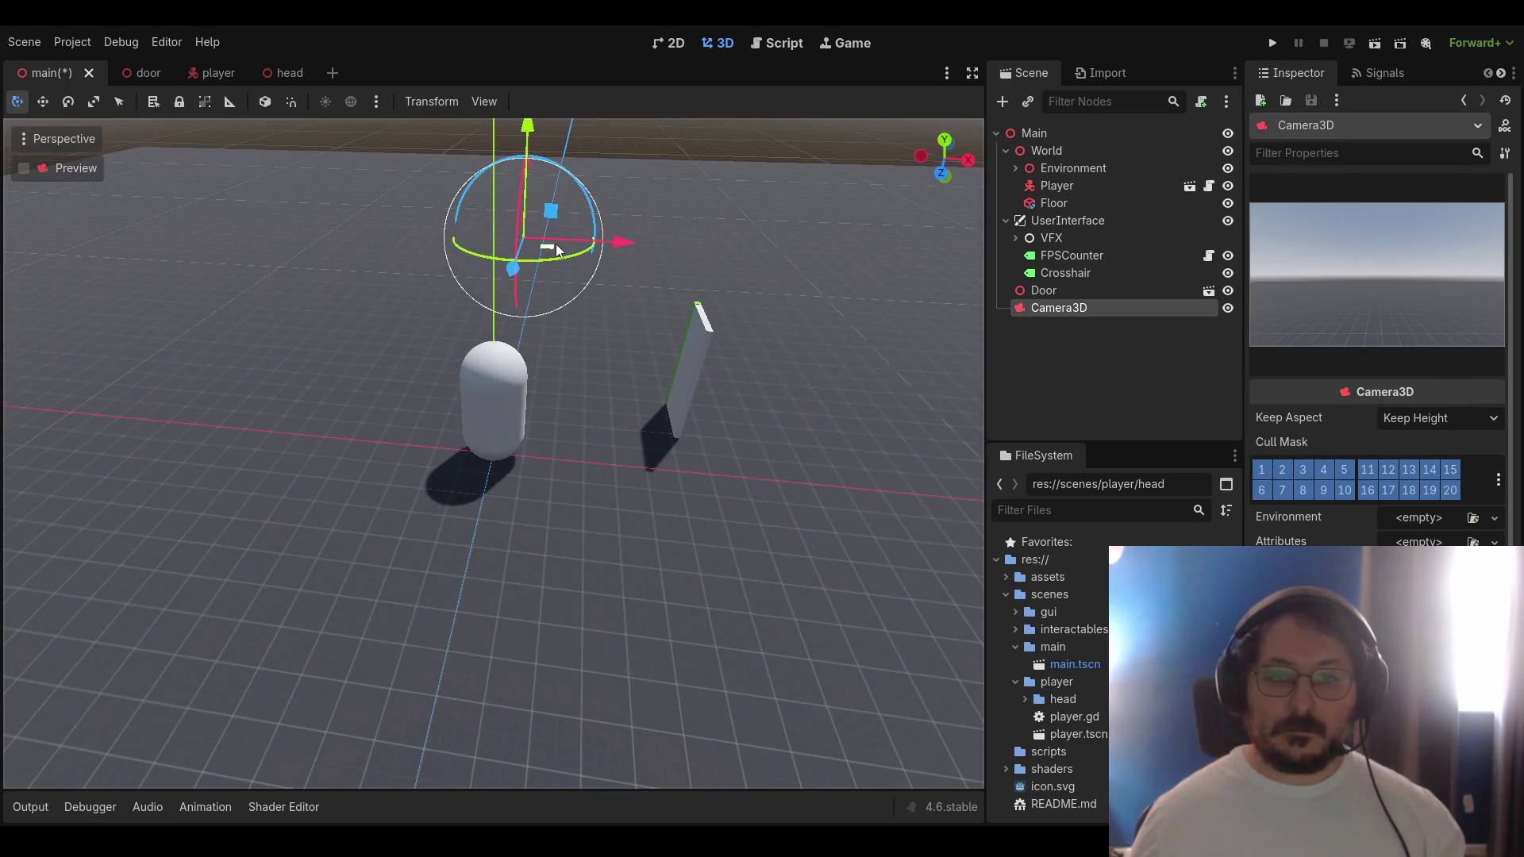
pyautogui.moveTo(556, 250)
pyautogui.mouseDown()
pyautogui.moveTo(579, 243)
pyautogui.moveTo(590, 267)
pyautogui.moveTo(559, 276)
pyautogui.mouseUp()
pyautogui.moveTo(665, 288)
pyautogui.mouseDown()
pyautogui.moveTo(548, 313)
pyautogui.moveTo(578, 293)
pyautogui.moveTo(645, 326)
pyautogui.moveTo(636, 345)
pyautogui.moveTo(419, 314)
pyautogui.moveTo(611, 371)
pyautogui.moveTo(978, 384)
pyautogui.moveTo(787, 378)
pyautogui.moveTo(885, 375)
pyautogui.mouseUp()
pyautogui.click(1121, 362)
pyautogui.click(1013, 314)
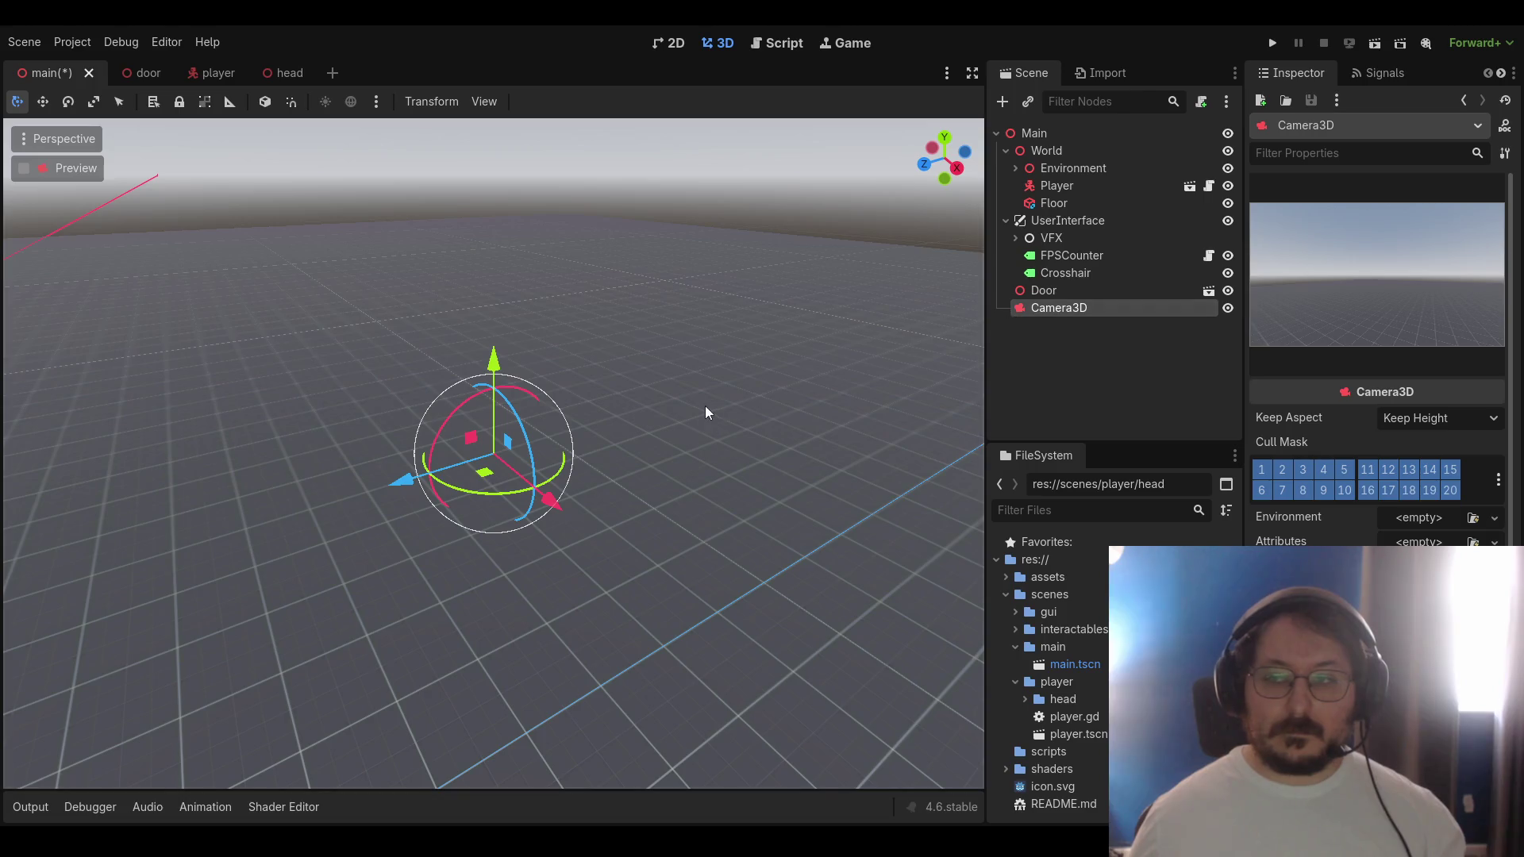
pyautogui.moveTo(705, 406)
pyautogui.mouseDown()
pyautogui.moveTo(652, 453)
pyautogui.moveTo(416, 420)
pyautogui.moveTo(545, 458)
pyautogui.mouseUp()
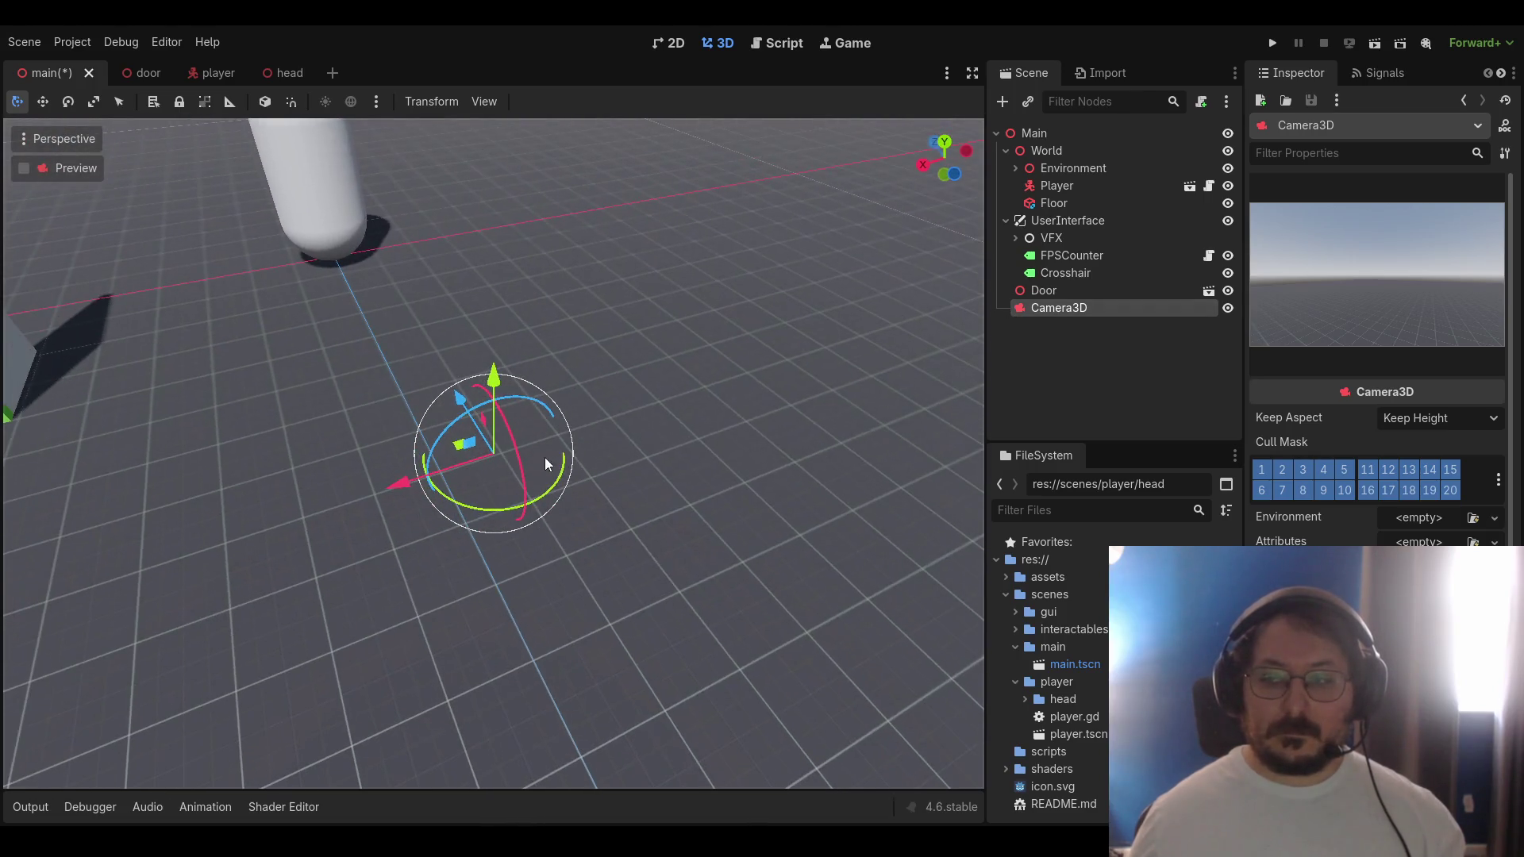
pyautogui.hotkey('ctrl', 's')
# Move the Door to a new spot near the player capsule and save the scene.
pyautogui.moveTo(624, 429)
pyautogui.mouseDown()
pyautogui.moveTo(476, 415)
pyautogui.moveTo(520, 360)
pyautogui.mouseUp()
pyautogui.click(470, 283)
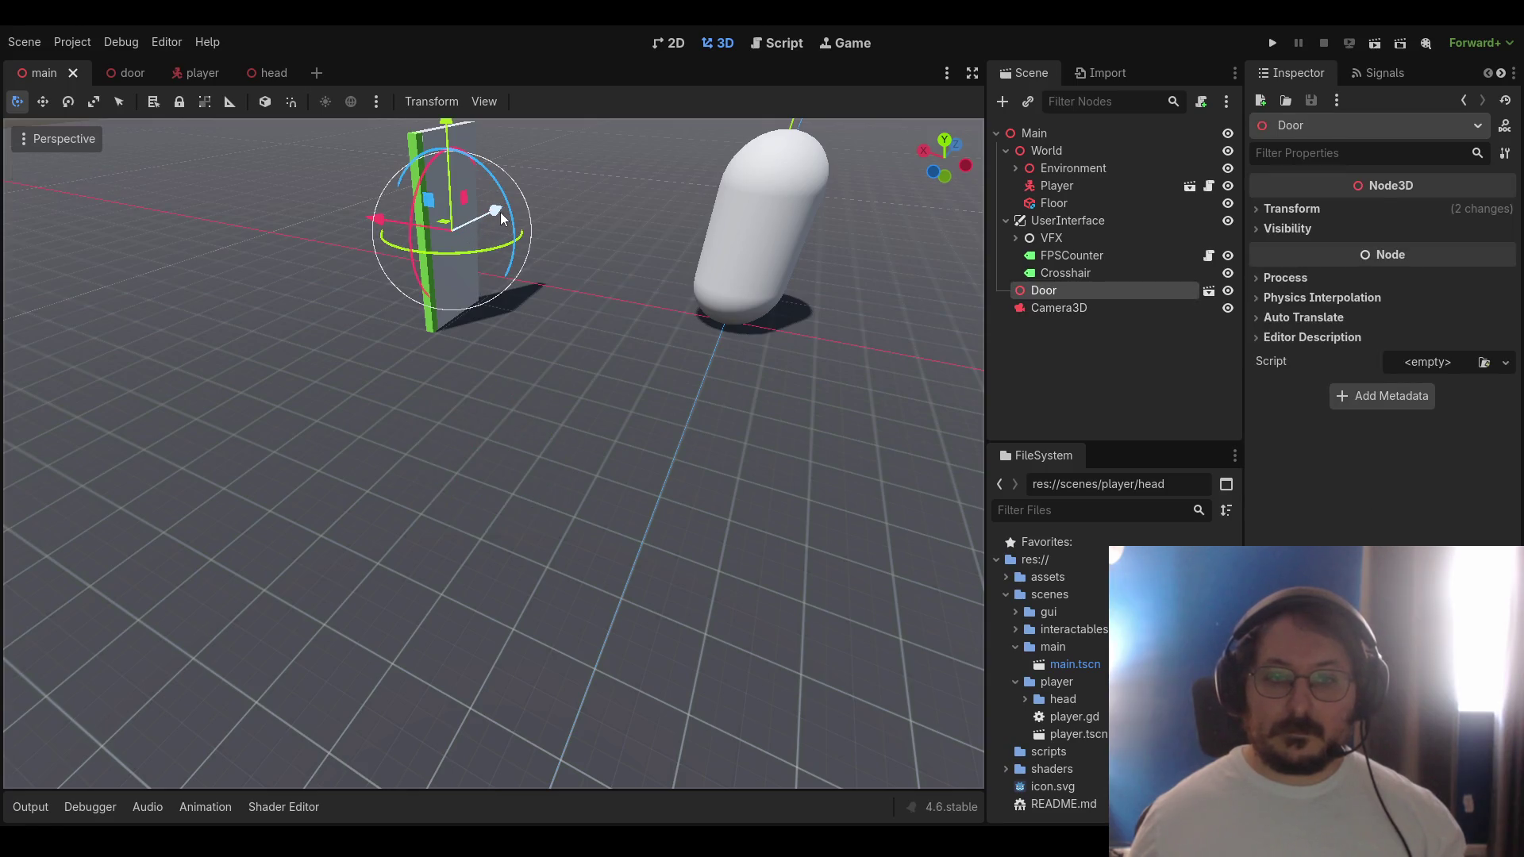
pyautogui.moveTo(495, 212)
pyautogui.mouseDown()
pyautogui.moveTo(563, 193)
pyautogui.moveTo(551, 199)
pyautogui.mouseUp()
pyautogui.moveTo(669, 284); pyautogui.dragTo(555, 327)
pyautogui.scroll(-2, 576, 327)
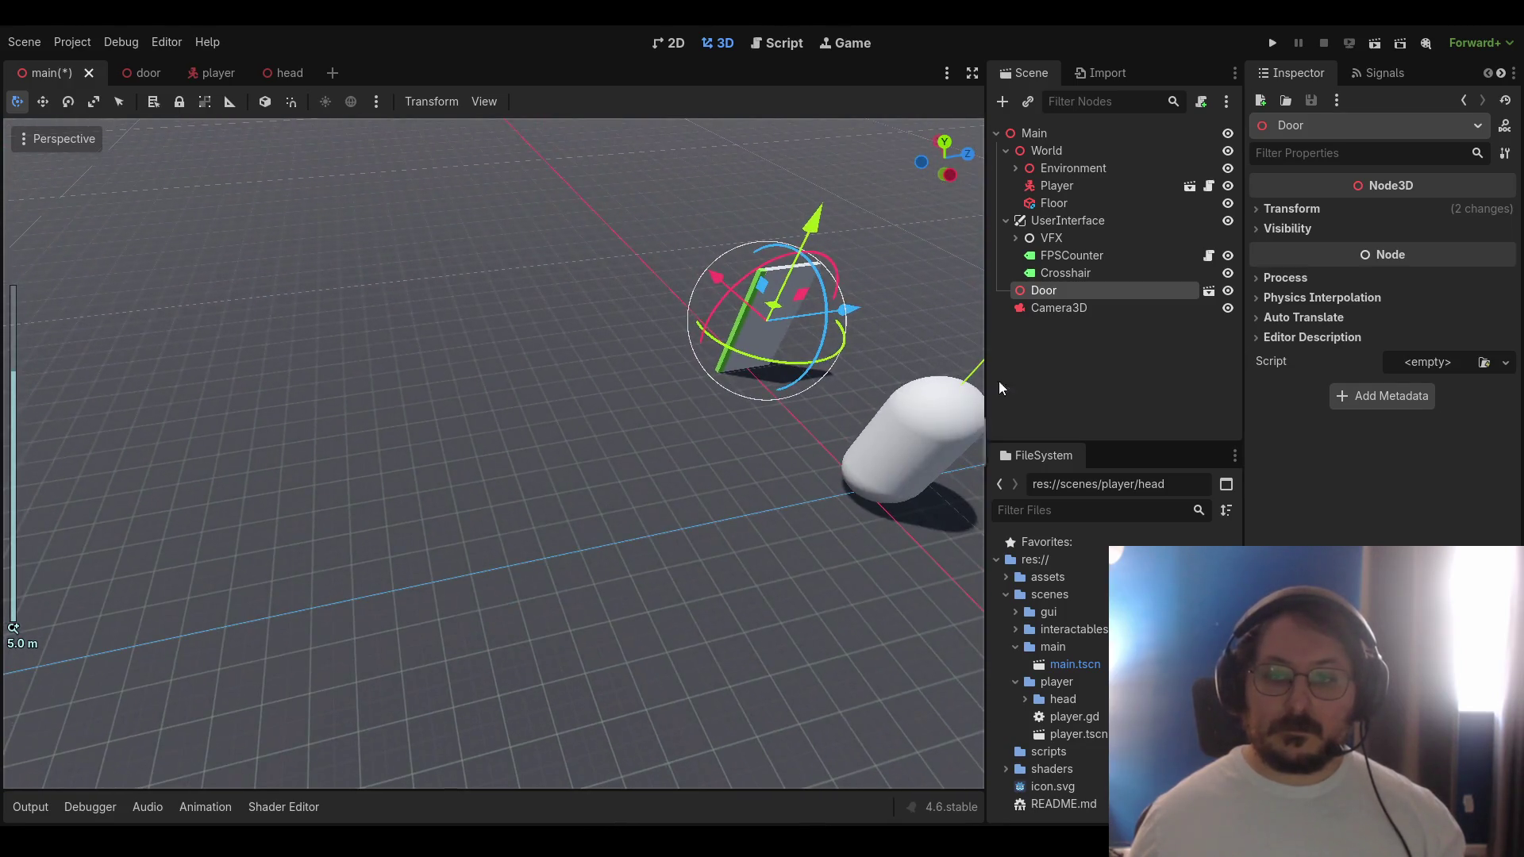
pyautogui.hotkey('ctrl', 's')
pyautogui.click(1053, 310)
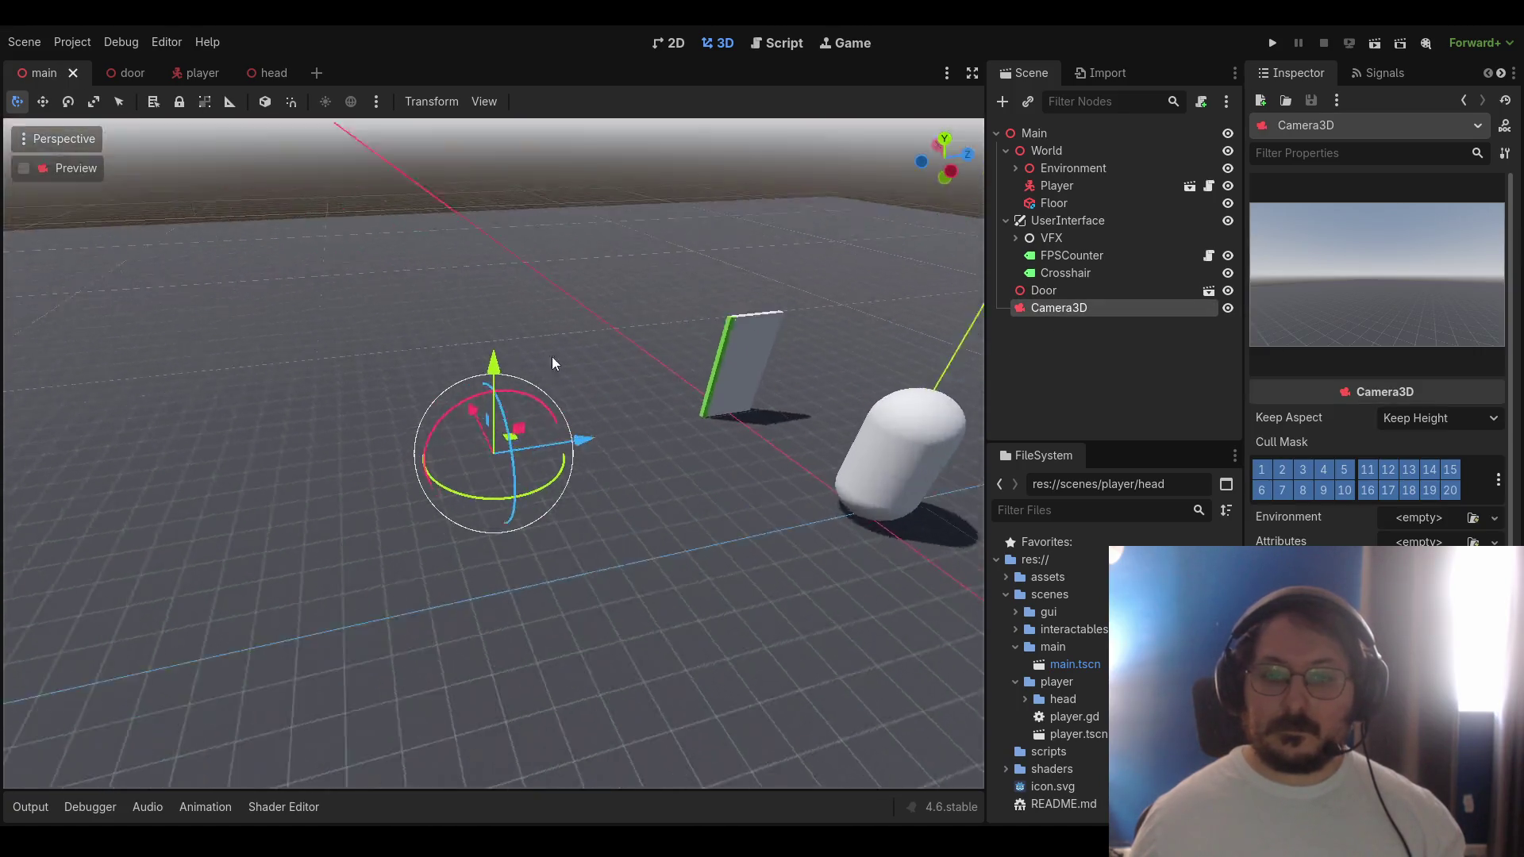
pyautogui.moveTo(553, 362)
pyautogui.mouseDown()
pyautogui.moveTo(527, 346)
pyautogui.moveTo(835, 332)
pyautogui.mouseUp()
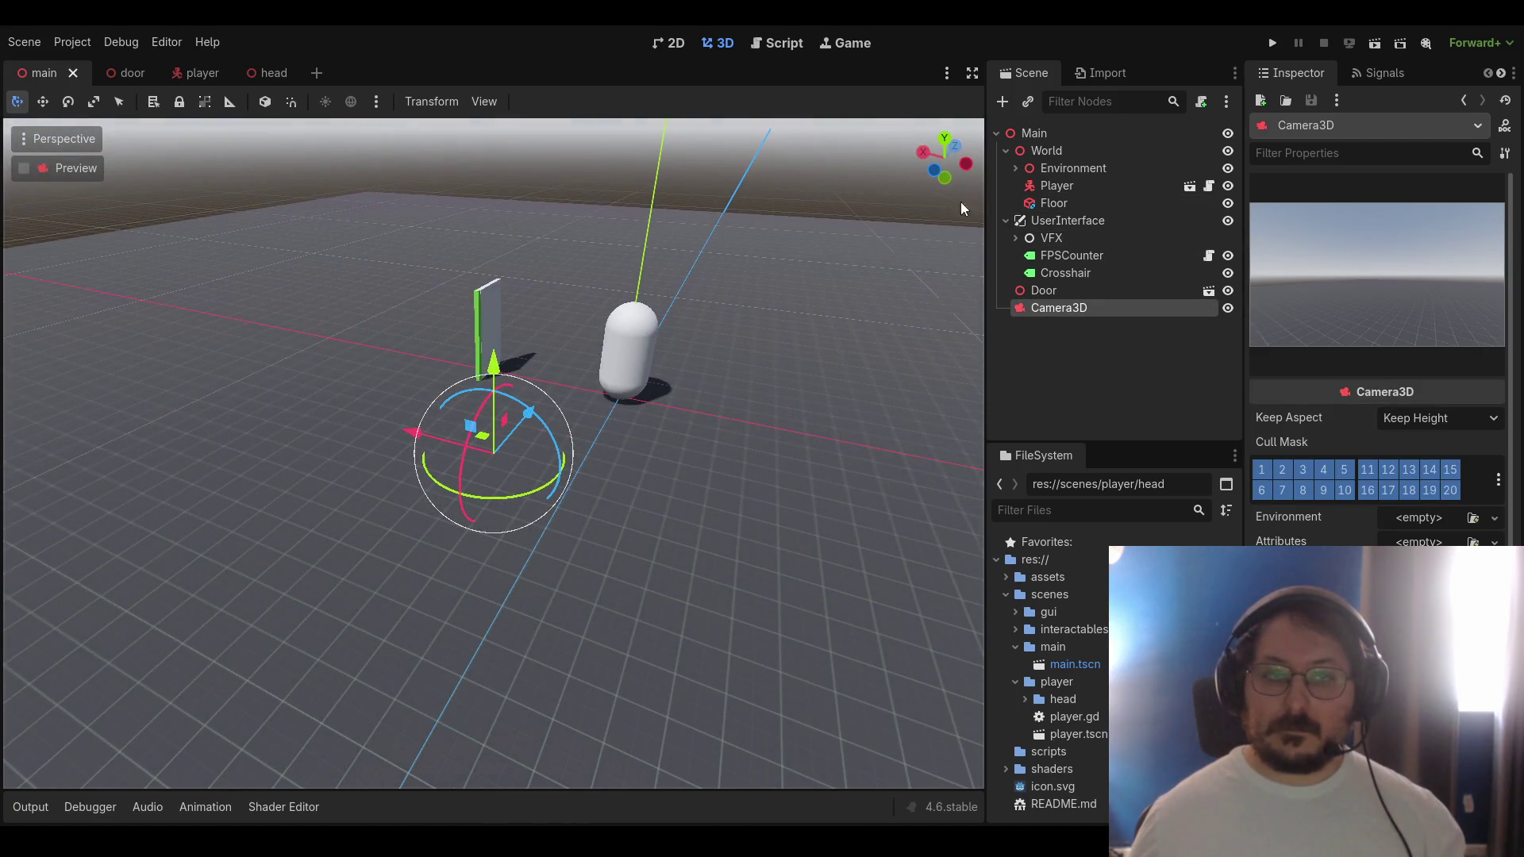
pyautogui.moveTo(710, 318); pyautogui.dragTo(513, 362)
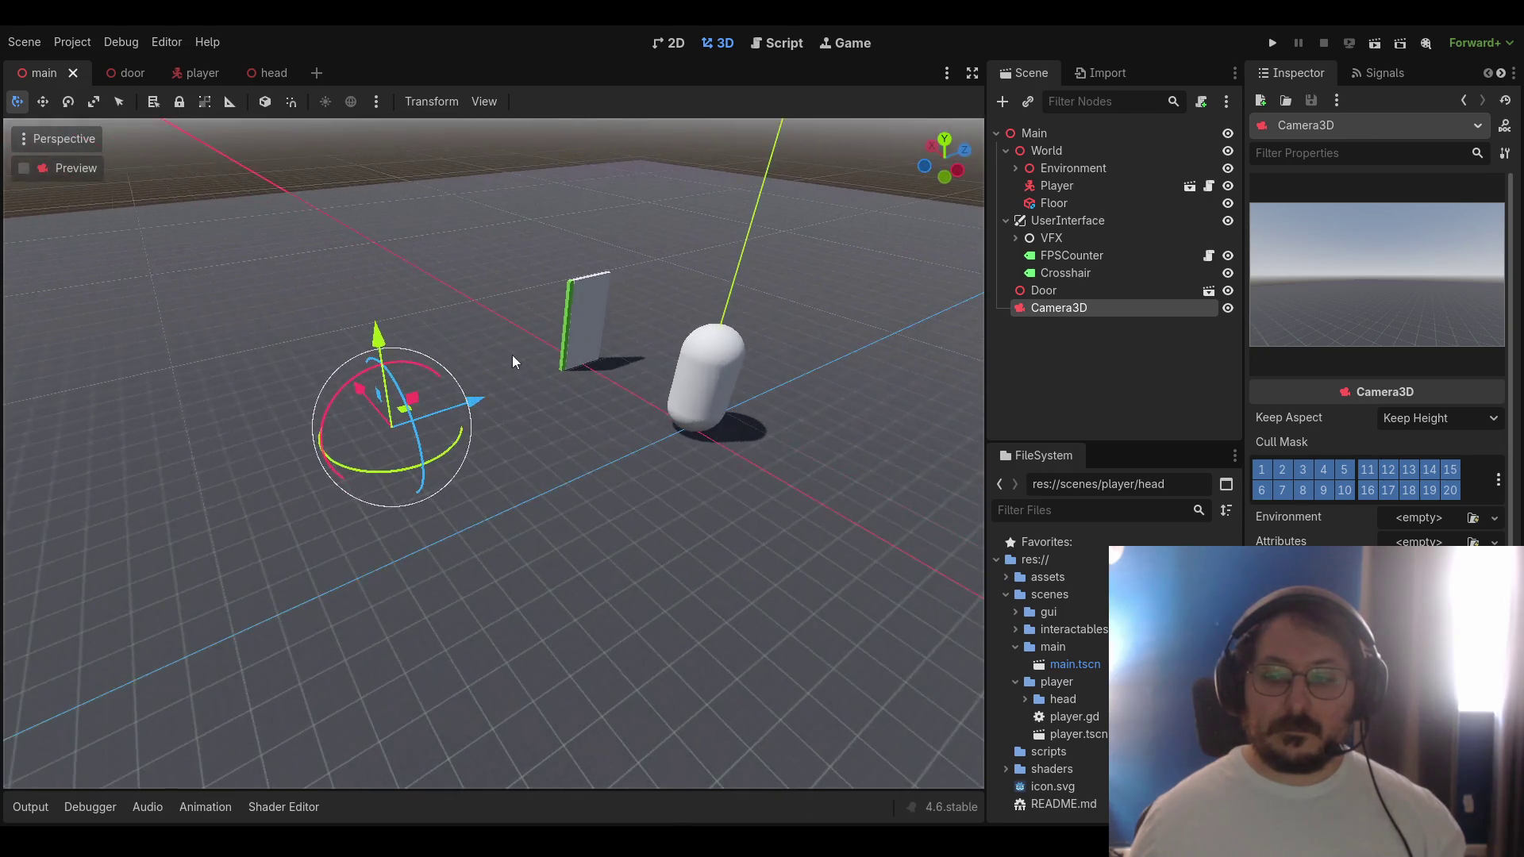
pyautogui.scroll(-5, 1408, 504)
pyautogui.scroll(5, 1297, 475)
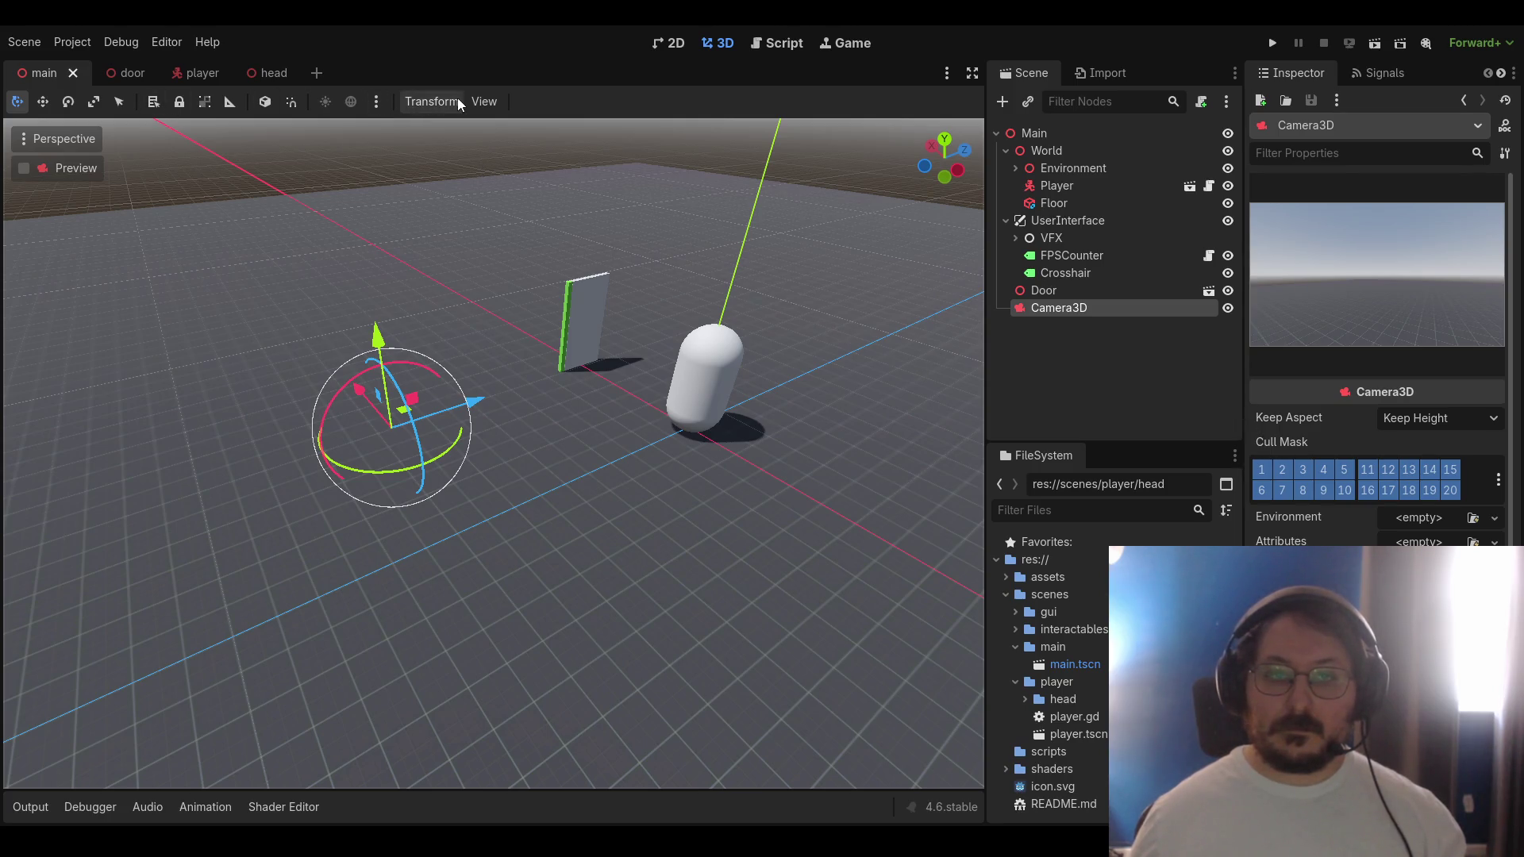
# Split into two viewports with camera preview below, and turn Camera3D about 65° toward the door.
pyautogui.hotkey('ctrl', '2')
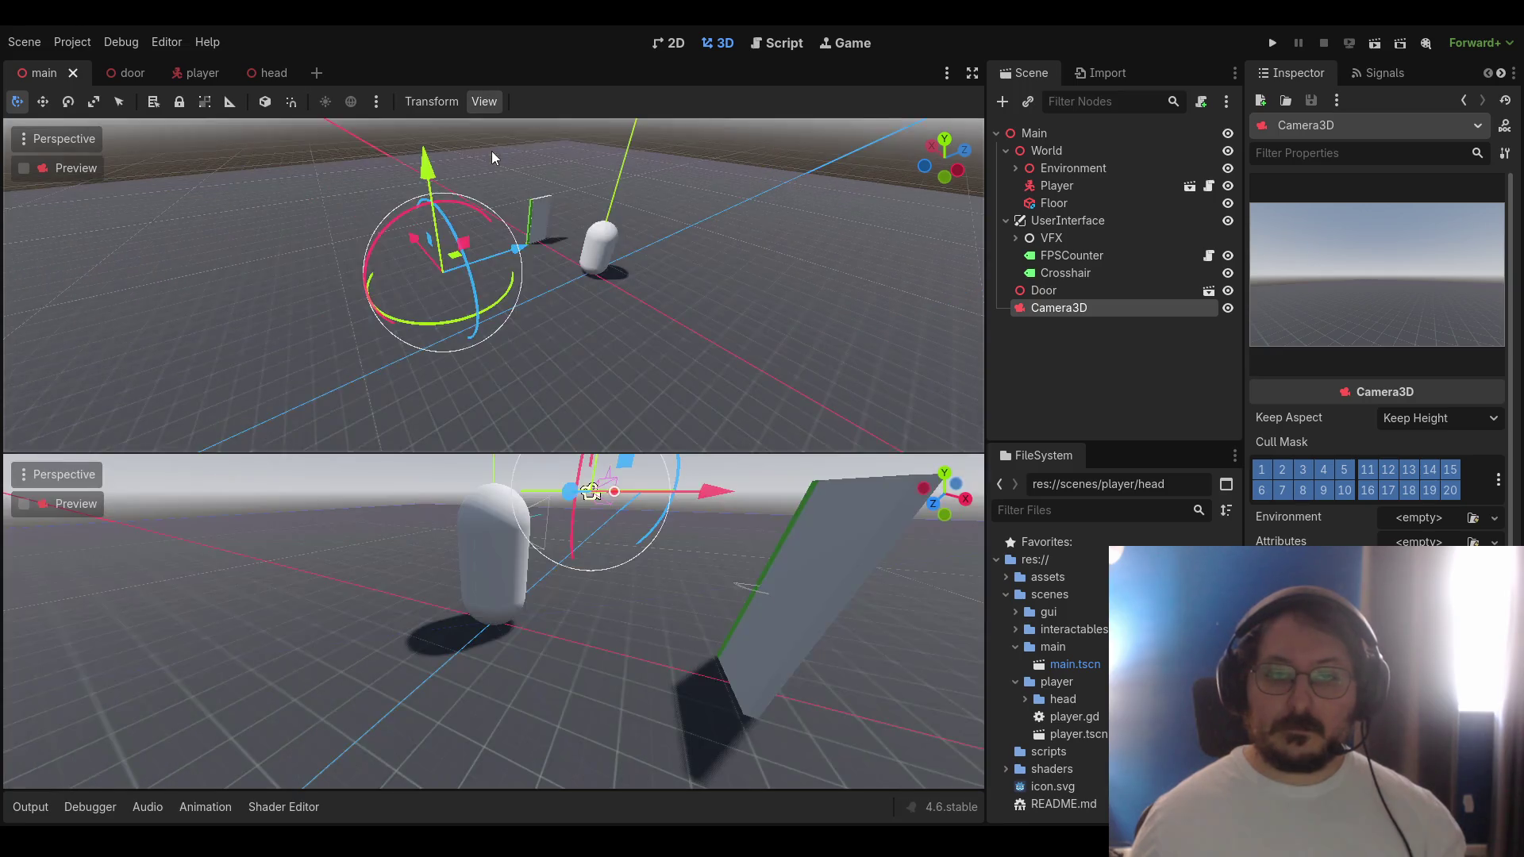
pyautogui.scroll(-5, 578, 545)
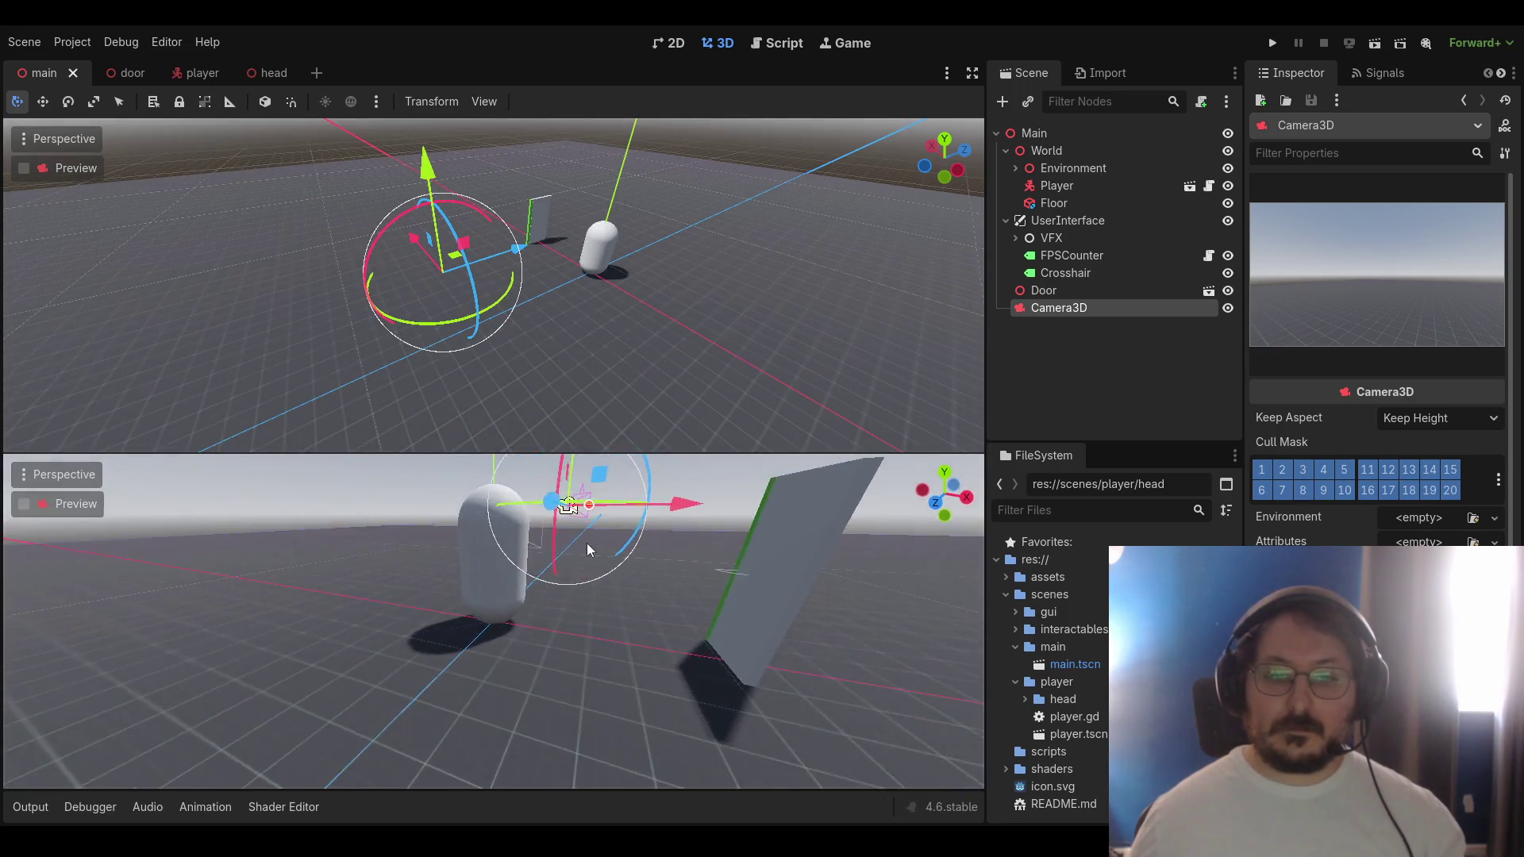
pyautogui.moveTo(523, 627)
pyautogui.mouseDown()
pyautogui.moveTo(403, 662)
pyautogui.moveTo(541, 639)
pyautogui.moveTo(645, 560)
pyautogui.mouseUp()
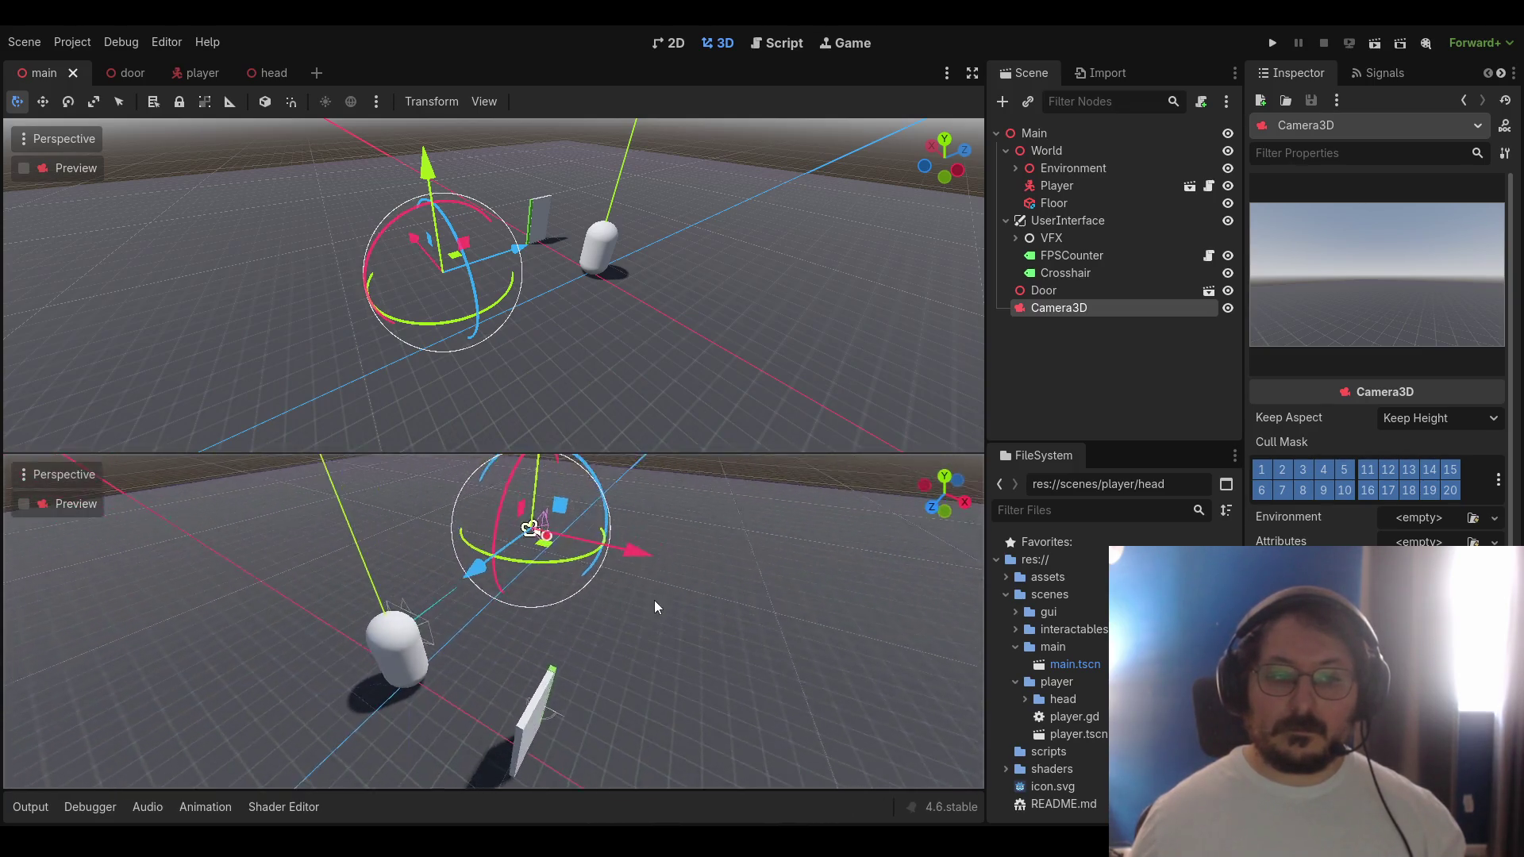
pyautogui.click(24, 504)
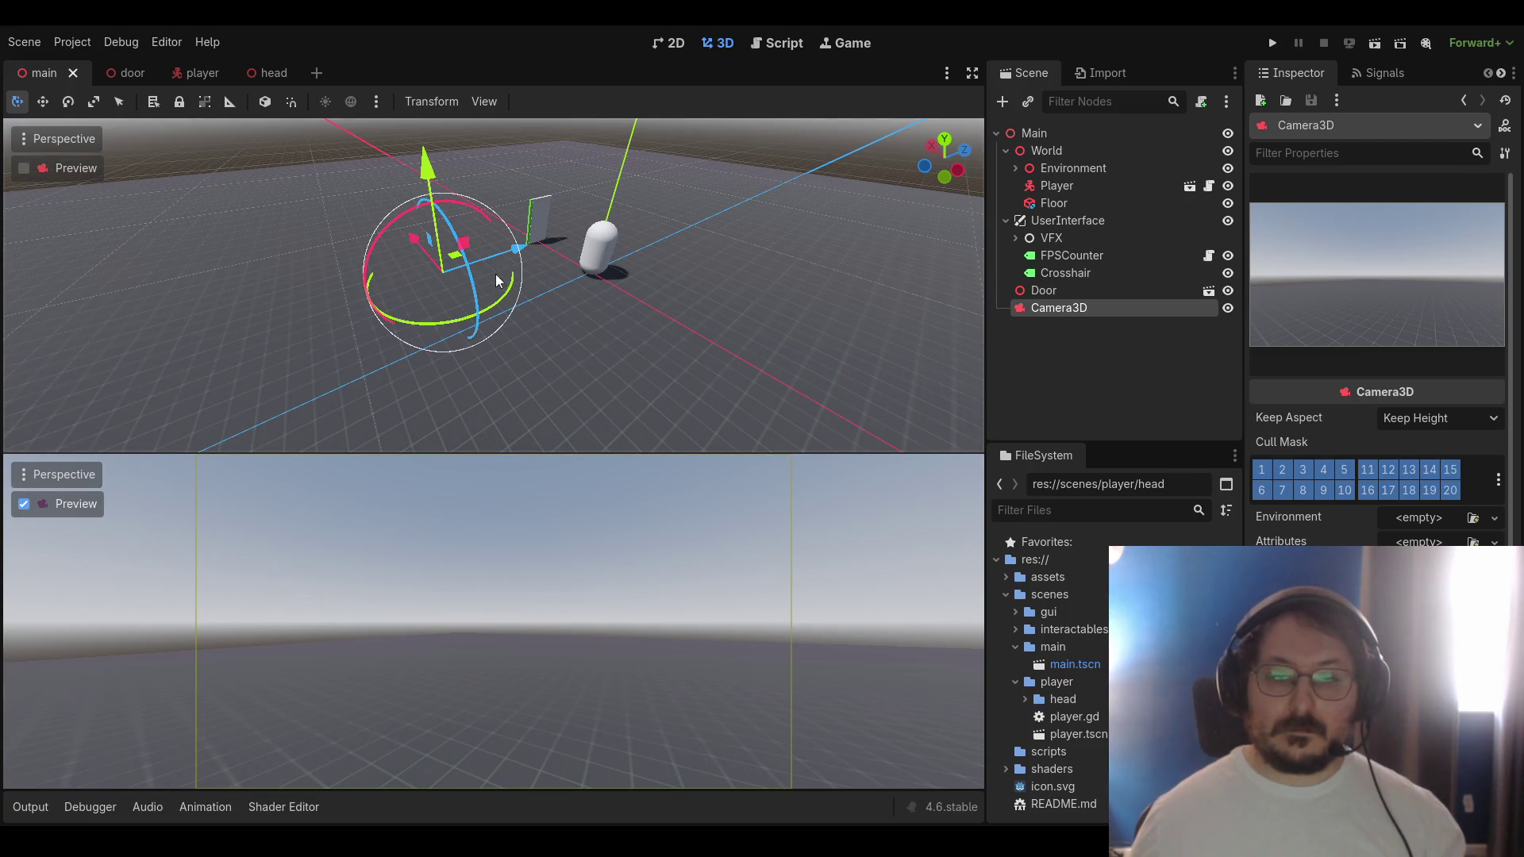
pyautogui.moveTo(509, 294); pyautogui.dragTo(449, 325)
# Run the project, walk the player up to the door and back, then stop the game.
pyautogui.press('F5')
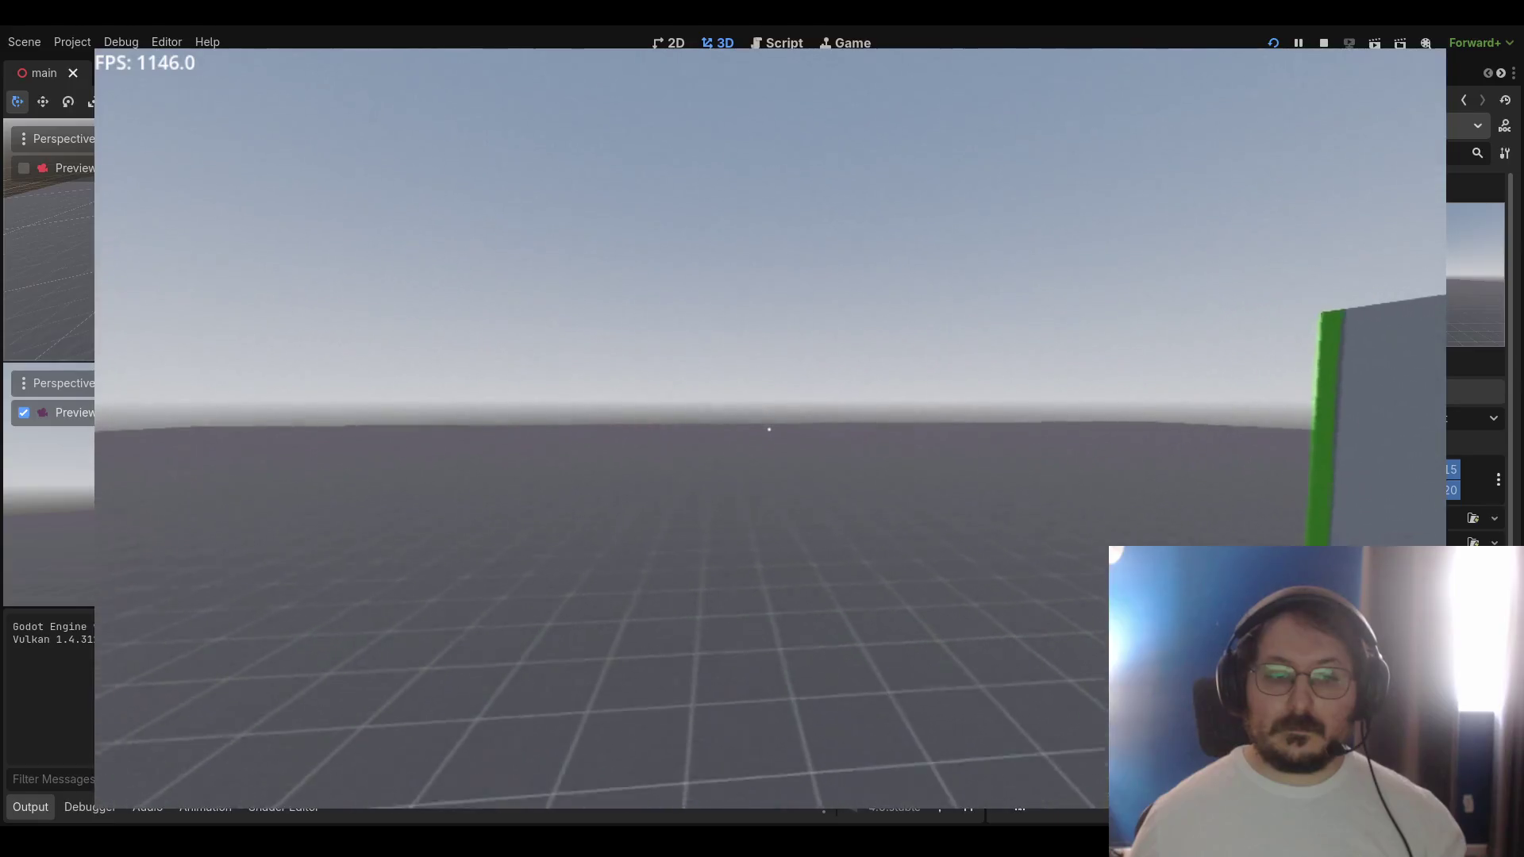
pyautogui.press('w')
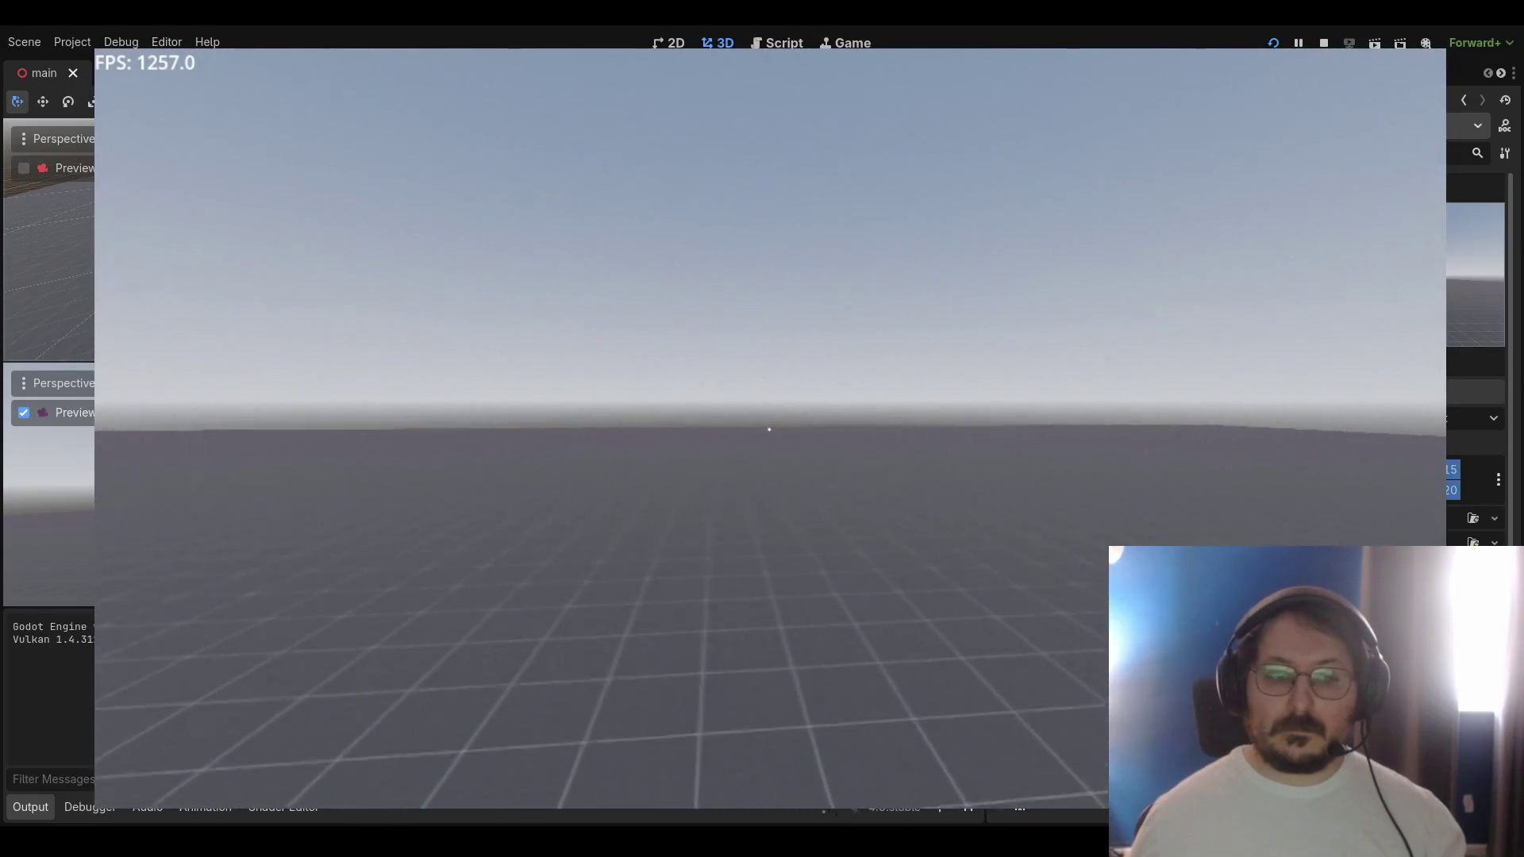
pyautogui.press('w')
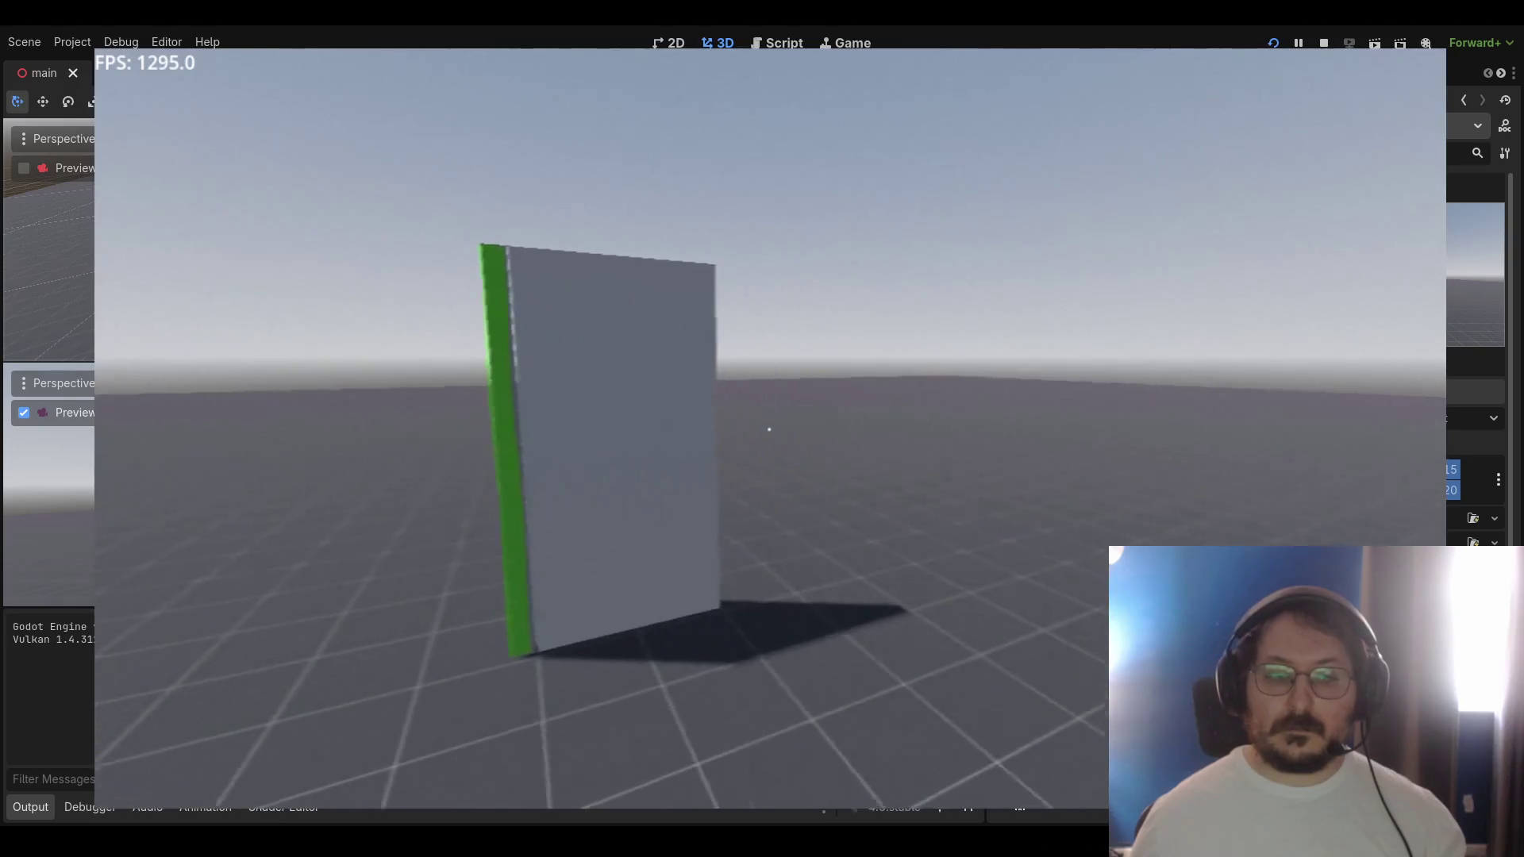
pyautogui.press('w')
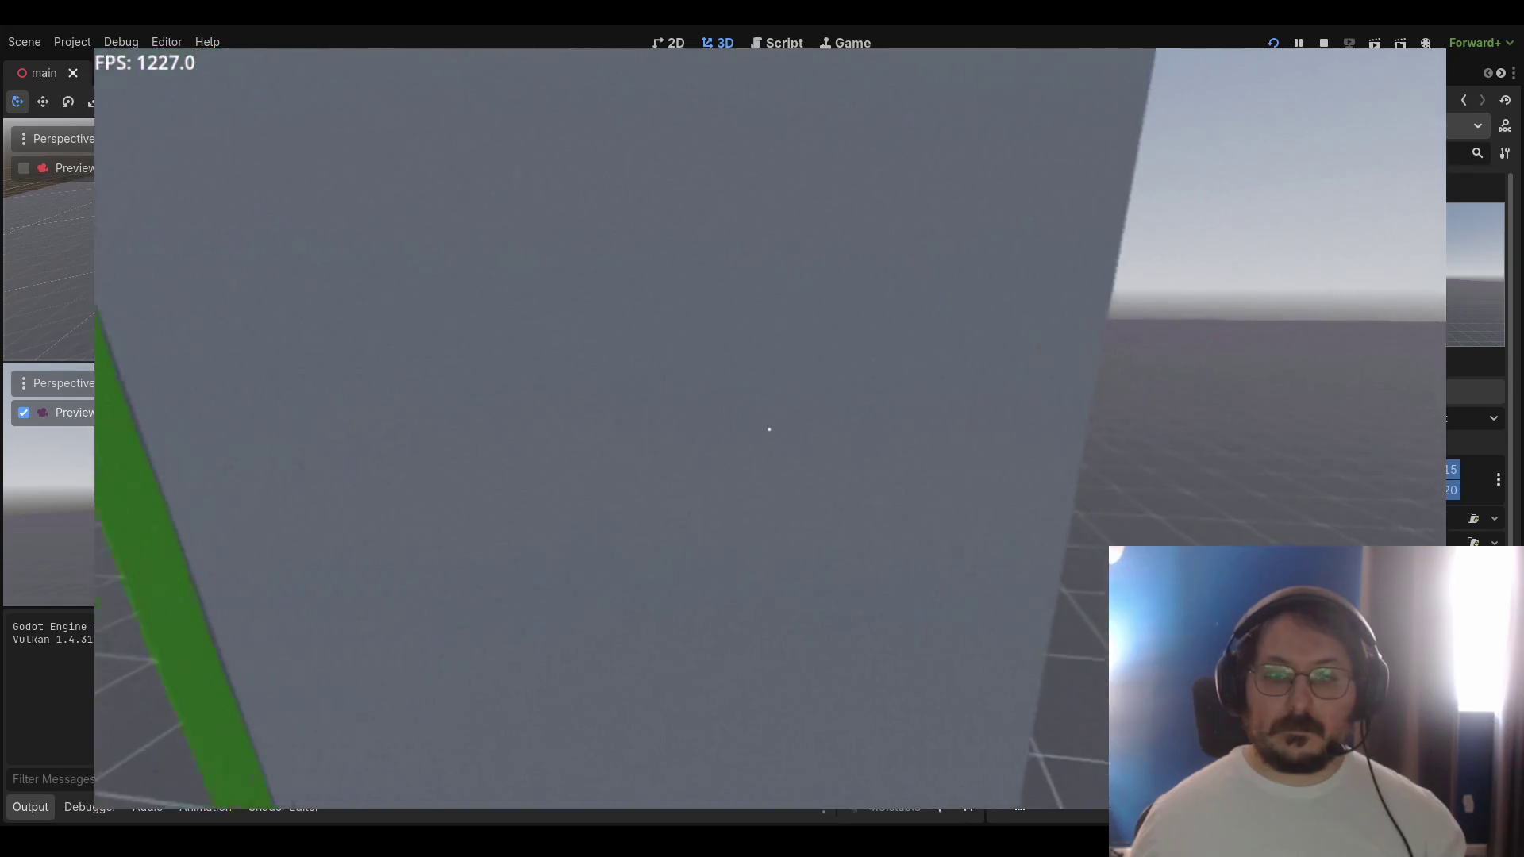
pyautogui.press('s')
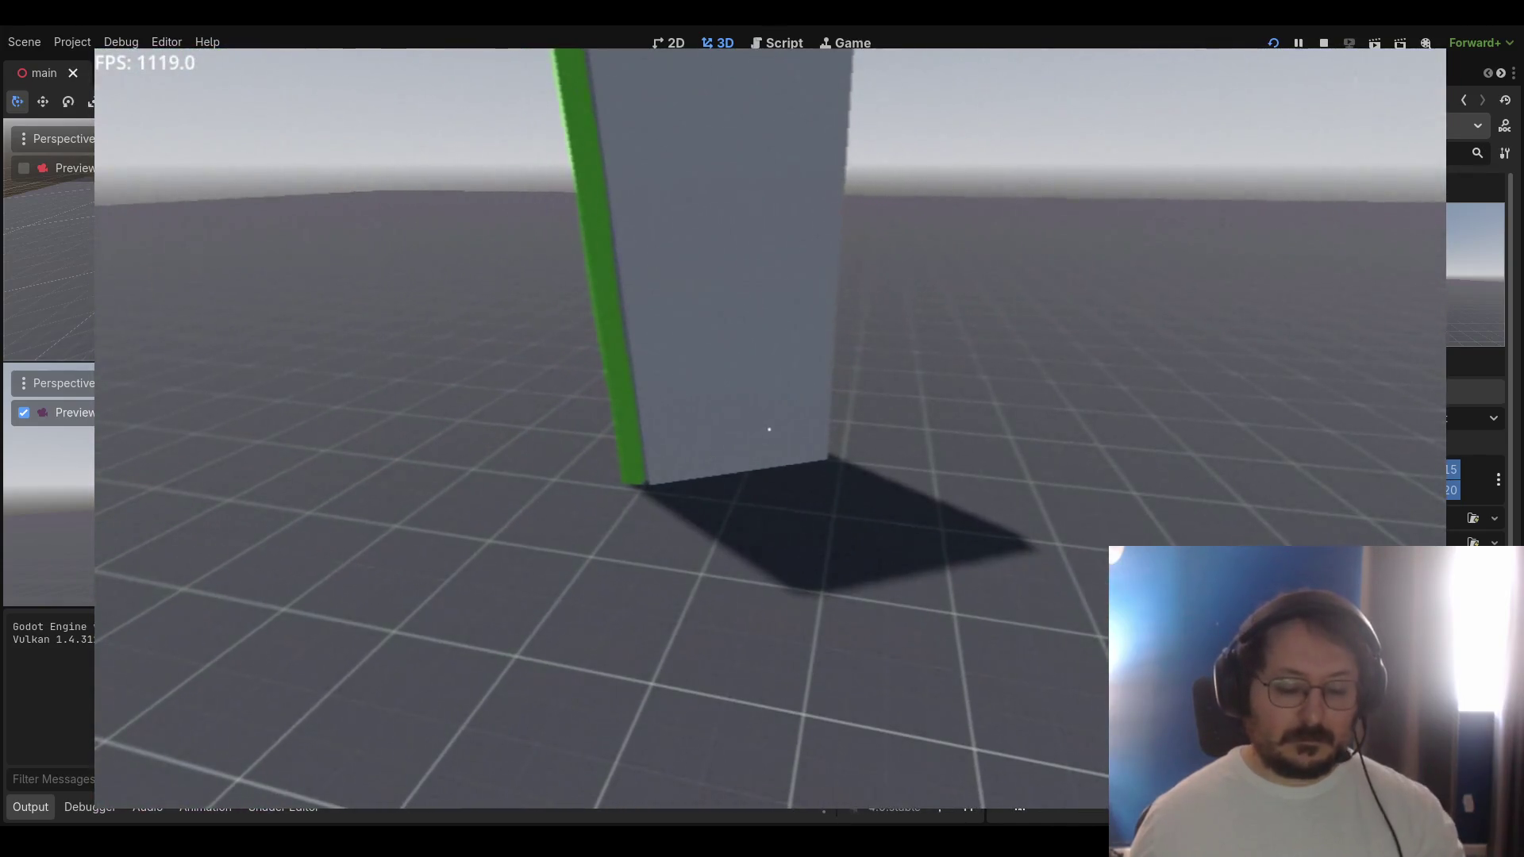
pyautogui.press('F8')
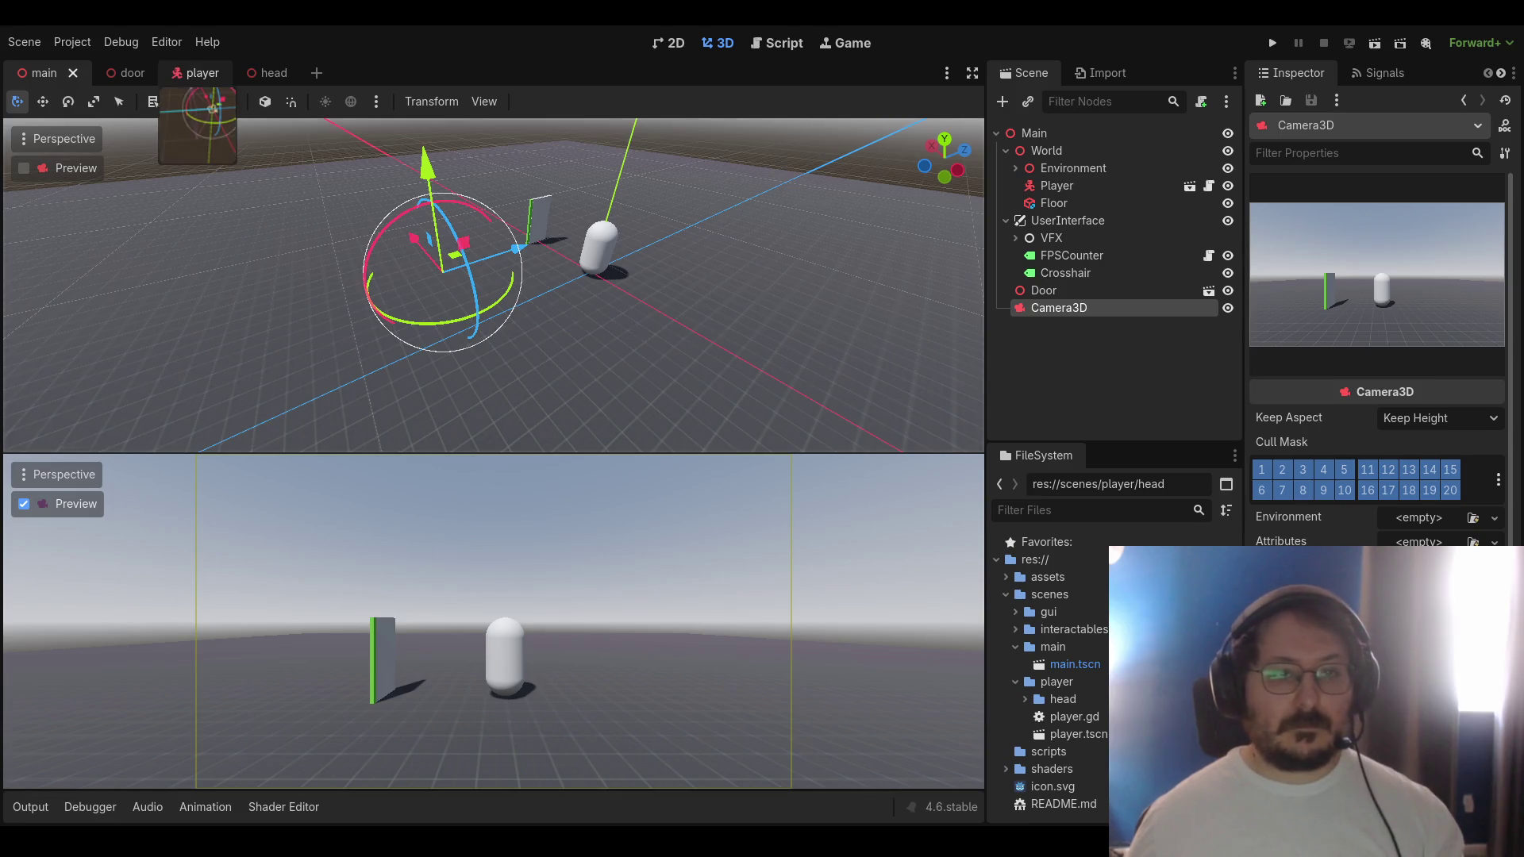
# Open the player scene, orbit around the capsule, and open player.gd in the Script editor.
pyautogui.click(195, 72)
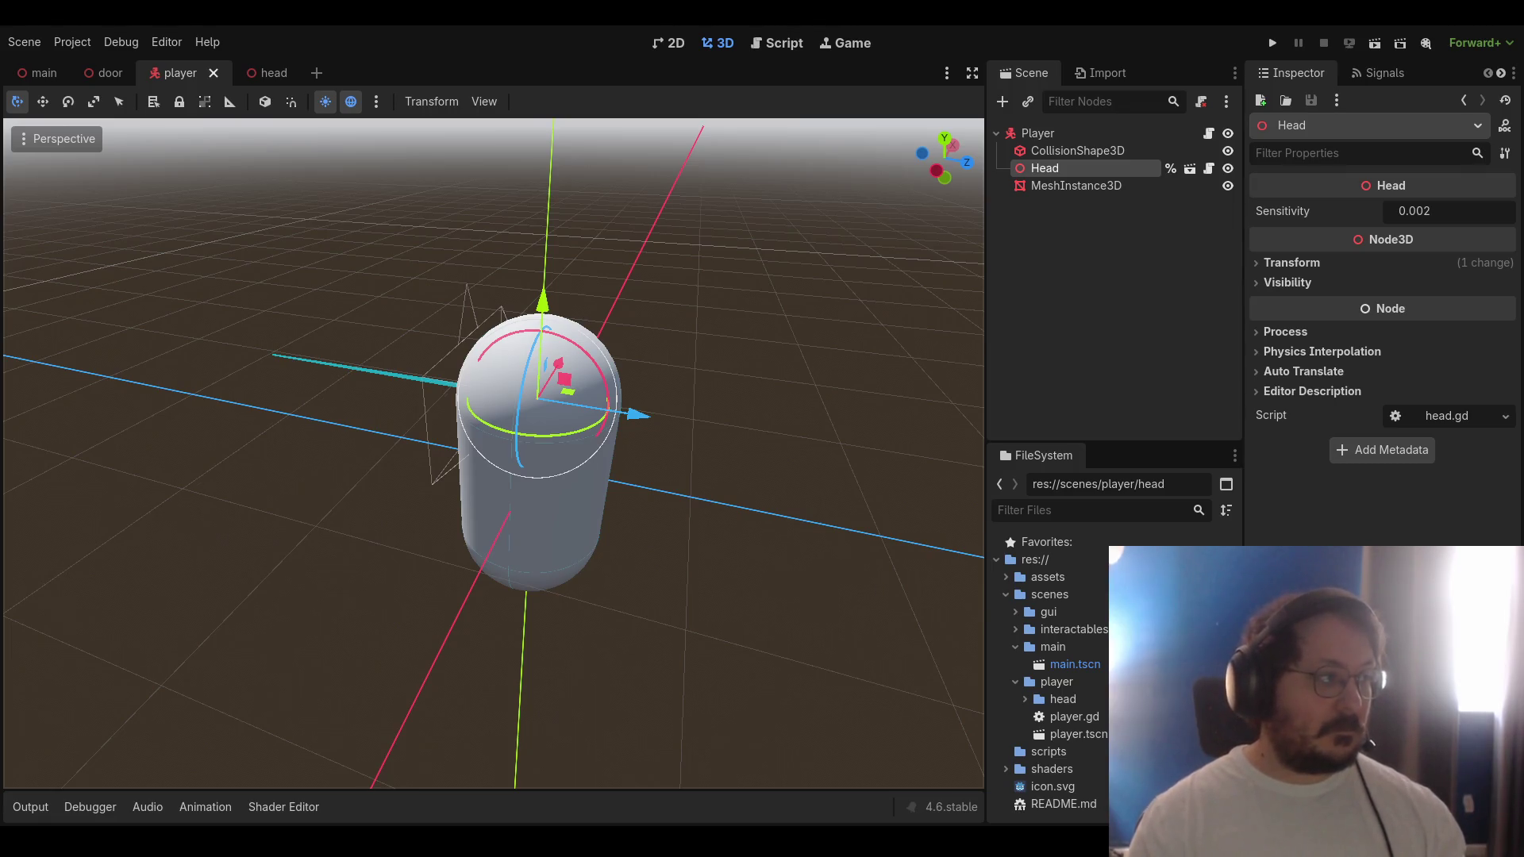
pyautogui.moveTo(333, 357); pyautogui.dragTo(242, 335)
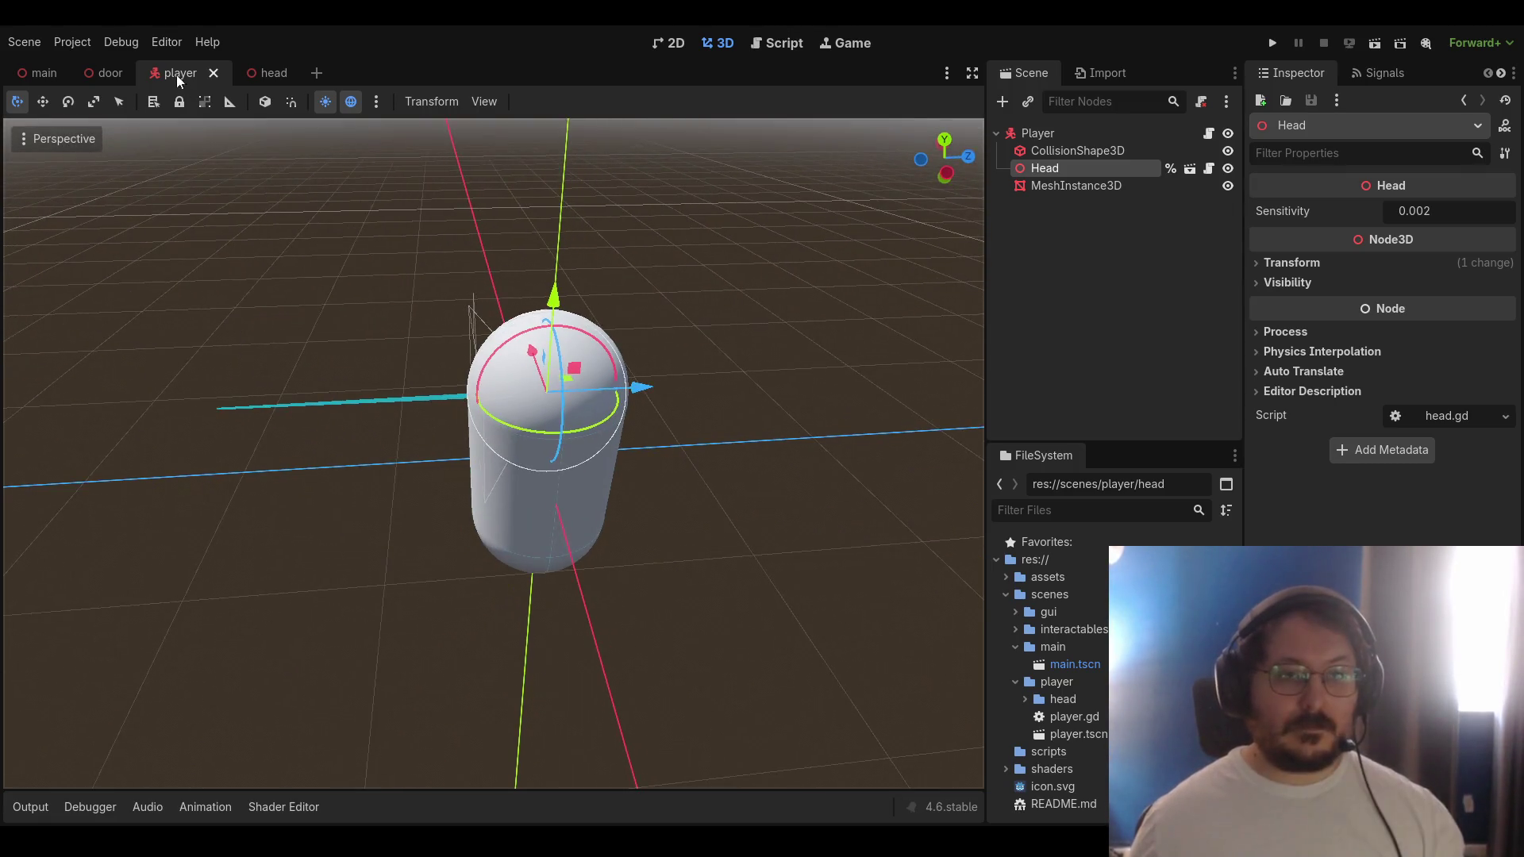
pyautogui.click(776, 42)
pyautogui.scroll(5, 541, 354)
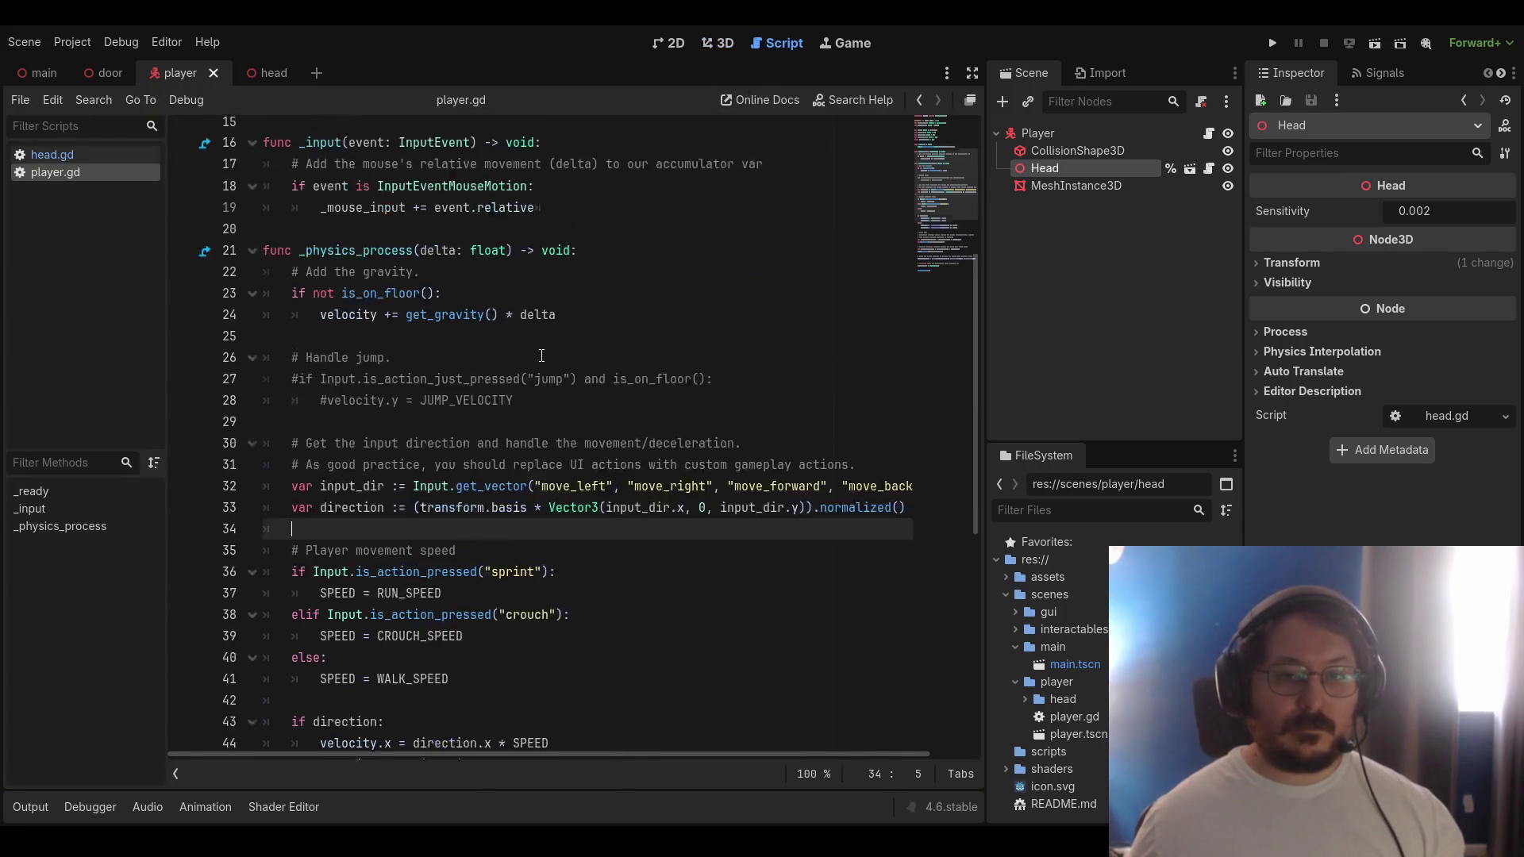
# Scroll through player.gd, looking over the jump code and JUMP_VELOCITY constant.
pyautogui.scroll(1, 541, 354)
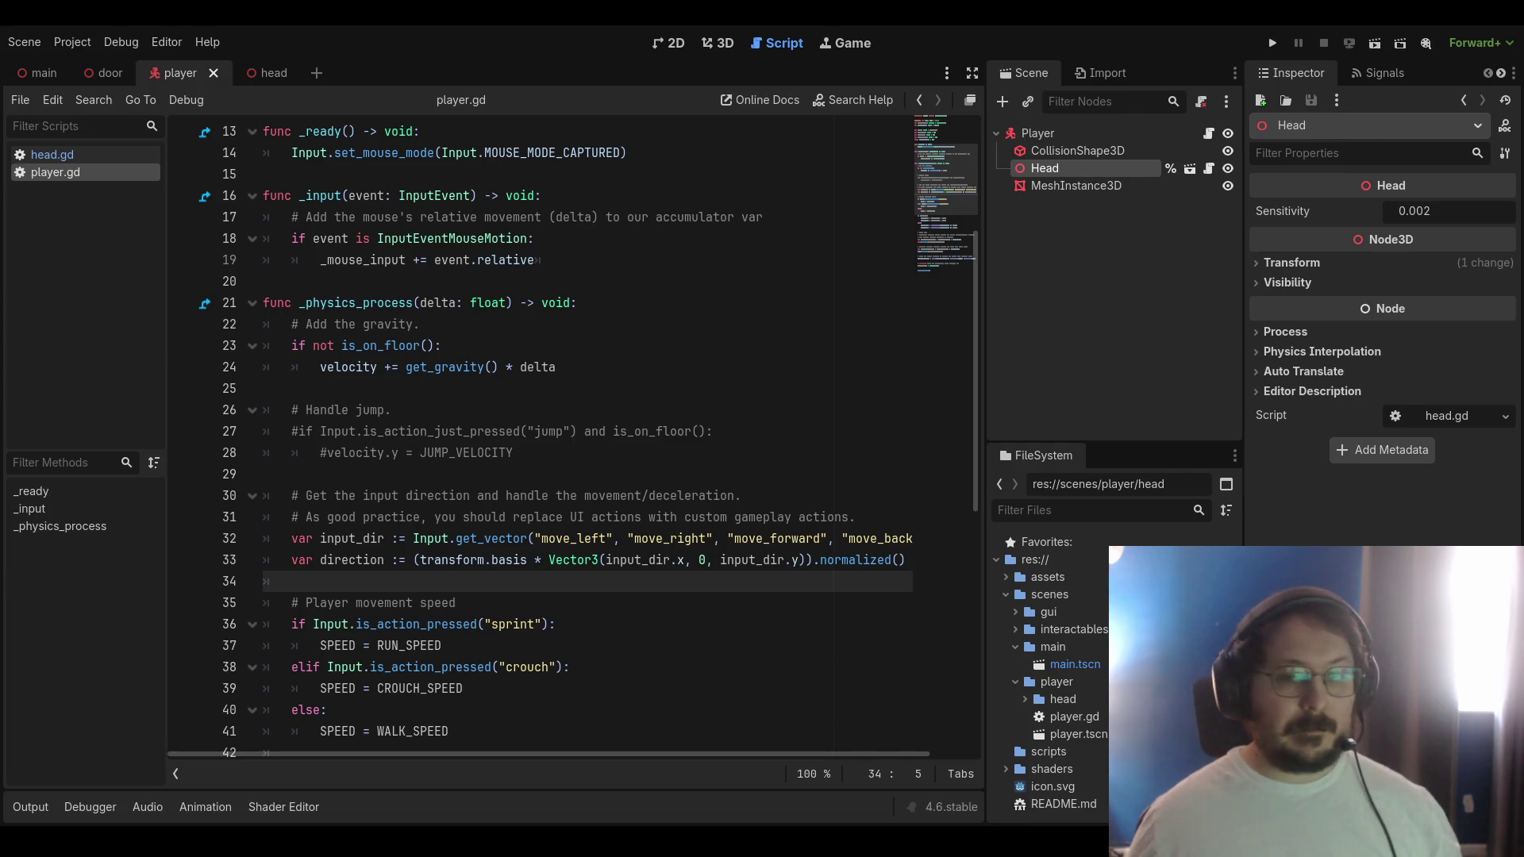
pyautogui.click(340, 477)
pyautogui.scroll(-7, 358, 484)
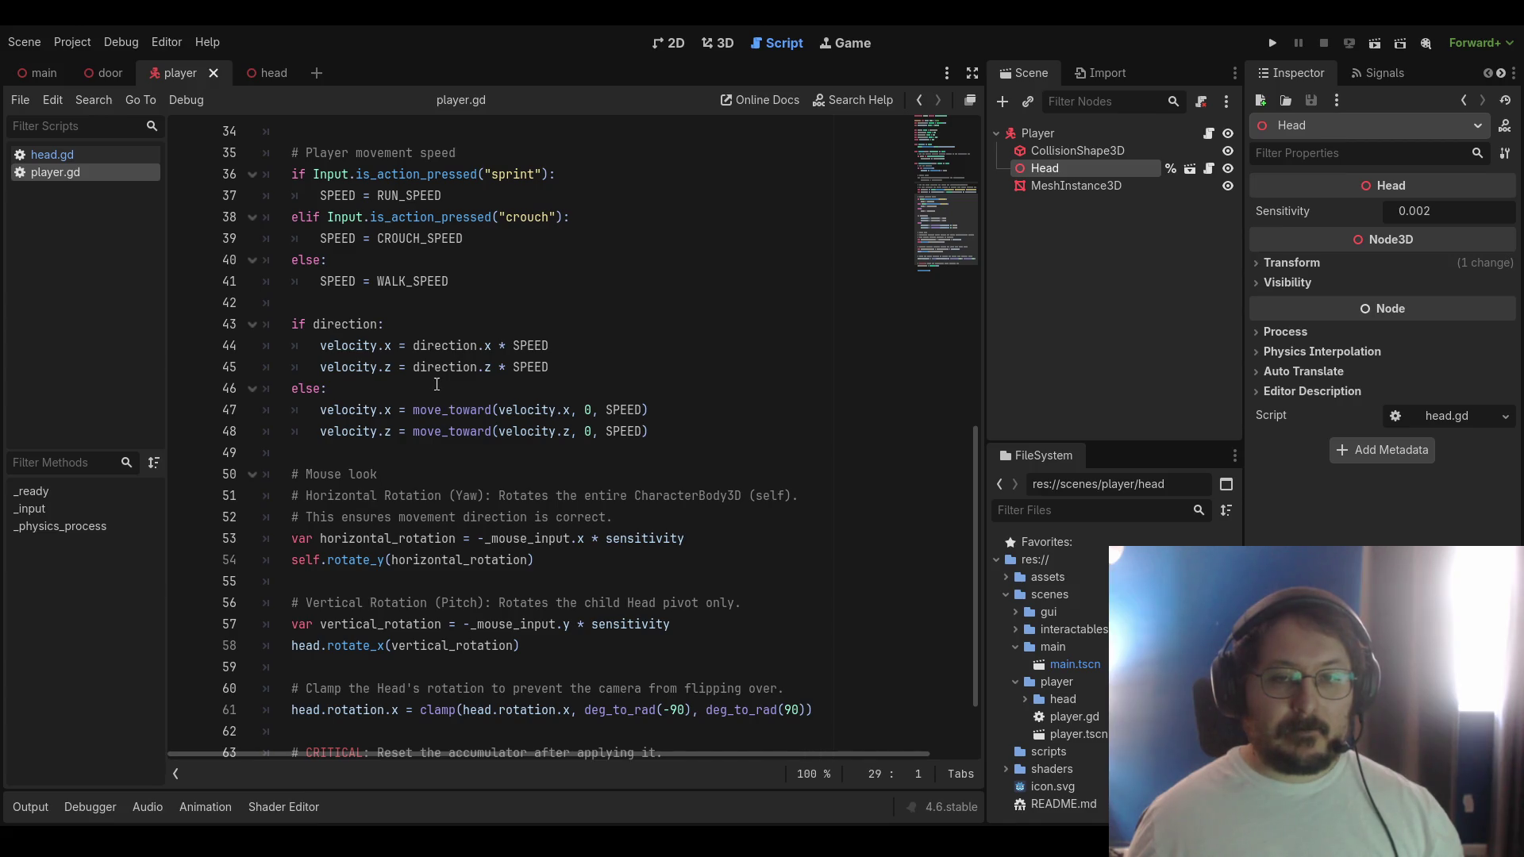
pyautogui.scroll(3, 436, 397)
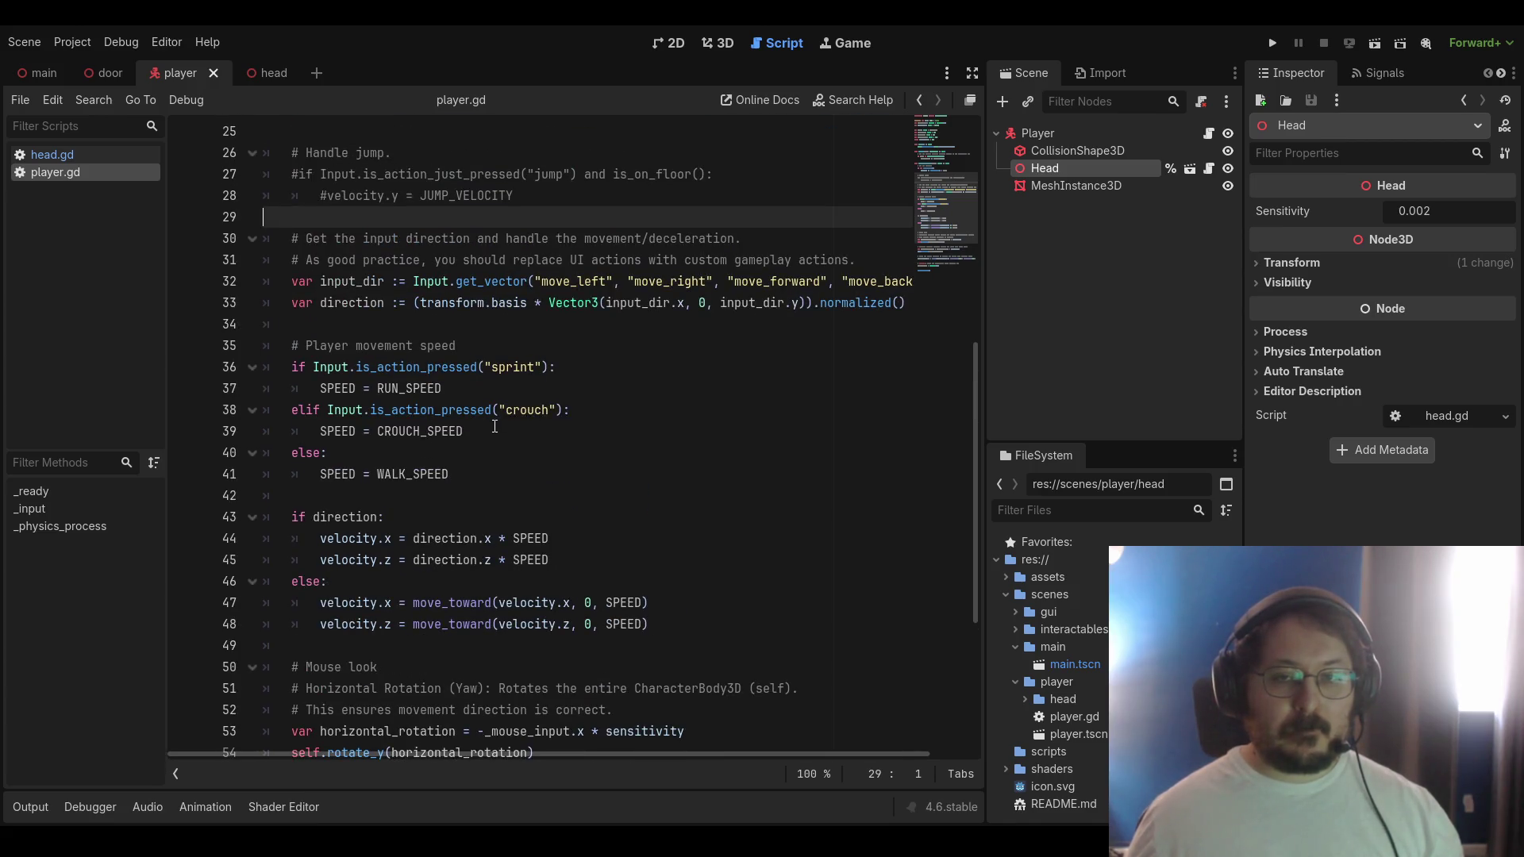
pyautogui.scroll(8, 492, 429)
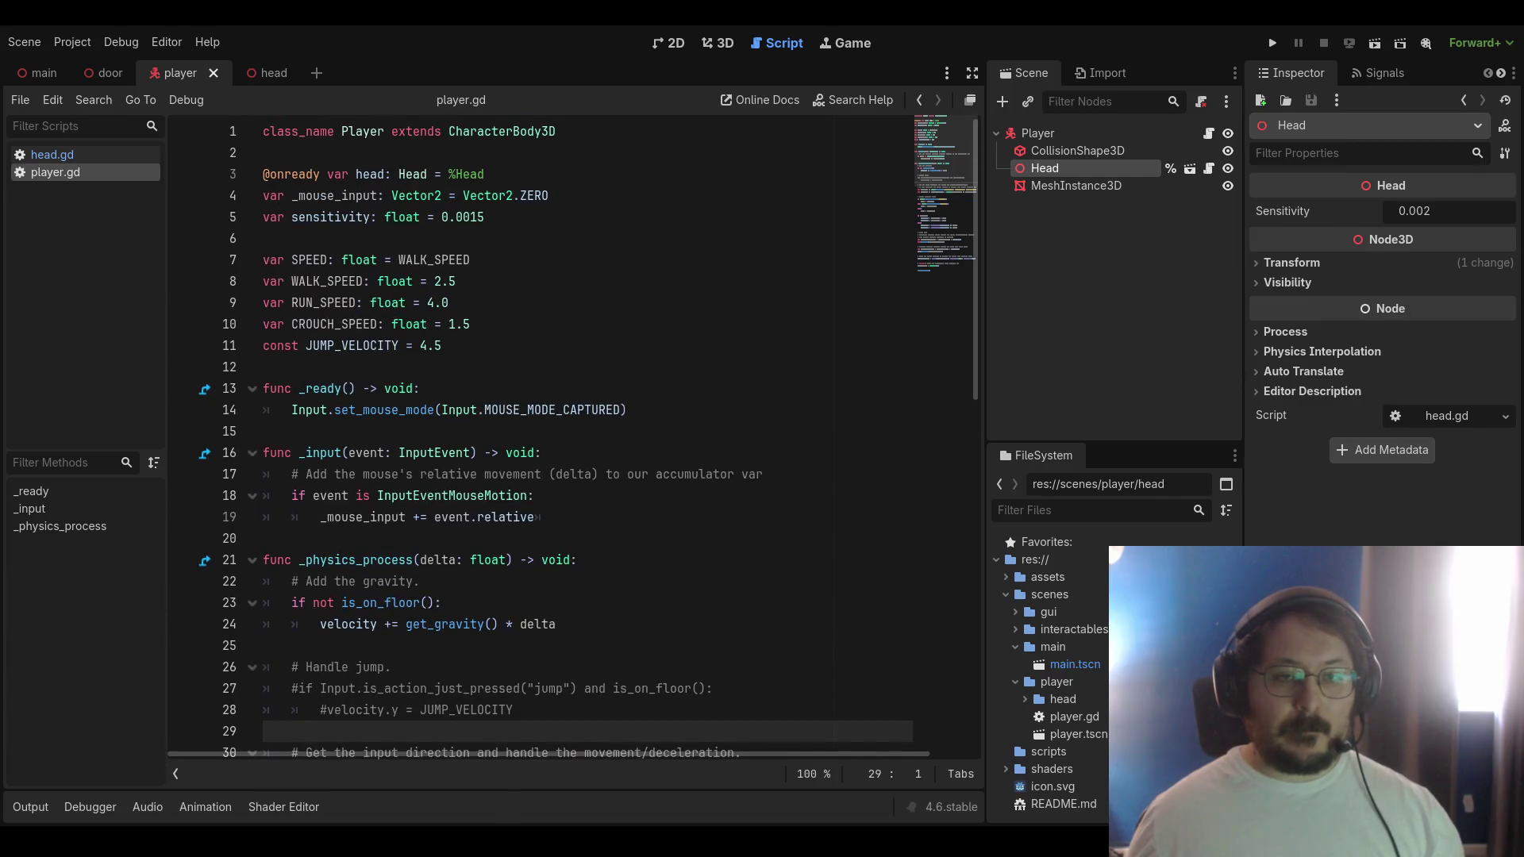
pyautogui.click(449, 347)
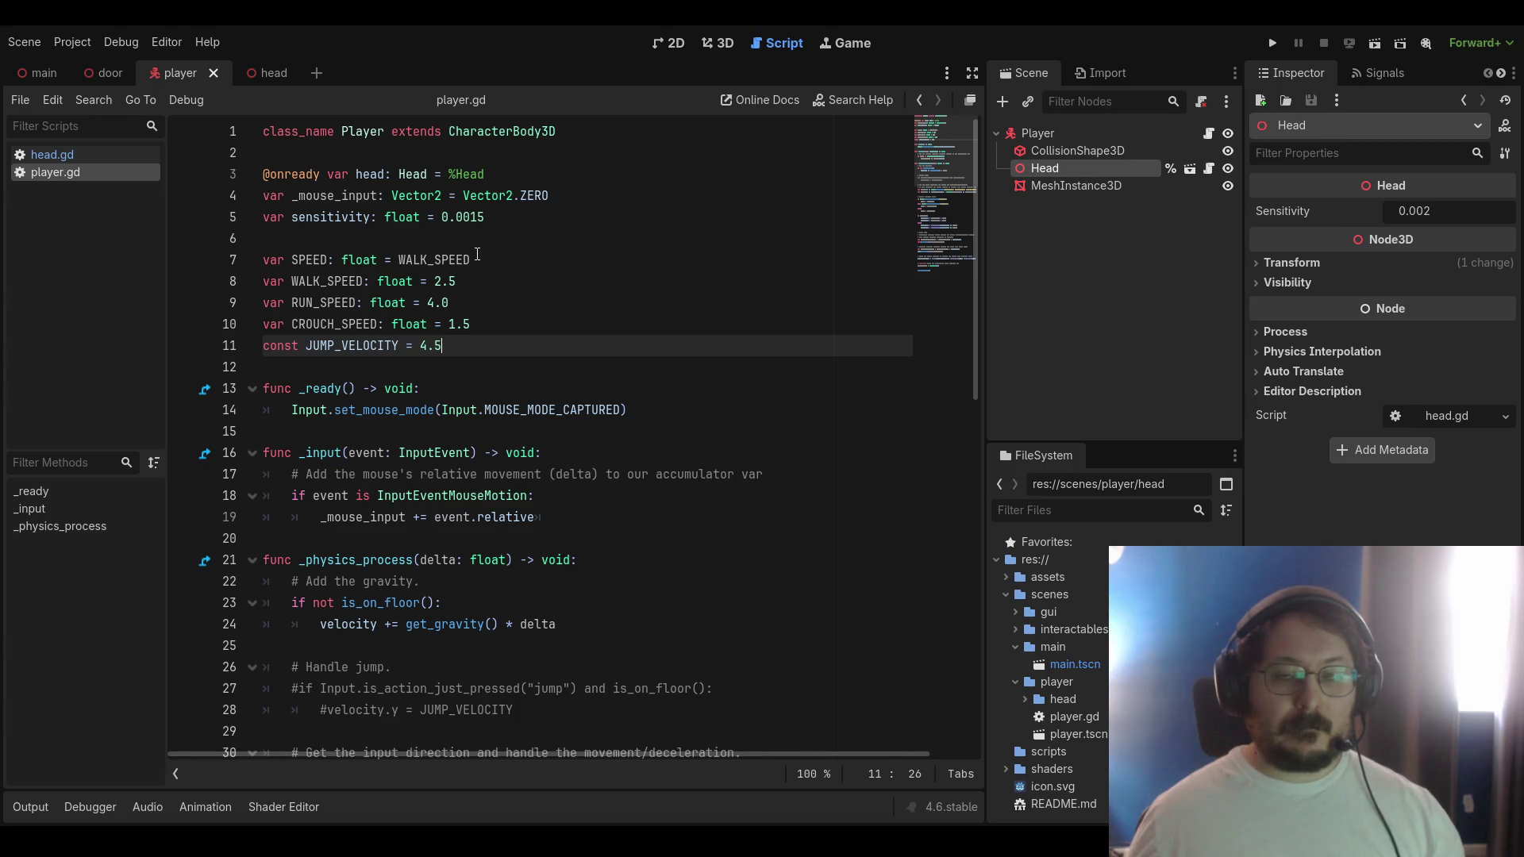
# Change %Head to $Head on line 3 of player.gd and save.
pyautogui.click(451, 176)
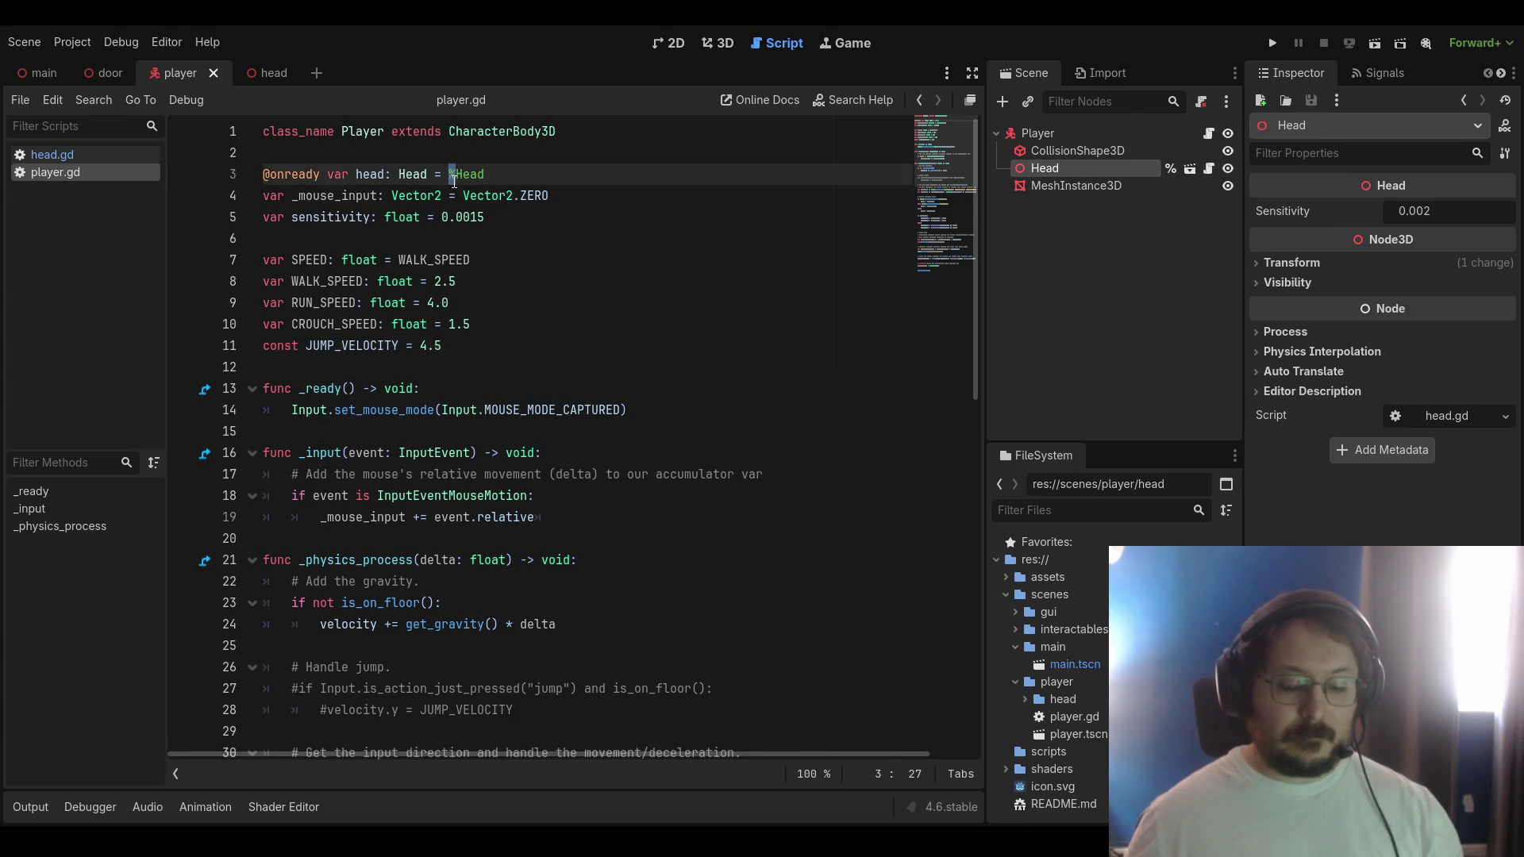
pyautogui.press('Delete')
pyautogui.write('$')
pyautogui.press('Return')
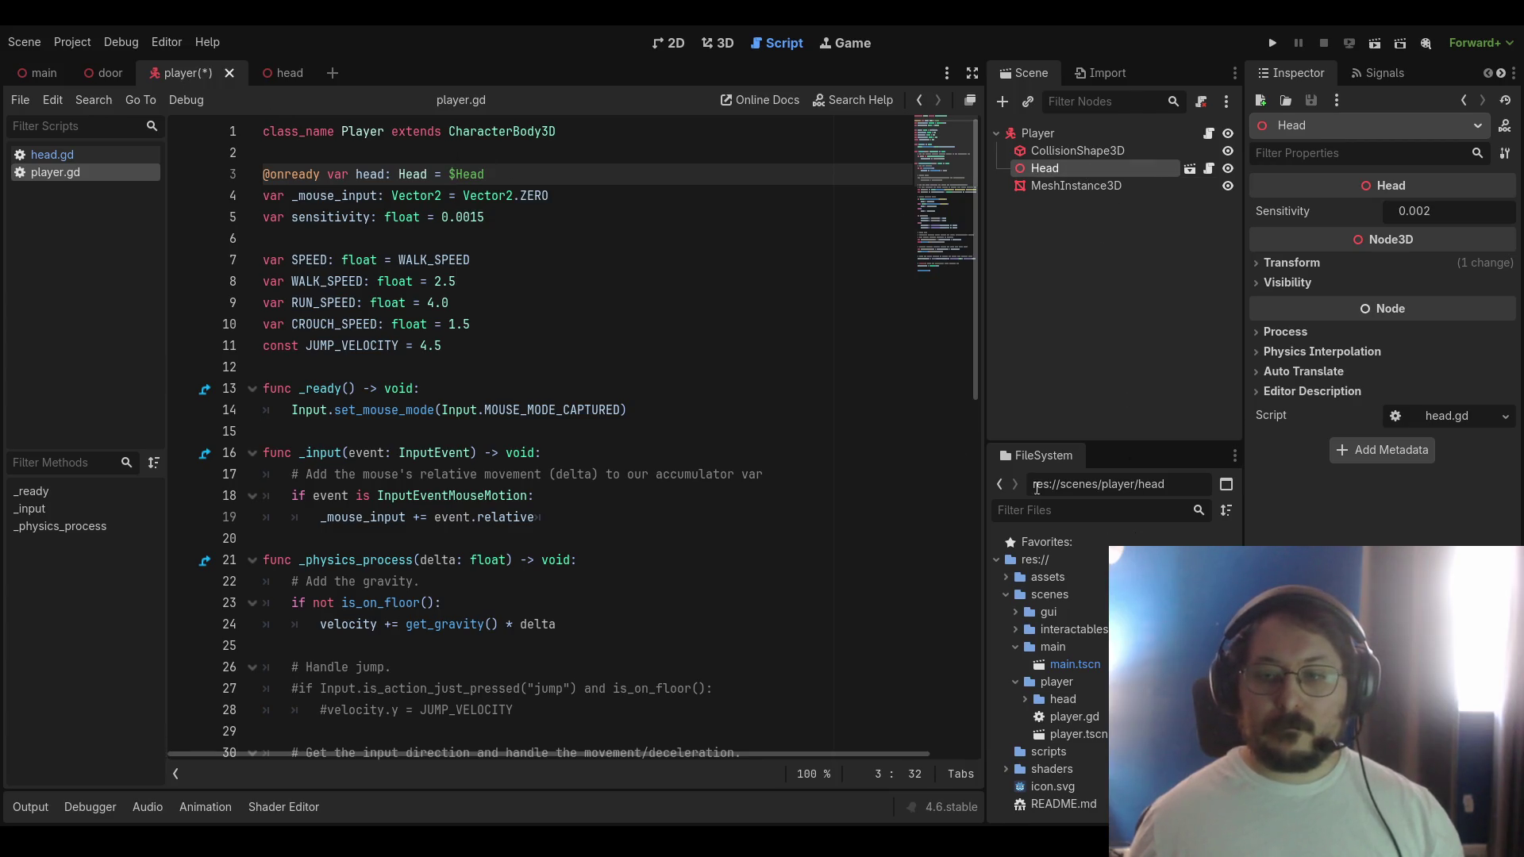
pyautogui.click(735, 262)
pyautogui.hotkey('ctrl', 's')
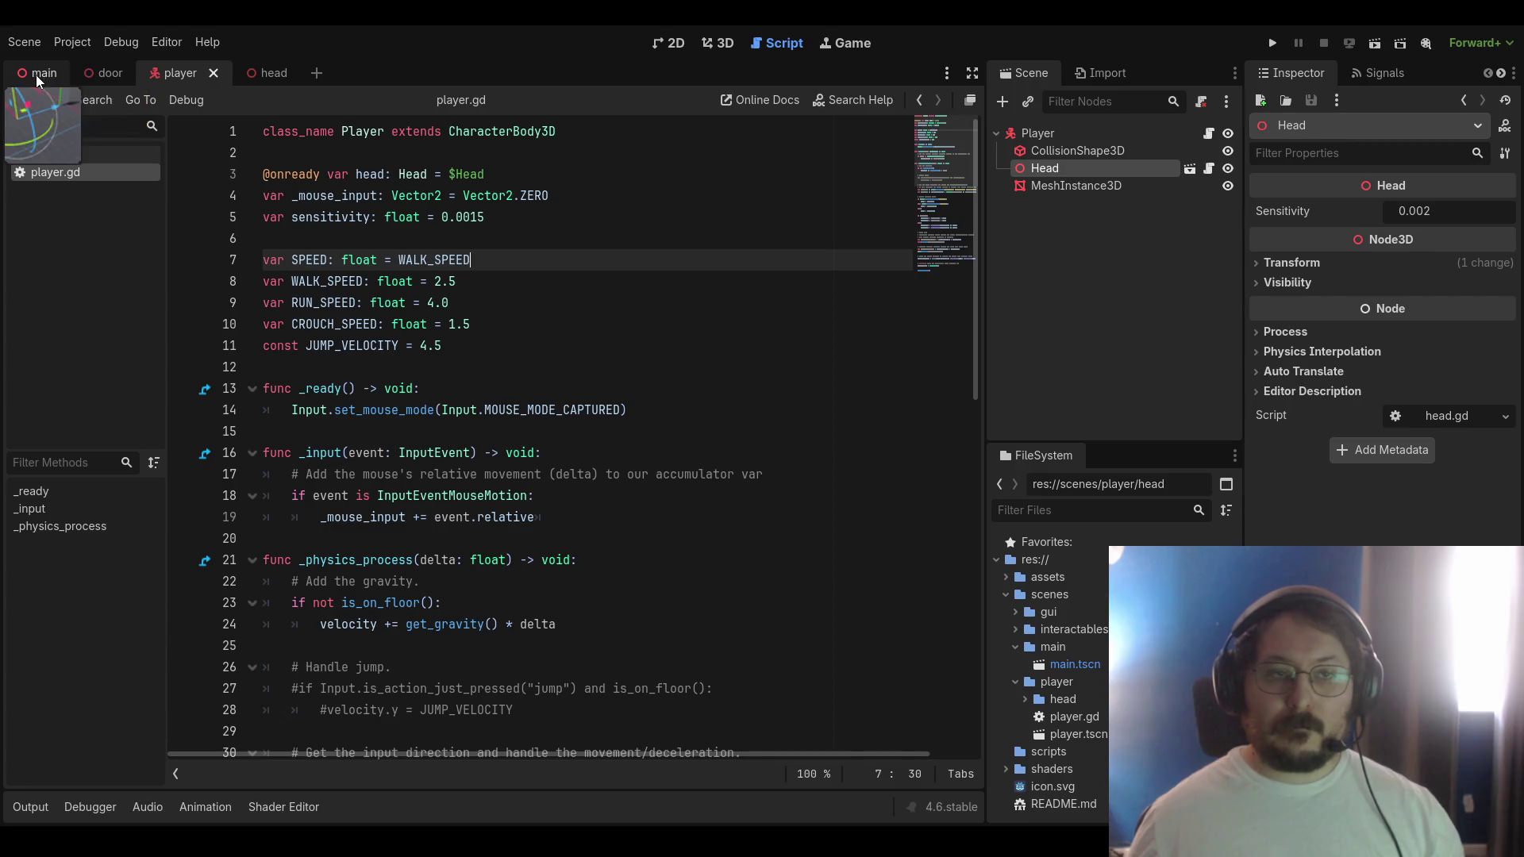
pyautogui.click(270, 73)
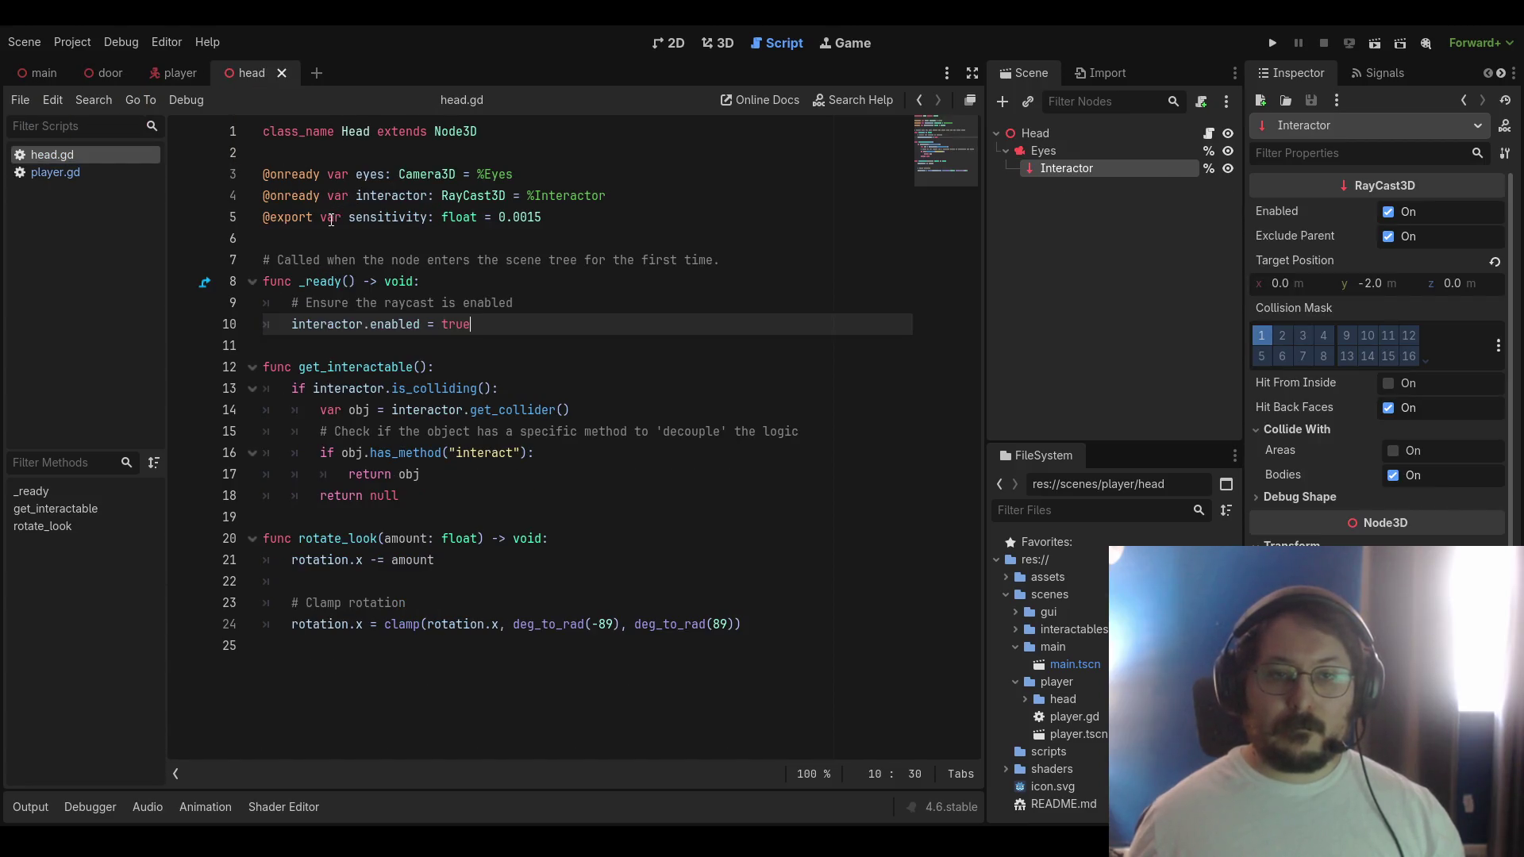
# In head.gd, replace %Interactor on line 4 with the $Eyes/Interactor node path.
pyautogui.click(528, 196)
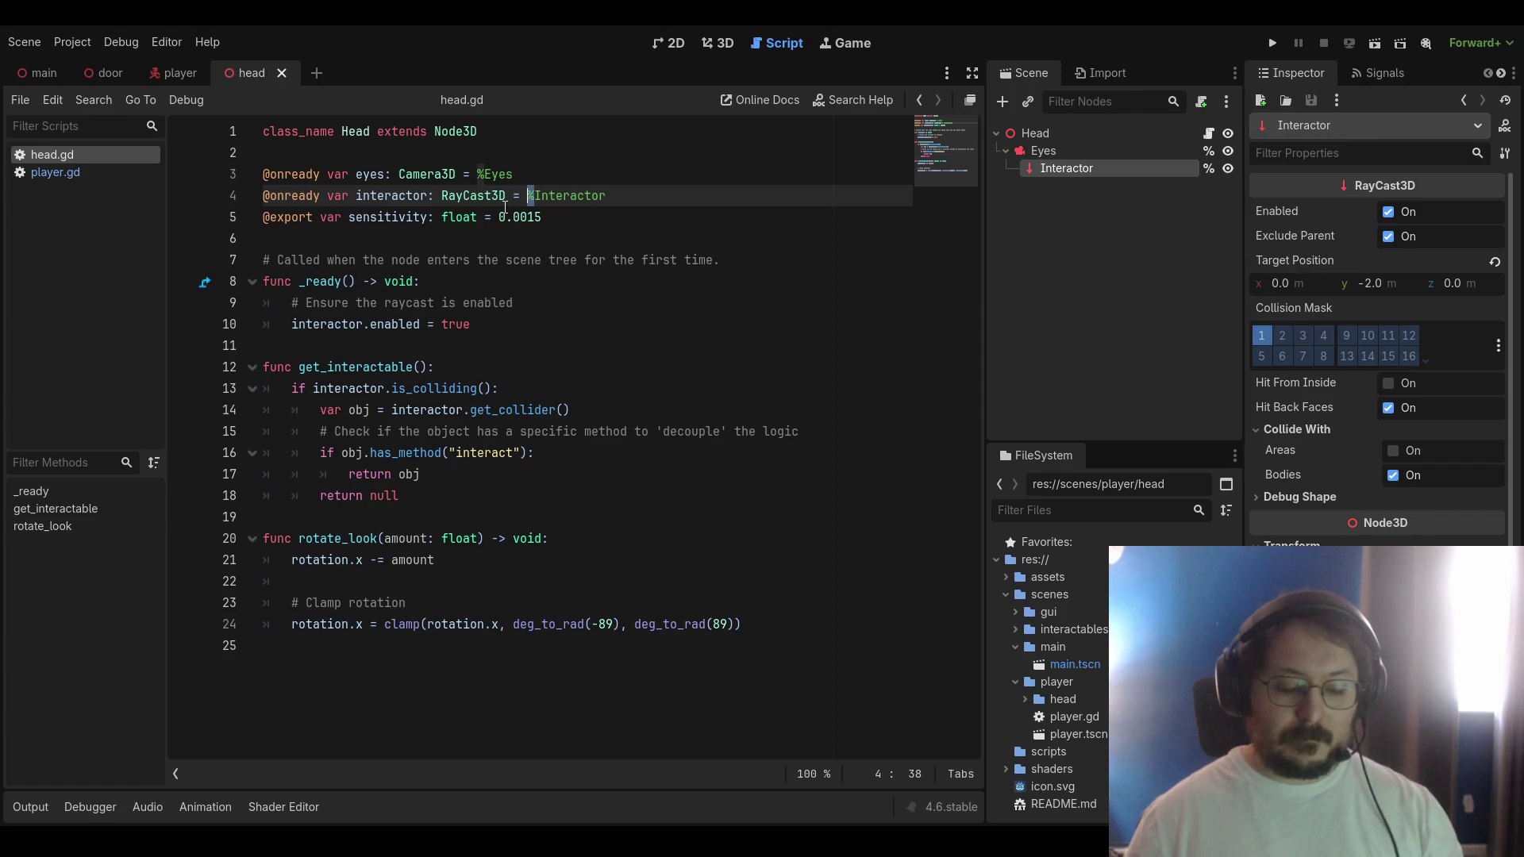
pyautogui.write('$')
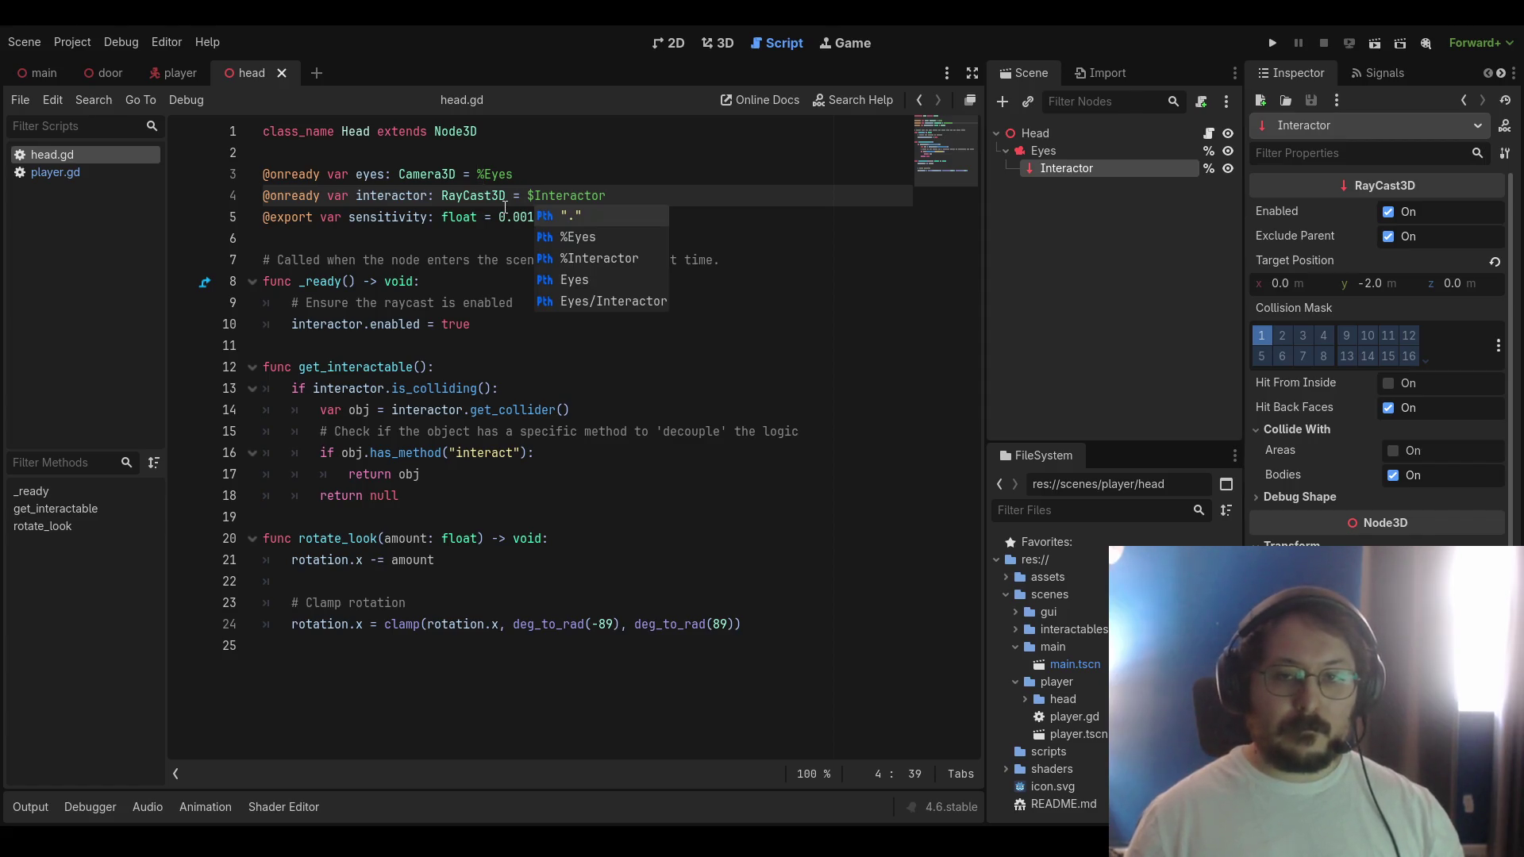
pyautogui.press('Down')
pyautogui.press('Down')
pyautogui.press('Down')
pyautogui.press('Up')
pyautogui.press('Down')
pyautogui.press('Up')
pyautogui.press('Up')
pyautogui.press('Up')
pyautogui.press('Up')
pyautogui.press('Return')
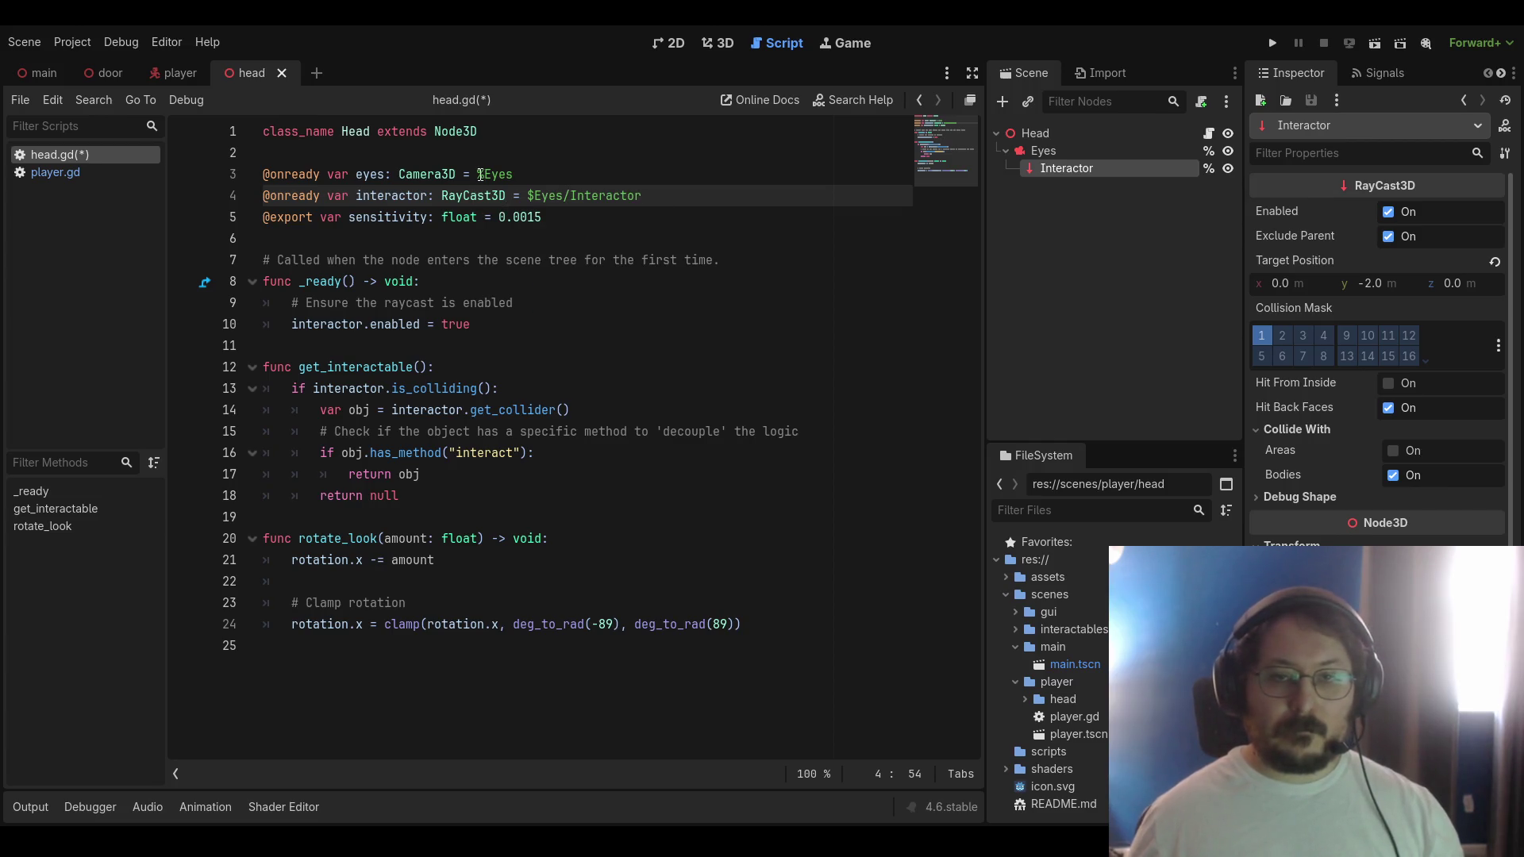
# Replace %Eyes with $Eyes on line 3 and save head.gd.
pyautogui.click(487, 174)
pyautogui.press('BackSpace')
pyautogui.write('$')
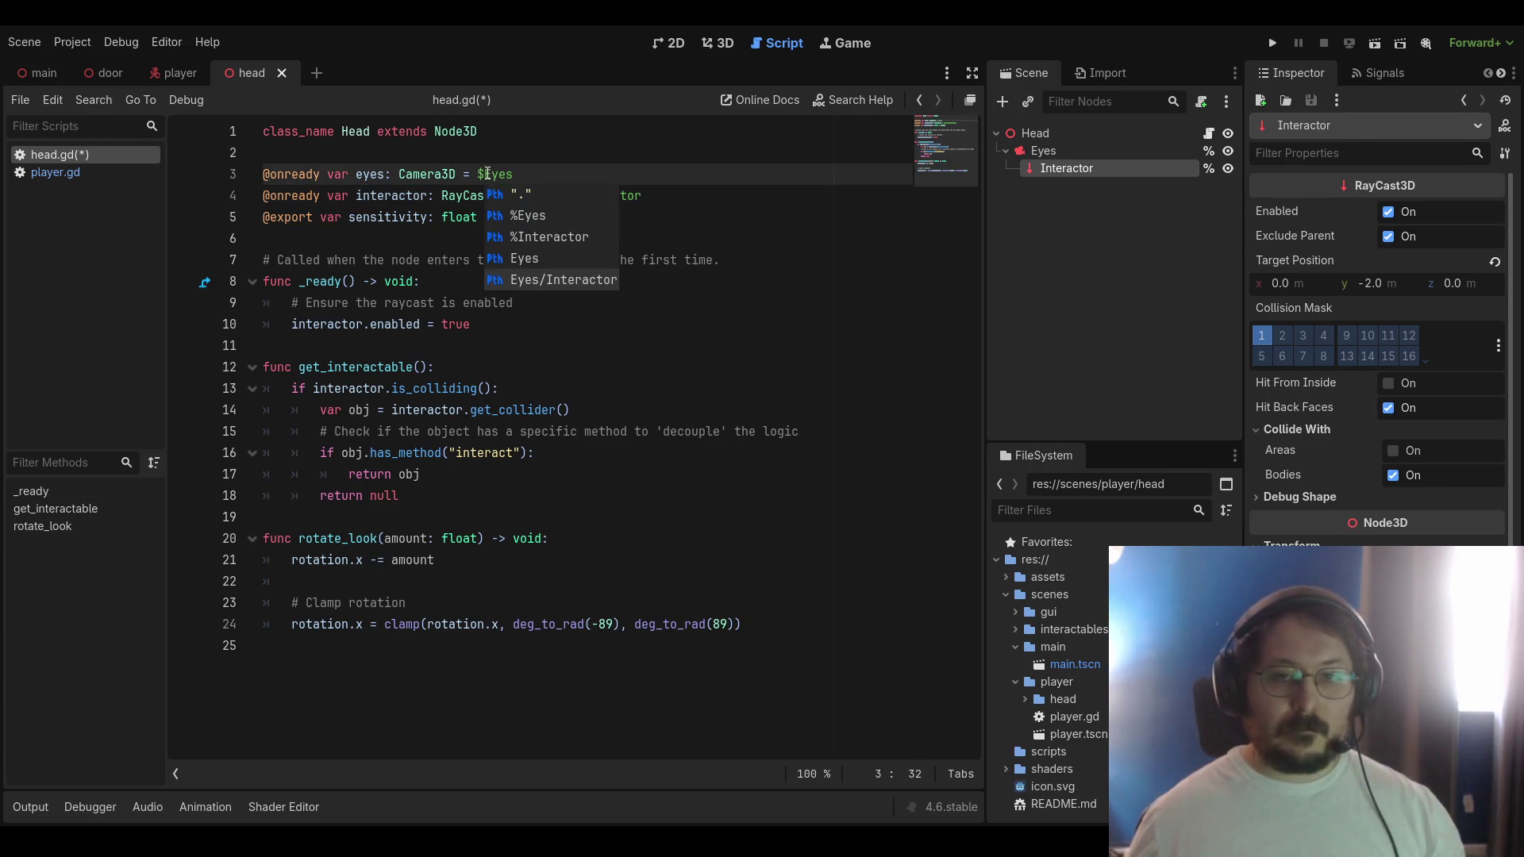
pyautogui.press('Up')
pyautogui.press('Return')
pyautogui.hotkey('ctrl', 's')
# Turn off unique-name access on the Interactor and Eyes nodes and save the head scene.
pyautogui.click(600, 204)
pyautogui.click(1208, 168)
pyautogui.click(1044, 150)
pyautogui.click(1208, 151)
pyautogui.click(808, 297)
pyautogui.hotkey('ctrl', 's')
pyautogui.click(1063, 191)
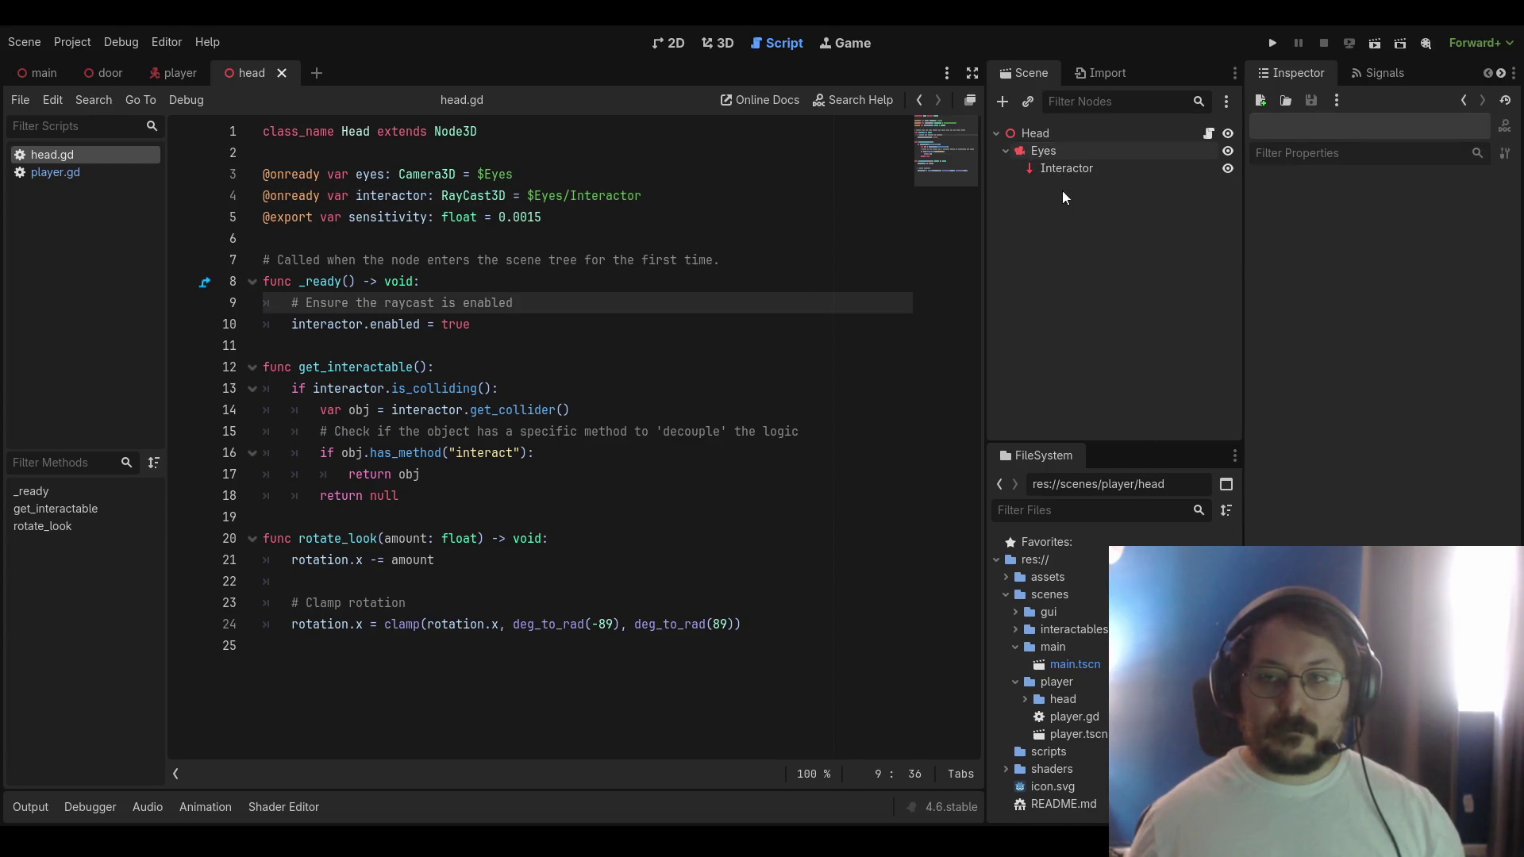
pyautogui.click(1056, 168)
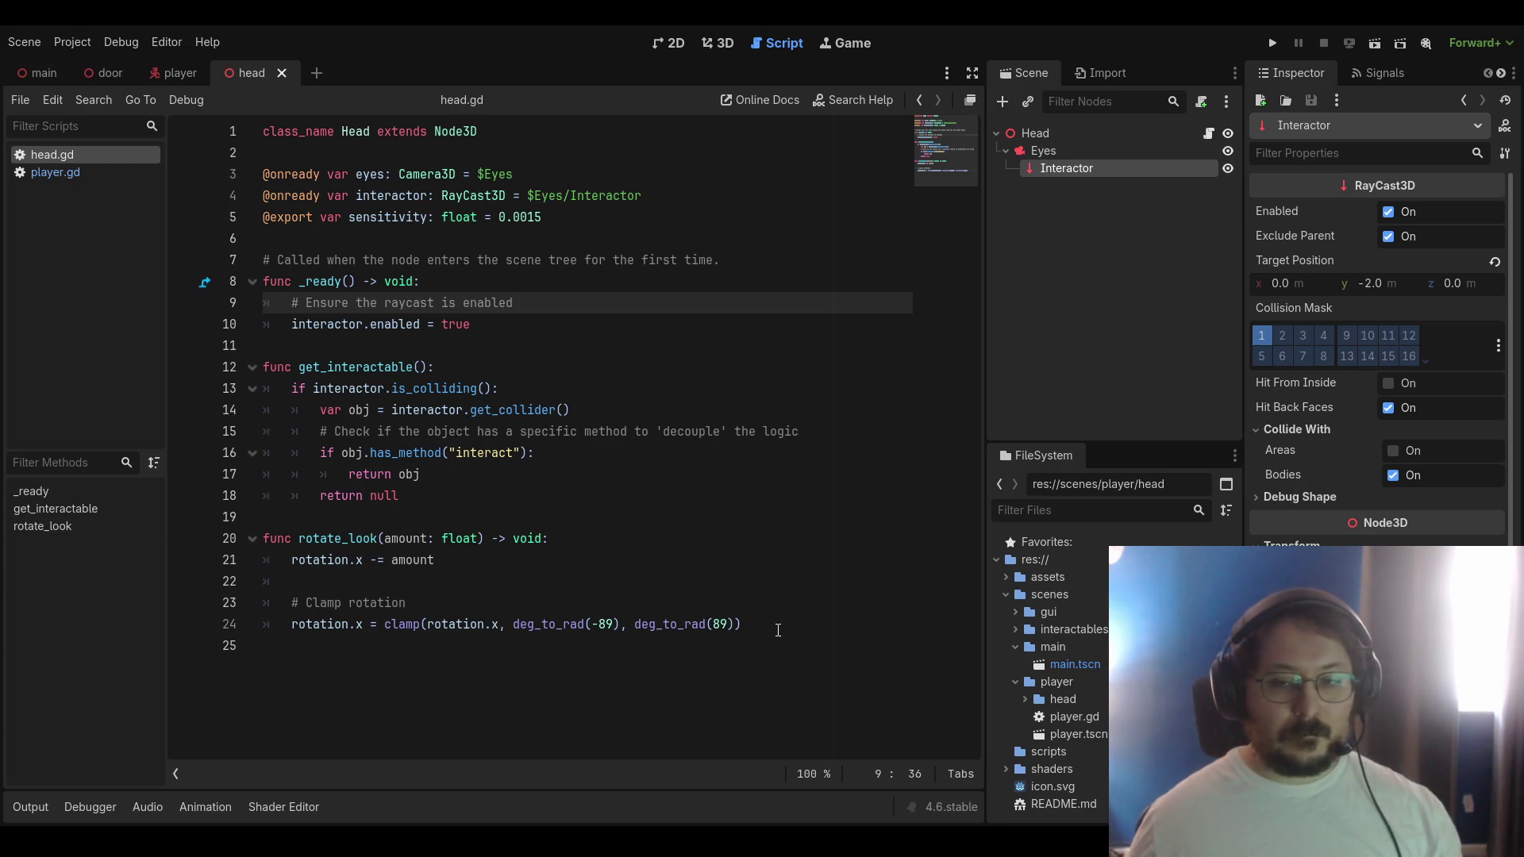
# Delete the rotate_look function from head.gd.
pyautogui.moveTo(776, 630); pyautogui.dragTo(266, 517)
pyautogui.press('BackSpace')
pyautogui.press('BackSpace')
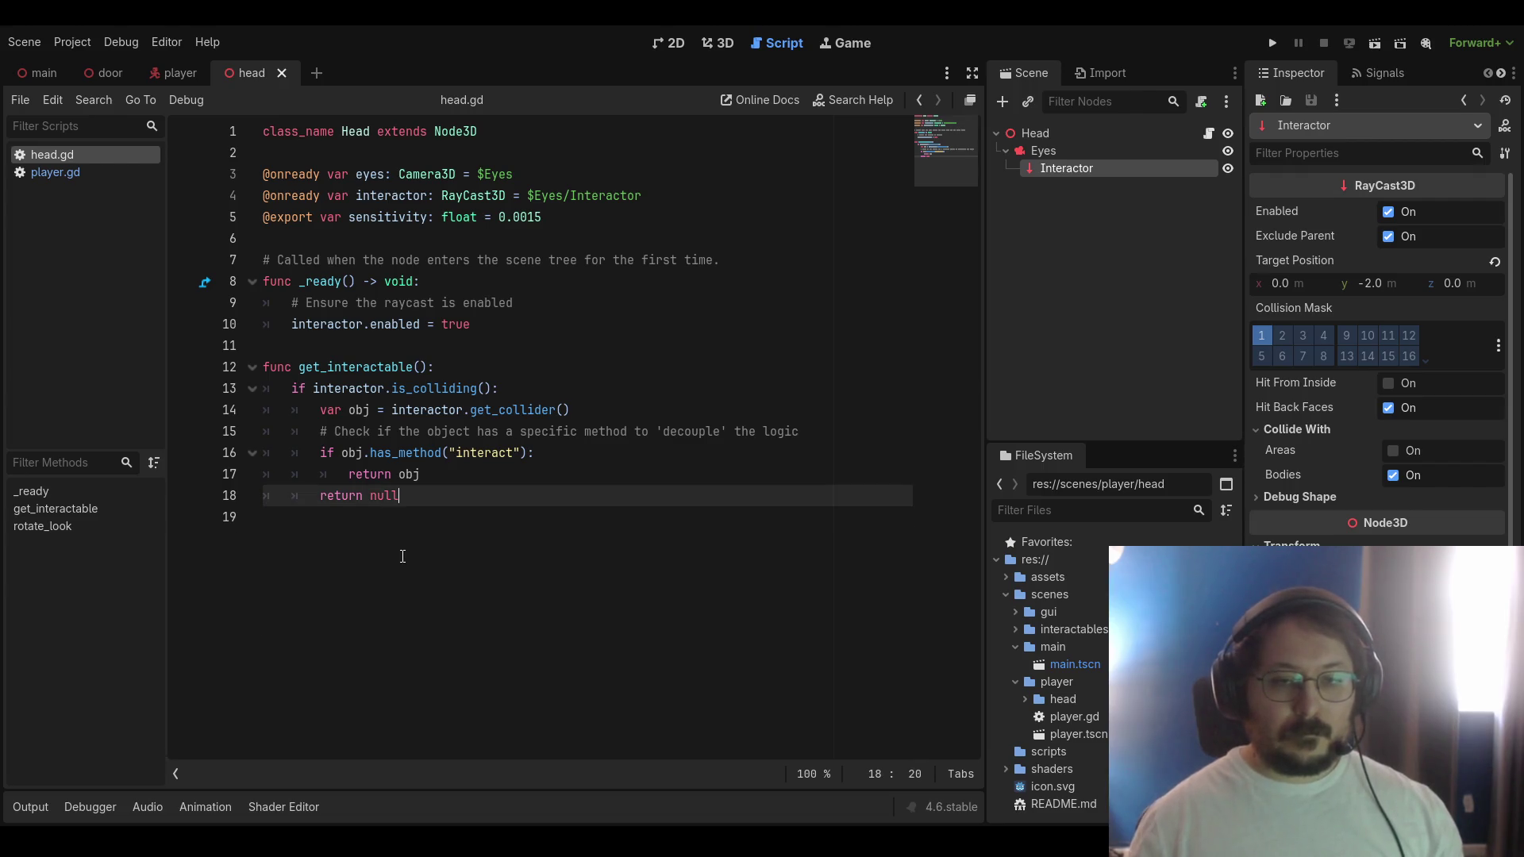
pyautogui.click(493, 531)
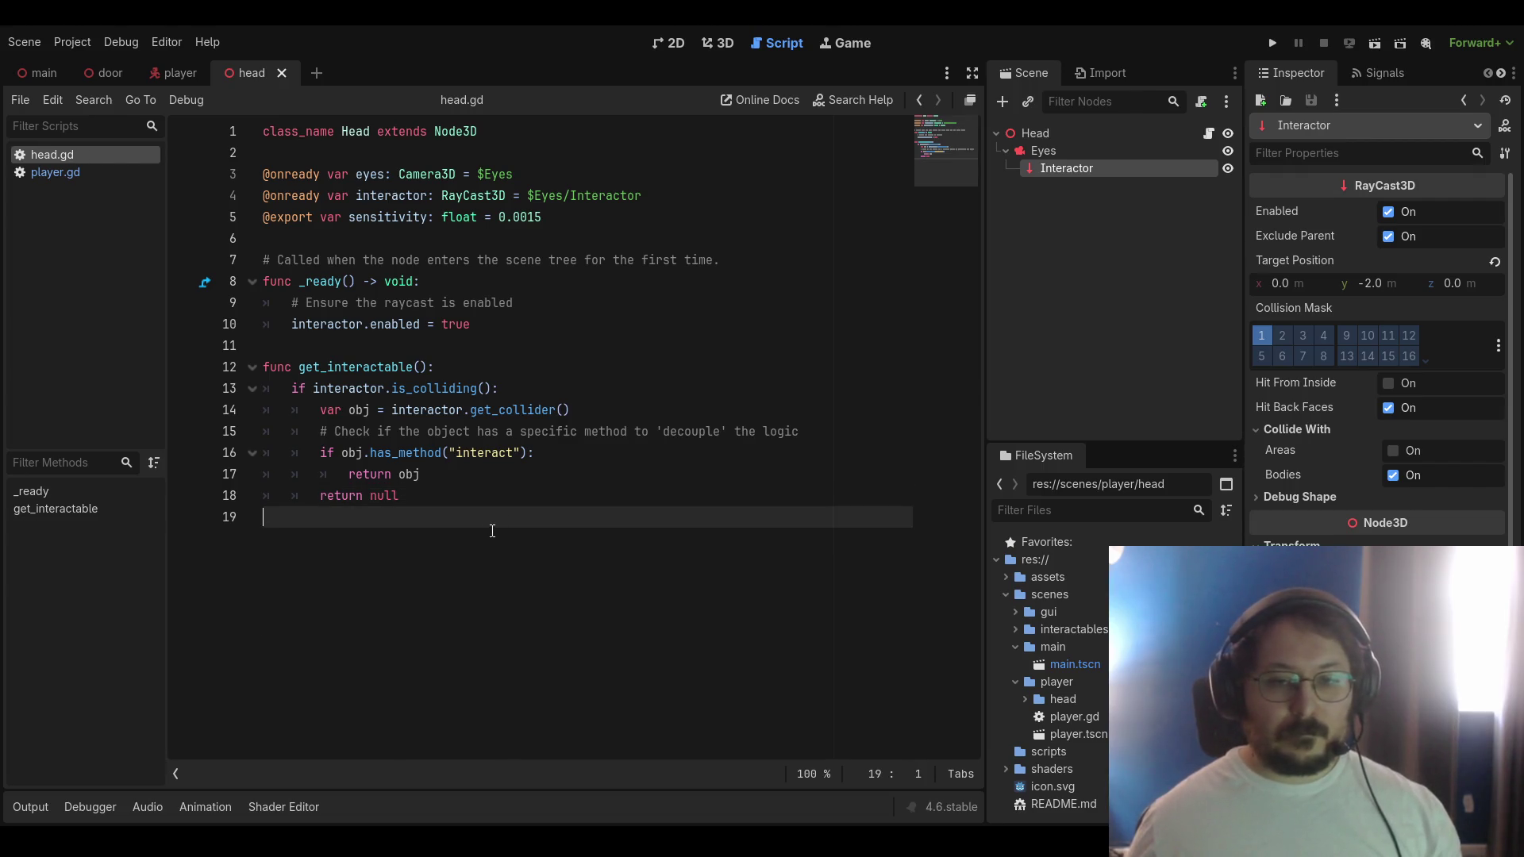
pyautogui.click(487, 347)
pyautogui.click(127, 173)
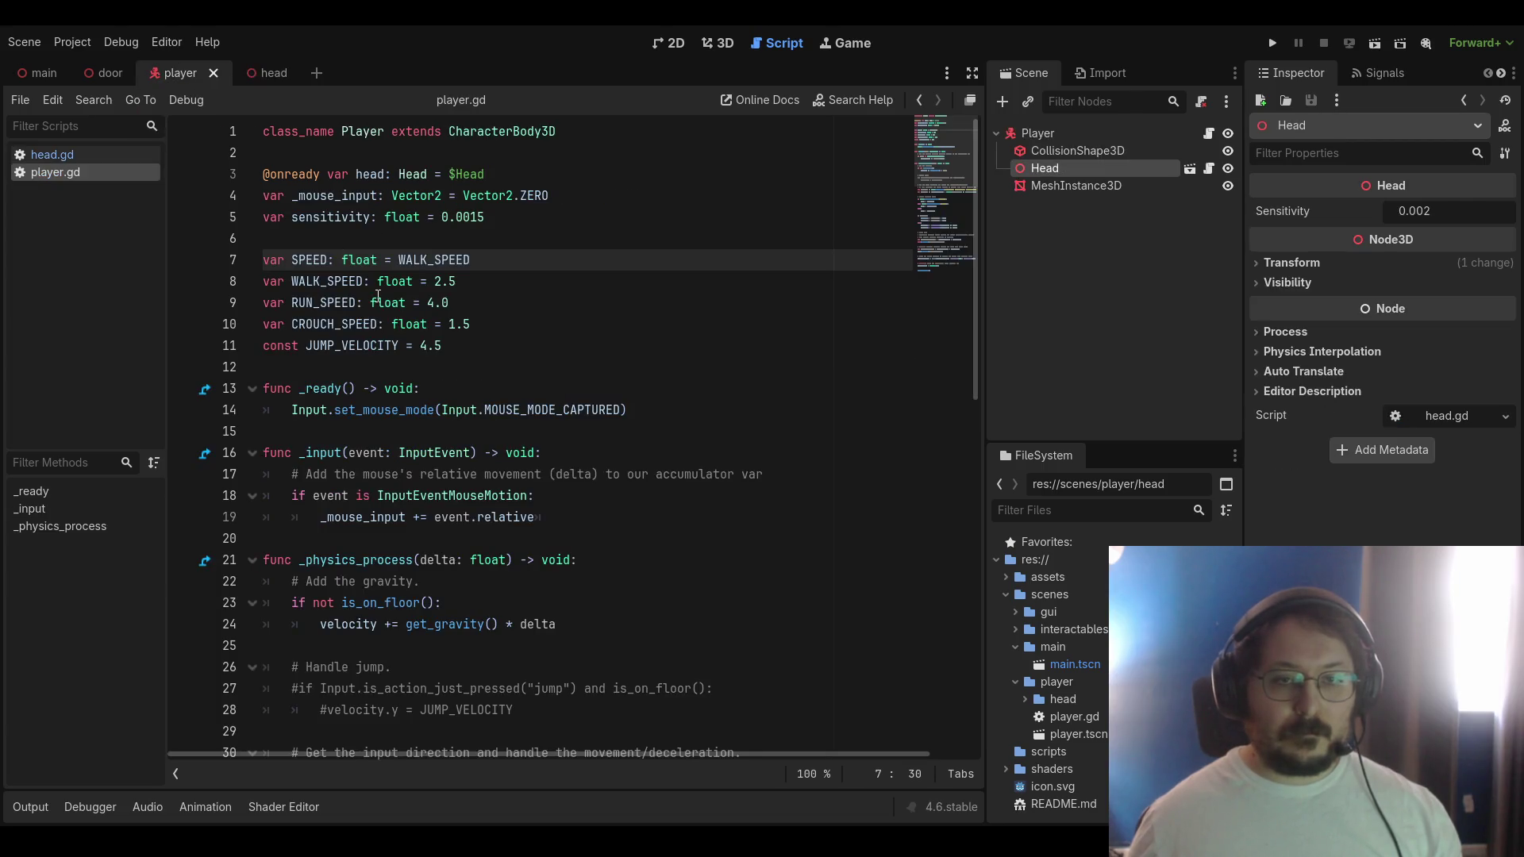
pyautogui.click(483, 347)
pyautogui.click(466, 376)
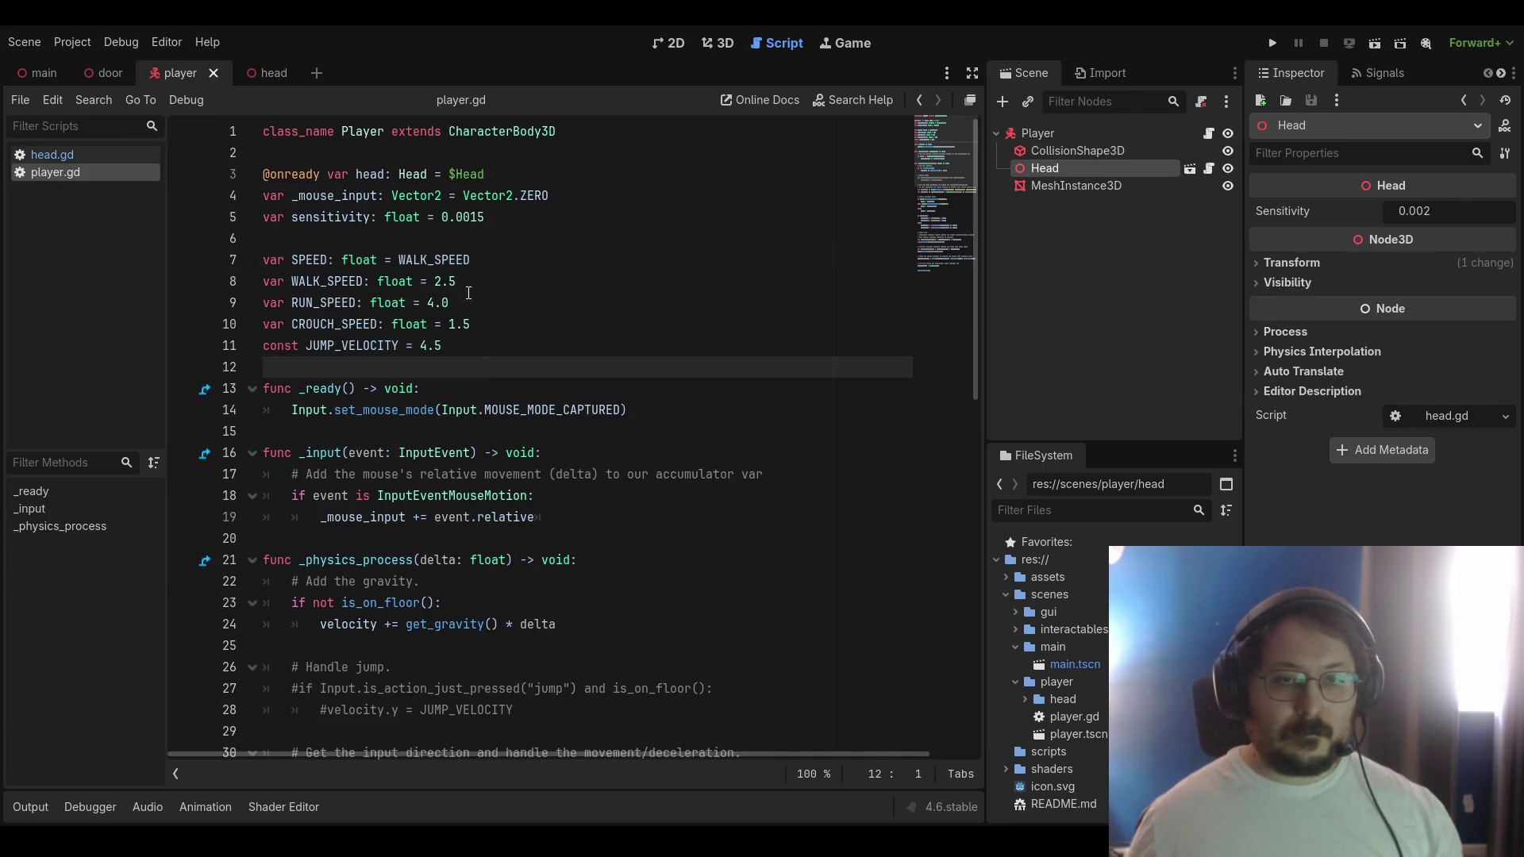
pyautogui.click(439, 240)
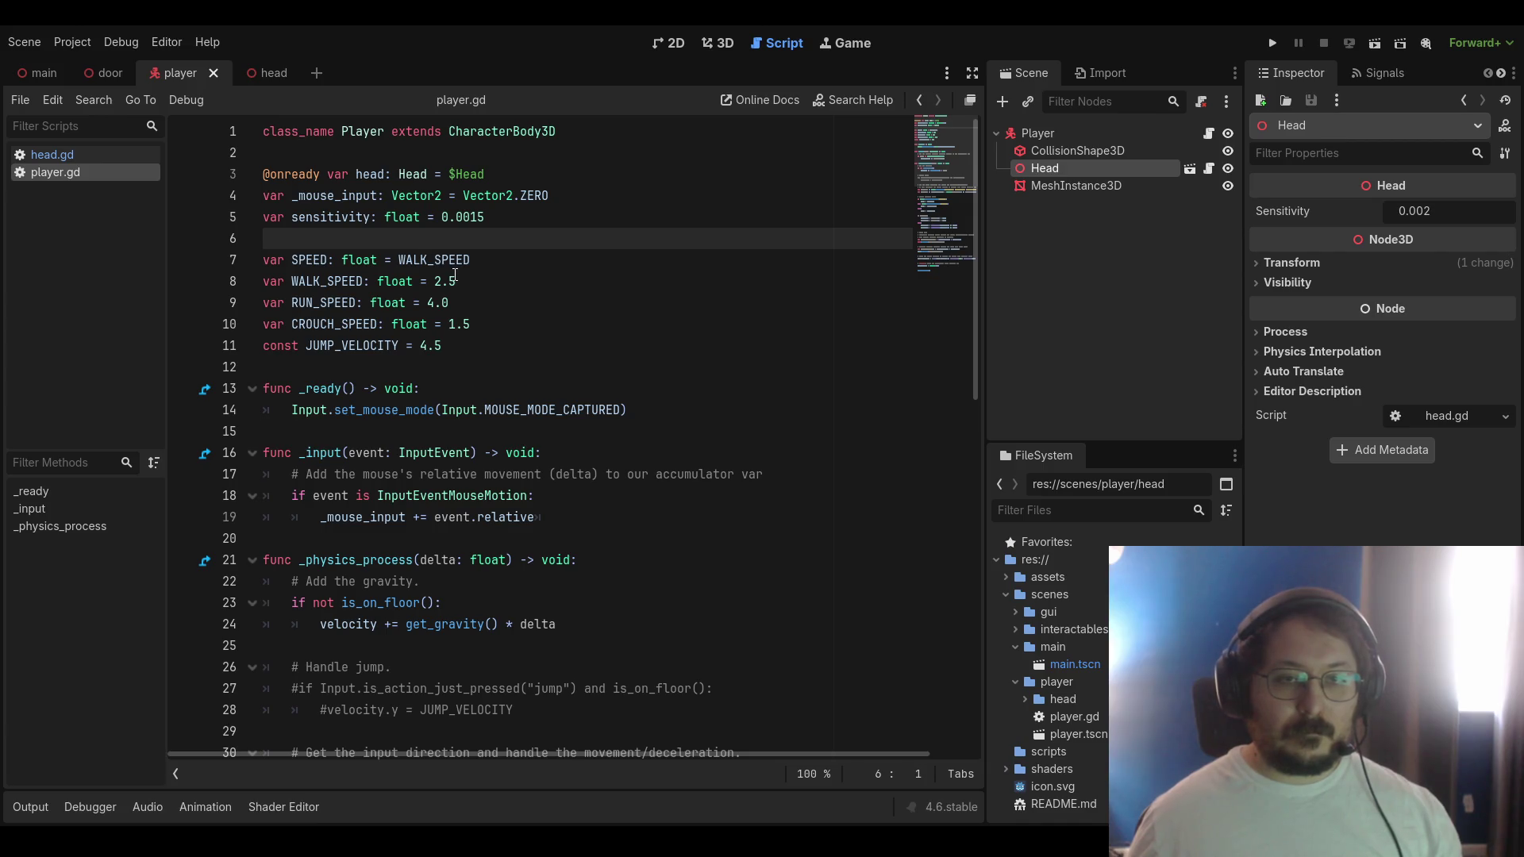
pyautogui.click(267, 73)
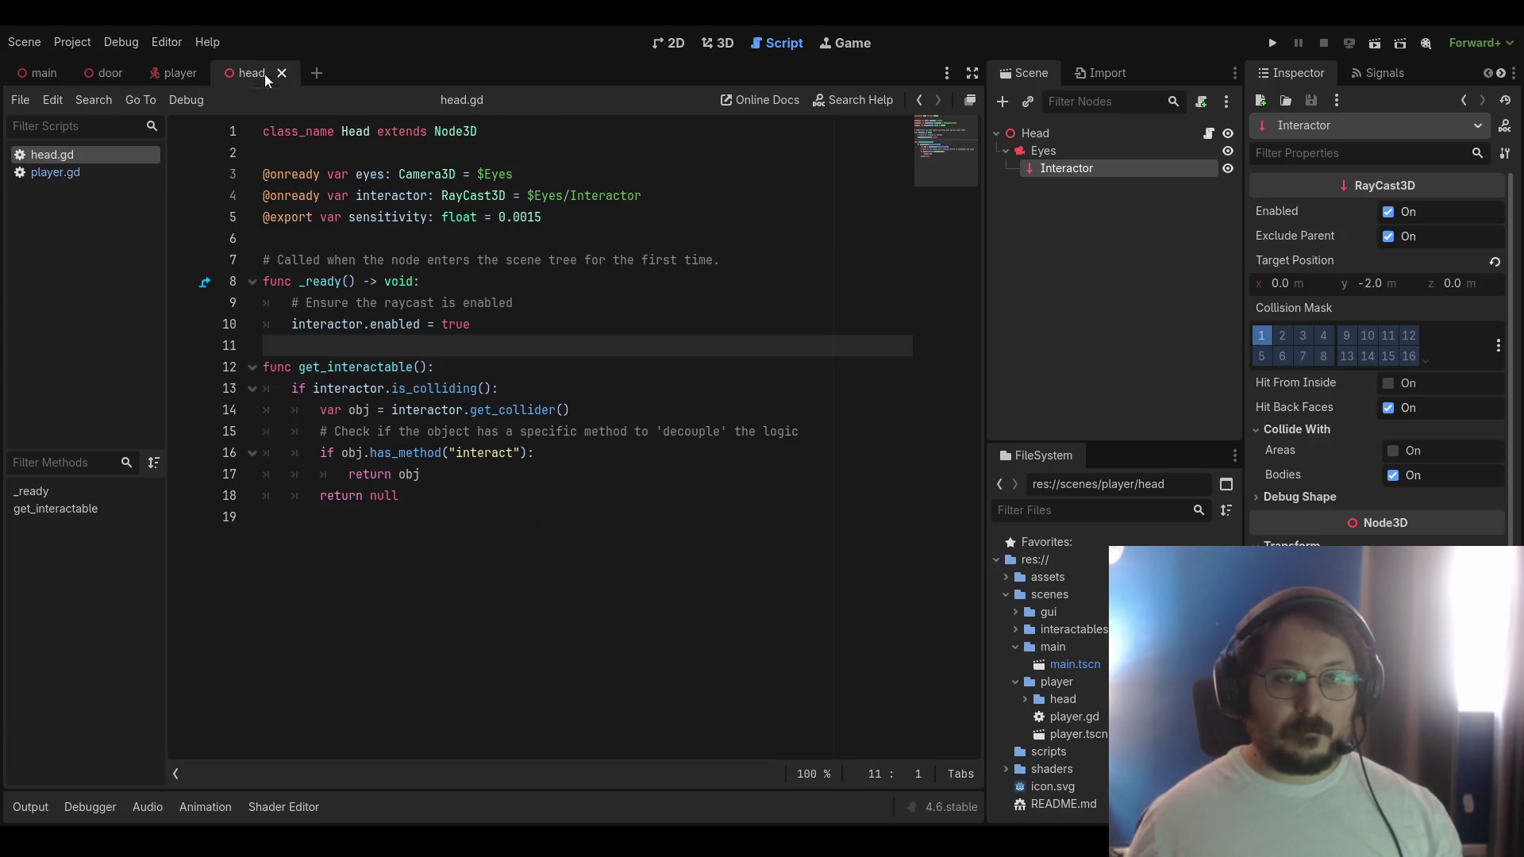
pyautogui.click(236, 216)
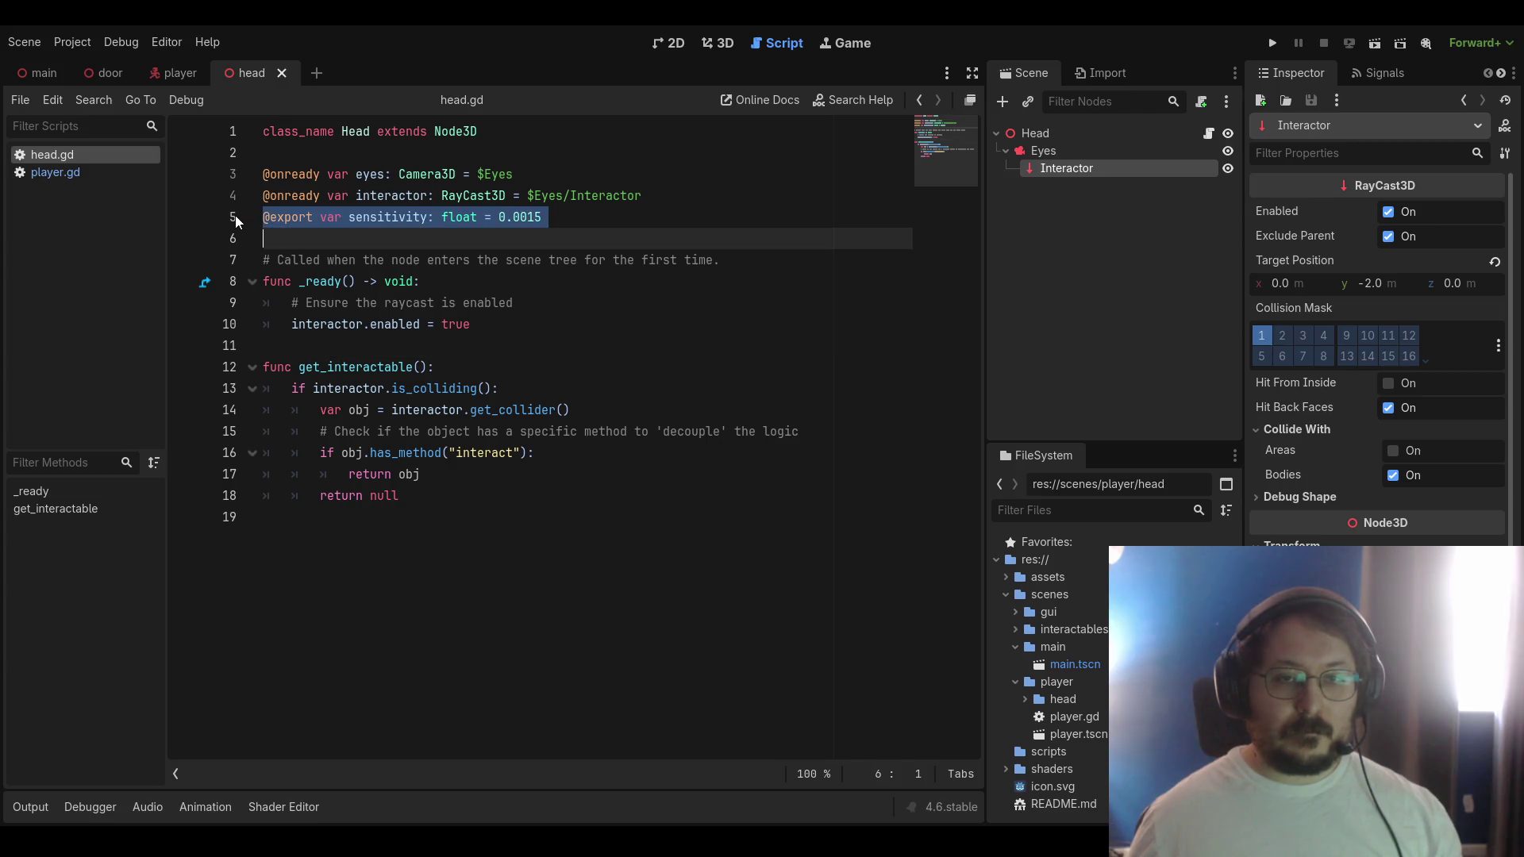
pyautogui.press('Delete')
pyautogui.hotkey('ctrl', 's')
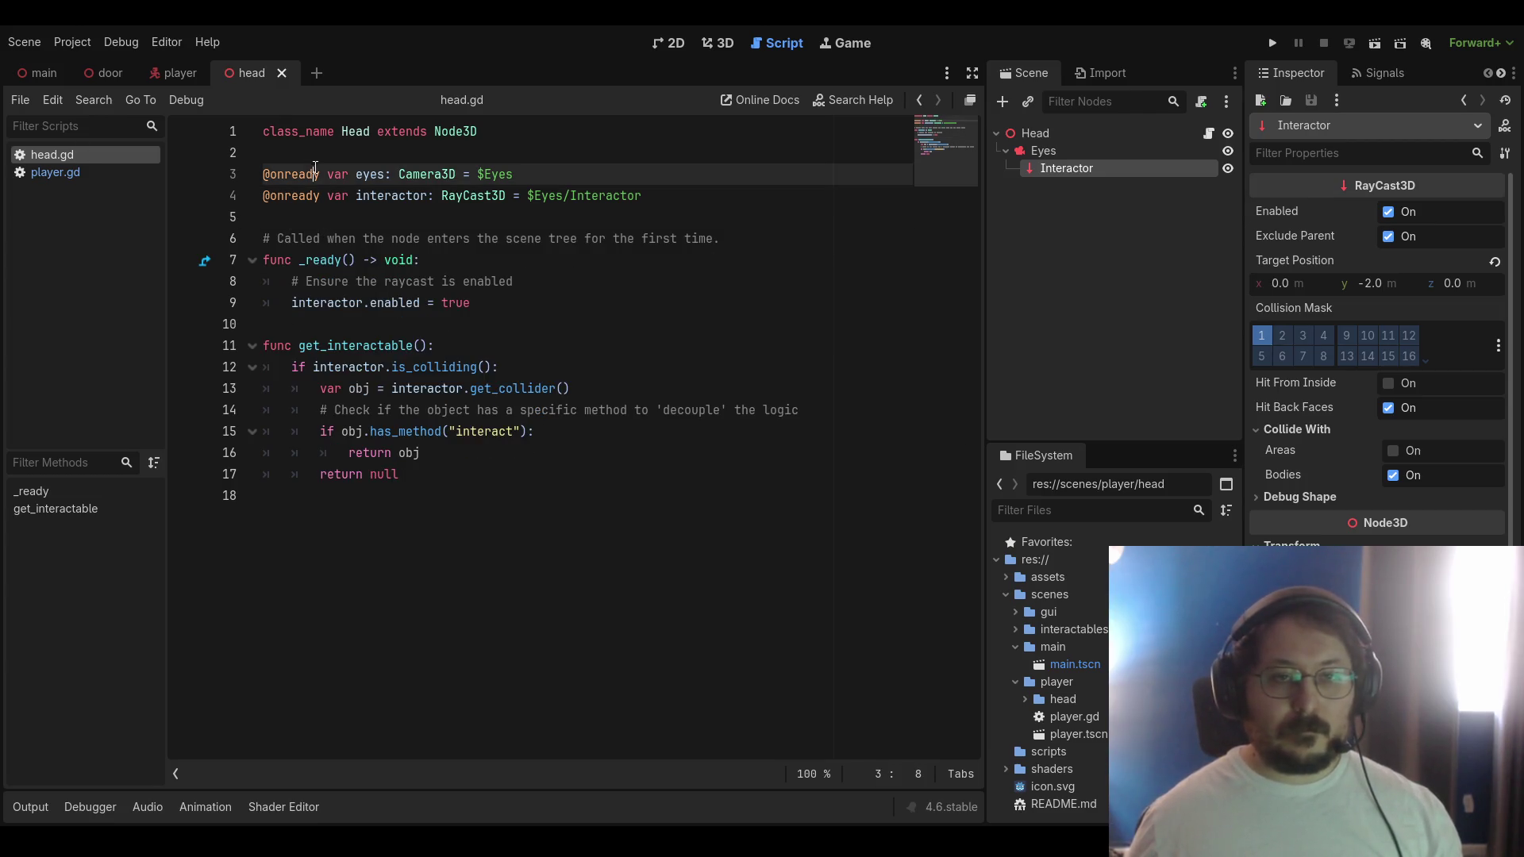
pyautogui.click(171, 71)
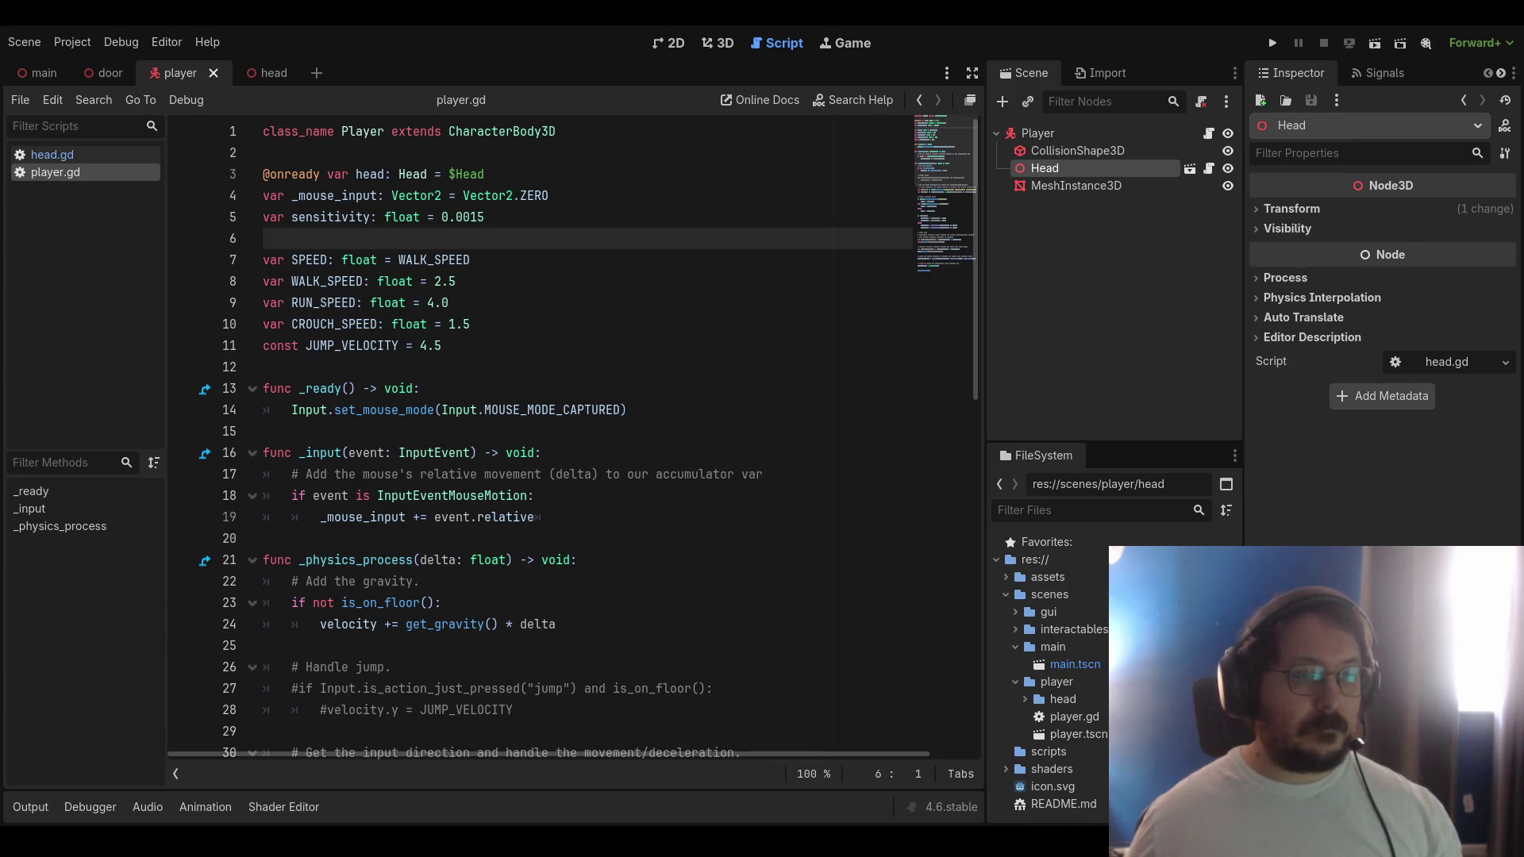
# Review player.gd's movement and mouse-look code down past the clamp, then return to head.gd.
pyautogui.click(360, 367)
pyautogui.scroll(-3, 360, 371)
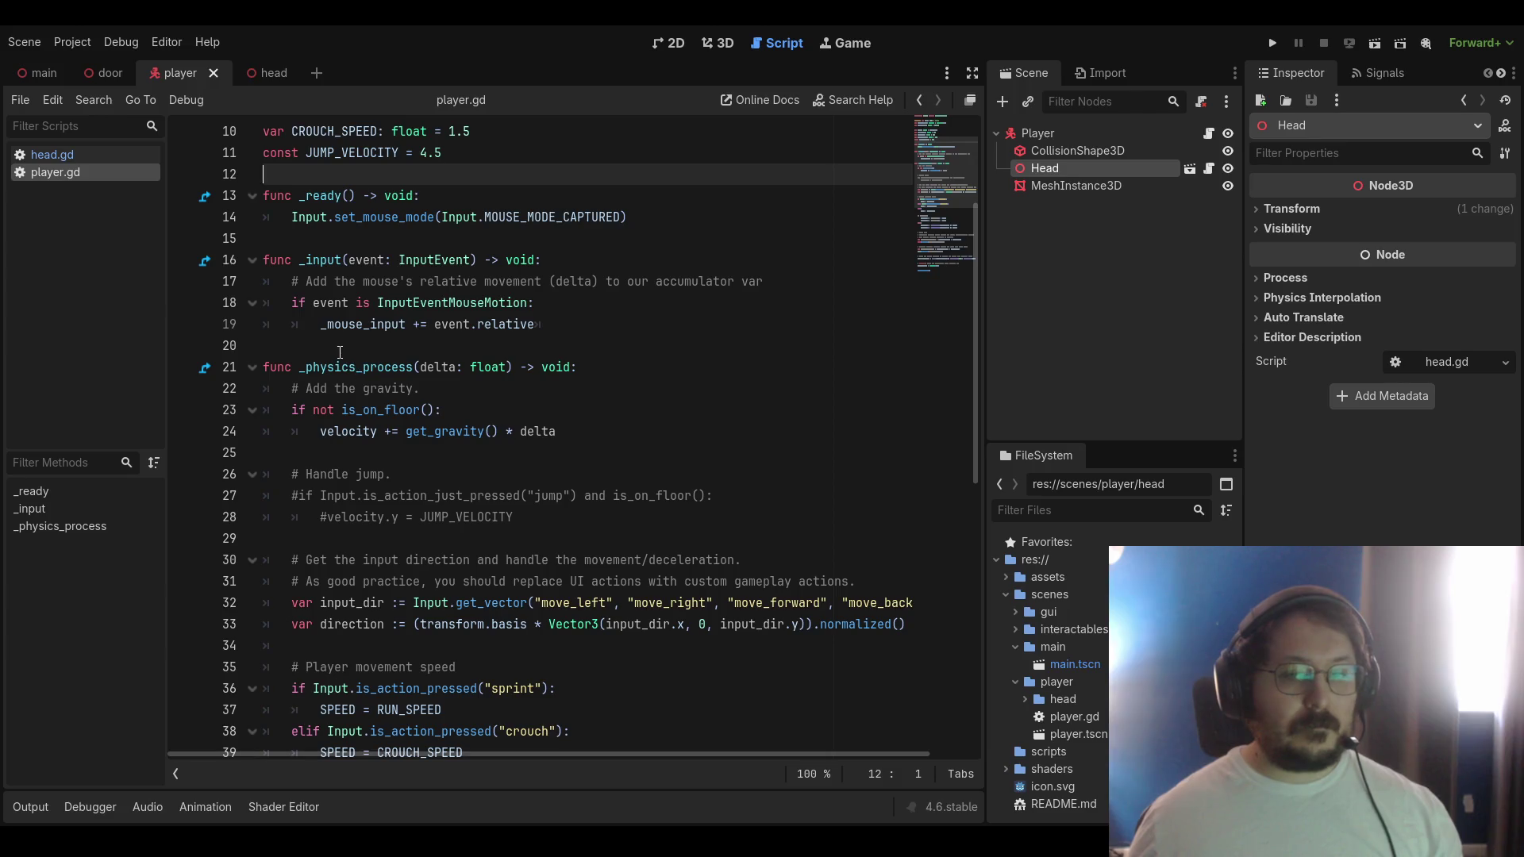
pyautogui.click(339, 350)
pyautogui.scroll(-8, 380, 329)
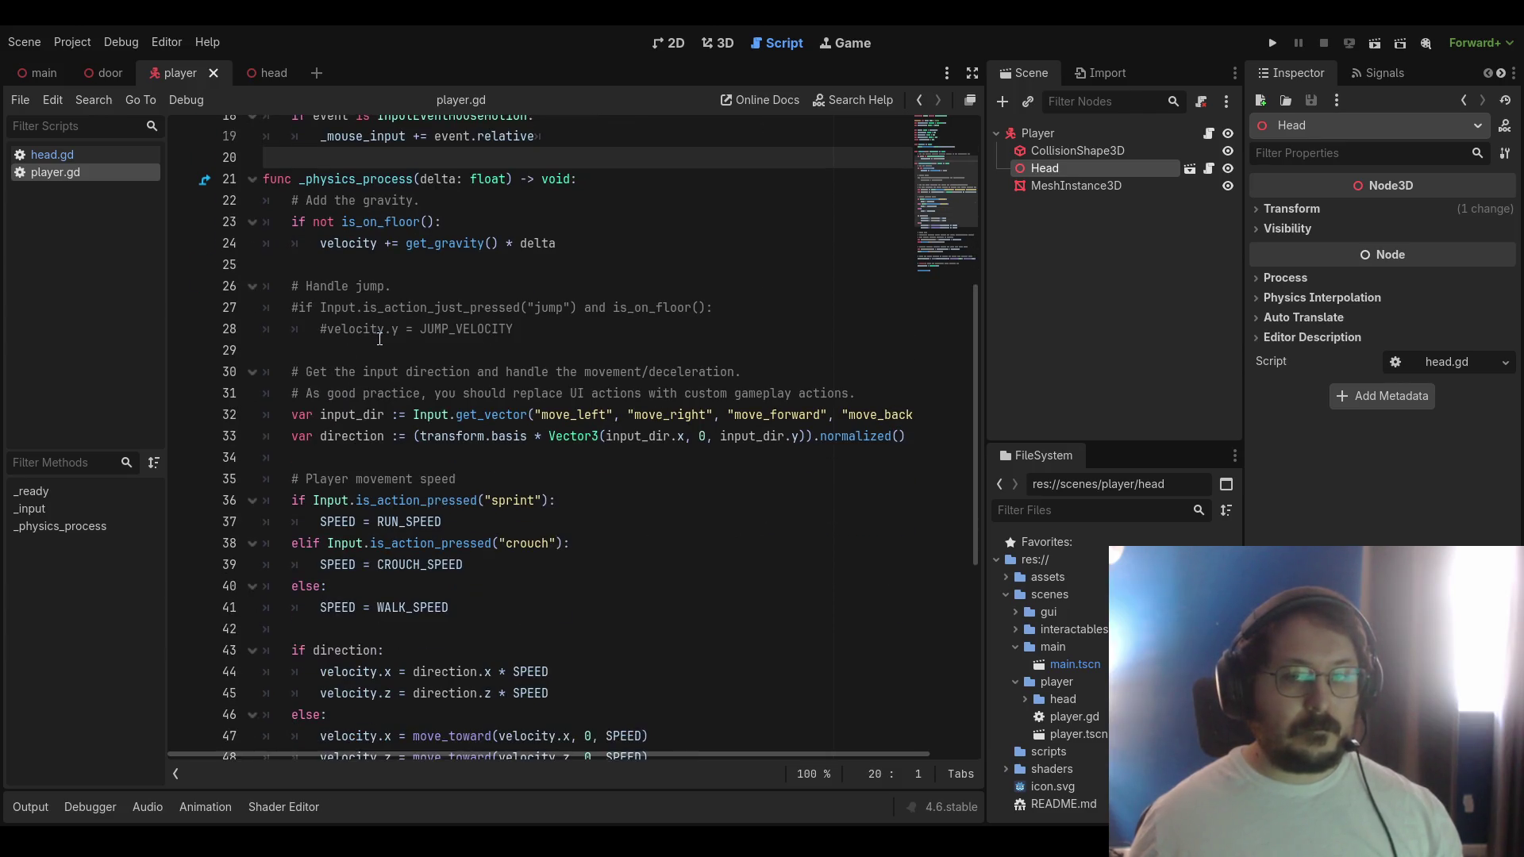
pyautogui.scroll(-2, 405, 334)
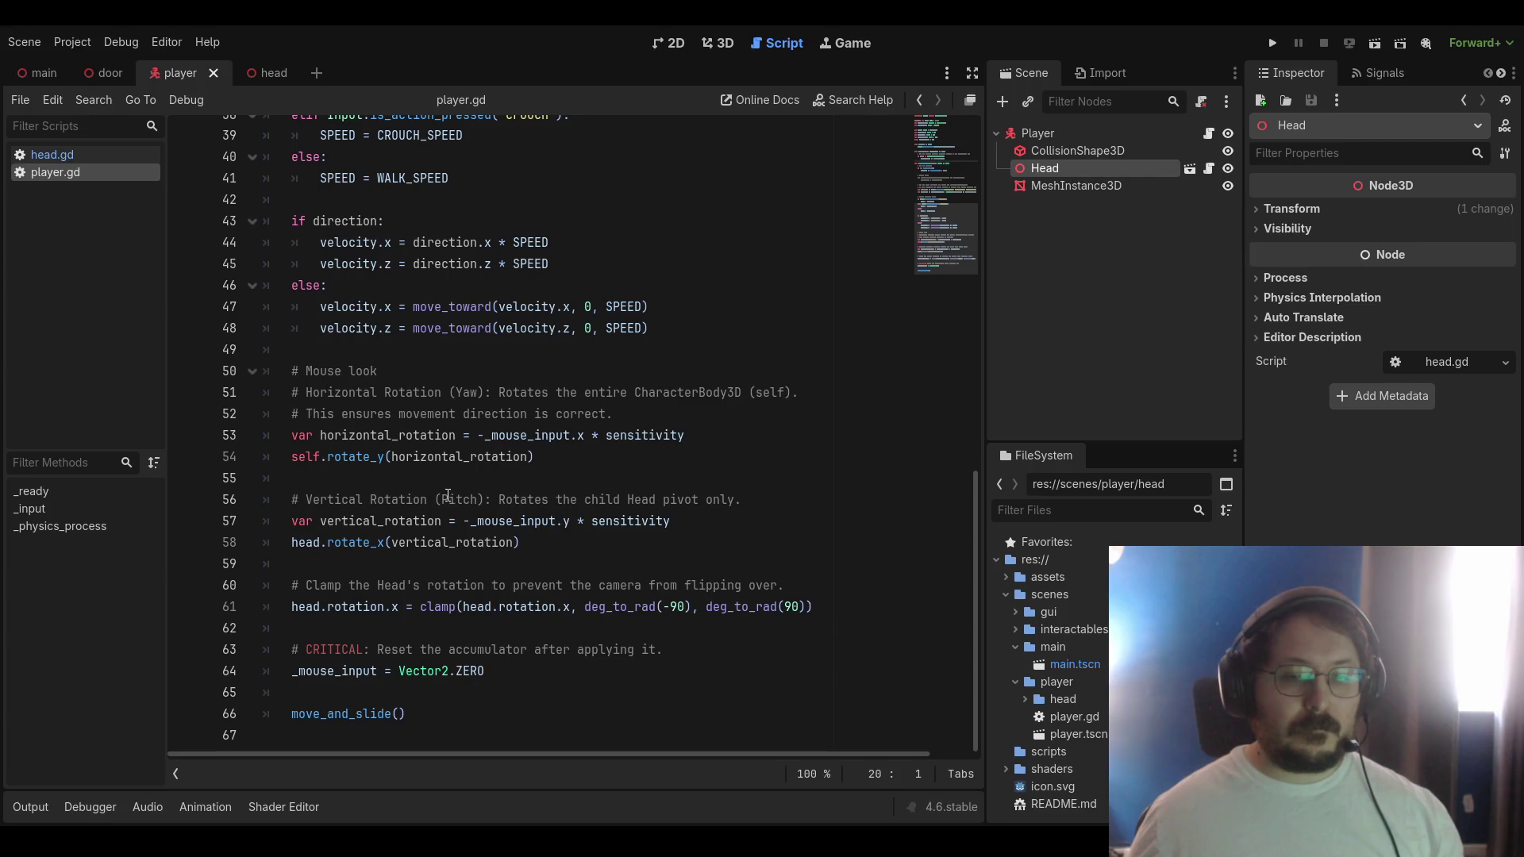
pyautogui.click(421, 628)
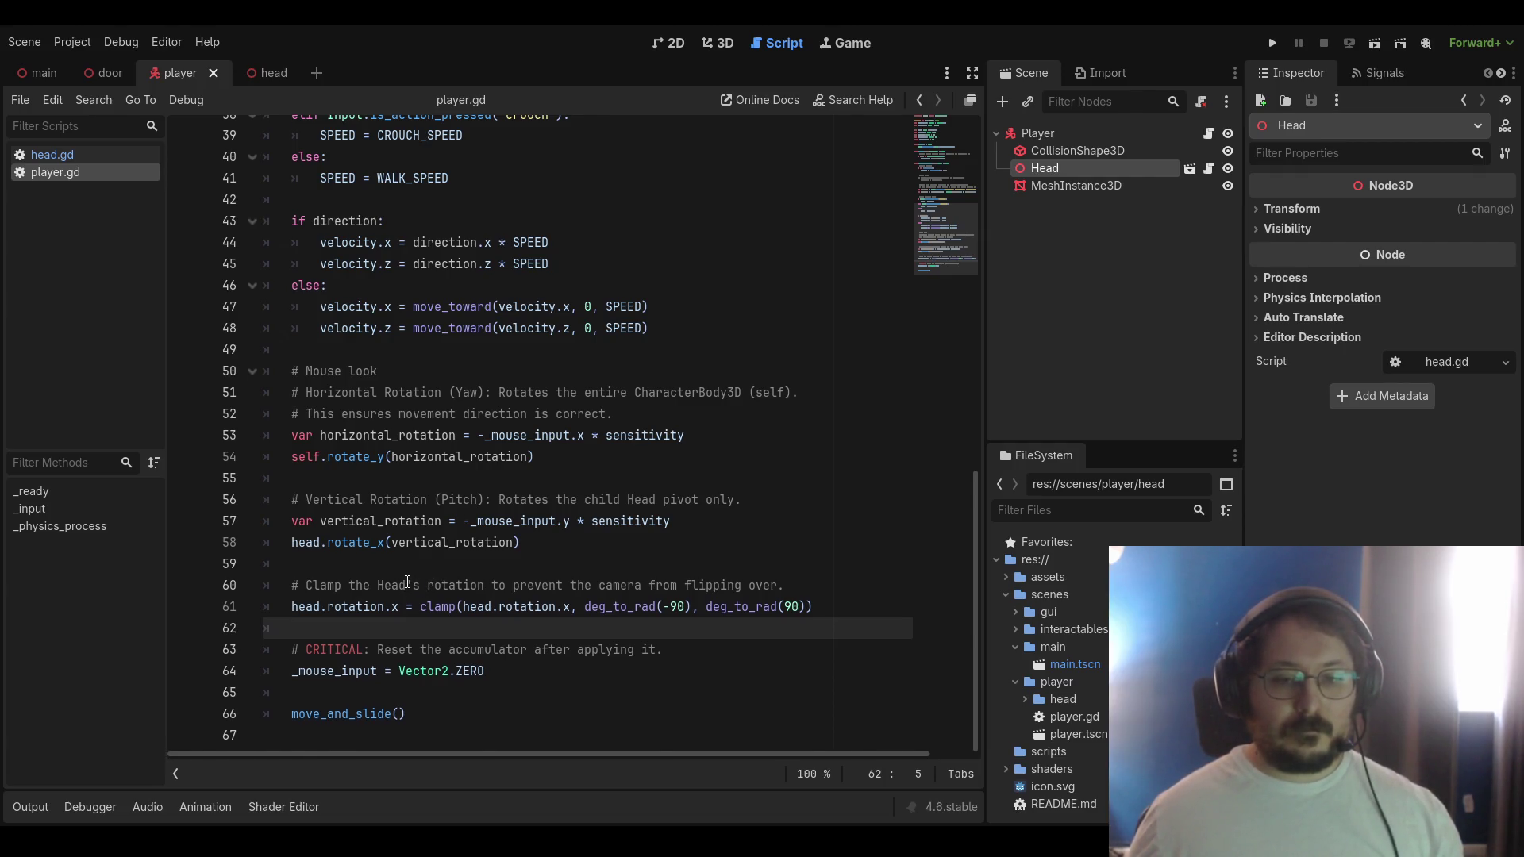
pyautogui.scroll(12, 407, 582)
pyautogui.scroll(-8, 407, 582)
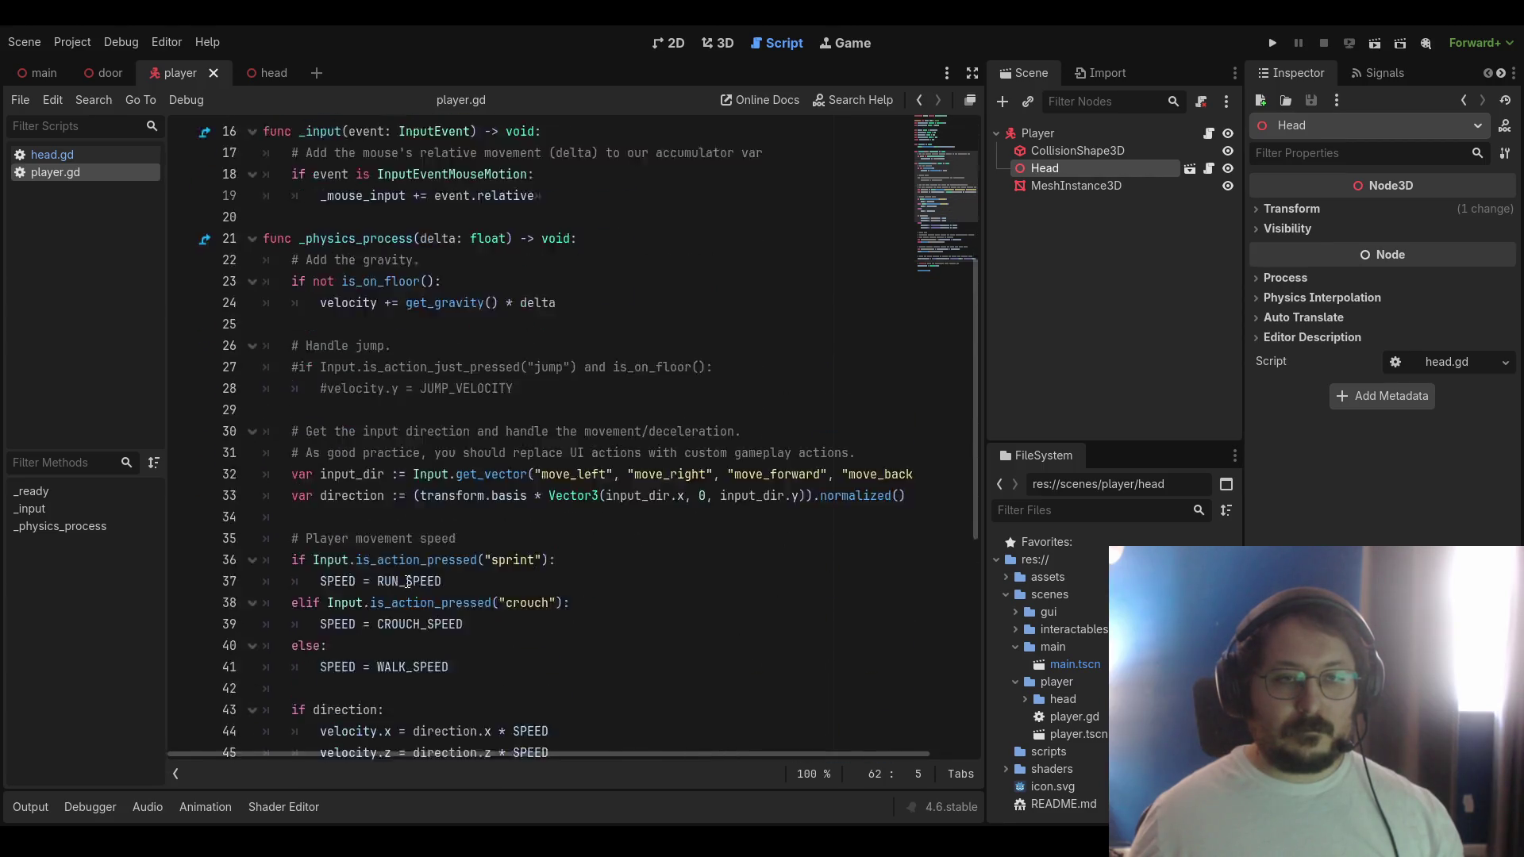
pyautogui.click(270, 72)
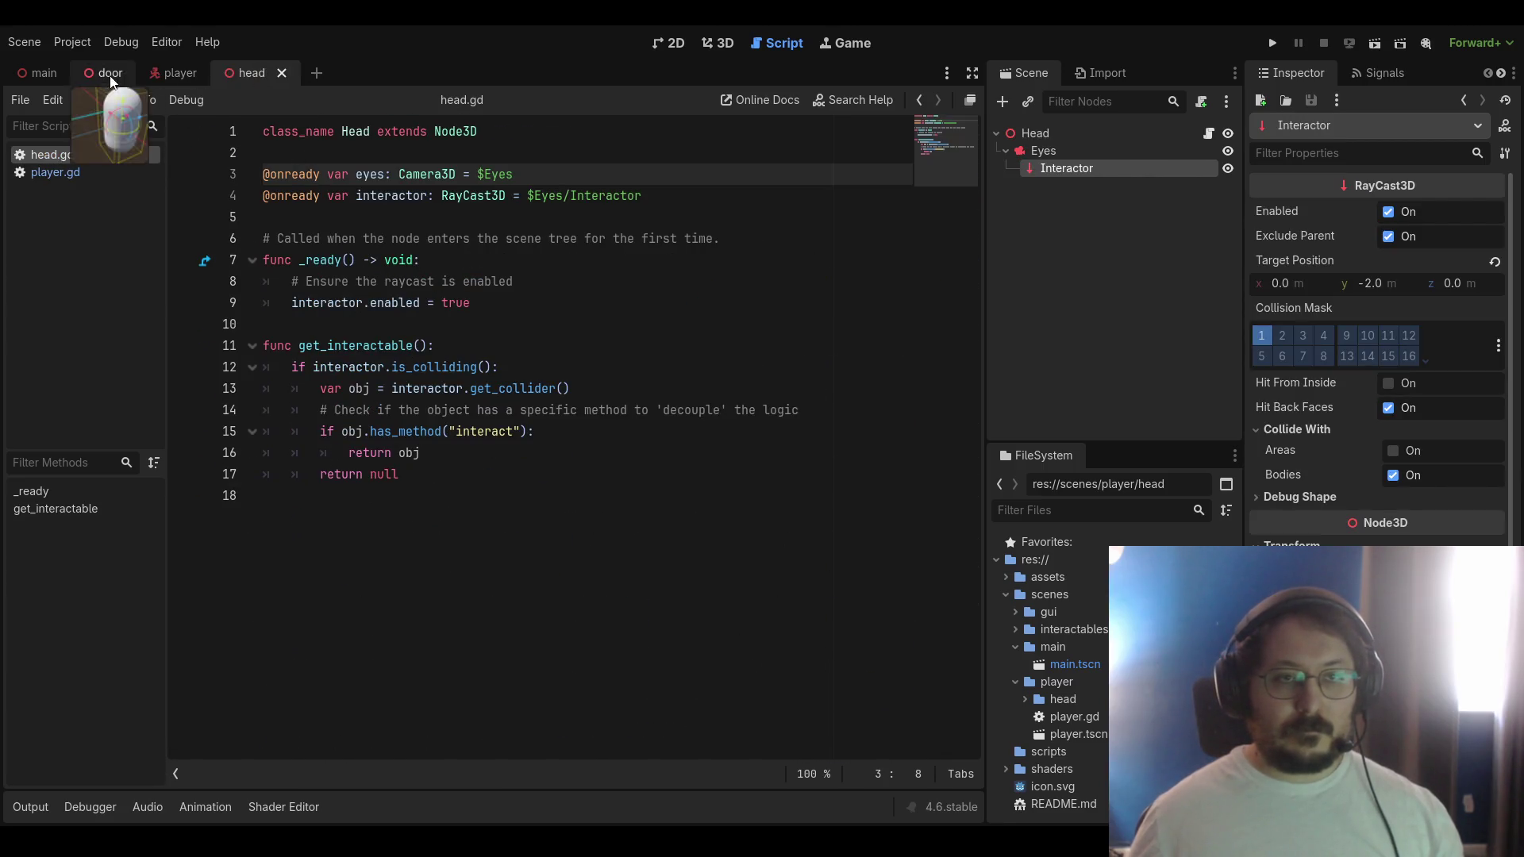
# View the player capsule in 3D, test-run the player scene, then open the door scene.
pyautogui.click(174, 72)
pyautogui.click(714, 44)
pyautogui.moveTo(498, 383)
pyautogui.mouseDown()
pyautogui.moveTo(517, 364)
pyautogui.moveTo(431, 362)
pyautogui.moveTo(421, 343)
pyautogui.moveTo(326, 331)
pyautogui.moveTo(371, 367)
pyautogui.moveTo(368, 398)
pyautogui.moveTo(320, 411)
pyautogui.mouseUp()
pyautogui.click(326, 331)
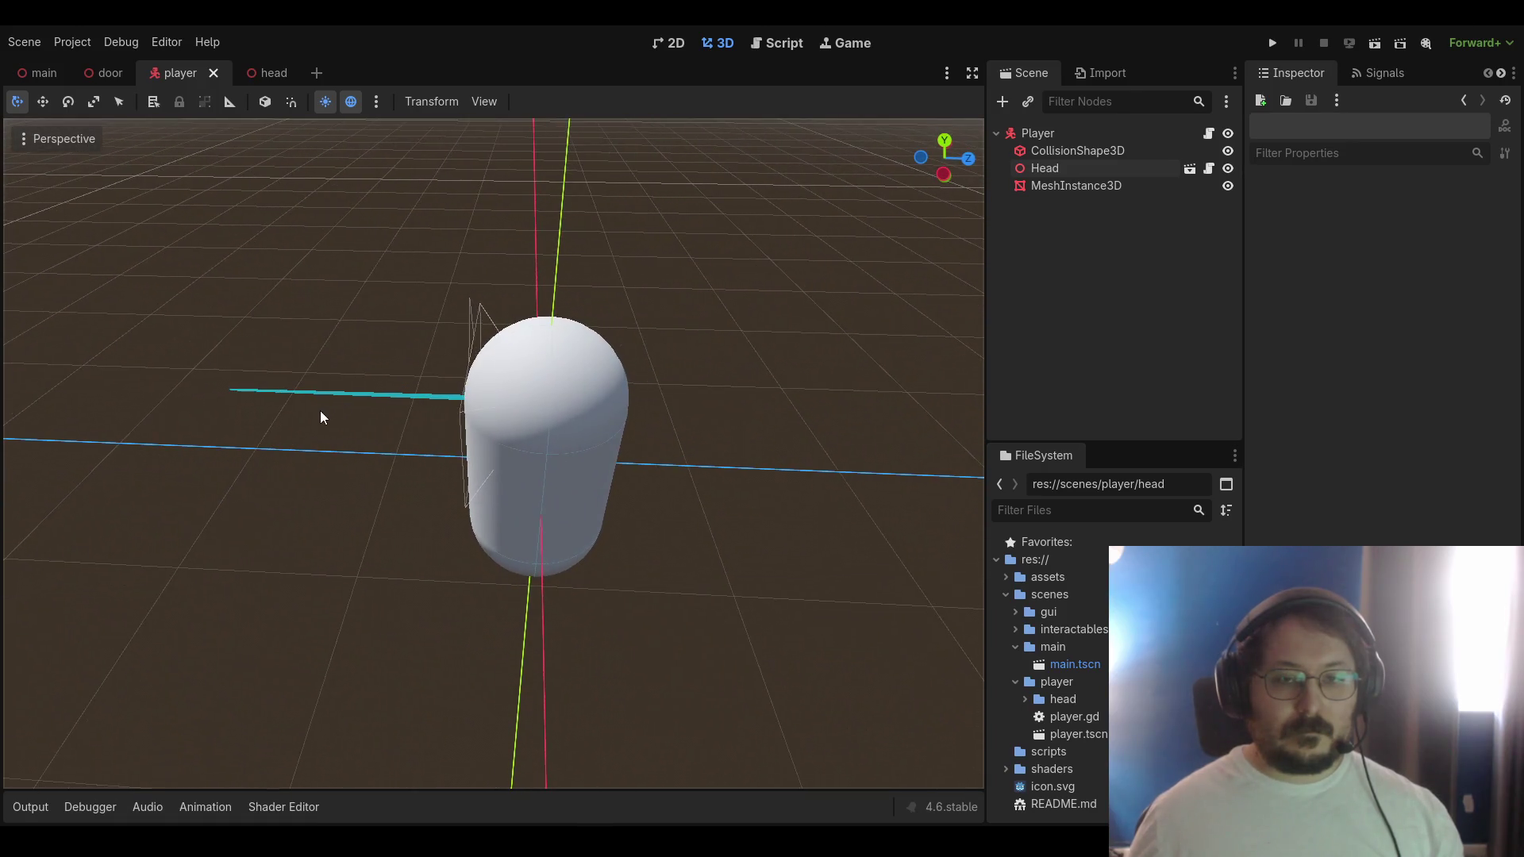
pyautogui.click(1375, 45)
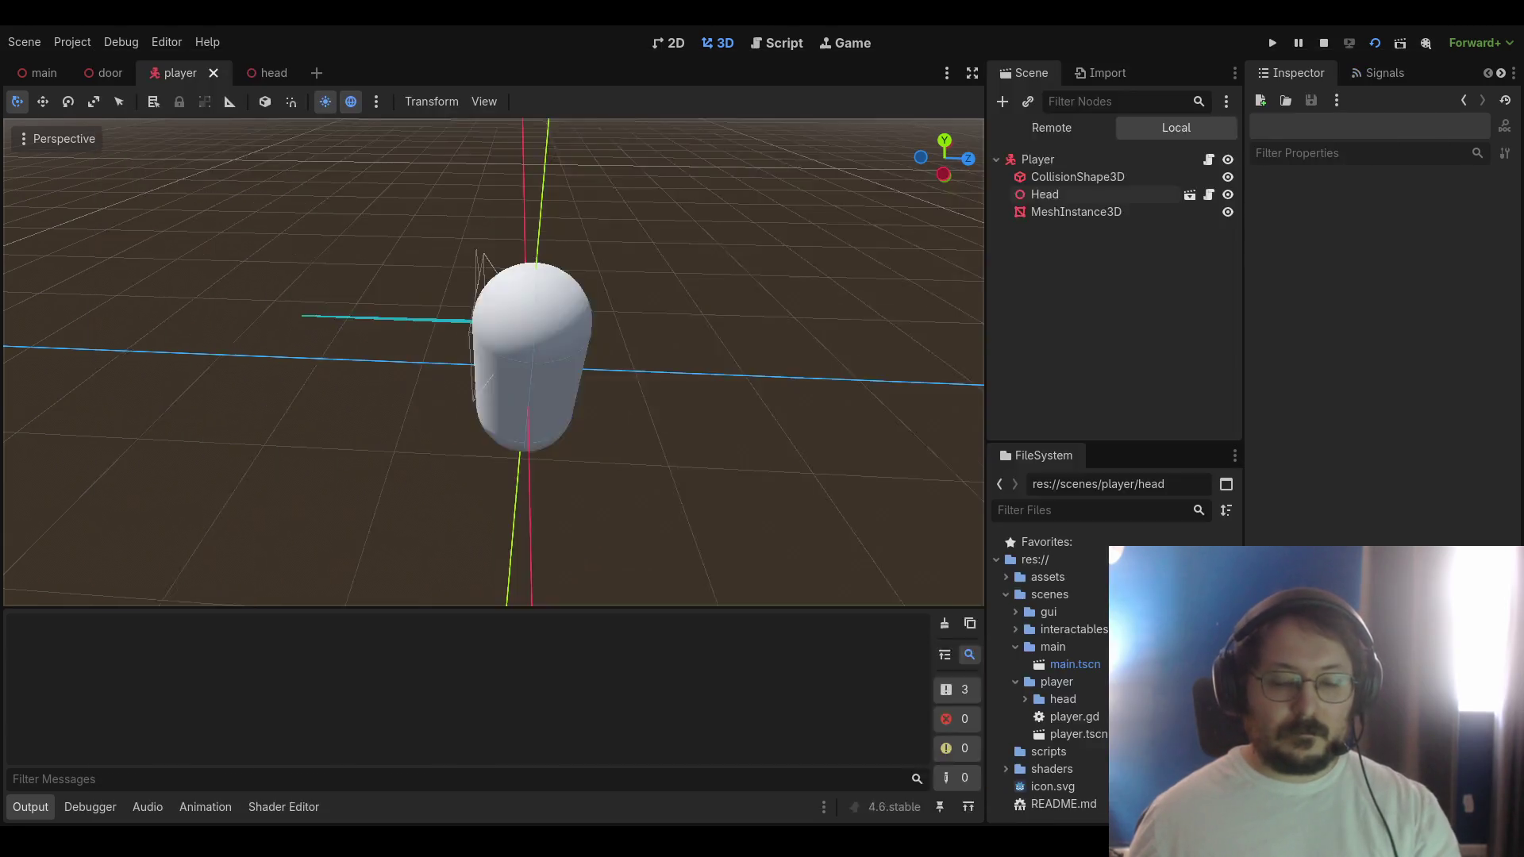
pyautogui.click(103, 82)
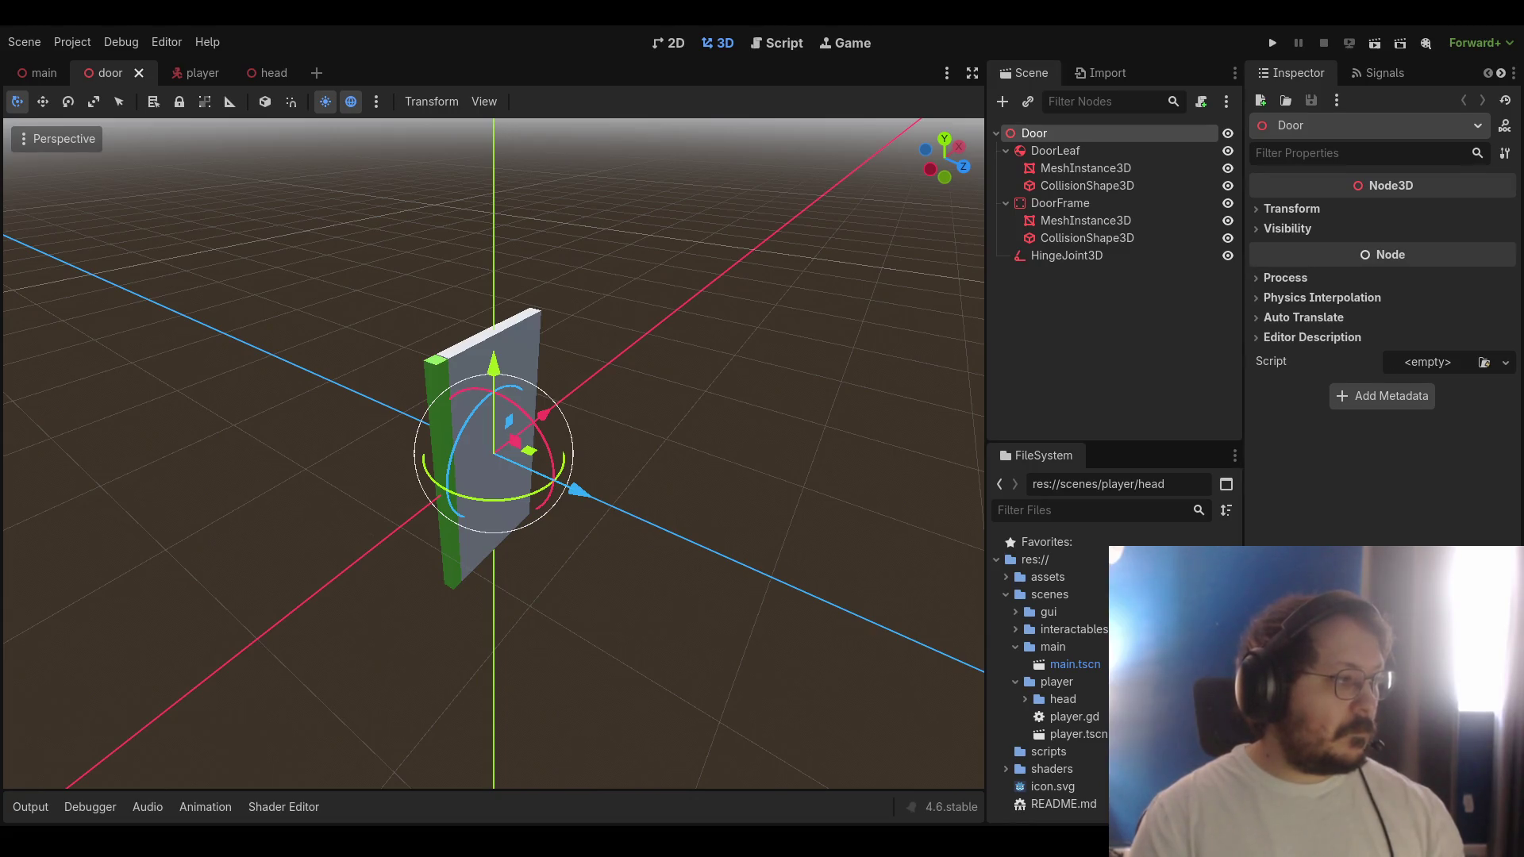
# In the main scene, enlarge the upper viewport and uncheck Preview on the lower Camera3D view.
pyautogui.click(40, 72)
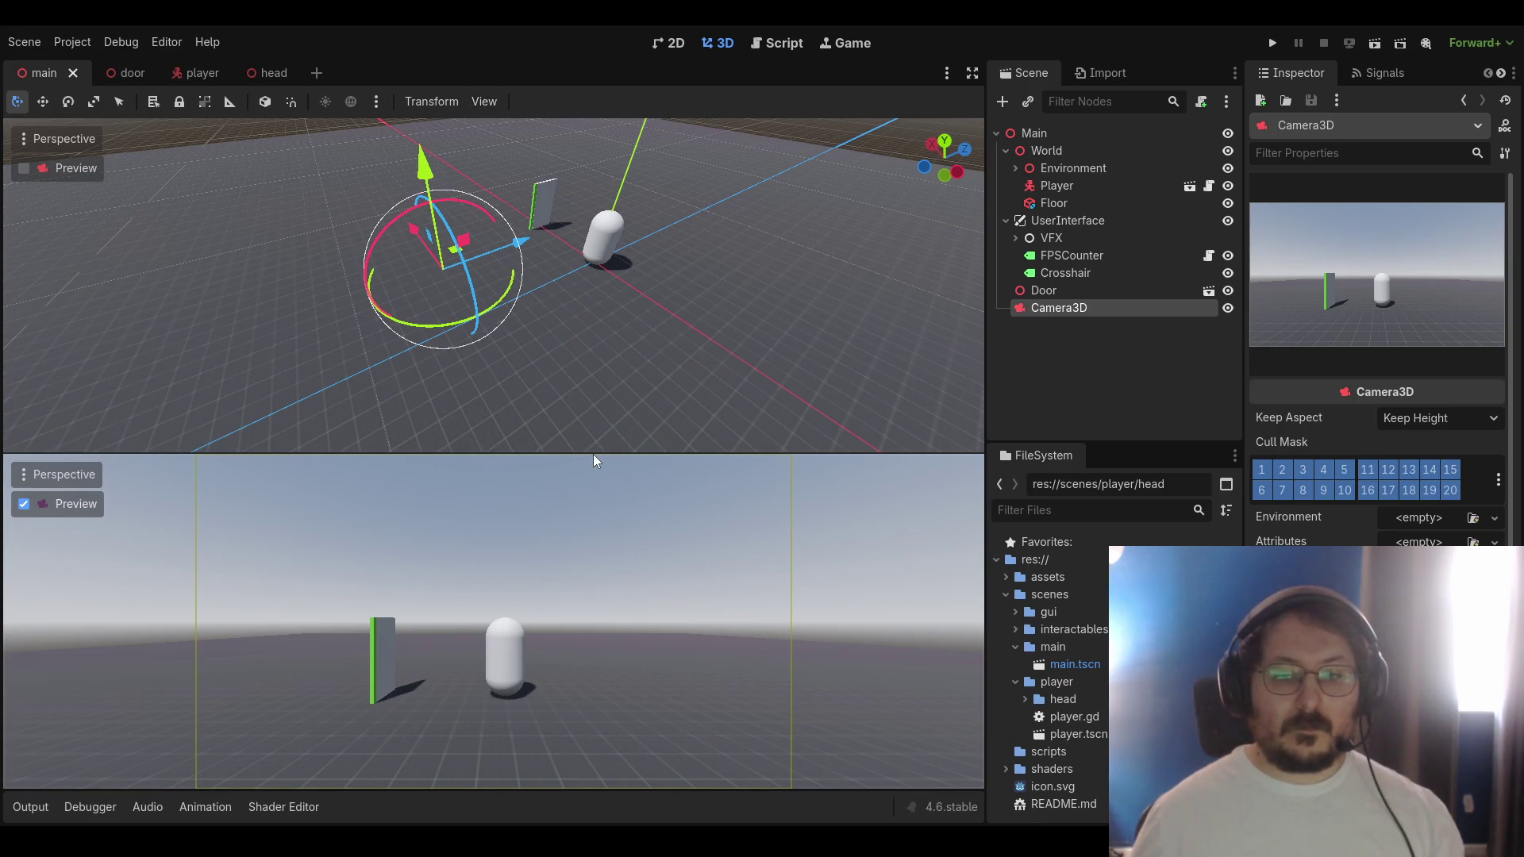
pyautogui.moveTo(592, 454); pyautogui.dragTo(586, 518)
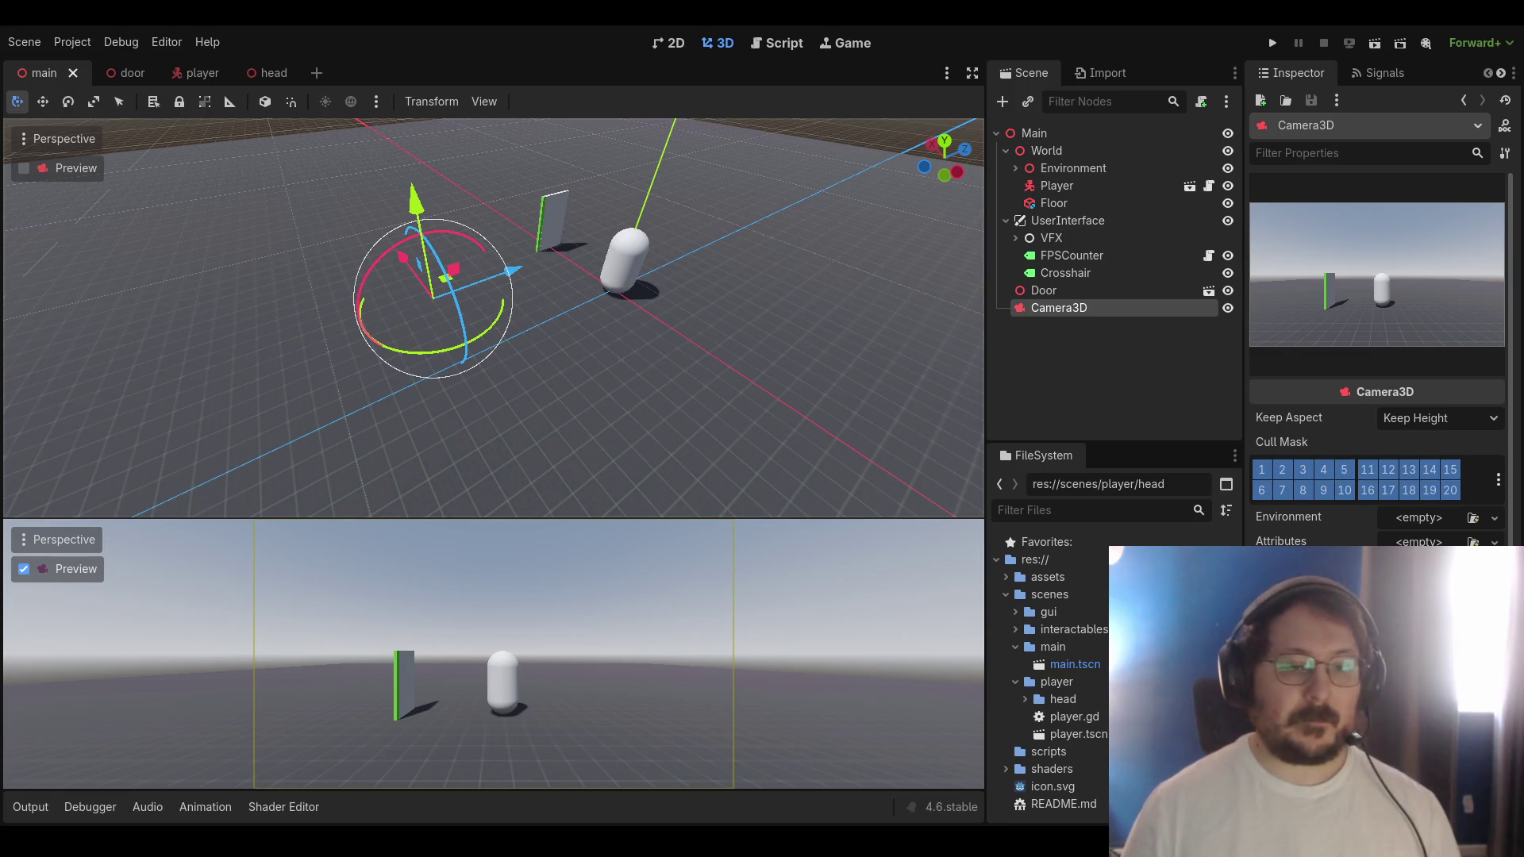
pyautogui.click(23, 569)
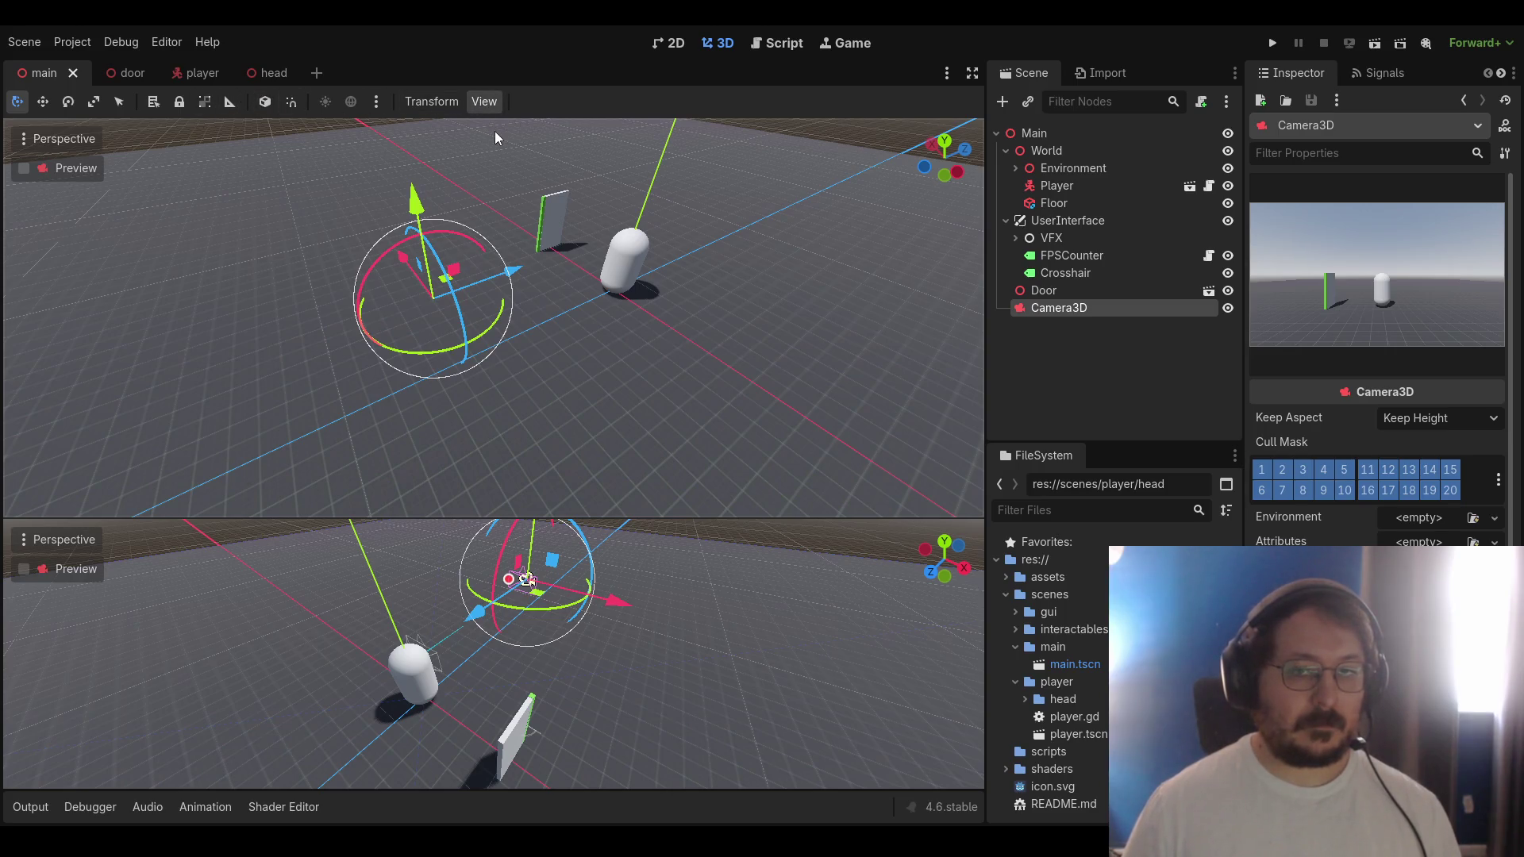
# Return to a single 3D view and centre it on the Player capsule.
pyautogui.hotkey('ctrl', '1')
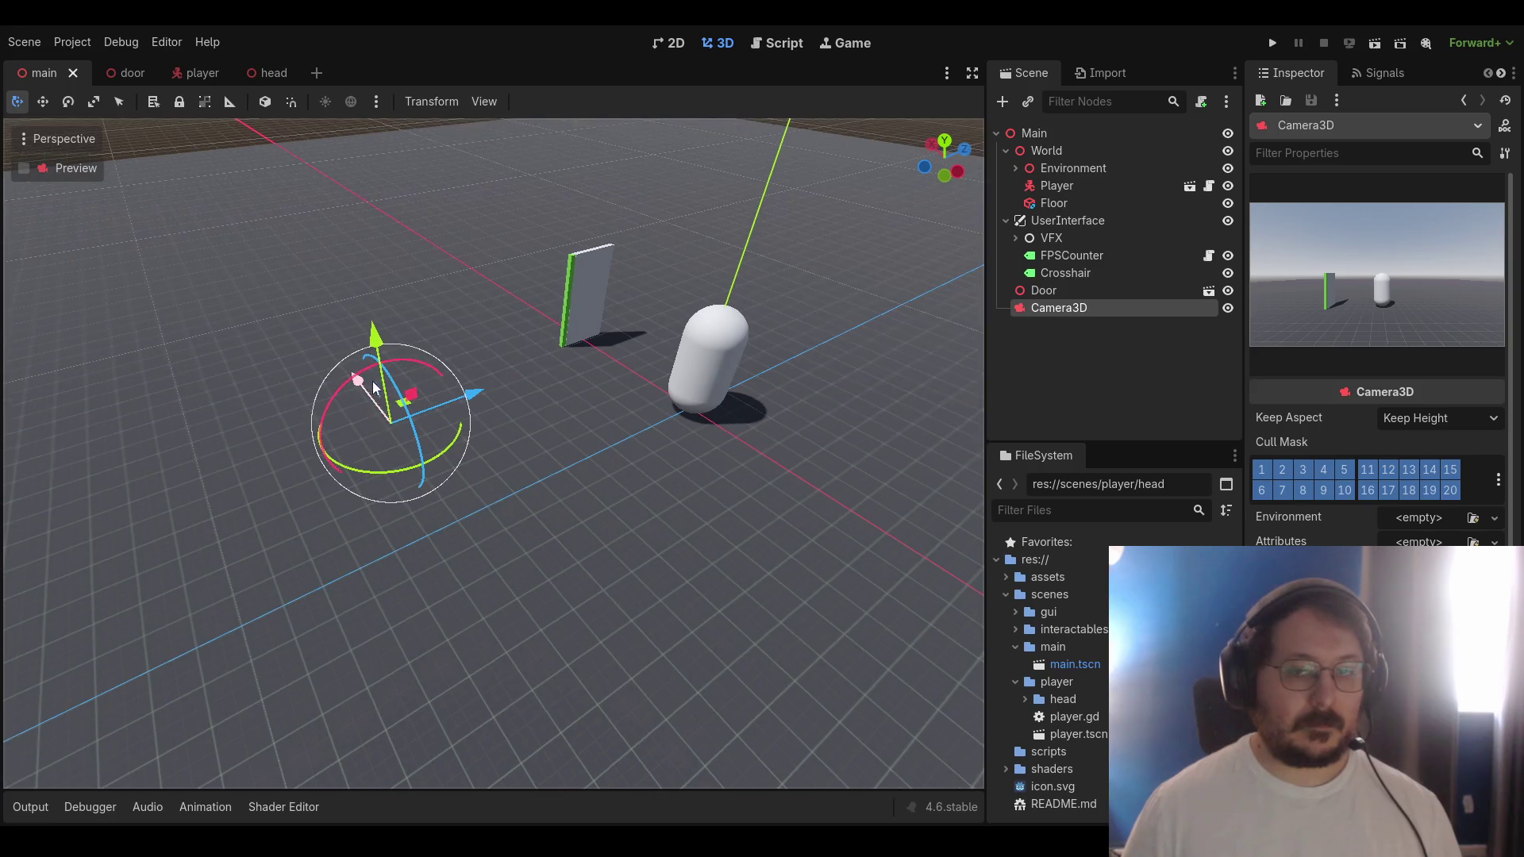
pyautogui.click(1021, 185)
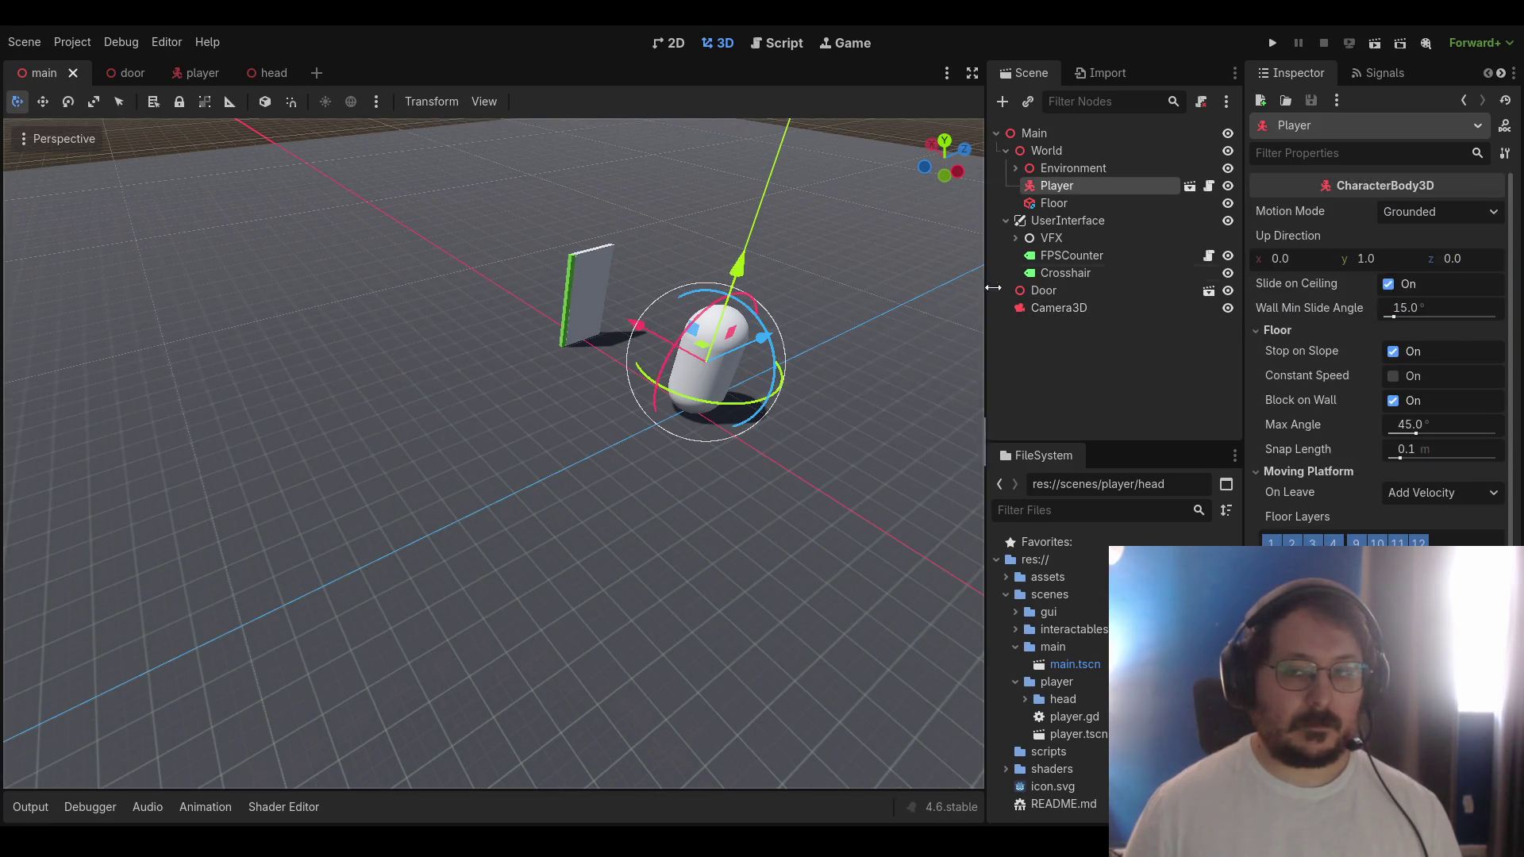
pyautogui.doubleClick(1032, 188)
pyautogui.moveTo(663, 413); pyautogui.dragTo(699, 389)
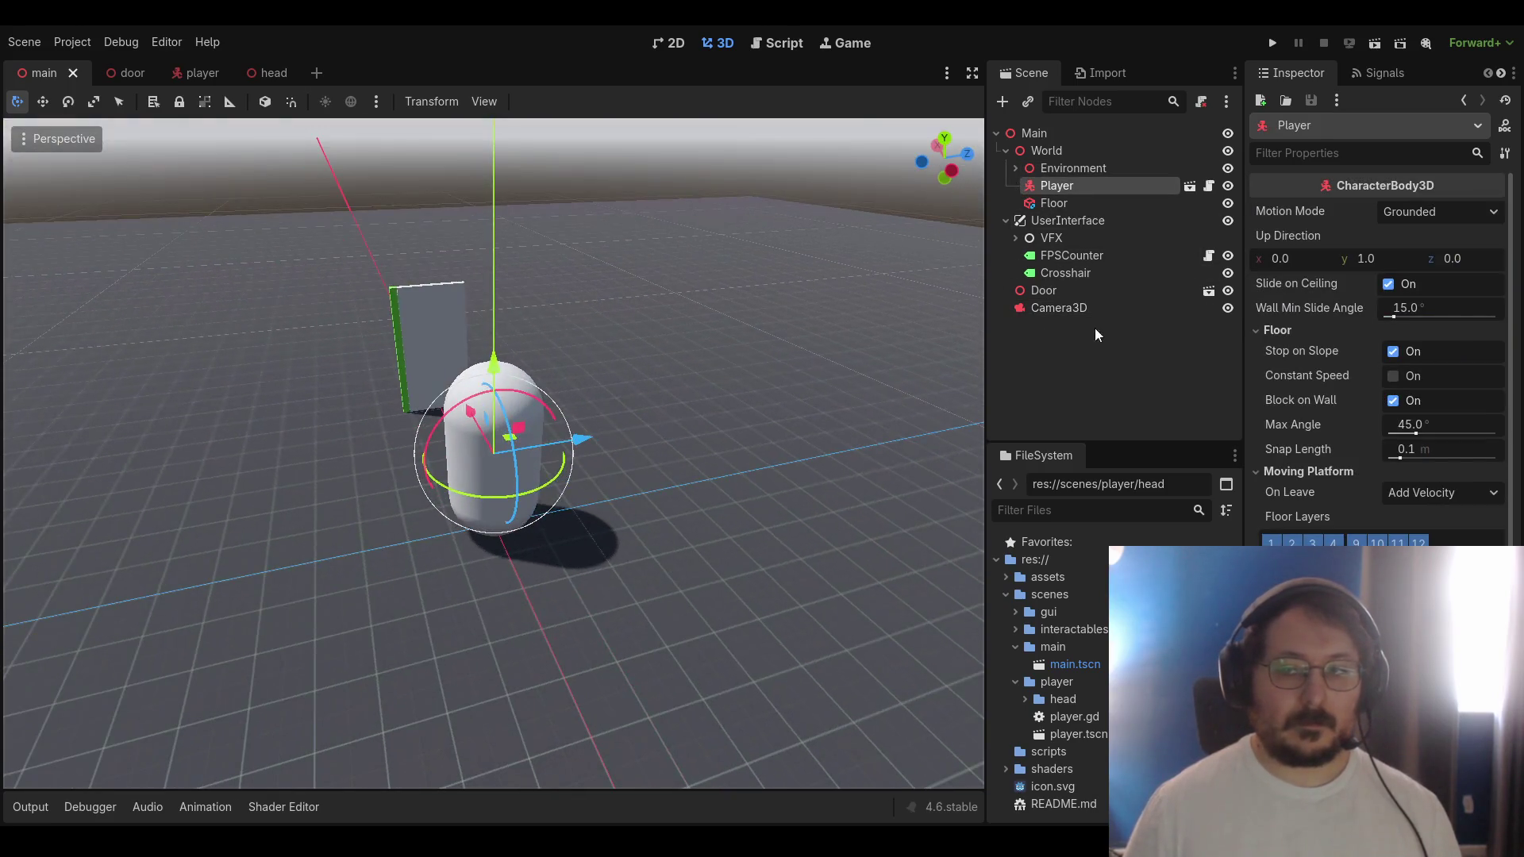
# Delete the Camera3D node from the main scene and save main.tscn.
pyautogui.click(1059, 307)
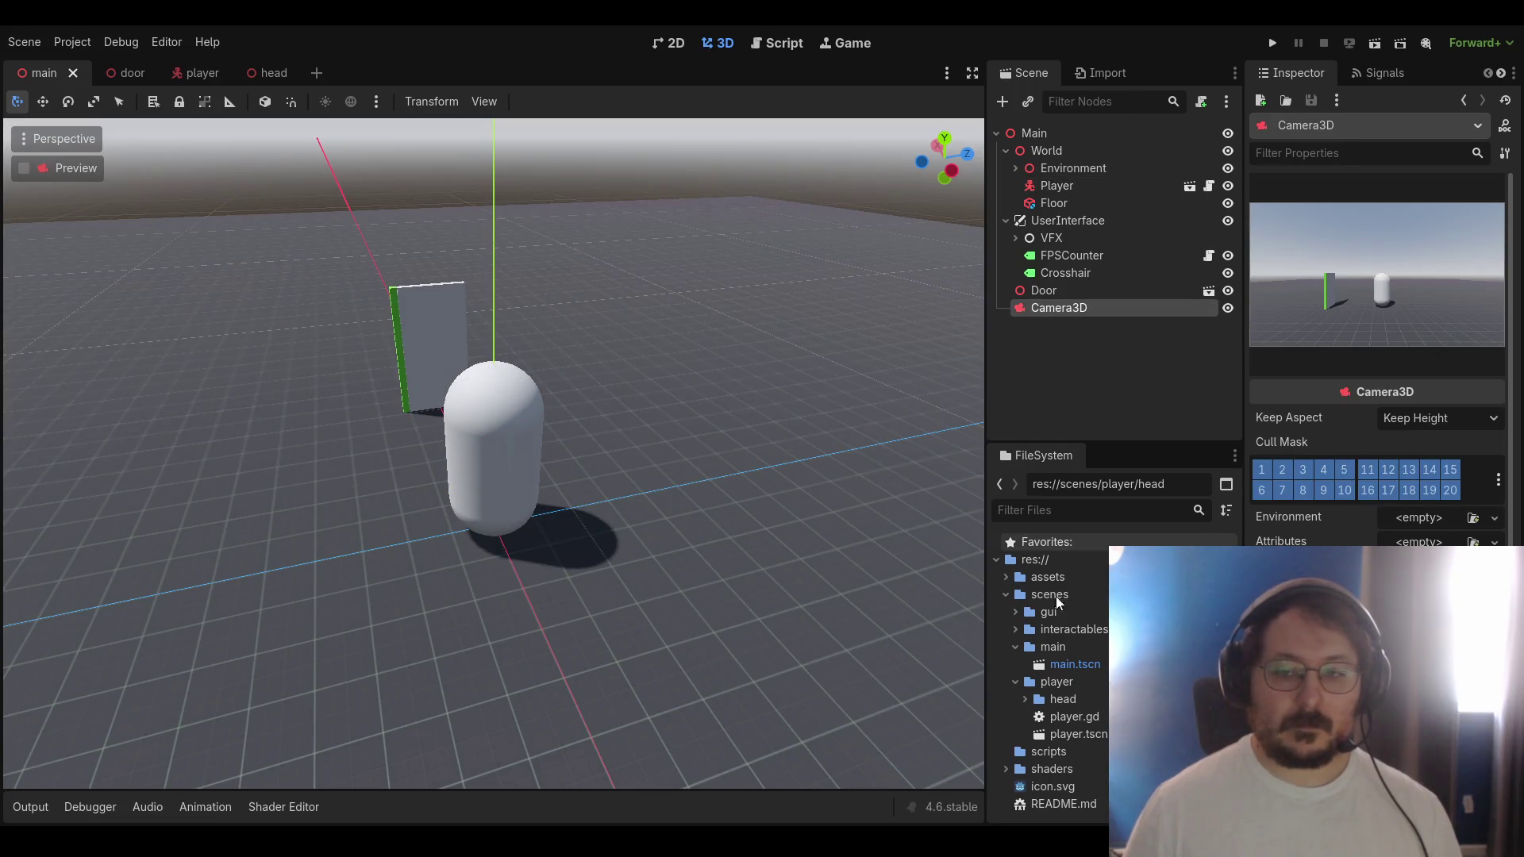
pyautogui.press('Delete')
pyautogui.moveTo(732, 449)
pyautogui.mouseDown()
pyautogui.moveTo(612, 480)
pyautogui.moveTo(670, 492)
pyautogui.mouseUp()
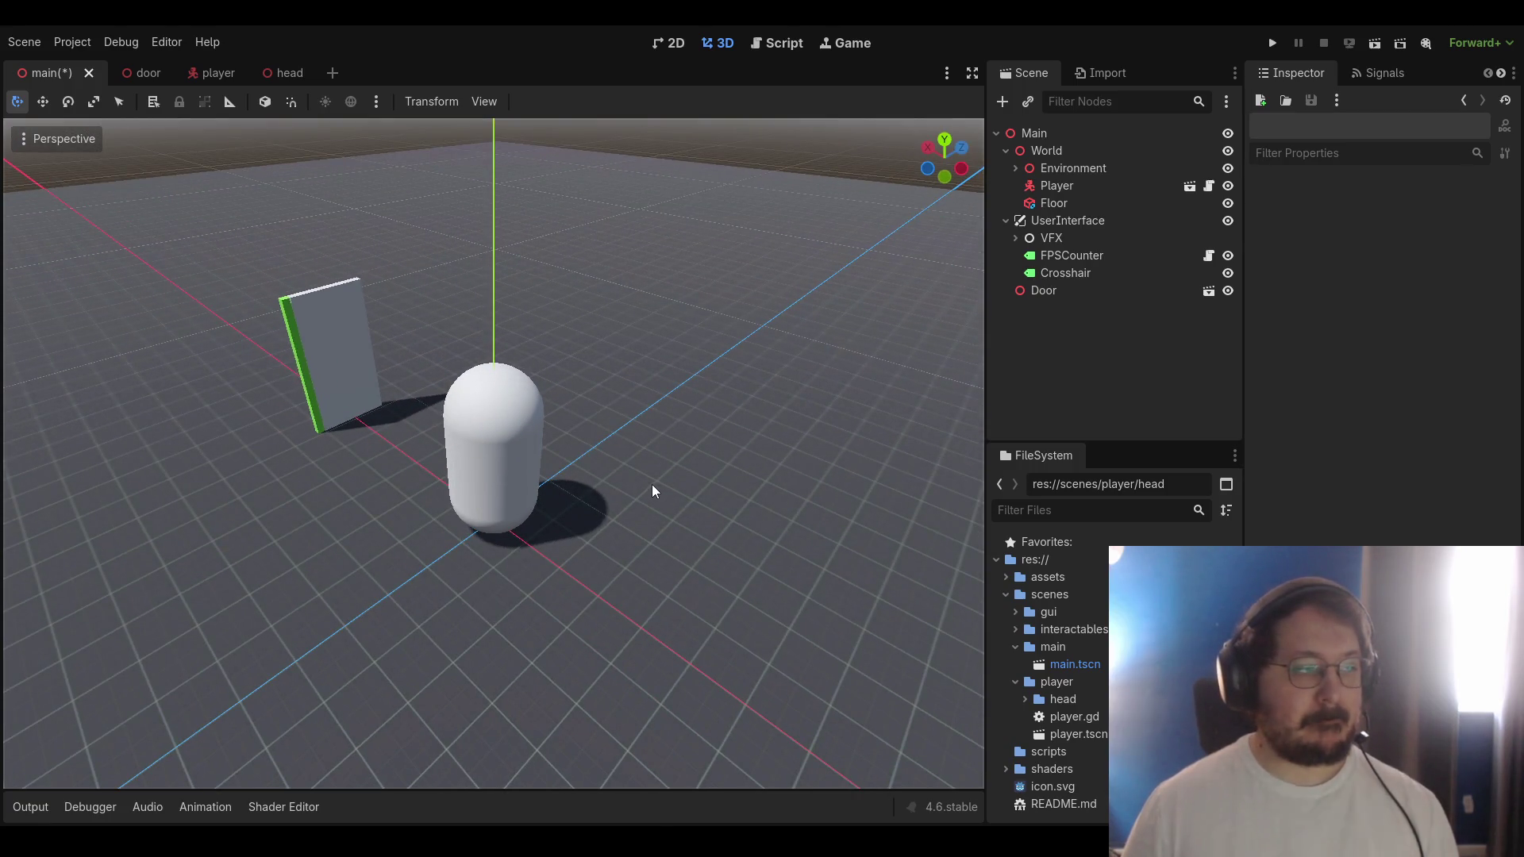
pyautogui.moveTo(653, 490)
pyautogui.mouseDown()
pyautogui.moveTo(669, 465)
pyautogui.moveTo(579, 398)
pyautogui.mouseUp()
pyautogui.hotkey('ctrl', 's')
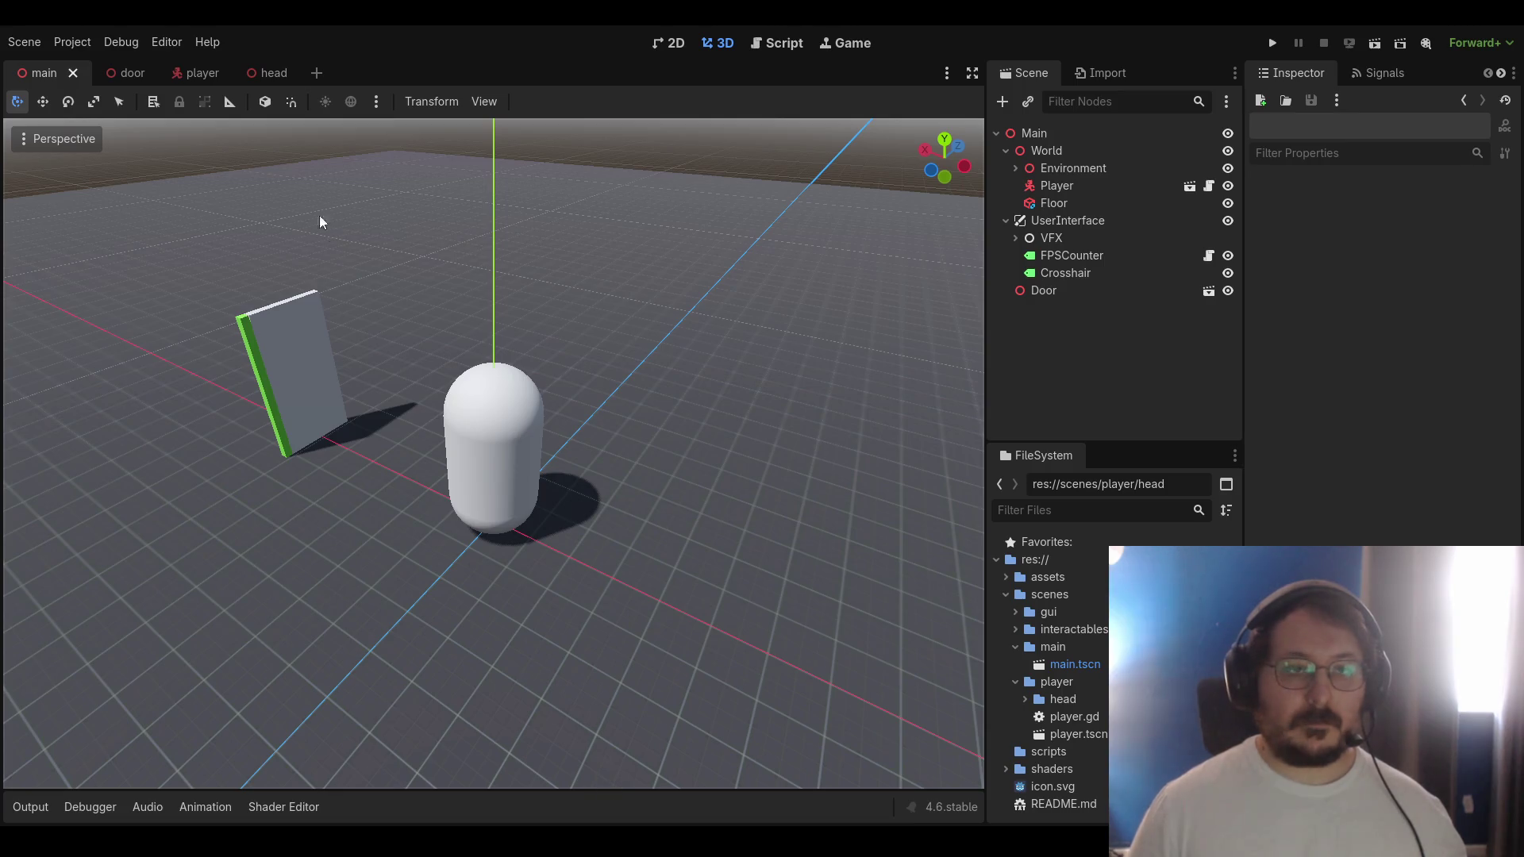
# Switch to the player scene in the 3D editor.
pyautogui.click(192, 74)
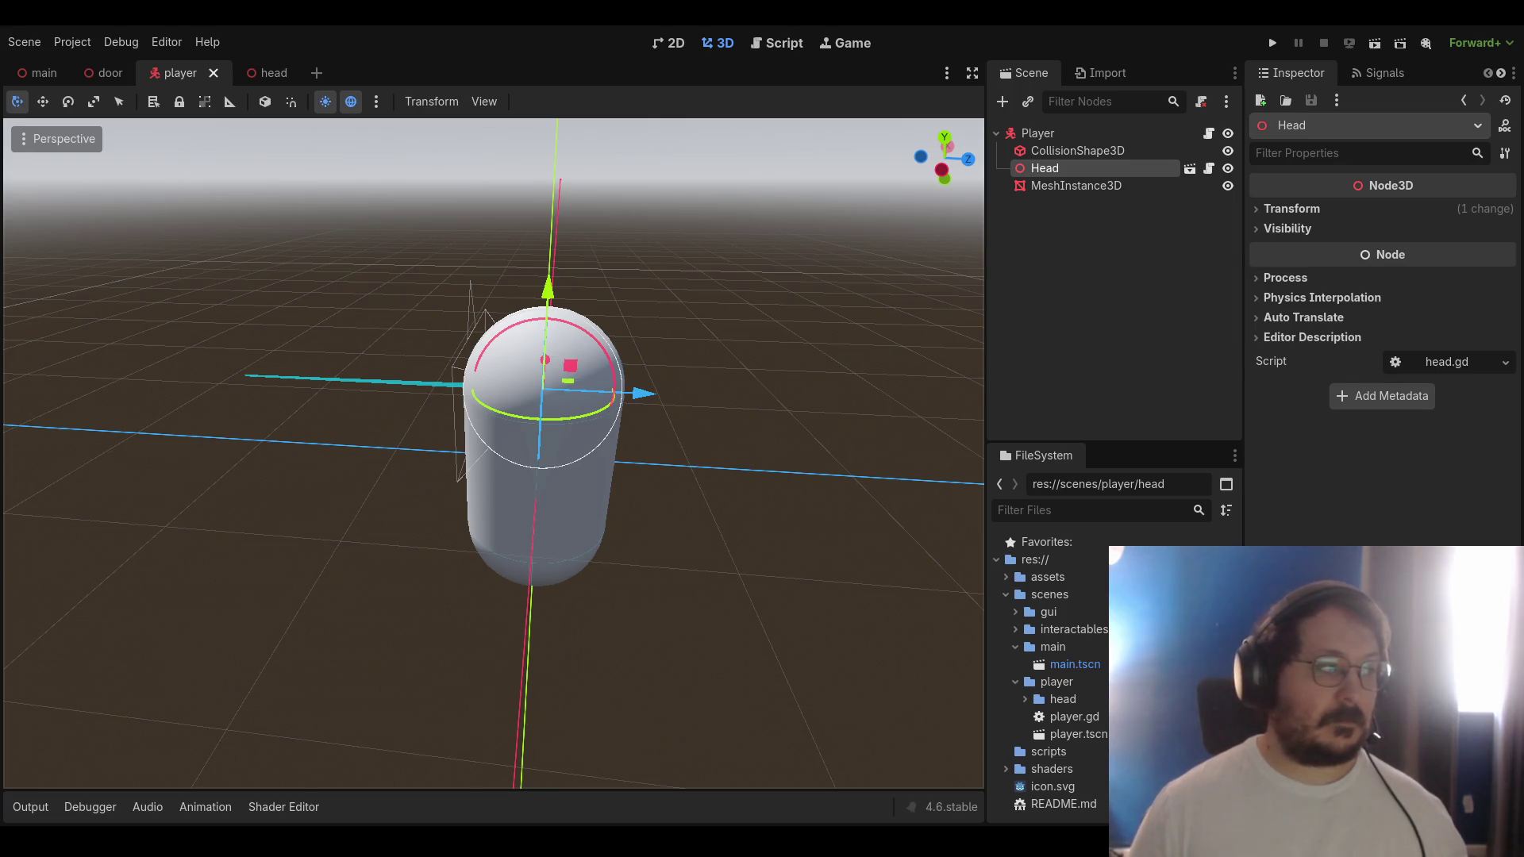
# Open the head scene, select the Eyes camera, and run the project.
pyautogui.click(270, 72)
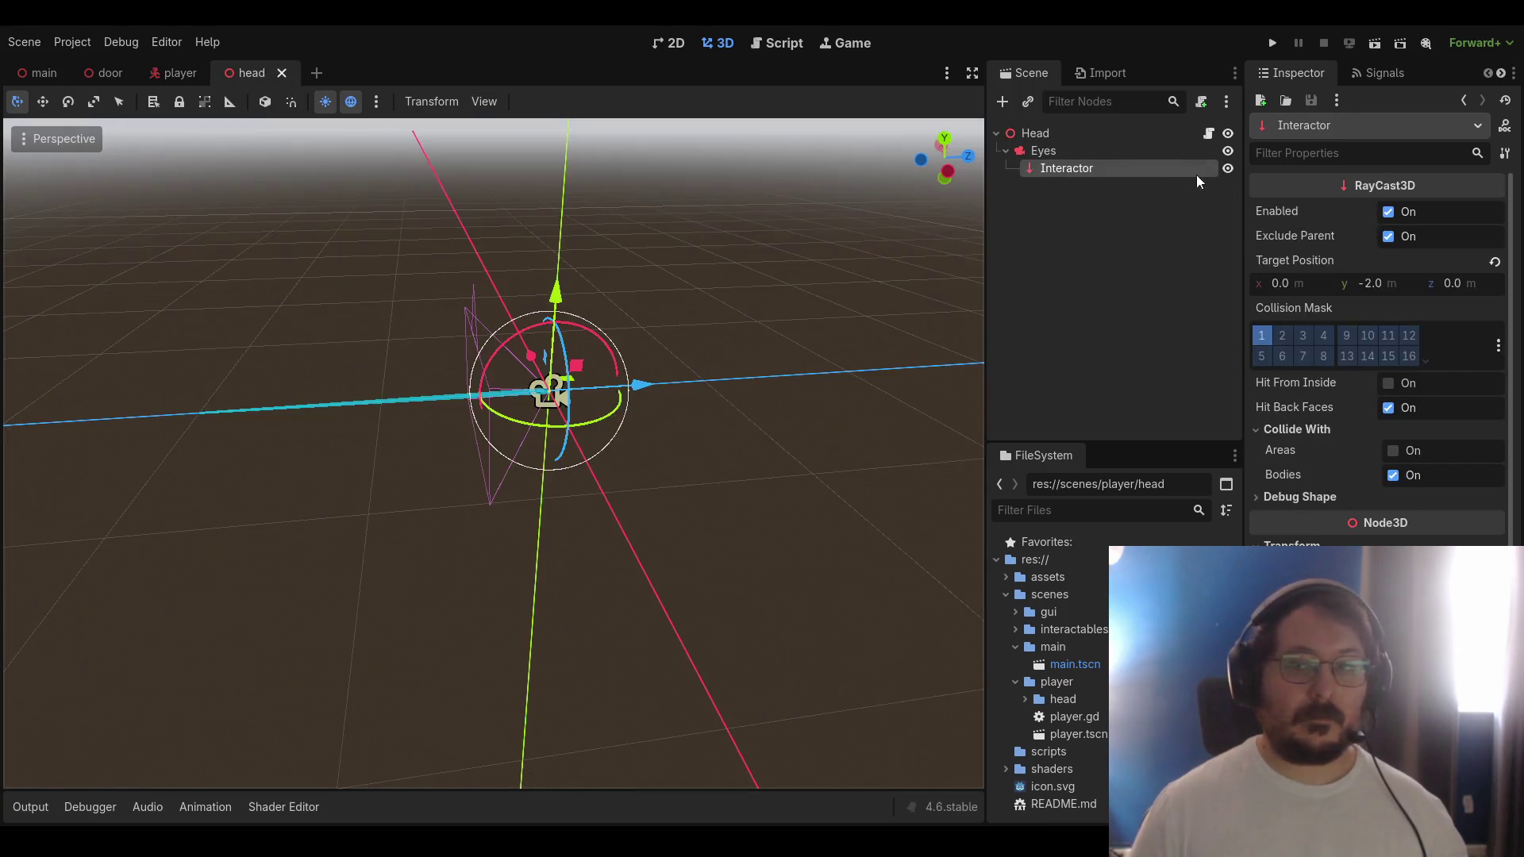
pyautogui.click(1025, 150)
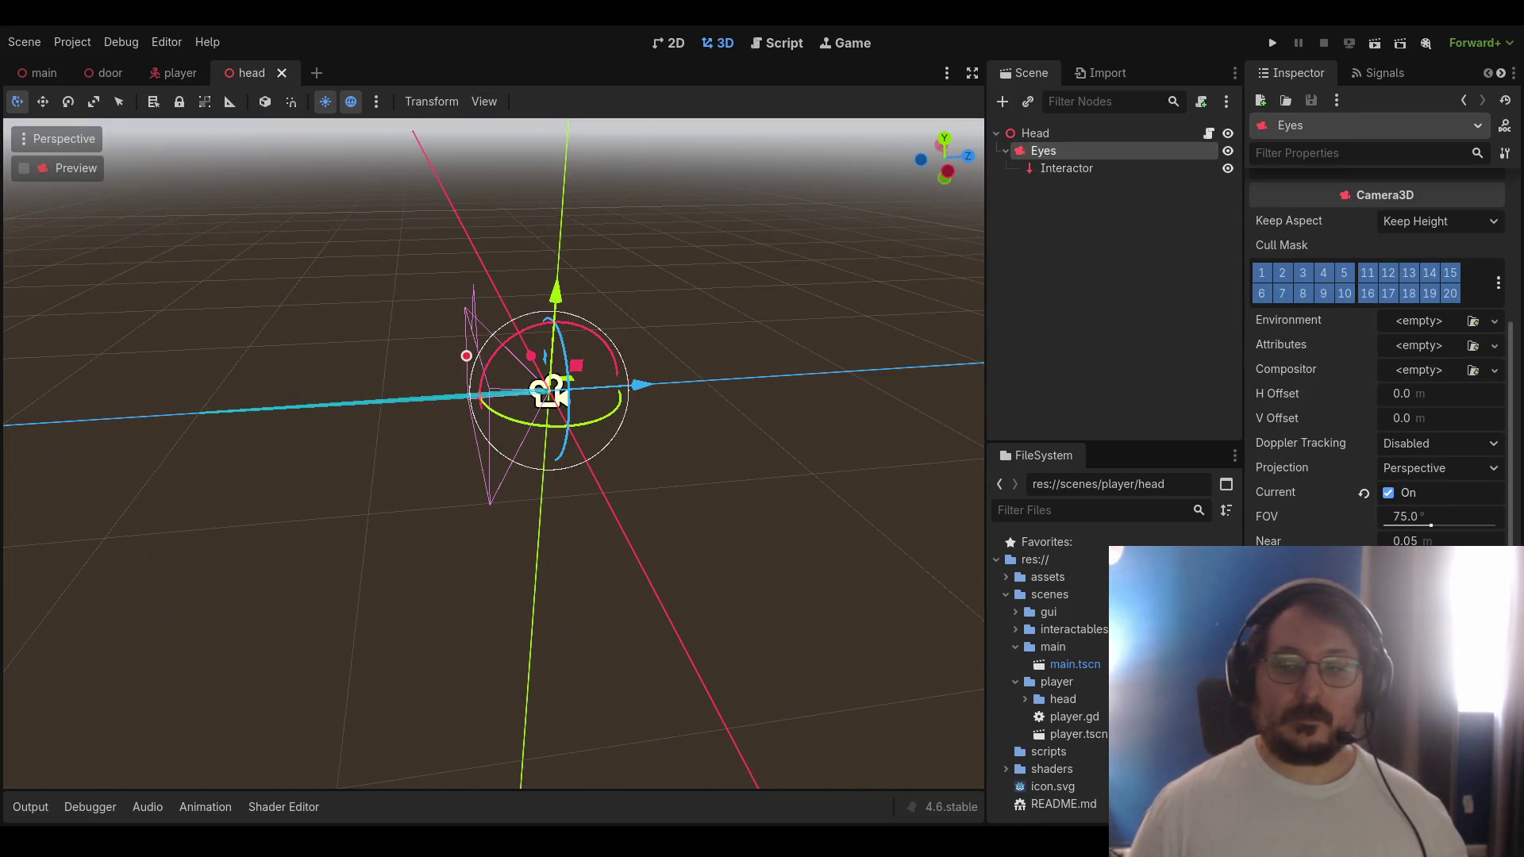
pyautogui.scroll(-1, 1377, 358)
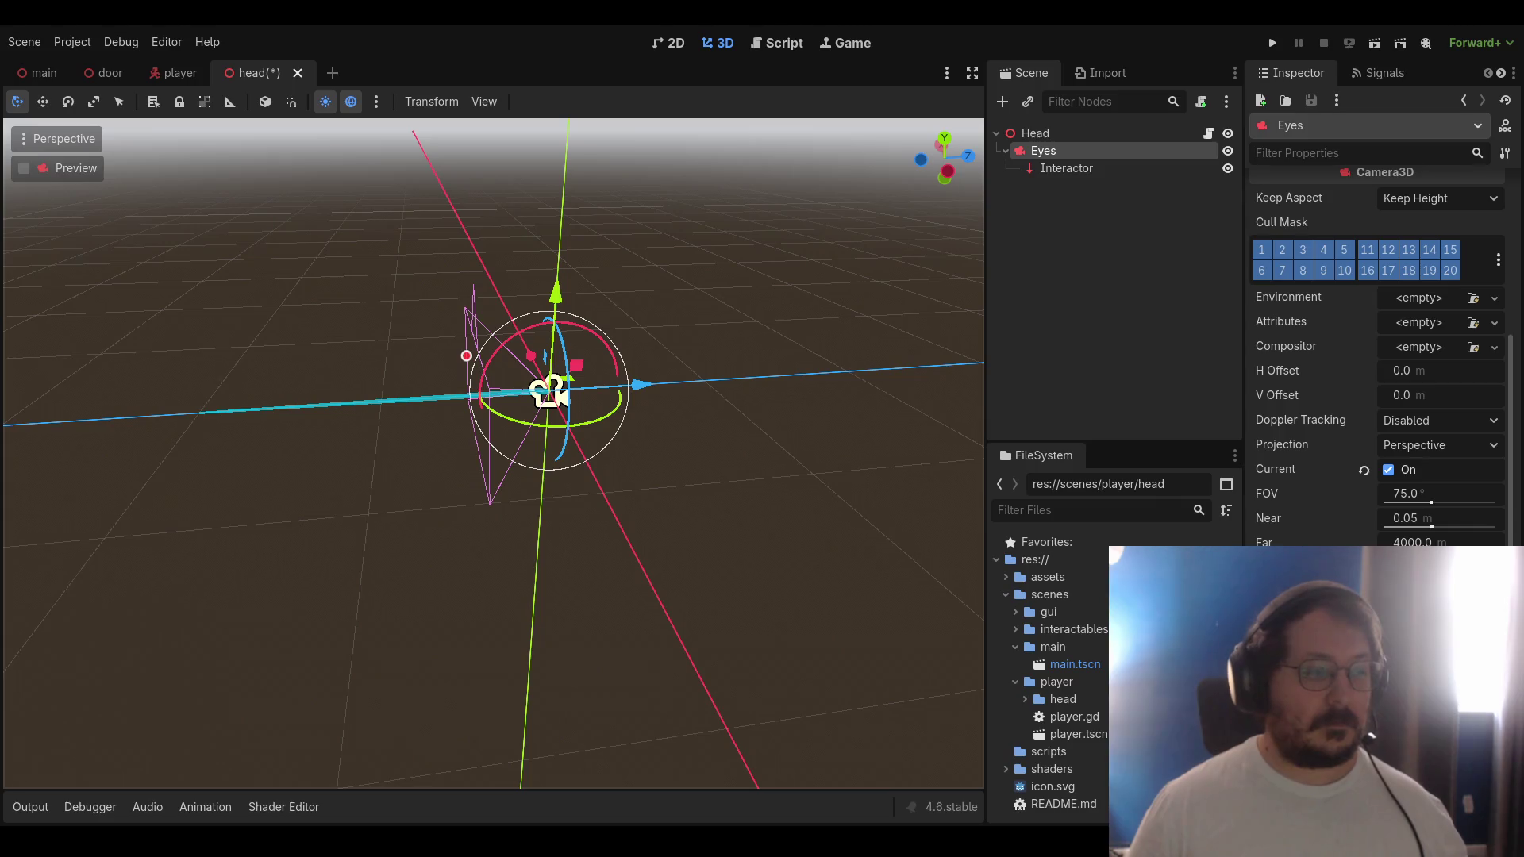
pyautogui.click(1273, 42)
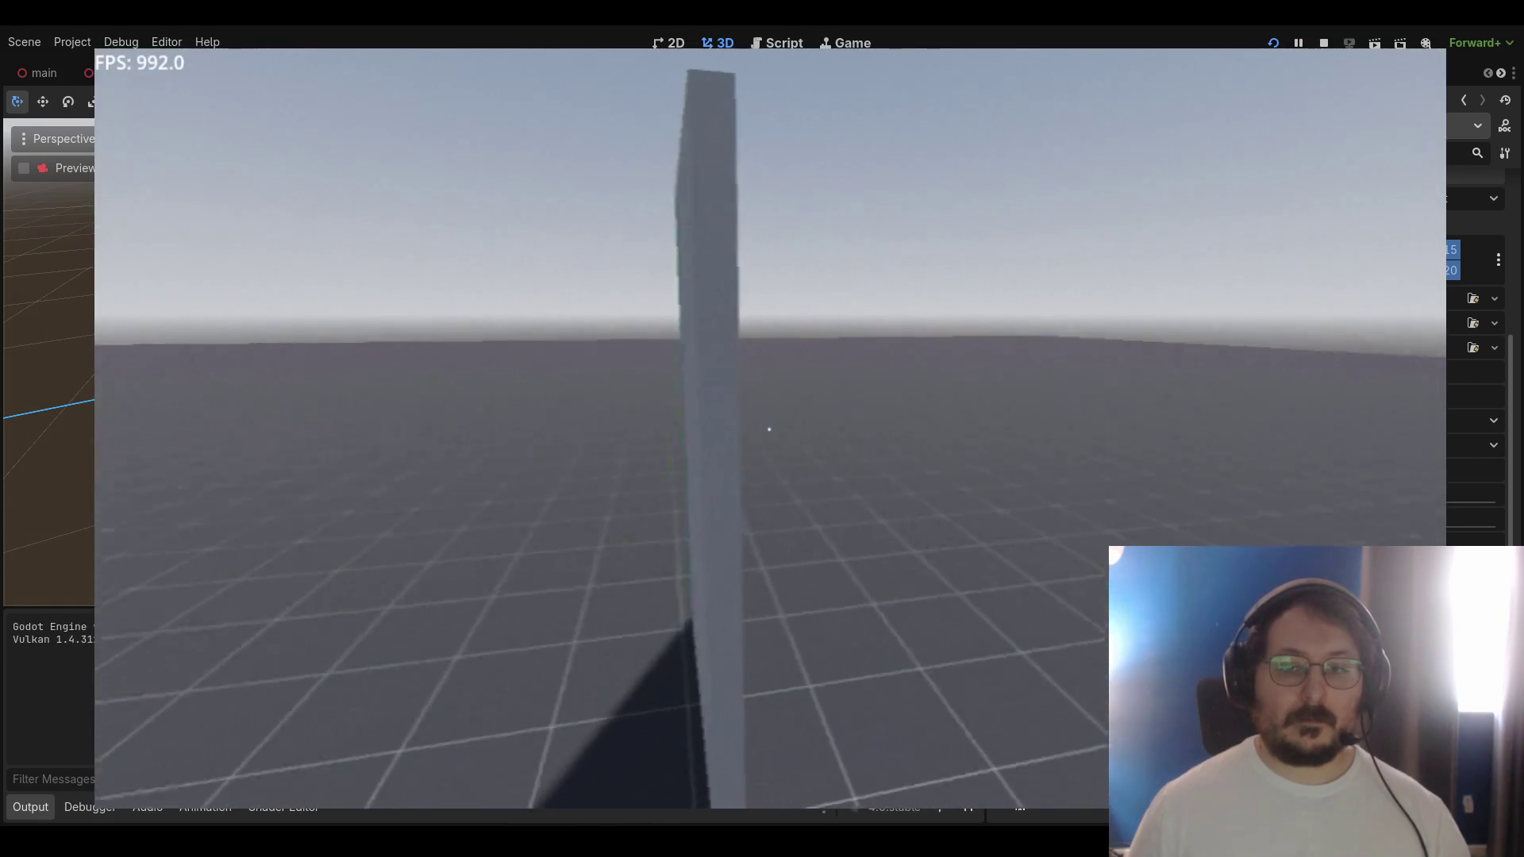
# Step back in the running game, quit with Escape, and run it again with F5.
pyautogui.press('s')
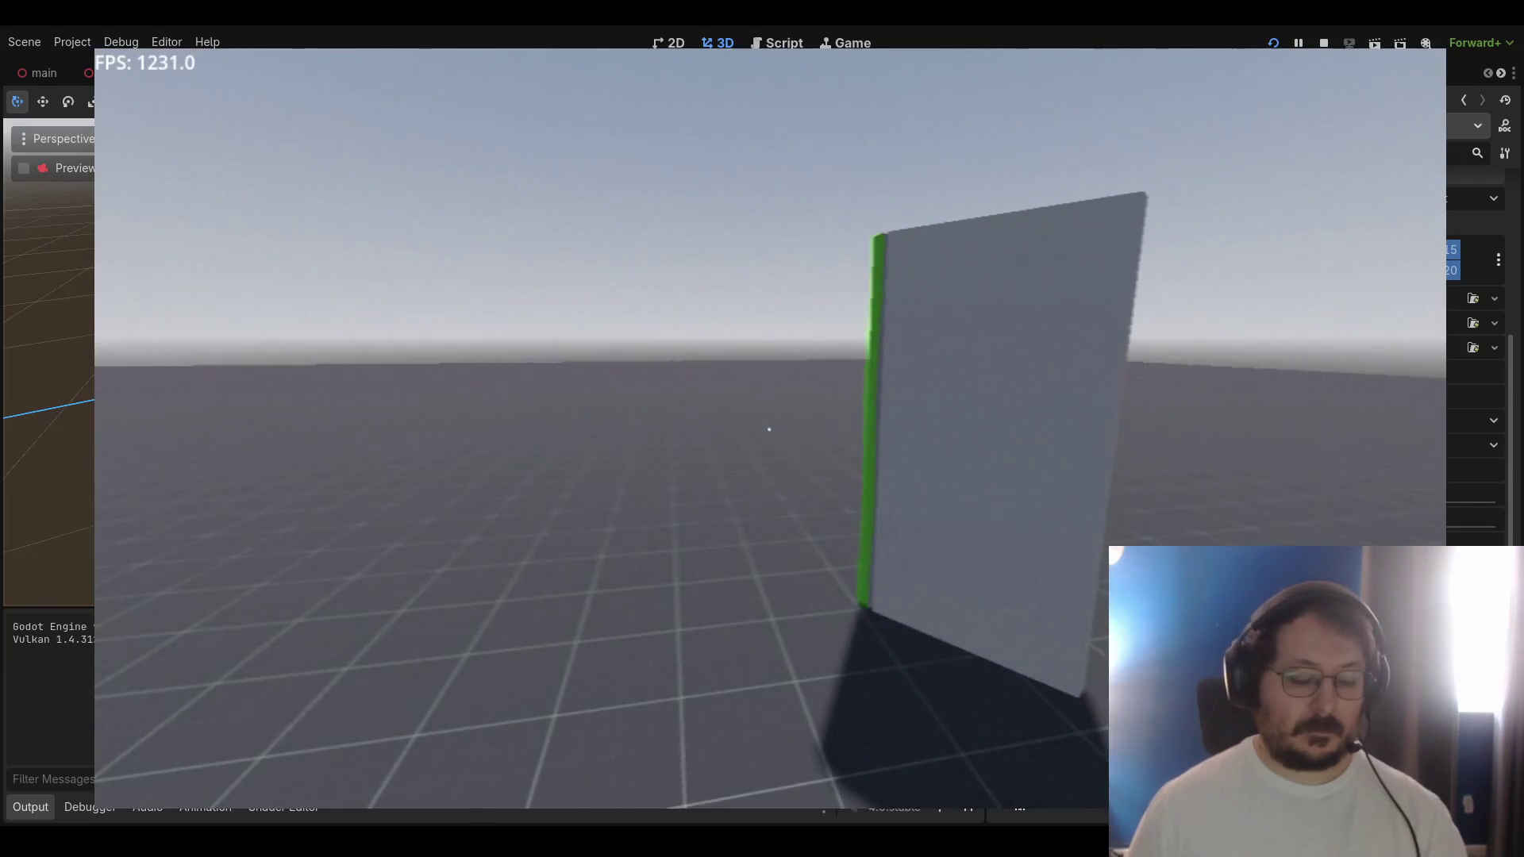
pyautogui.press('Escape')
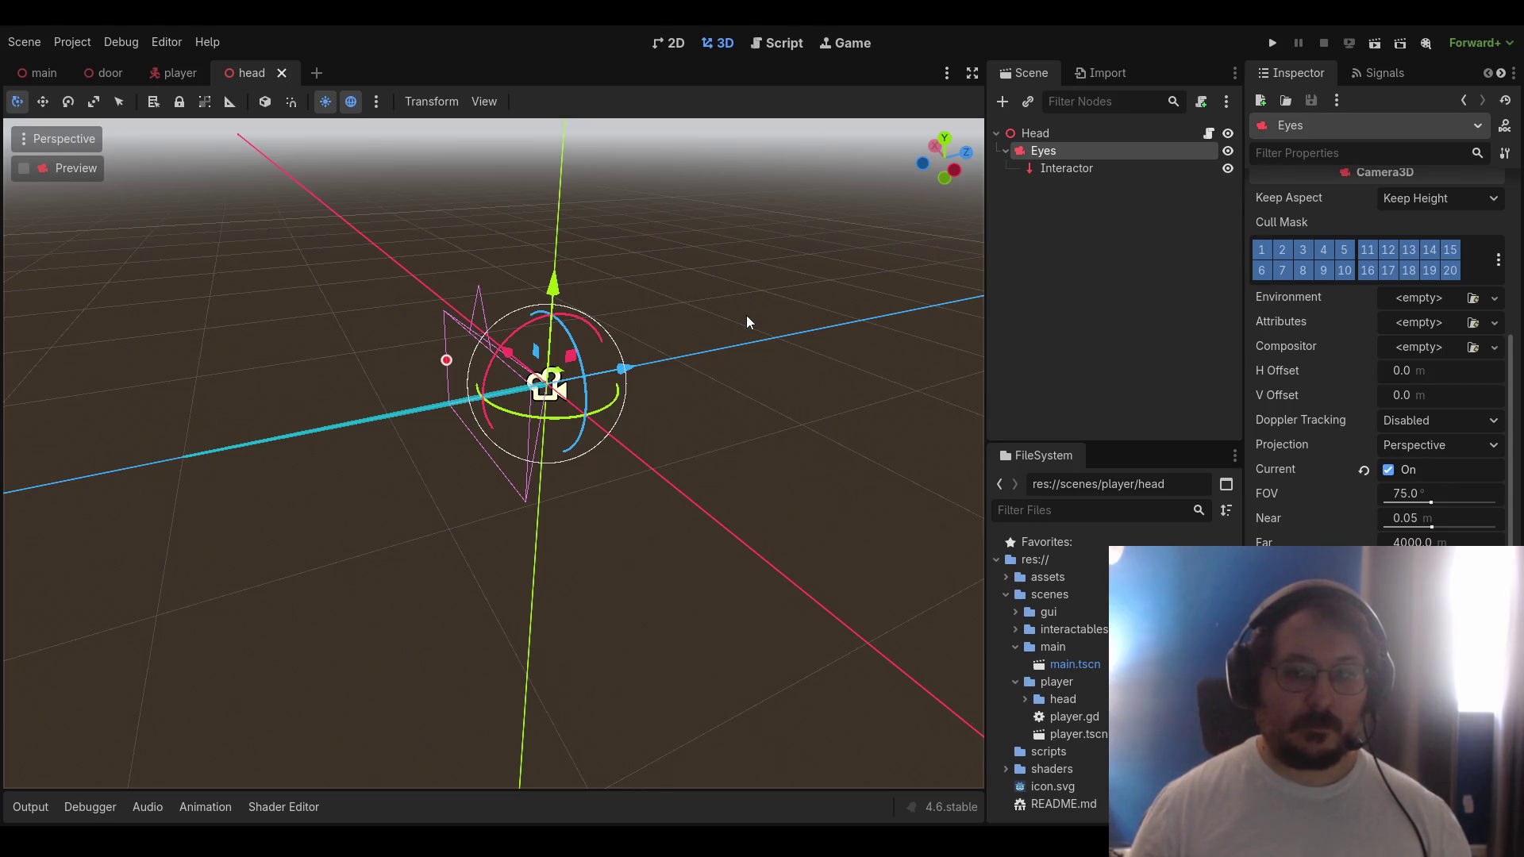
pyautogui.press('F5')
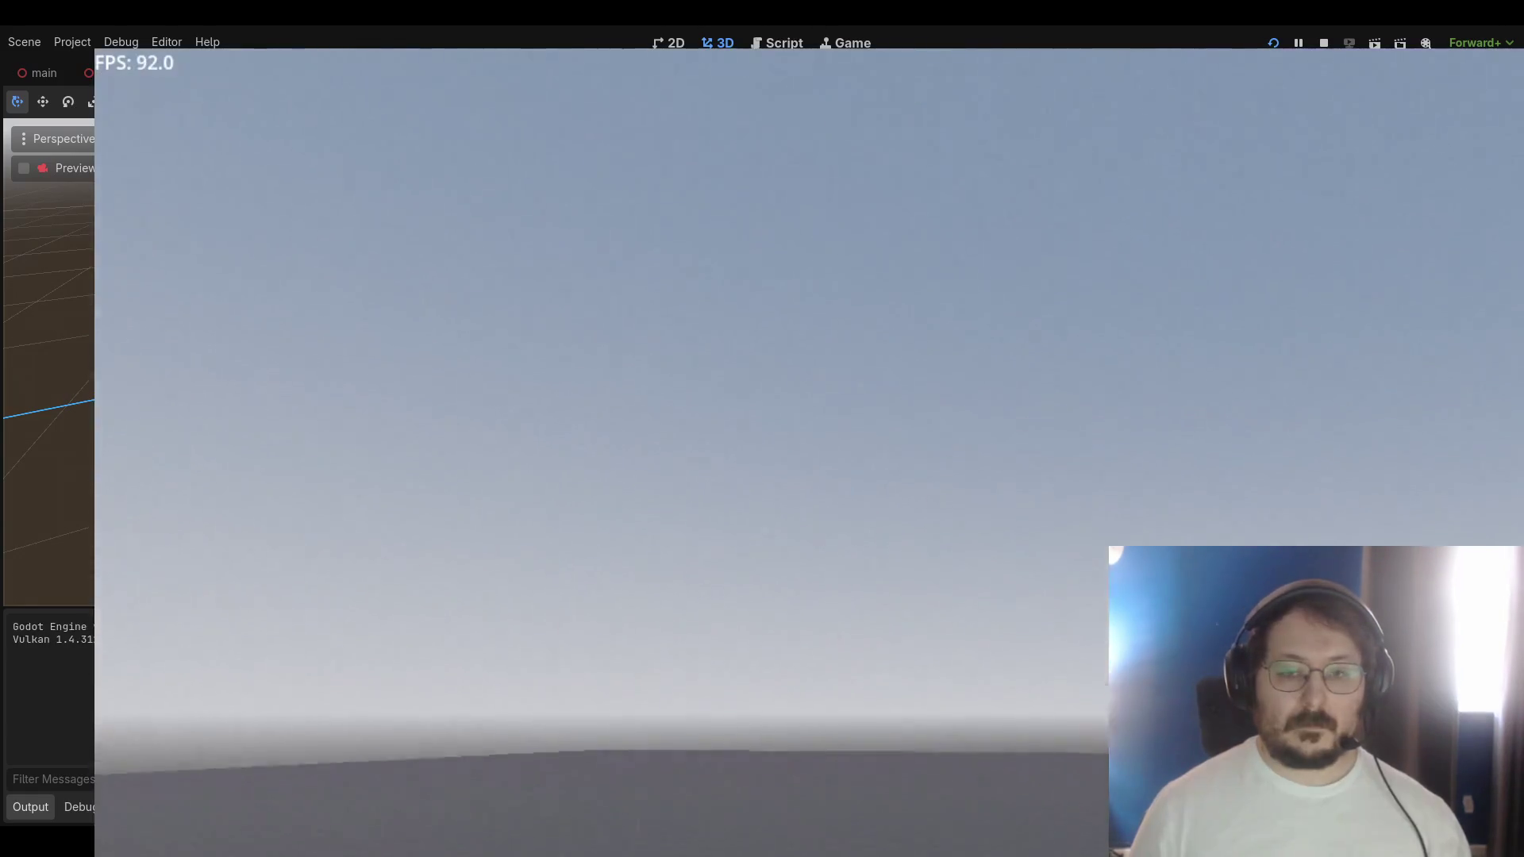
# Walk between the grey wall and the green-edged door, then stop the game with F8.
pyautogui.press('w')
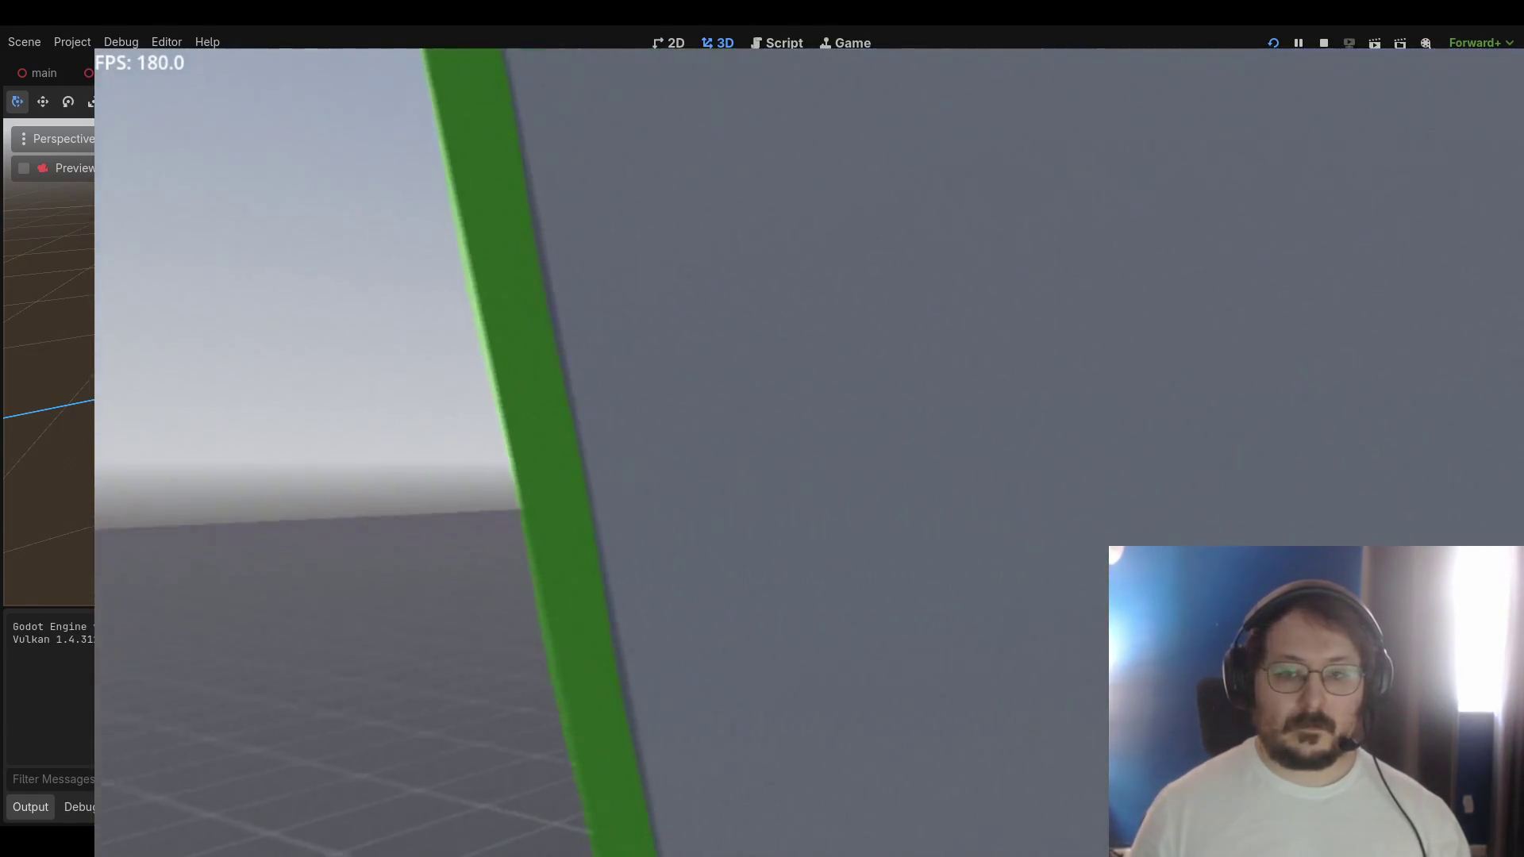
pyautogui.press('s')
pyautogui.press('w')
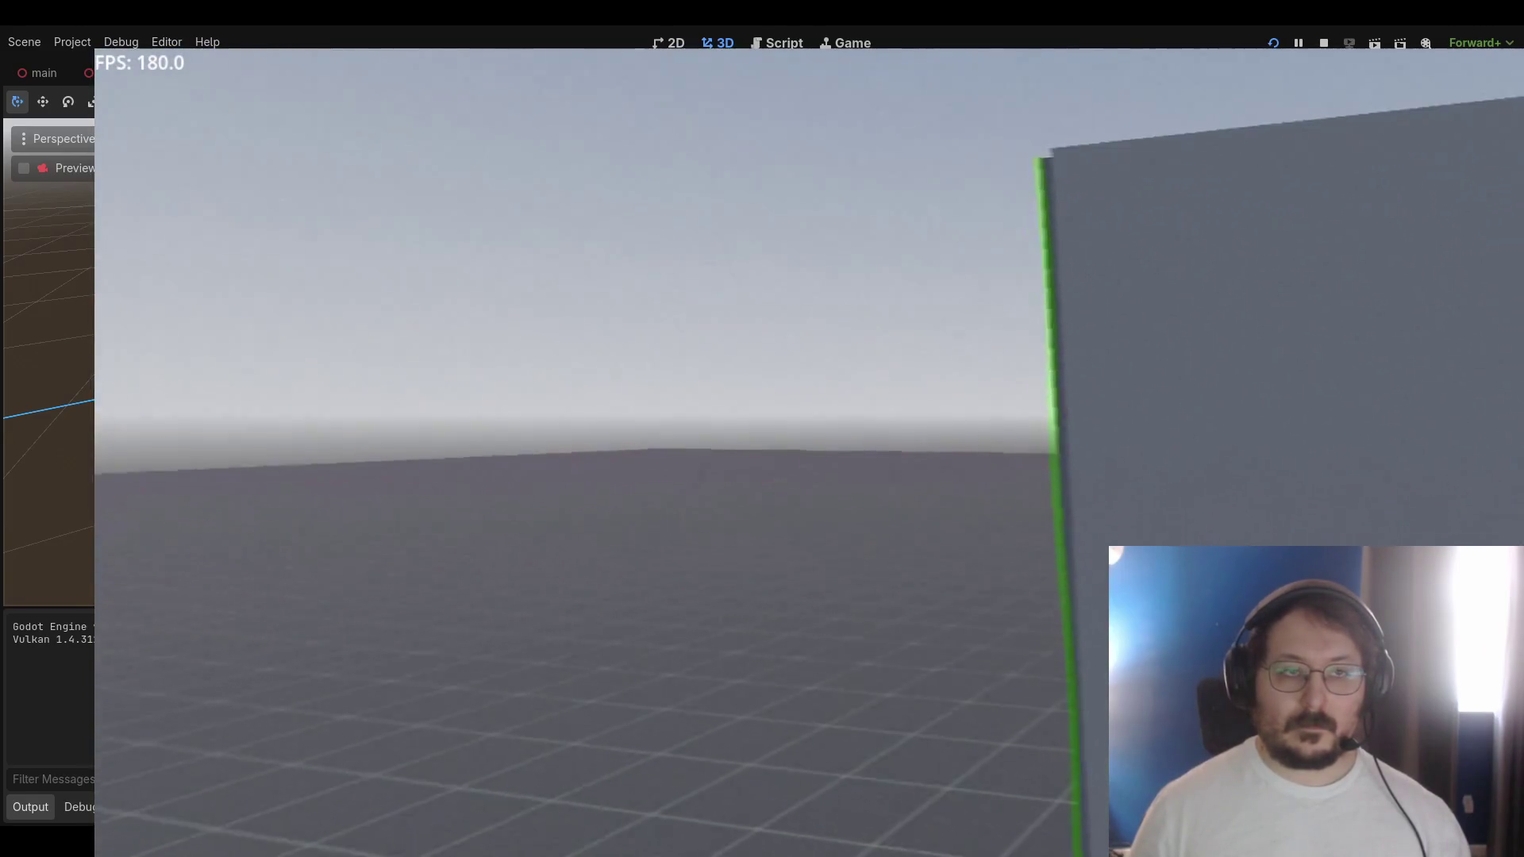
pyautogui.press('s')
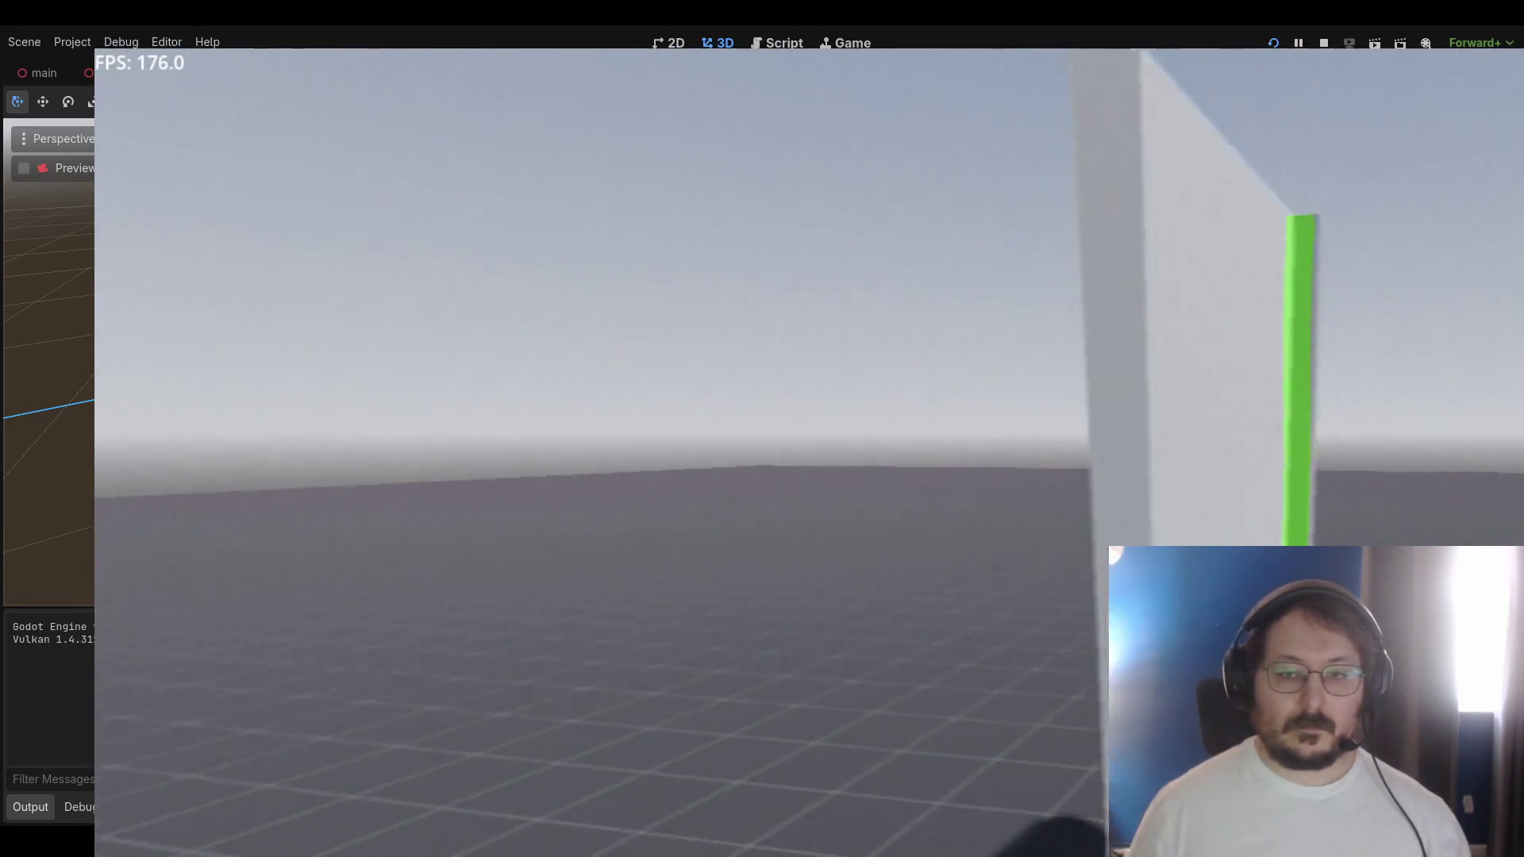
pyautogui.press('w')
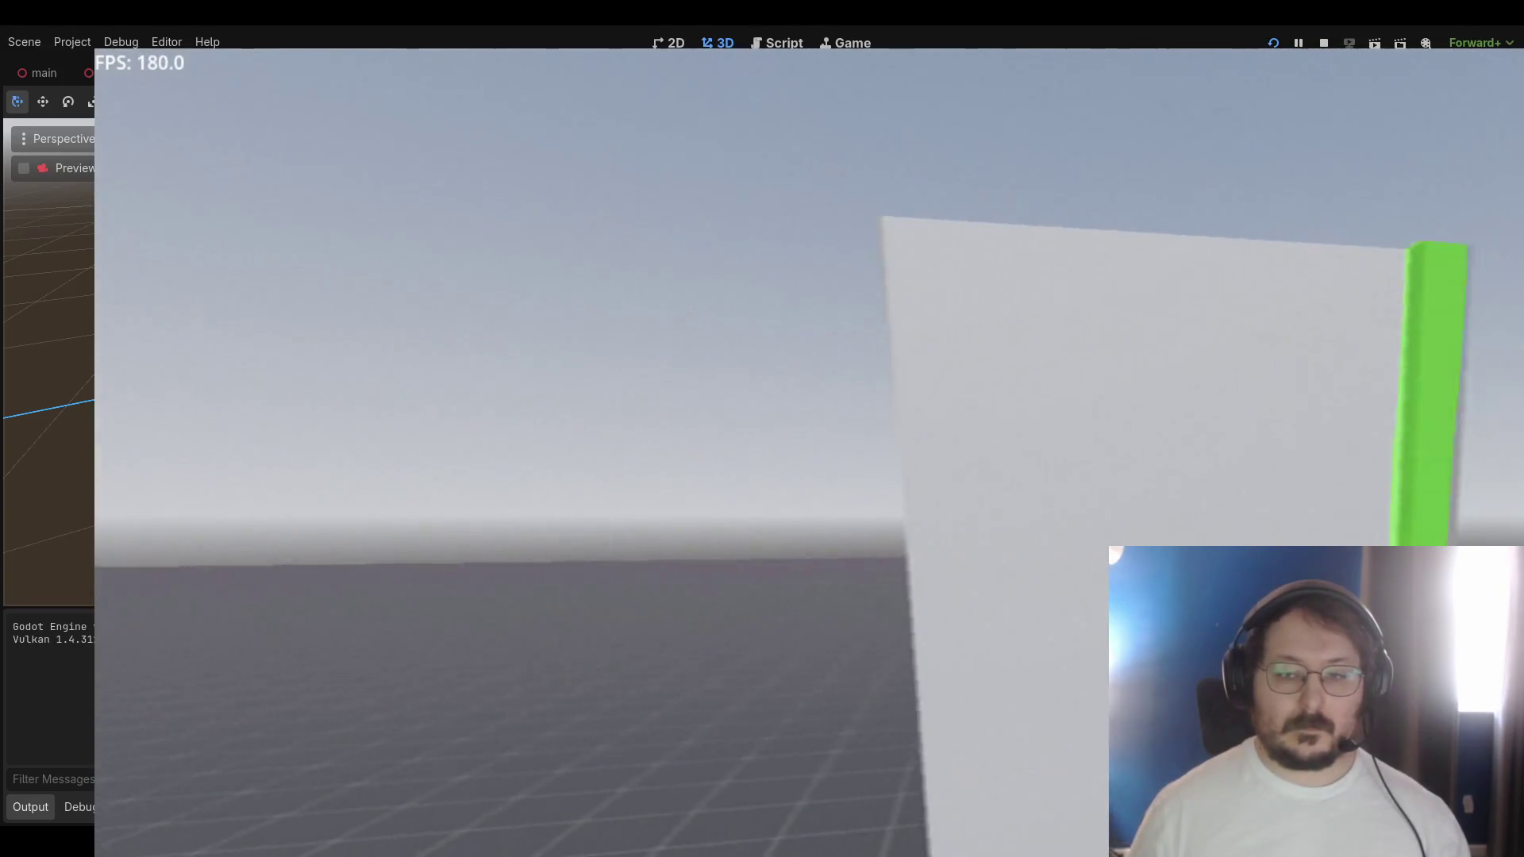
pyautogui.press('w')
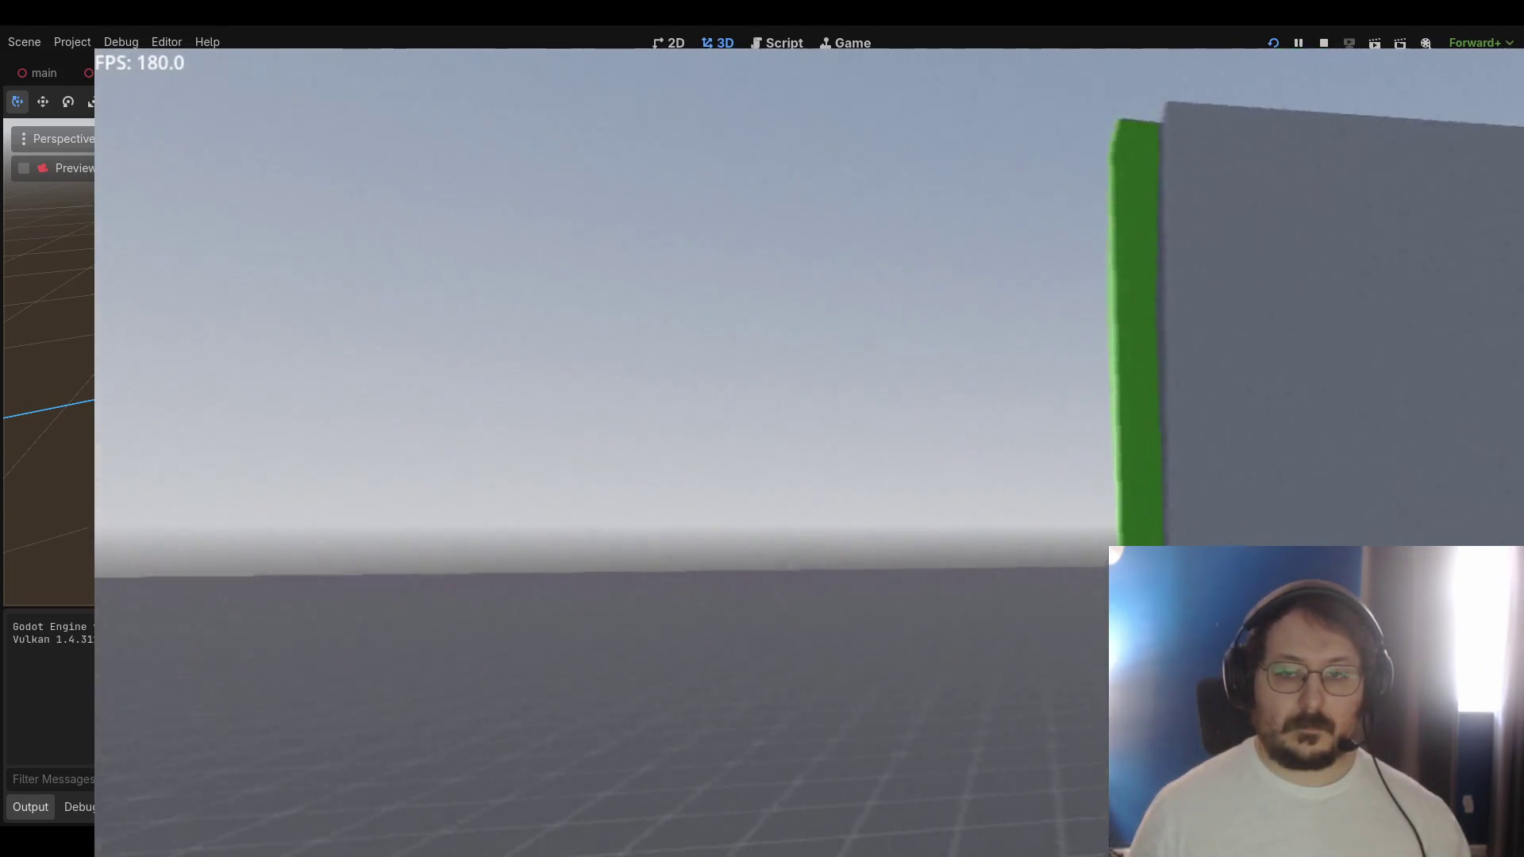
pyautogui.press('w')
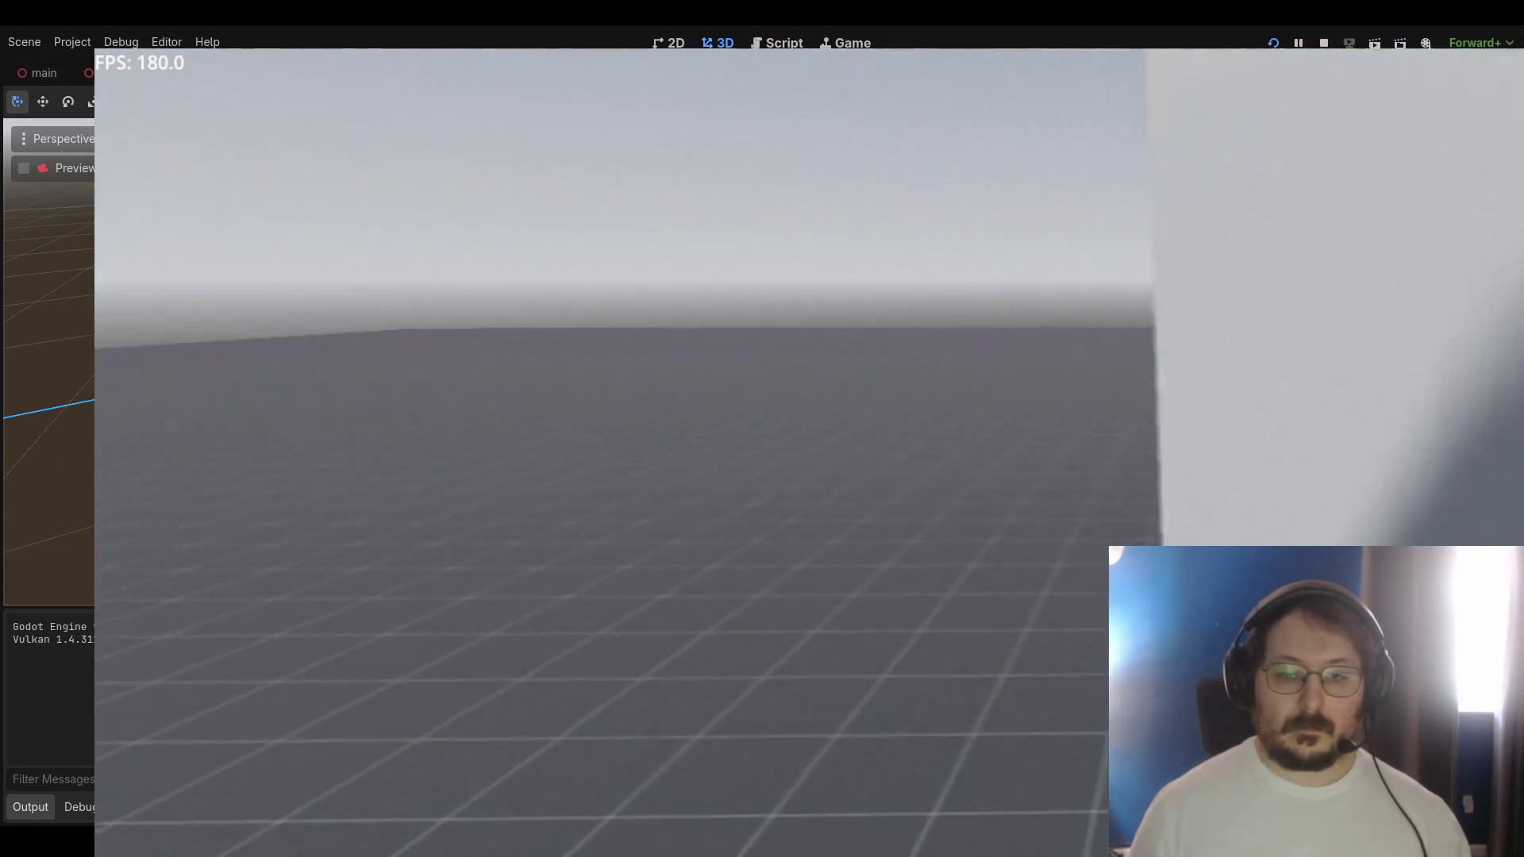
pyautogui.press('w')
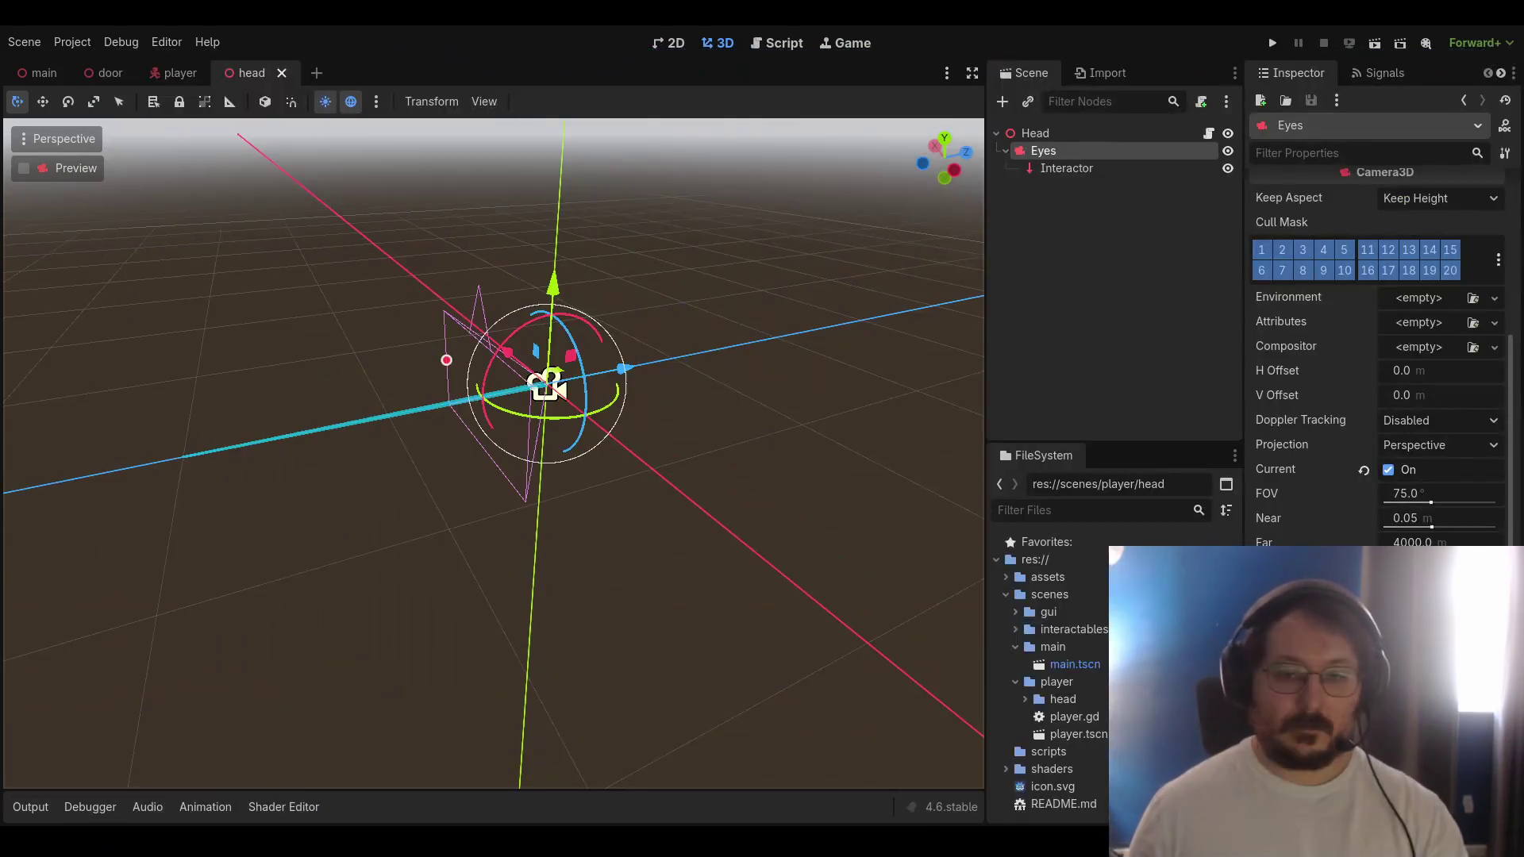
pyautogui.press('F8')
pyautogui.scroll(-3, 667, 460)
pyautogui.click(667, 461)
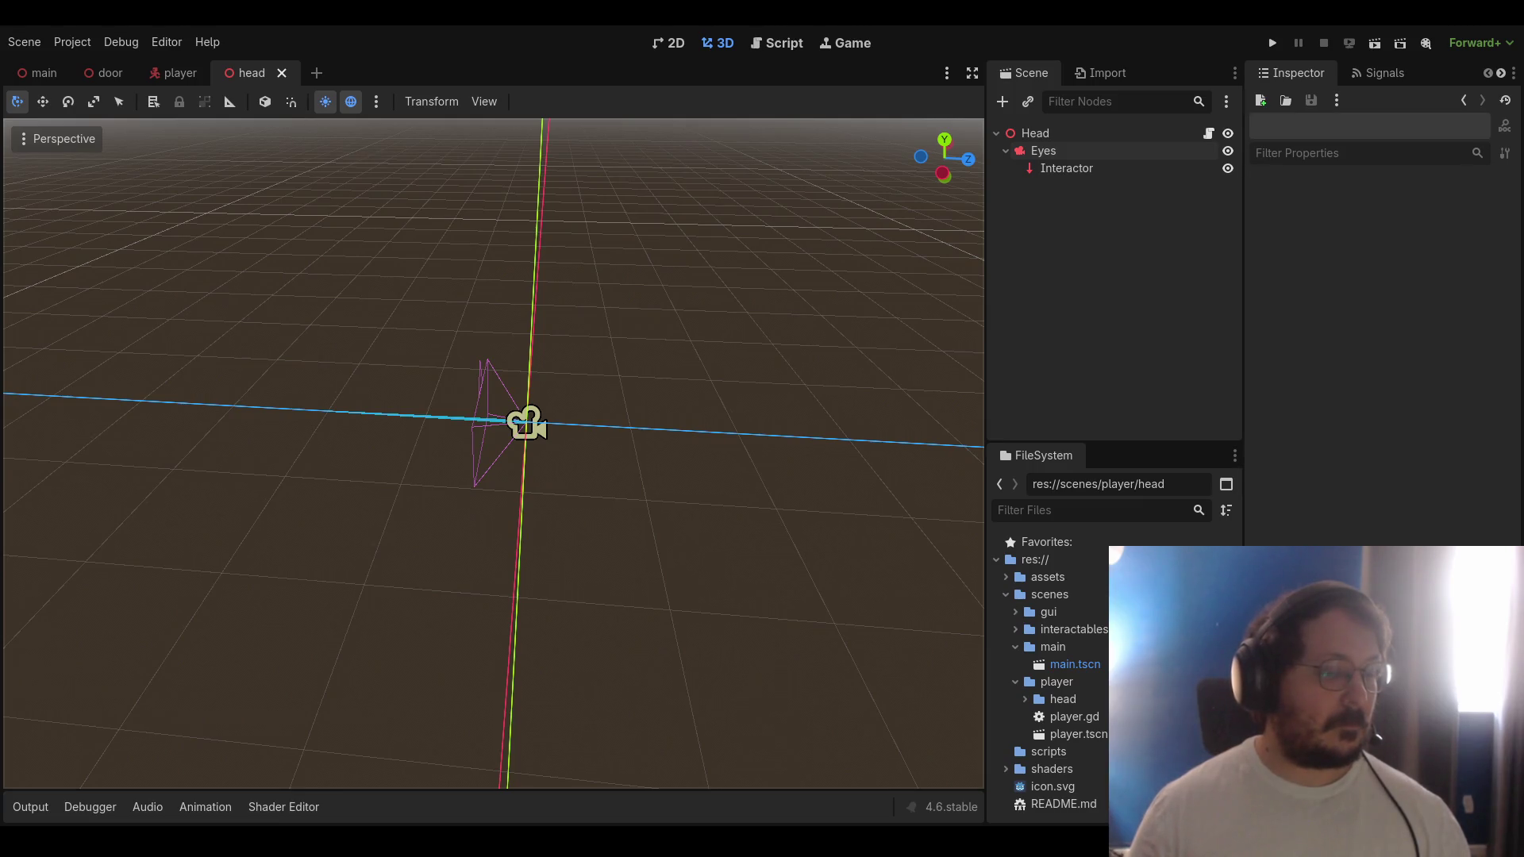
# Orbit around the Eyes camera, run and stop the game with F5/F8, then open the player scene.
pyautogui.moveTo(238, 318); pyautogui.dragTo(95, 127)
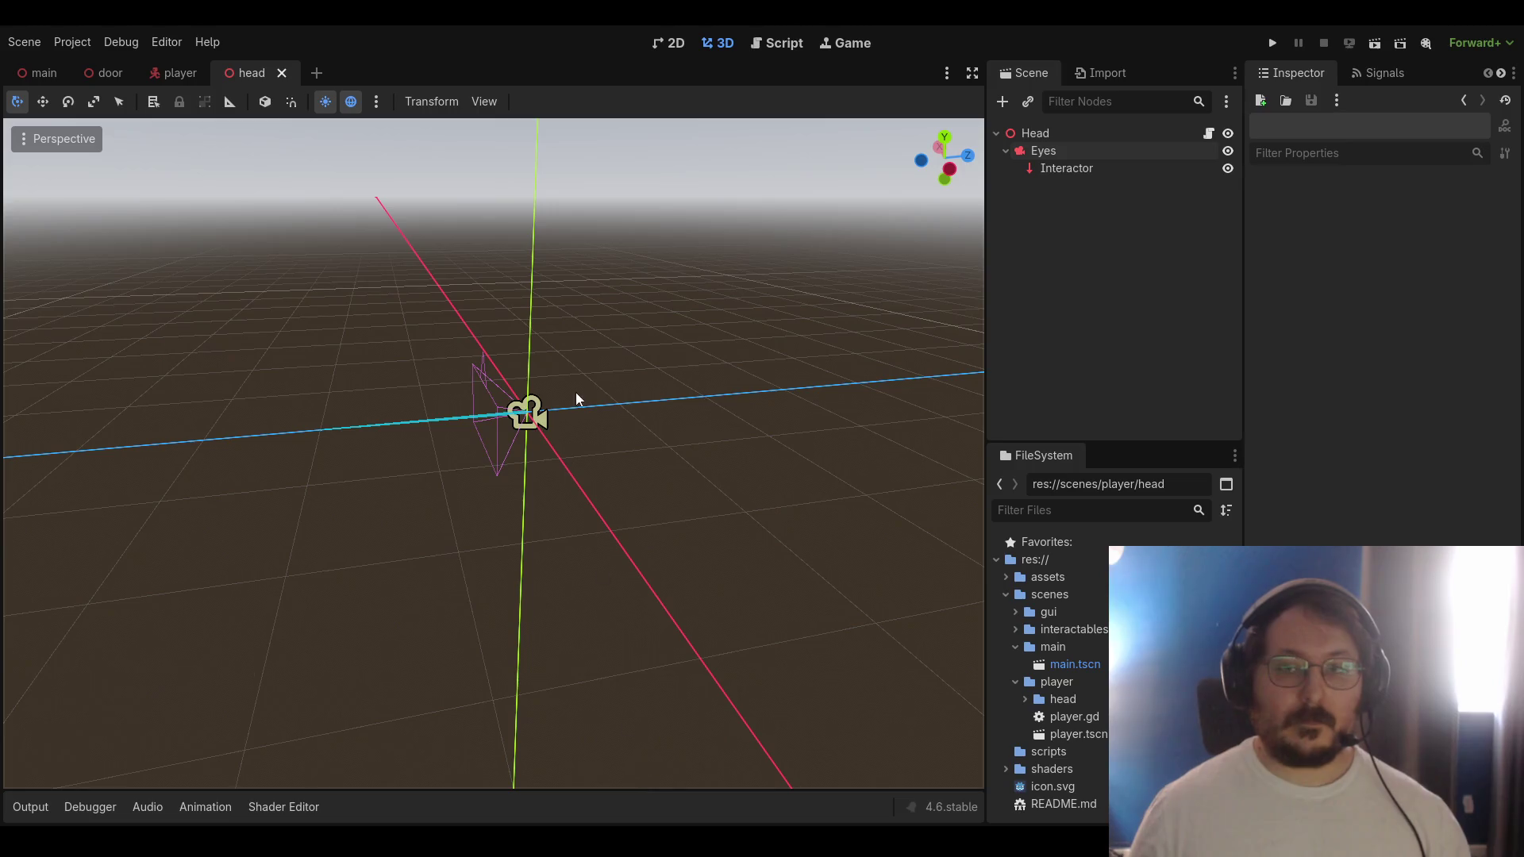
pyautogui.moveTo(579, 403); pyautogui.dragTo(611, 409)
pyautogui.press('F5')
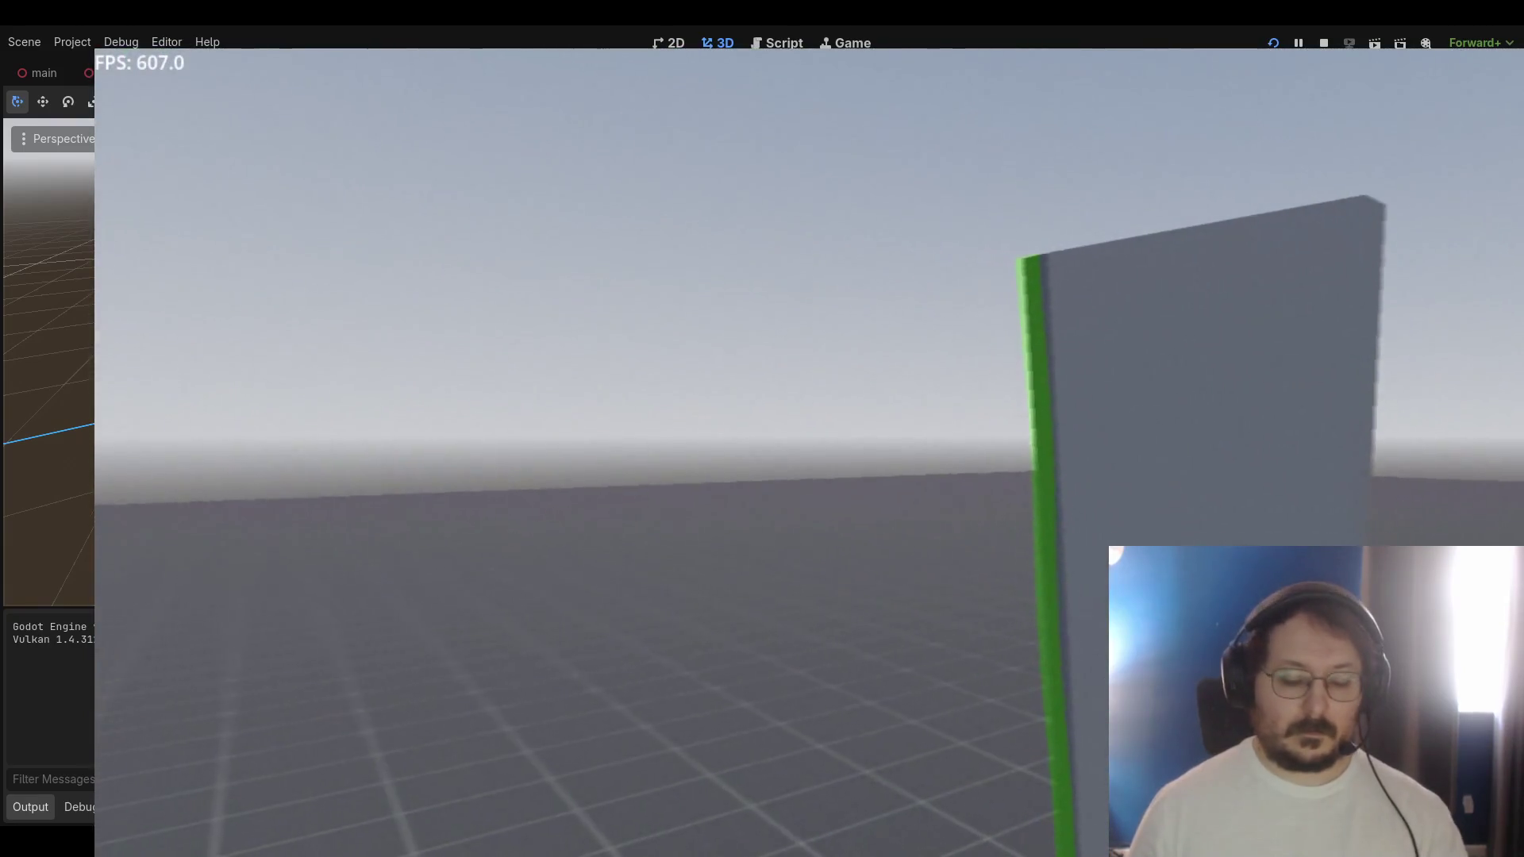
pyautogui.press('F8')
pyautogui.scroll(3, 632, 471)
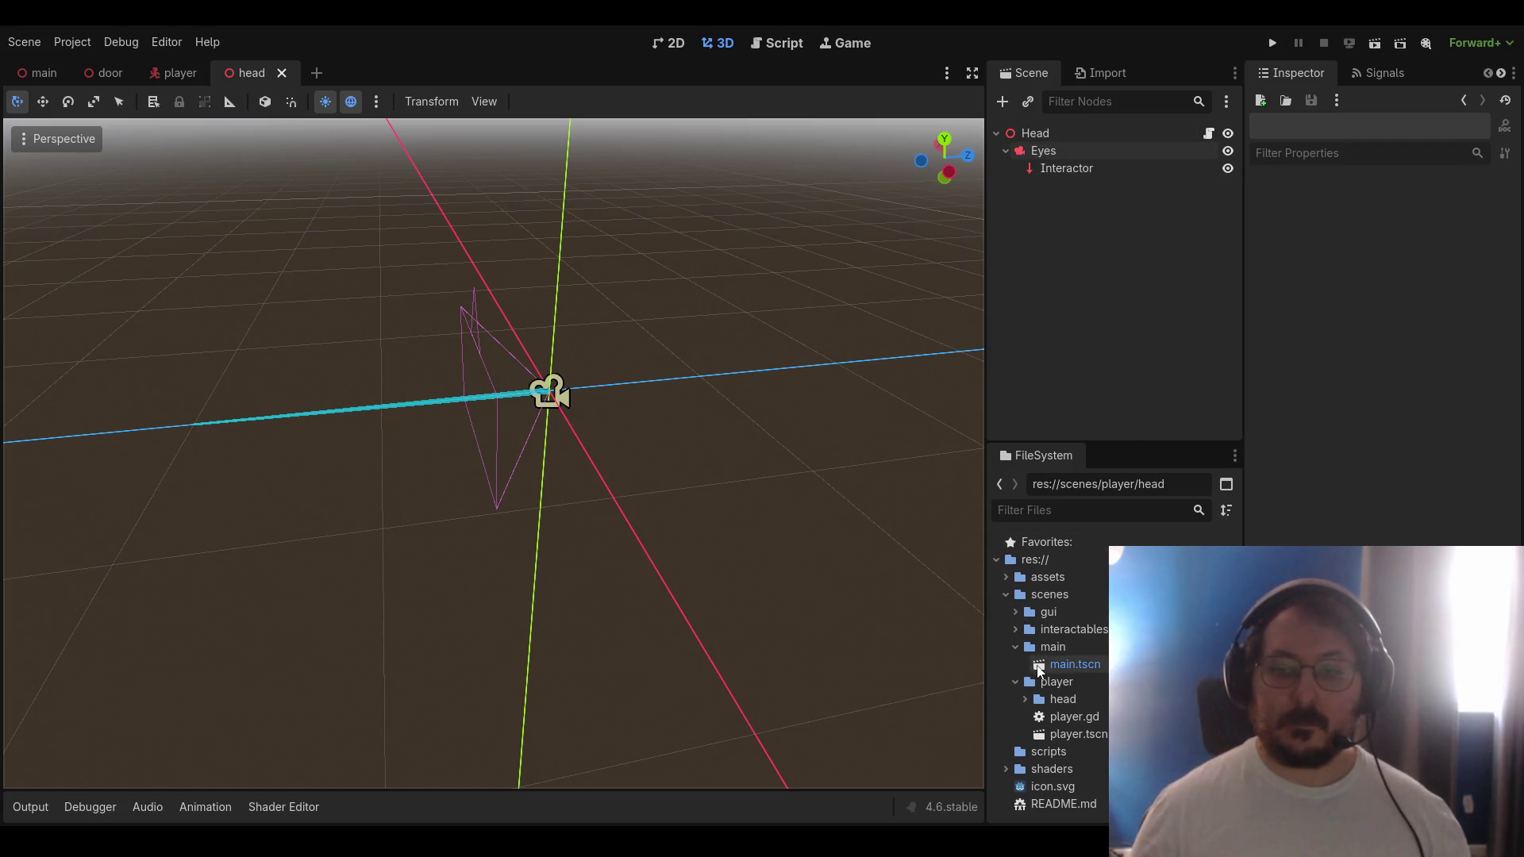
pyautogui.click(174, 72)
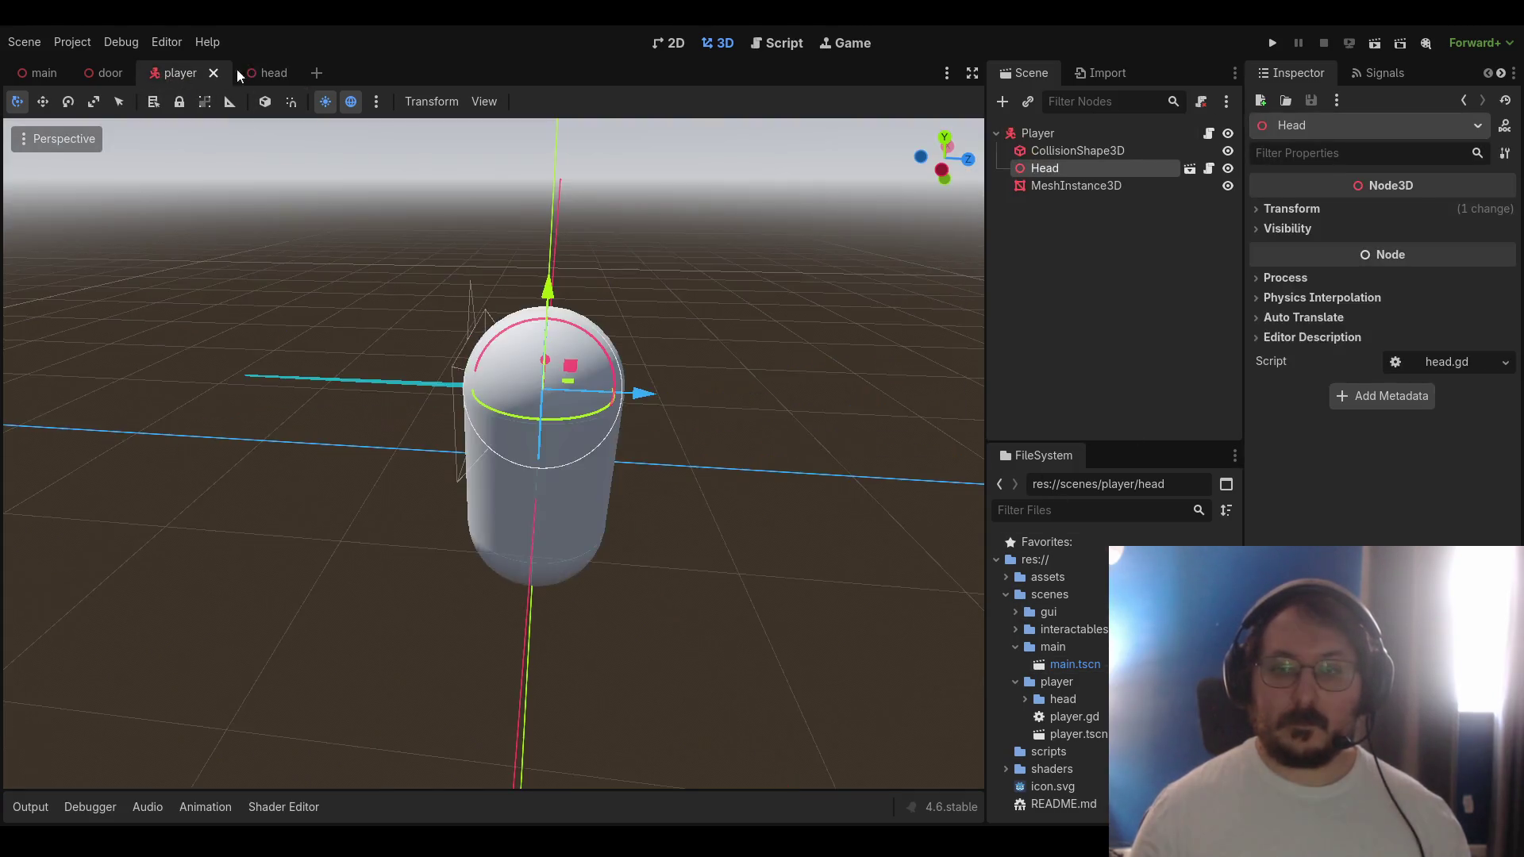
# Back in the head scene's Eyes camera, test-run the game with F5 and stop with F8.
pyautogui.click(246, 73)
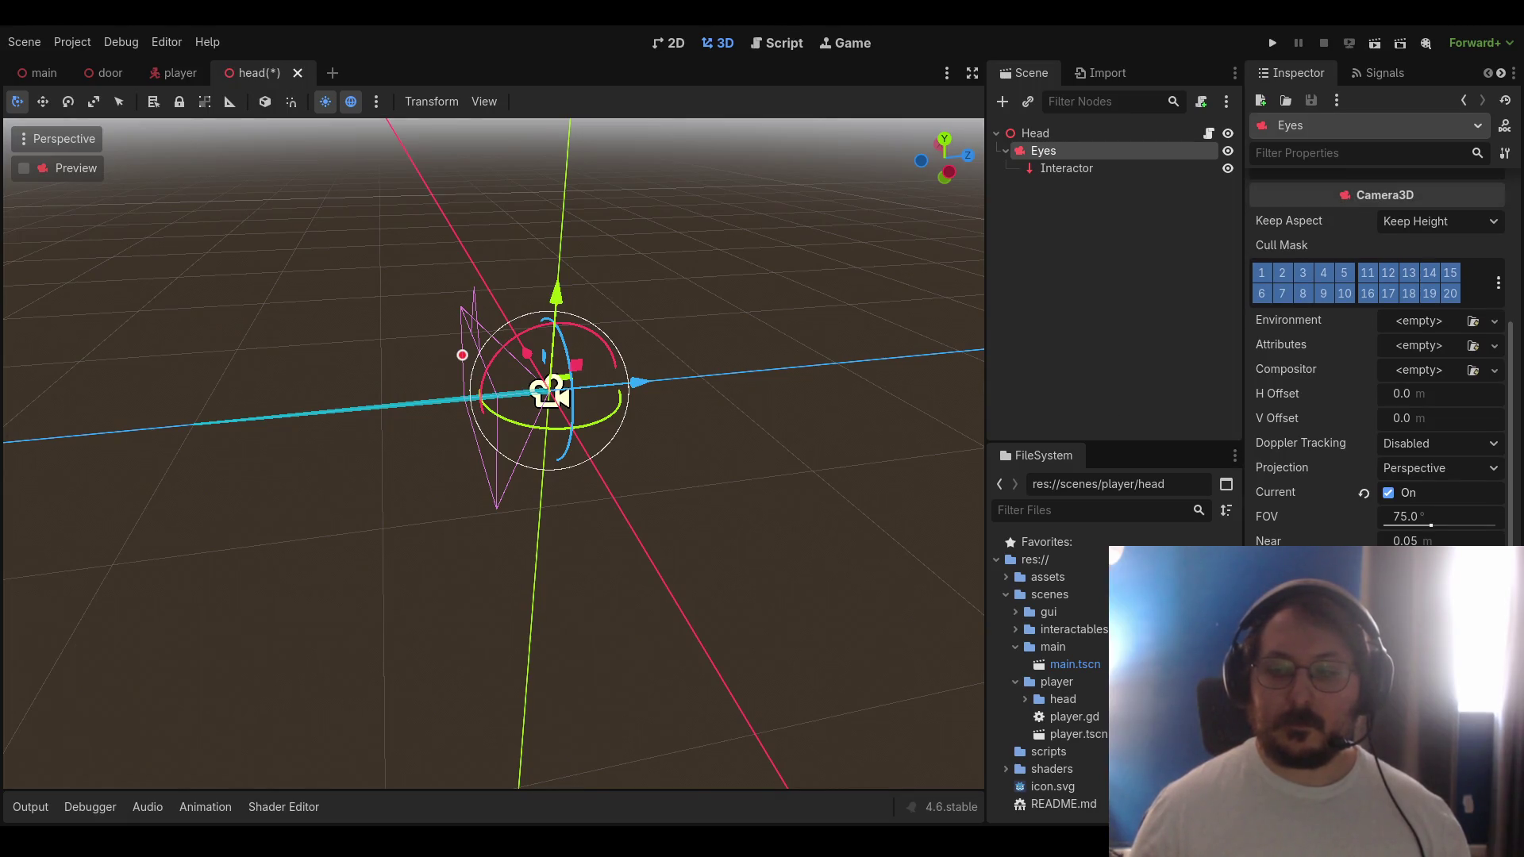
pyautogui.moveTo(729, 412); pyautogui.dragTo(693, 446)
pyautogui.press('F5')
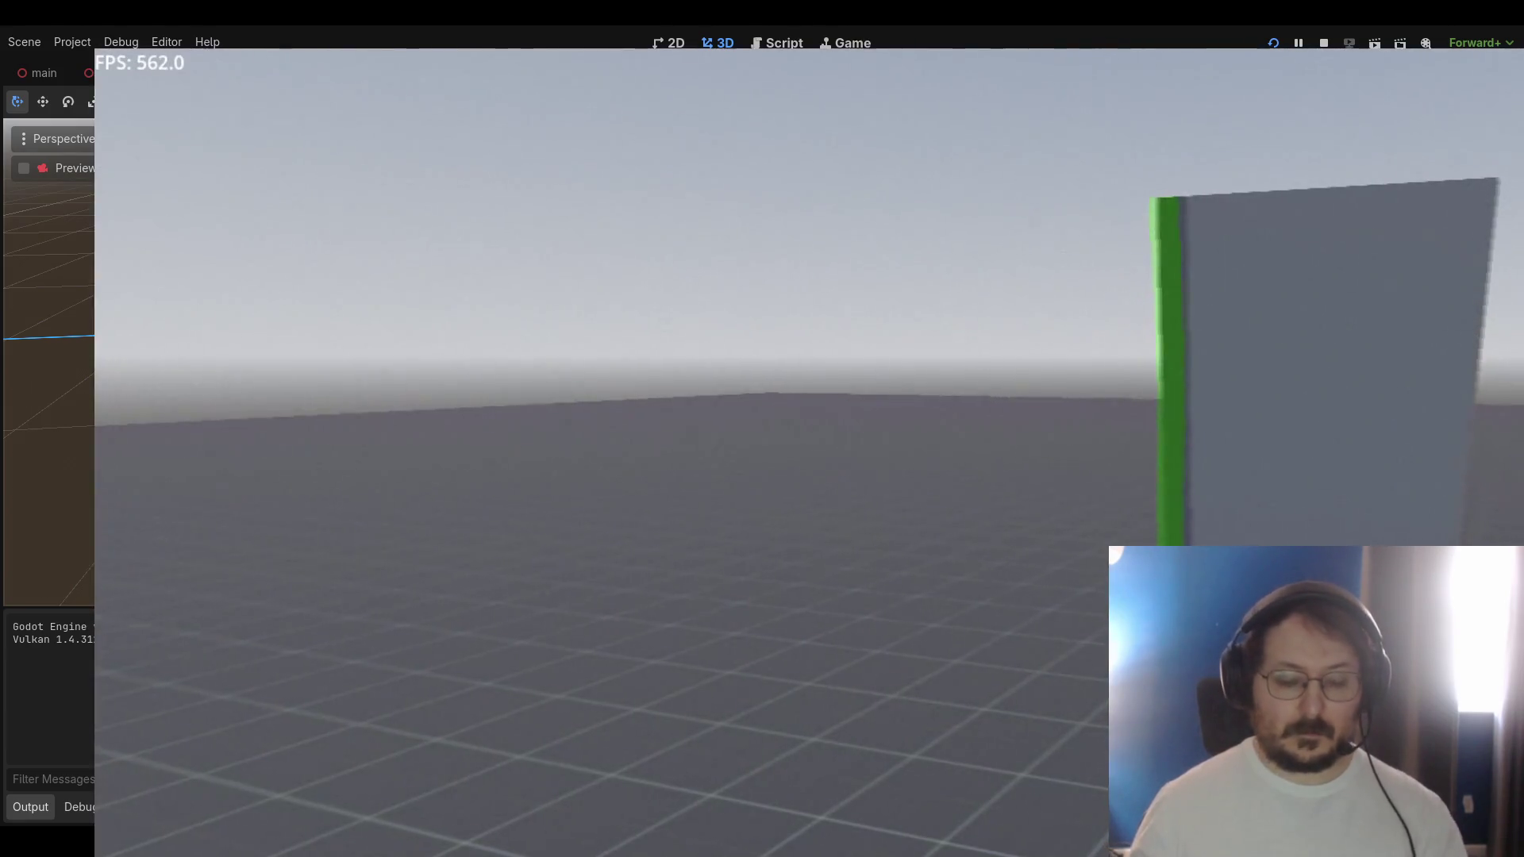
pyautogui.press('F8')
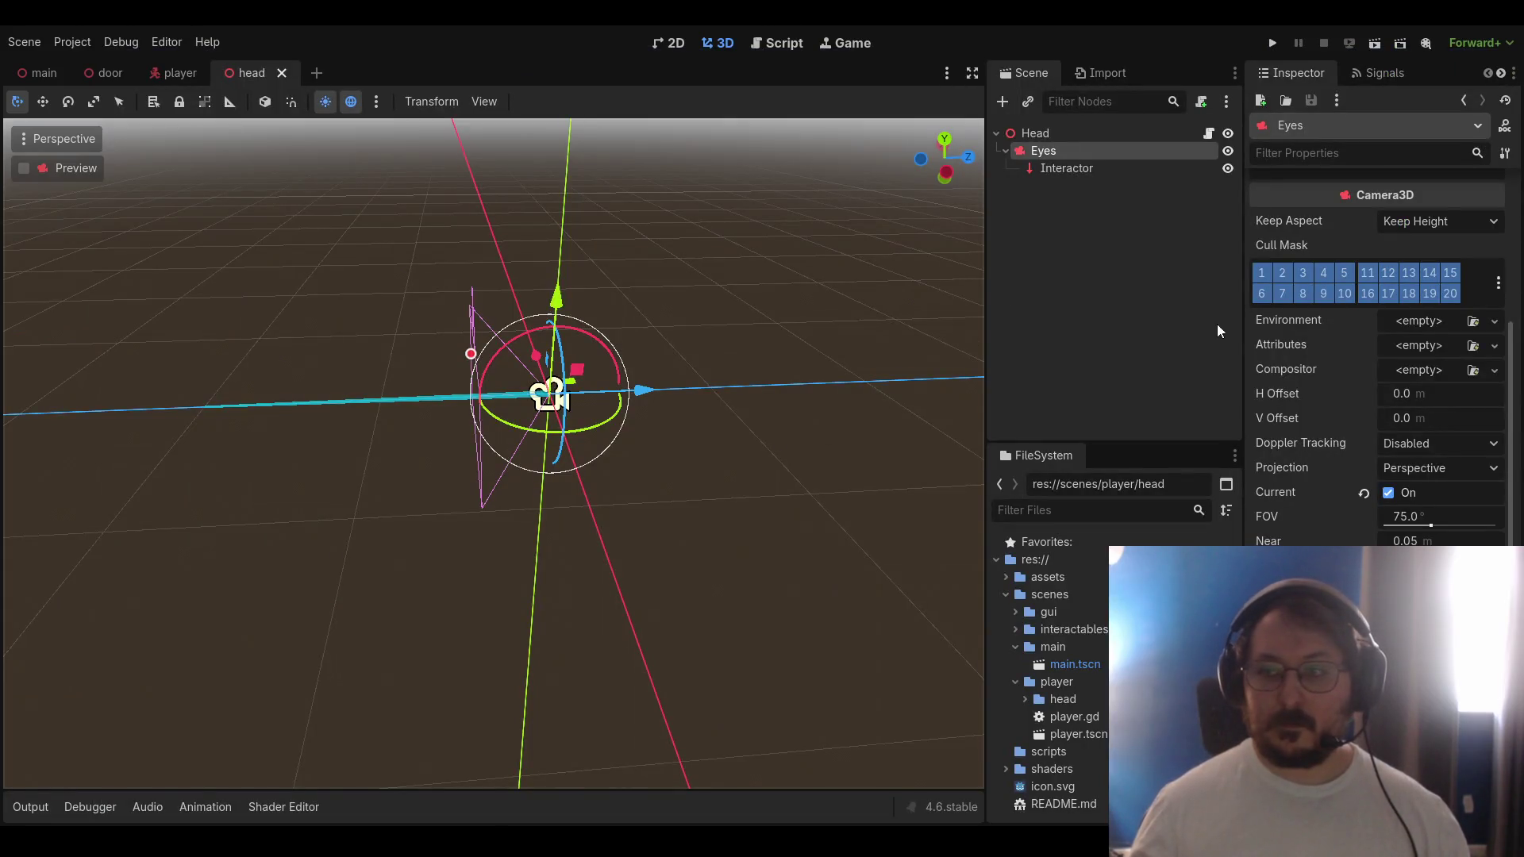
# Pick player.gd in the head folder, then inspect the Interactor ray's collision and Transform settings.
pyautogui.click(1042, 697)
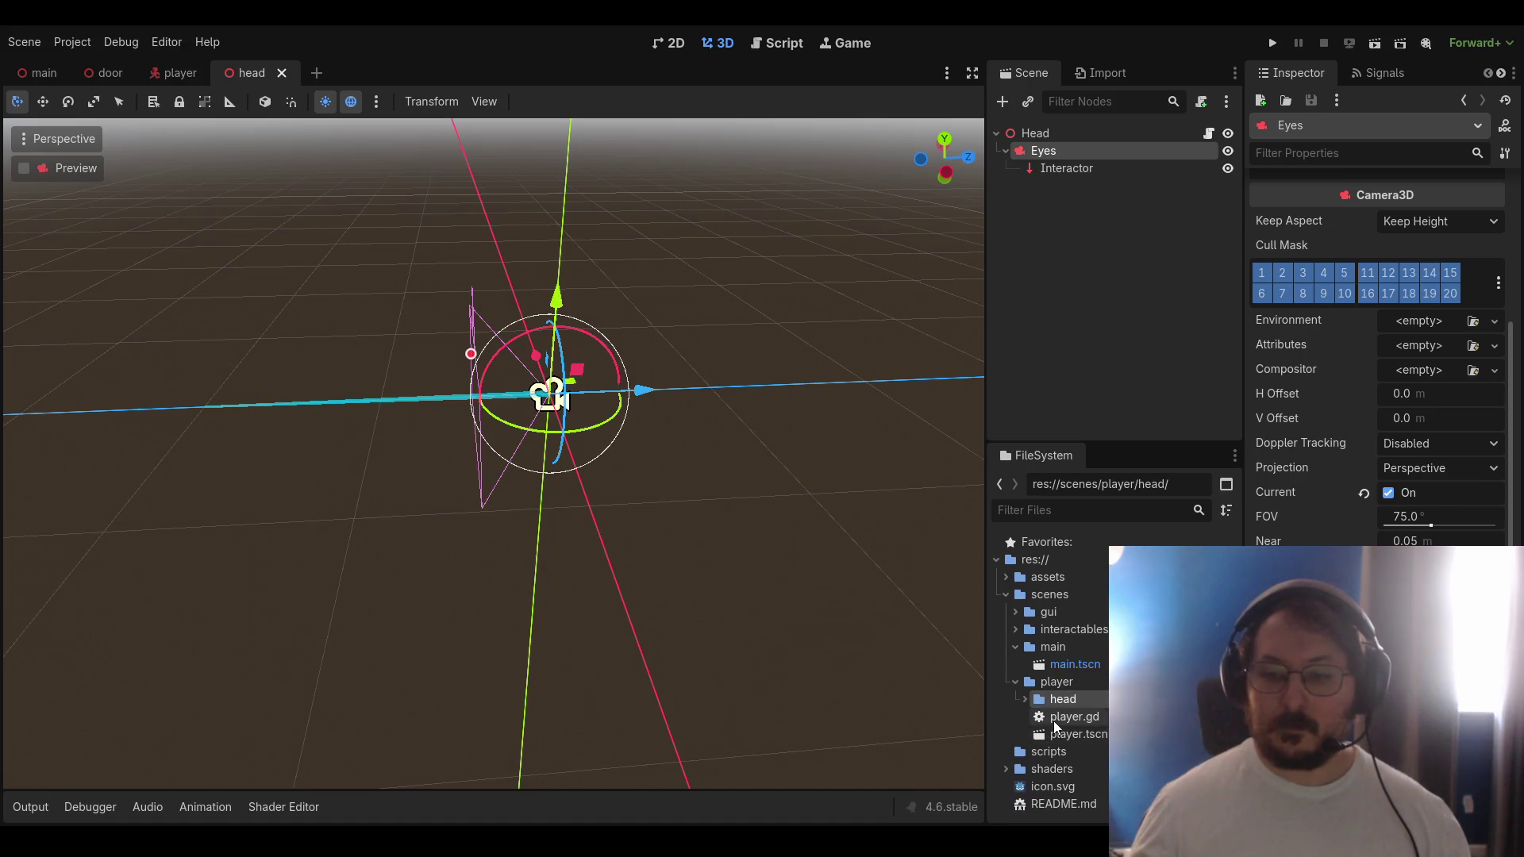
pyautogui.click(1054, 719)
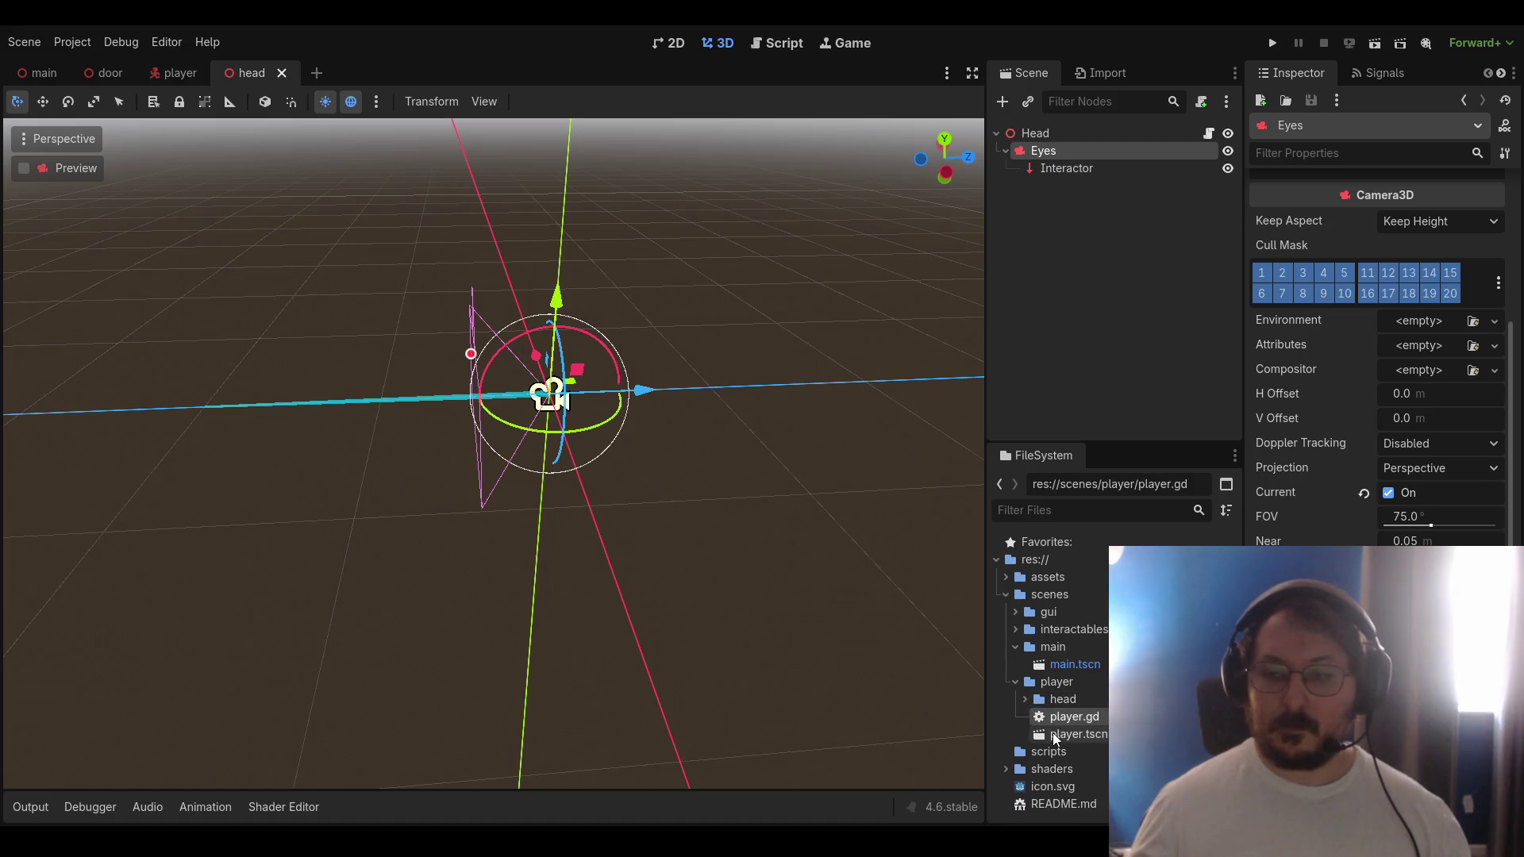
pyautogui.click(1069, 169)
pyautogui.scroll(-4, 1390, 348)
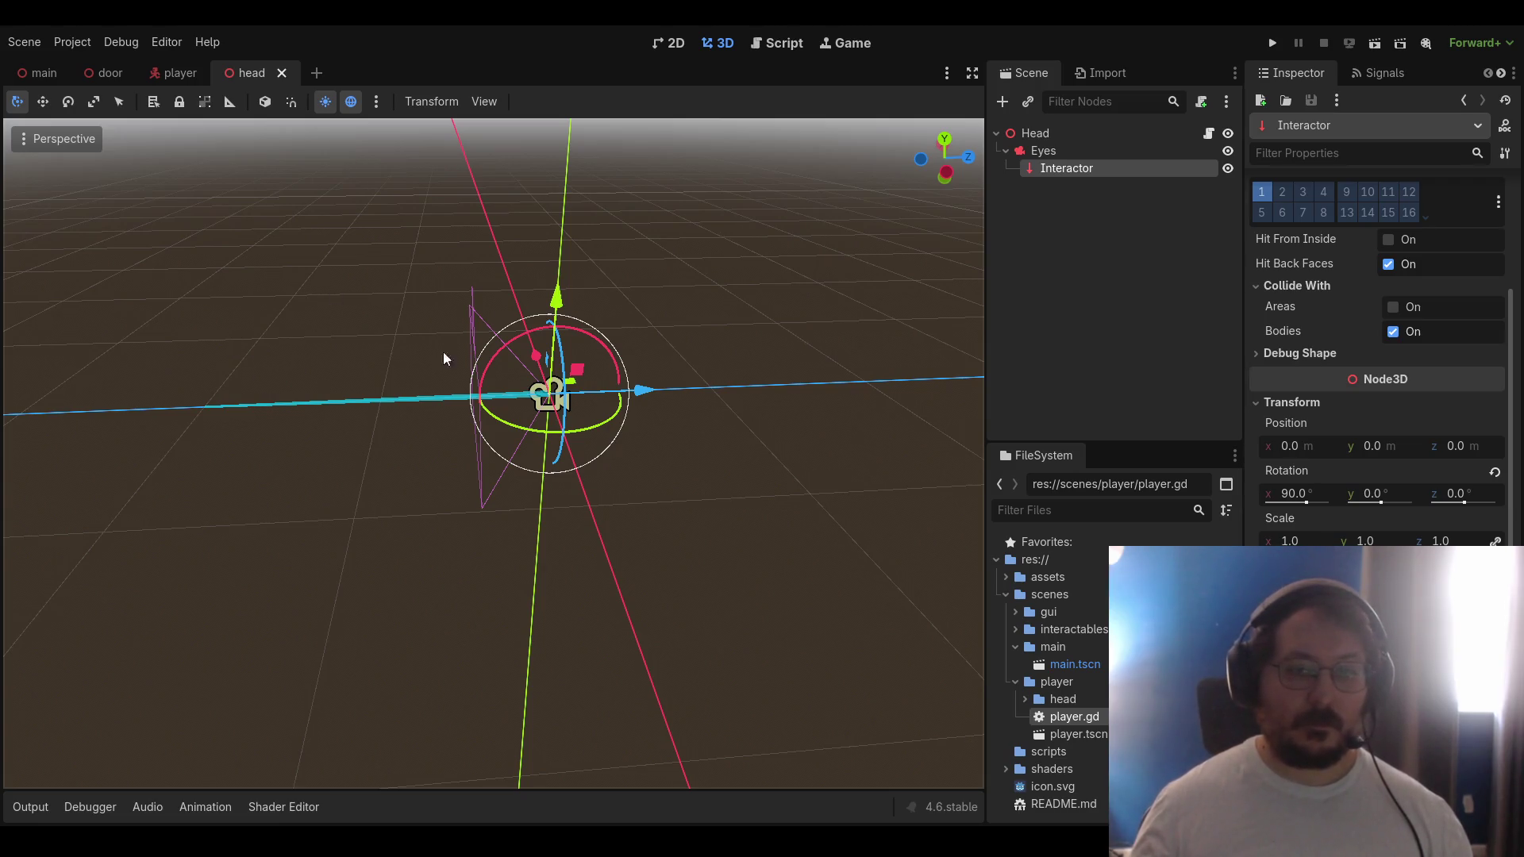
pyautogui.click(1273, 43)
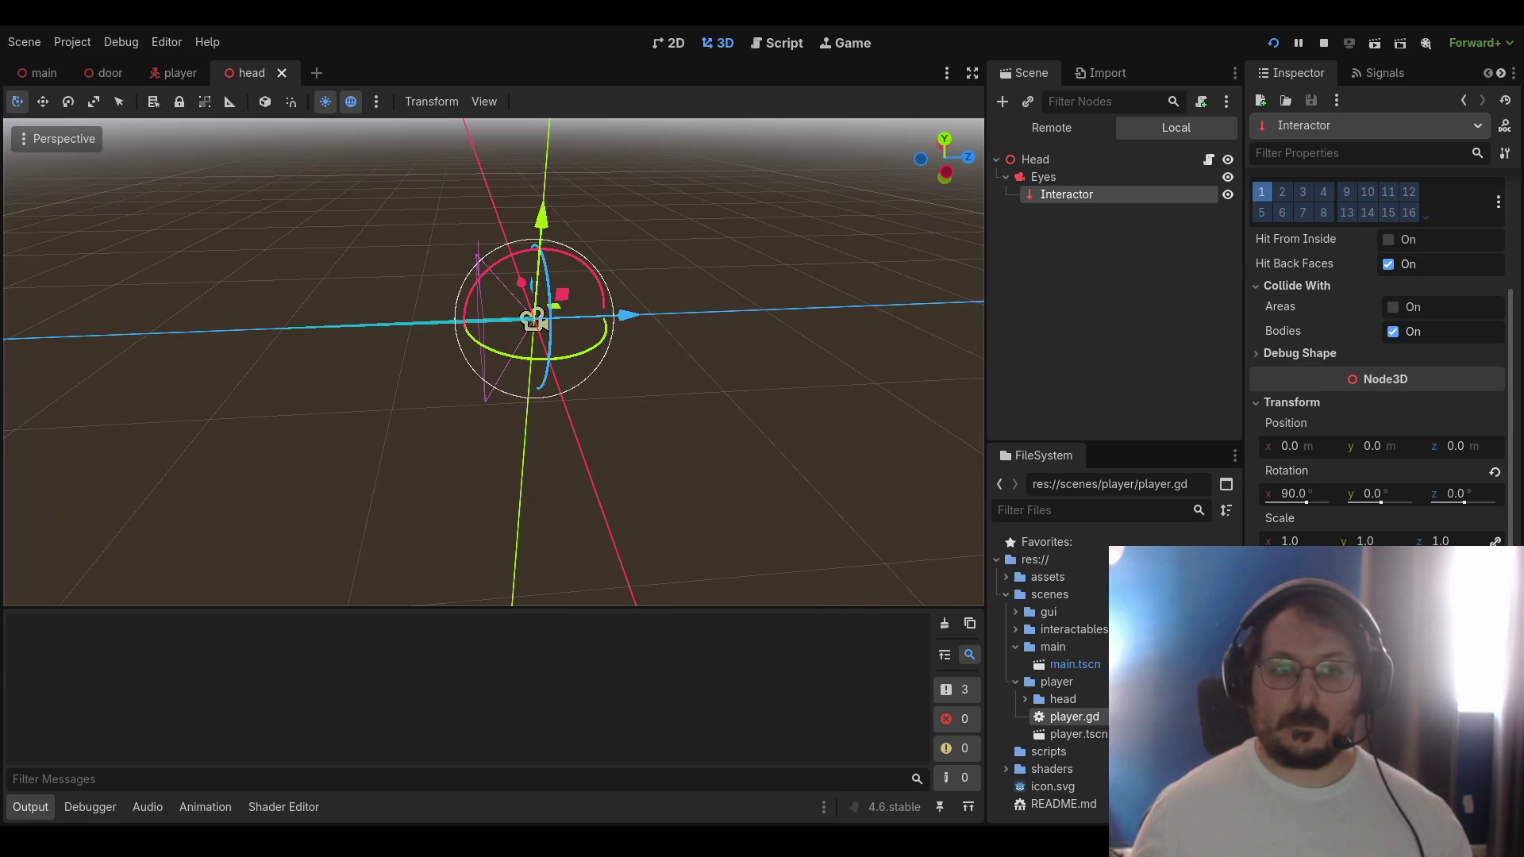
pyautogui.press('w')
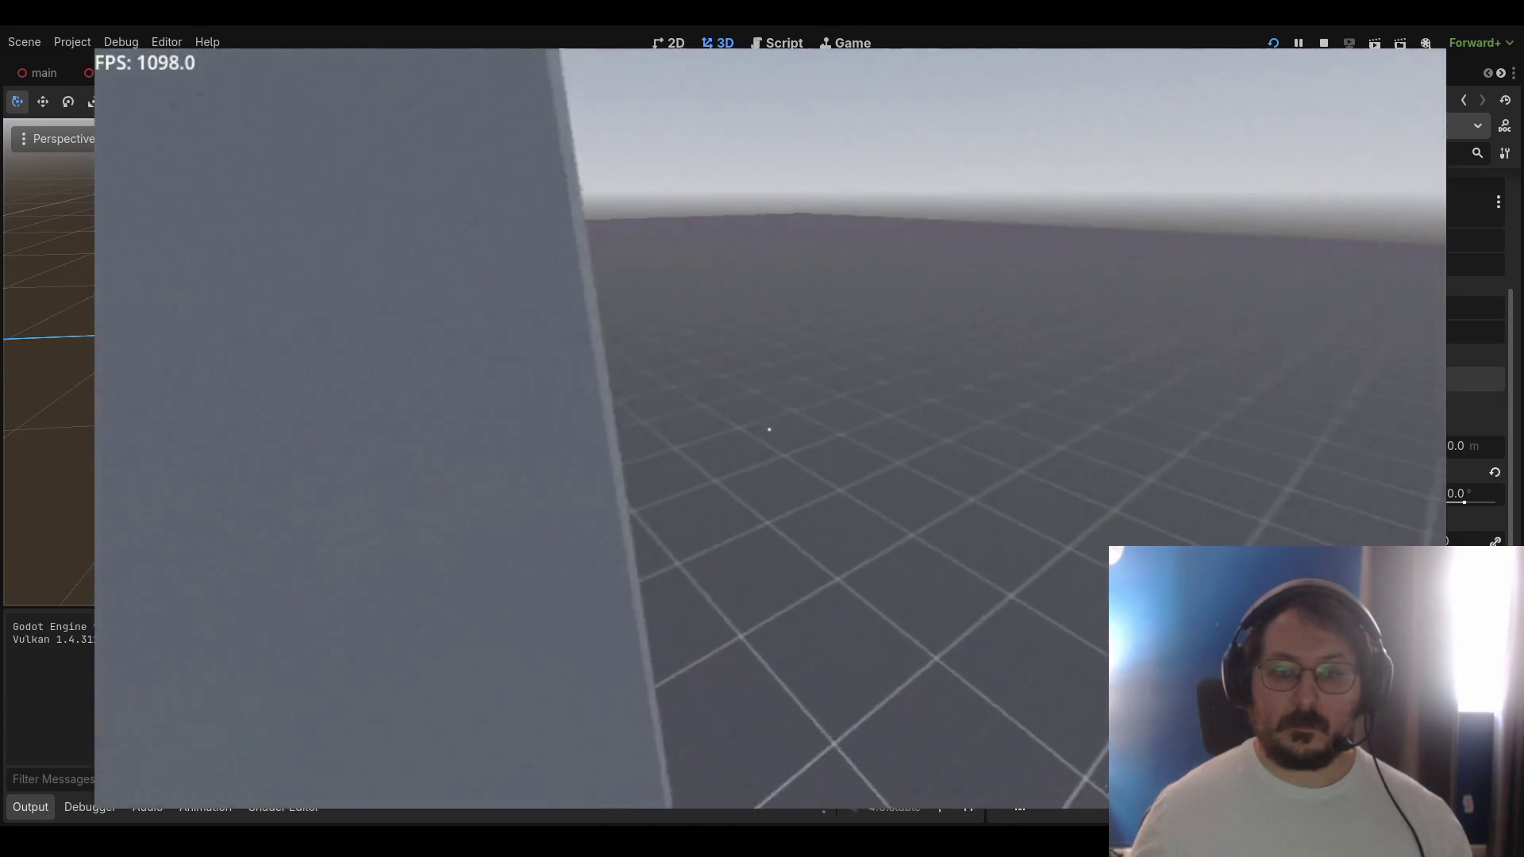
pyautogui.press('w')
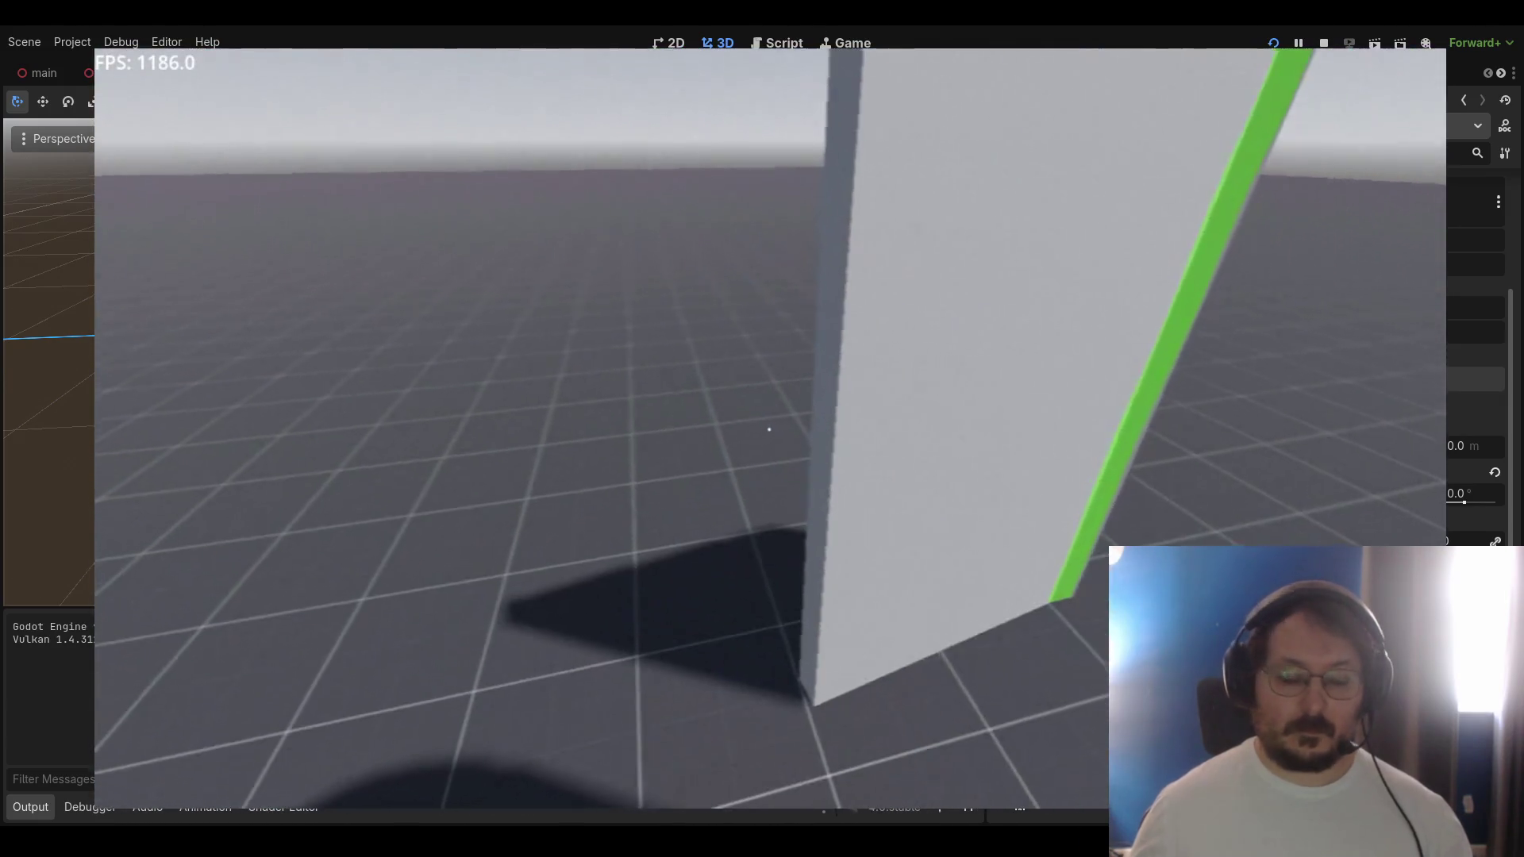
pyautogui.press('Escape')
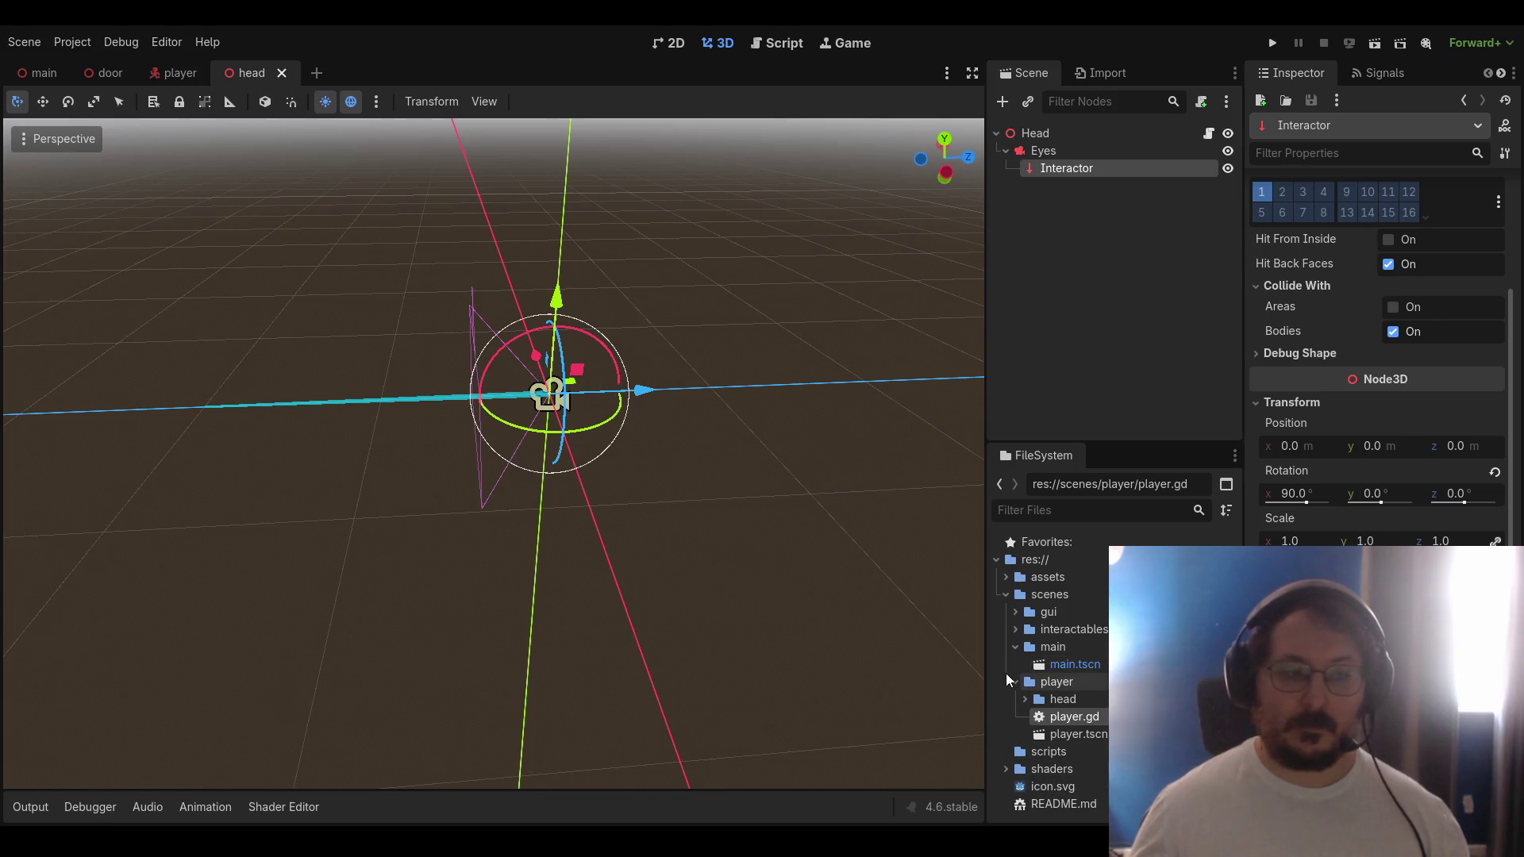
pyautogui.click(1017, 612)
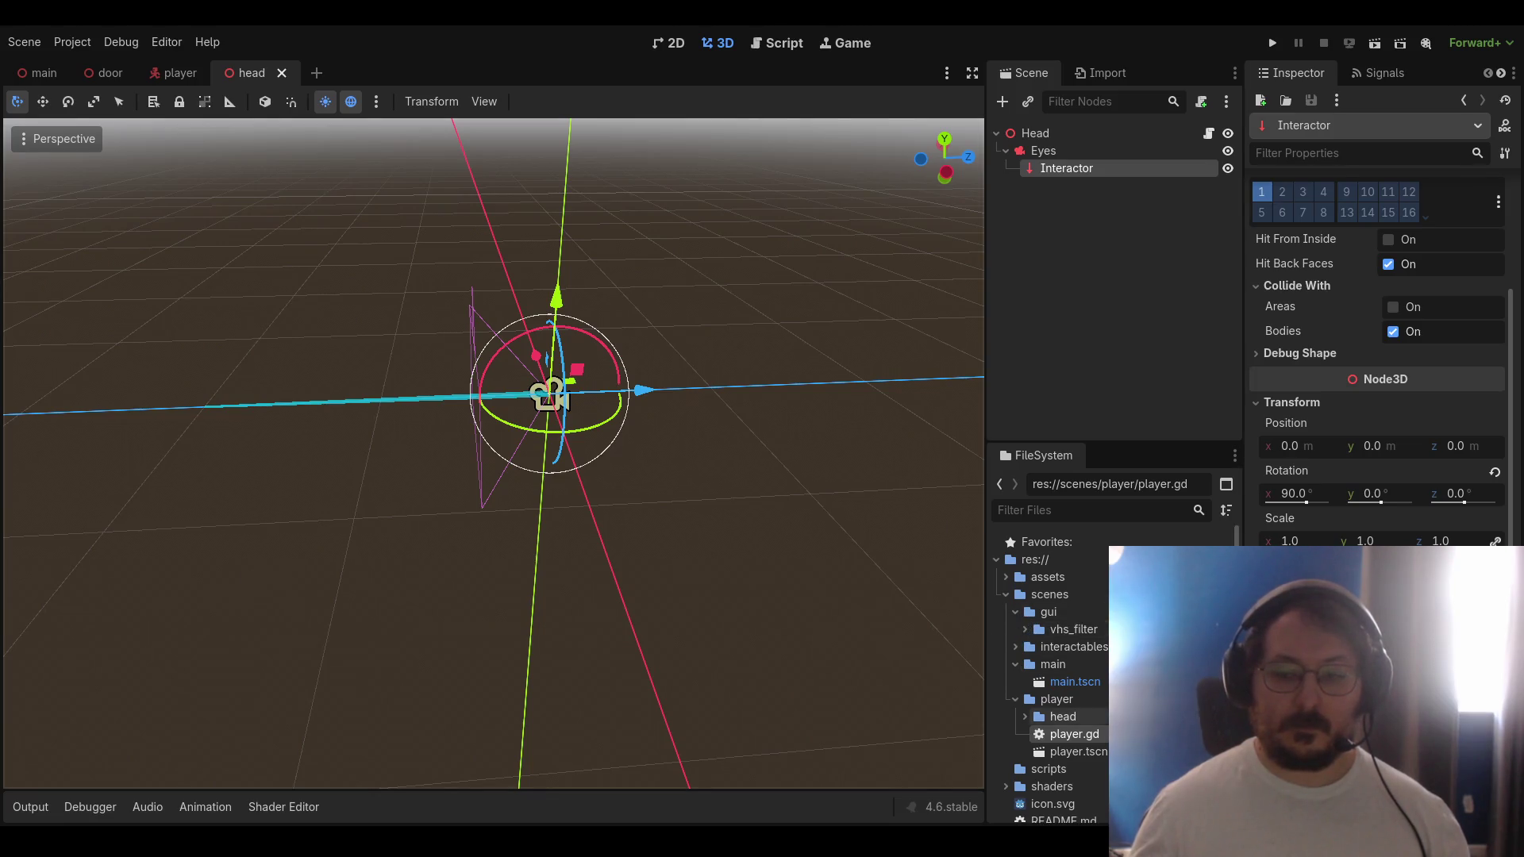
# Select the FPSCounter label in the main scene and open its attached script.
pyautogui.scroll(-1, 1048, 754)
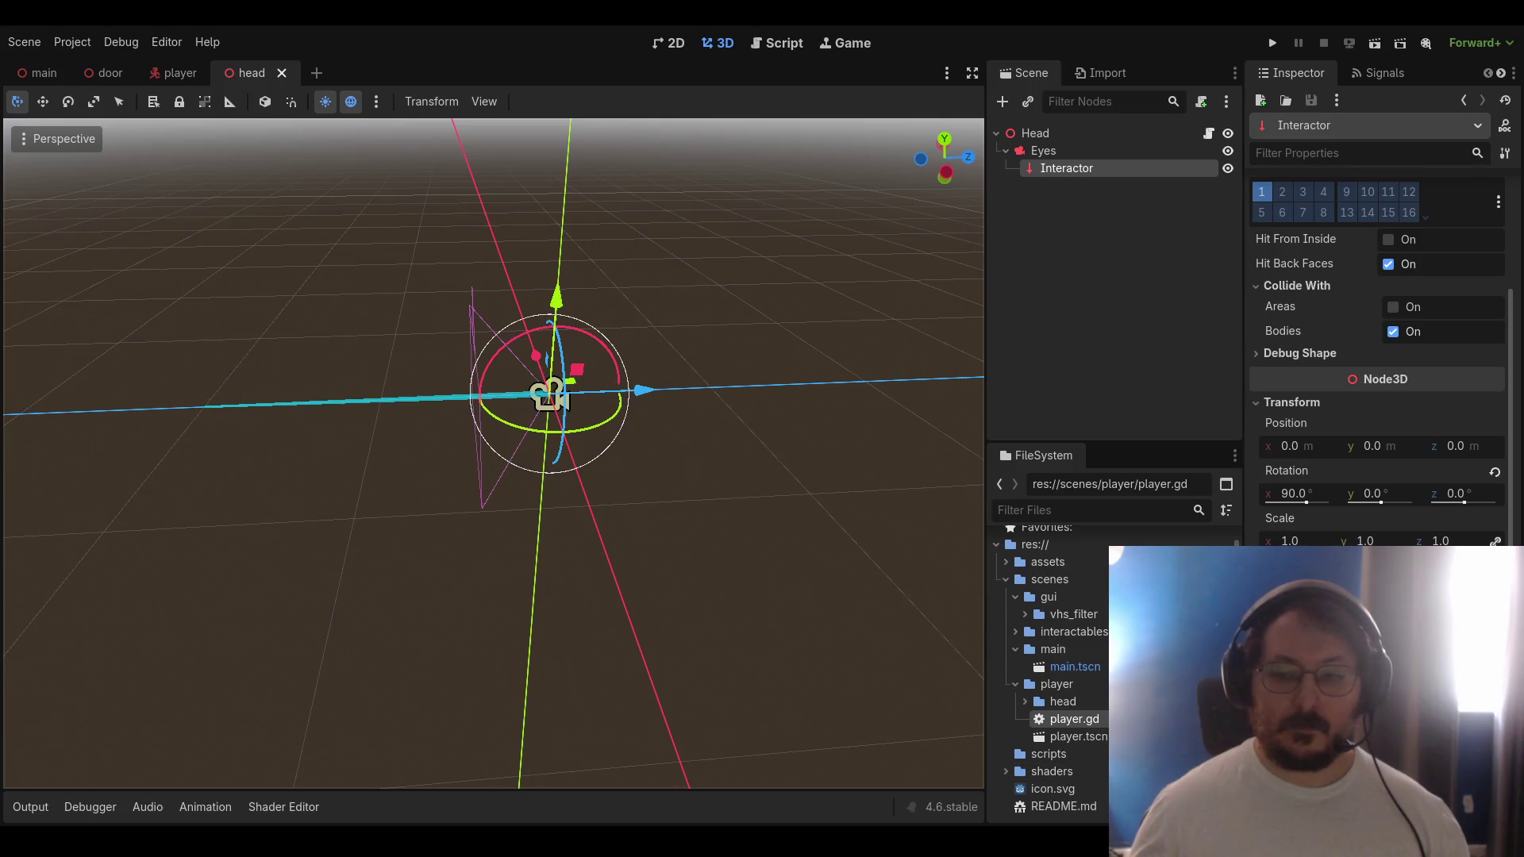
pyautogui.click(61, 85)
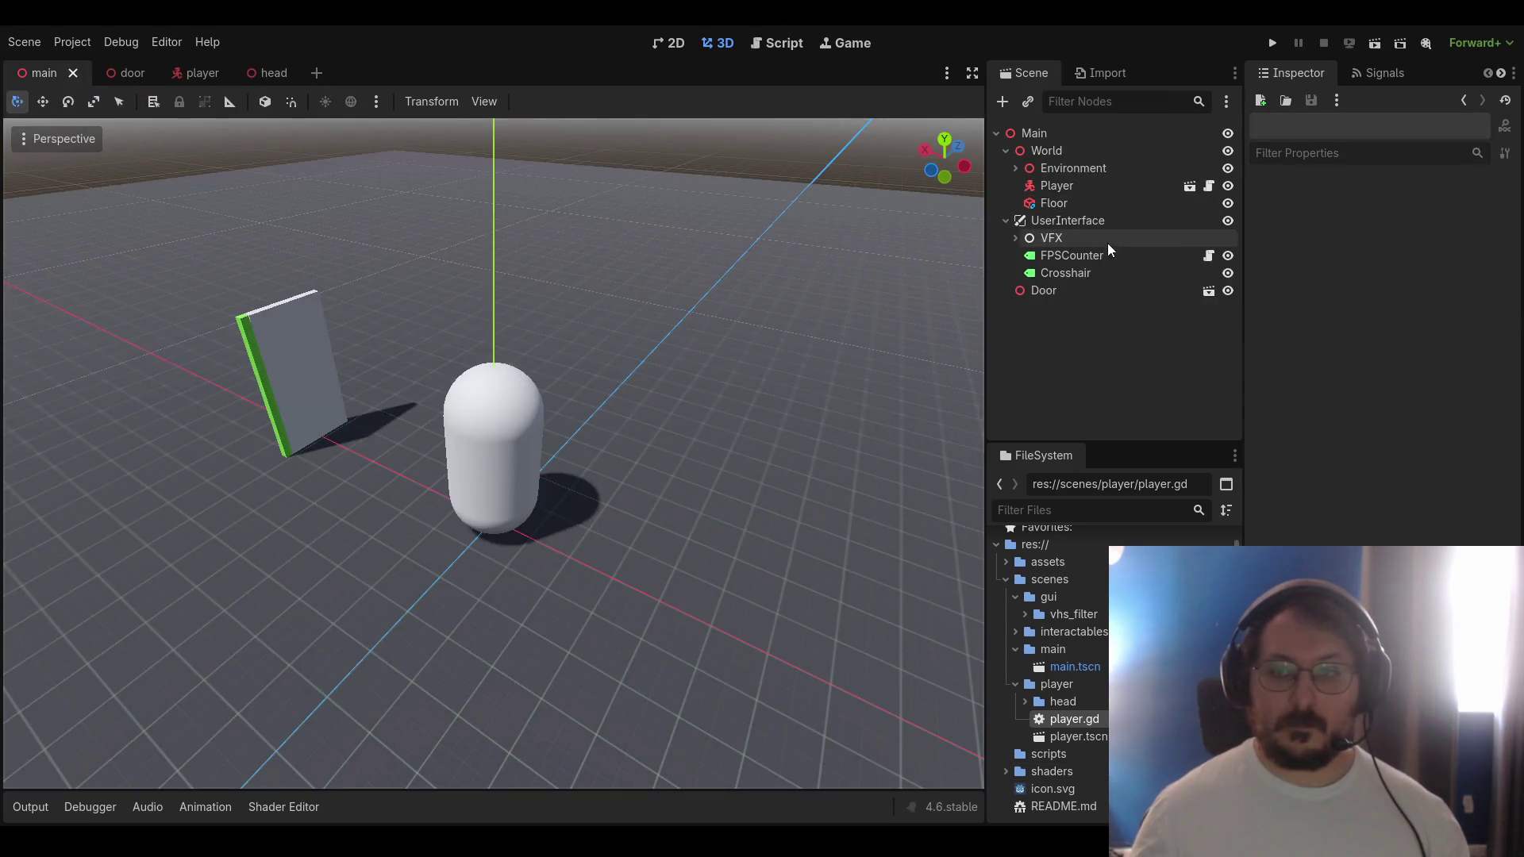
pyautogui.click(1100, 258)
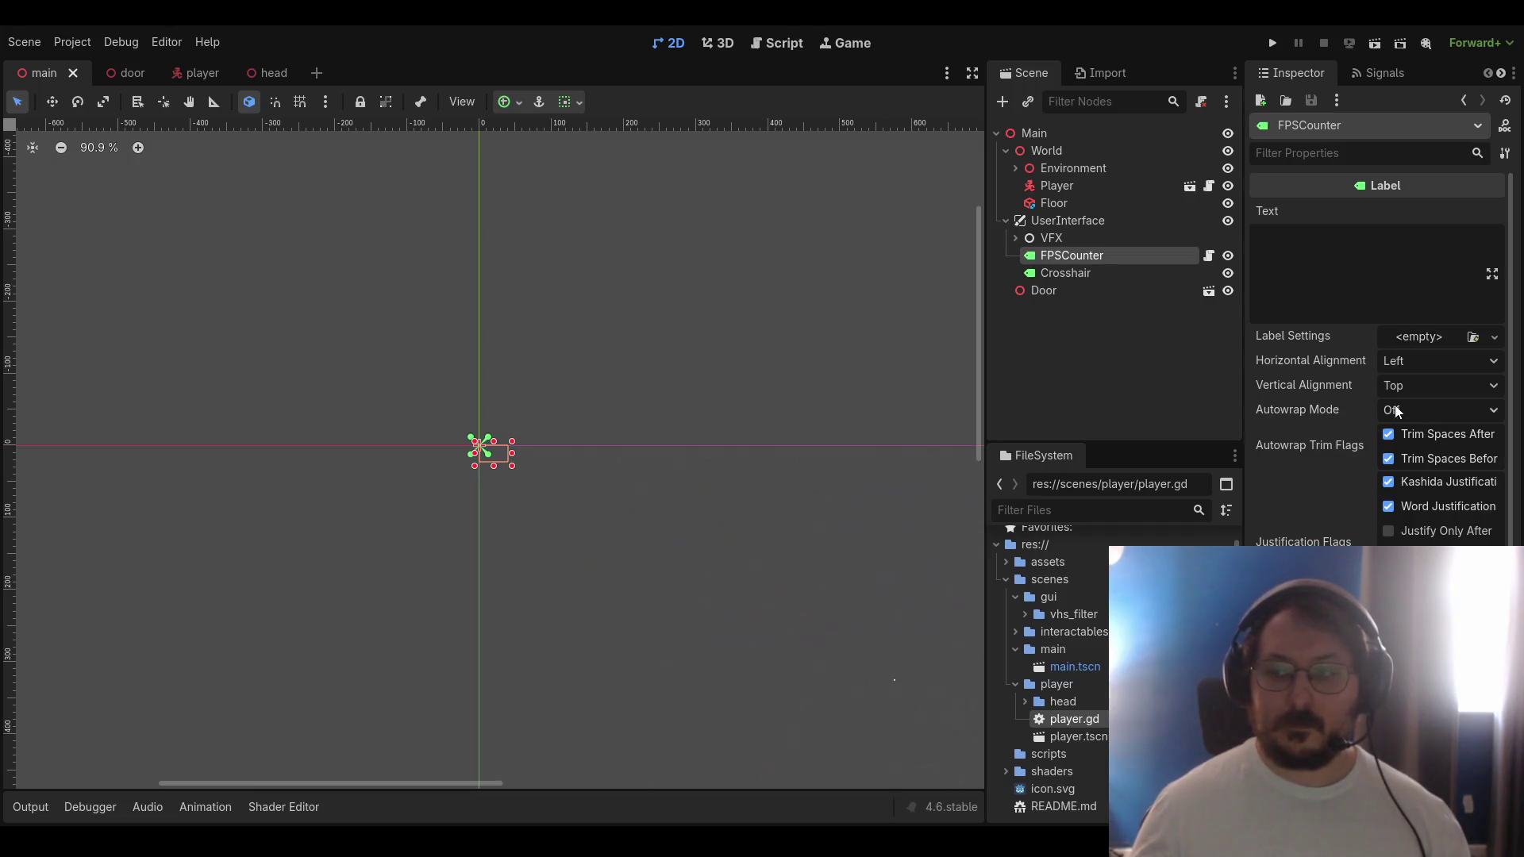
pyautogui.click(1208, 256)
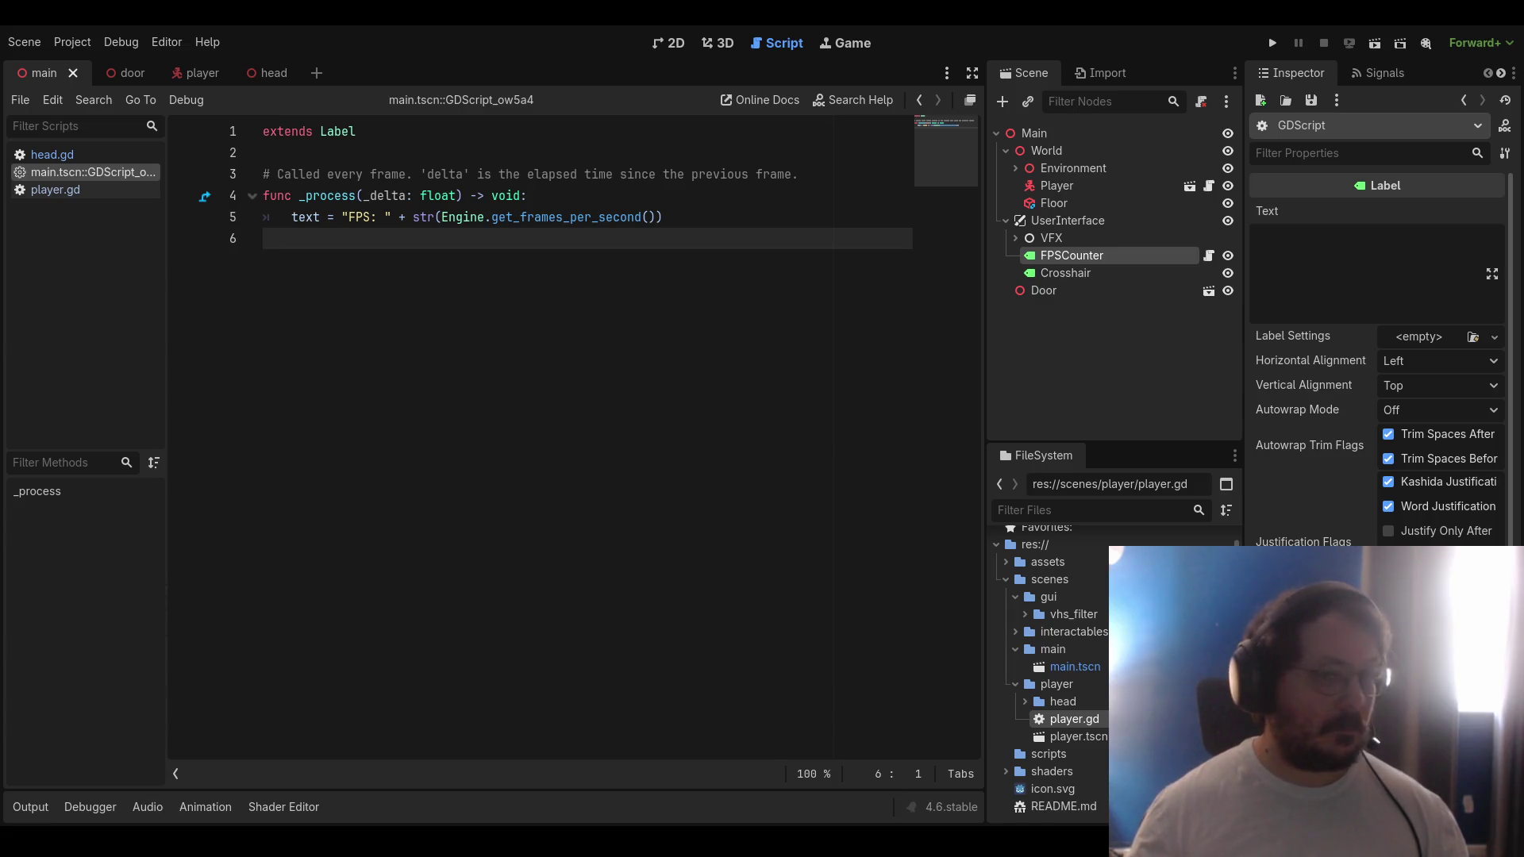
# Paste the refresh_rate and timer variables below the extends line of the FPSCounter script.
pyautogui.moveTo(324, 231); pyautogui.dragTo(264, 176)
pyautogui.click(289, 261)
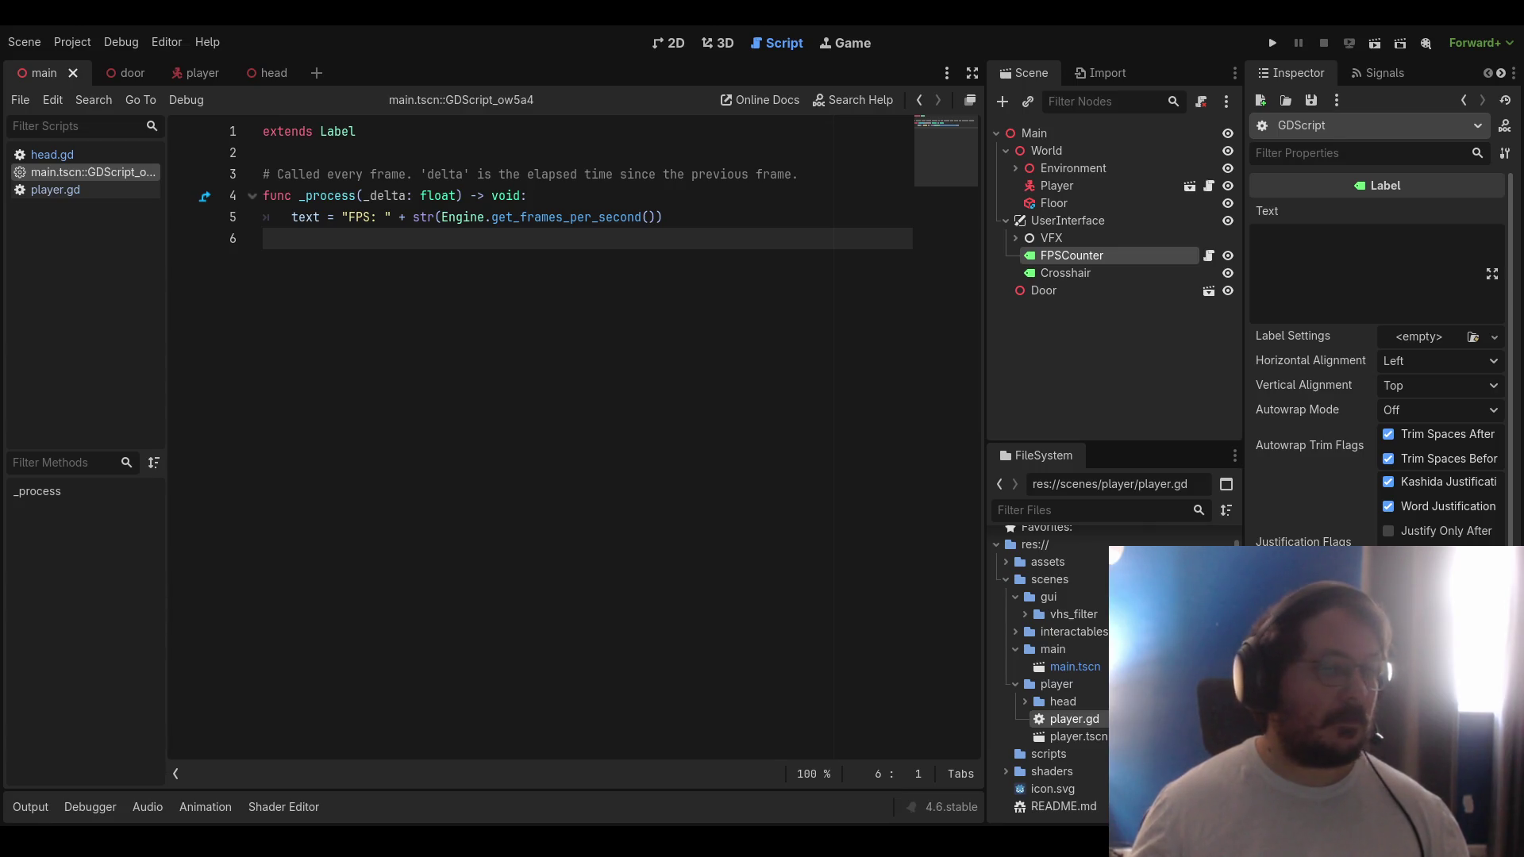
pyautogui.click(286, 158)
pyautogui.press('Return')
pyautogui.press('Return')
pyautogui.press('Up')
pyautogui.write('var refresh_rate = 0.1 # Update the text every 0.1 seconds var timer = 0.0')
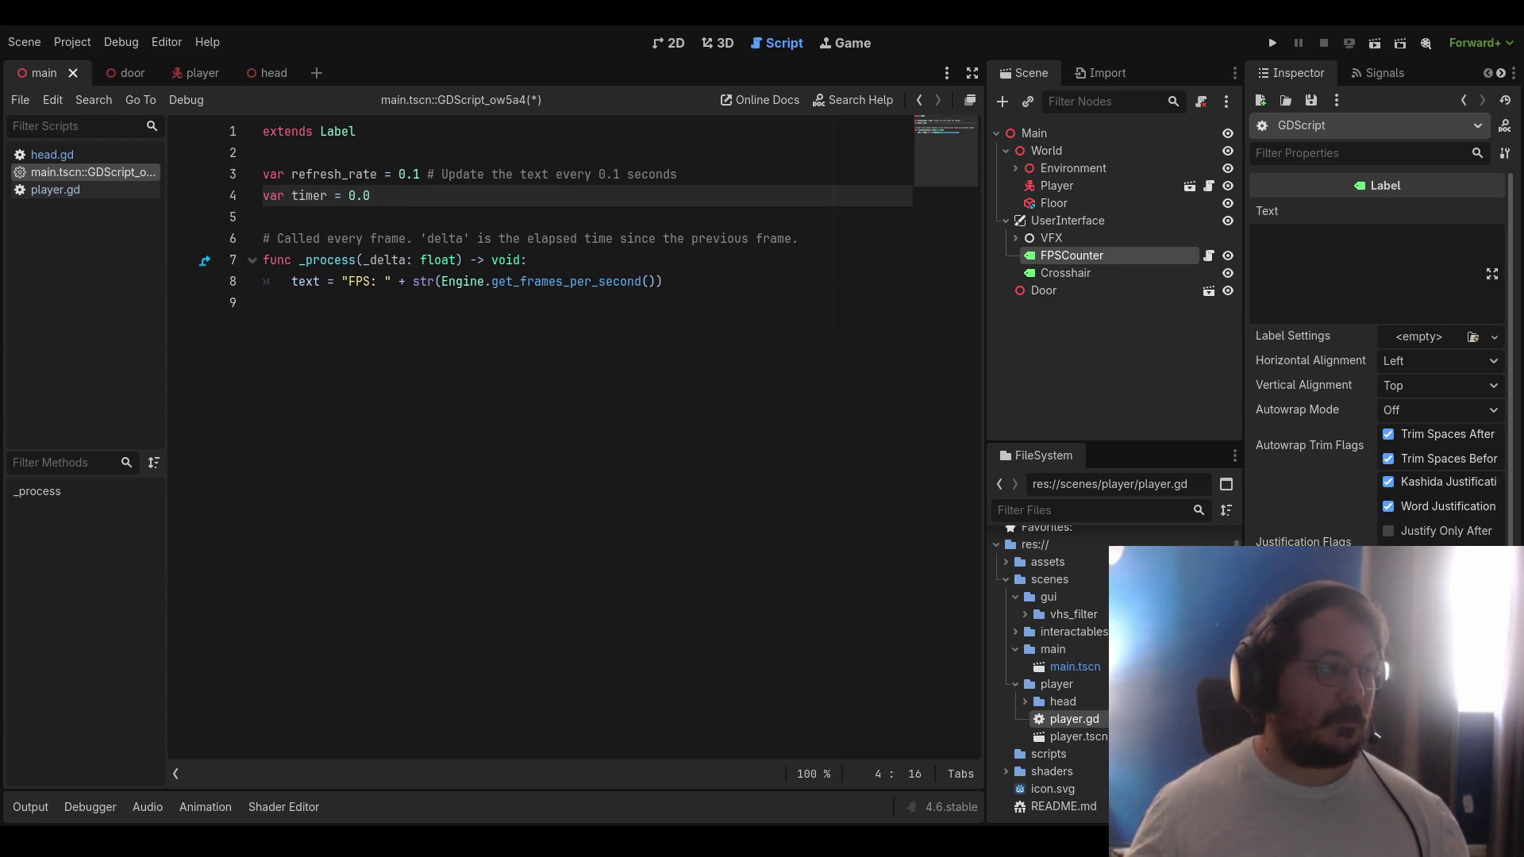
# Comment out the FPS text line, paste the timer-based Performance FPS code beneath, save, and run.
pyautogui.click(721, 303)
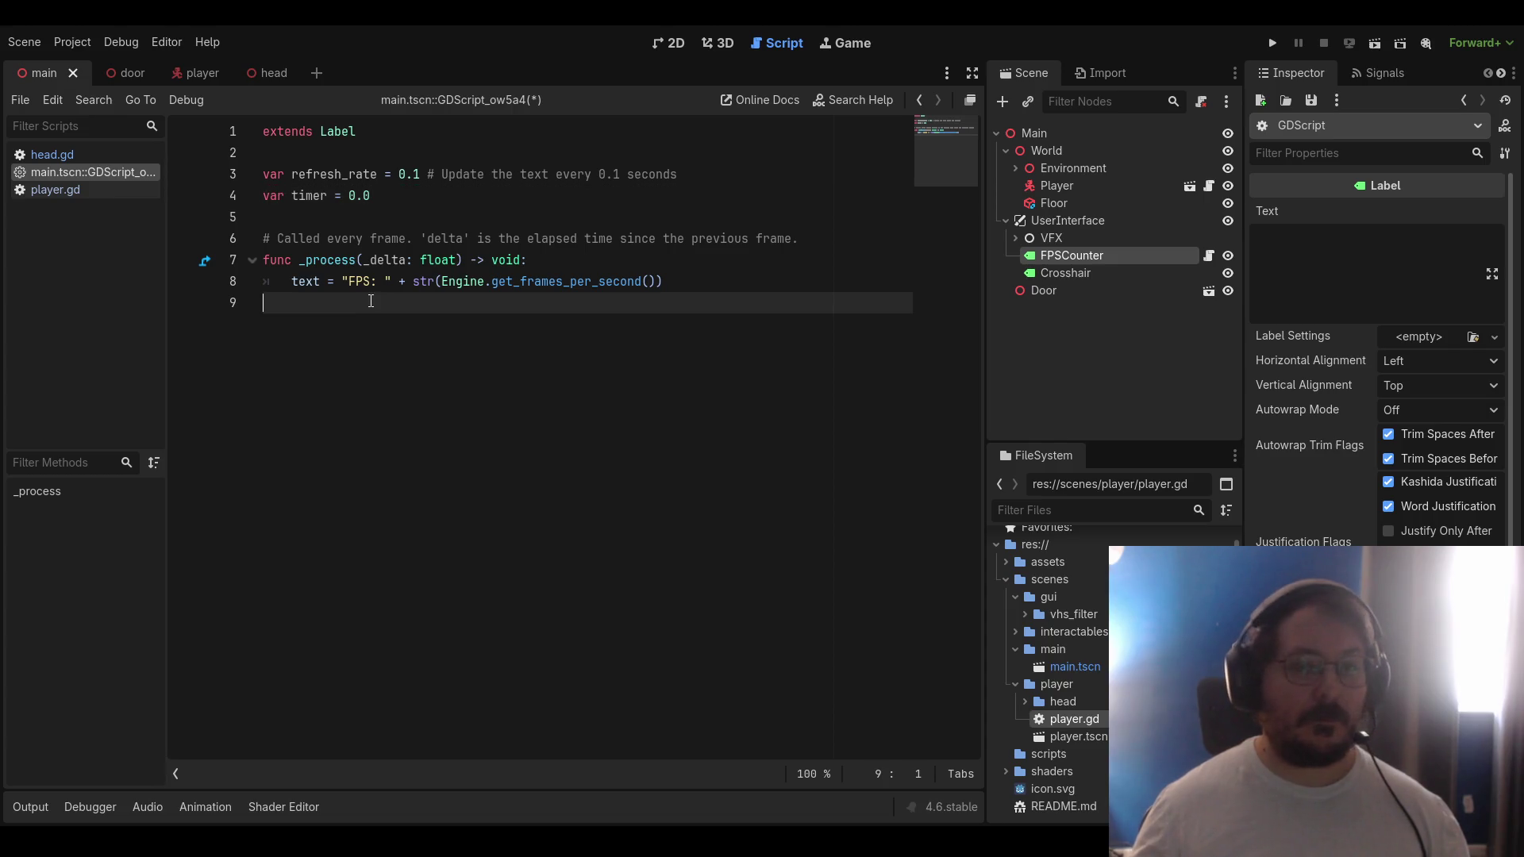
pyautogui.click(720, 279)
pyautogui.hotkey('ctrl', 'k')
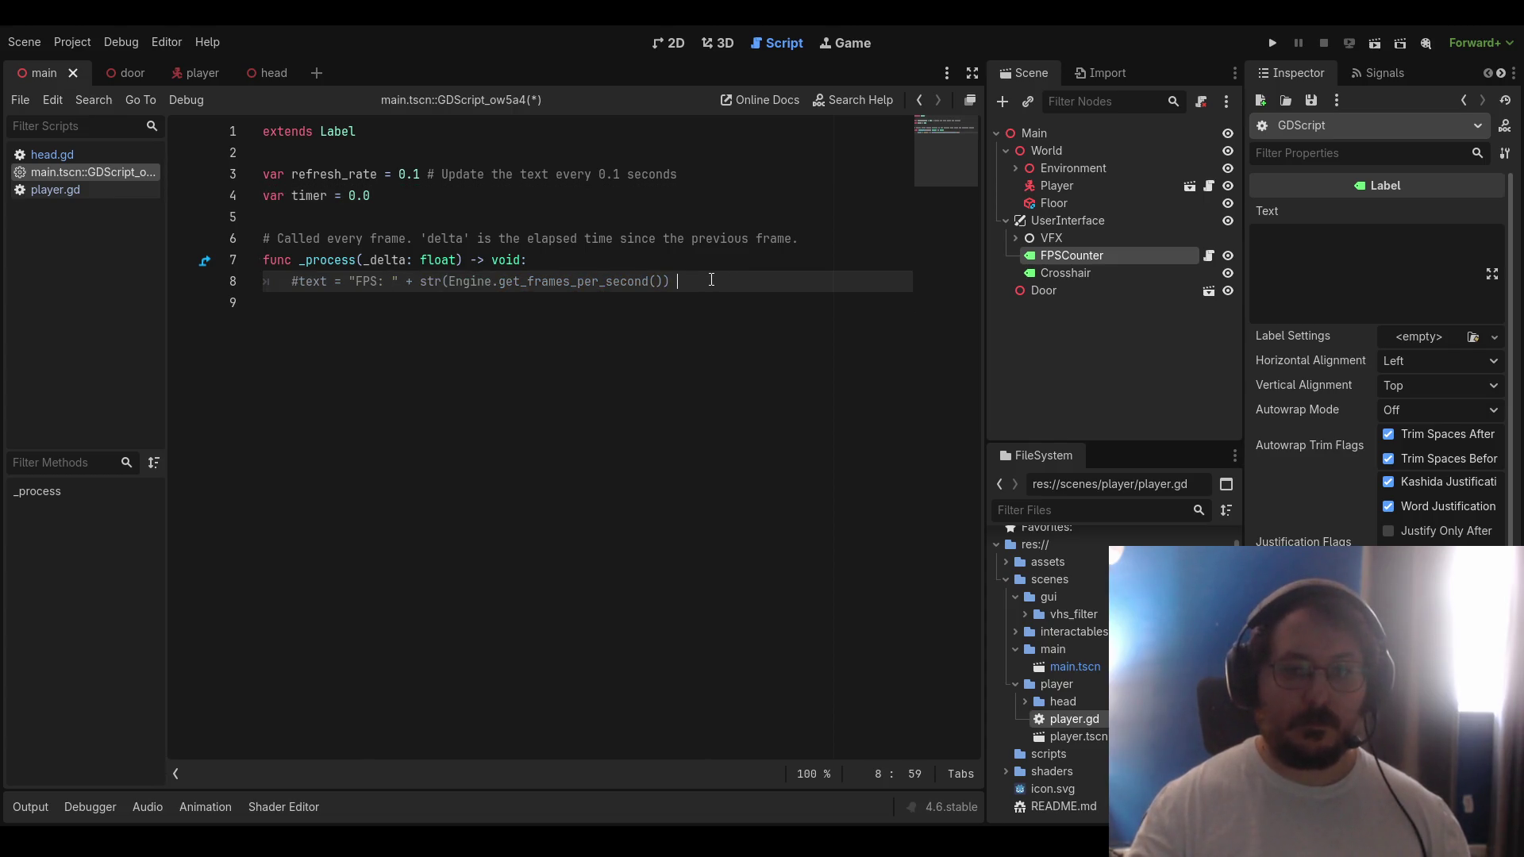
pyautogui.press('Return')
pyautogui.write('timer += delta \tif timer >= refresh_rate: \t\t# We use Performance.get_monitor for high-precision data \t\tvar fps = Performance.get_monitor(Performance.TIME_FPS) \t\ttext = "FPS: %d" % fps \t\ttimer = 0.0')
pyautogui.hotkey('ctrl', 's')
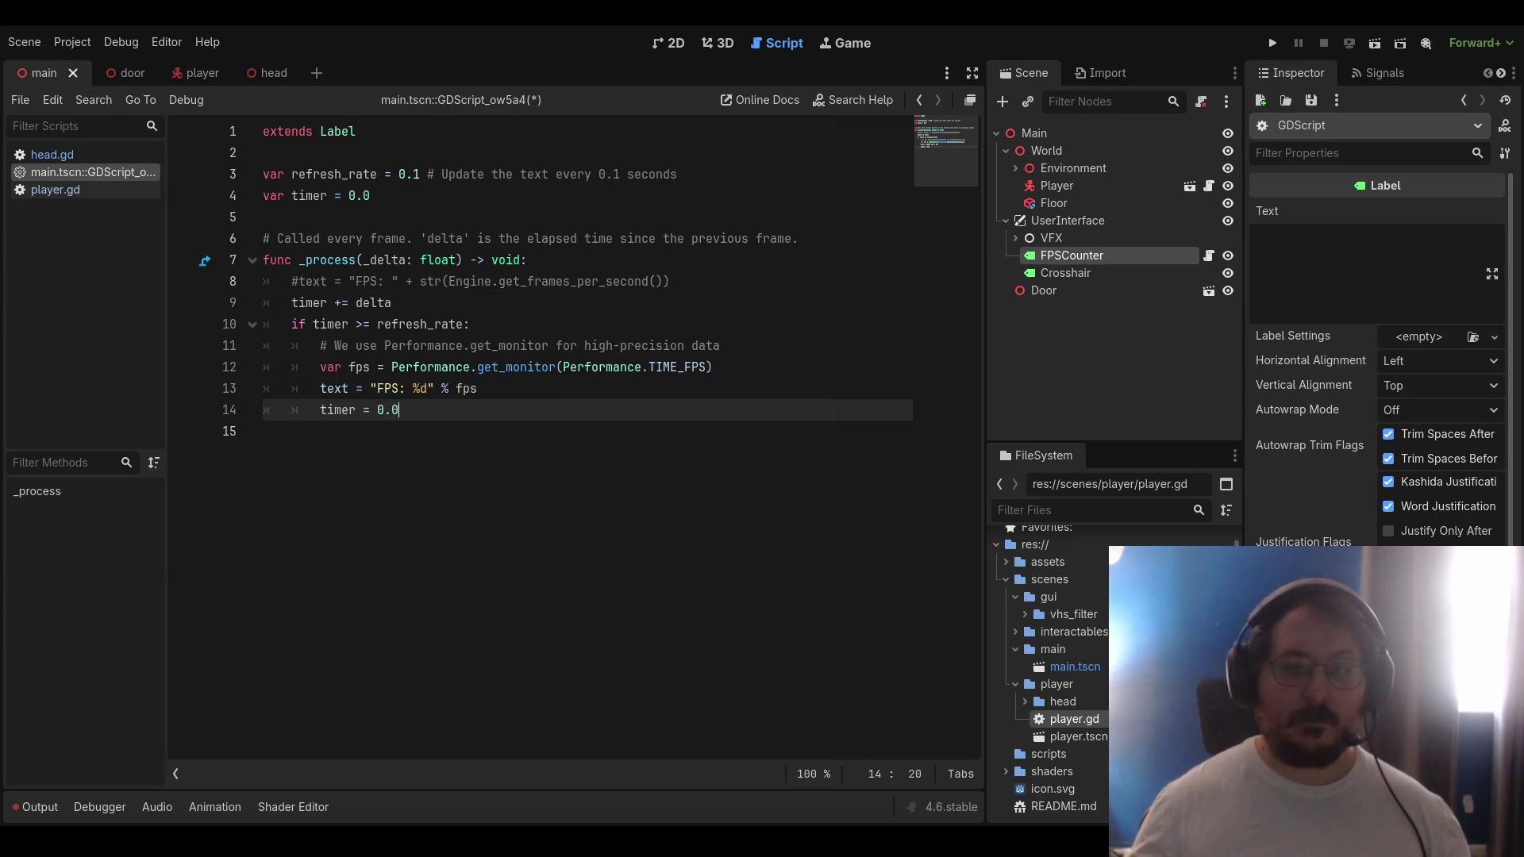
pyautogui.click(1272, 43)
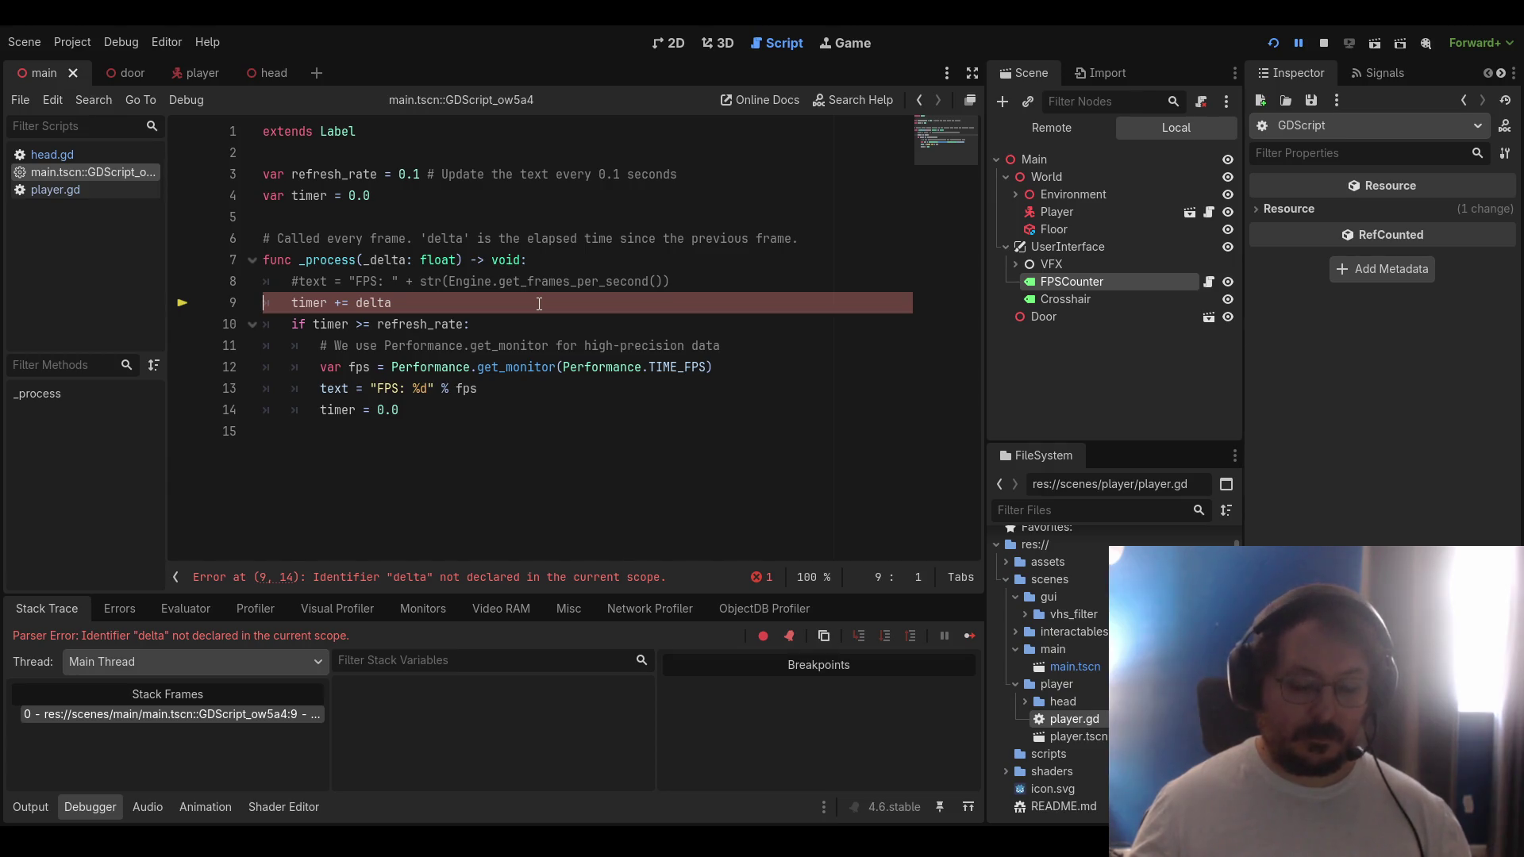
# Rename the _process parameter from _delta to delta to fix the undeclared error.
pyautogui.click(377, 261)
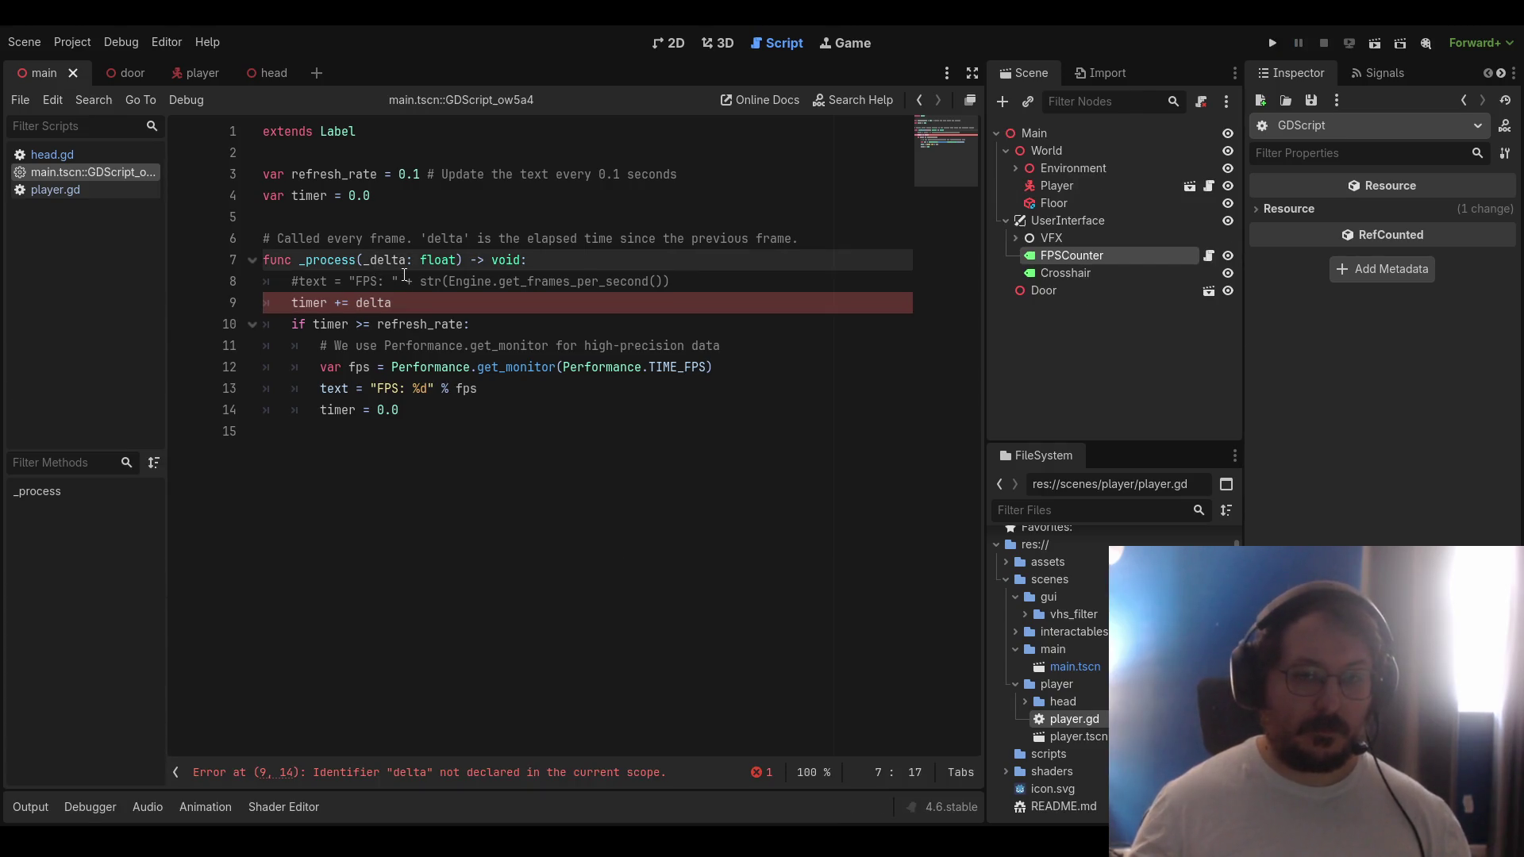
pyautogui.press('Left')
pyautogui.press('BackSpace')
# Test-run the timer-based FPS readout, then undo the edits to restore the one-line script.
pyautogui.press('F5')
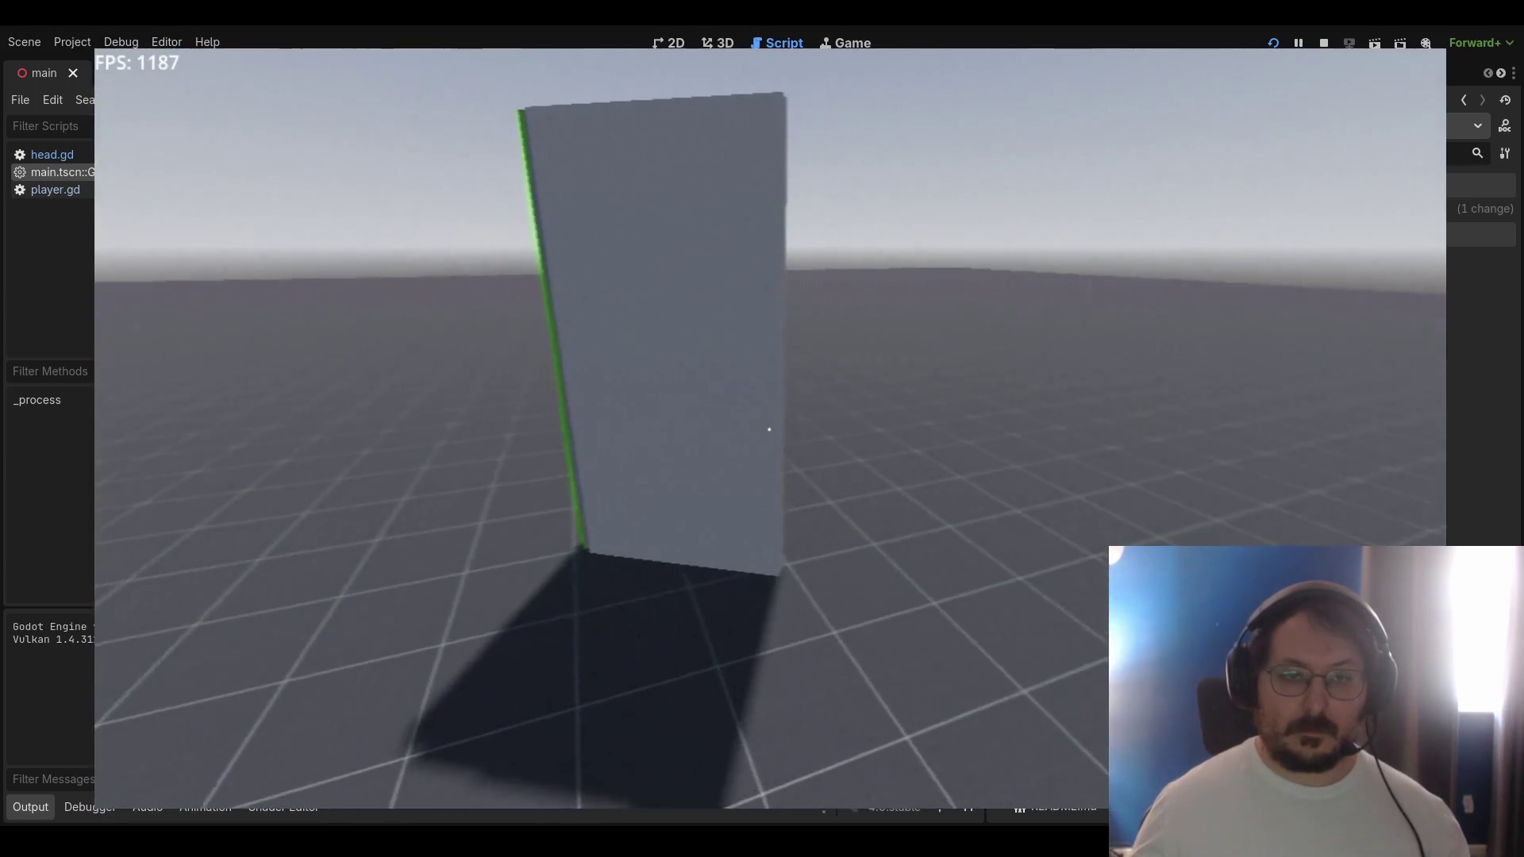
pyautogui.press('F8')
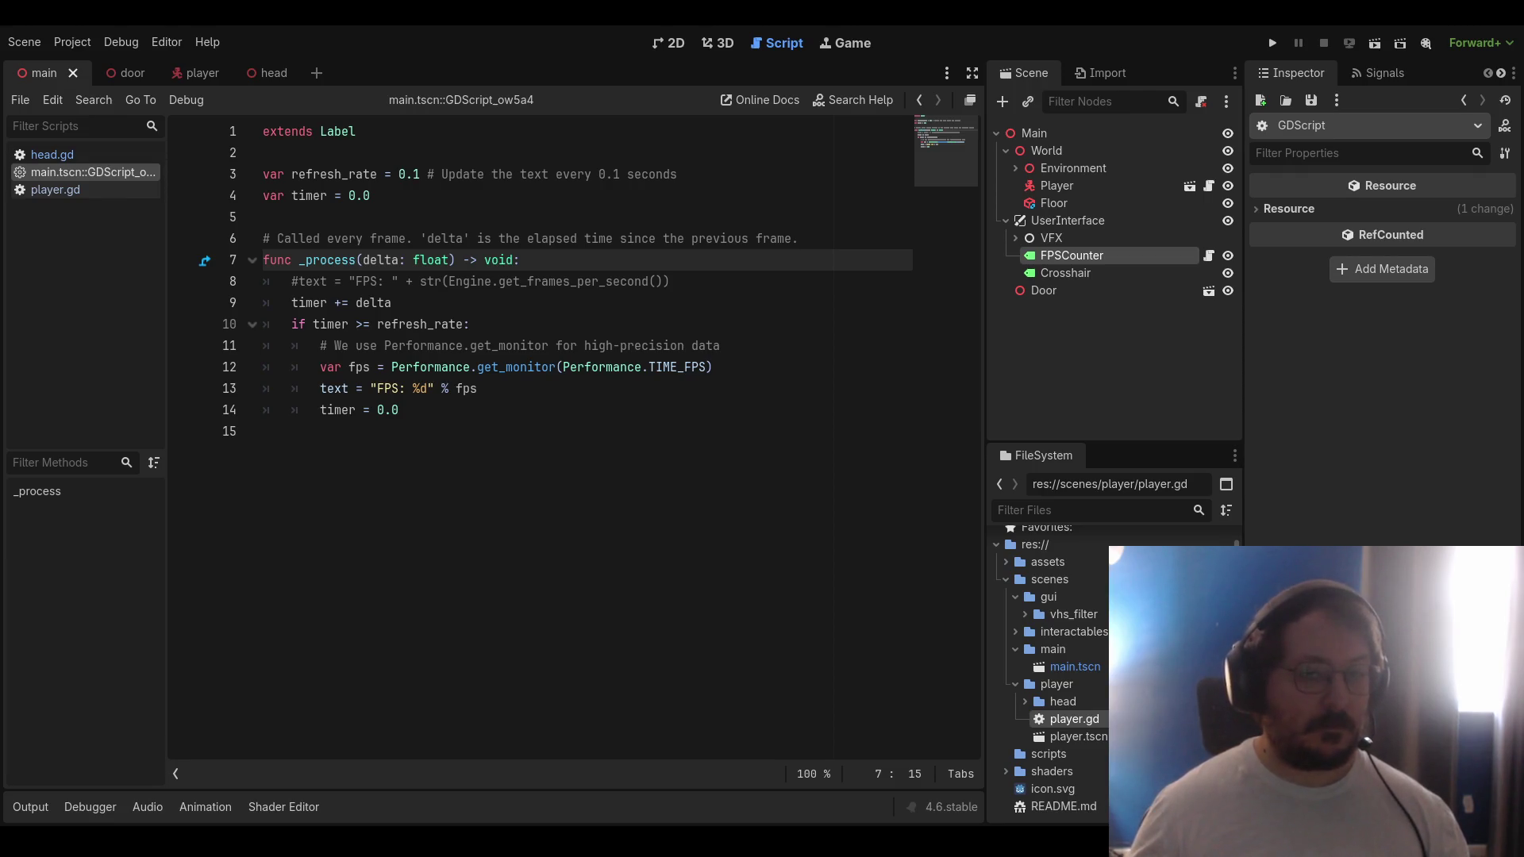
pyautogui.click(294, 282)
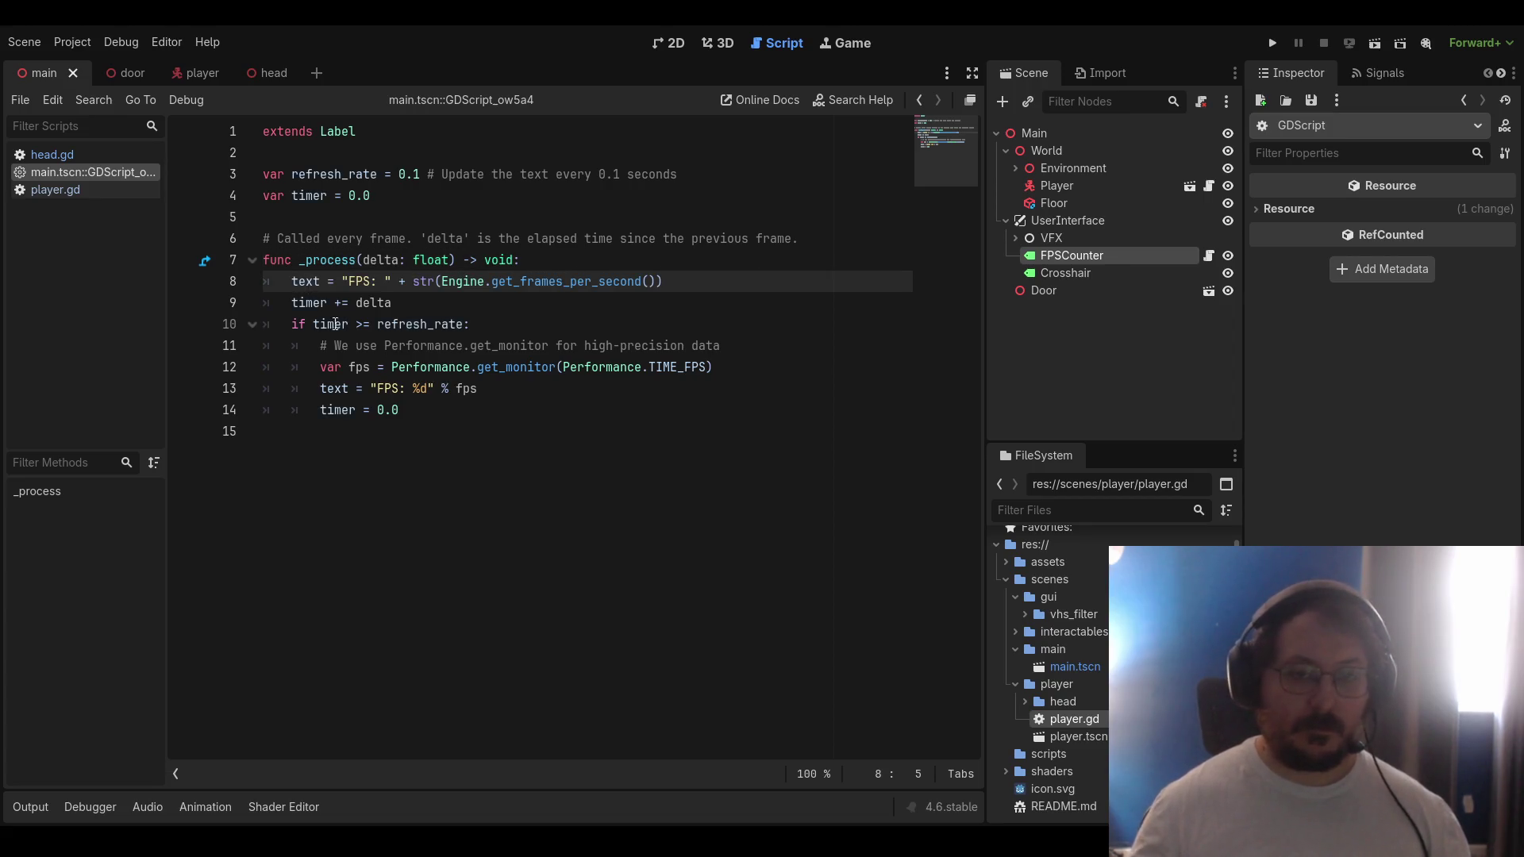
pyautogui.hotkey('ctrl', 'z')
pyautogui.hotkey('ctrl', 'z')
pyautogui.hotkey('ctrl', 'z')
pyautogui.hotkey('ctrl', 'z')
pyautogui.hotkey('ctrl', 'z')
pyautogui.hotkey('ctrl', 'z')
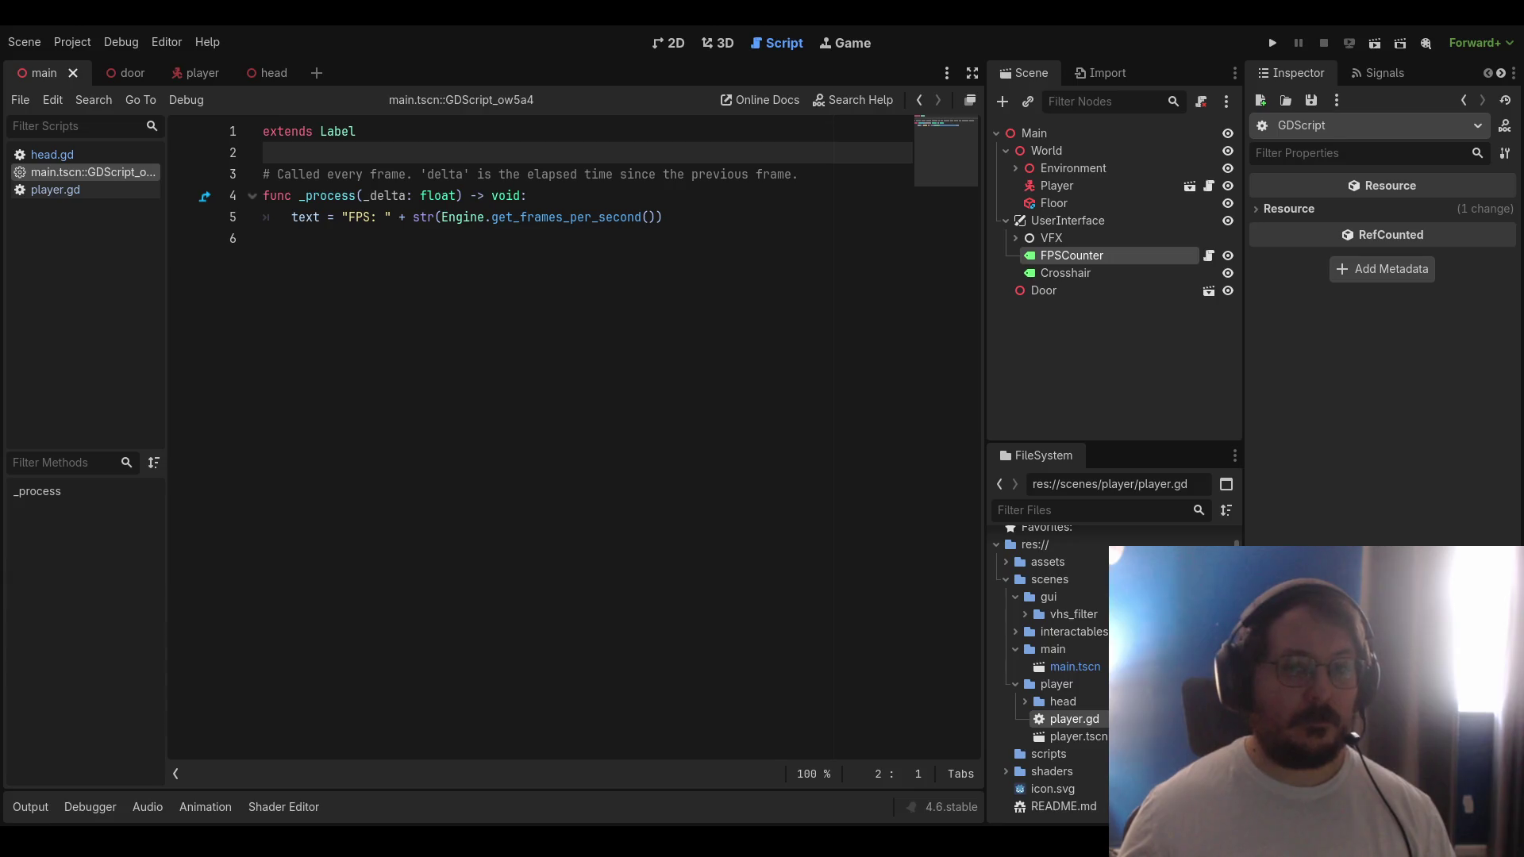
pyautogui.click(445, 320)
# Add the line var fps: String = str(Engine.get_frames_per_second()) to _process.
pyautogui.click(620, 194)
pyautogui.press('Return')
pyautogui.write('[ro')
pyautogui.press('BackSpace')
pyautogui.press('BackSpace')
pyautogui.press('BackSpace')
pyautogui.write('rim')
pyautogui.press('BackSpace')
pyautogui.write('n')
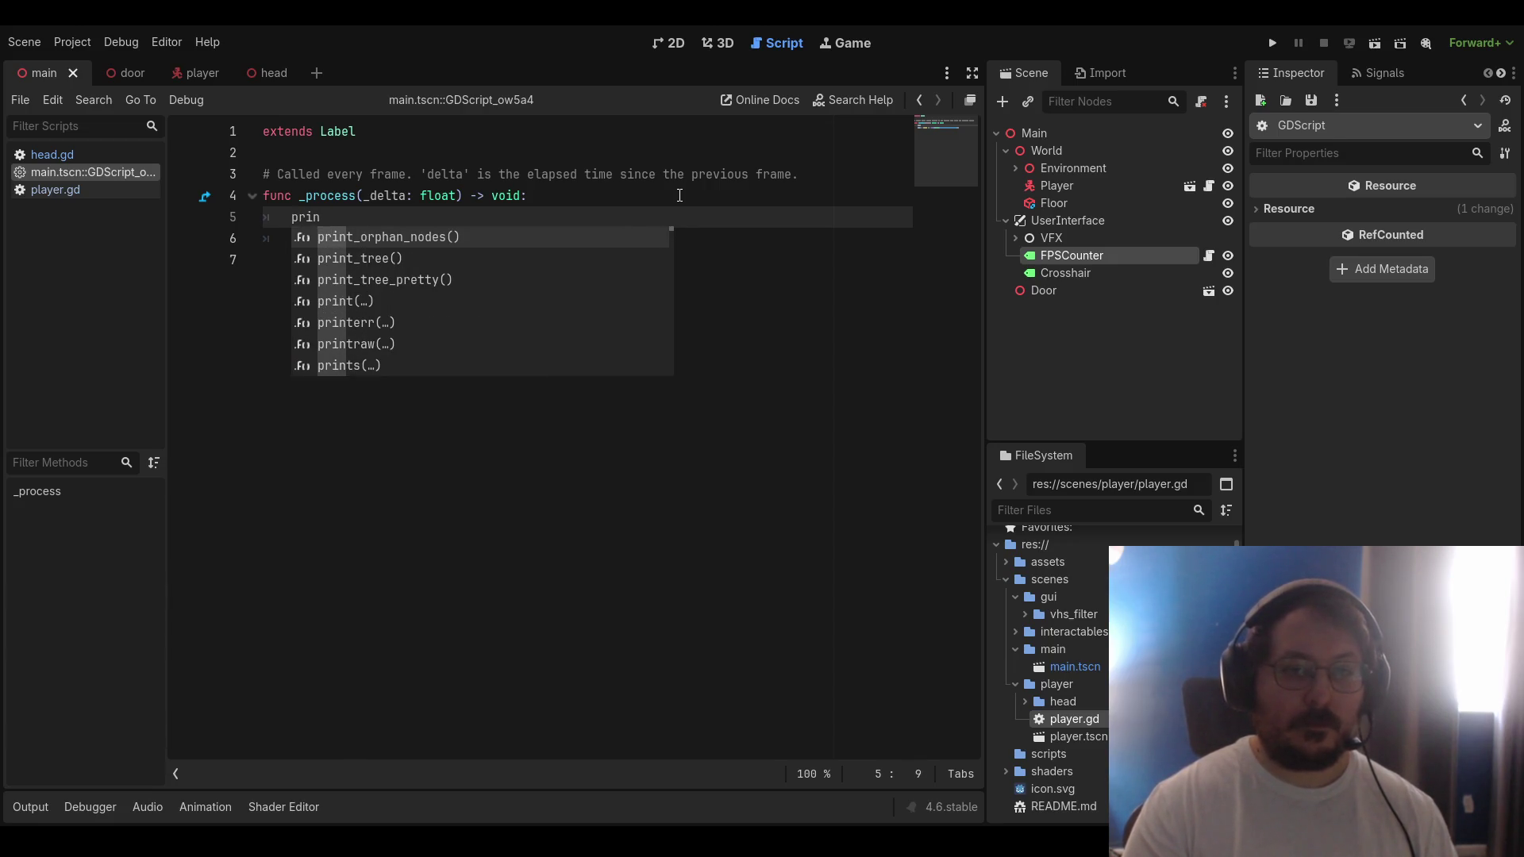
pyautogui.press('BackSpace')
pyautogui.press('BackSpace')
pyautogui.press('BackSpace')
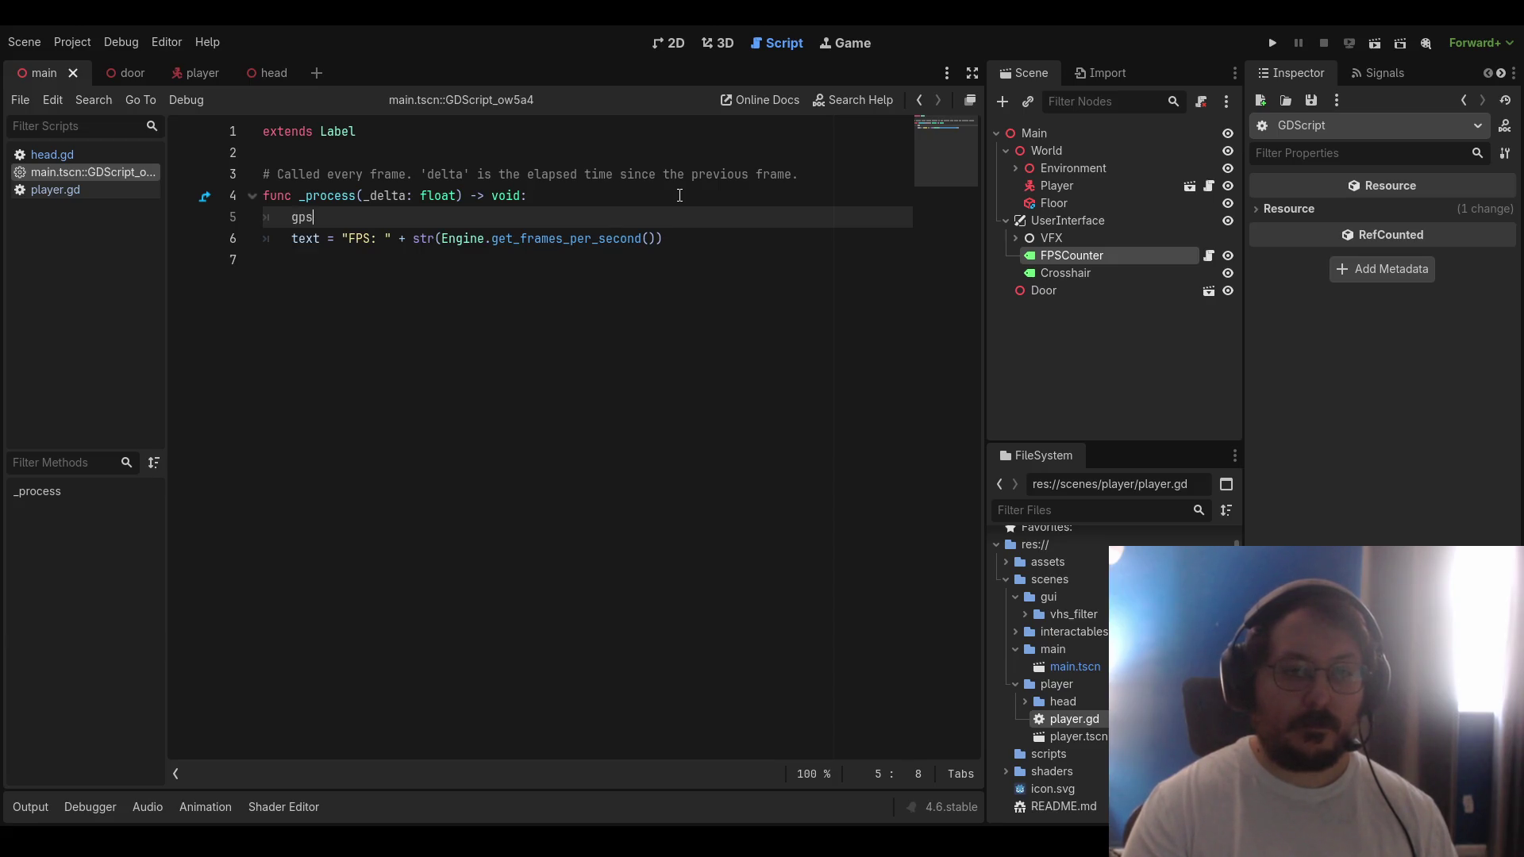
pyautogui.press('BackSpace')
pyautogui.press('BackSpace')
pyautogui.press('BackSpace')
pyautogui.write('fps')
pyautogui.press('BackSpace')
pyautogui.press('BackSpace')
pyautogui.press('BackSpace')
pyautogui.write('var fps: ')
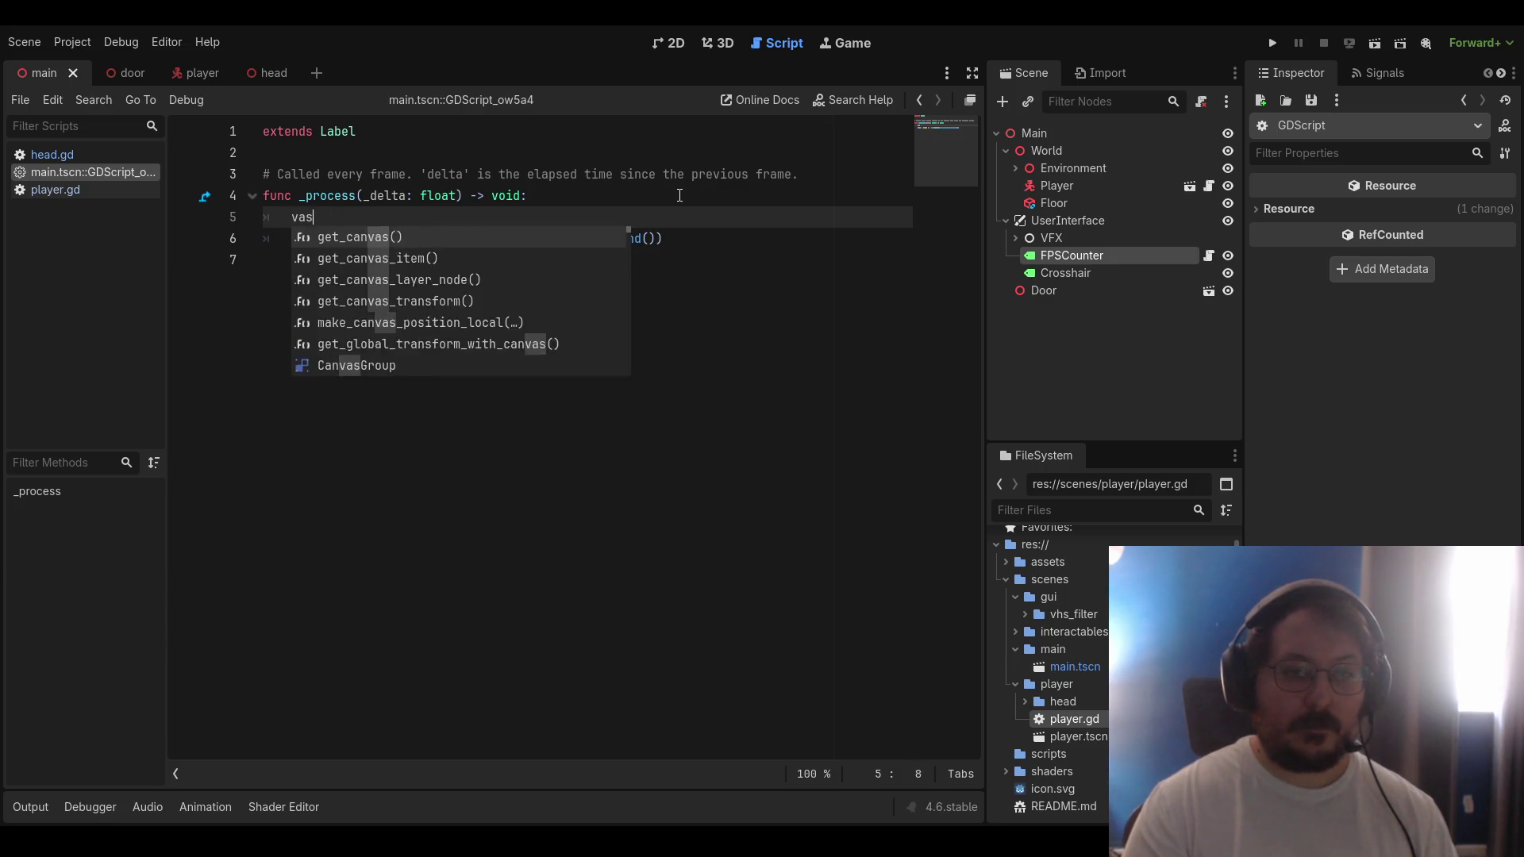
pyautogui.write('String = str(En')
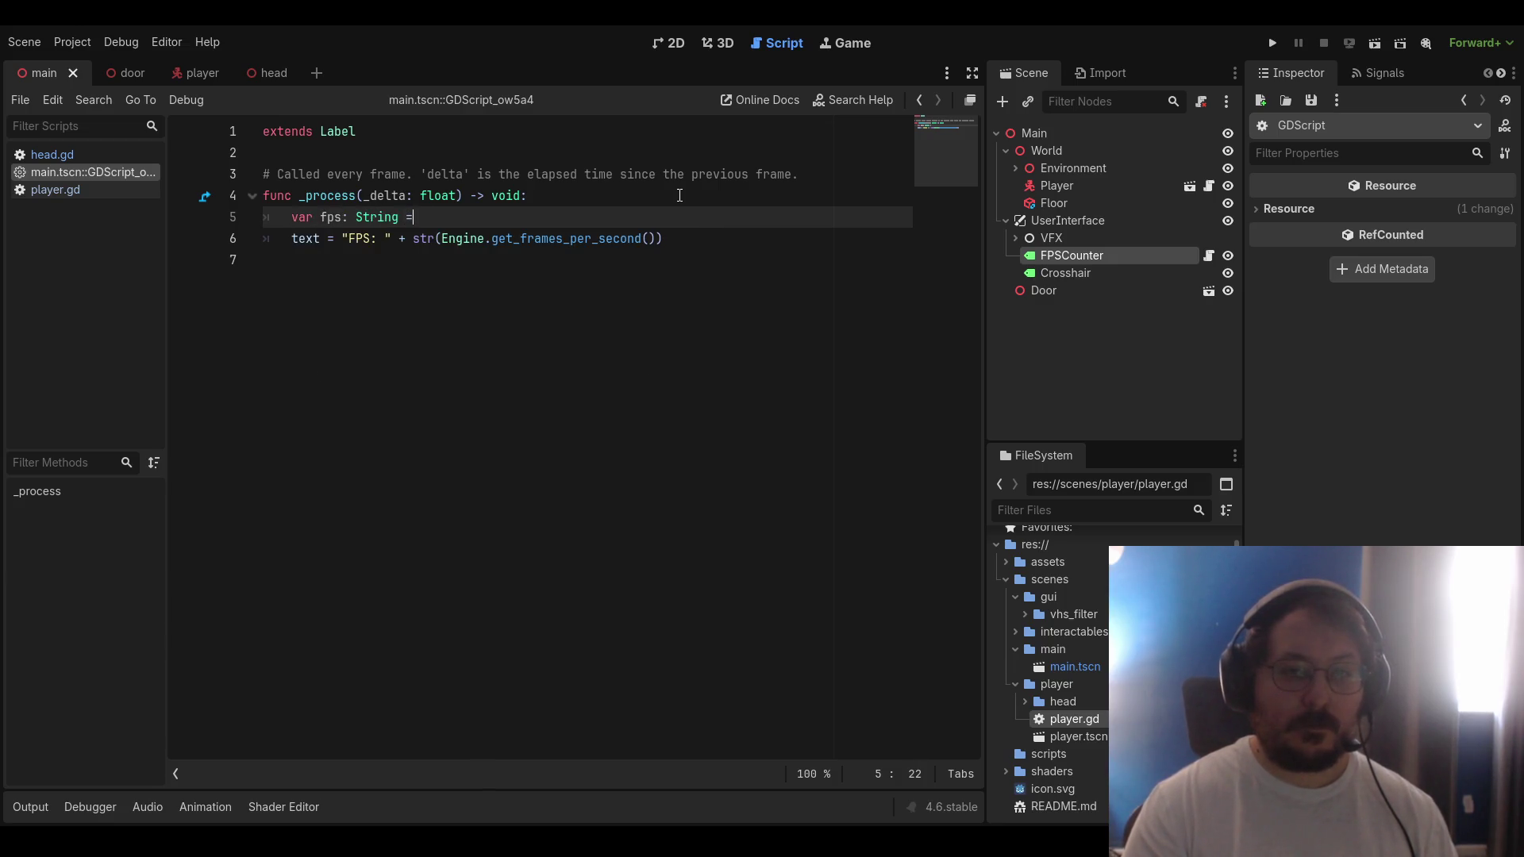
pyautogui.write('gine.get_frams_')
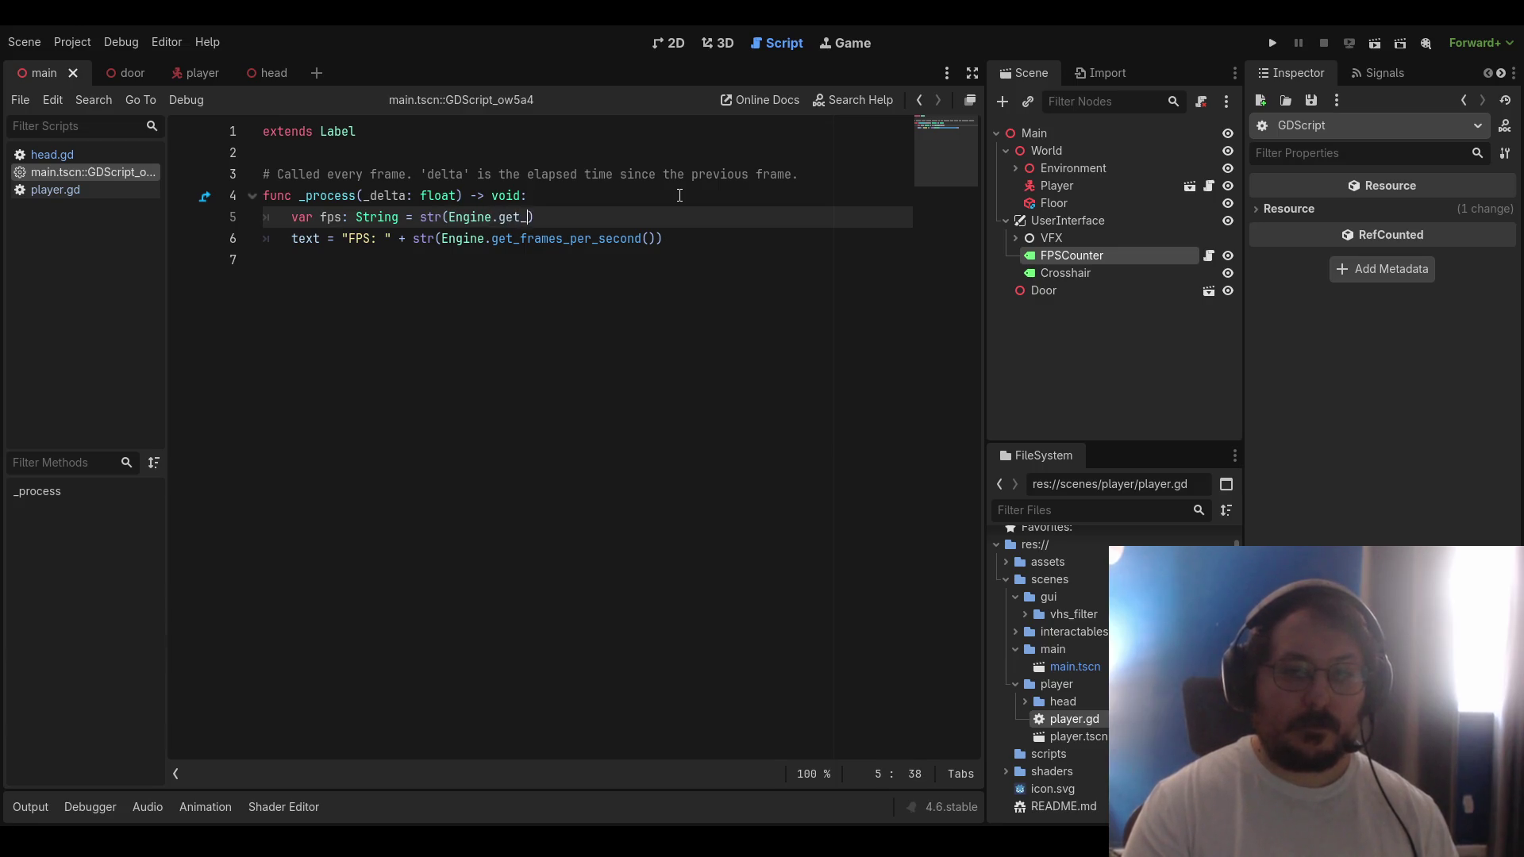
pyautogui.press('BackSpace')
pyautogui.press('BackSpace')
pyautogui.write('es_p')
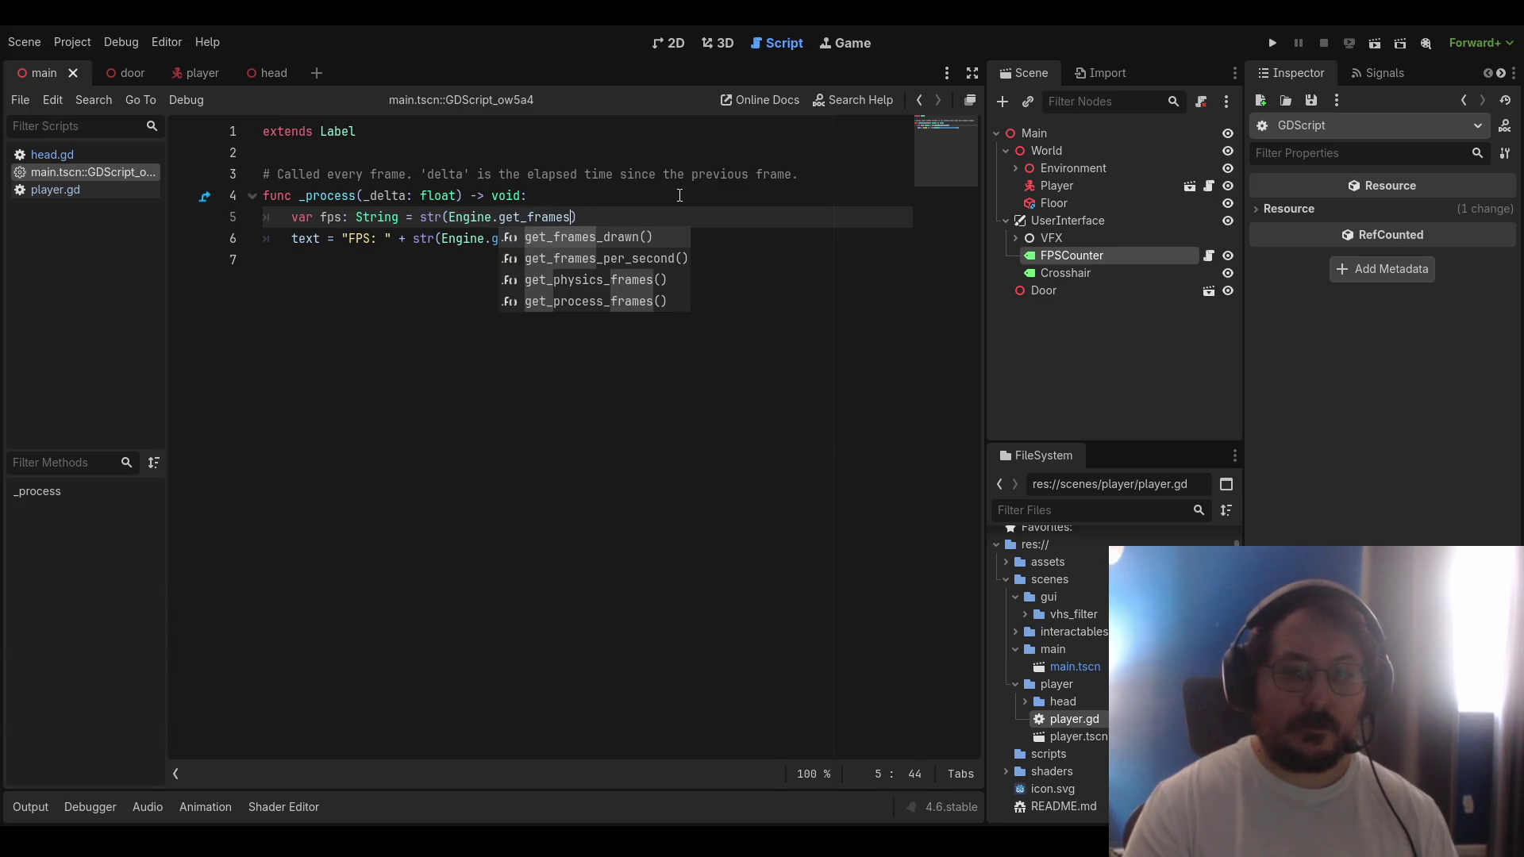
pyautogui.write('er_')
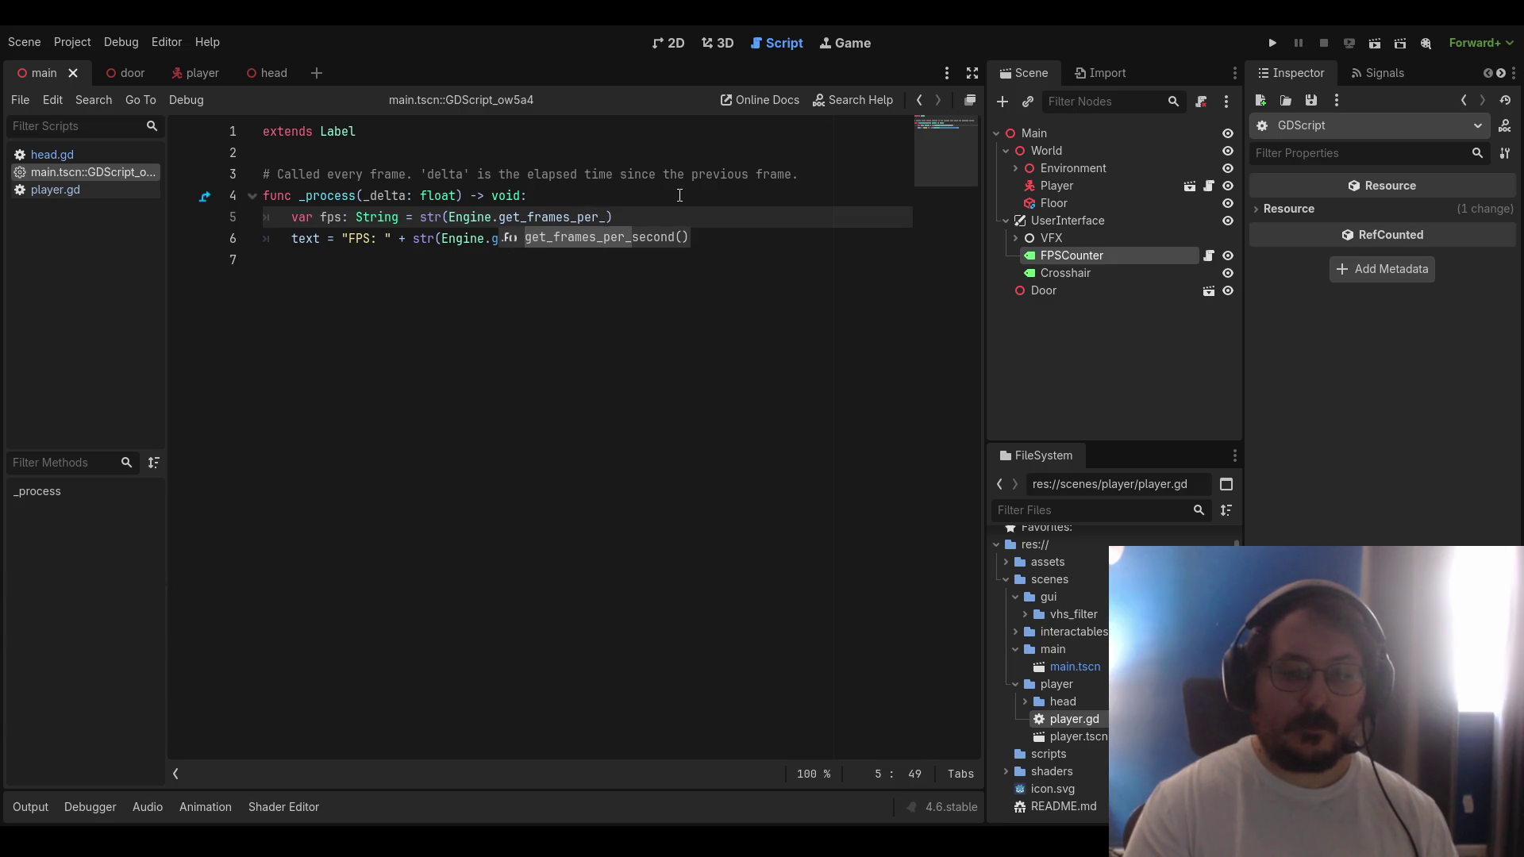
pyautogui.press('BackSpace')
pyautogui.press('BackSpace')
pyautogui.press('BackSpace')
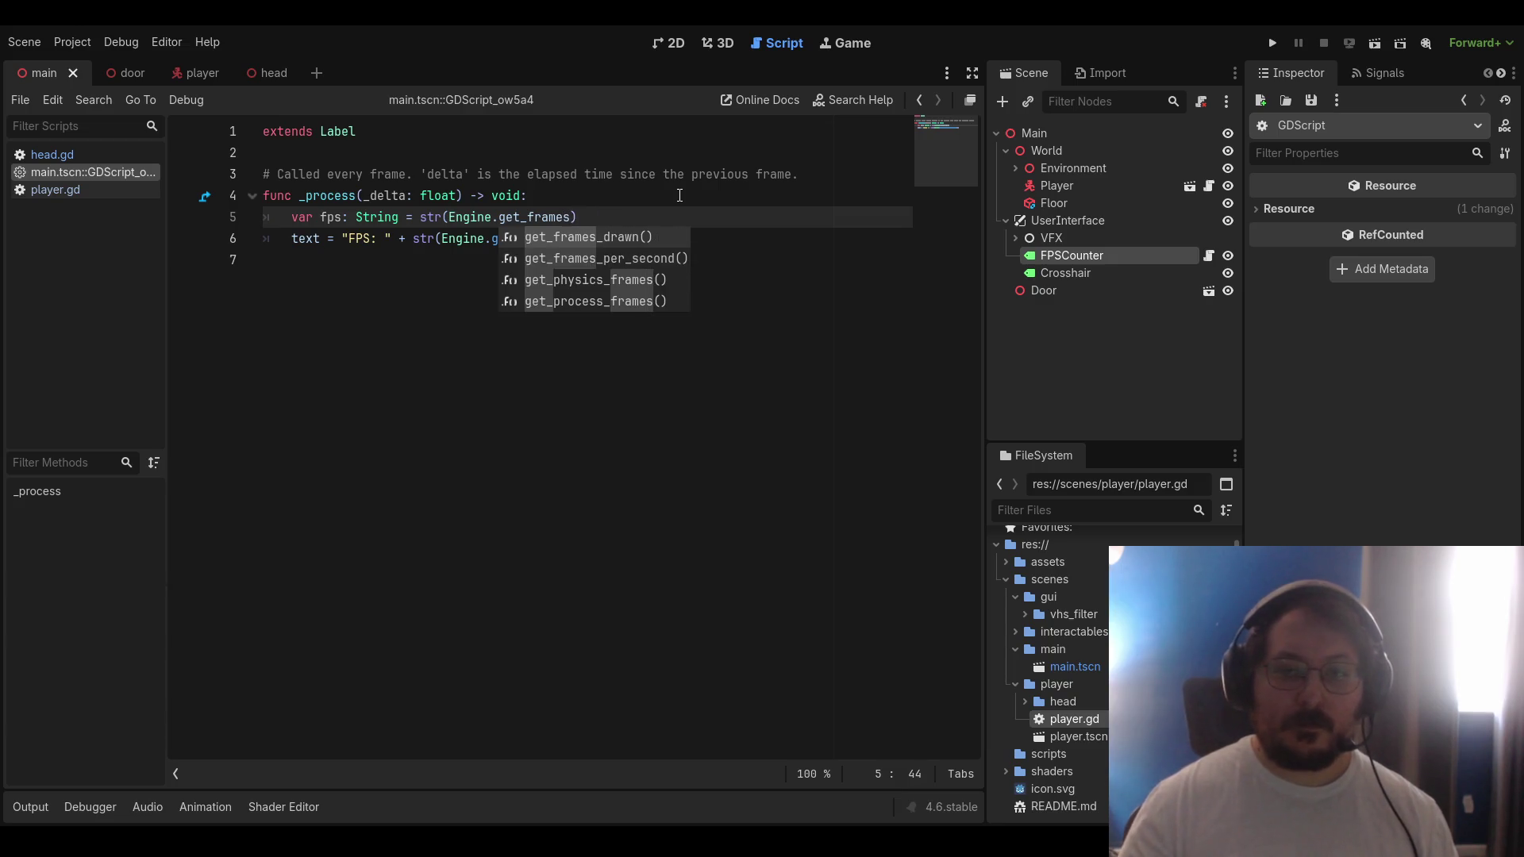
pyautogui.press('Down')
# Add a print("Fps: fps) line, save the script, and test-run the game.
pyautogui.press('Return')
pyautogui.press('Return')
pyautogui.write('print("')
pyautogui.write('Fps: f')
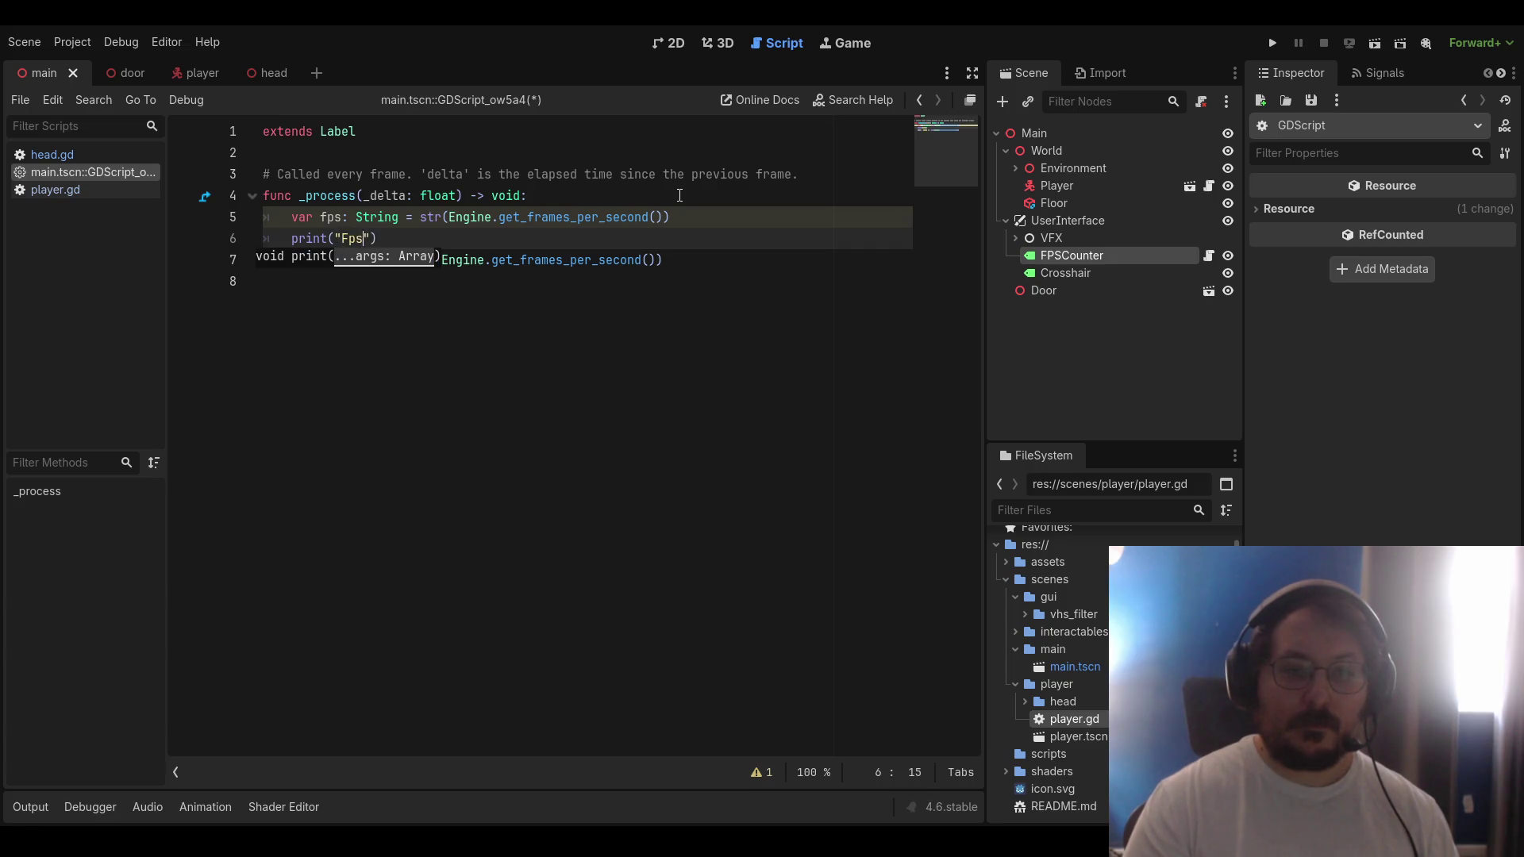
pyautogui.write('ps)')
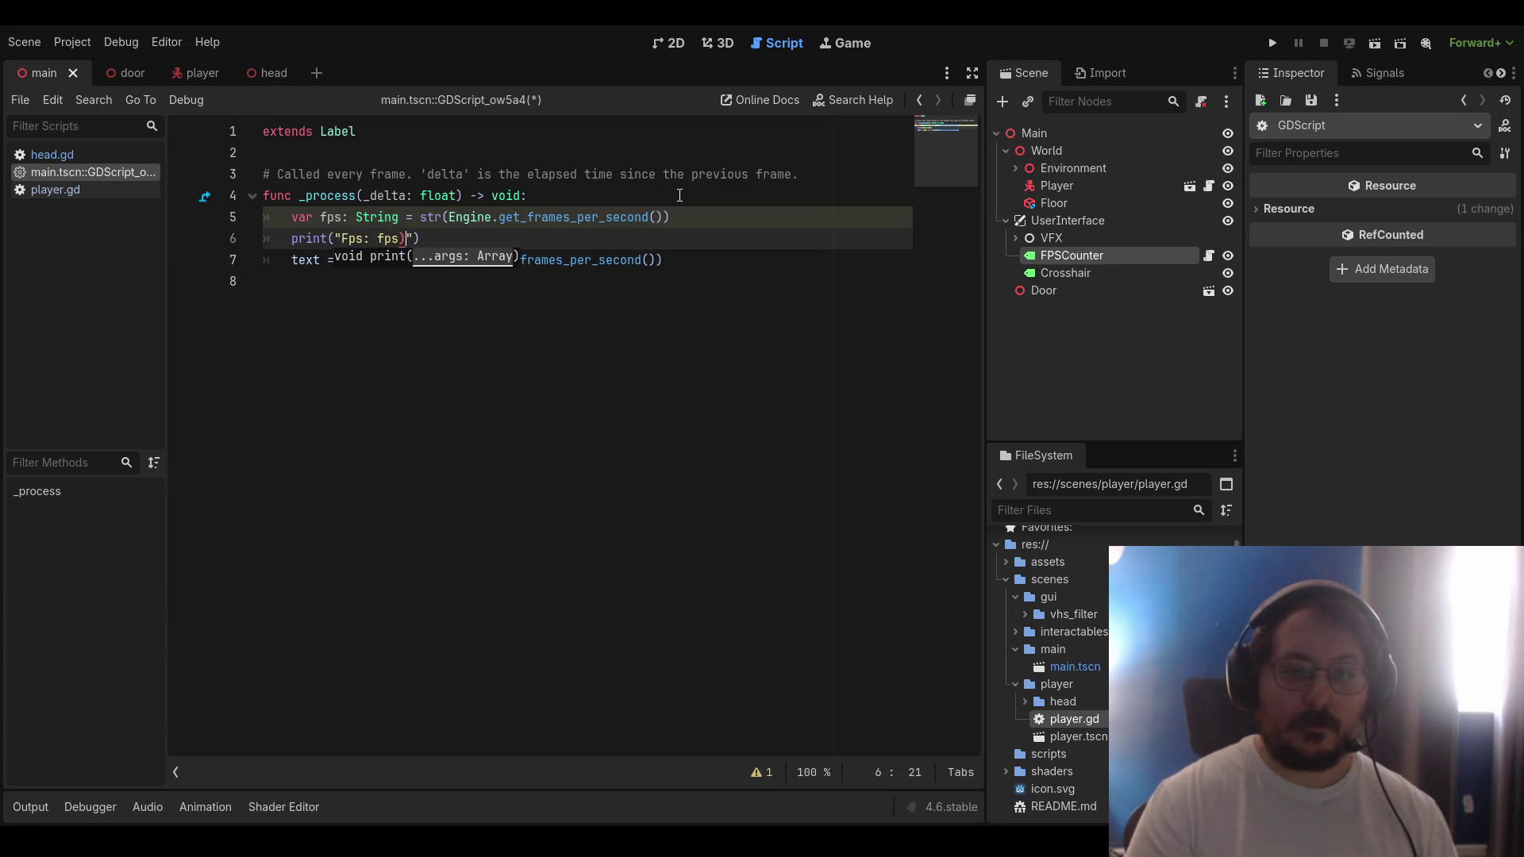
pyautogui.hotkey('ctrl', 's')
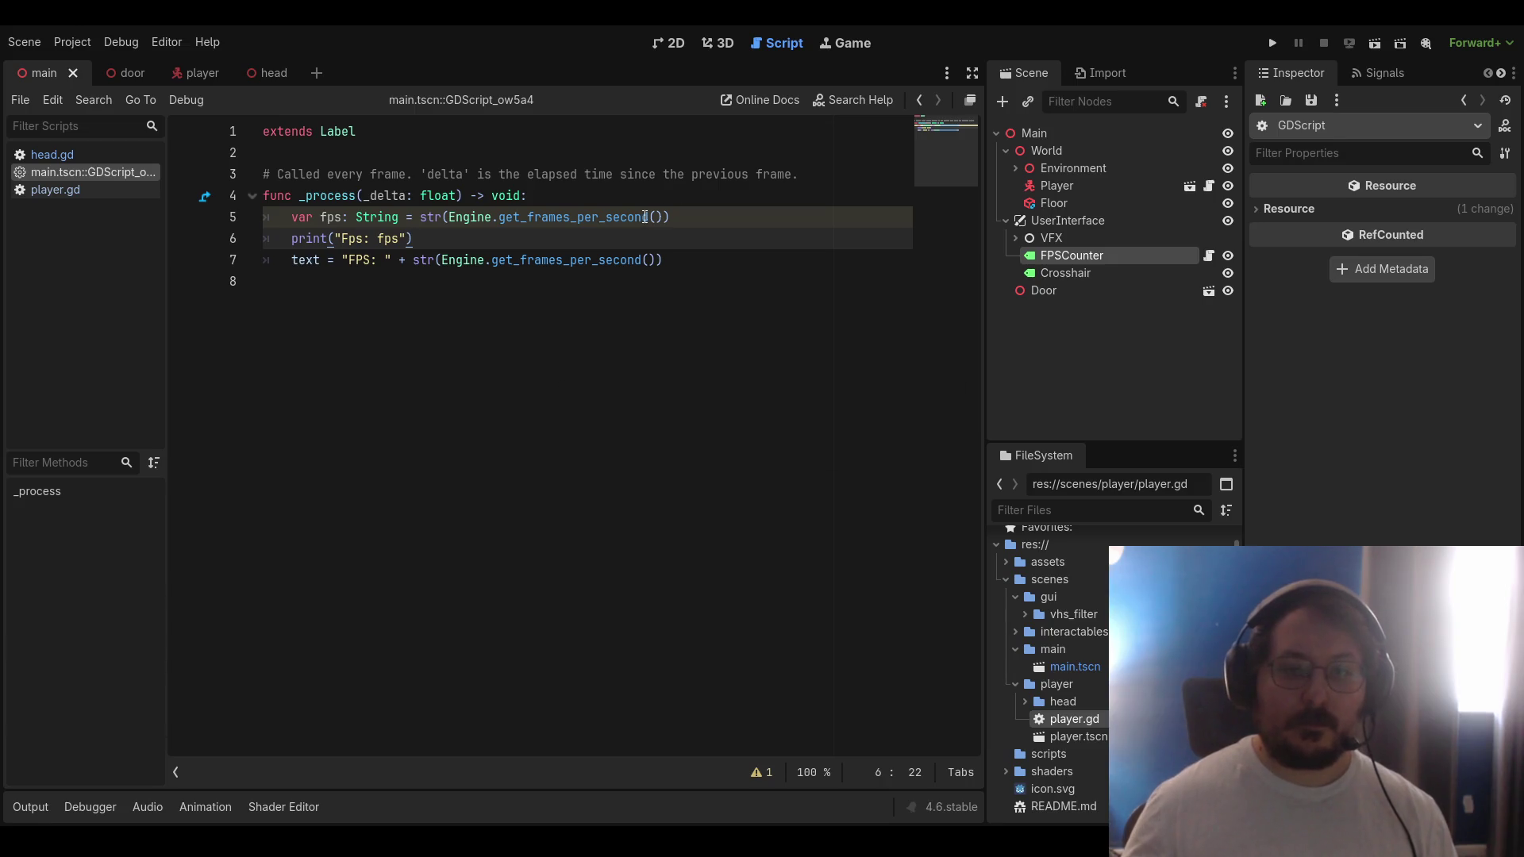
pyautogui.click(547, 281)
pyautogui.press('F5')
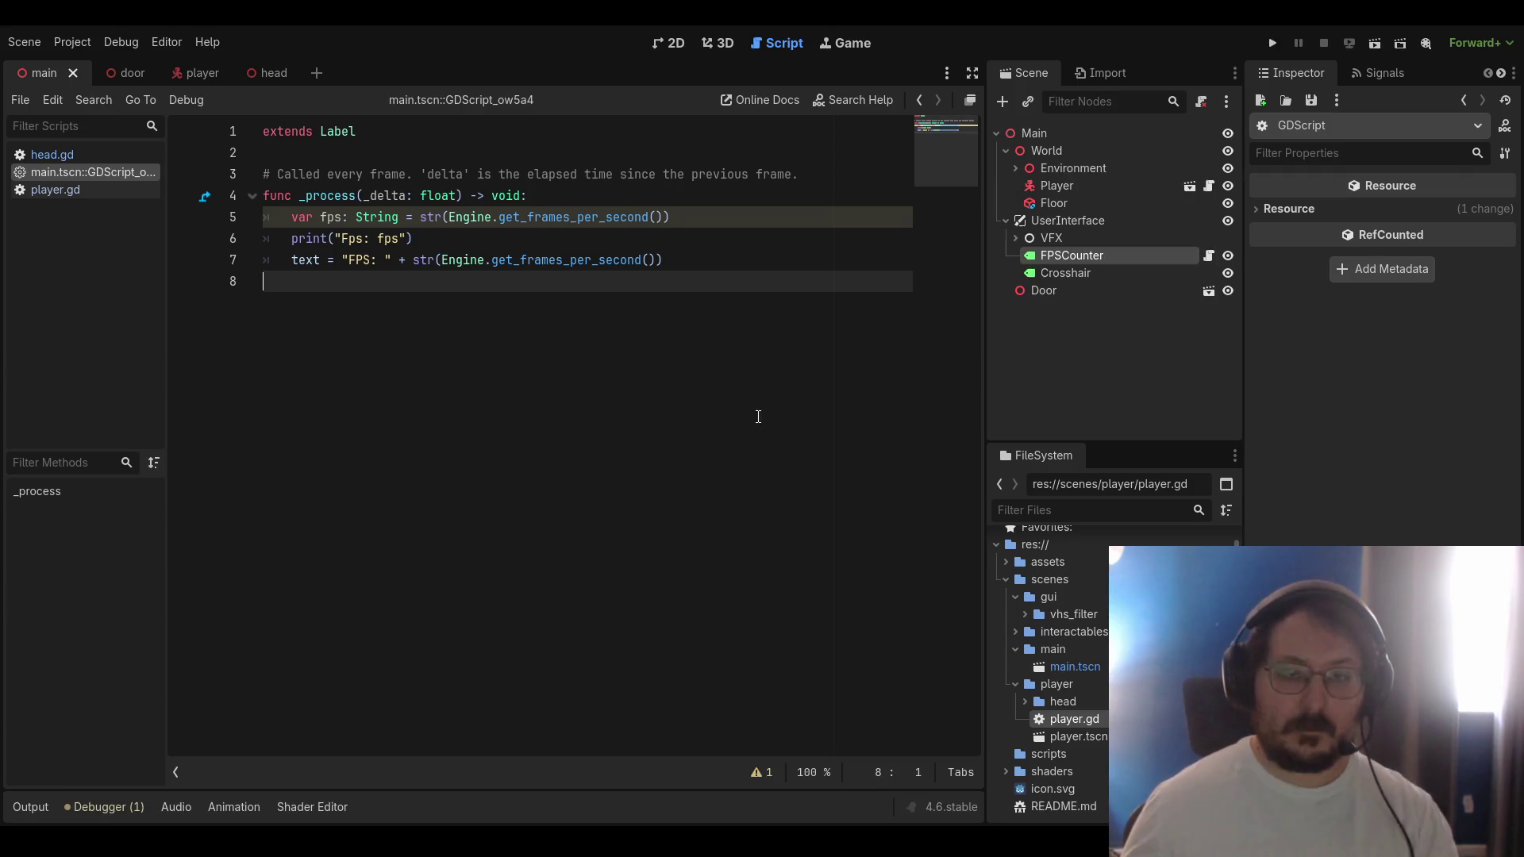
pyautogui.press('F8')
# Correct the print call to print("Fps: ", fps) and run the game again.
pyautogui.click(443, 241)
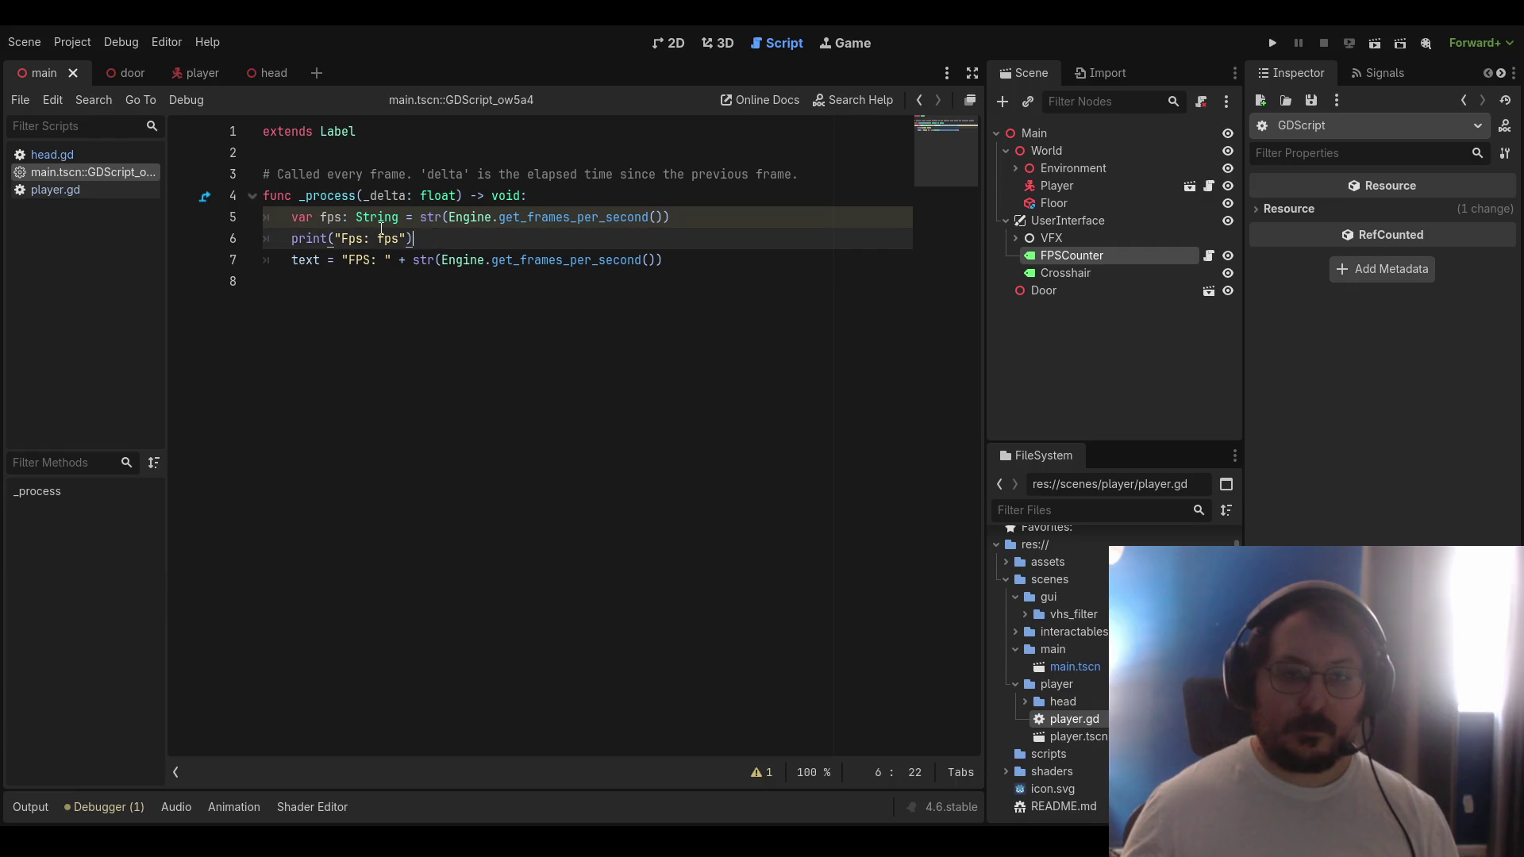
pyautogui.doubleClick(376, 216)
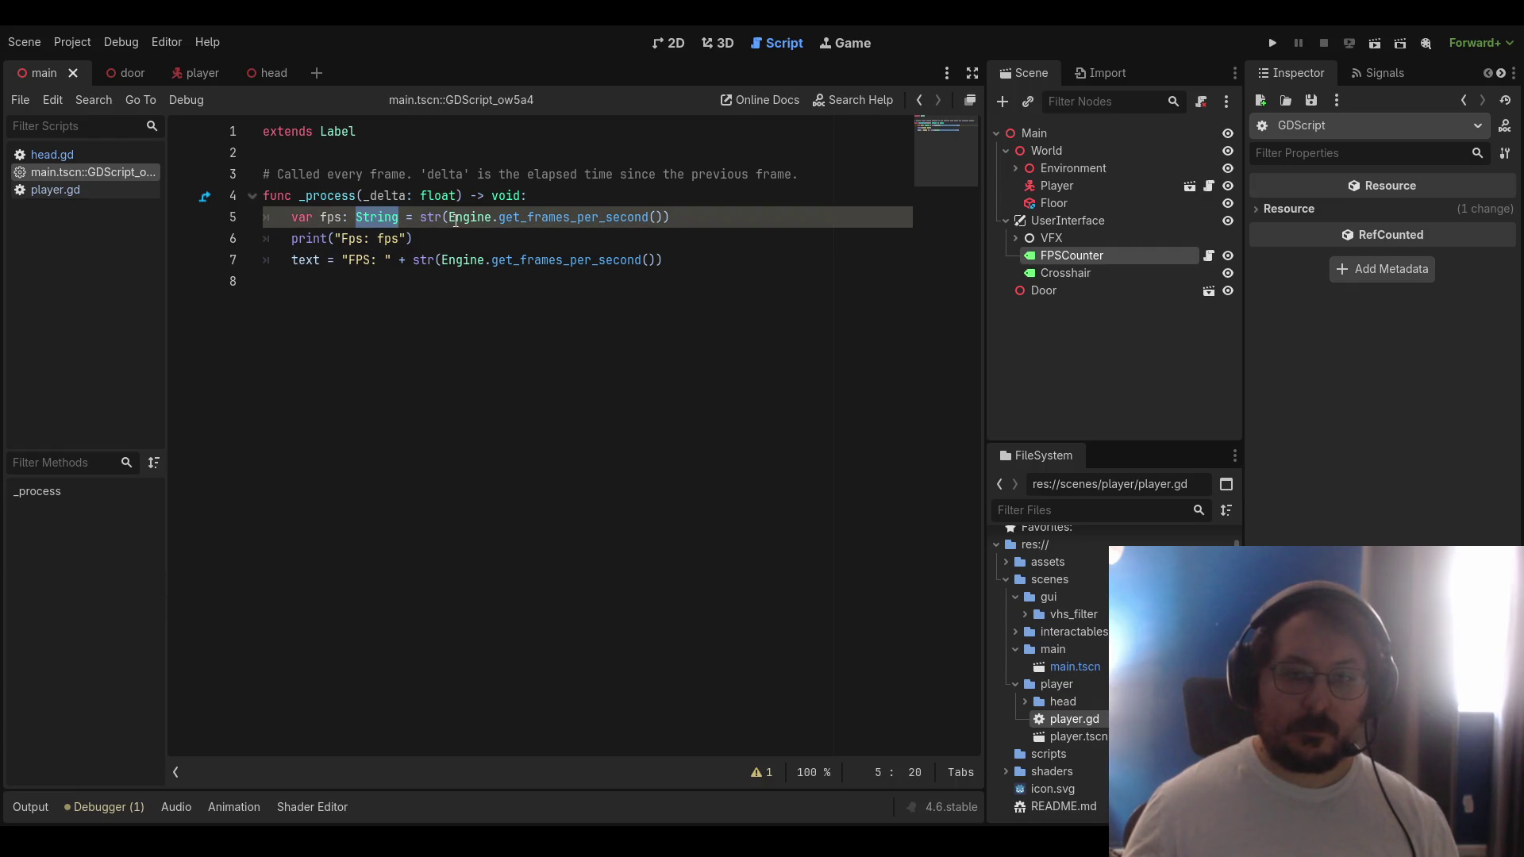
pyautogui.click(415, 247)
pyautogui.click(442, 302)
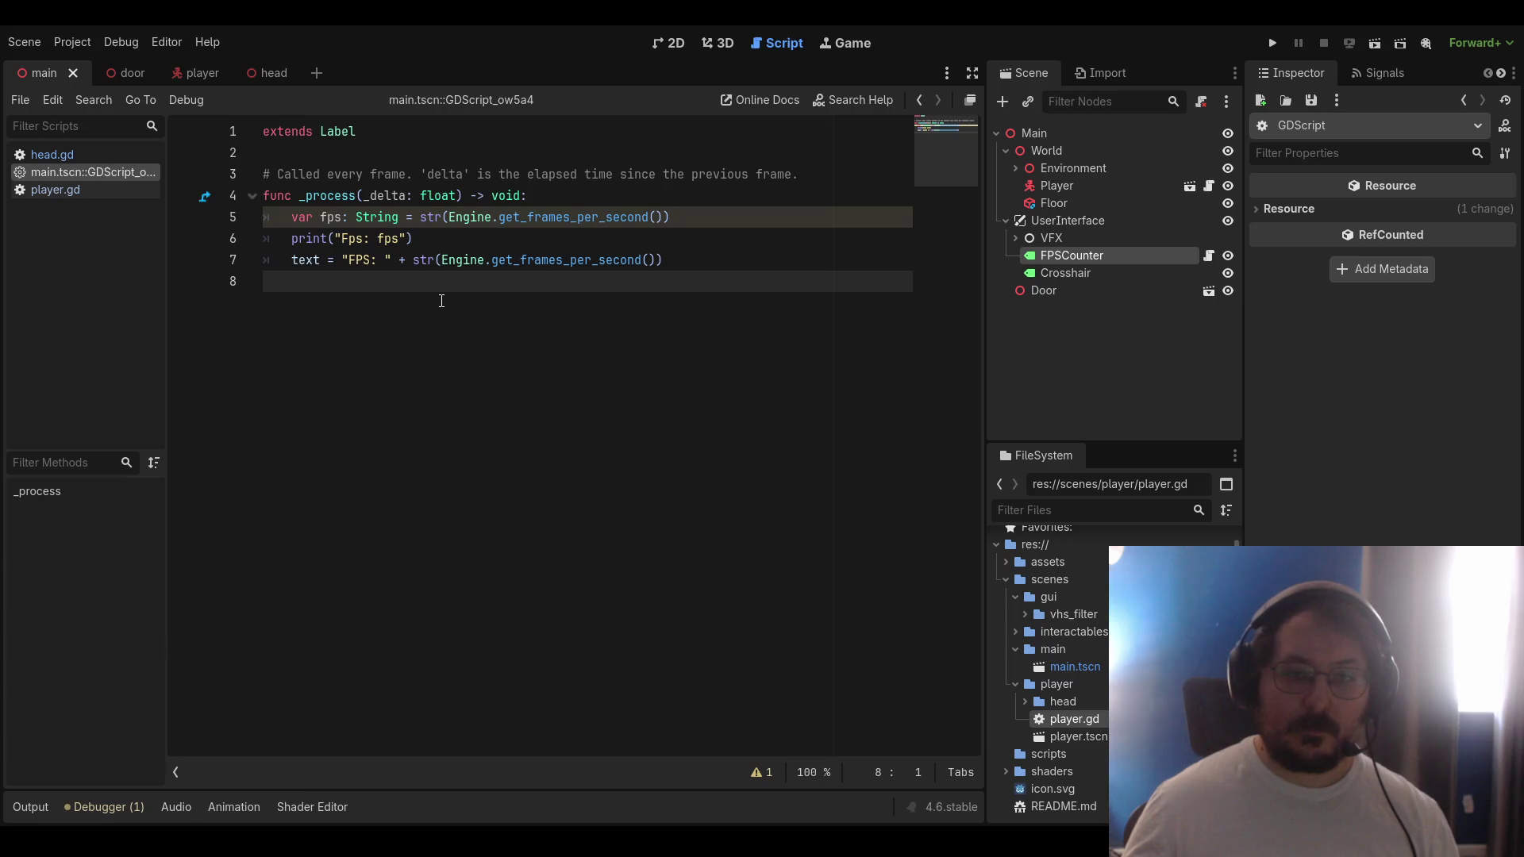
pyautogui.doubleClick(392, 238)
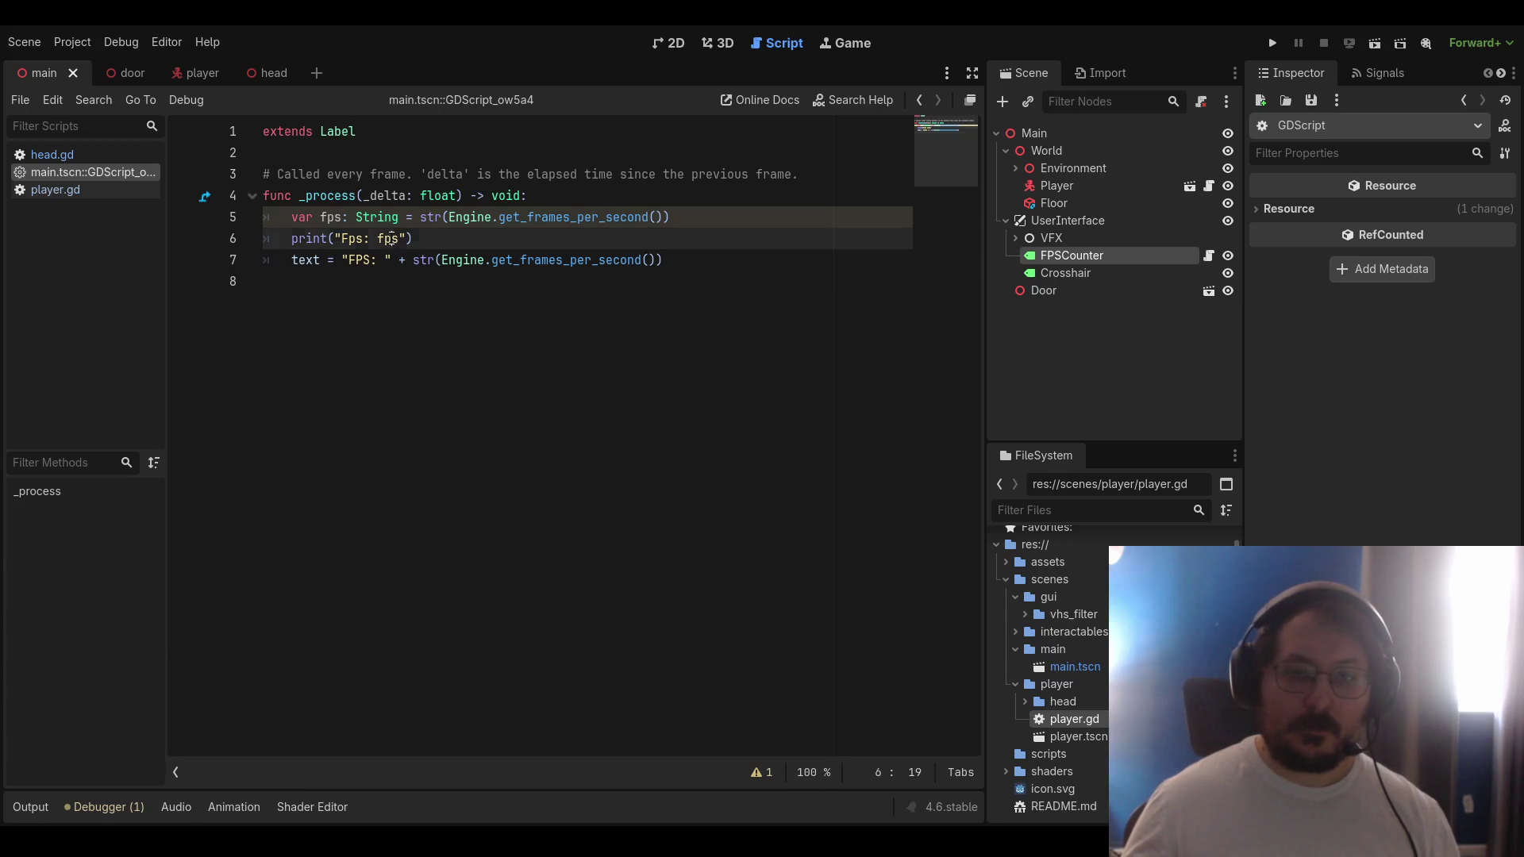
pyautogui.write('", fps')
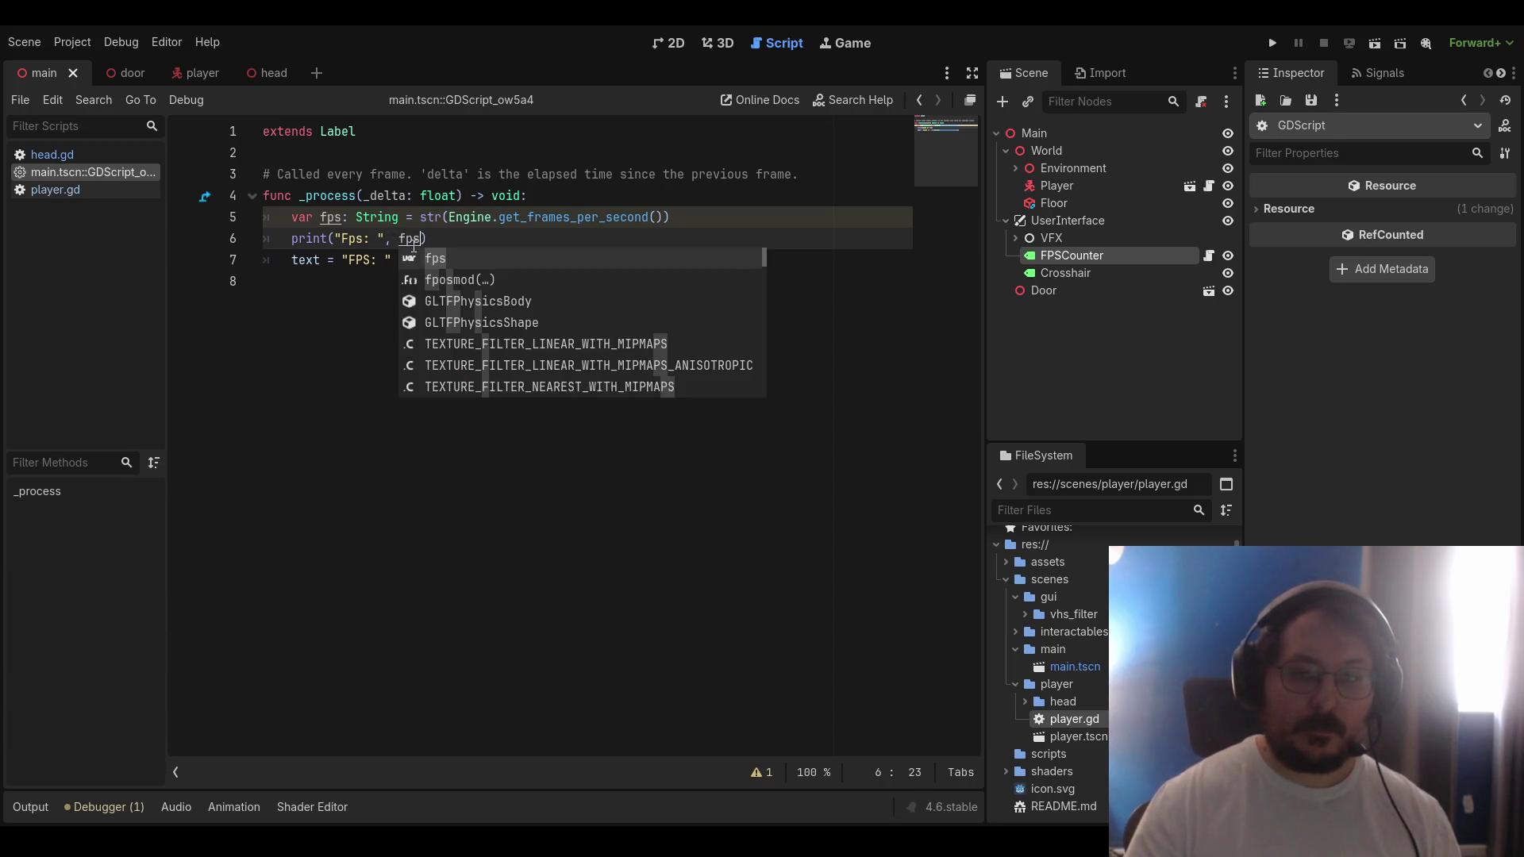
pyautogui.click(1273, 43)
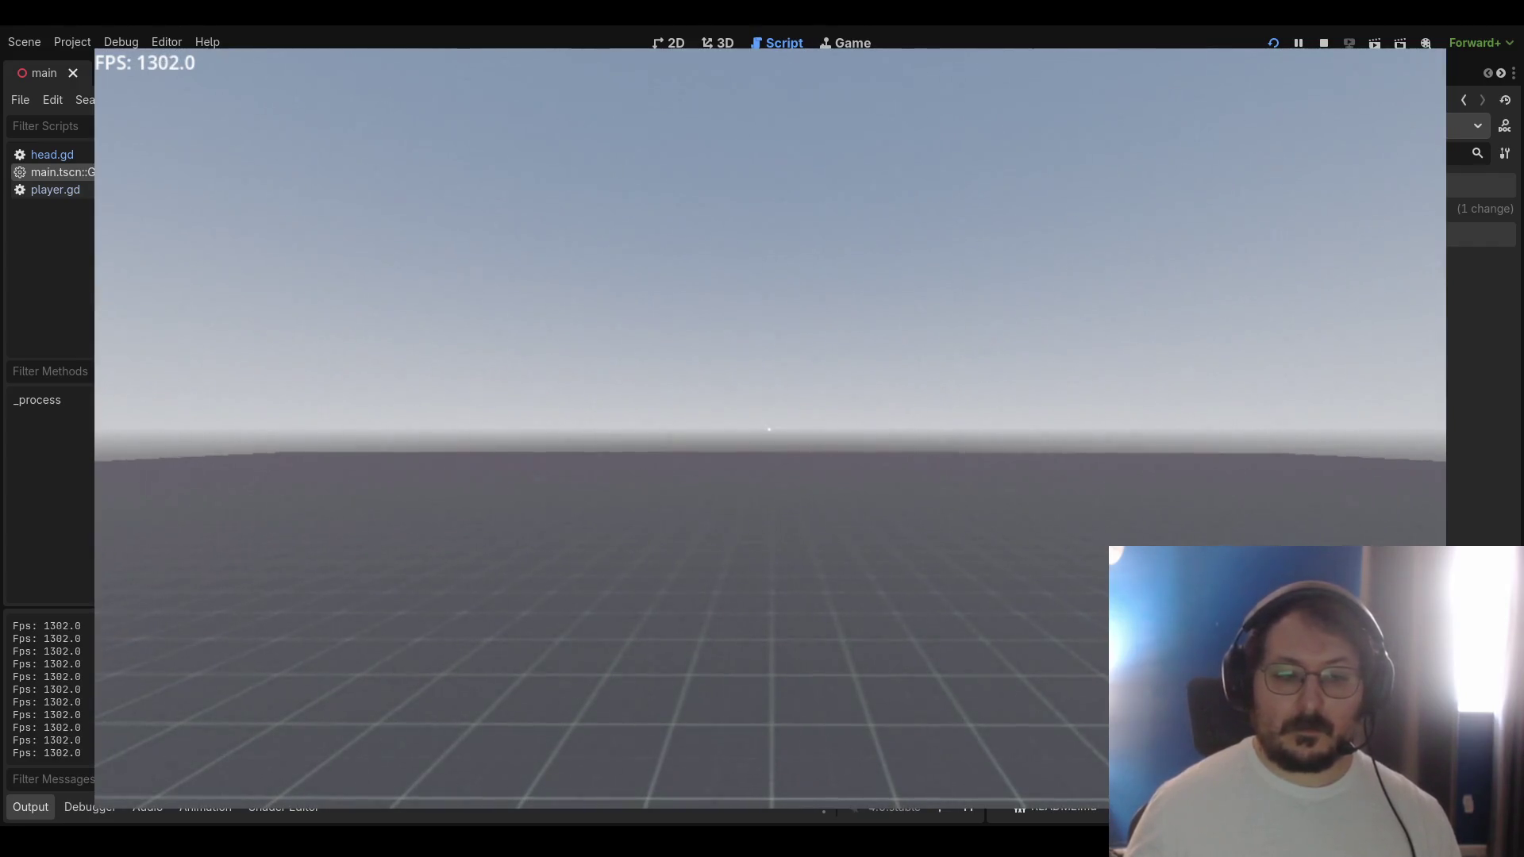
# Strafe the player left in the running game, then stop it with F8.
pyautogui.press('a')
pyautogui.moveTo(770, 430)
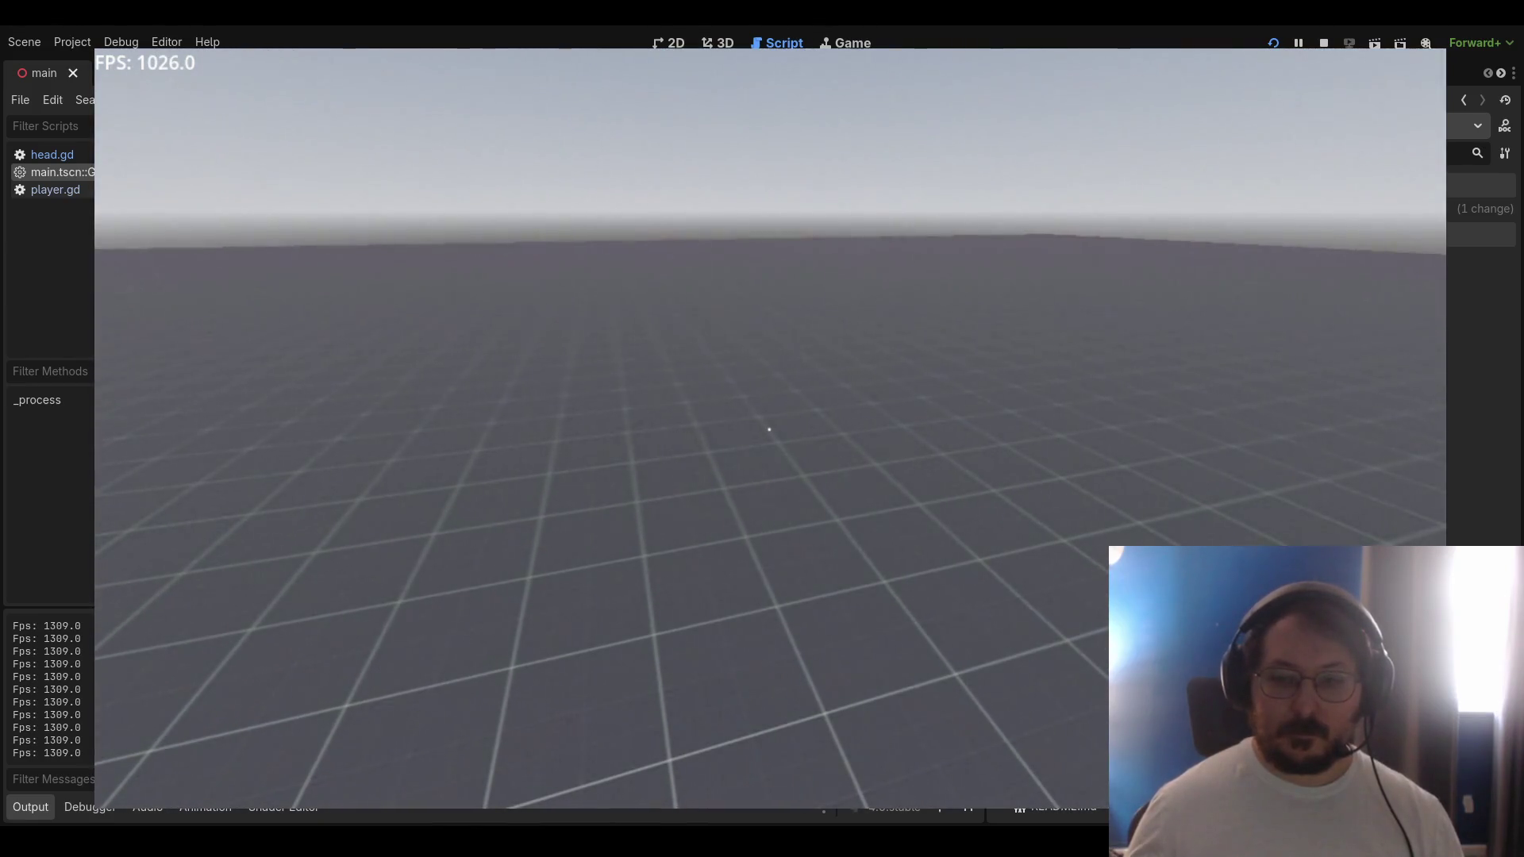
pyautogui.press('F8')
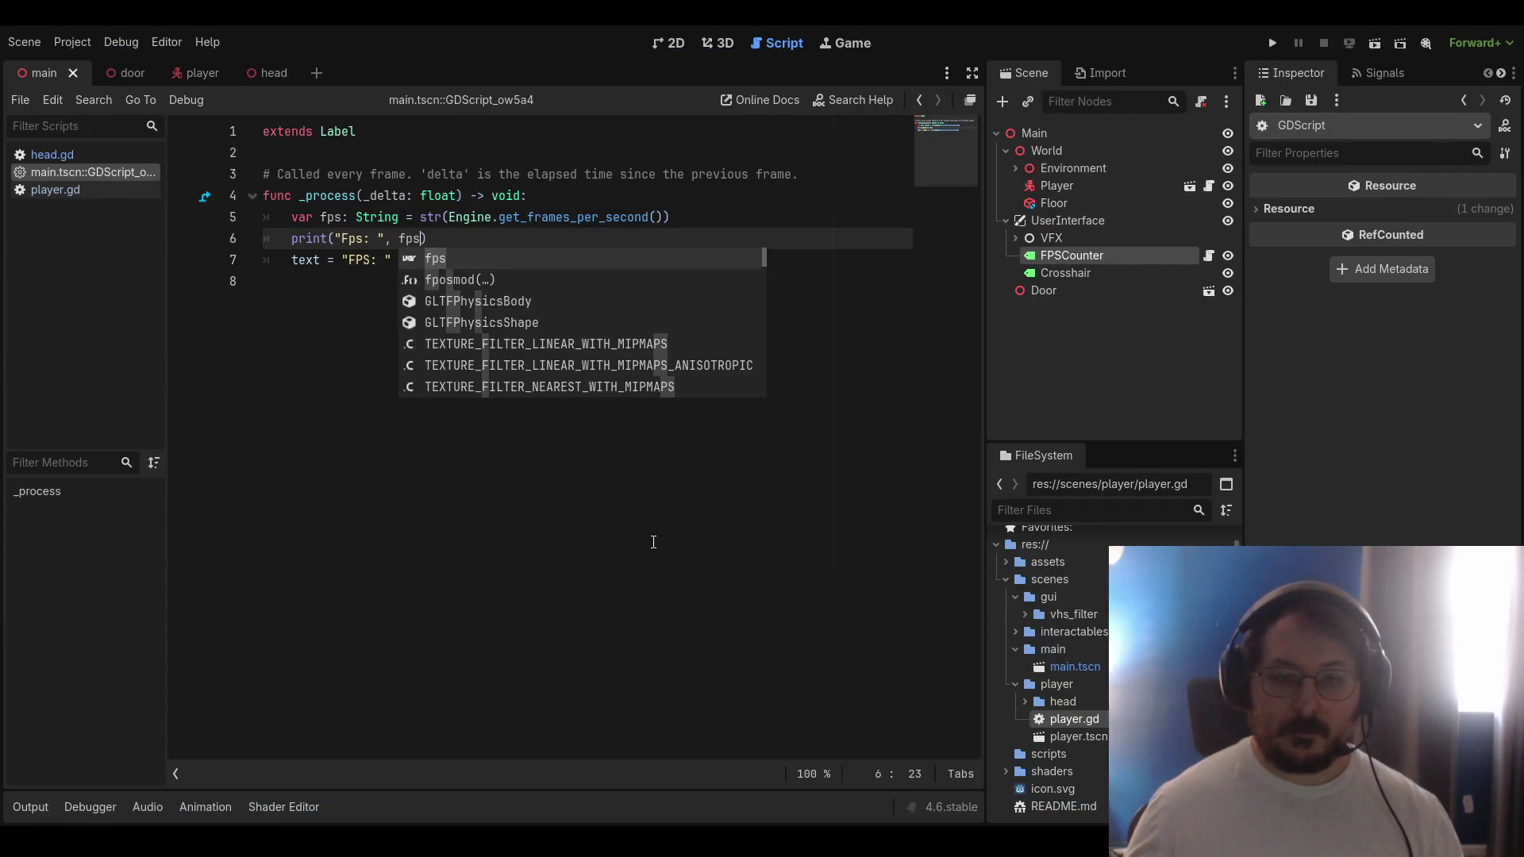
# Delete the print("Fps: ", fps) debugging line from _process.
pyautogui.click(483, 308)
pyautogui.moveTo(428, 238); pyautogui.dragTo(249, 234)
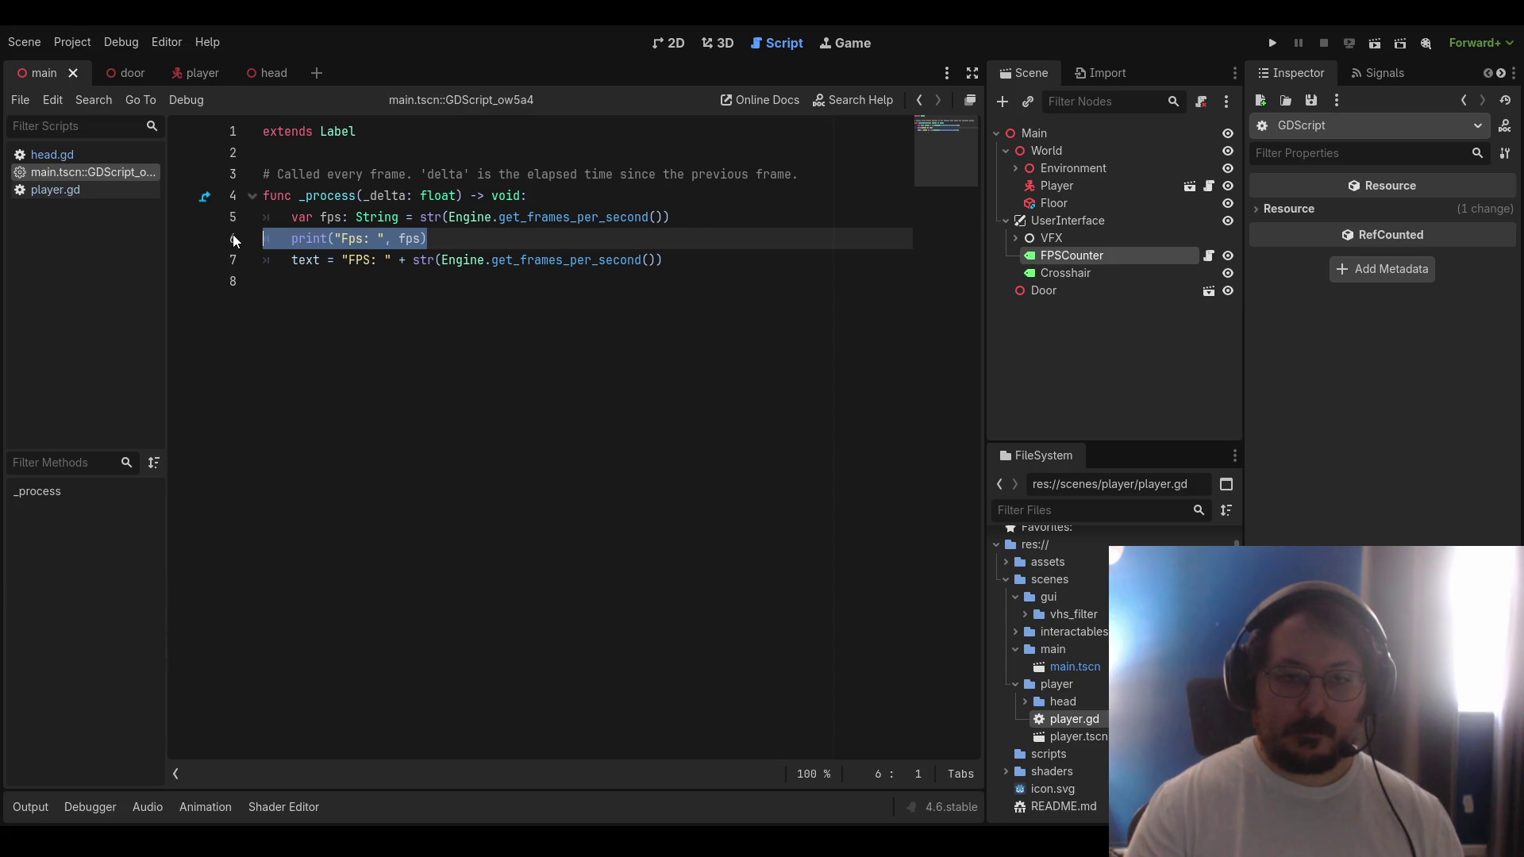
pyautogui.press('BackSpace')
pyautogui.press('BackSpace')
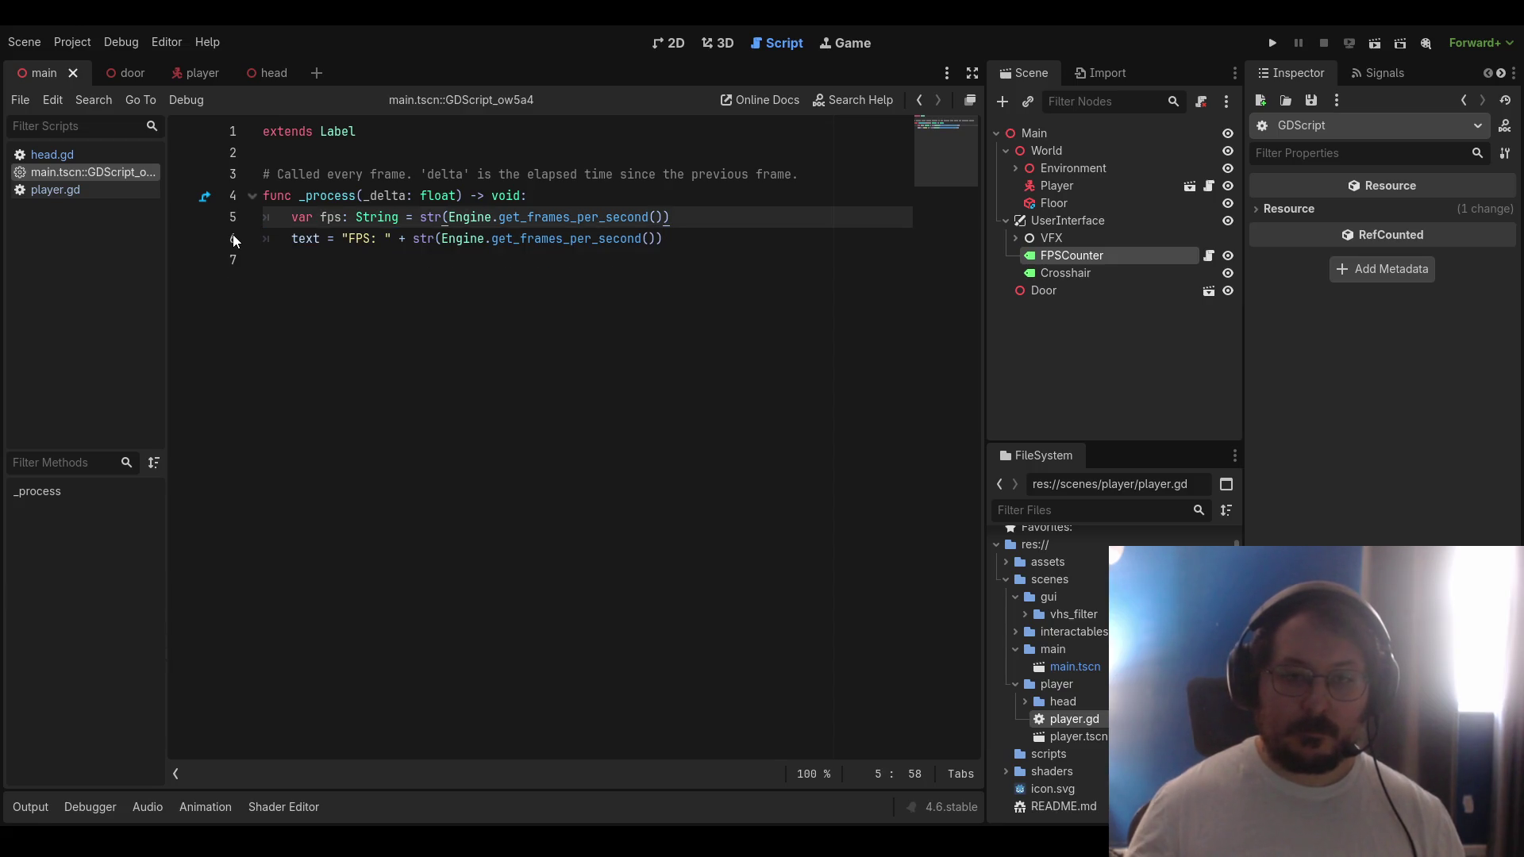
# Try replacing the frames-per-second call with fps, then undo back to the original call.
pyautogui.moveTo(408, 238); pyautogui.dragTo(651, 235)
pyautogui.write('f-[s')
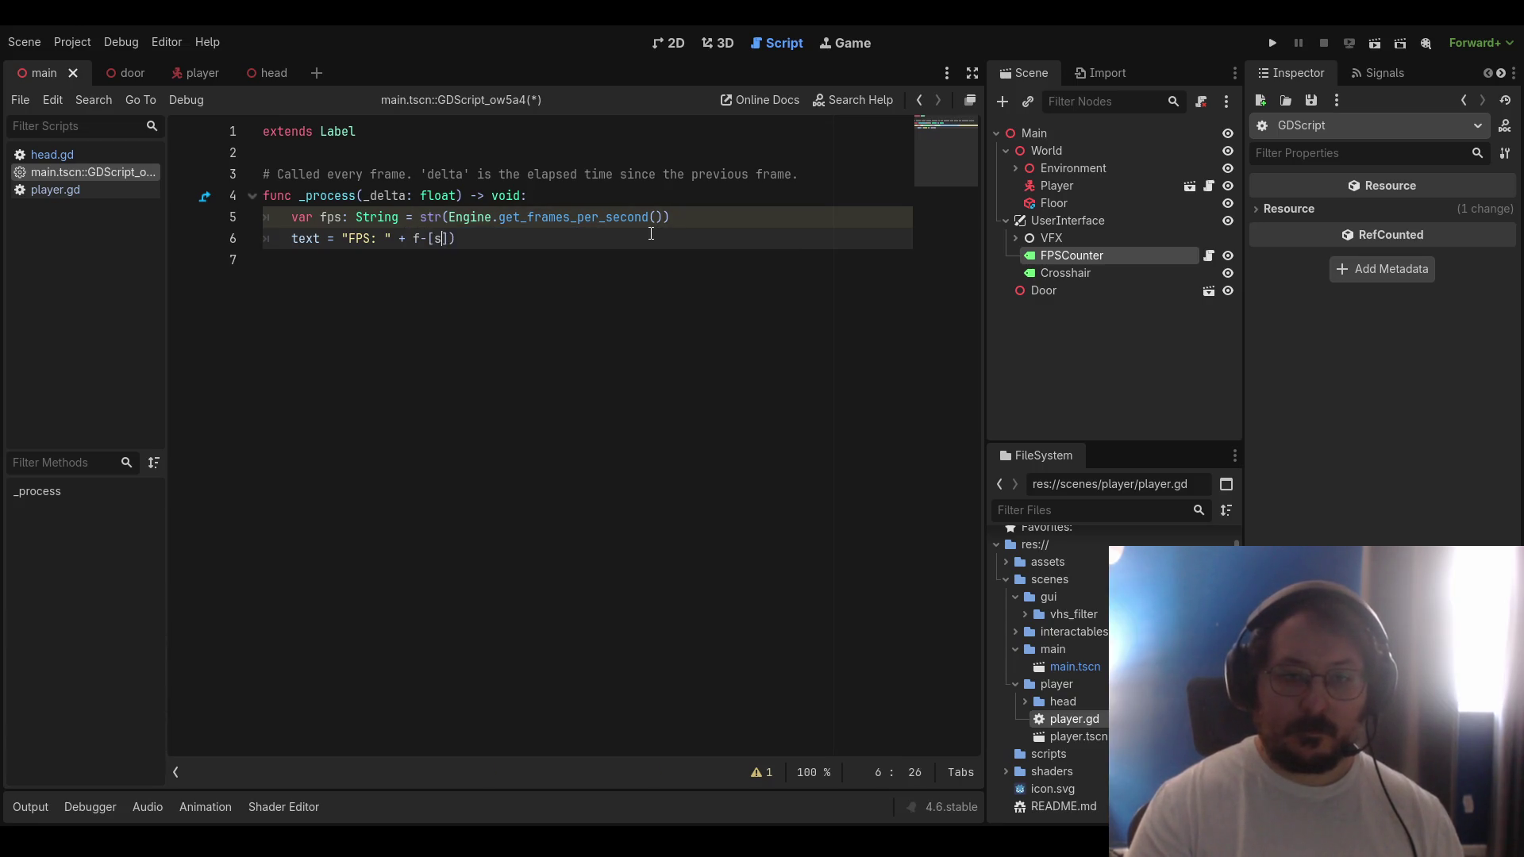
pyautogui.press('Return')
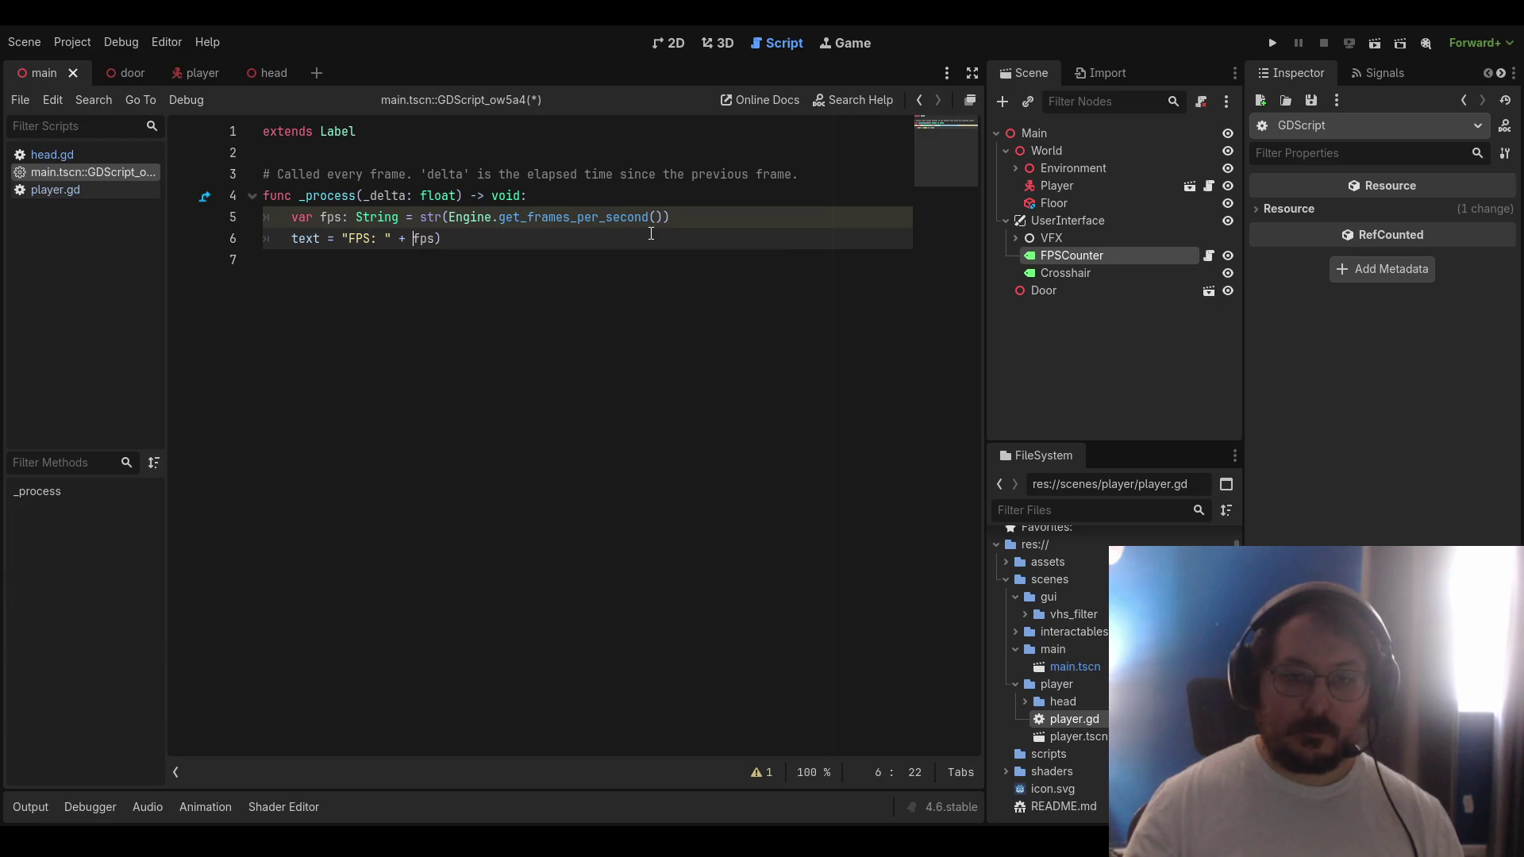
pyautogui.press('Left')
pyautogui.press('Left')
pyautogui.press('Left')
pyautogui.press('BackSpace')
pyautogui.press('BackSpace')
pyautogui.write(',')
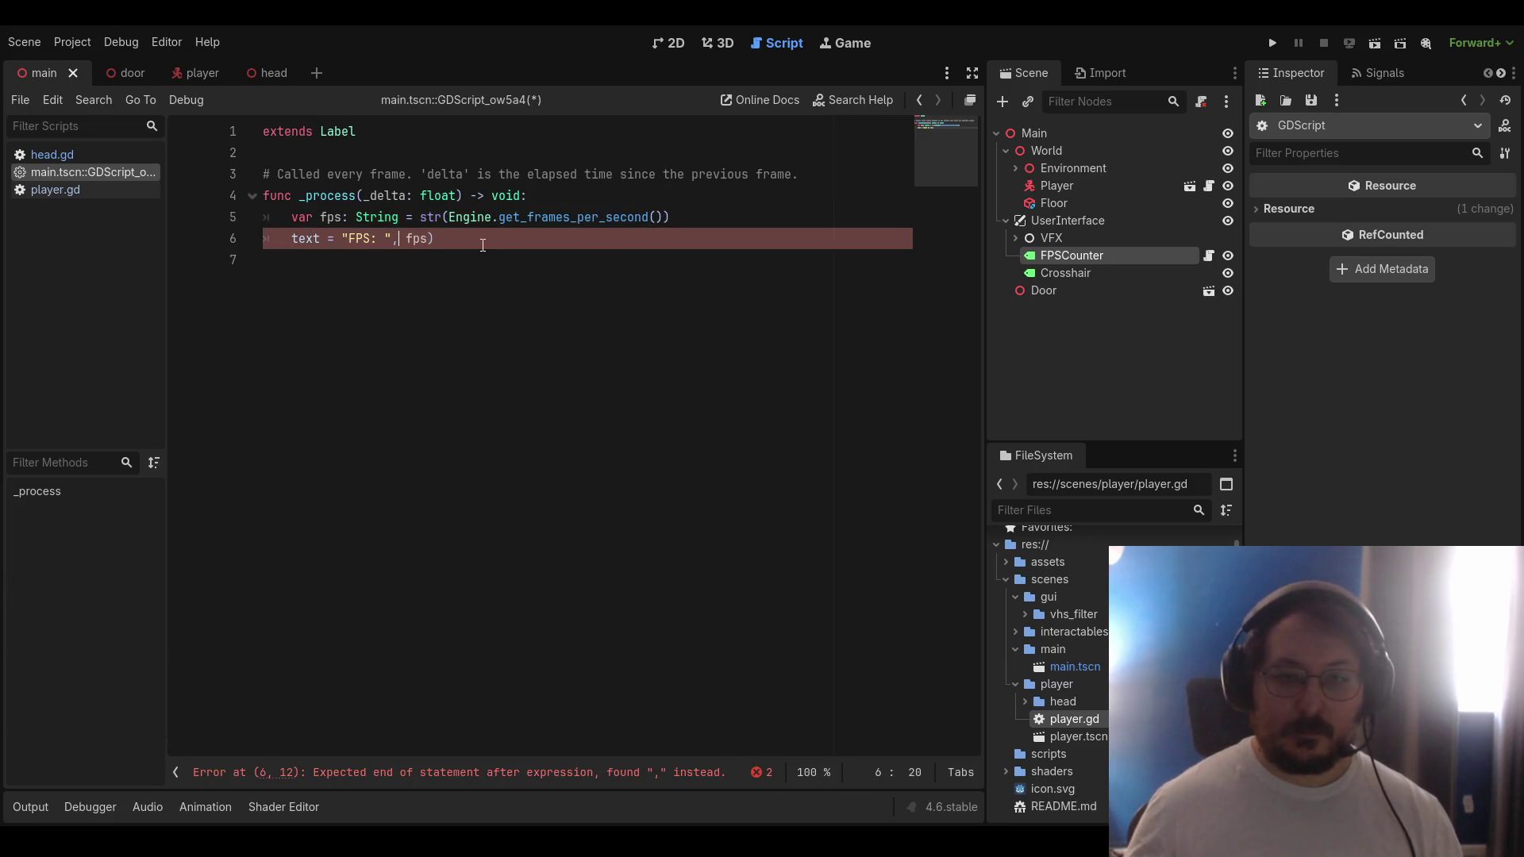
pyautogui.hotkey('ctrl', 'z')
pyautogui.hotkey('ctrl', 'z')
pyautogui.hotkey('ctrl', 'z')
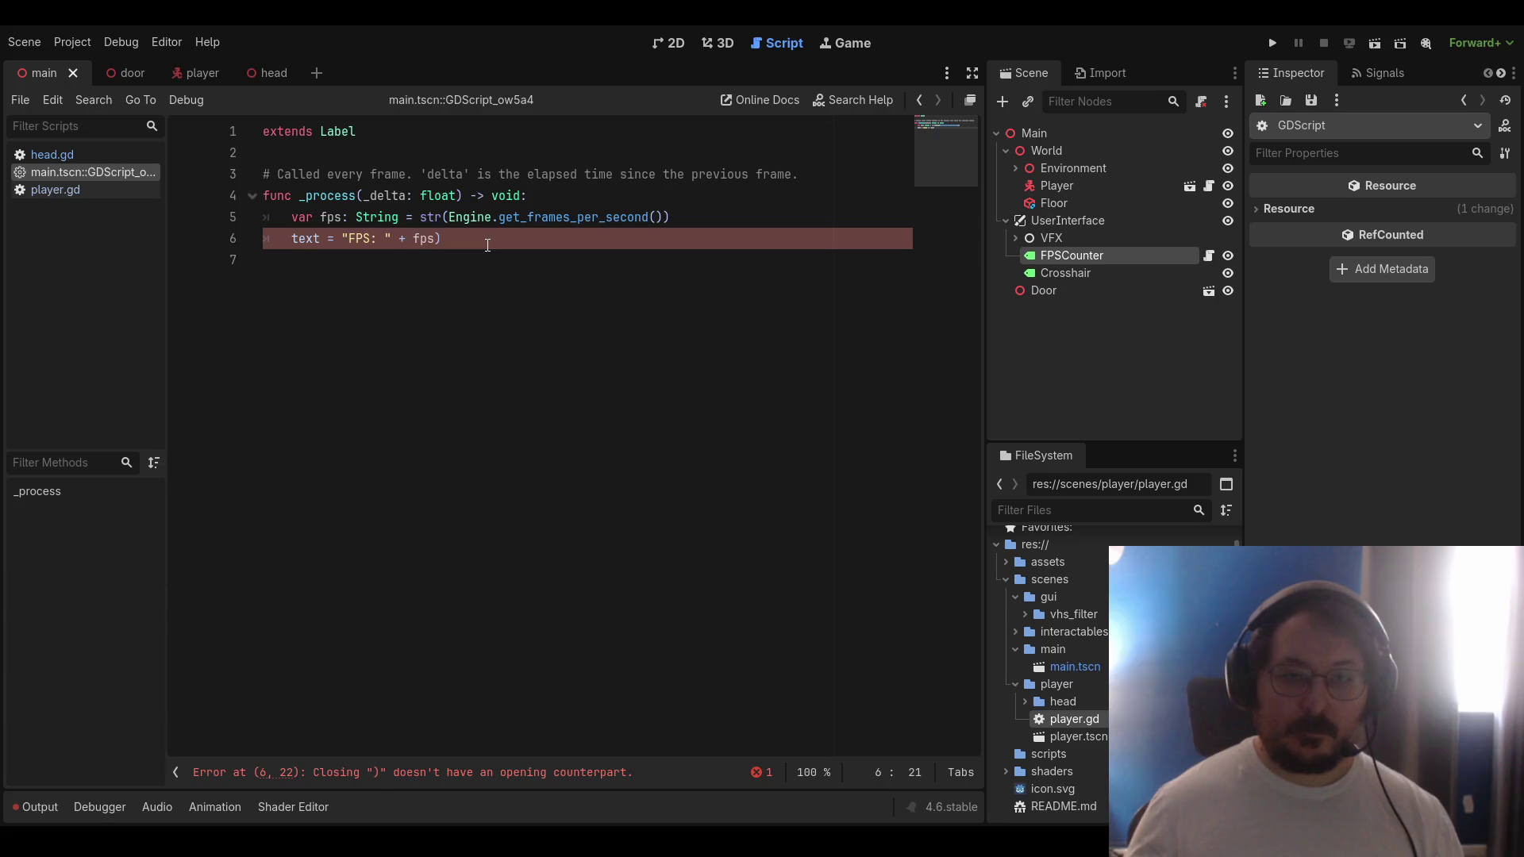
pyautogui.hotkey('ctrl', 'z')
pyautogui.hotkey('ctrl', 'z')
pyautogui.hotkey('ctrl', 'z')
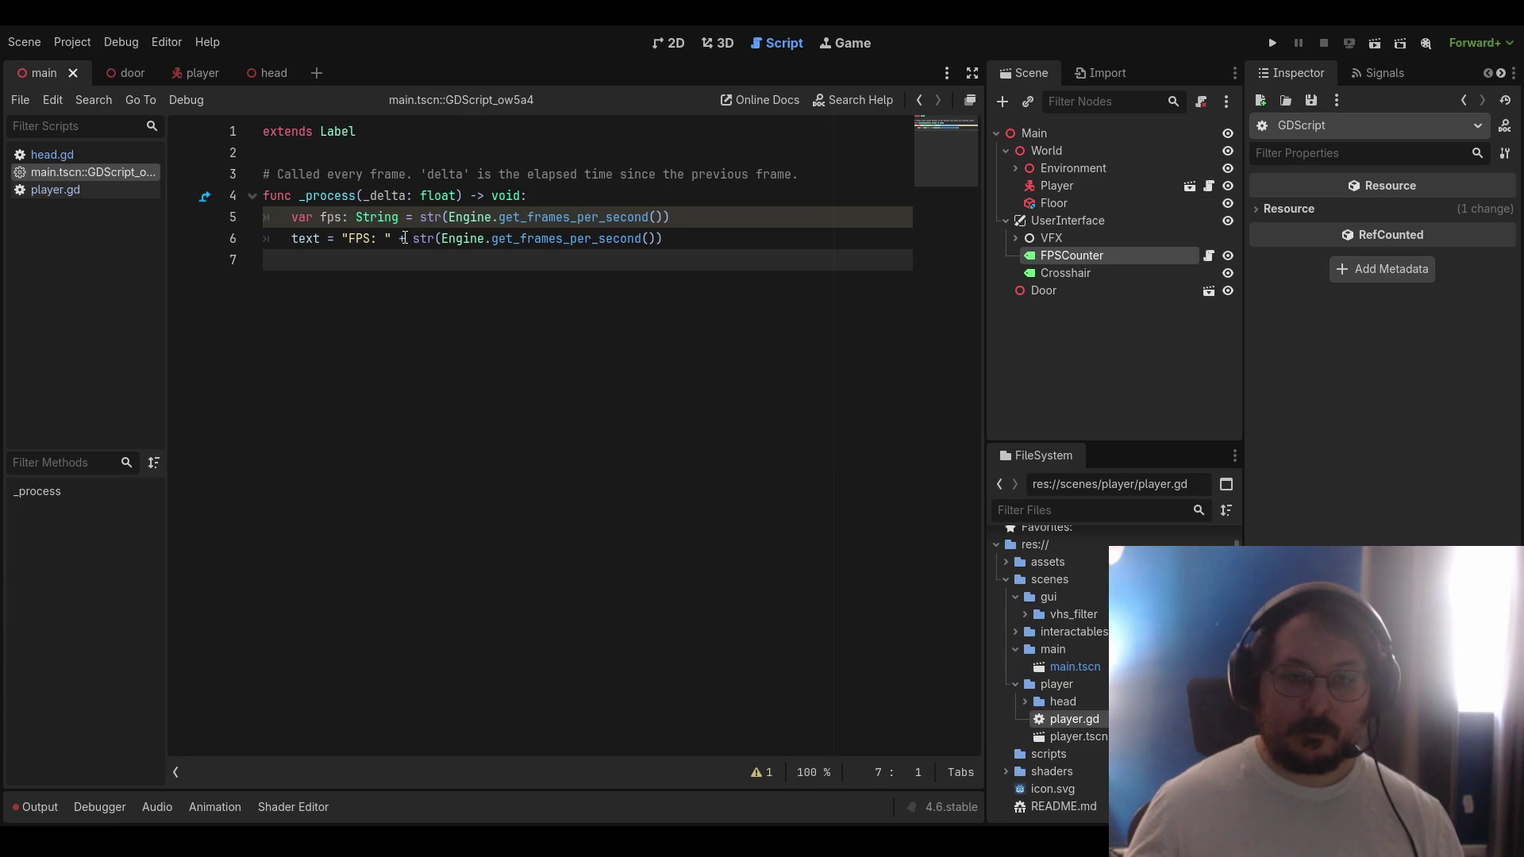
# Delete the unused var fps line, test-run the game, and close the FPS counter script.
pyautogui.click(235, 220)
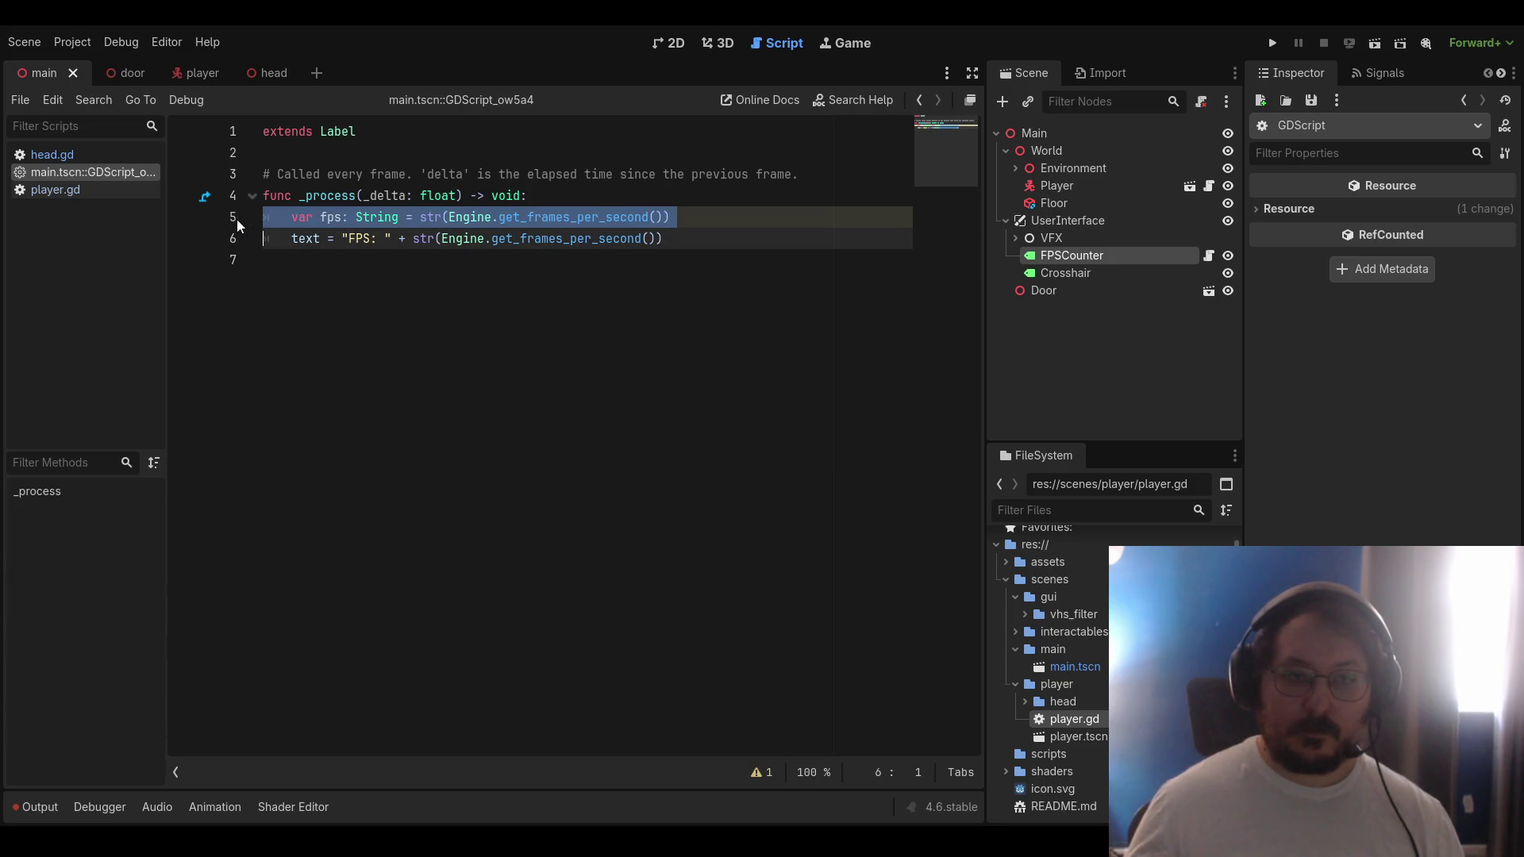
pyautogui.press('BackSpace')
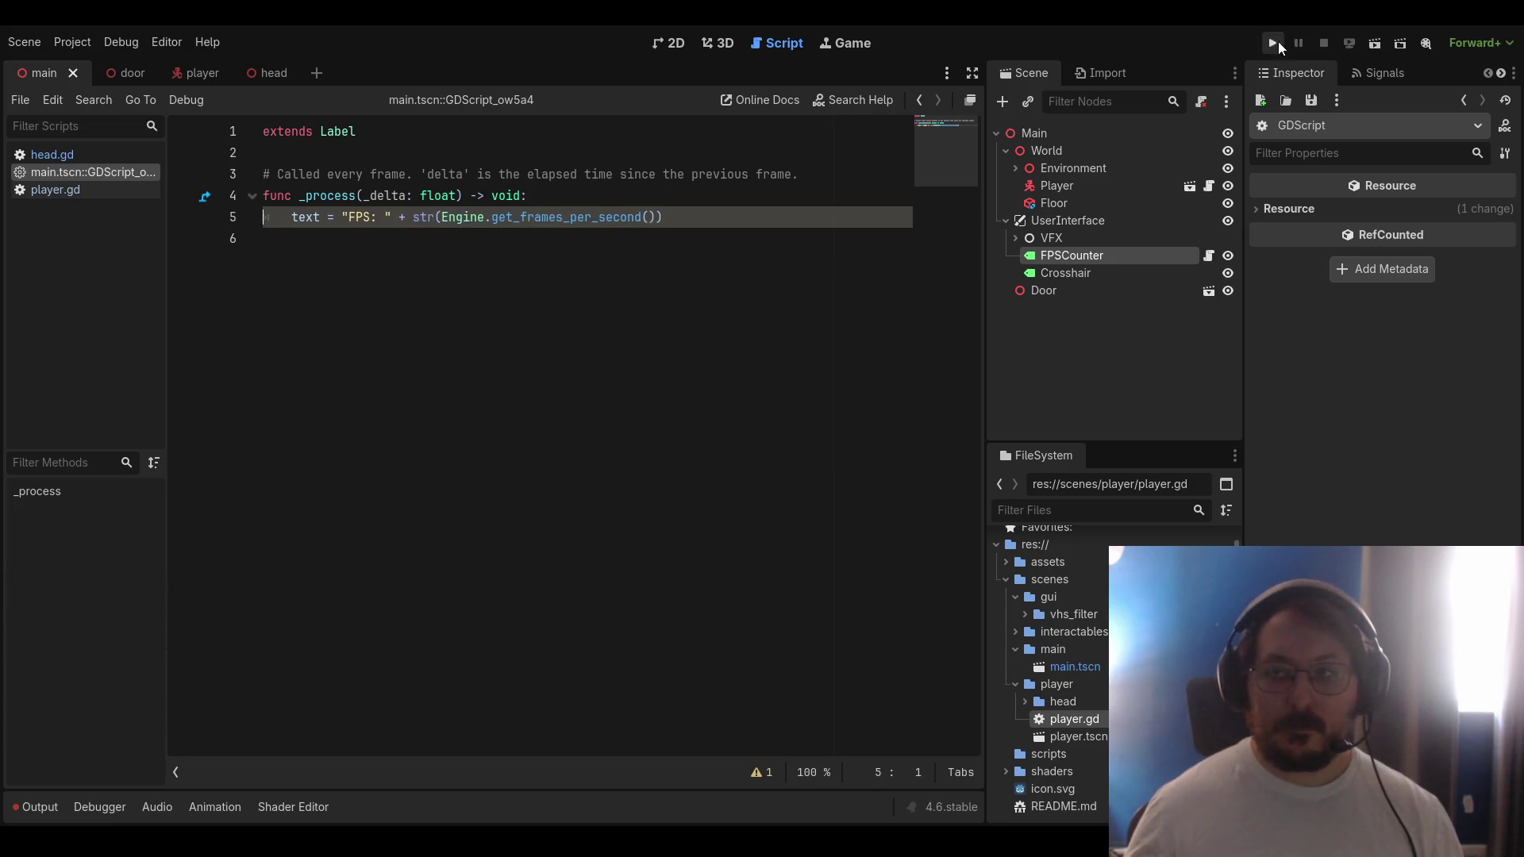
pyautogui.click(1278, 41)
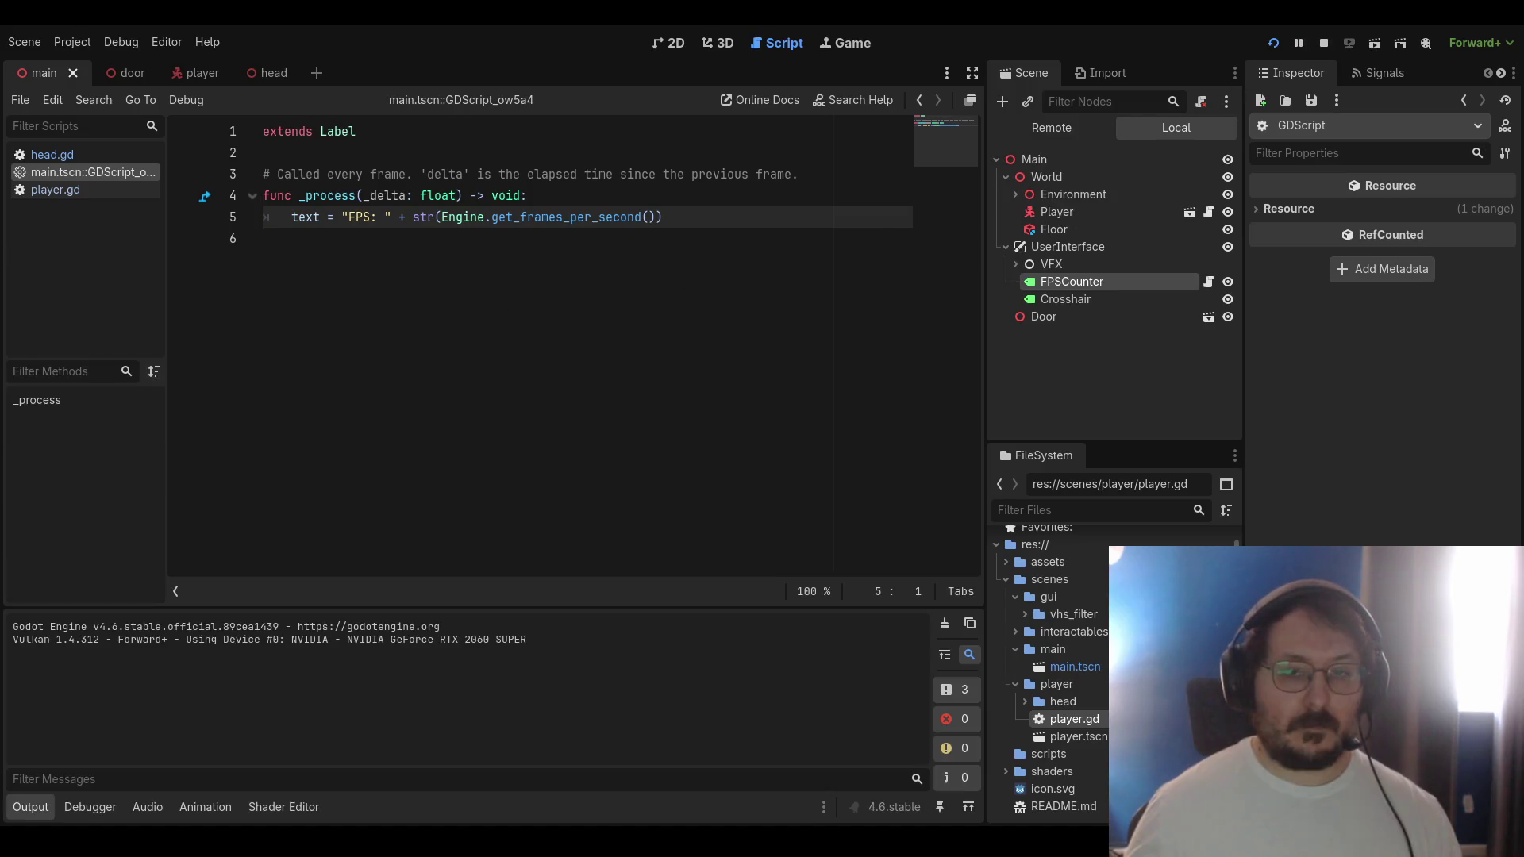
pyautogui.press('Escape')
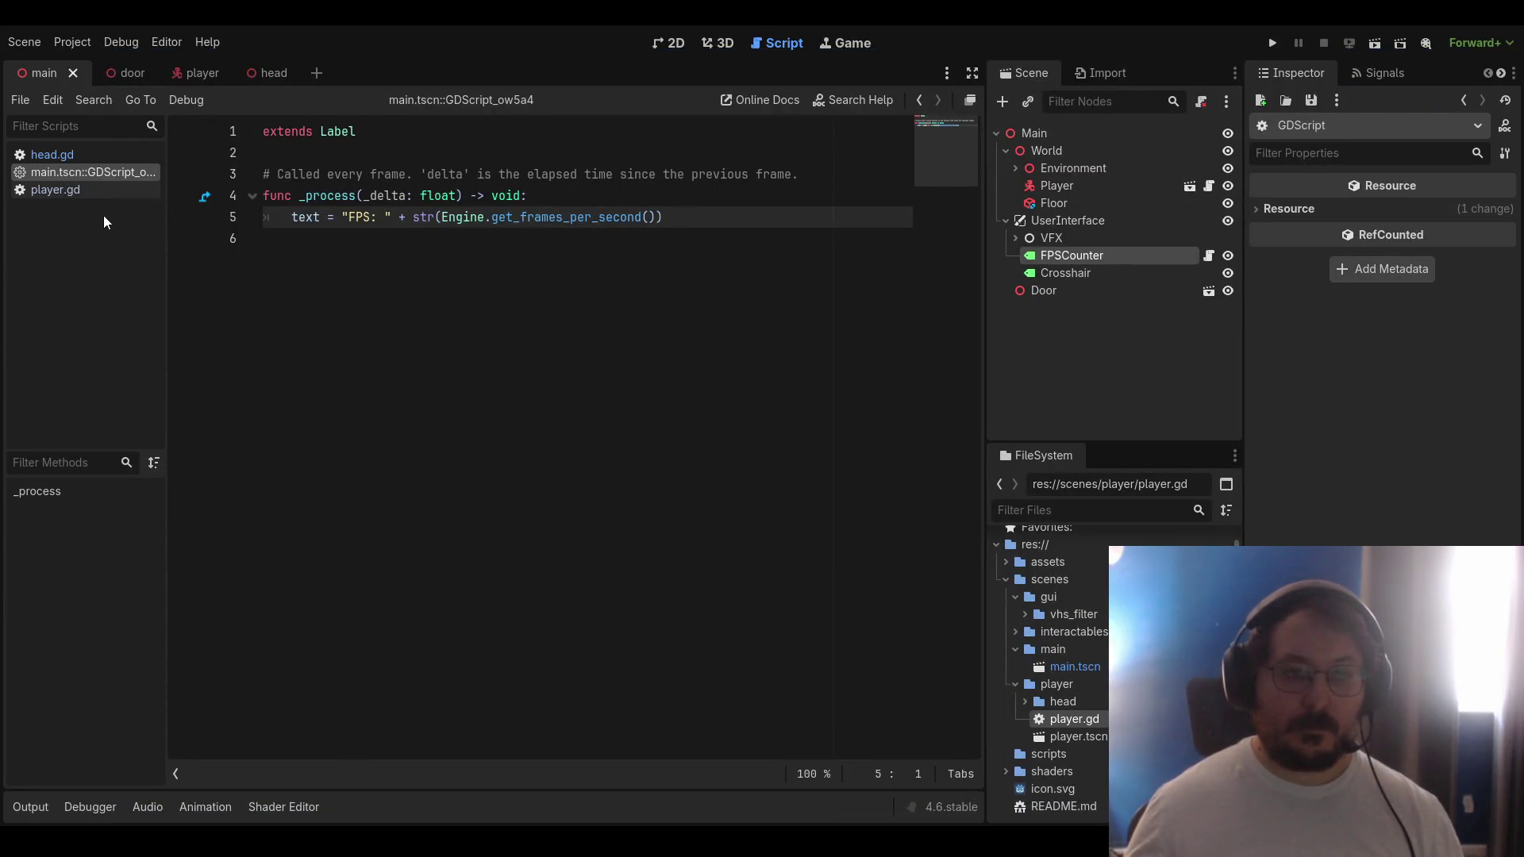
pyautogui.hotkey('ctrl', 'w')
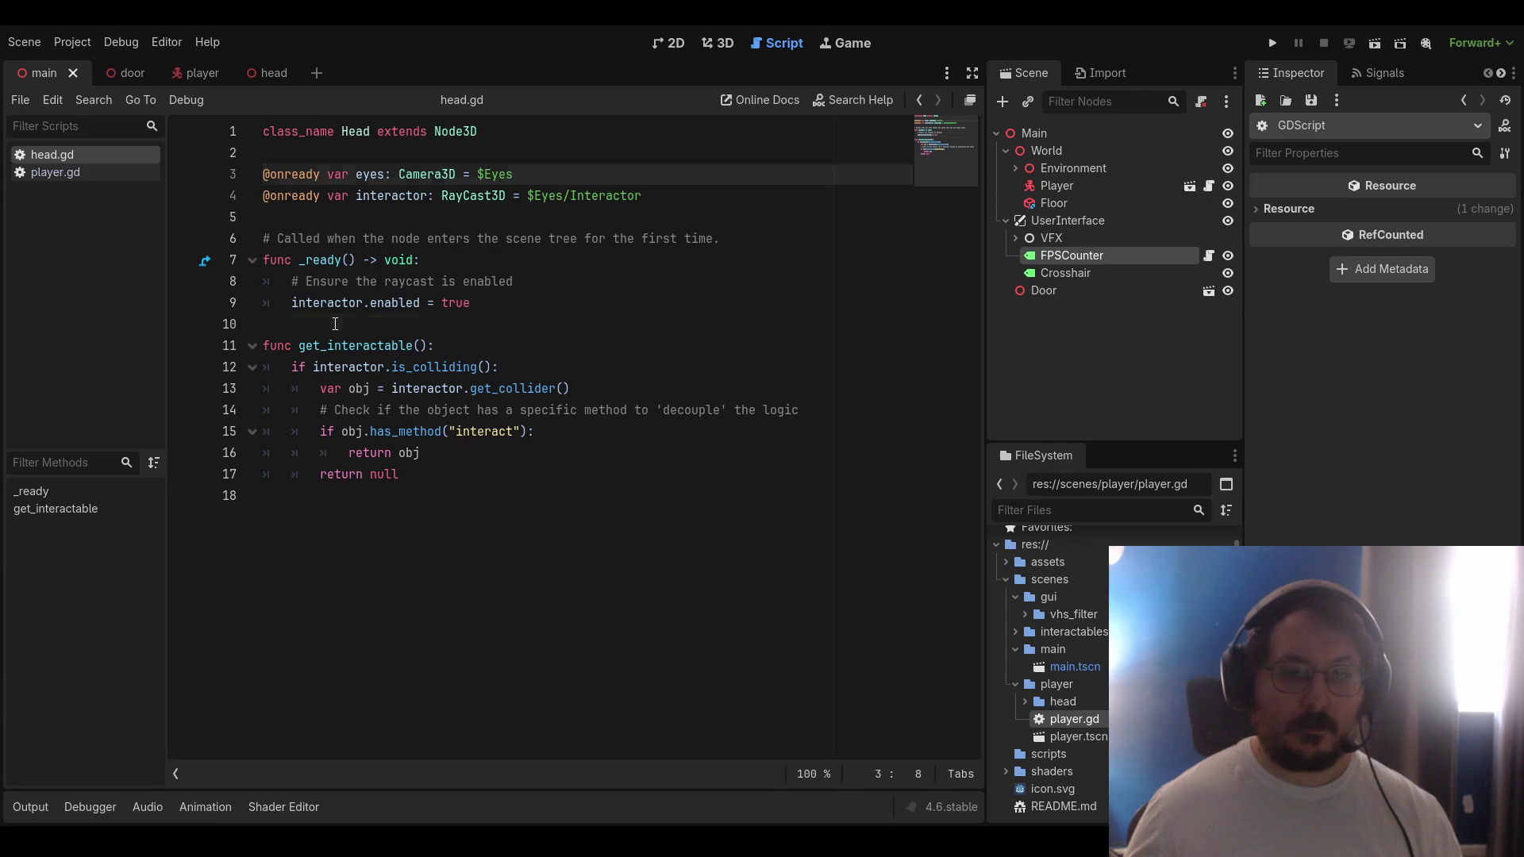
# Delete head.gd's raycast-enabling _ready function and its comment, then switch to the player scene.
pyautogui.click(349, 324)
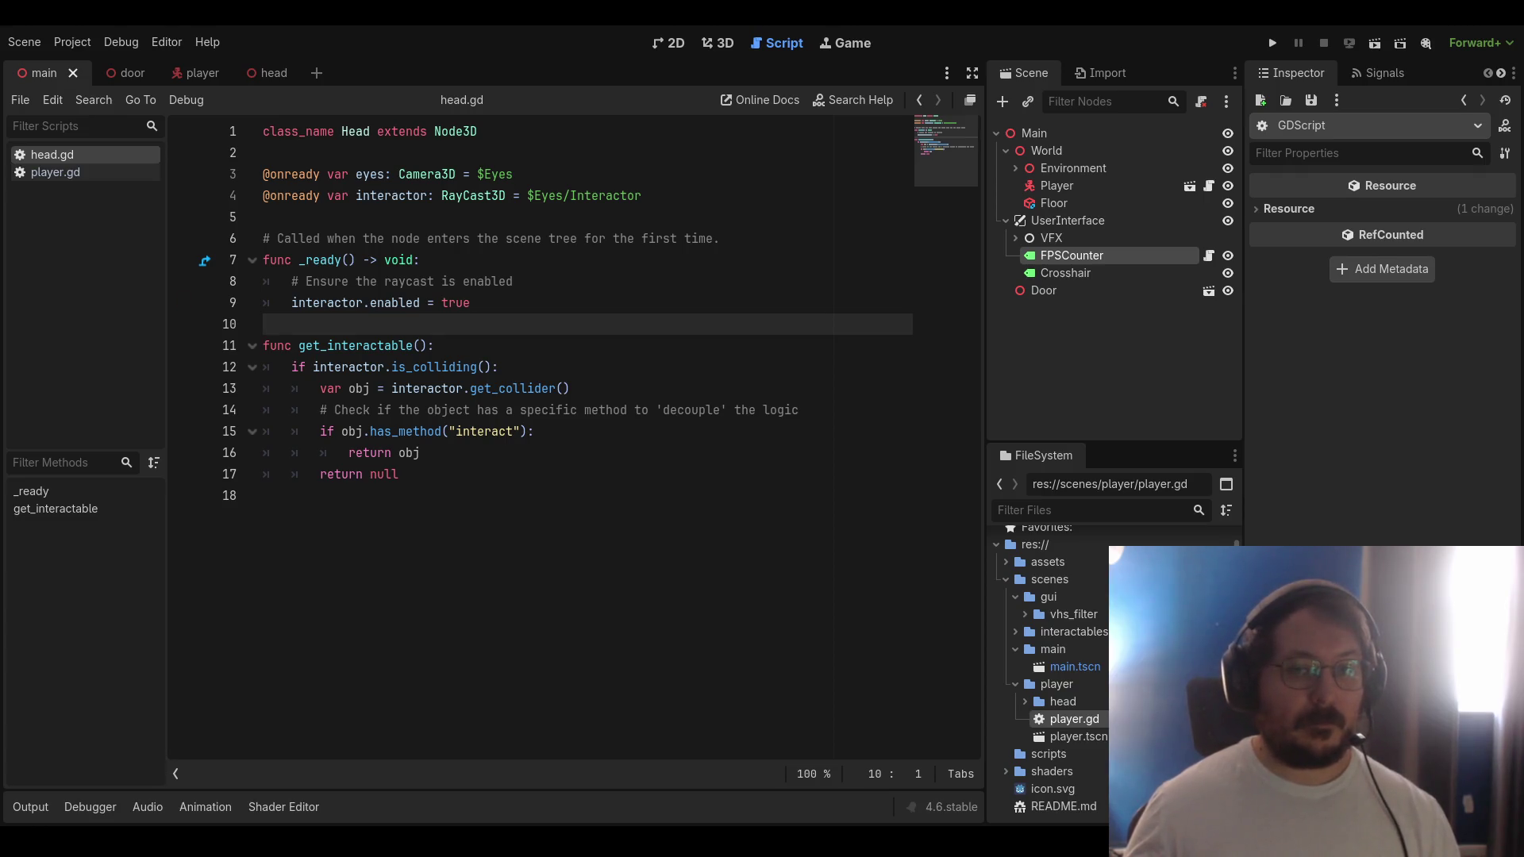
pyautogui.click(416, 238)
pyautogui.click(350, 222)
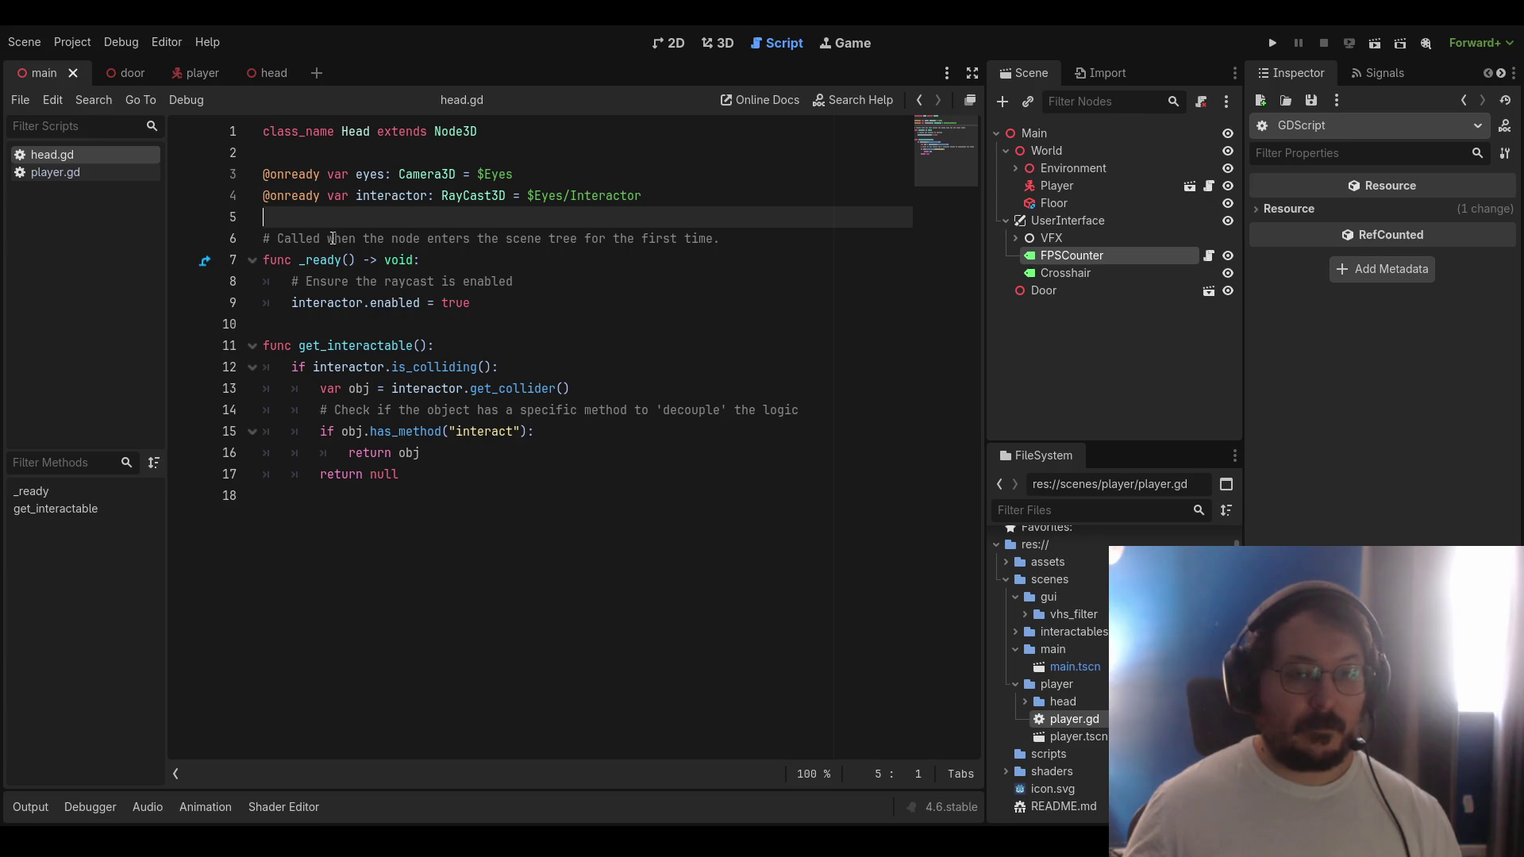
pyautogui.moveTo(500, 309); pyautogui.dragTo(292, 280)
pyautogui.click(374, 316)
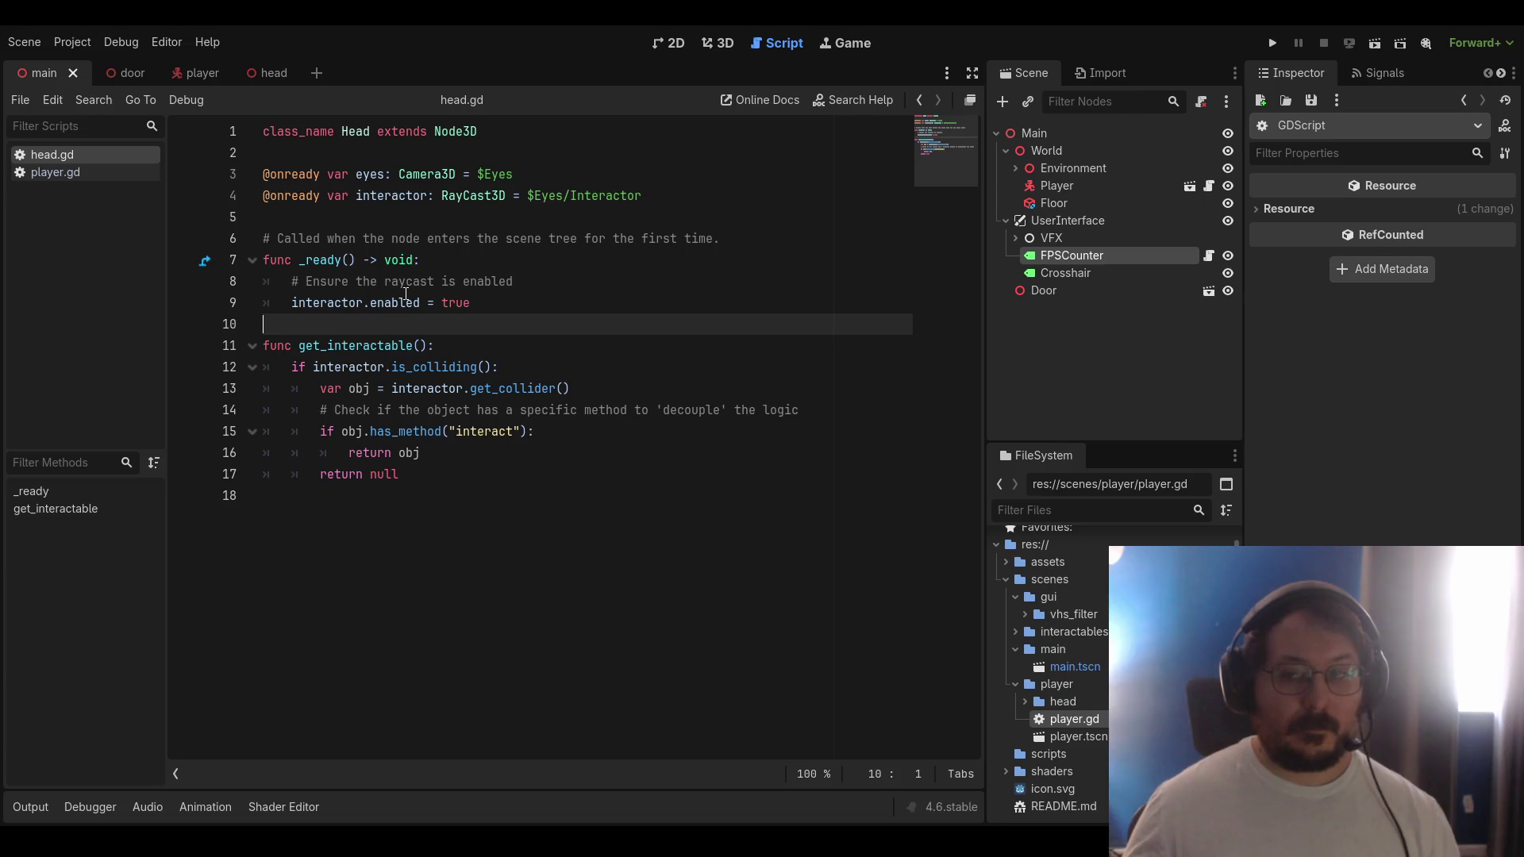
pyautogui.click(503, 304)
pyautogui.moveTo(261, 260); pyautogui.dragTo(263, 238)
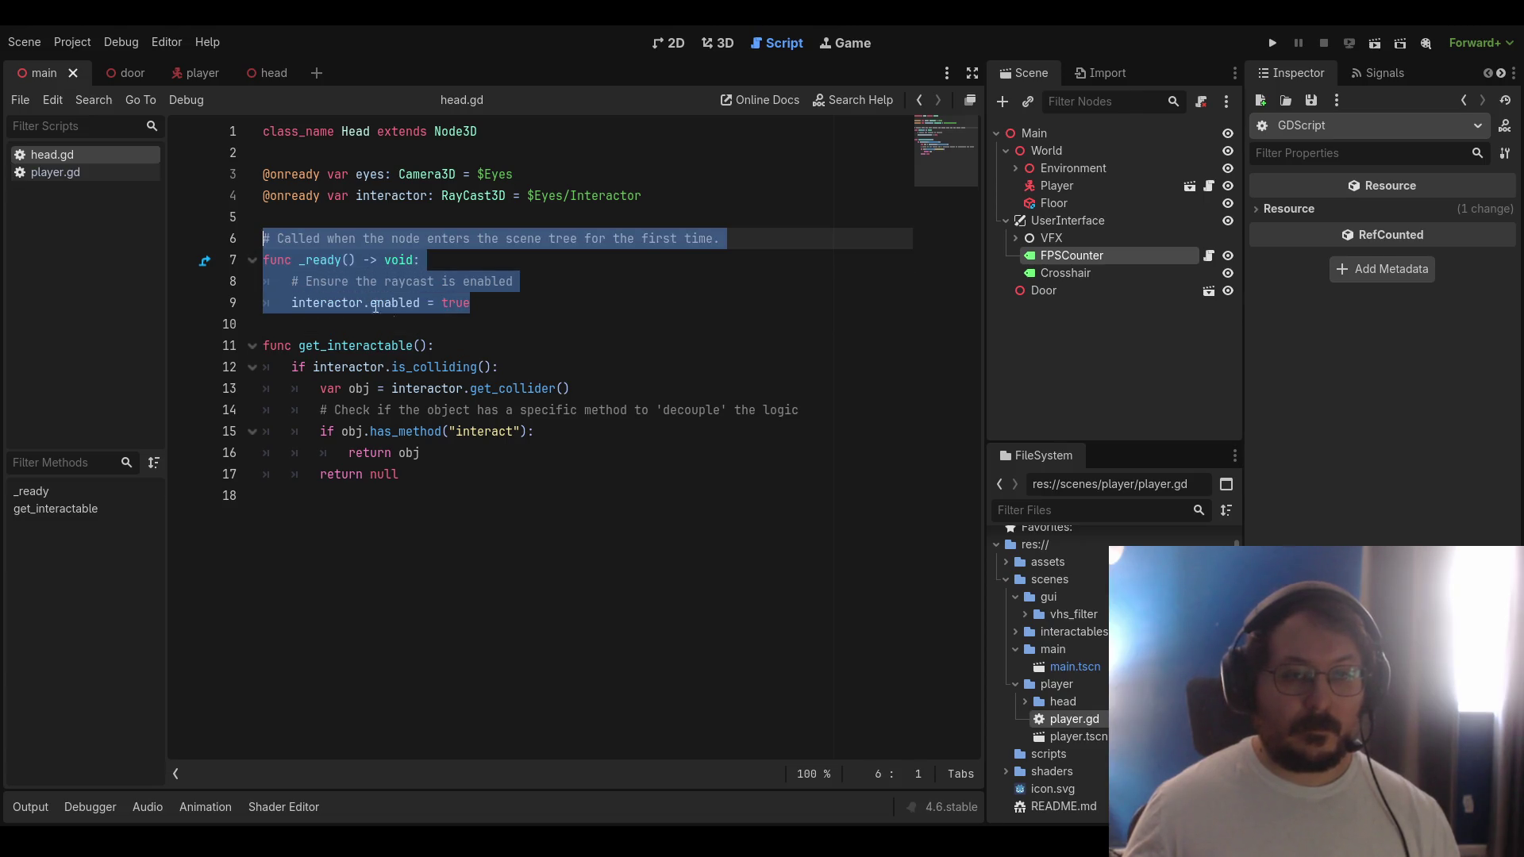
pyautogui.press('BackSpace')
pyautogui.press('BackSpace')
pyautogui.press('BackSpace')
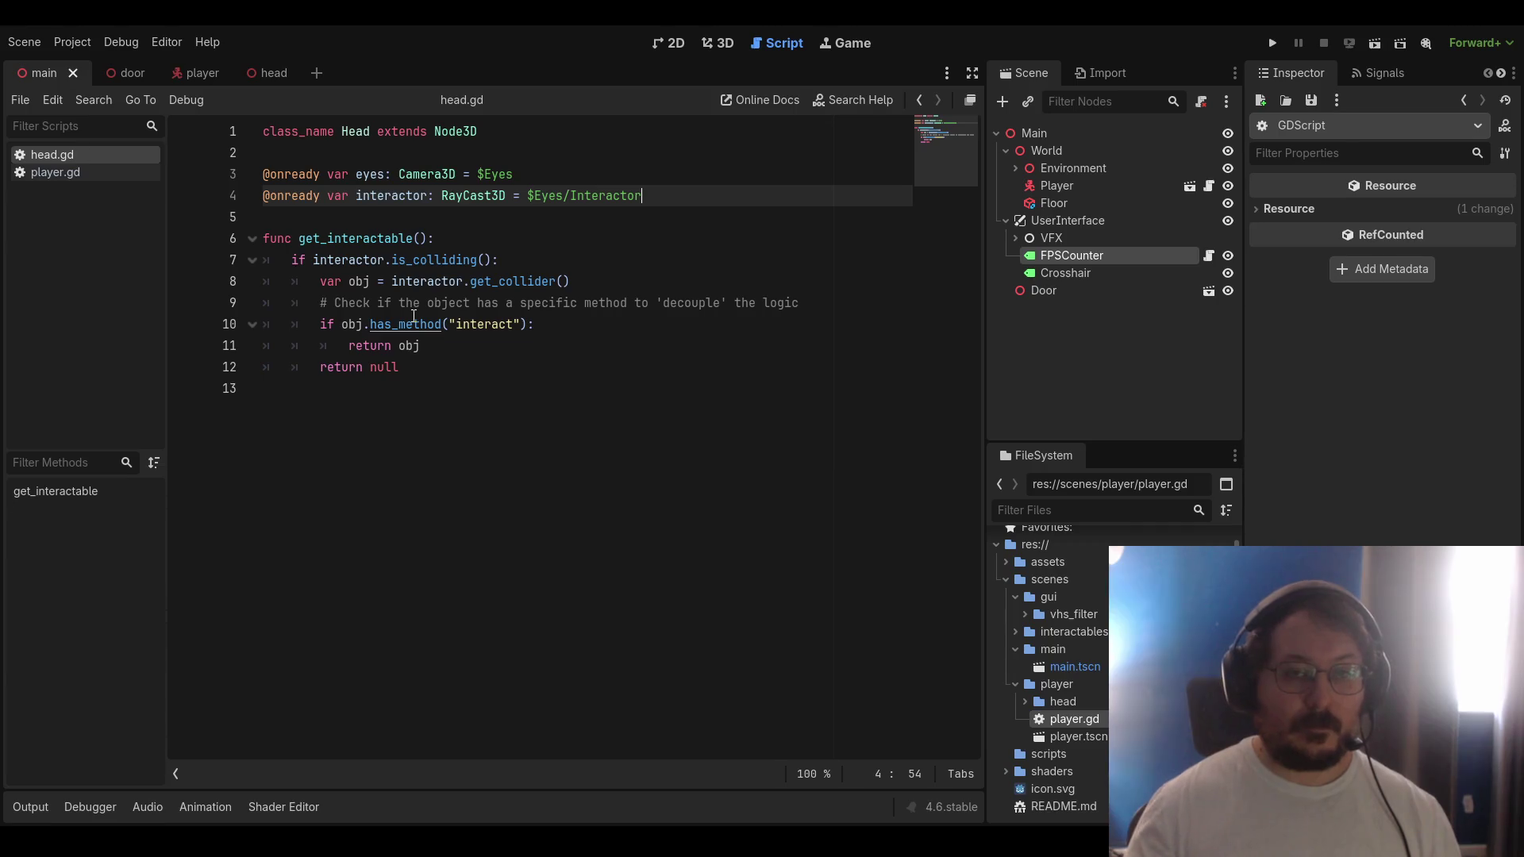
pyautogui.click(427, 388)
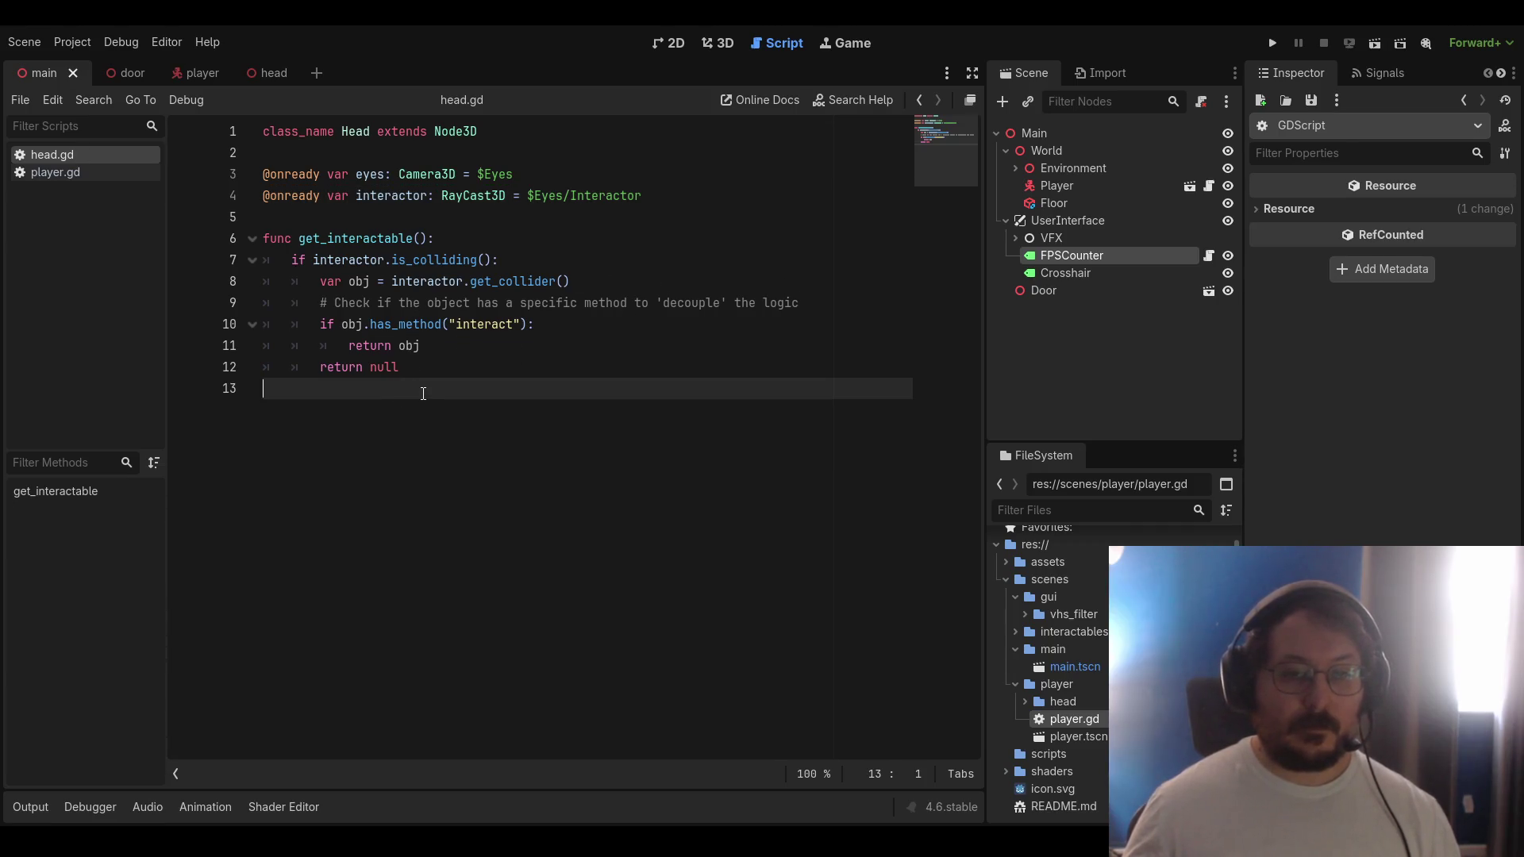
pyautogui.press('Left')
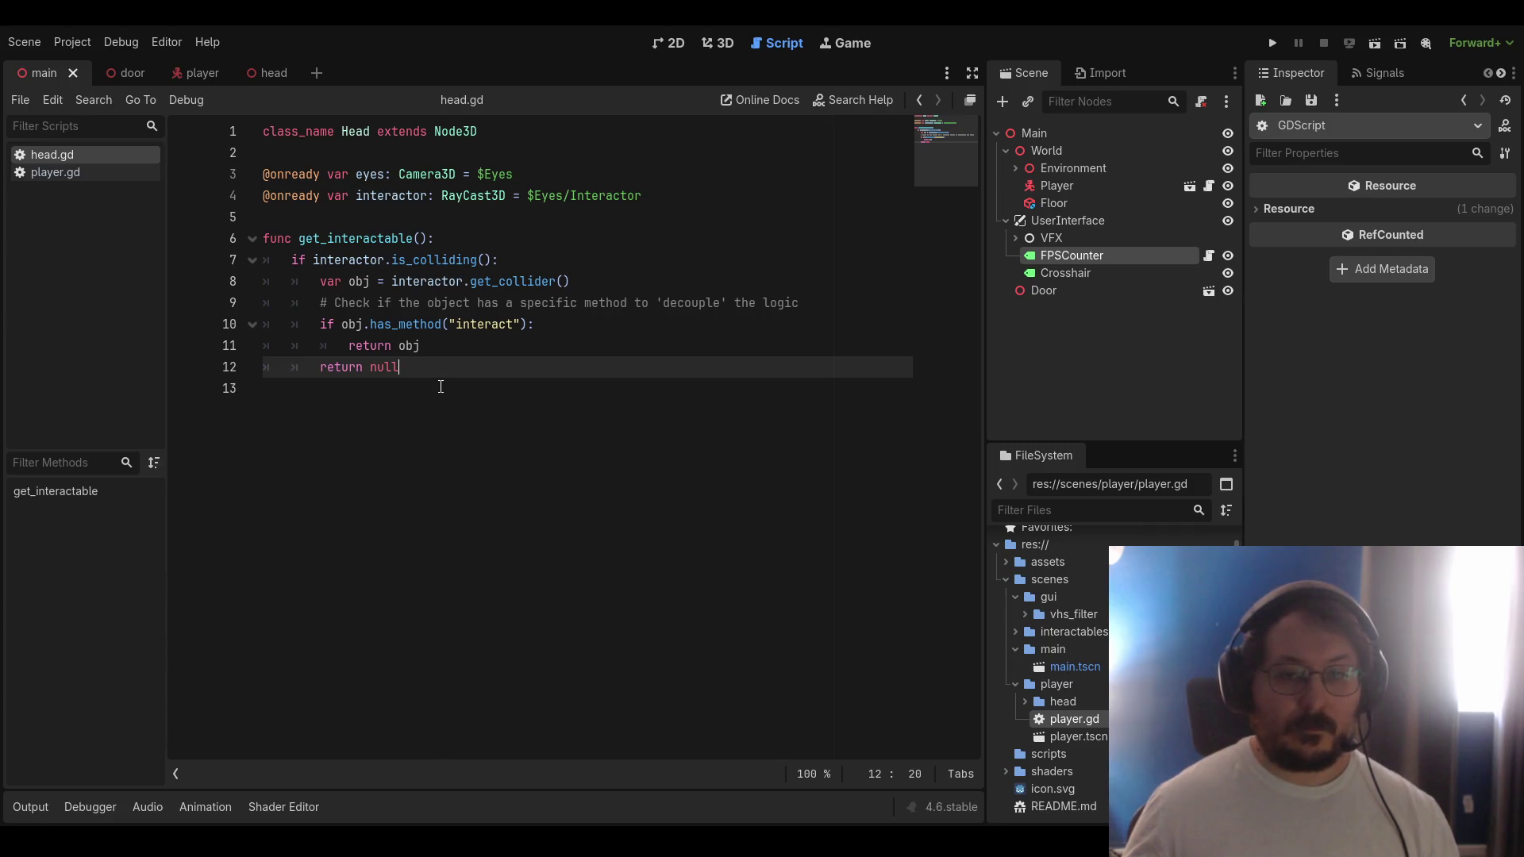
pyautogui.click(197, 73)
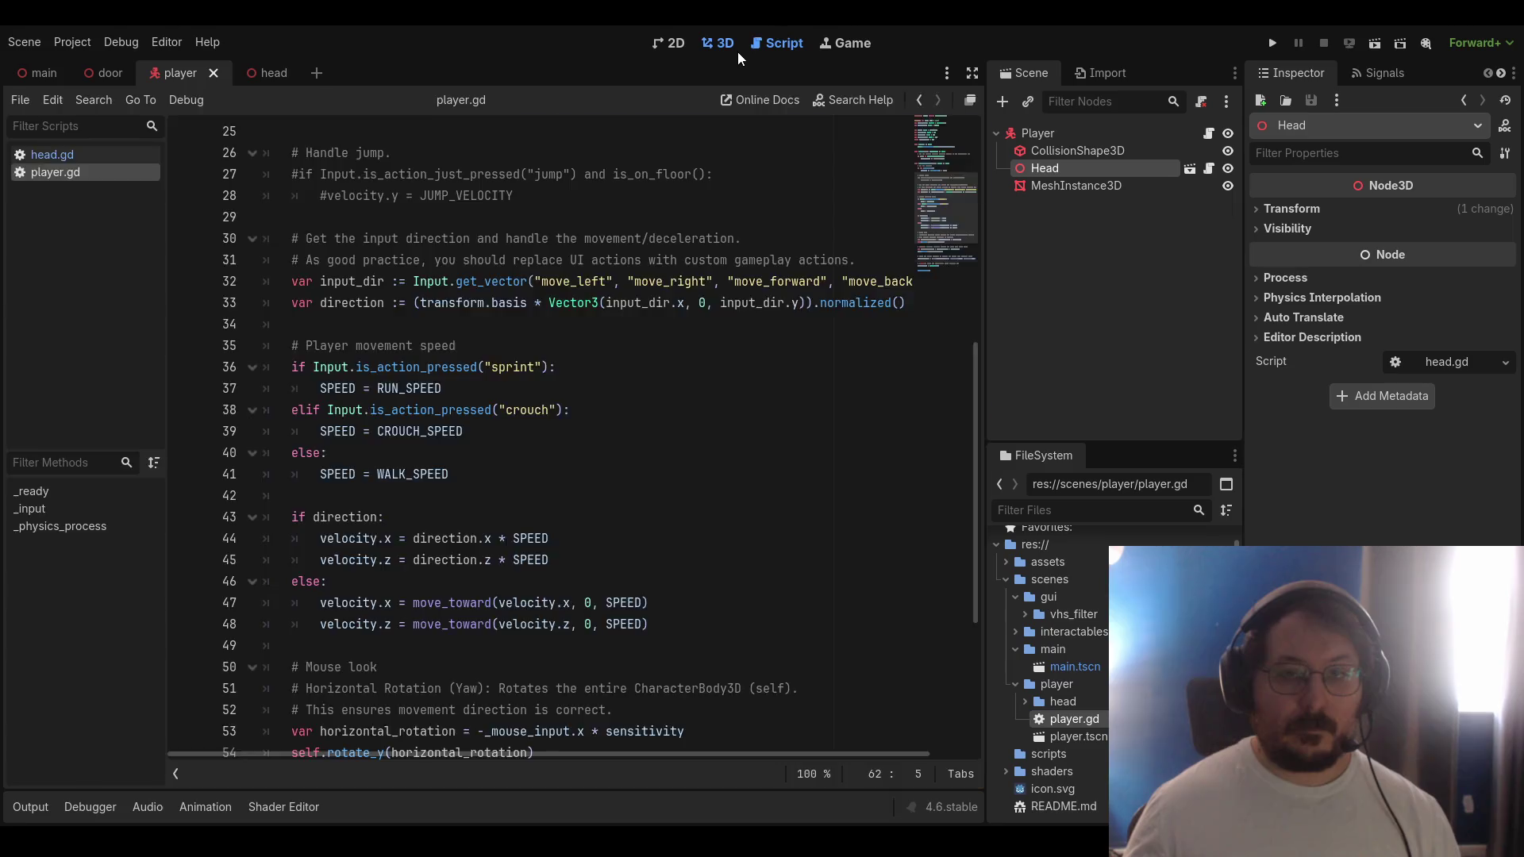
# Switch to the 3D view and orbit around the player capsule.
pyautogui.click(732, 48)
pyautogui.click(697, 359)
pyautogui.moveTo(700, 371); pyautogui.dragTo(601, 351)
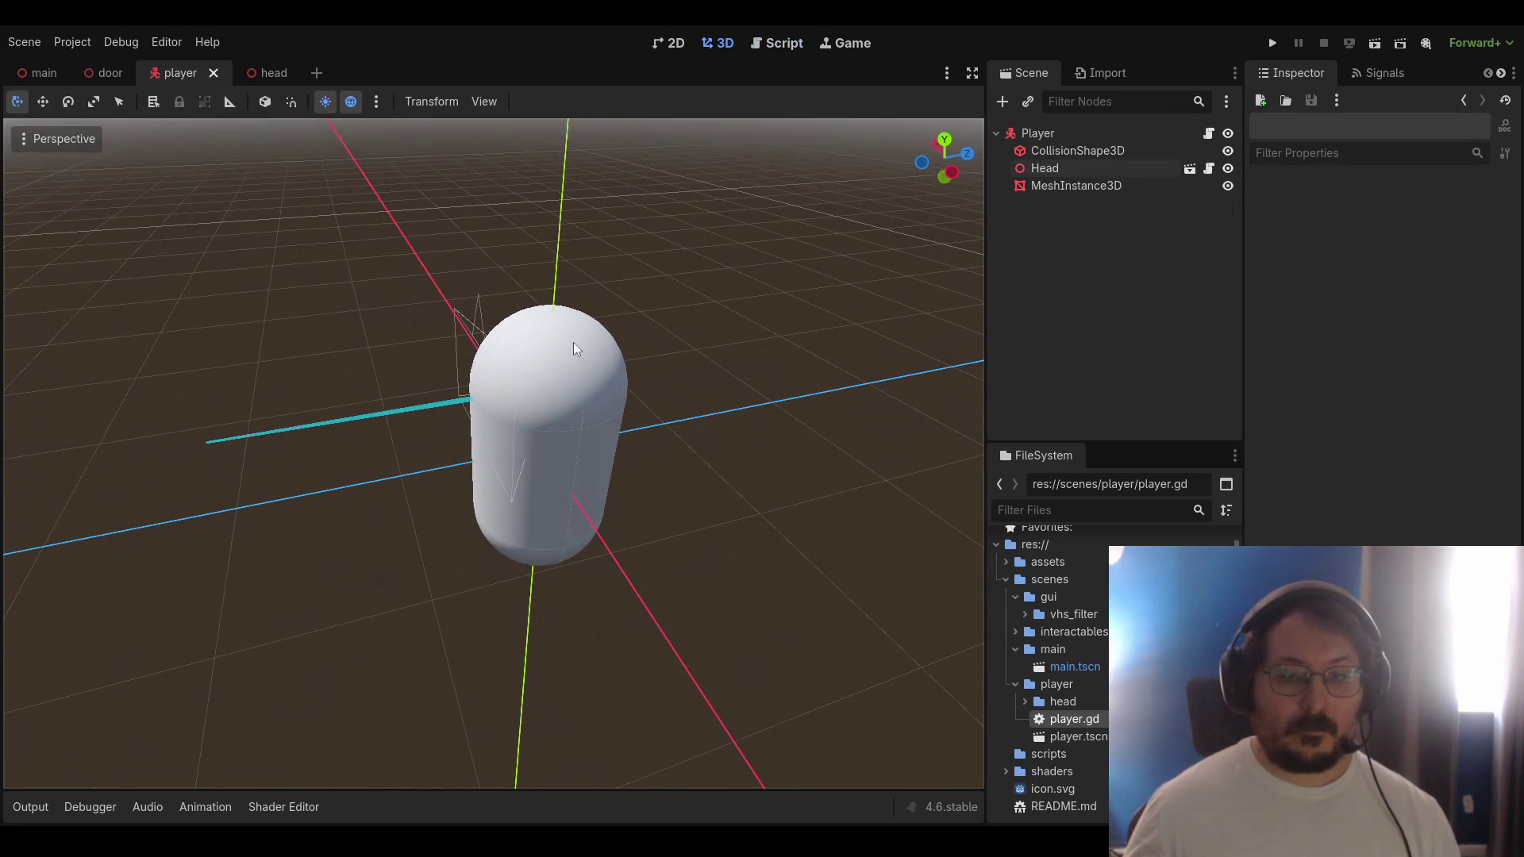
pyautogui.moveTo(292, 235)
pyautogui.mouseDown()
pyautogui.moveTo(402, 308)
pyautogui.moveTo(373, 286)
pyautogui.mouseUp()
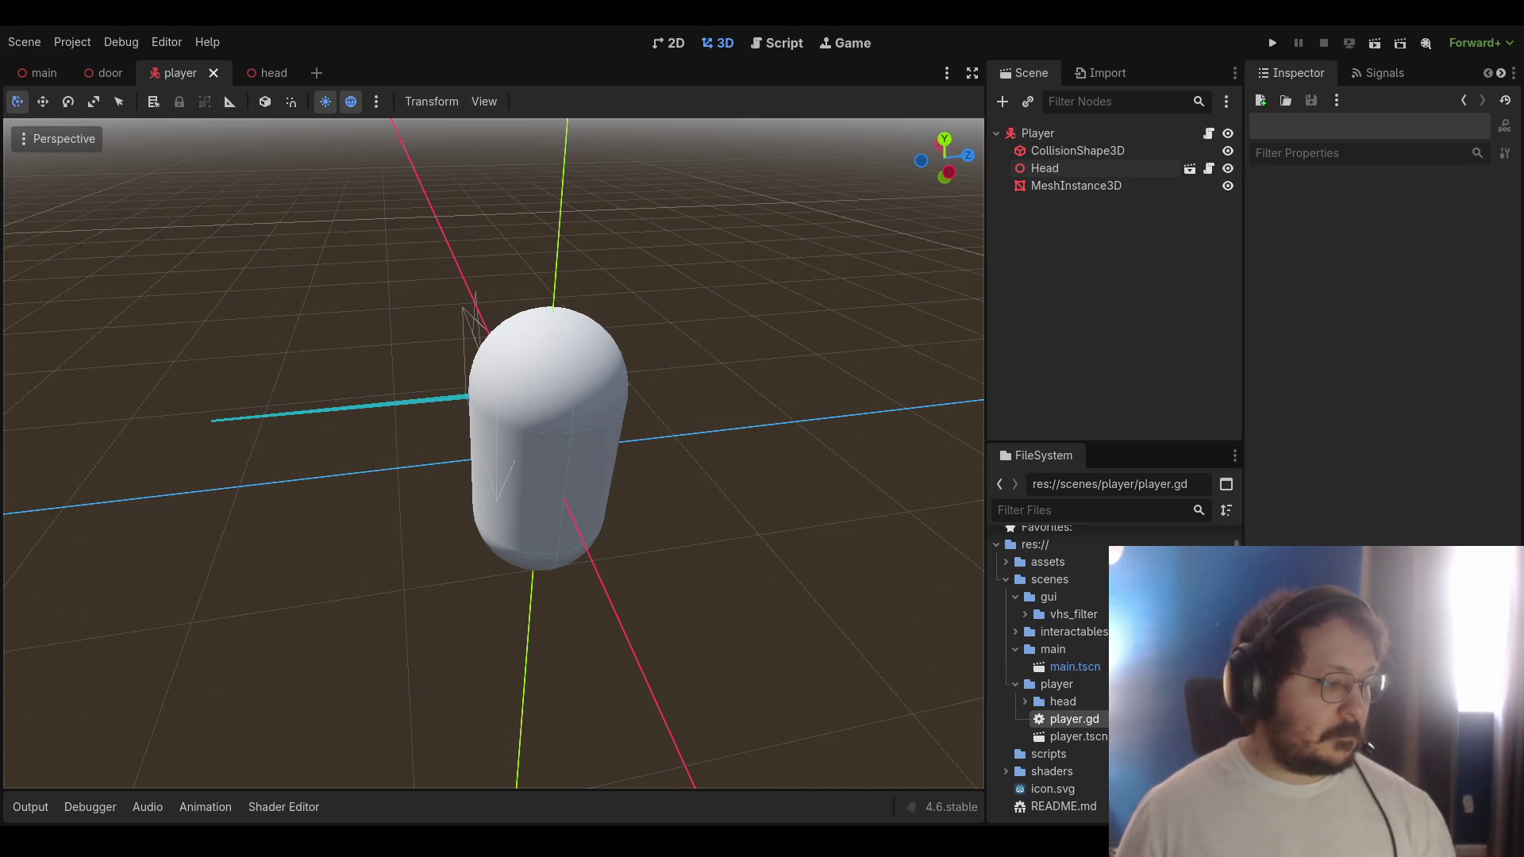
# Open the door scene and orbit around the door model.
pyautogui.click(102, 73)
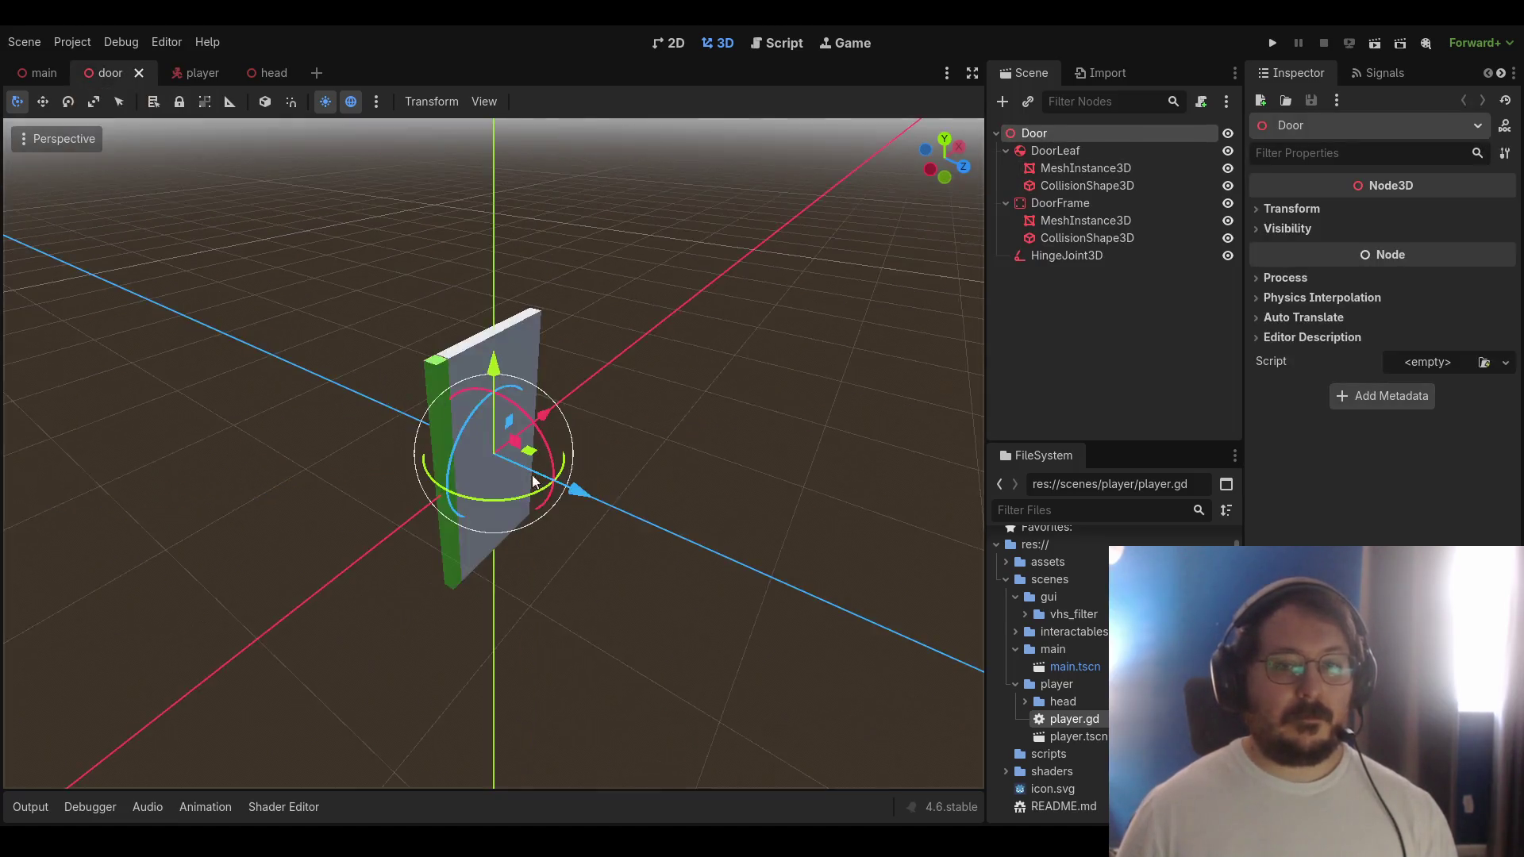
pyautogui.click(641, 527)
pyautogui.scroll(2, 698, 570)
pyautogui.moveTo(689, 578); pyautogui.dragTo(563, 579)
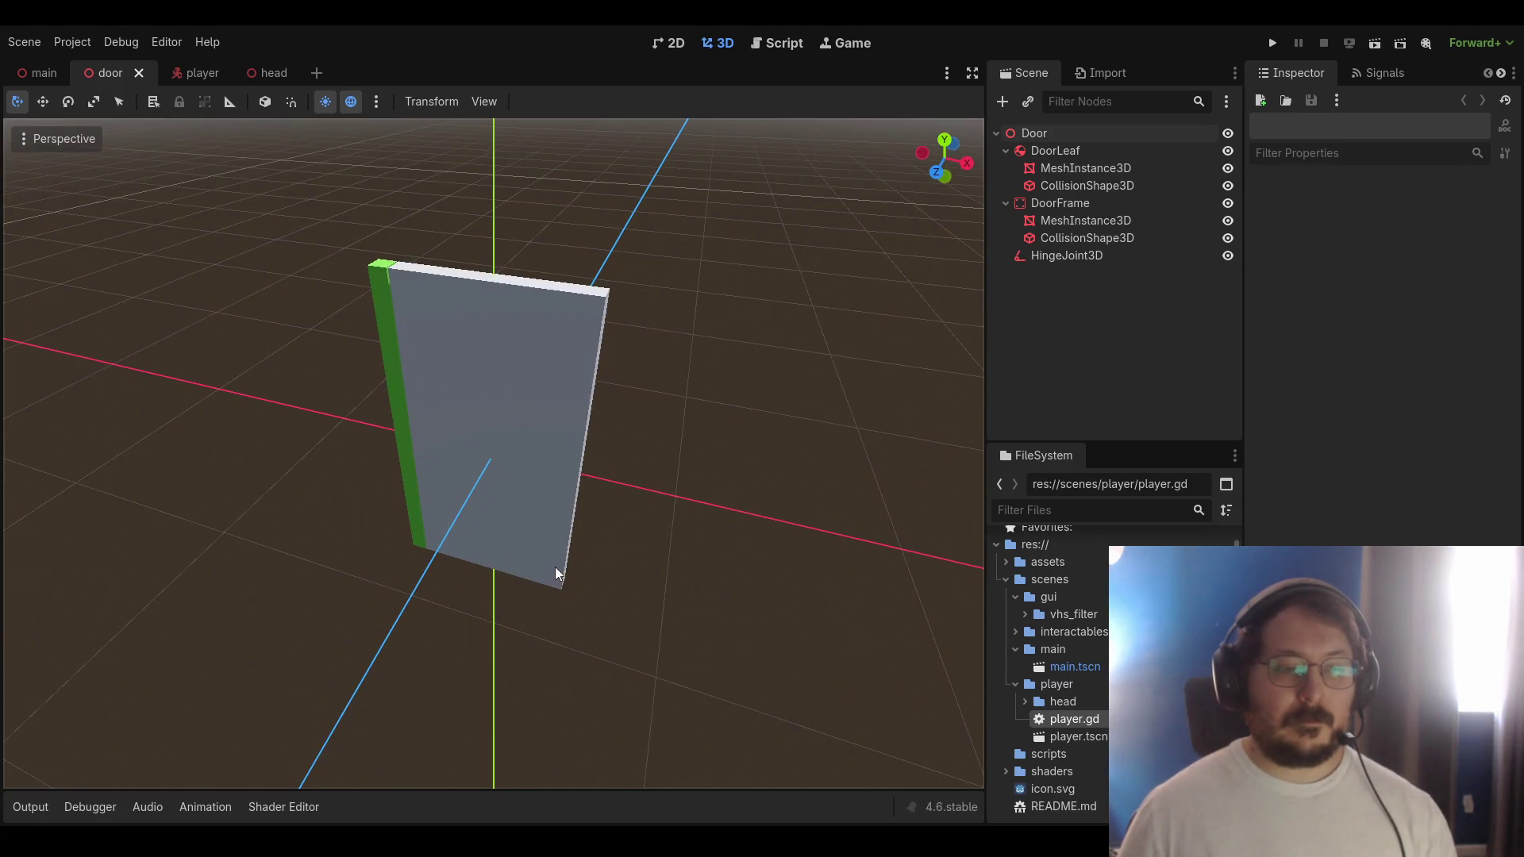
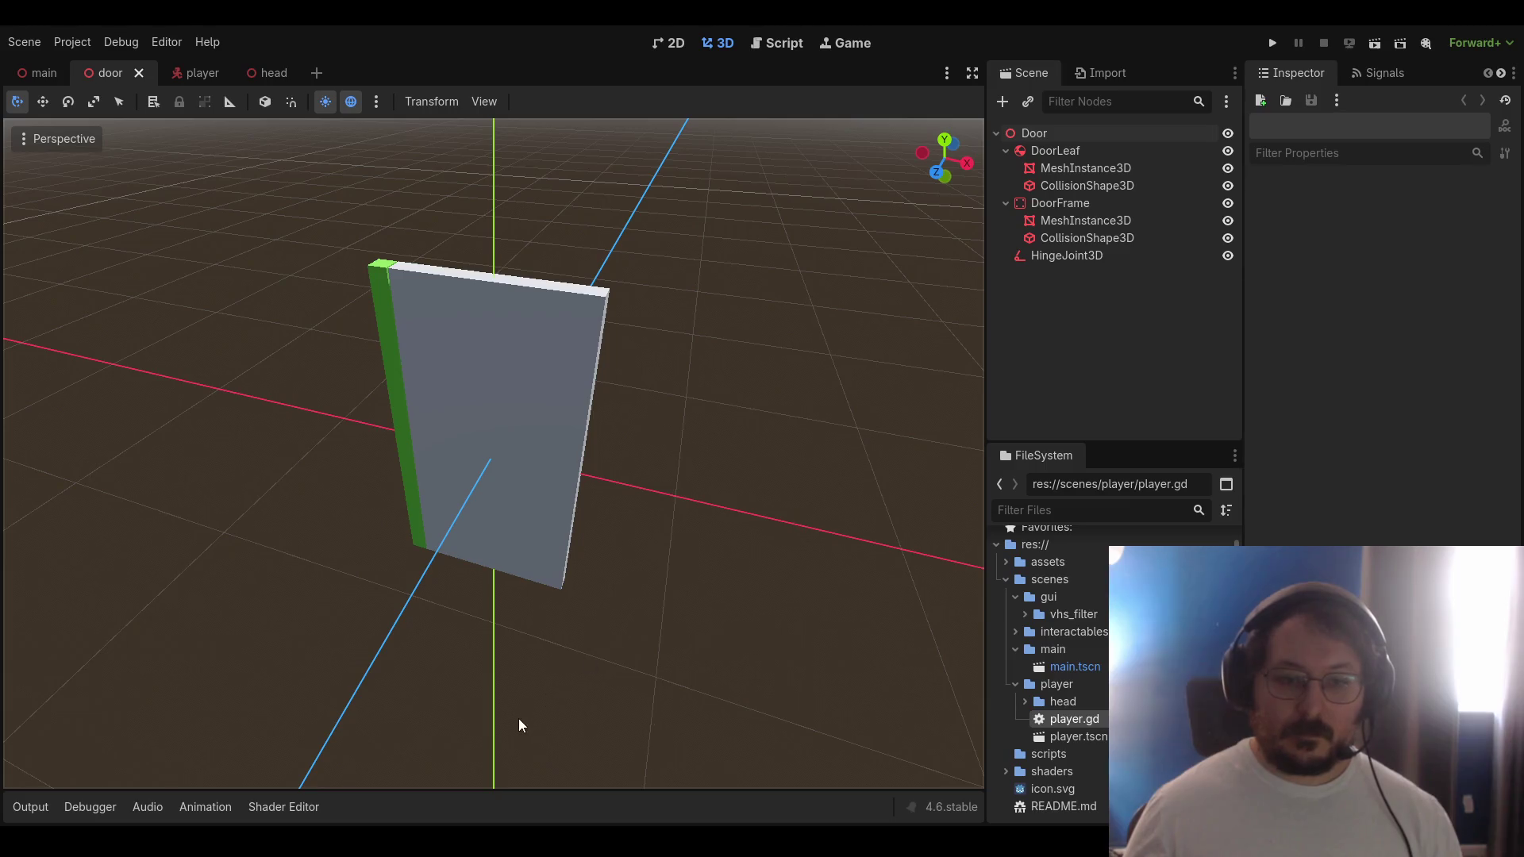
# Save the door scene, then open player.gd and the Head node's head.gd from the player scene.
pyautogui.hotkey('ctrl', 's')
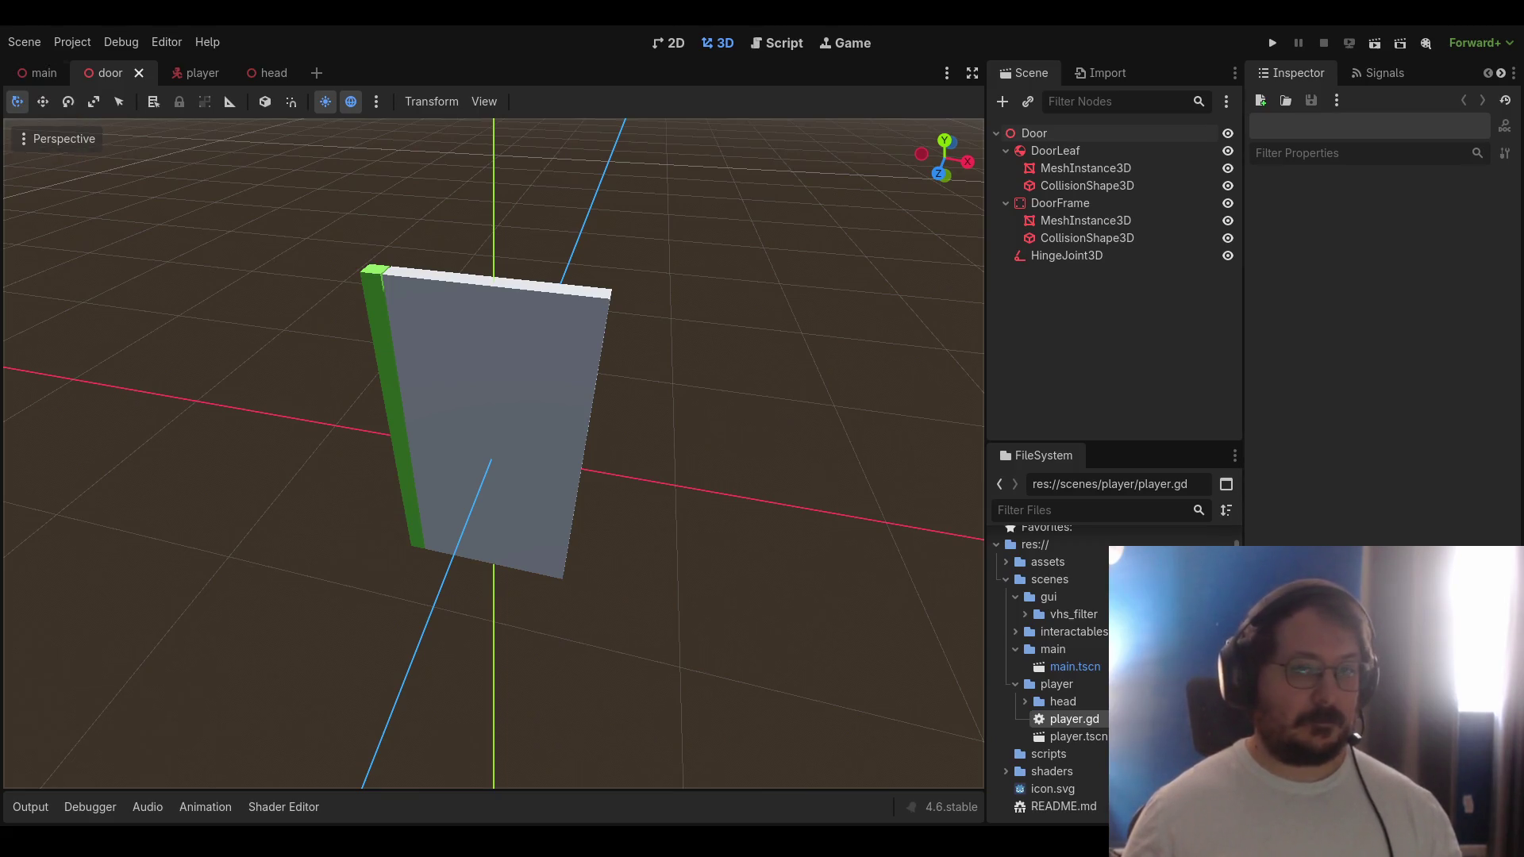
pyautogui.click(186, 73)
pyautogui.scroll(4, 679, 297)
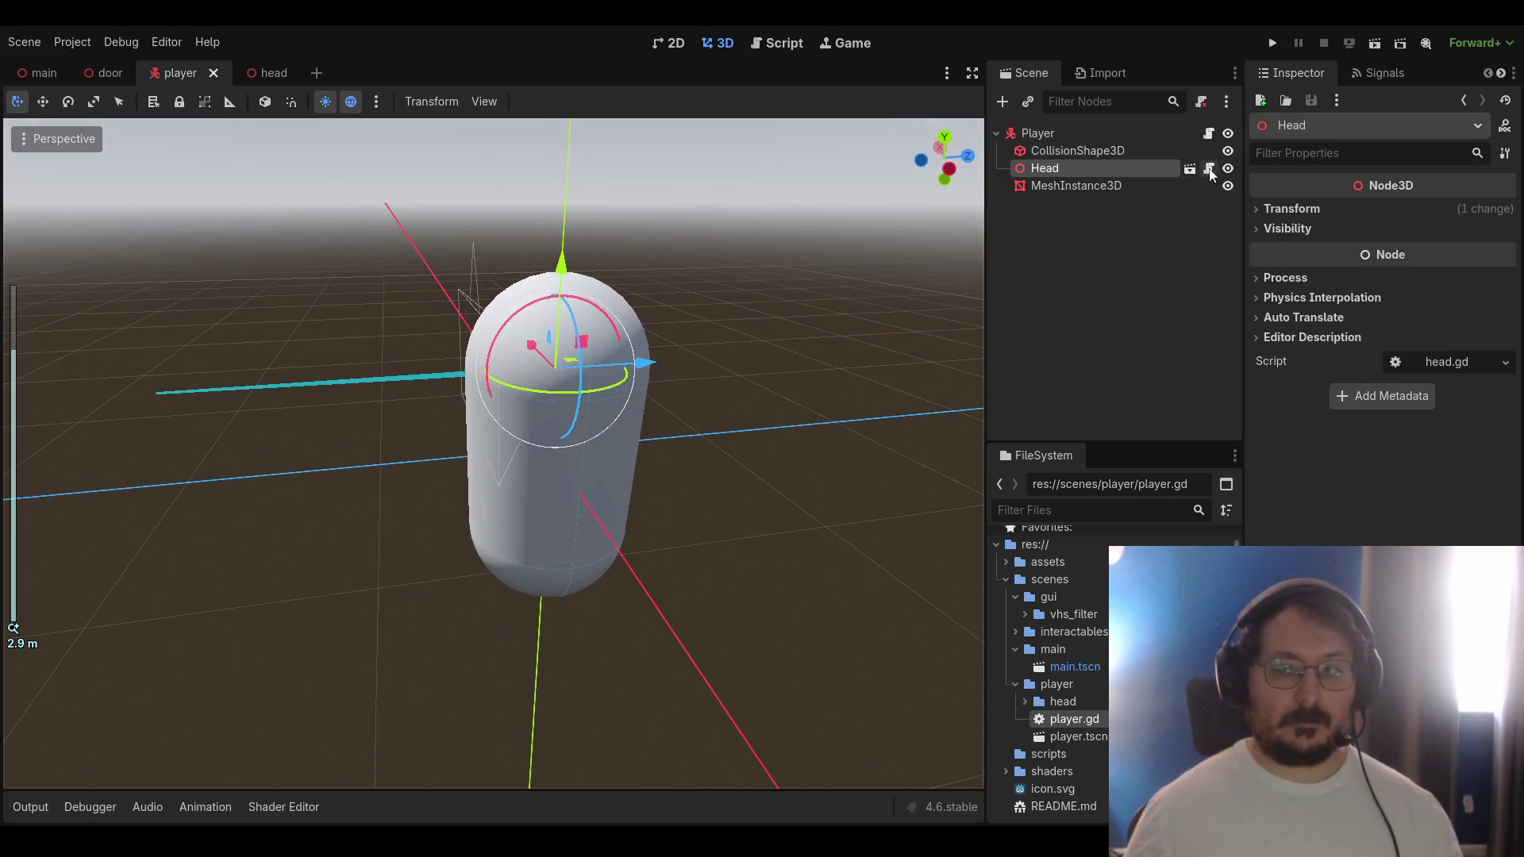
pyautogui.click(1207, 134)
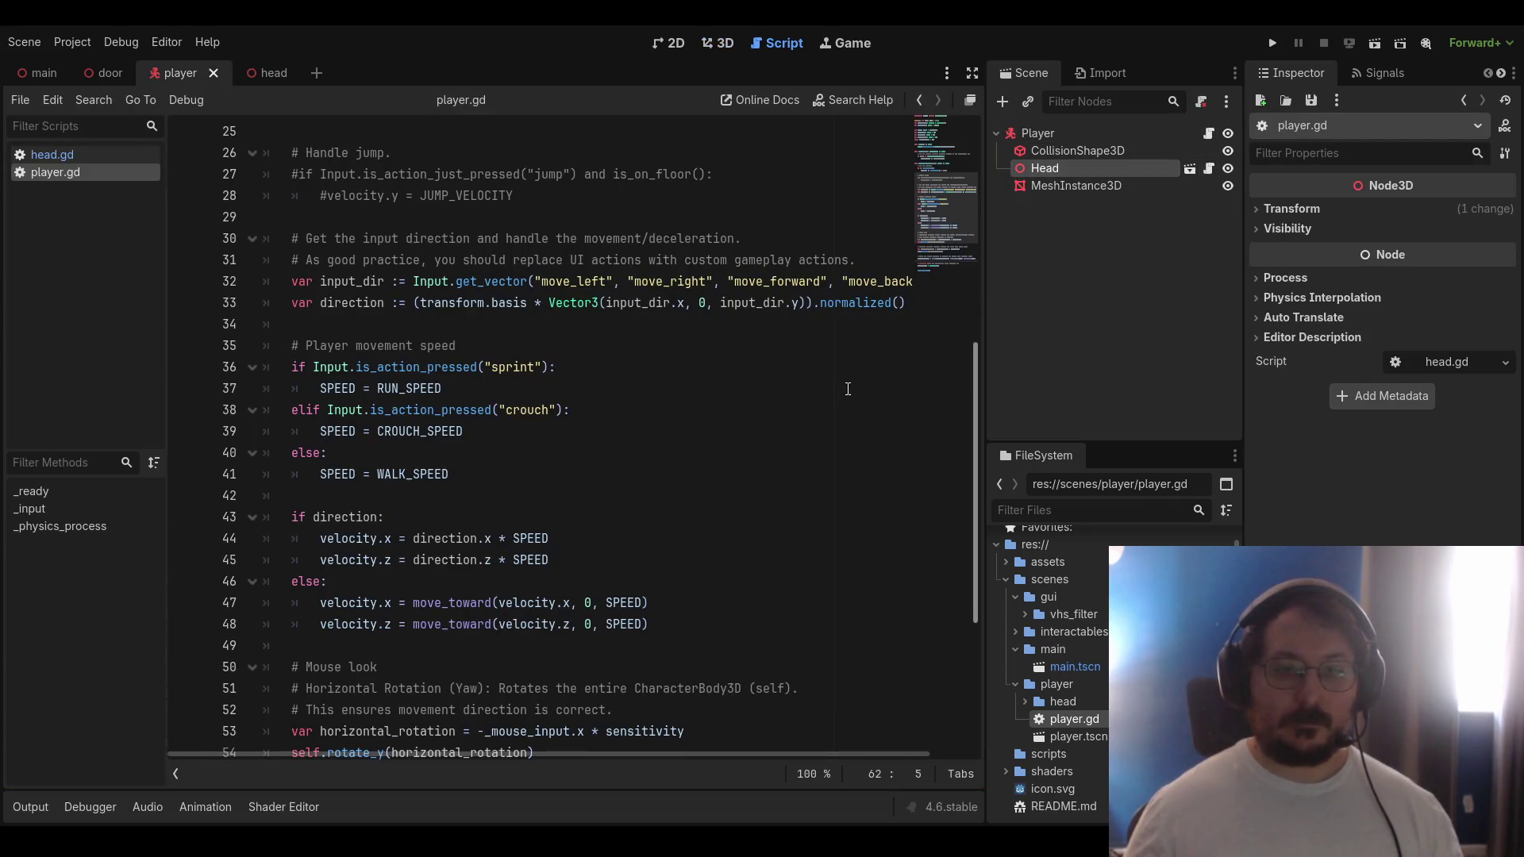
pyautogui.scroll(8, 774, 421)
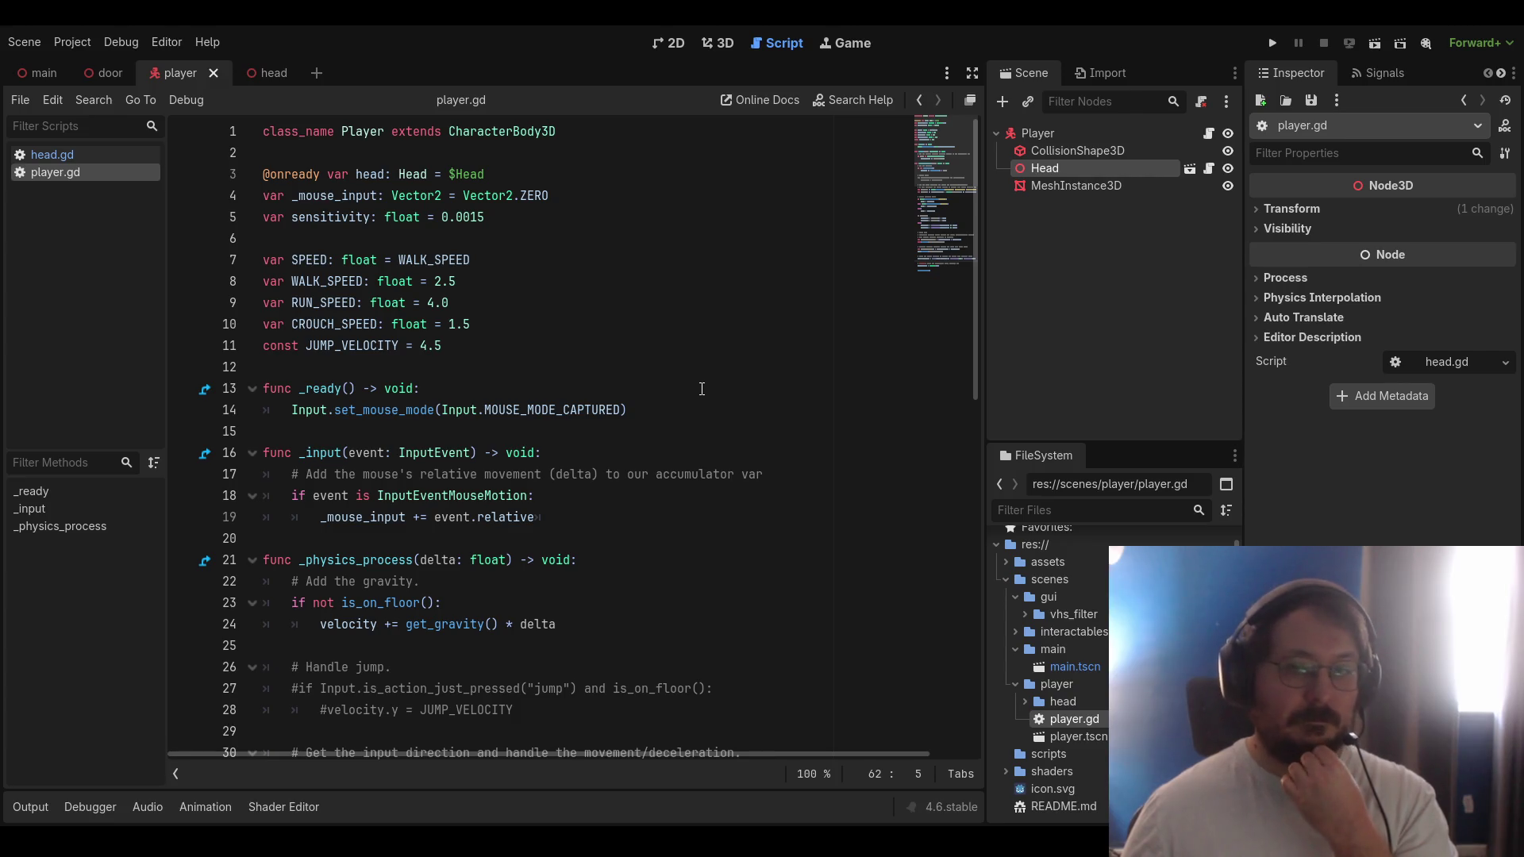
pyautogui.click(1208, 168)
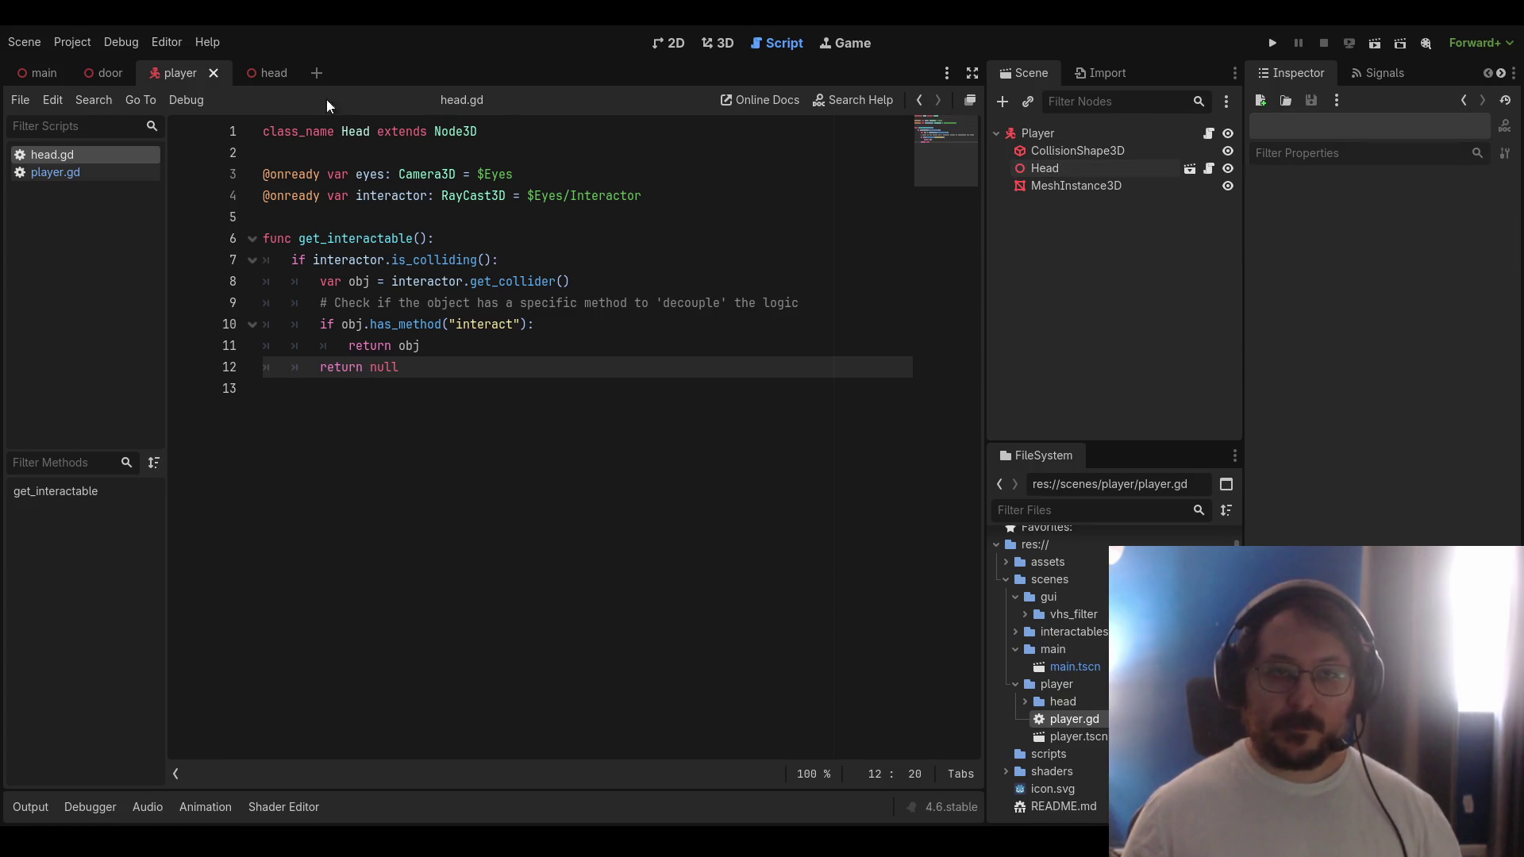
# Paste a copy of Head under Player as Head2, delete the original Head, and open head.gd.
pyautogui.click(267, 75)
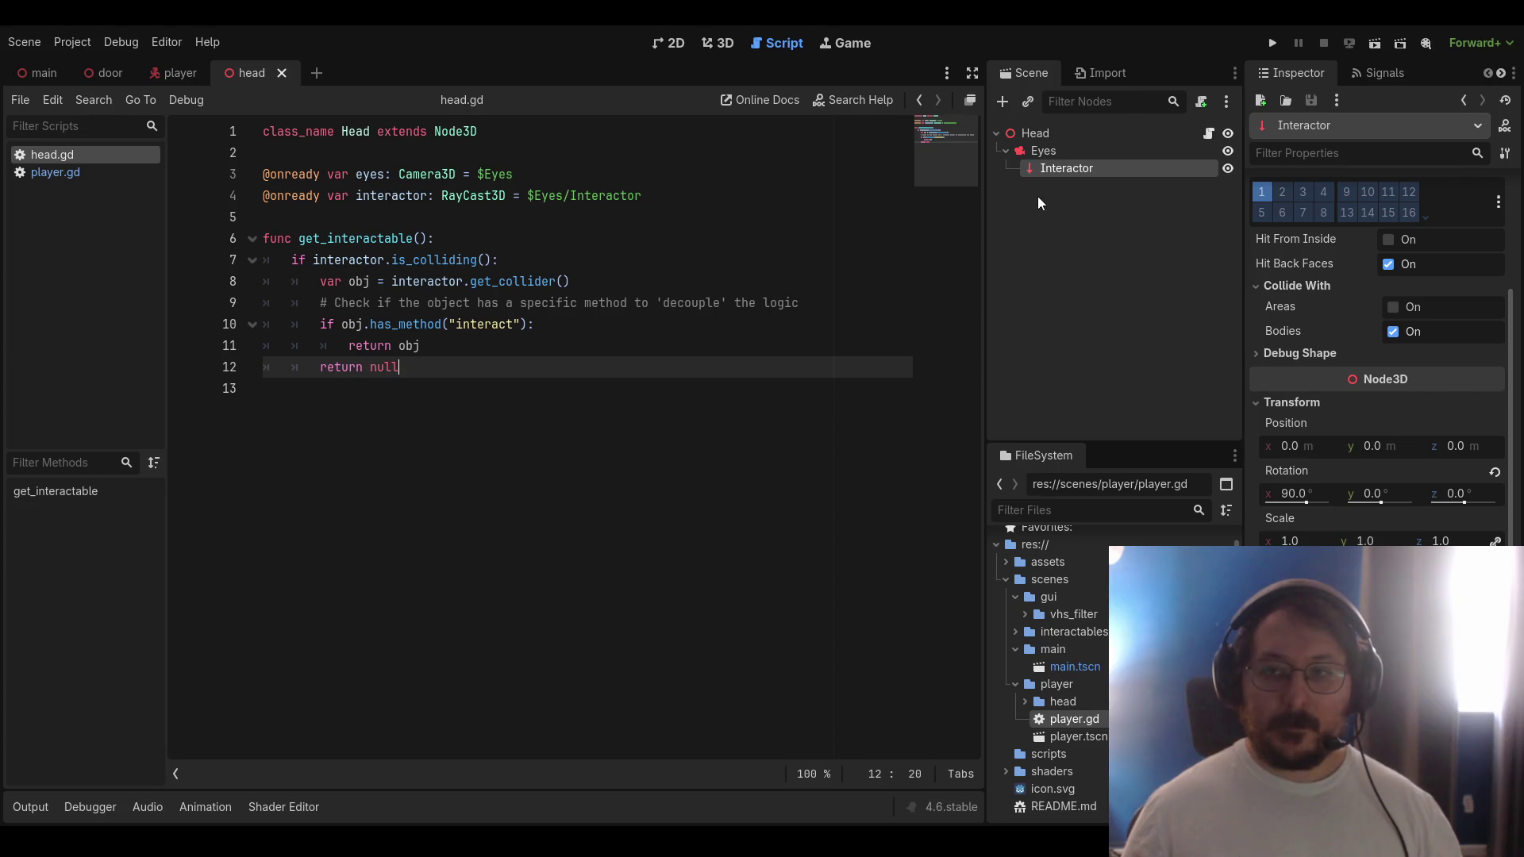
pyautogui.click(1043, 134)
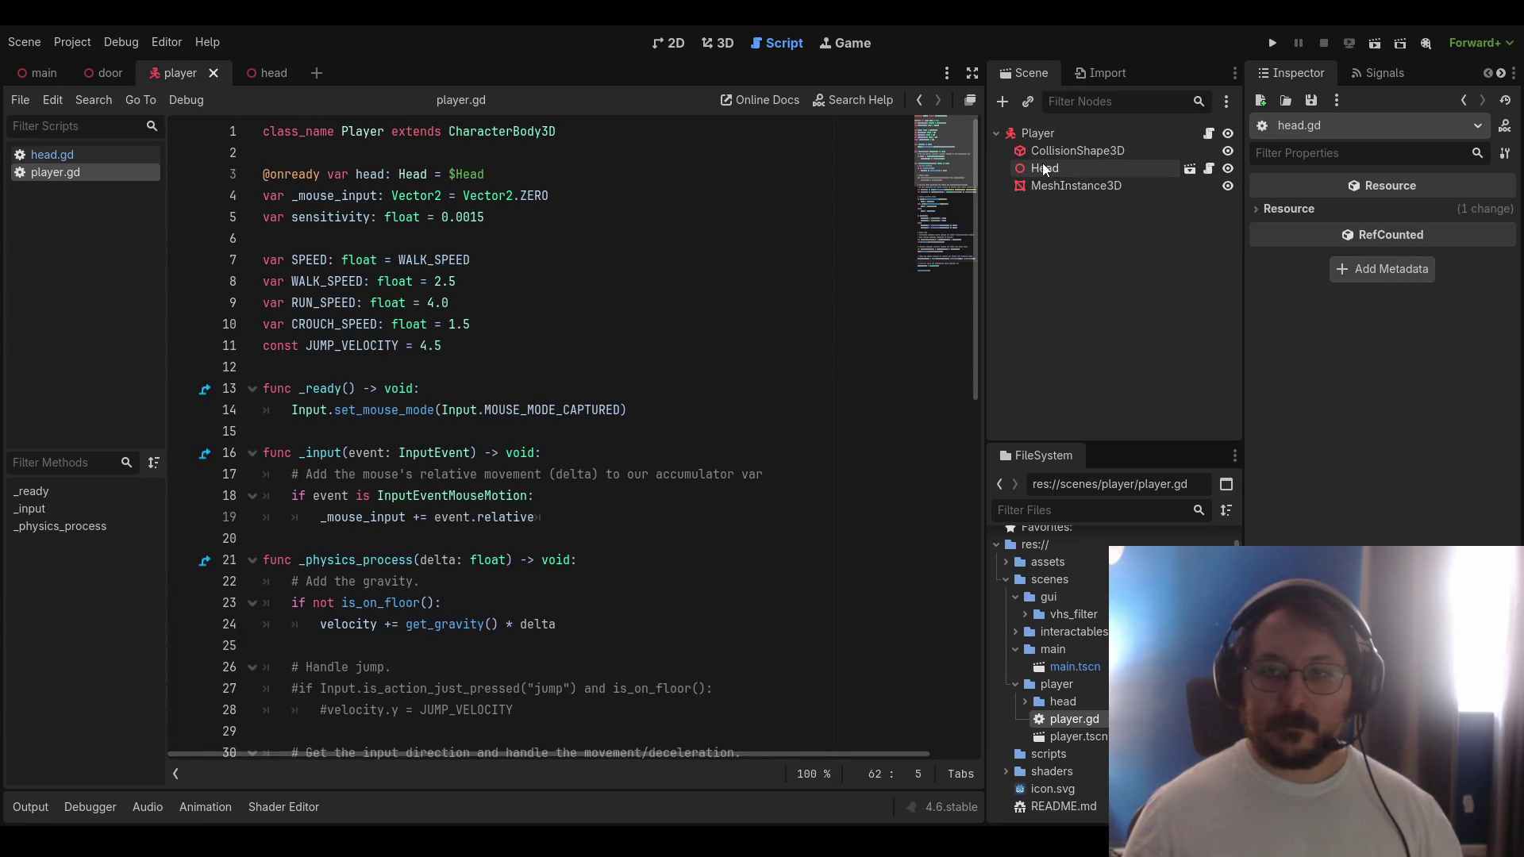
pyautogui.click(1030, 135)
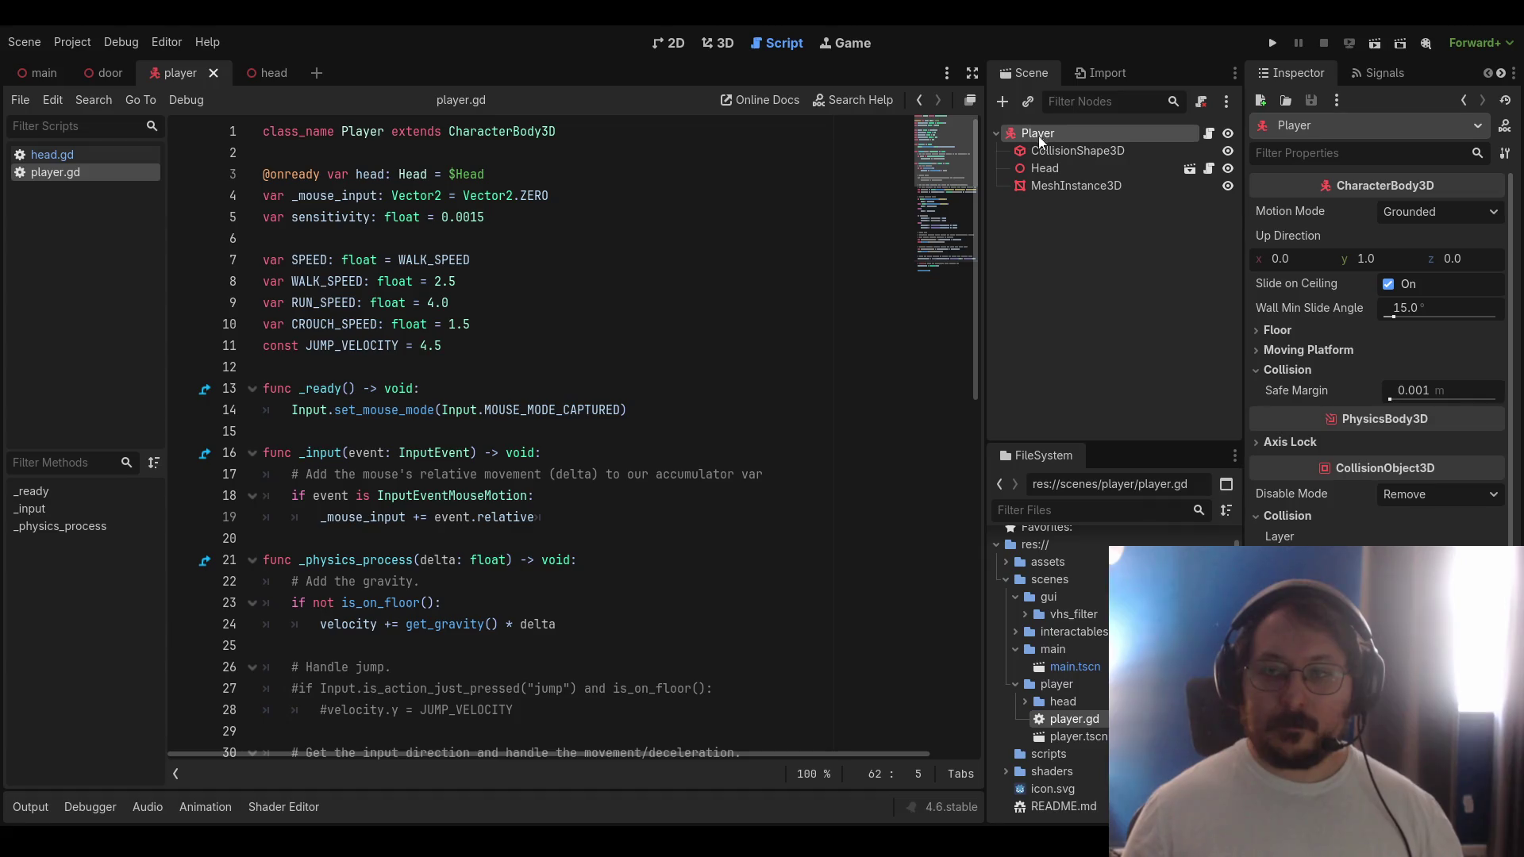
pyautogui.hotkey('ctrl', 'v')
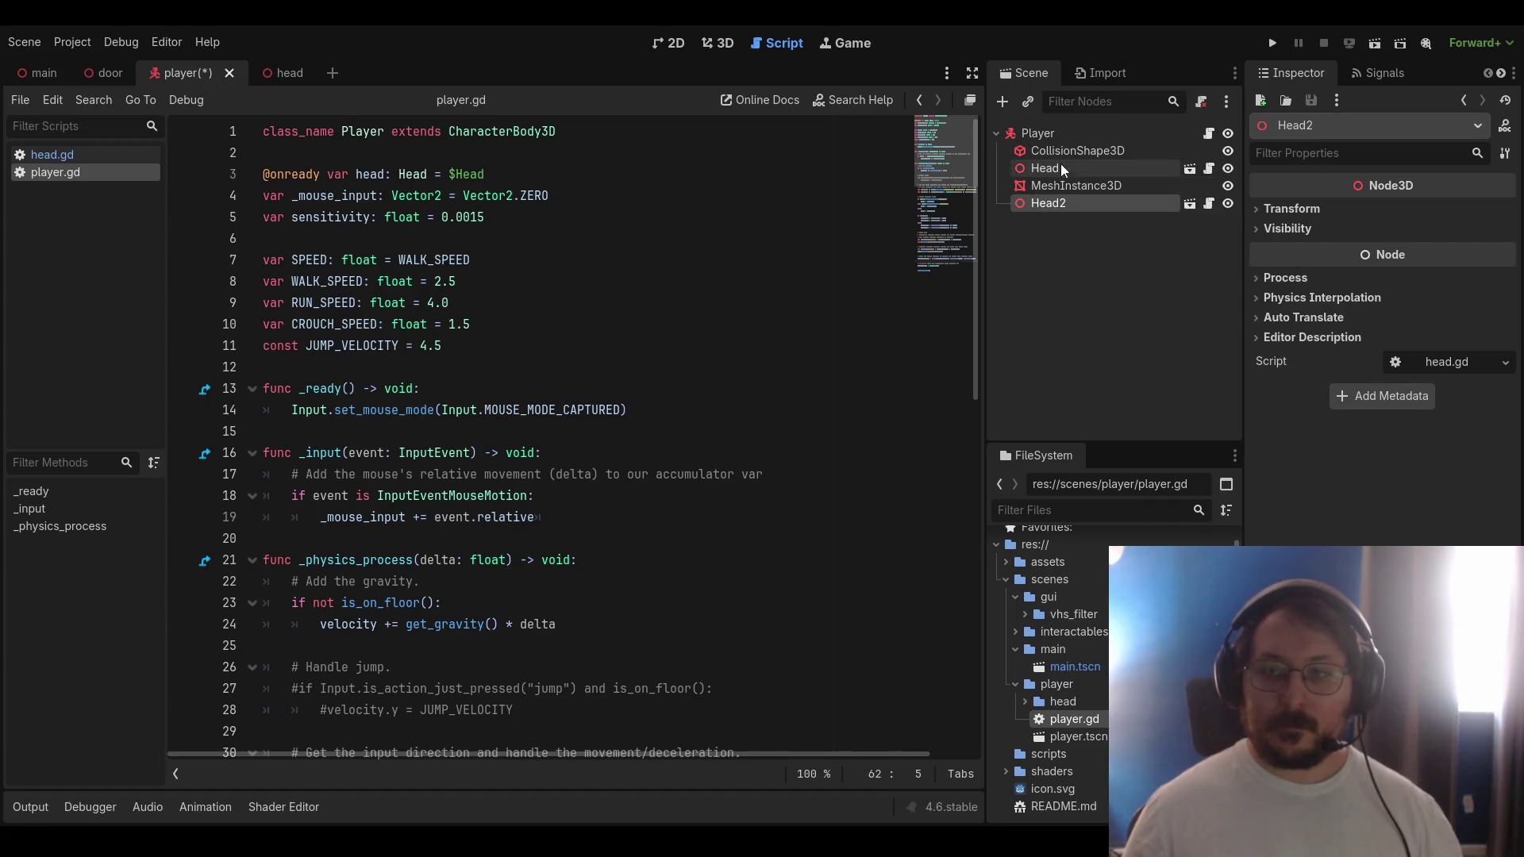
pyautogui.click(1058, 165)
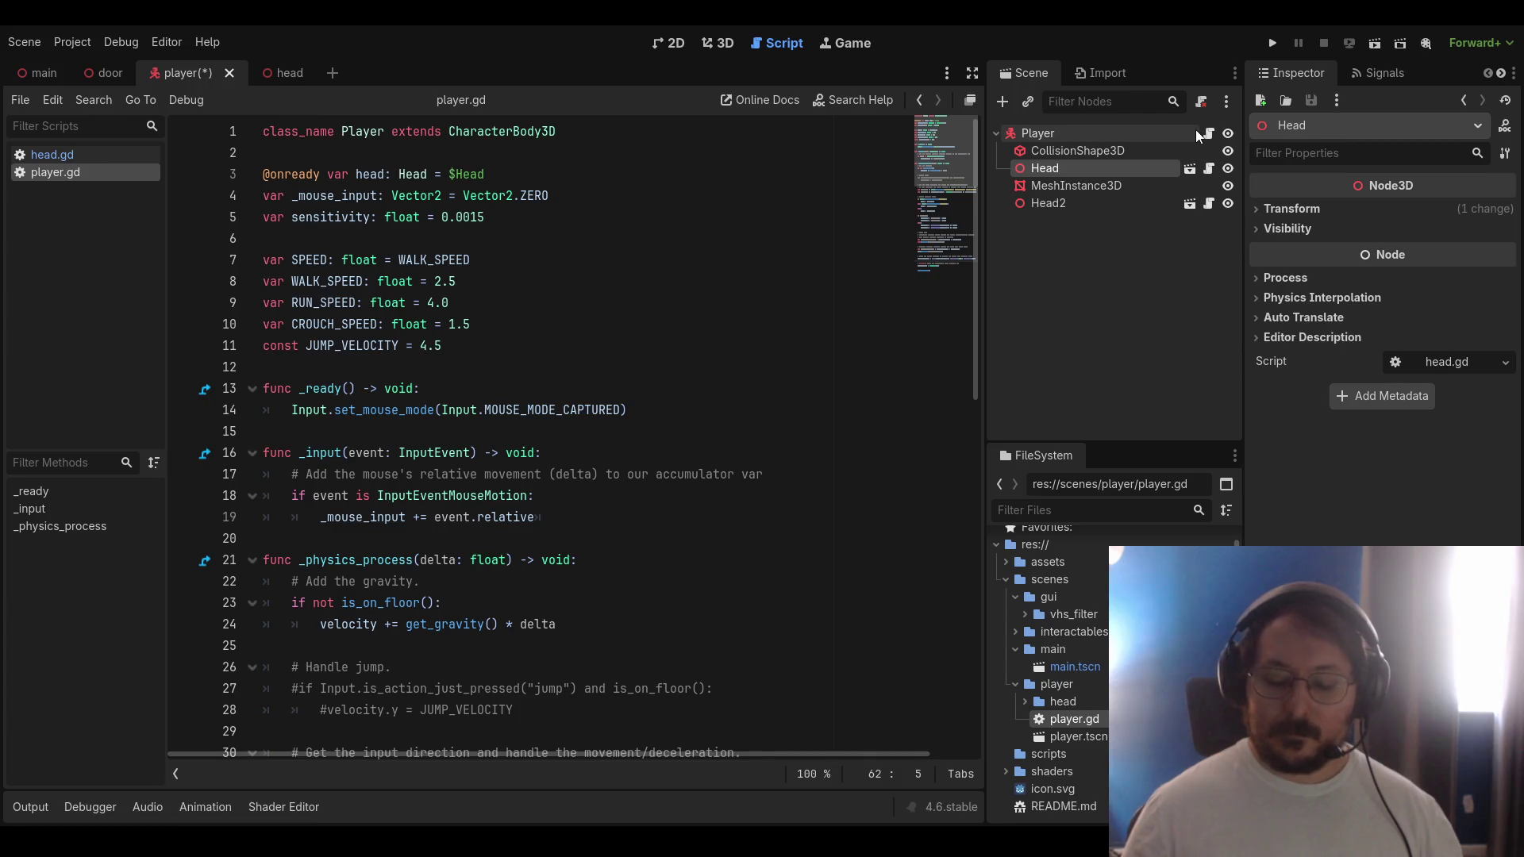
pyautogui.press('Delete')
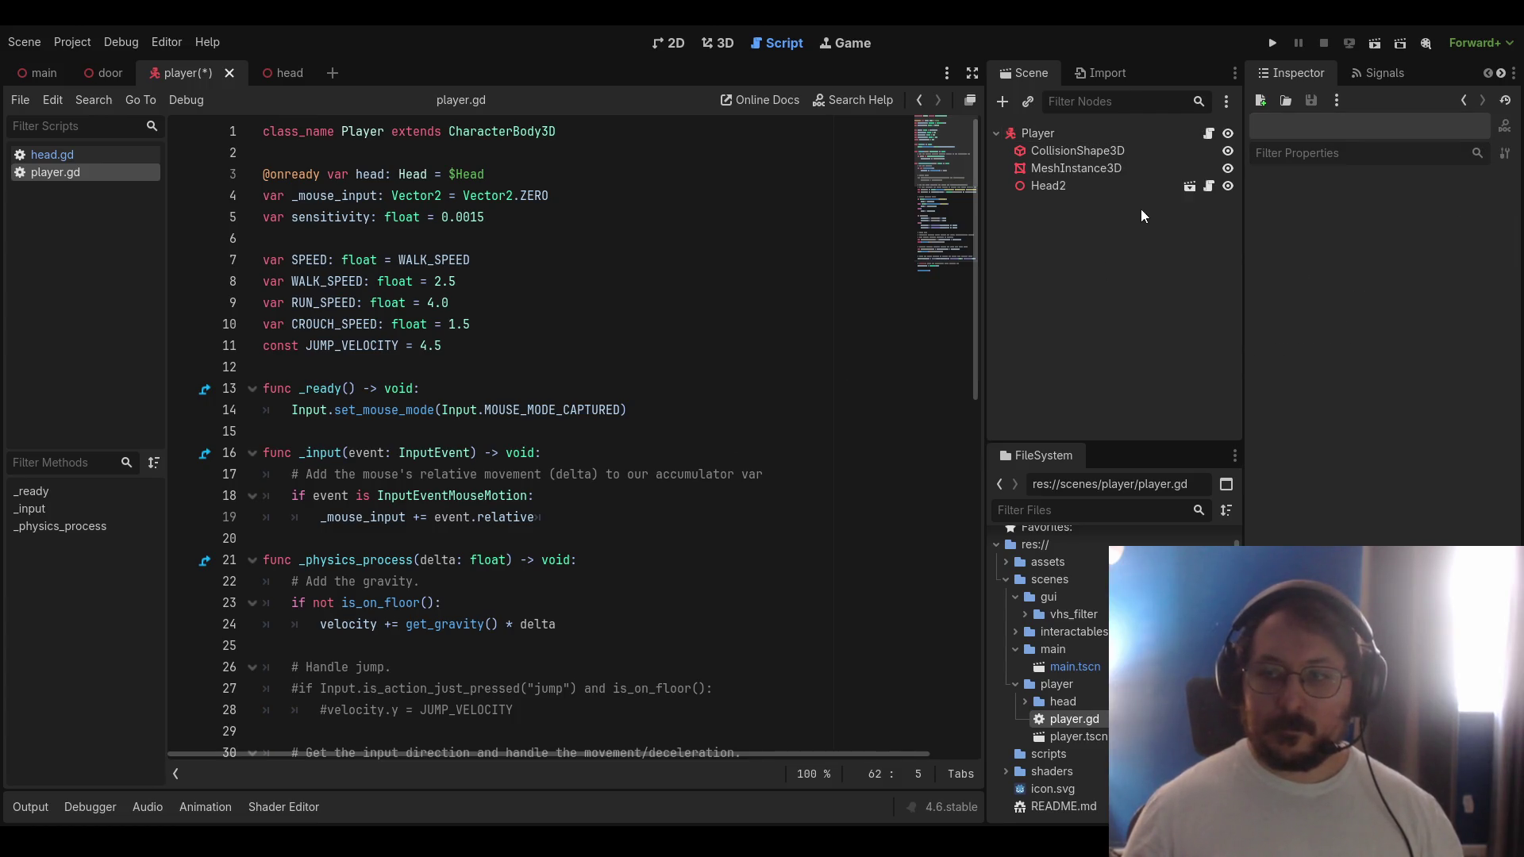
pyautogui.click(1064, 184)
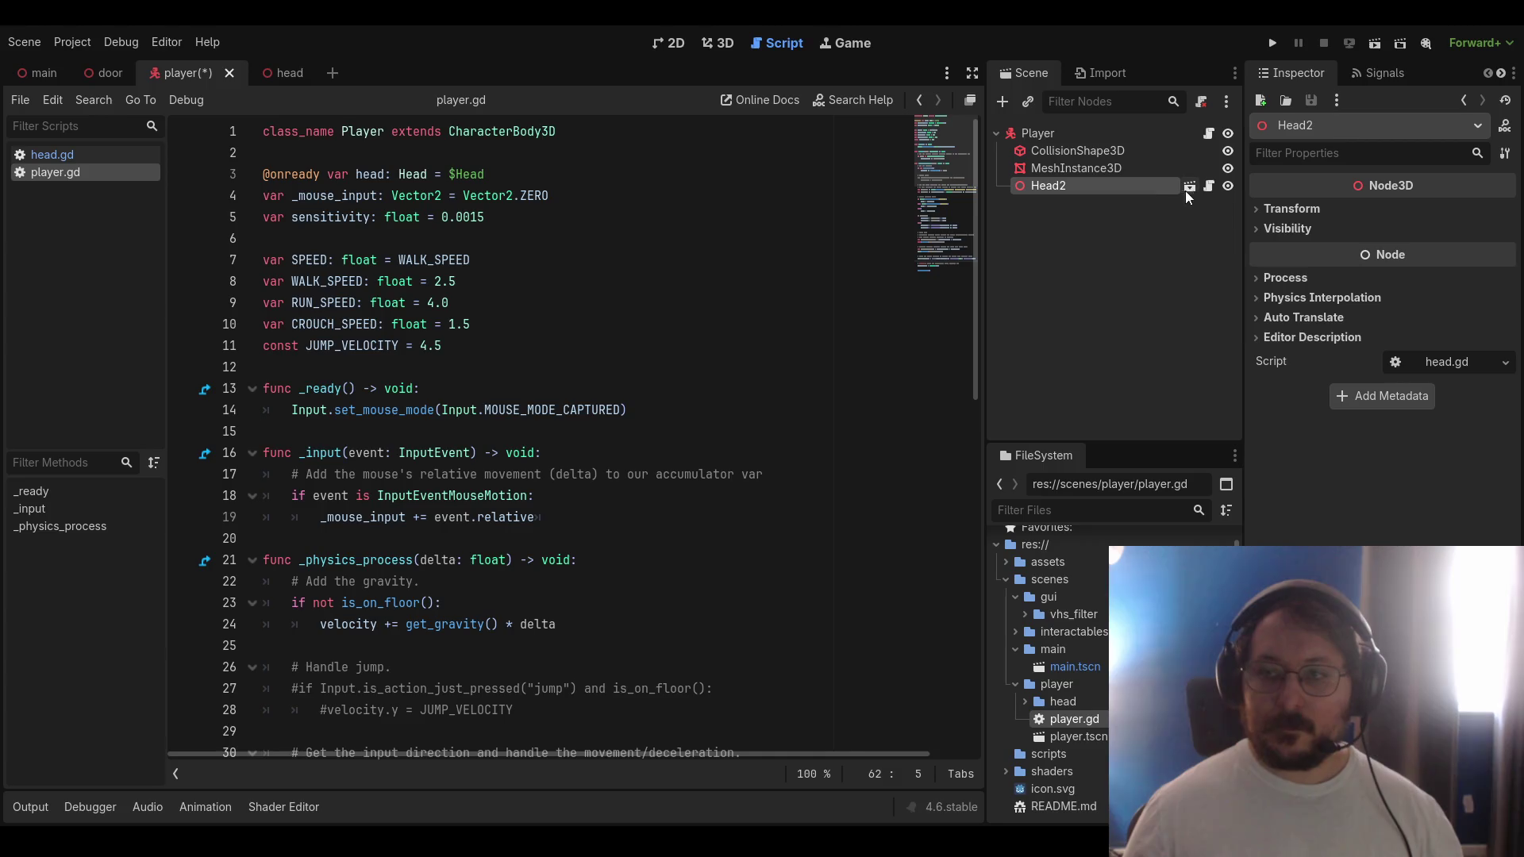
pyautogui.click(1210, 187)
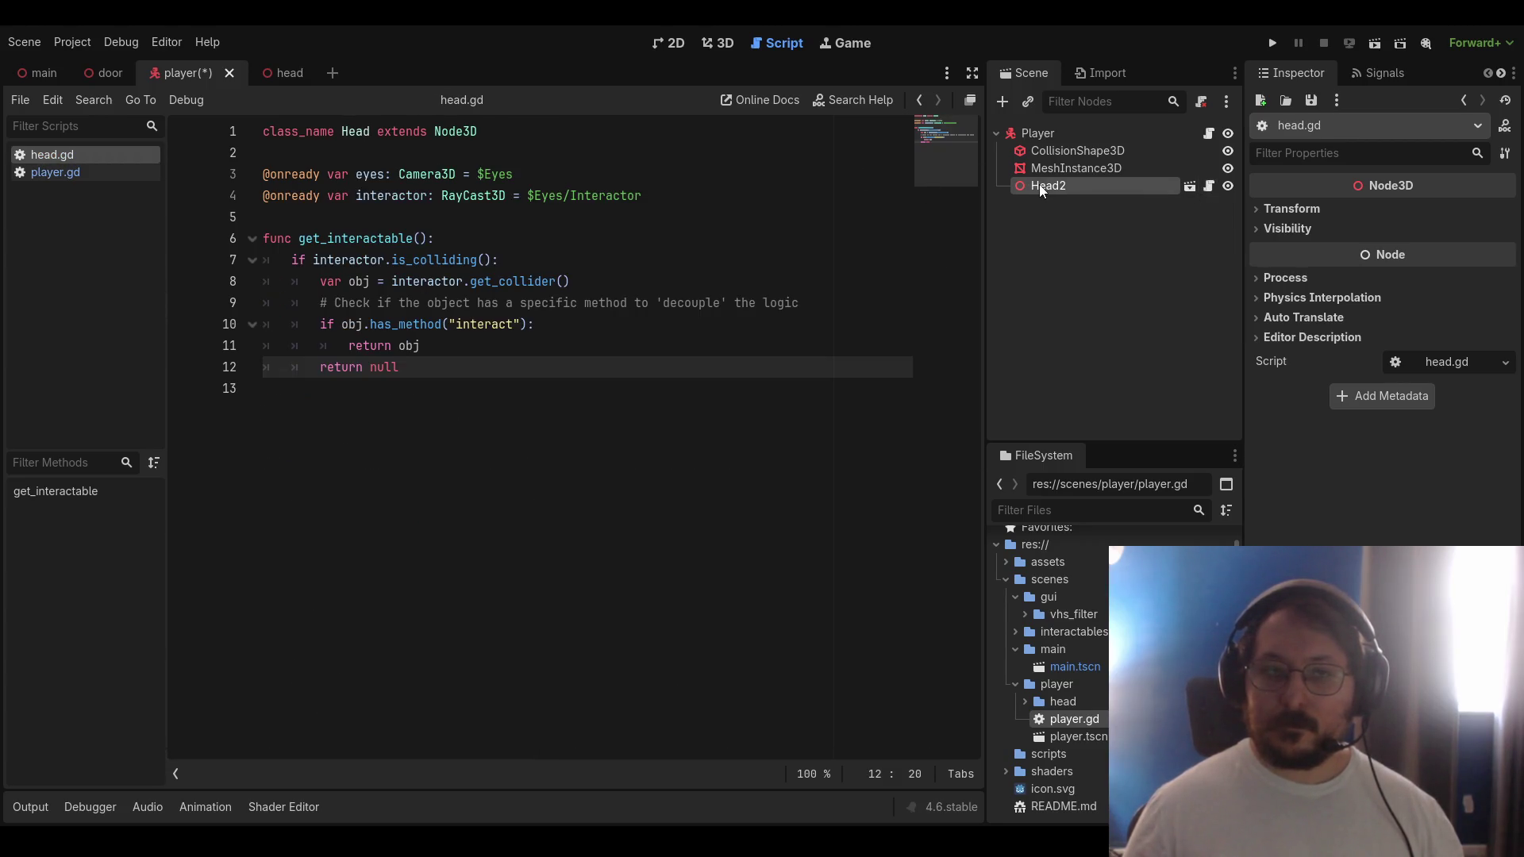
# Delete Head2, then add and remove a Head instance so Player keeps only CollisionShape3D and MeshInstance3D.
pyautogui.click(278, 72)
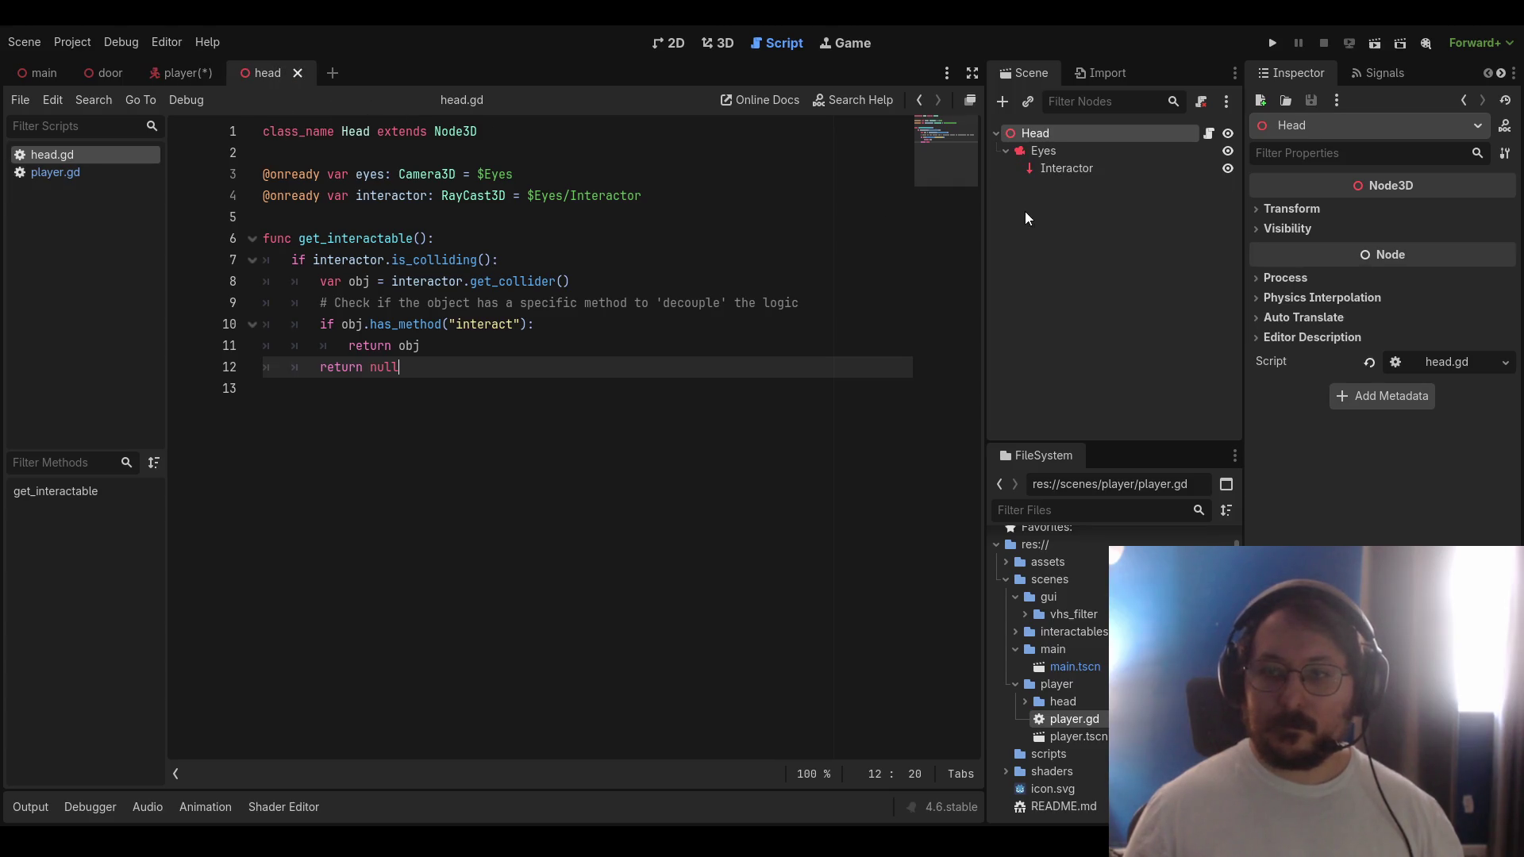
pyautogui.click(1023, 140)
pyautogui.keyDown('shift'); pyautogui.click(1055, 168); pyautogui.keyUp('shift')
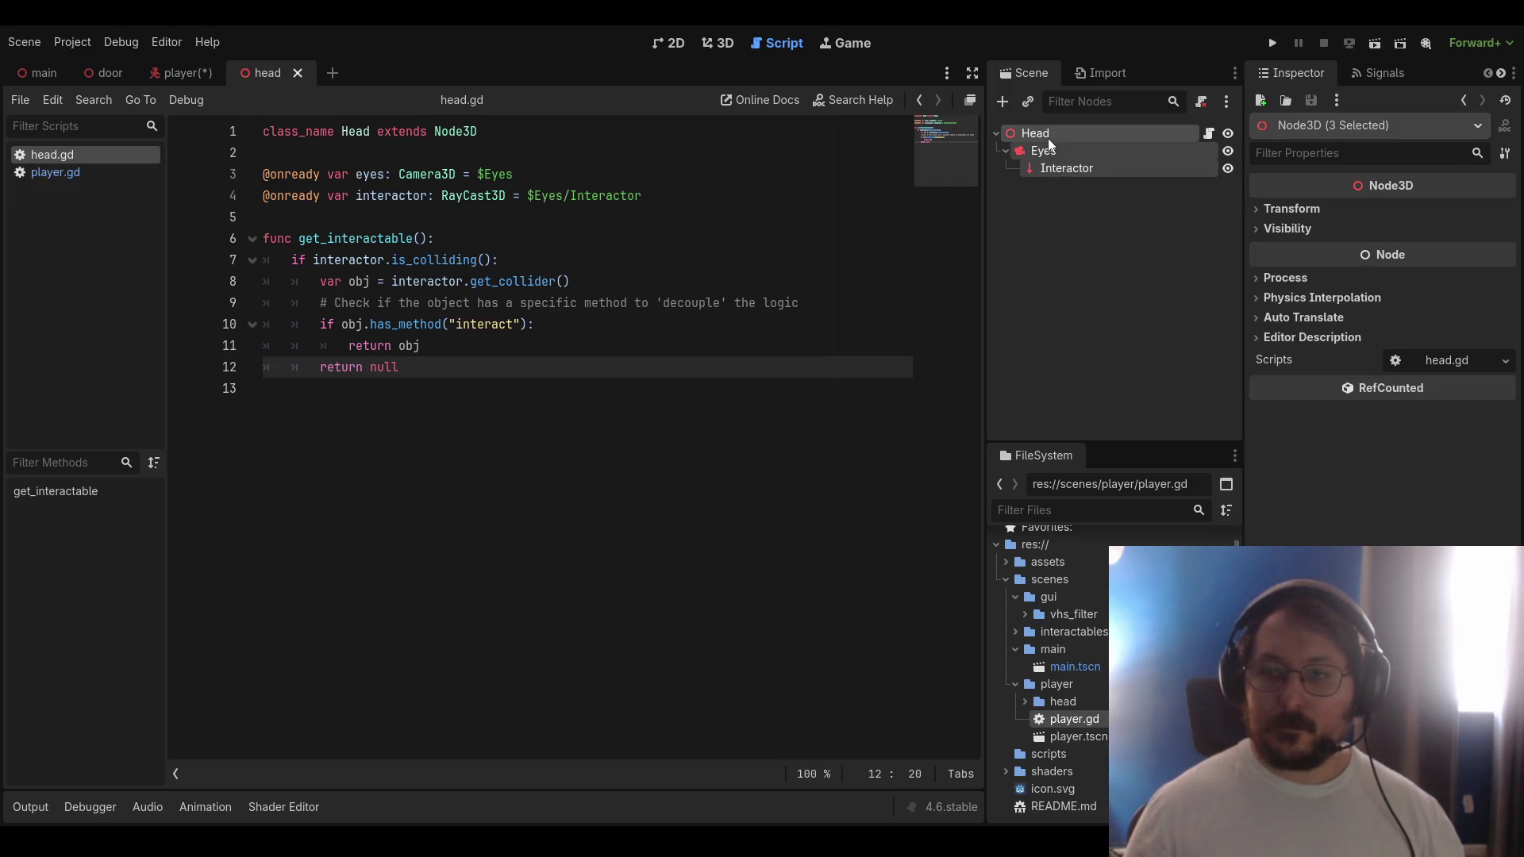
pyautogui.click(182, 72)
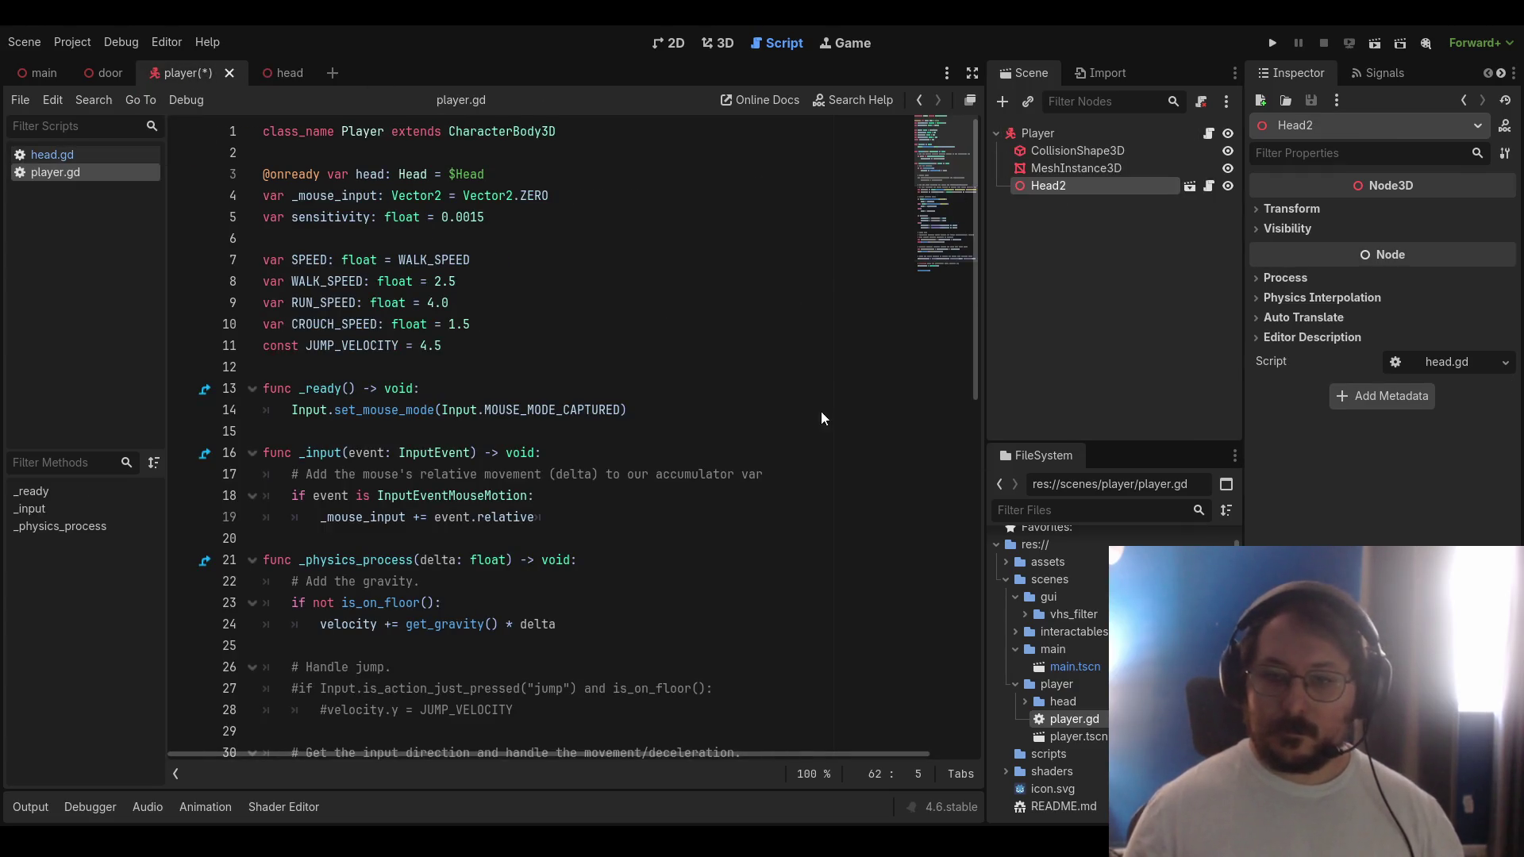
pyautogui.press('Delete')
pyautogui.click(1037, 134)
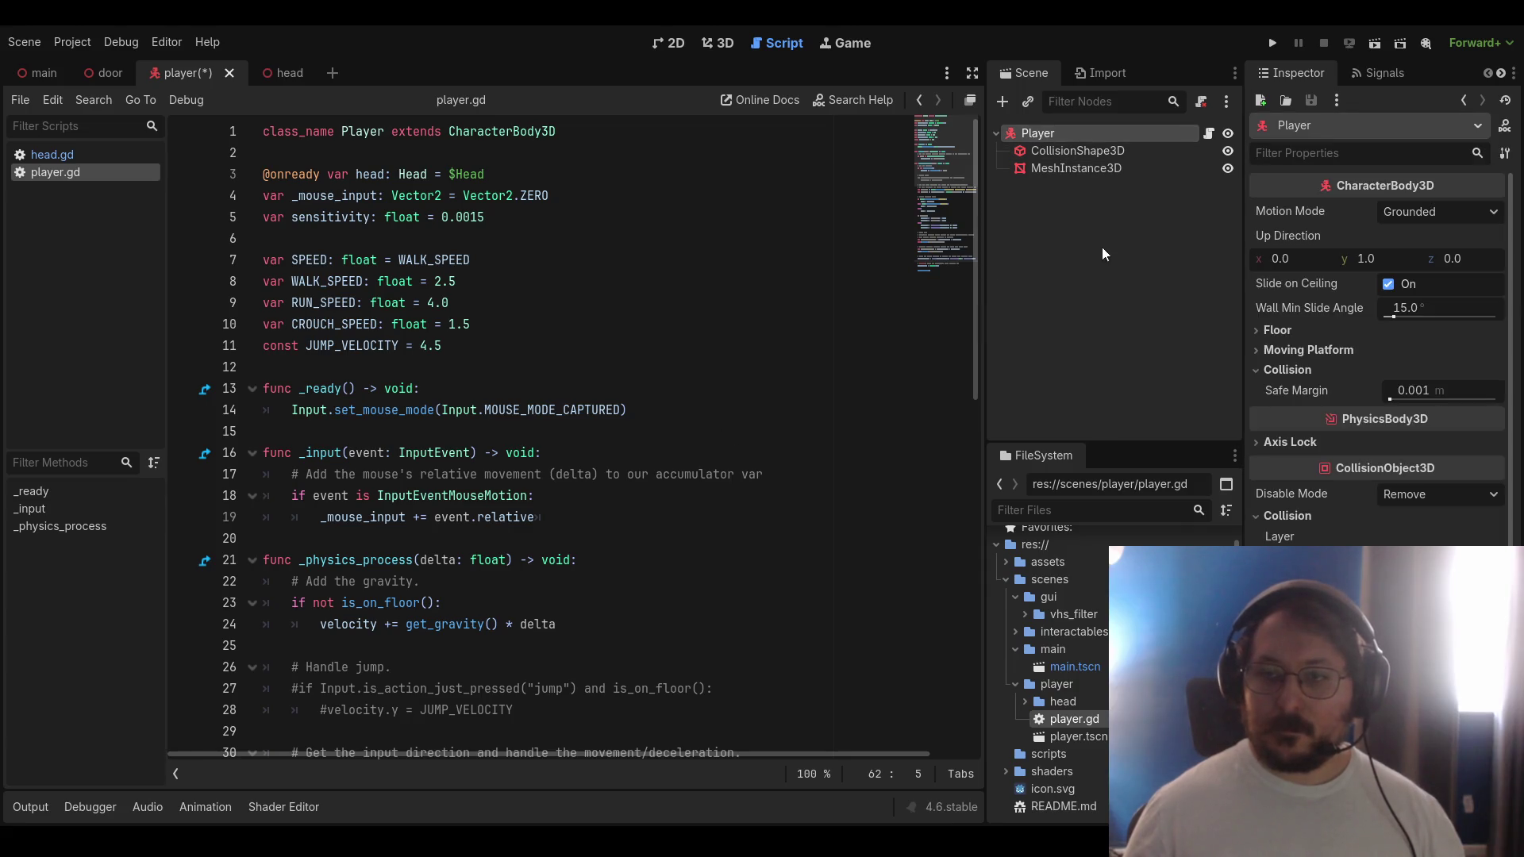
pyautogui.hotkey('ctrl', 'z')
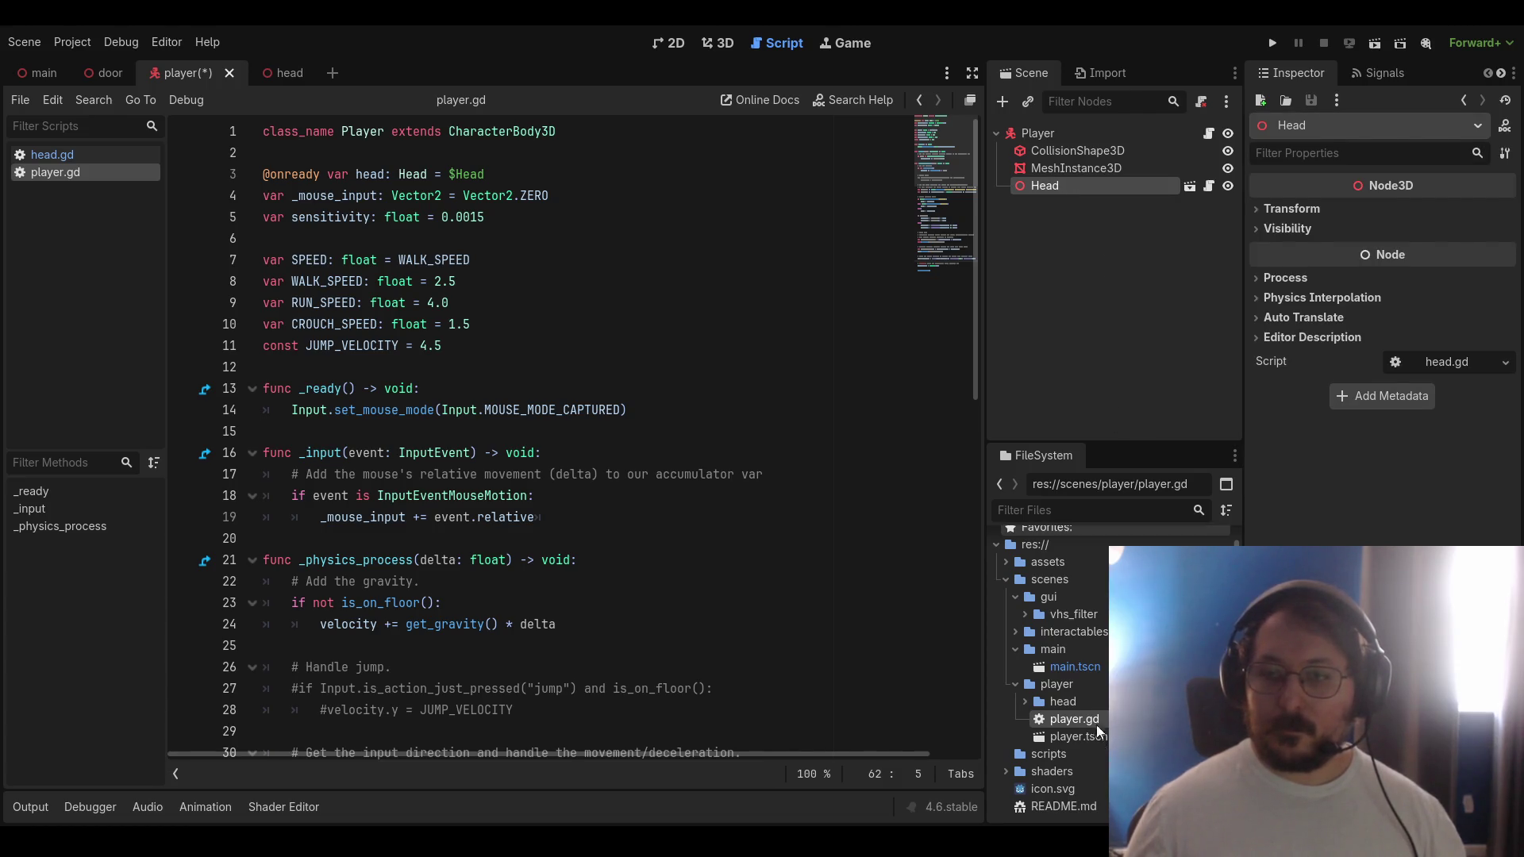
pyautogui.hotkey('ctrl', 'shift', 'z')
pyautogui.click(1056, 135)
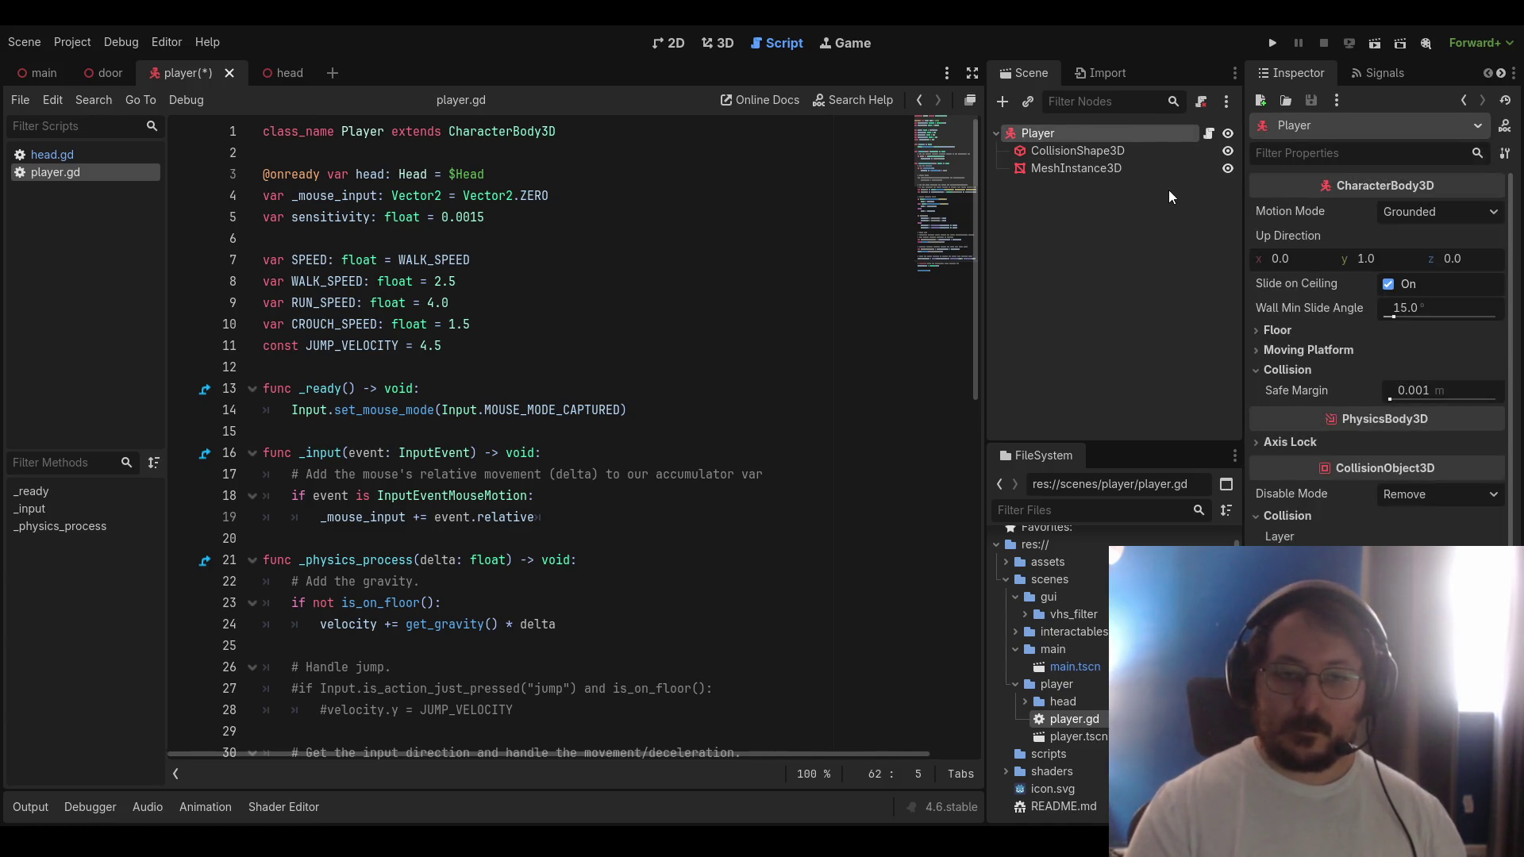
# Add a Node3D named Head under Player, with a Camera3D child holding a RayCast3D.
pyautogui.hotkey('ctrl', 'z')
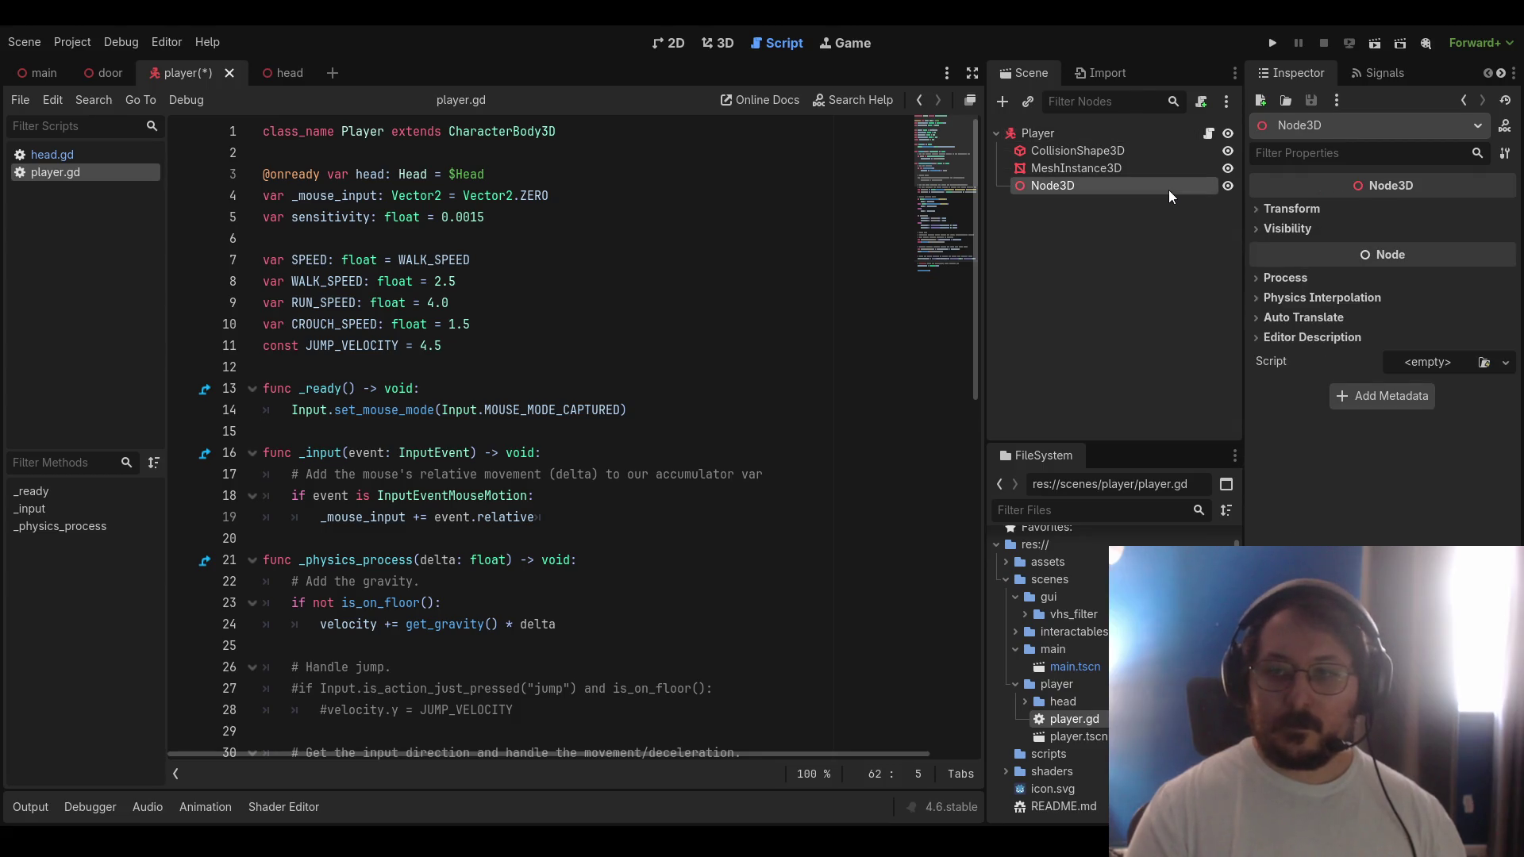
pyautogui.hotkey('ctrl', 'shift', 'z')
pyautogui.click(1073, 185)
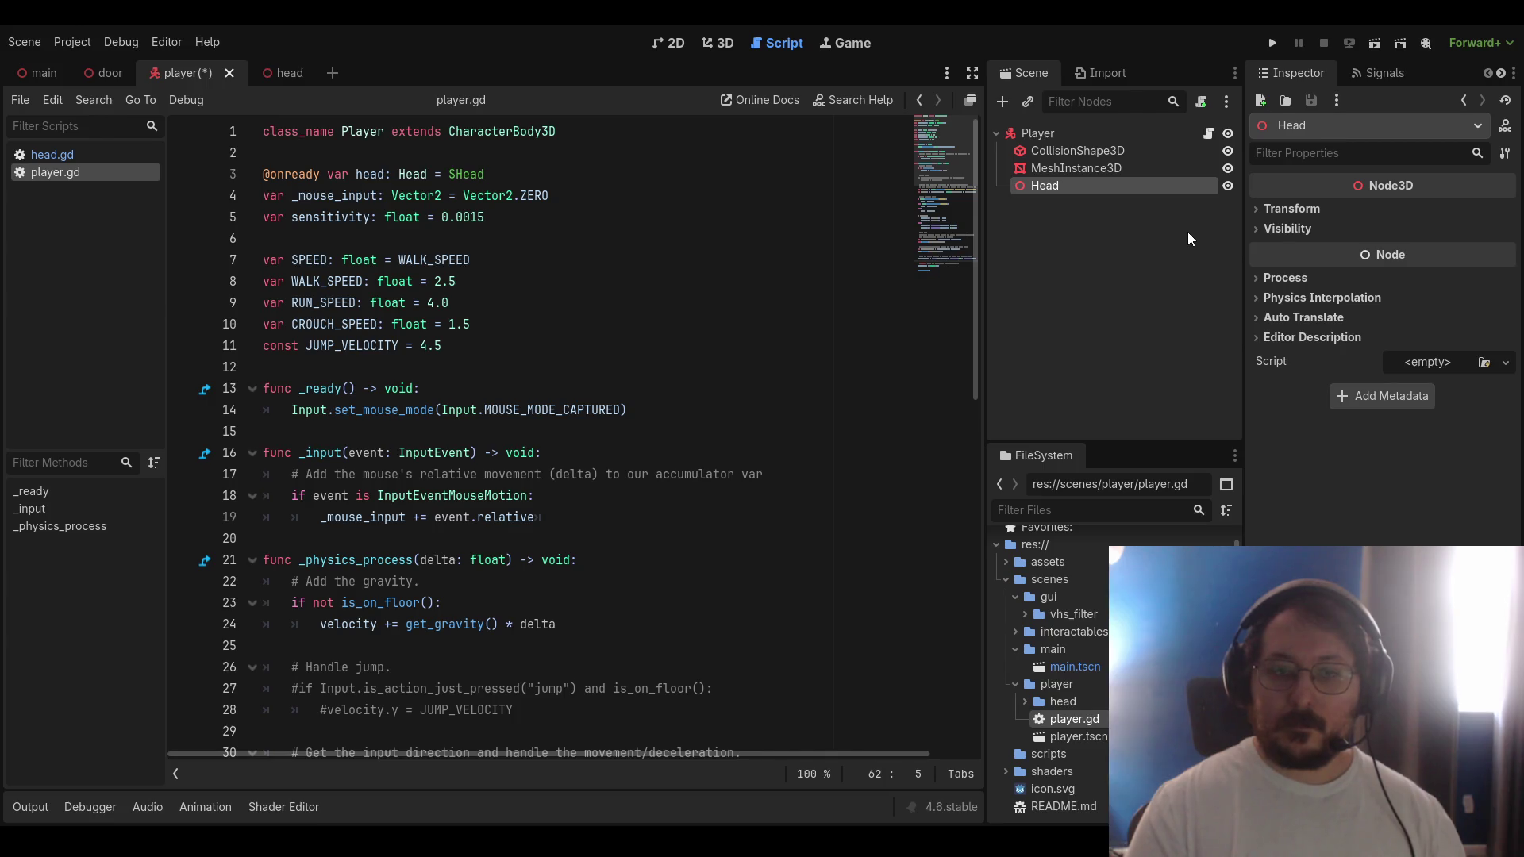
pyautogui.hotkey('ctrl', 'shift', 'z')
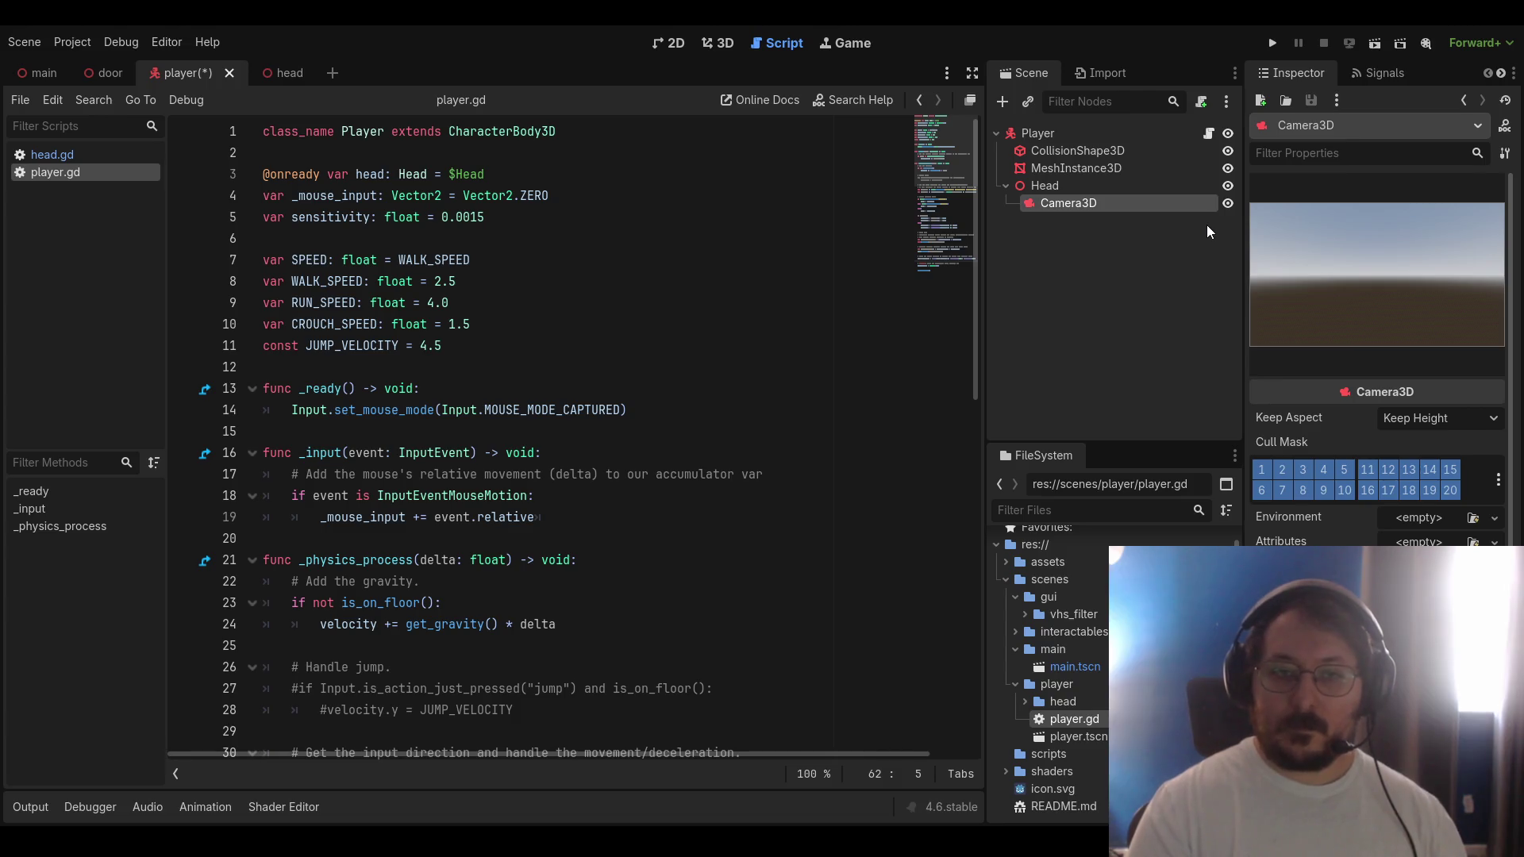
pyautogui.hotkey('ctrl', 'shift', 'z')
pyautogui.click(1073, 202)
pyautogui.click(1069, 189)
pyautogui.click(1074, 204)
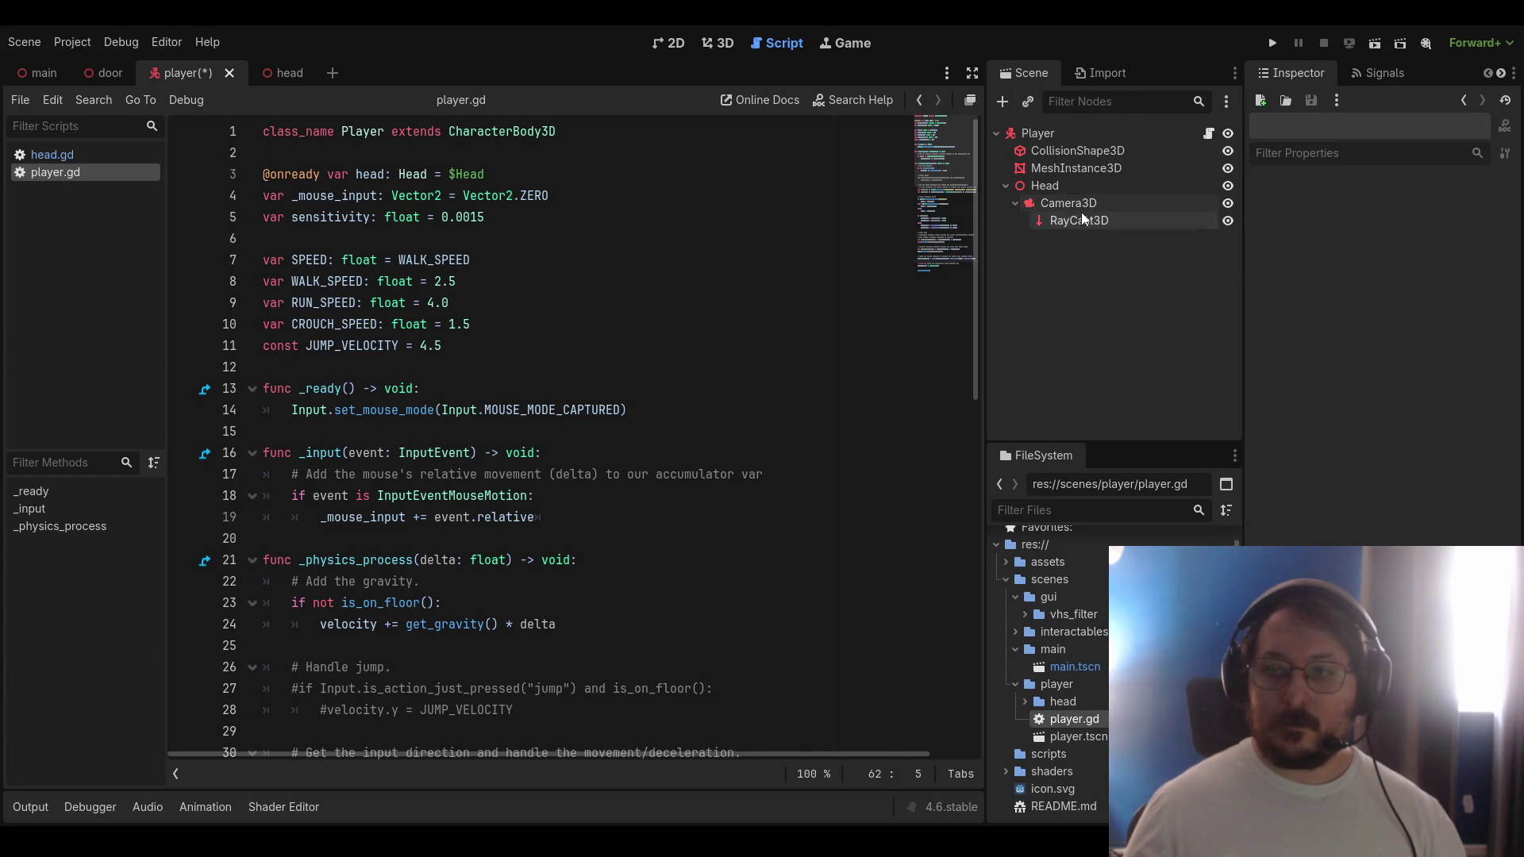
pyautogui.press('Up')
# Save the player scene and player.gd, then close the head scene and head.gd.
pyautogui.click(229, 176)
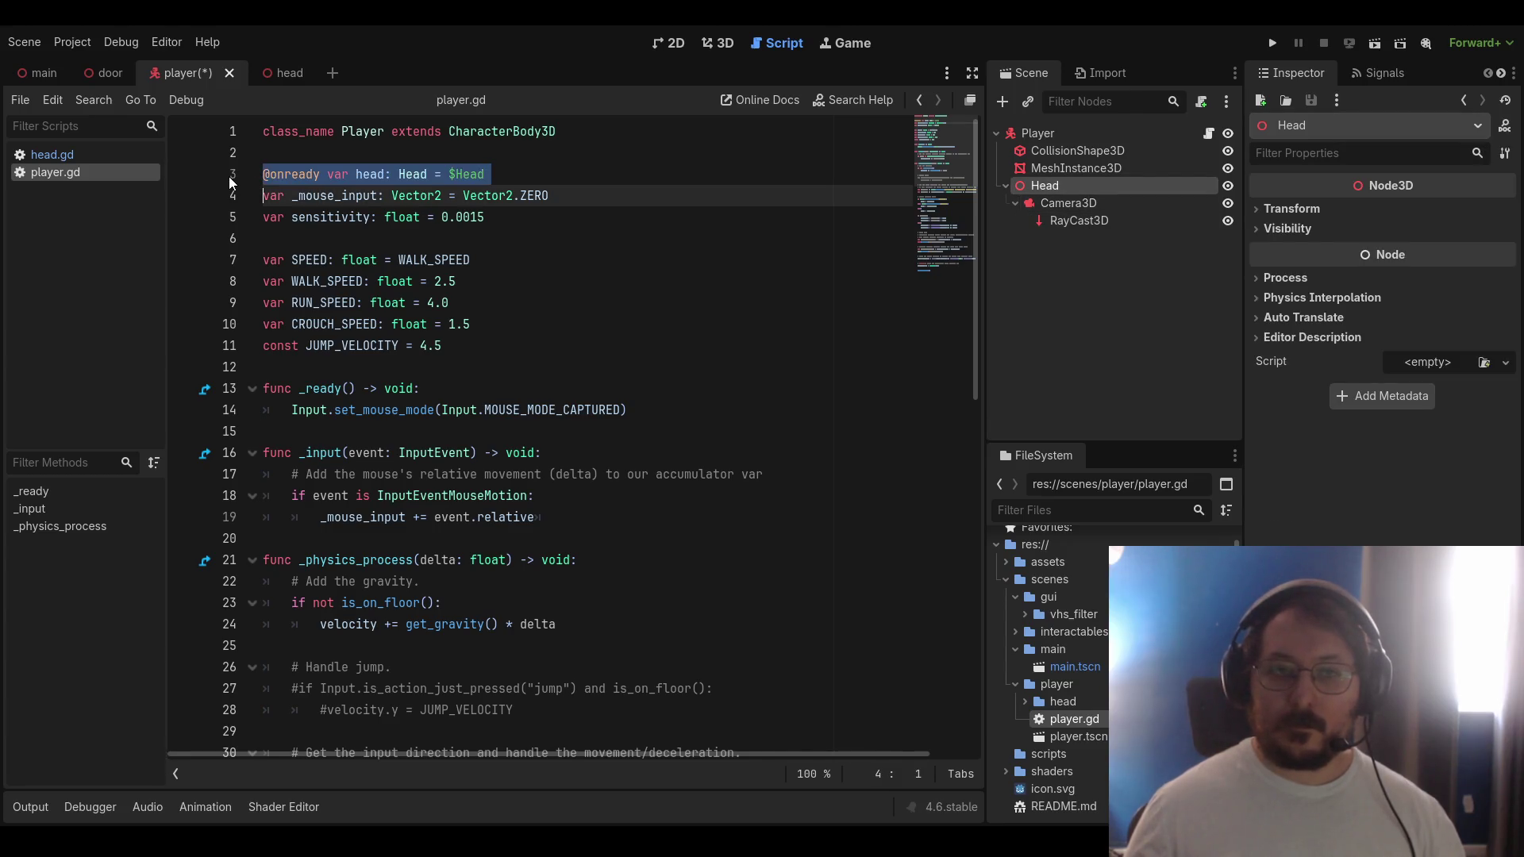
pyautogui.click(536, 172)
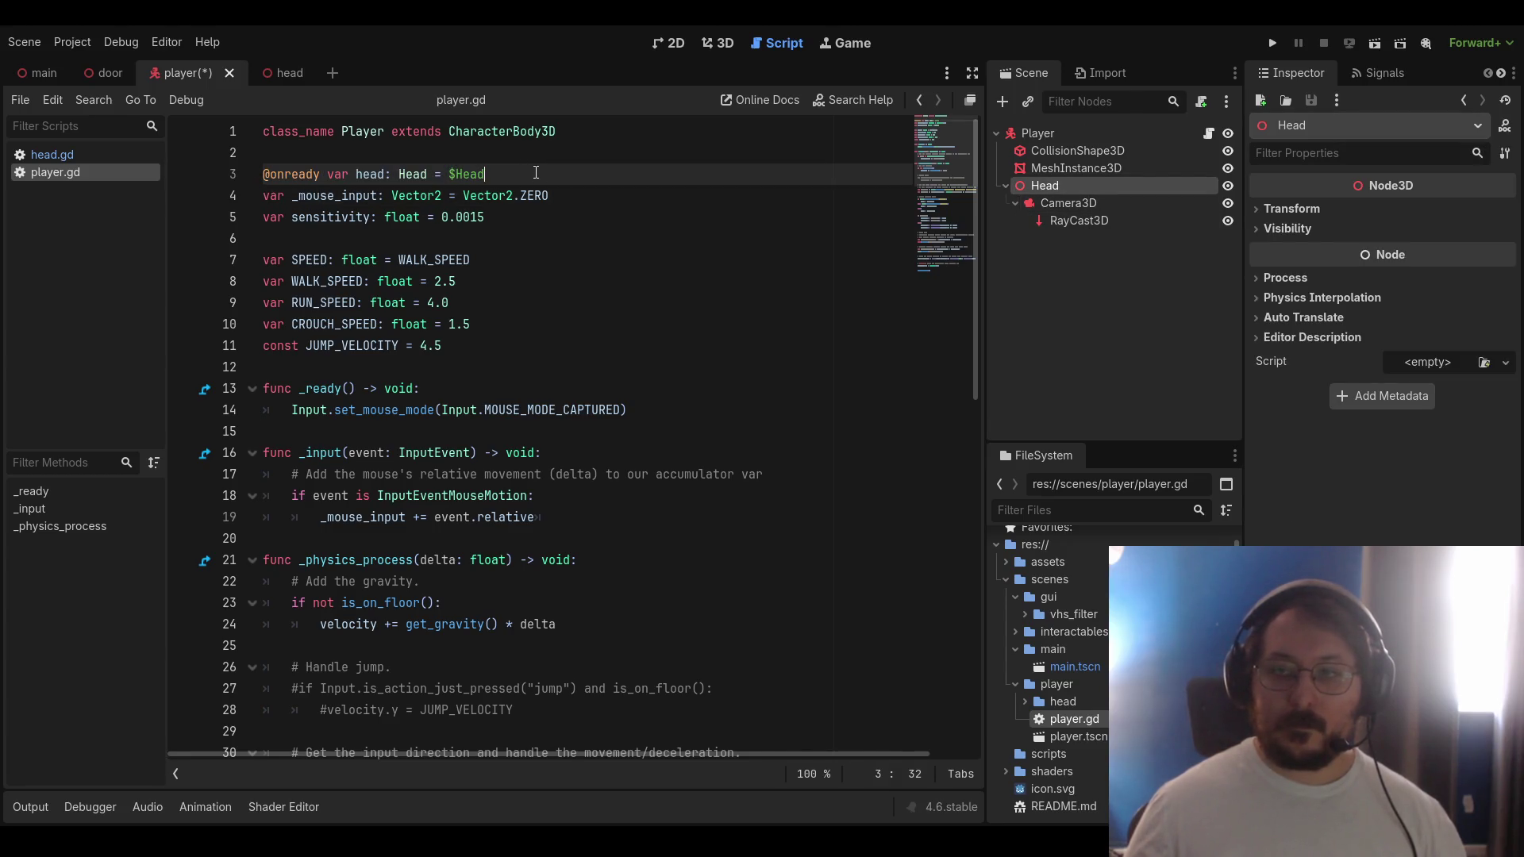
pyautogui.click(565, 212)
pyautogui.hotkey('ctrl', 's')
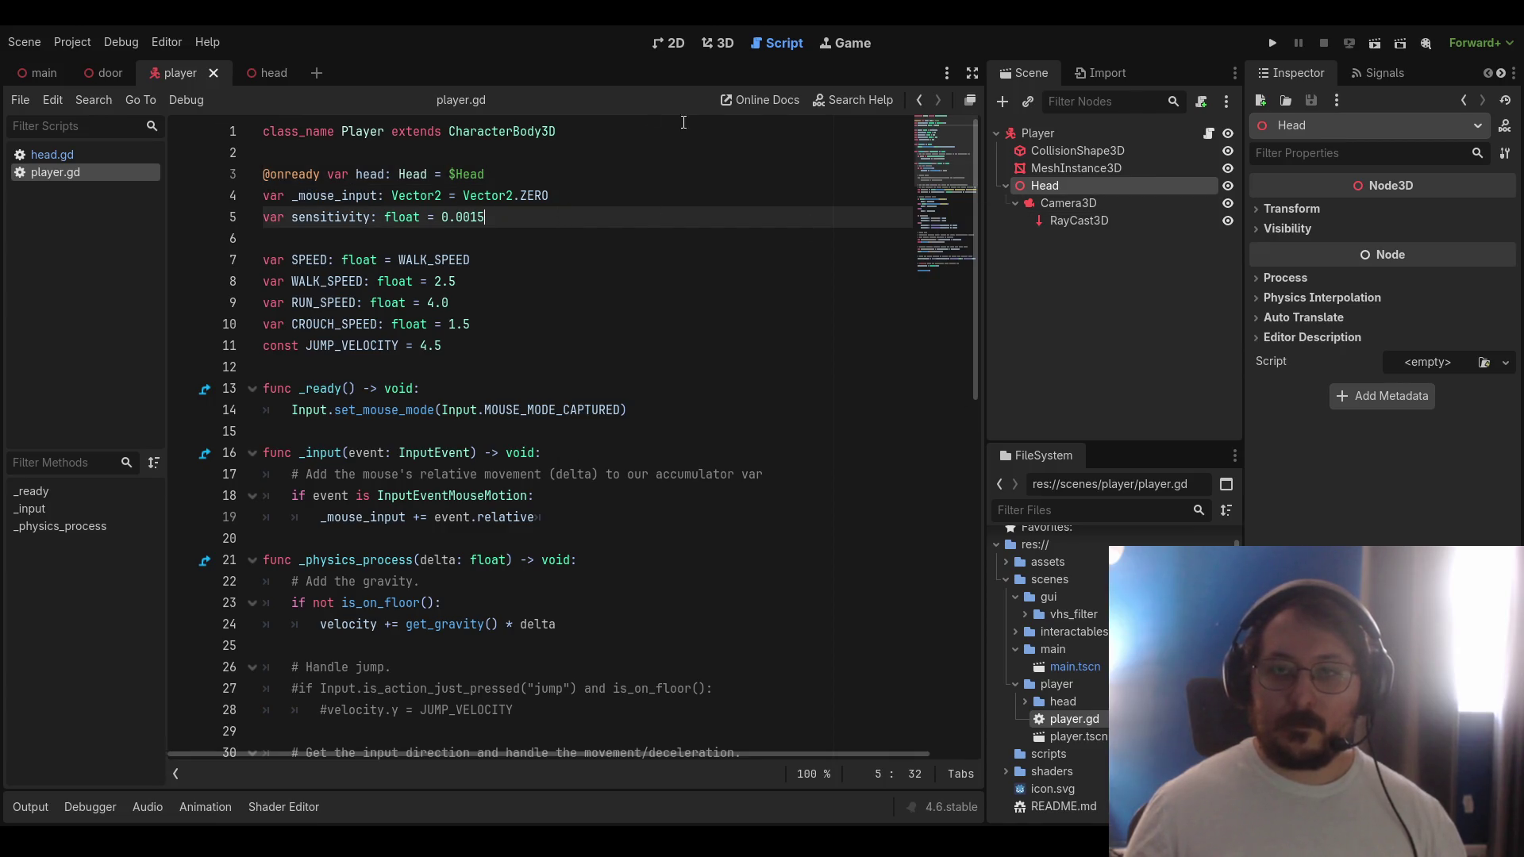
pyautogui.click(262, 73)
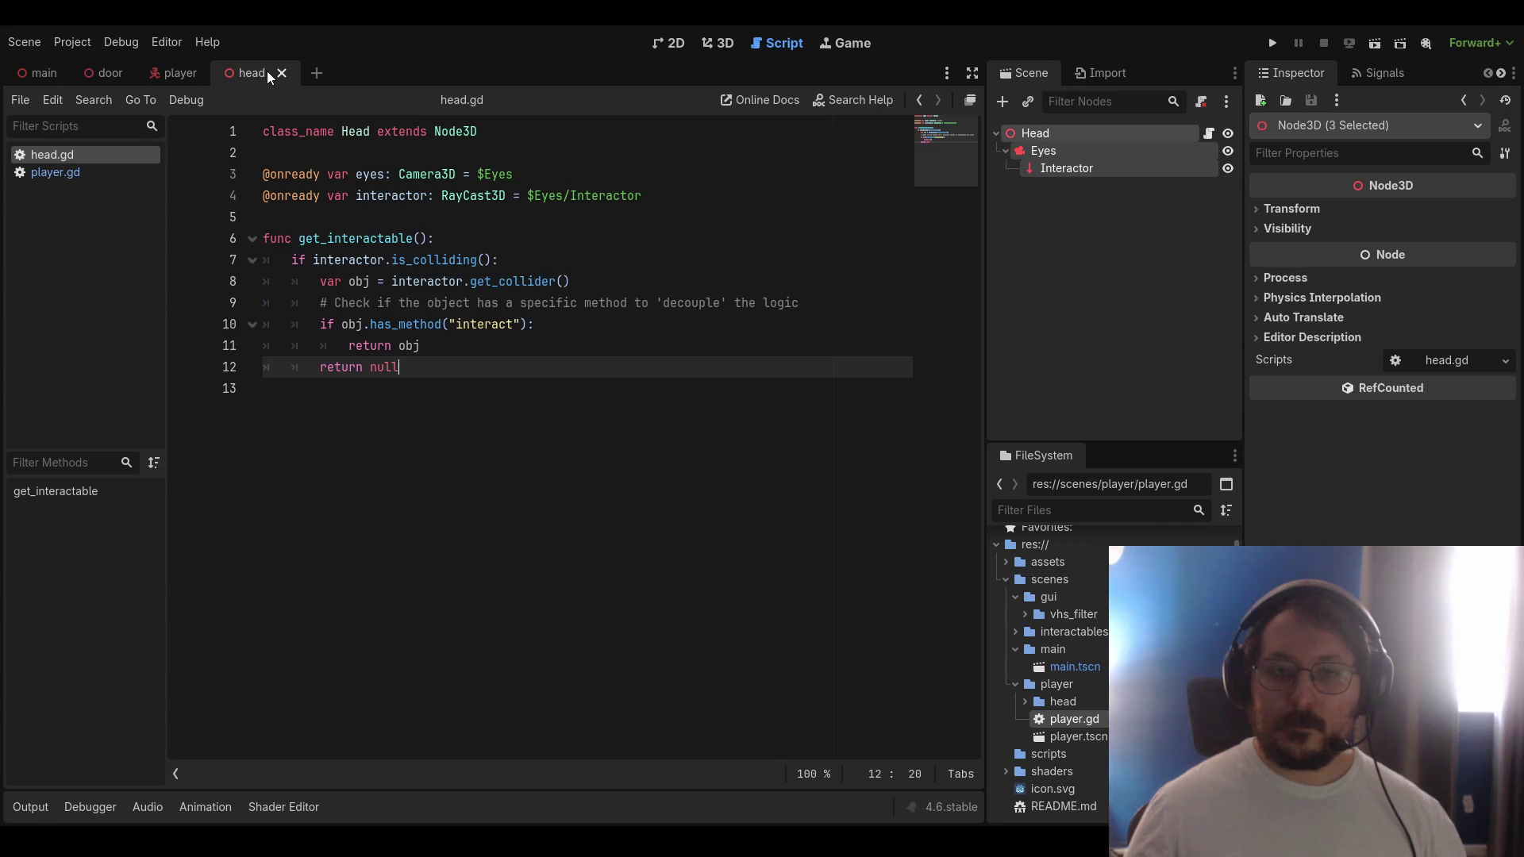
pyautogui.click(281, 72)
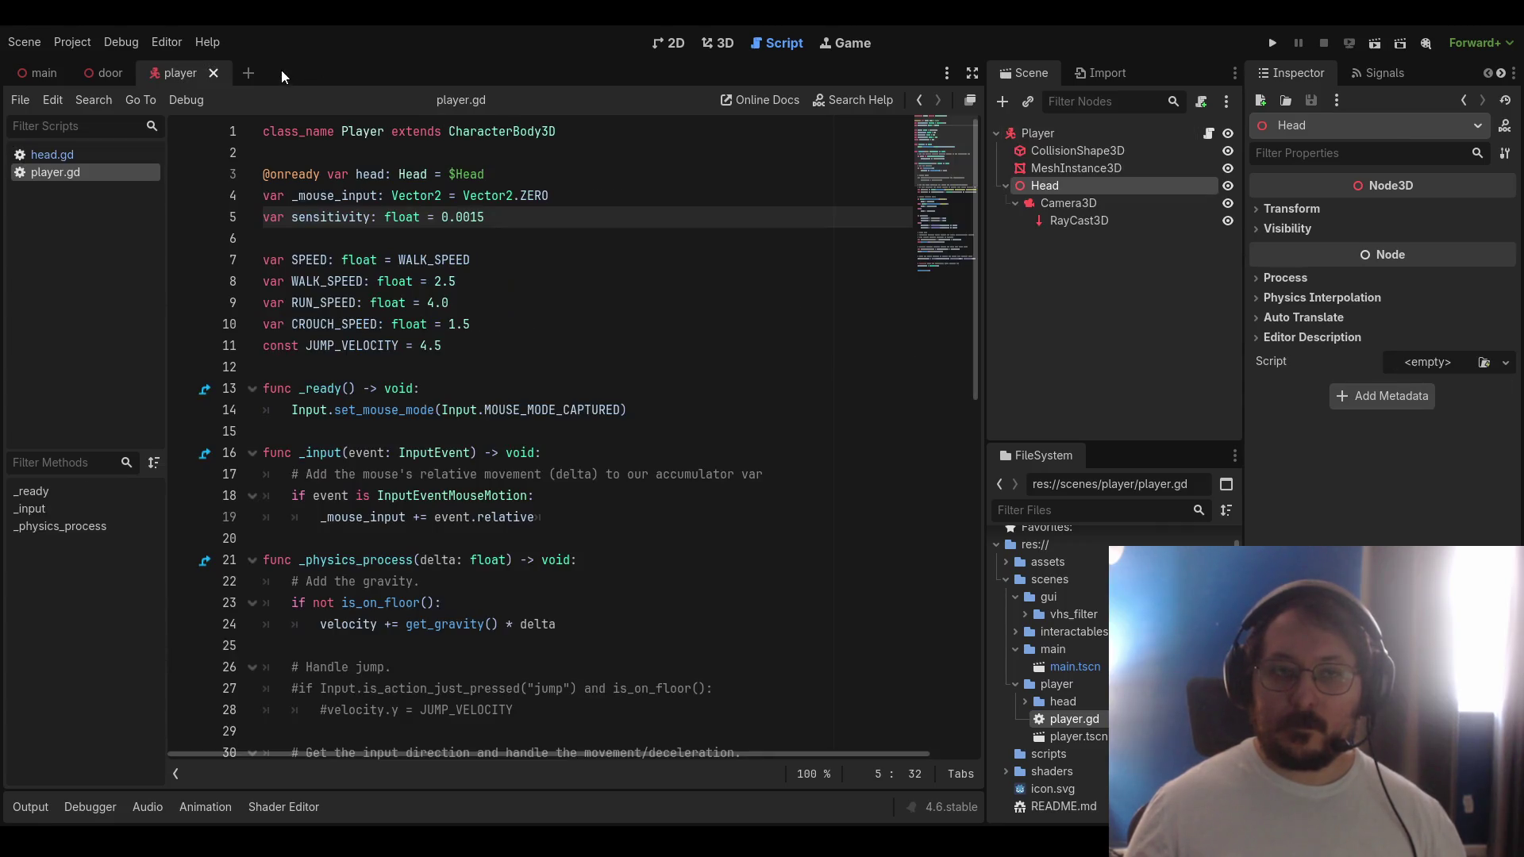
pyautogui.click(78, 155)
pyautogui.hotkey('ctrl', 'w')
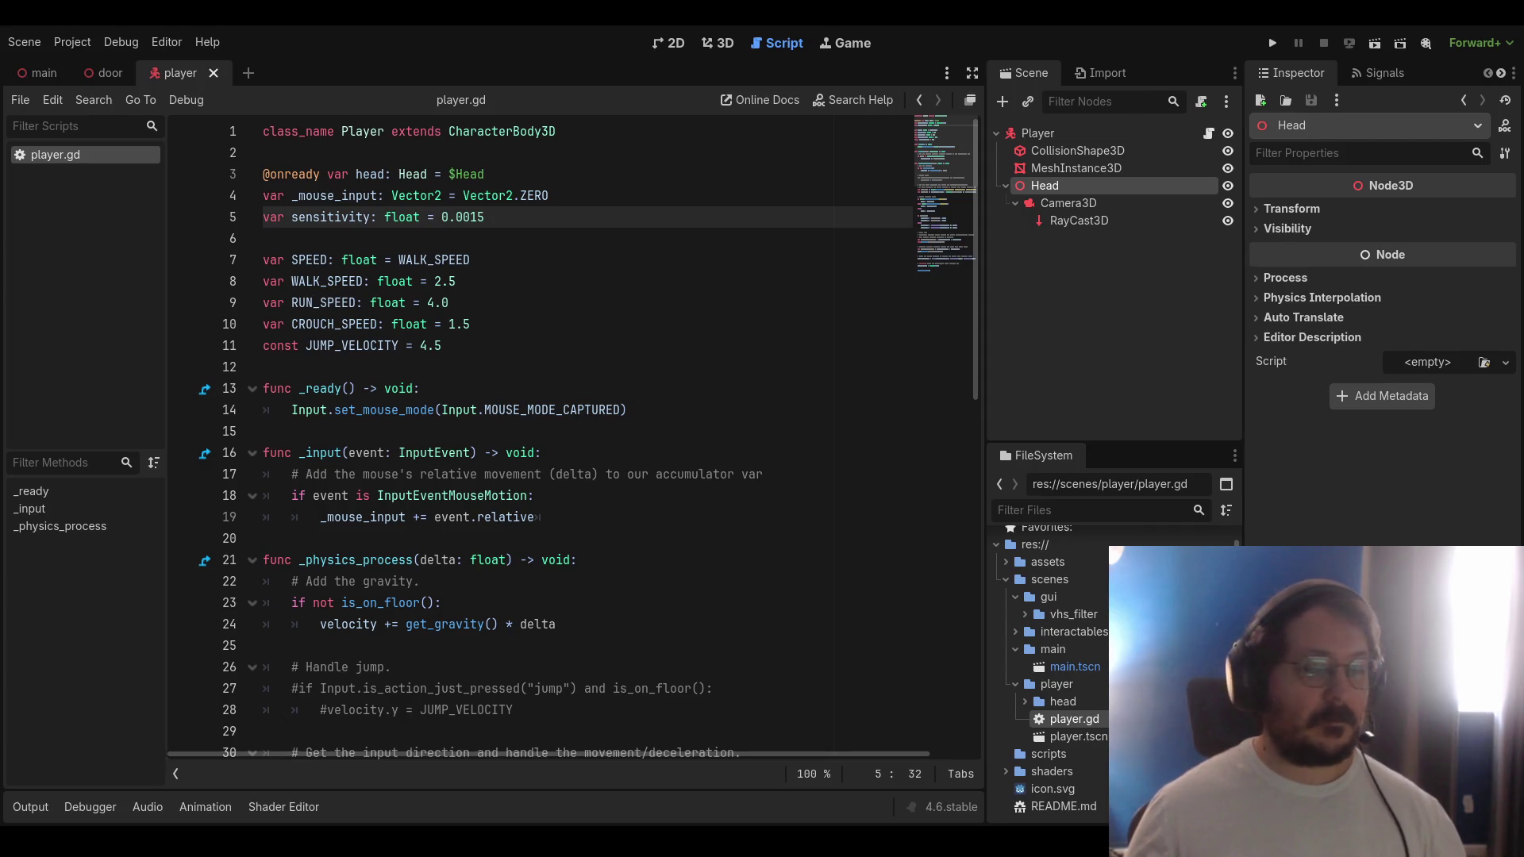
# Raise the Head node to position y 0.8 and drag it slightly forward.
pyautogui.click(723, 43)
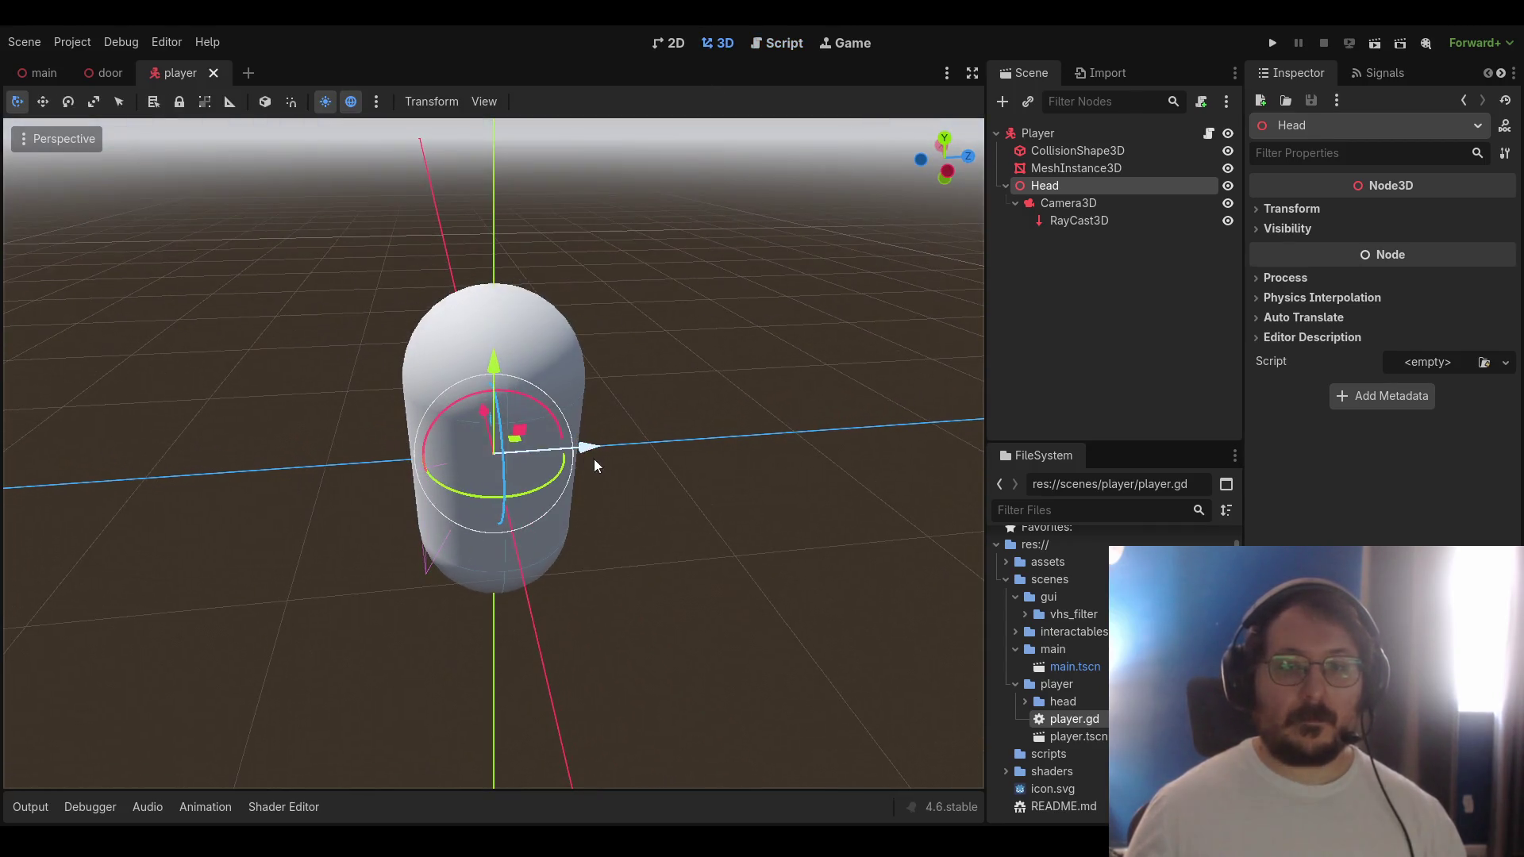
pyautogui.click(1065, 208)
pyautogui.click(1078, 224)
pyautogui.click(1045, 185)
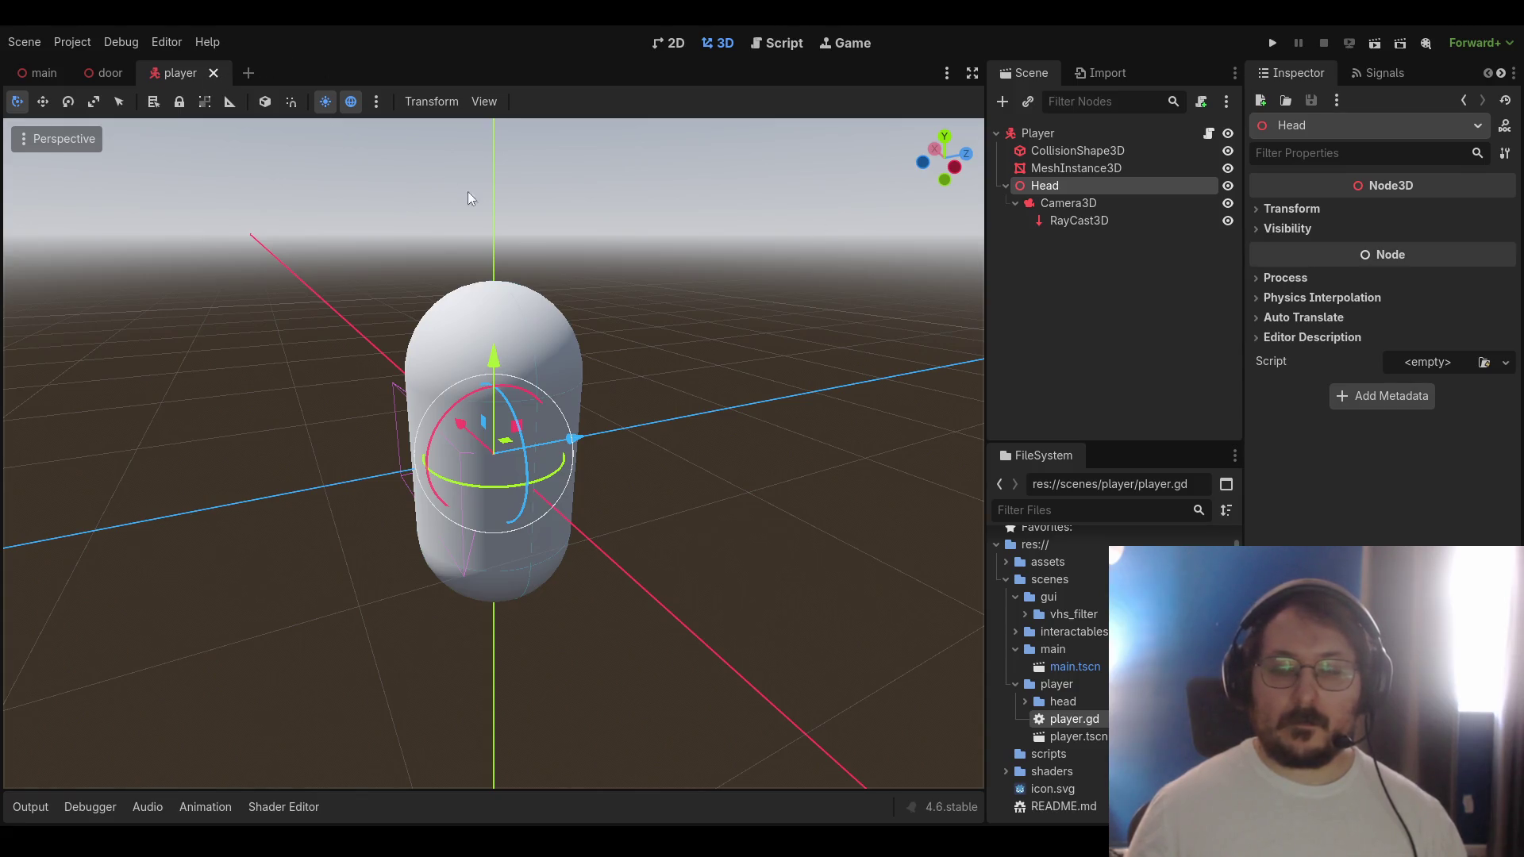
pyautogui.moveTo(750, 405); pyautogui.dragTo(712, 385)
pyautogui.click(1270, 211)
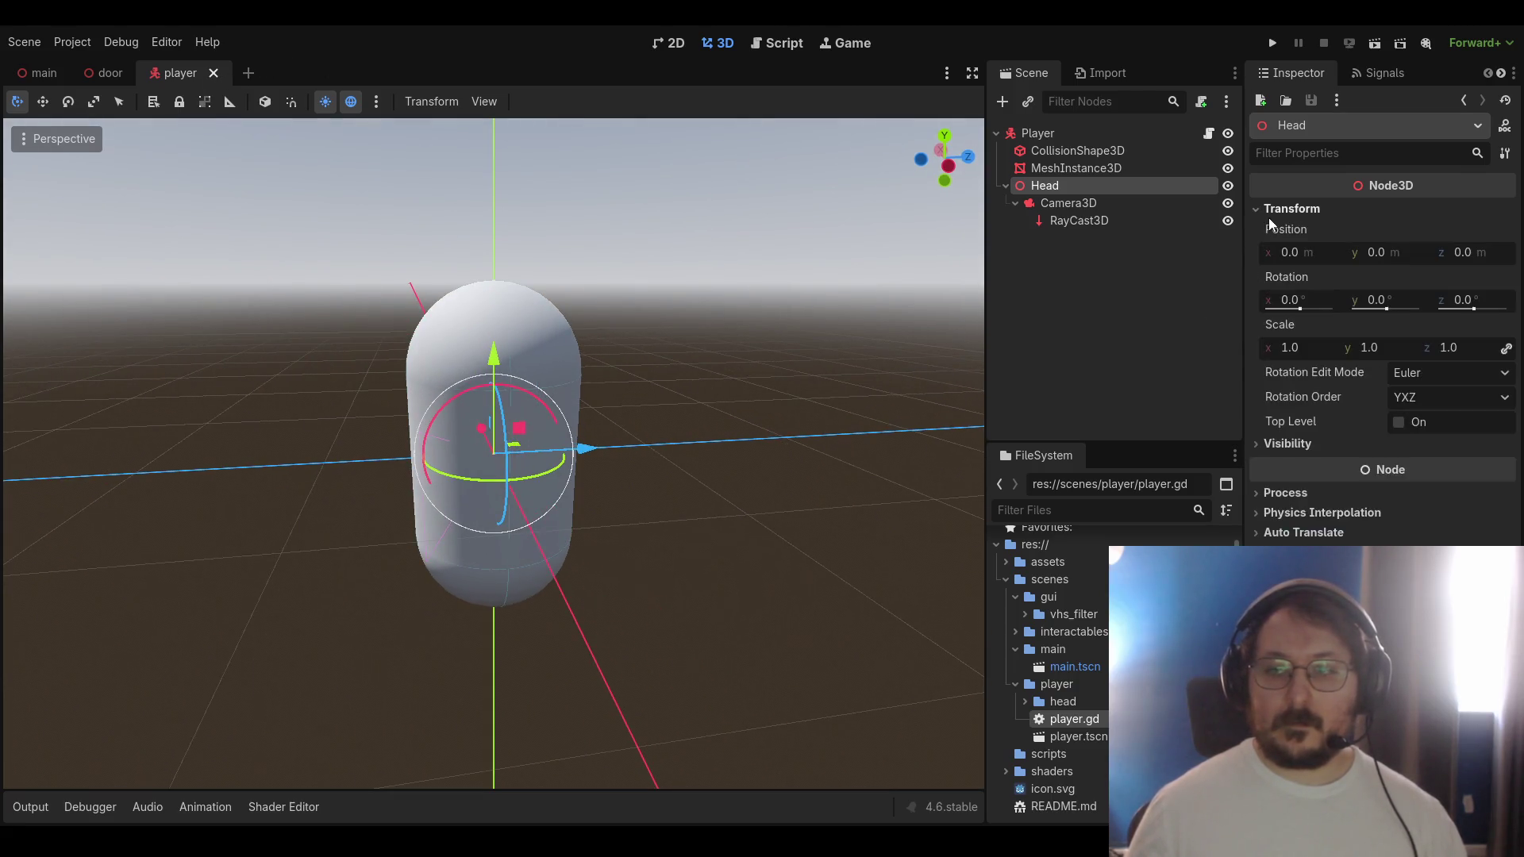
pyautogui.click(1436, 265)
pyautogui.press('BackSpace')
pyautogui.write('8')
pyautogui.press('Return')
pyautogui.moveTo(754, 350)
pyautogui.mouseDown()
pyautogui.moveTo(777, 427)
pyautogui.moveTo(729, 398)
pyautogui.mouseUp()
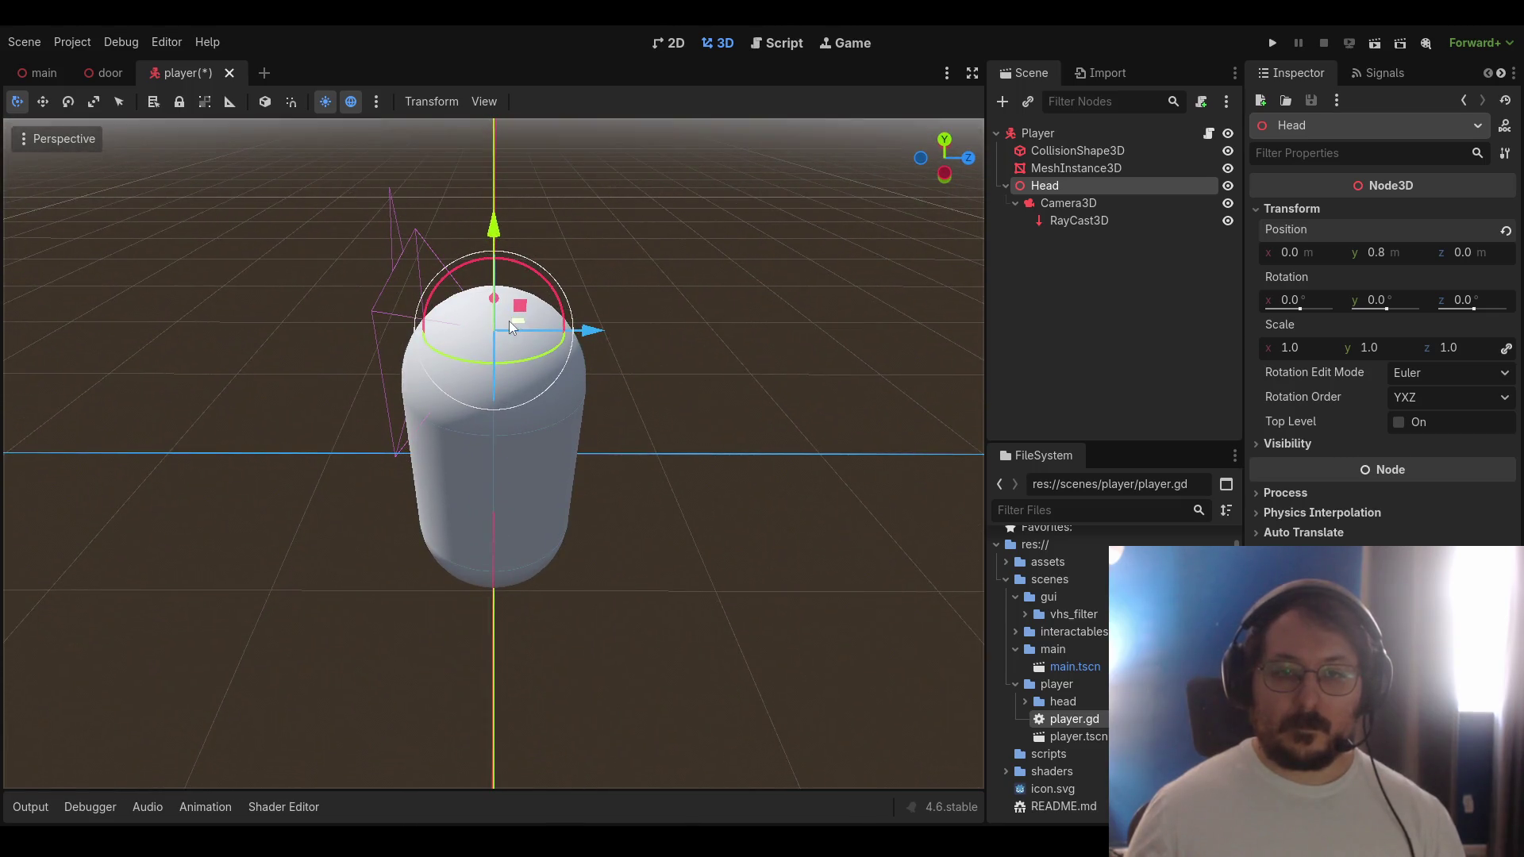
pyautogui.moveTo(585, 328); pyautogui.dragTo(553, 336)
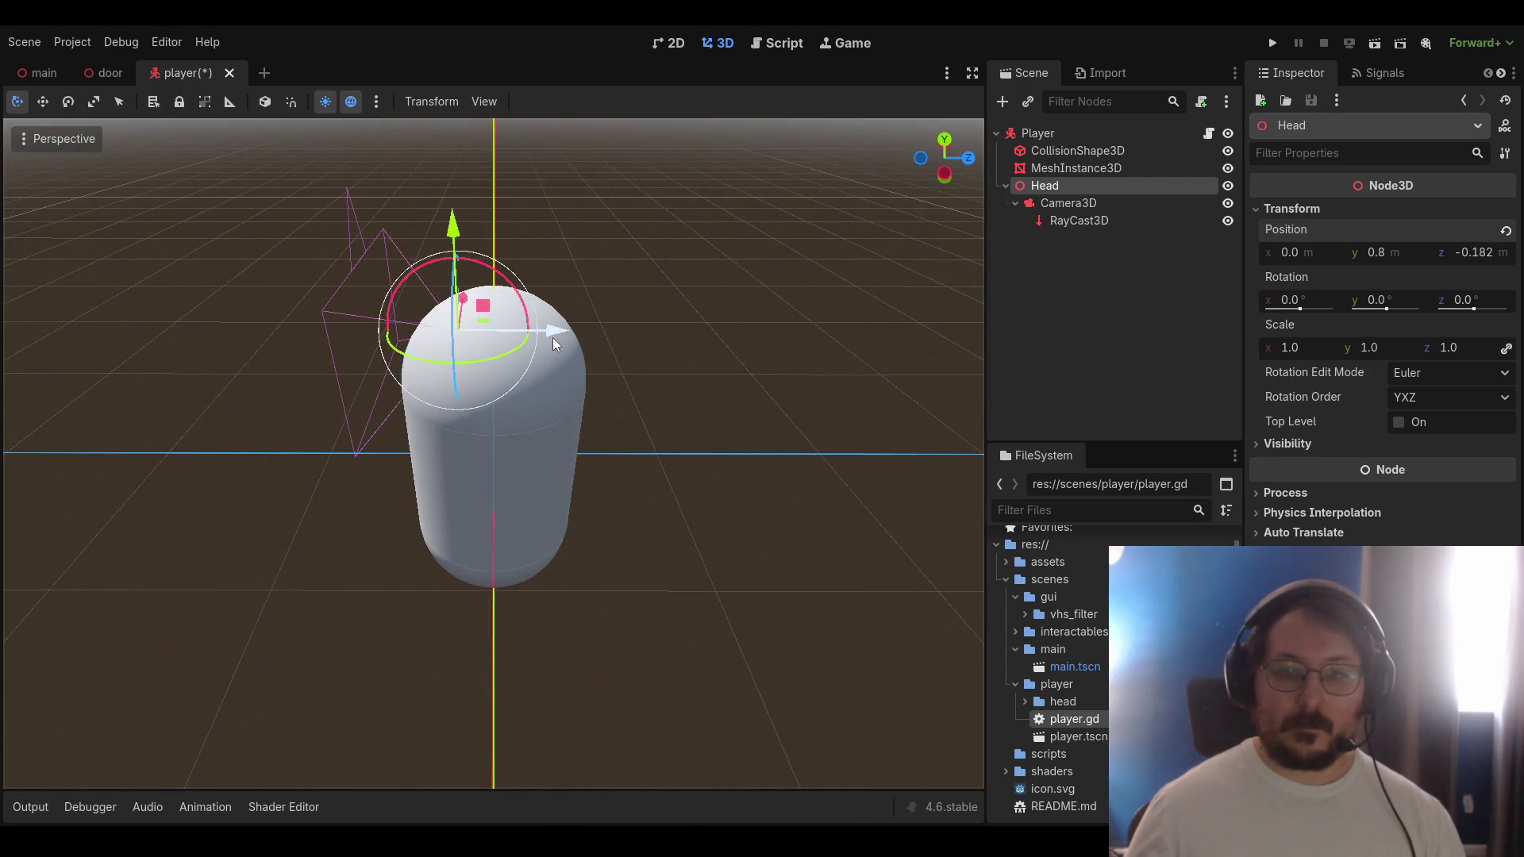
# Preview through Camera3D, then tilt and move it near the capsule's top.
pyautogui.click(1068, 203)
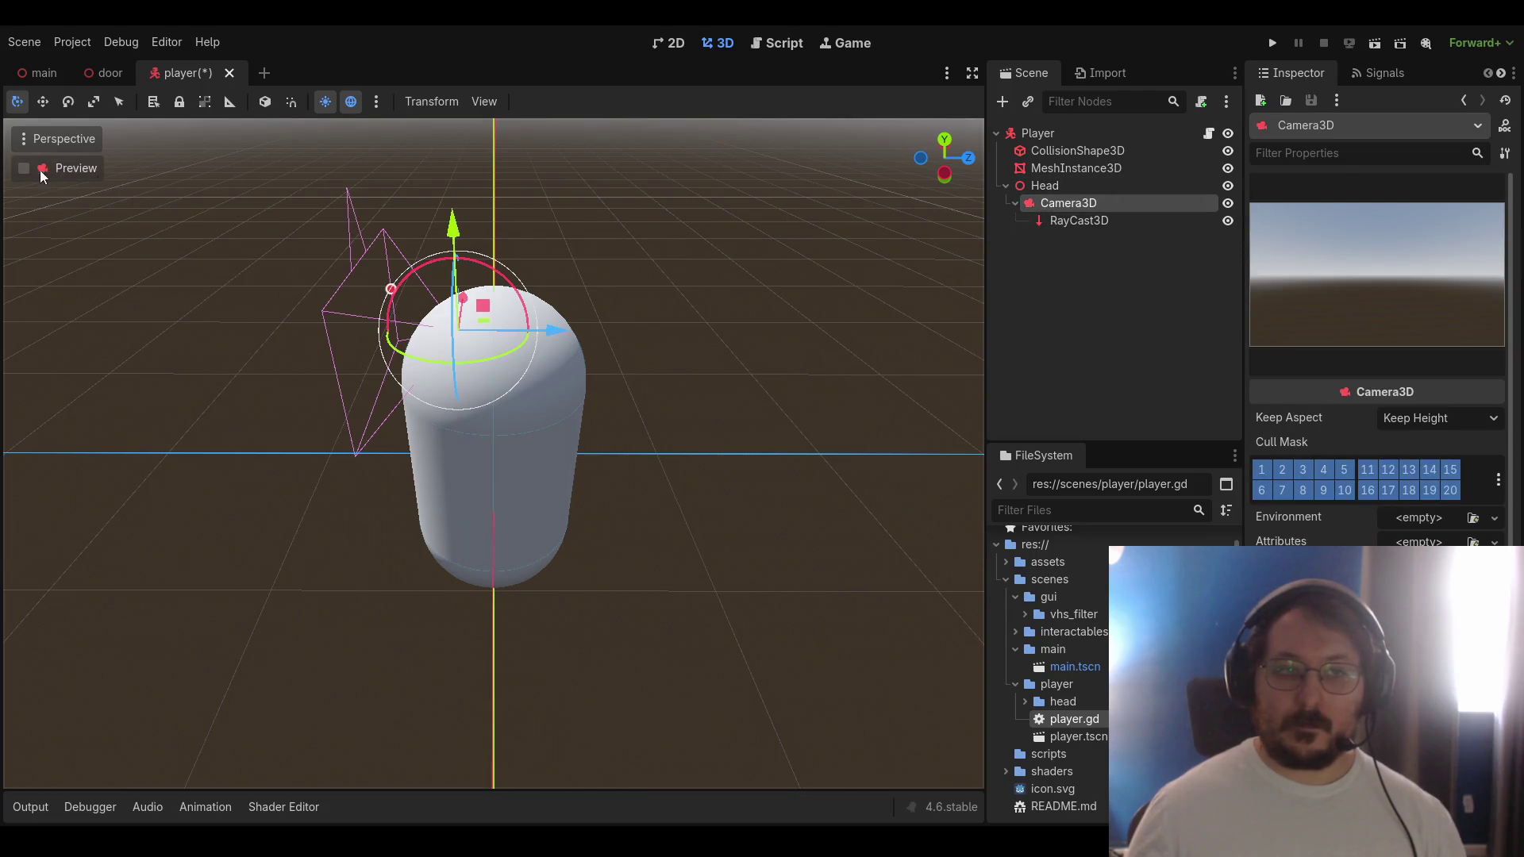
pyautogui.click(24, 168)
pyautogui.click(24, 168)
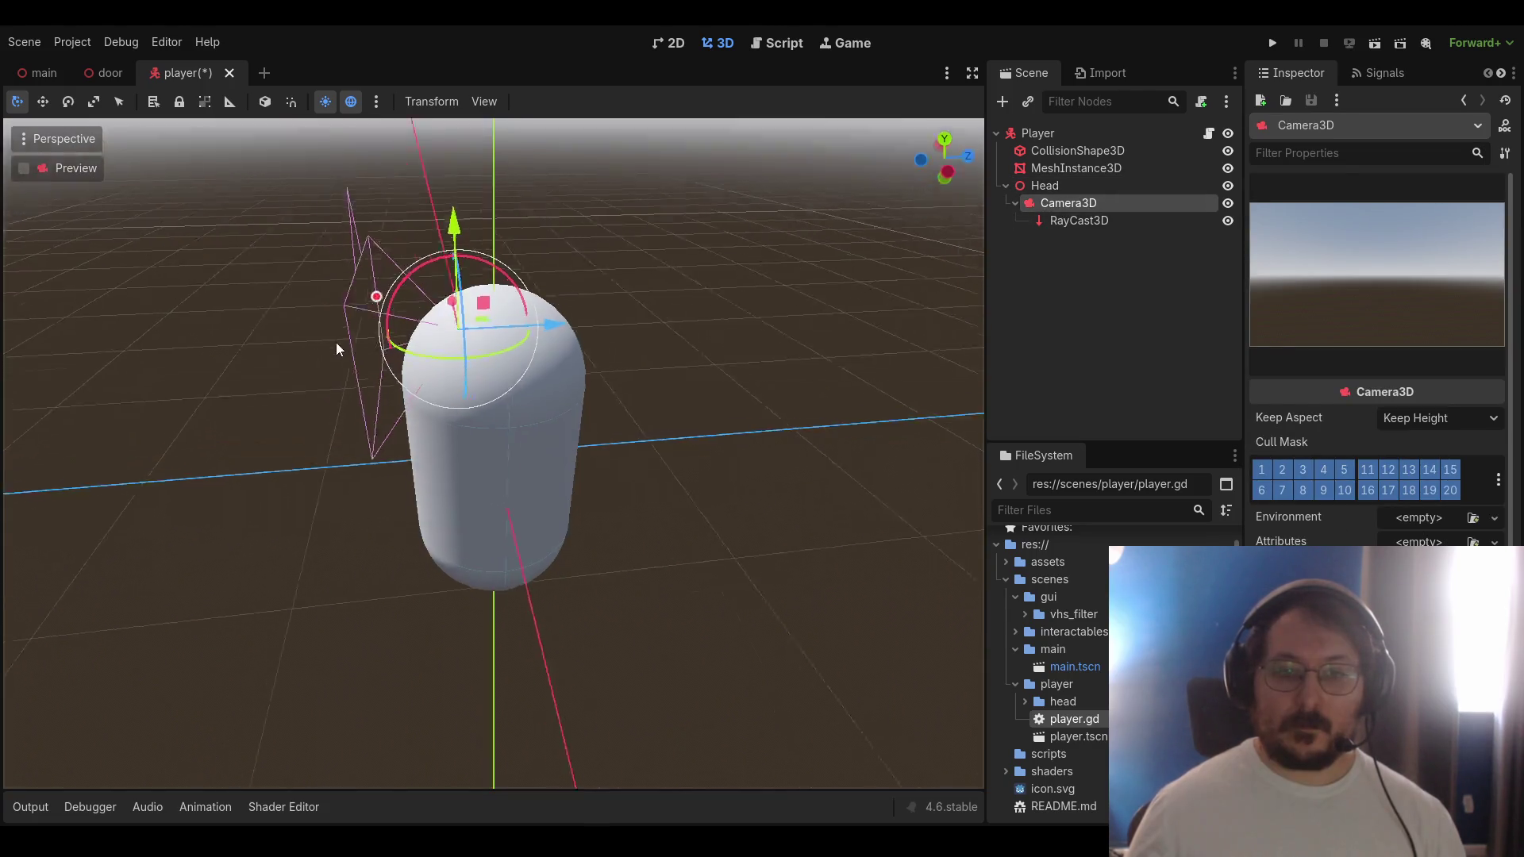
pyautogui.moveTo(465, 225)
pyautogui.mouseDown()
pyautogui.moveTo(463, 245)
pyautogui.moveTo(589, 310)
pyautogui.moveTo(569, 288)
pyautogui.moveTo(602, 301)
pyautogui.moveTo(545, 341)
pyautogui.mouseUp()
pyautogui.moveTo(445, 238); pyautogui.dragTo(450, 246)
pyautogui.moveTo(540, 343)
pyautogui.mouseDown()
pyautogui.moveTo(703, 374)
pyautogui.moveTo(678, 387)
pyautogui.mouseUp()
pyautogui.click(704, 374)
# Try moving RayCast3D, undo the stray move, and save the player scene.
pyautogui.click(1076, 221)
pyautogui.moveTo(811, 332)
pyautogui.mouseDown()
pyautogui.moveTo(627, 376)
pyautogui.moveTo(416, 349)
pyautogui.mouseUp()
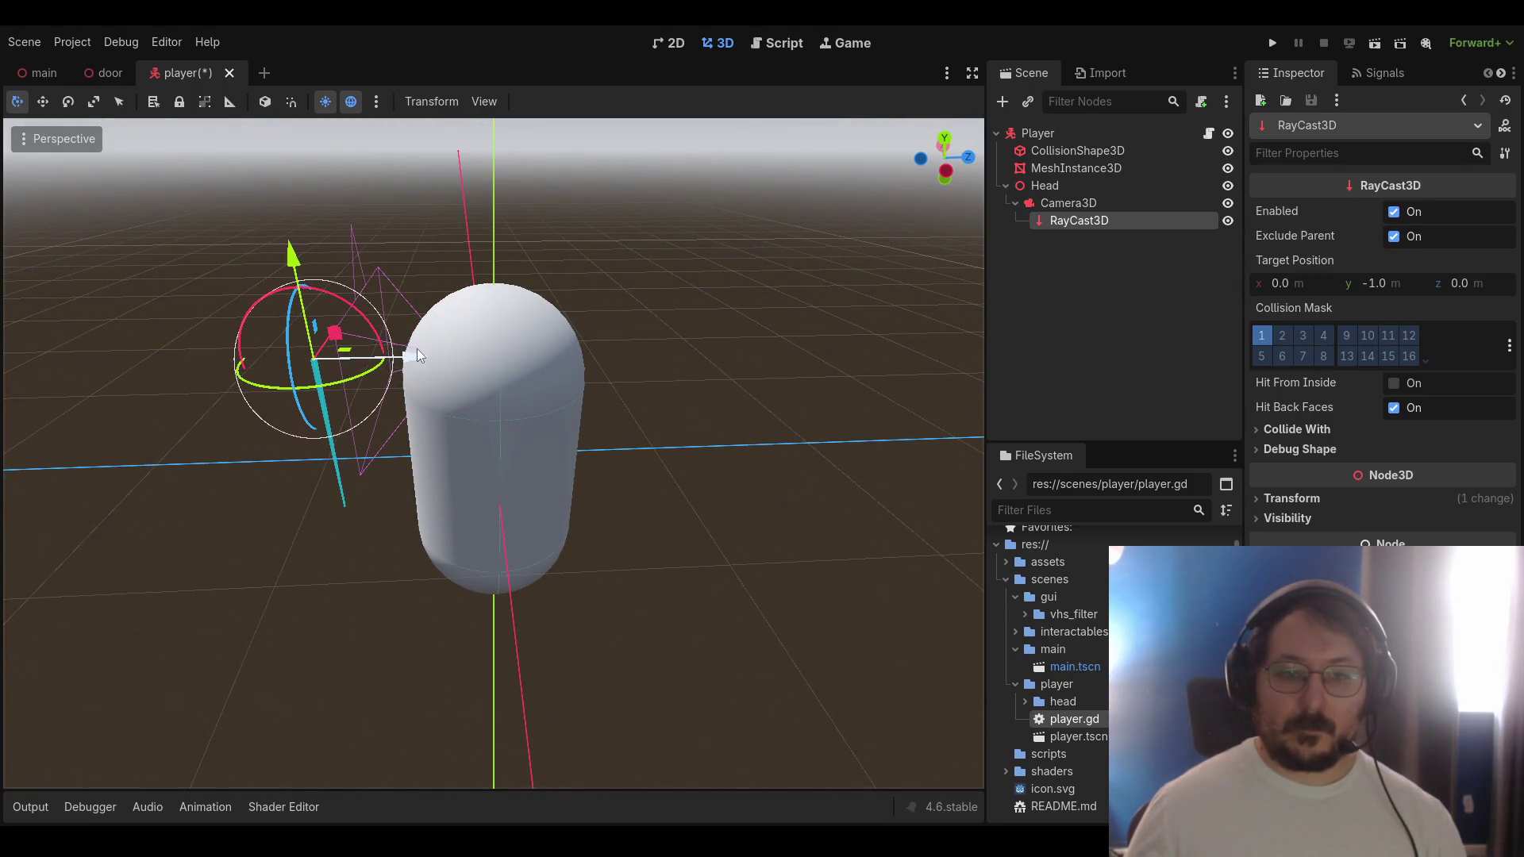
pyautogui.hotkey('ctrl', 'z')
pyautogui.moveTo(453, 260)
pyautogui.mouseDown()
pyautogui.moveTo(518, 304)
pyautogui.moveTo(557, 345)
pyautogui.moveTo(579, 413)
pyautogui.moveTo(630, 442)
pyautogui.moveTo(769, 408)
pyautogui.moveTo(526, 345)
pyautogui.moveTo(613, 381)
pyautogui.moveTo(555, 441)
pyautogui.moveTo(531, 363)
pyautogui.moveTo(726, 411)
pyautogui.moveTo(688, 388)
pyautogui.moveTo(712, 399)
pyautogui.moveTo(665, 421)
pyautogui.mouseUp()
pyautogui.click(713, 411)
pyautogui.hotkey('ctrl', 's')
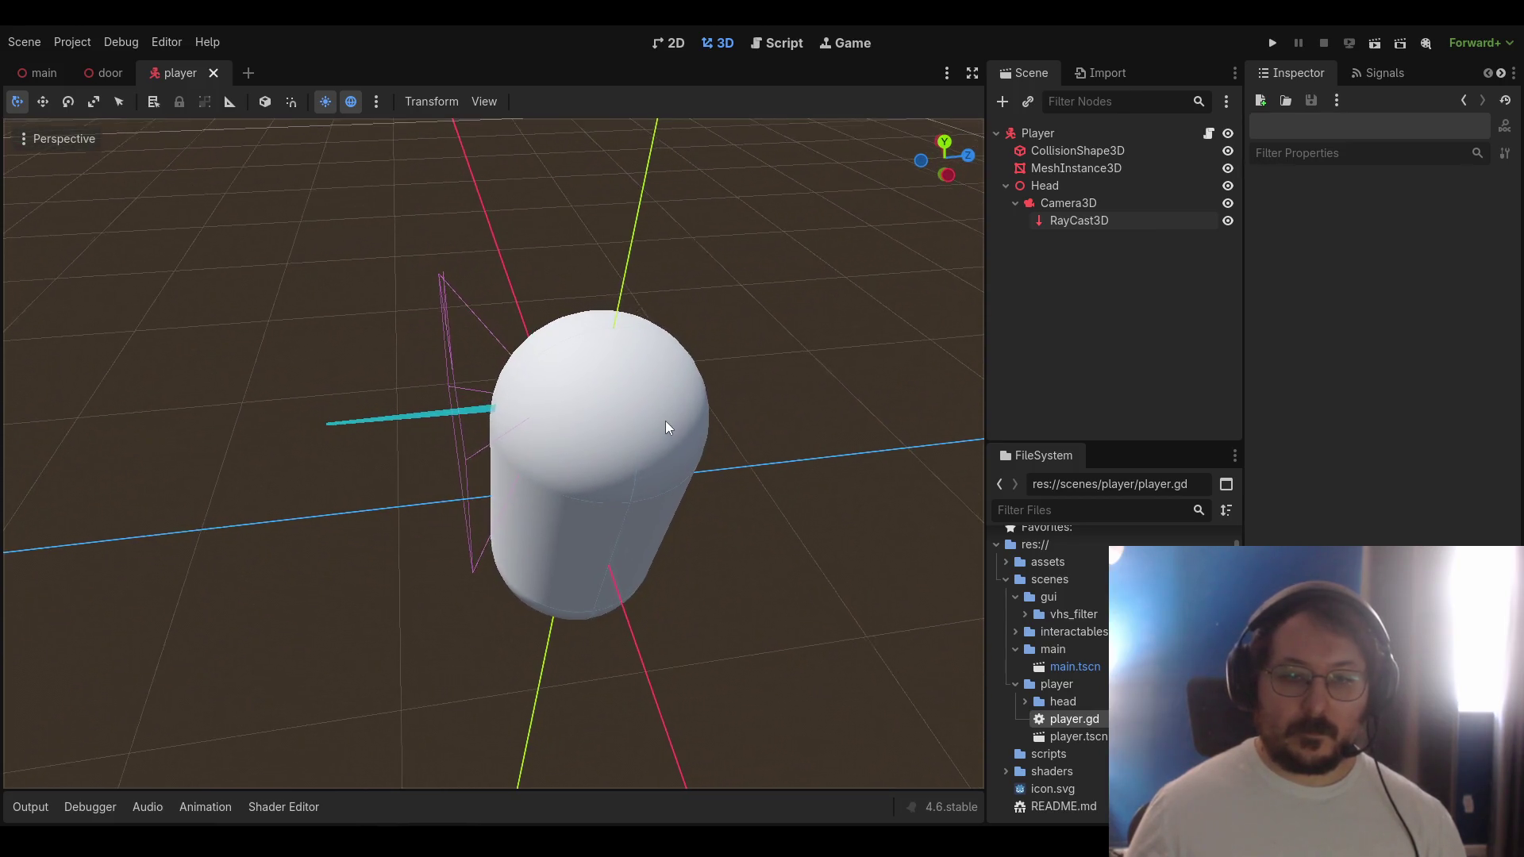
# Set RayCast3D's Target Position y to -2.0 in the Inspector.
pyautogui.click(1081, 224)
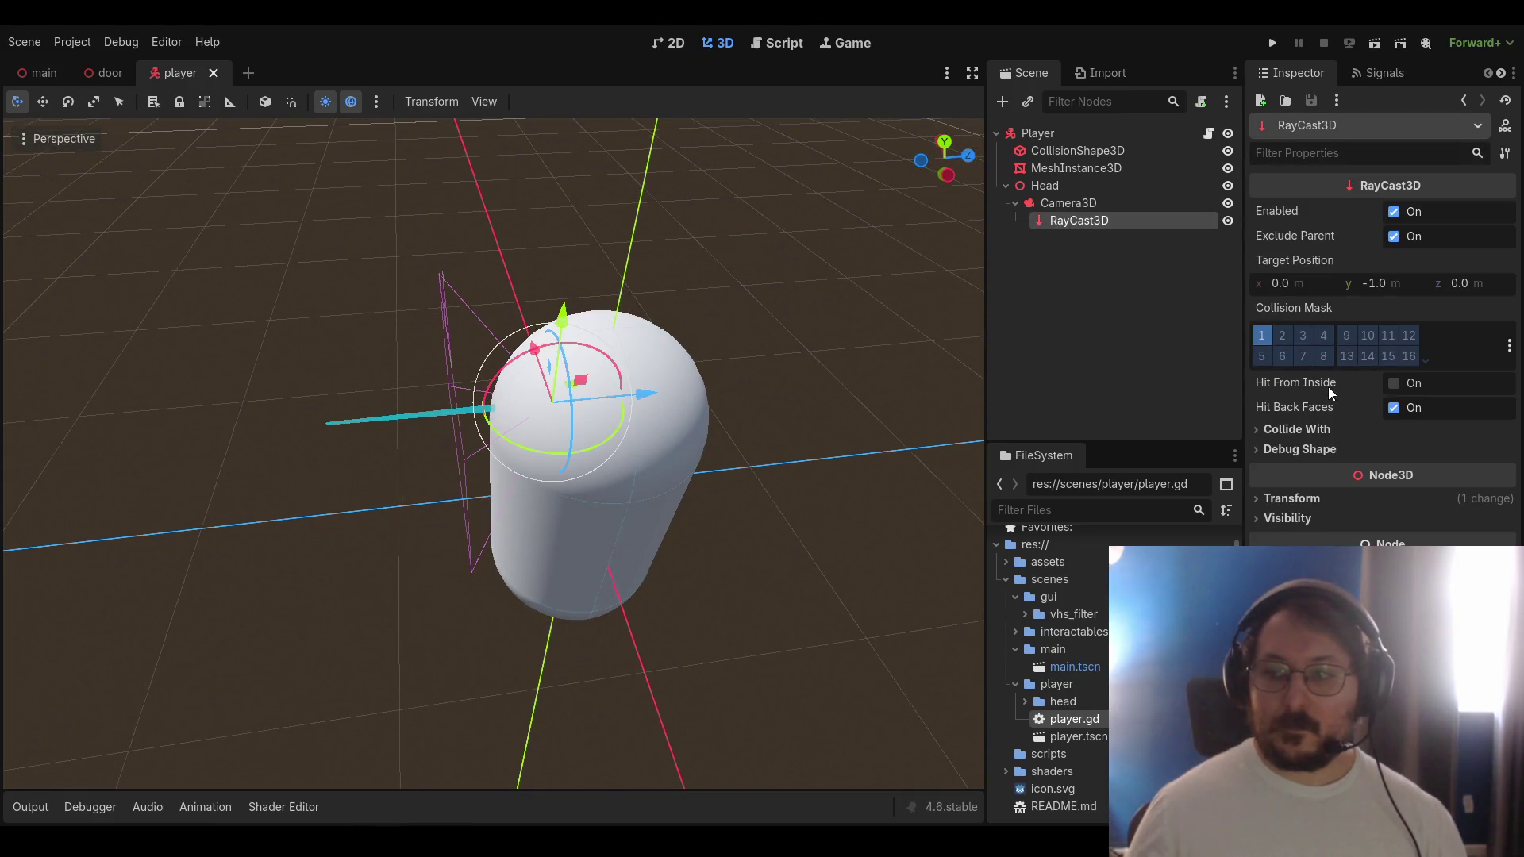
pyautogui.click(1389, 297)
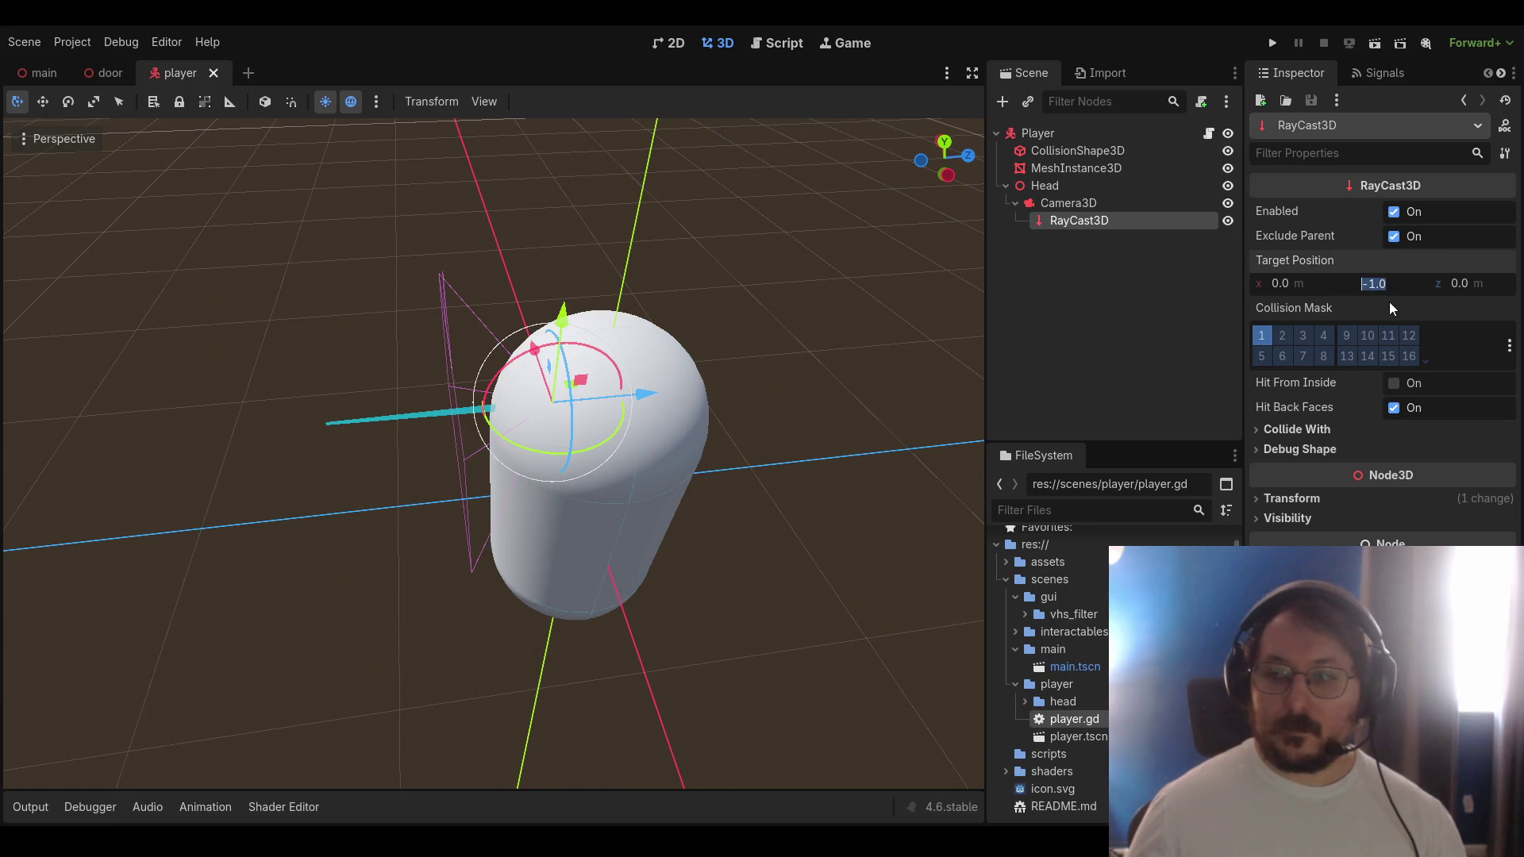
pyautogui.write('-2')
pyautogui.press('Return')
pyautogui.scroll(-3, 776, 435)
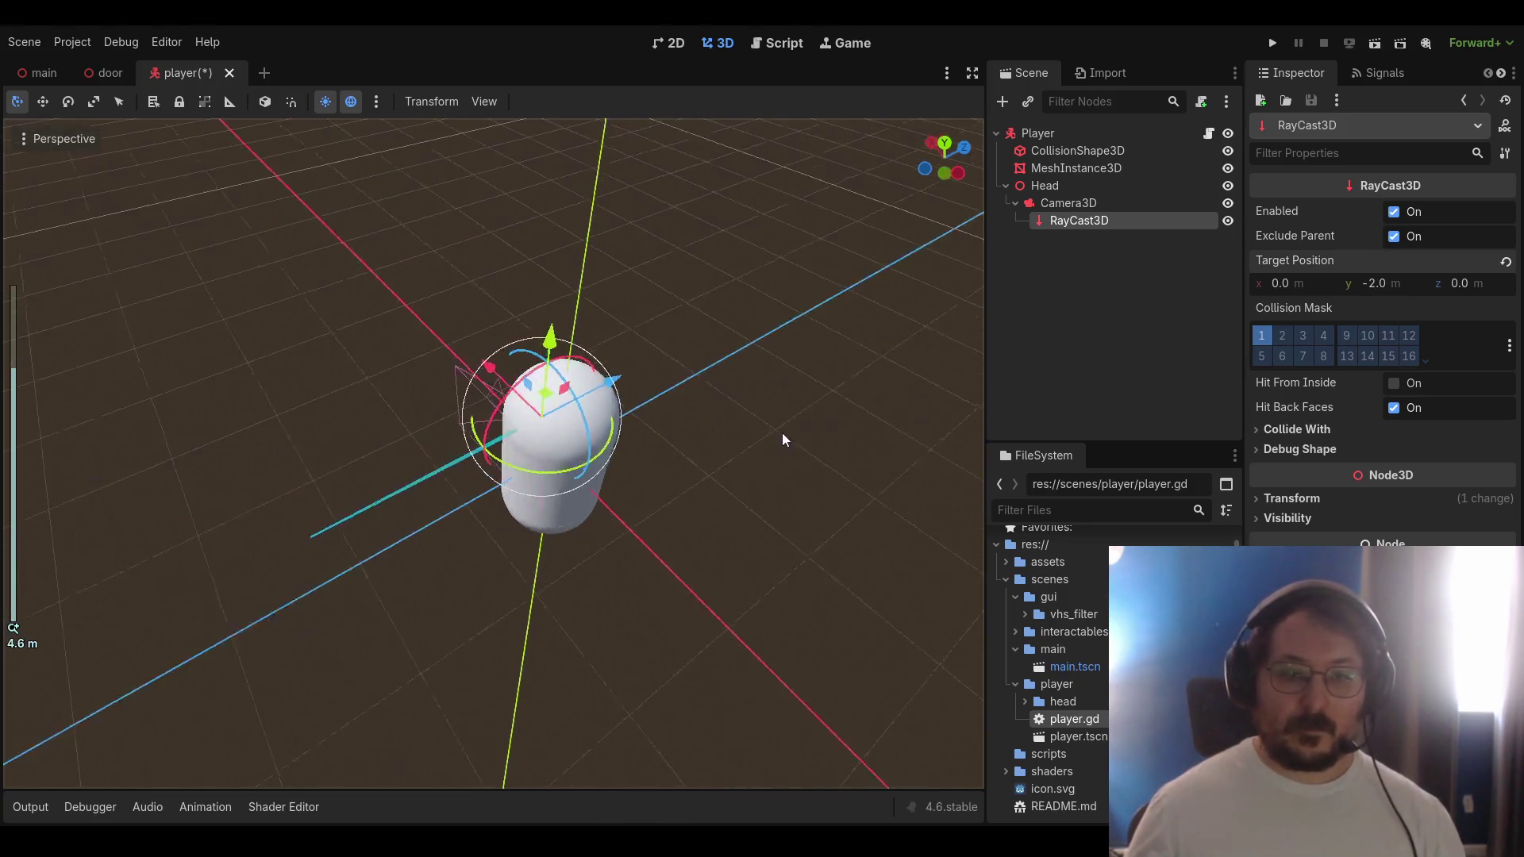
pyautogui.click(846, 384)
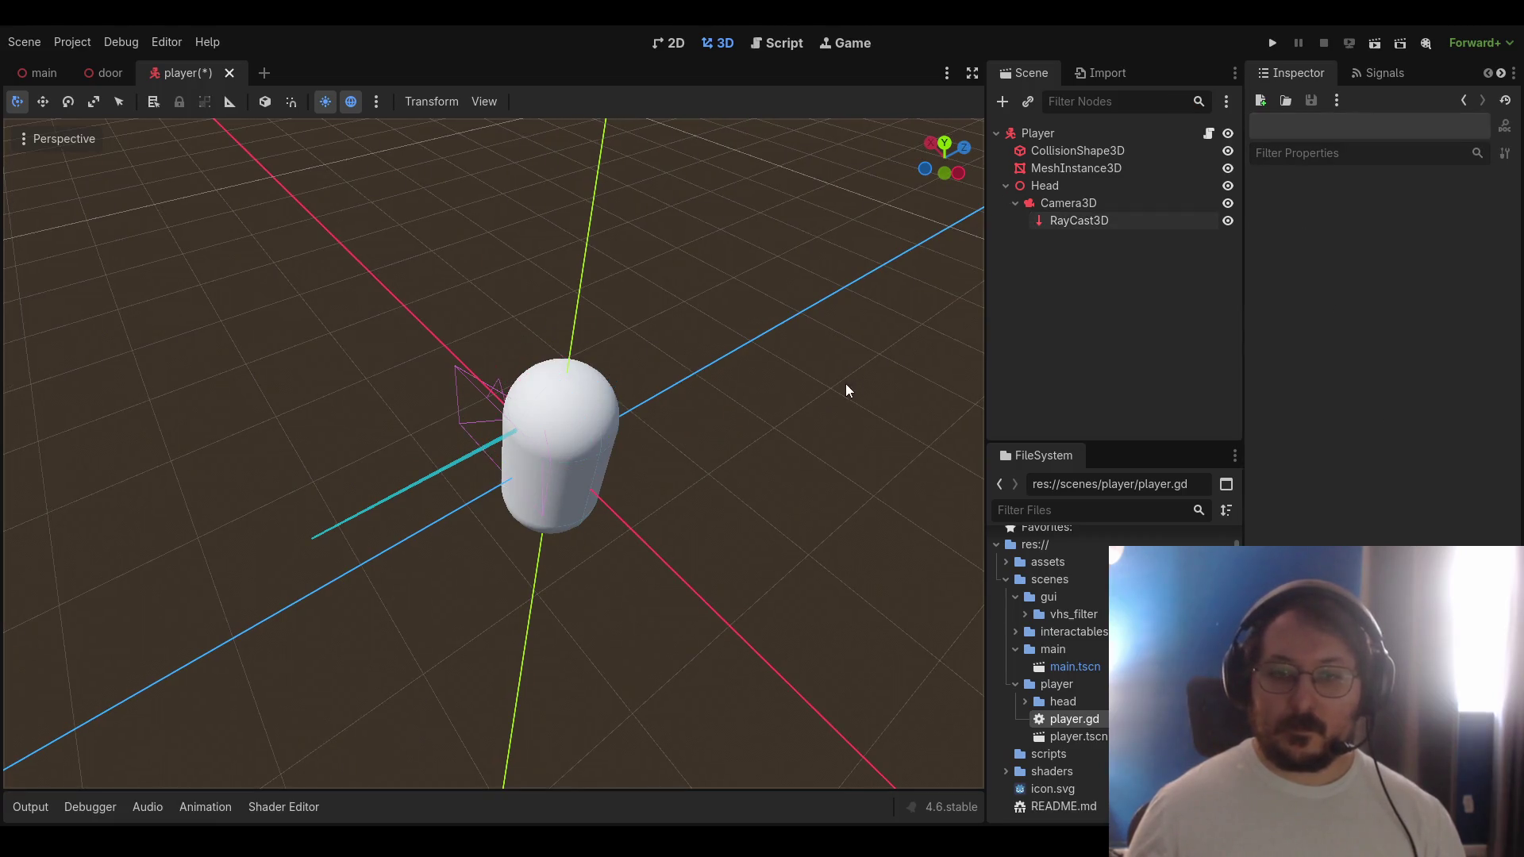
pyautogui.click(1083, 205)
pyautogui.click(1043, 187)
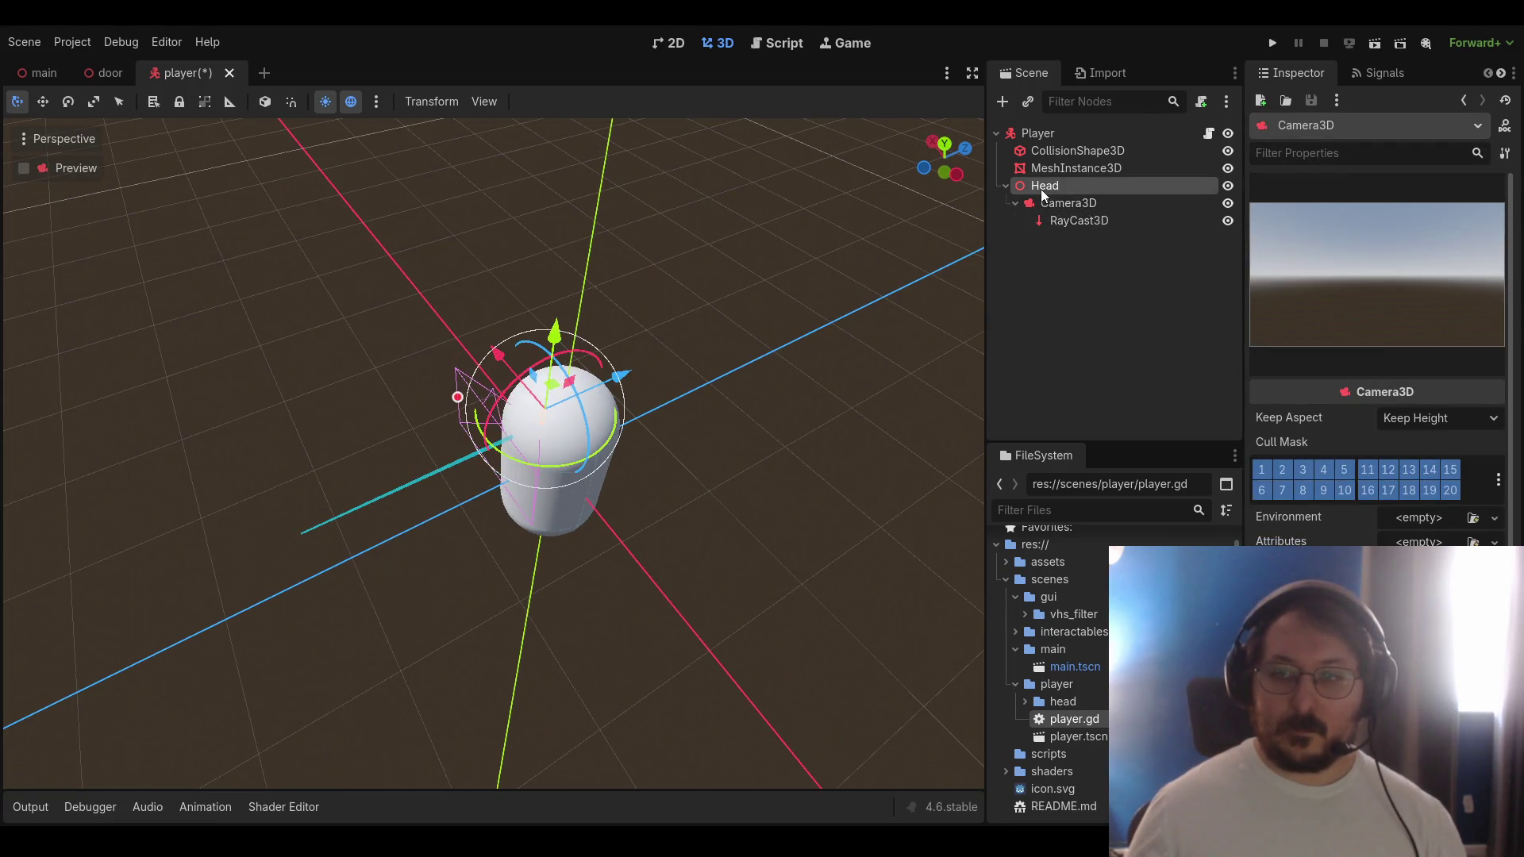
# Revert the Head's position, set its y to 0.75, and save the player scene.
pyautogui.click(1503, 231)
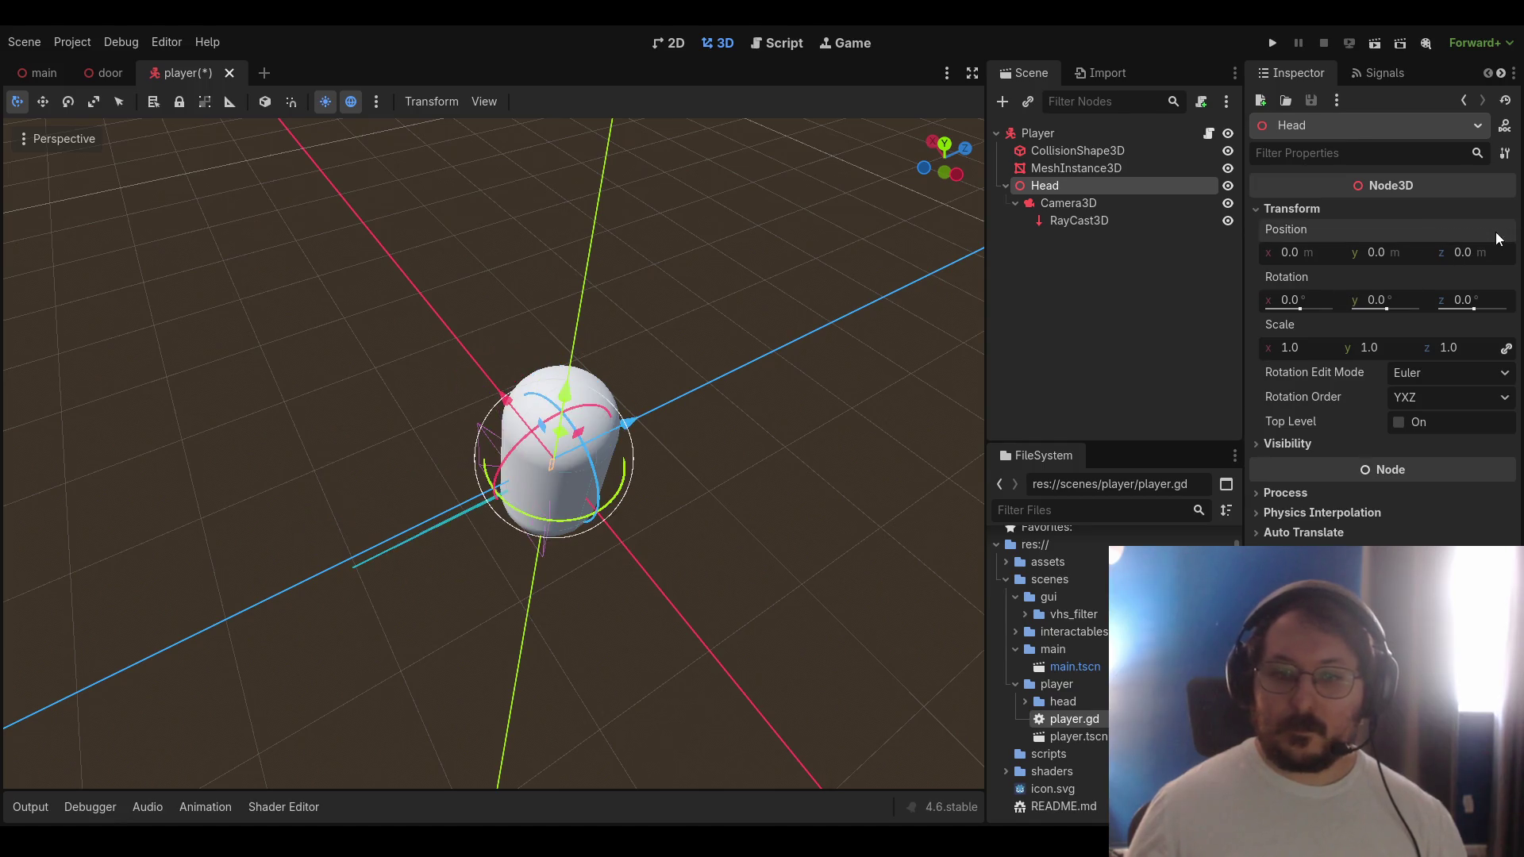
pyautogui.write('1.')
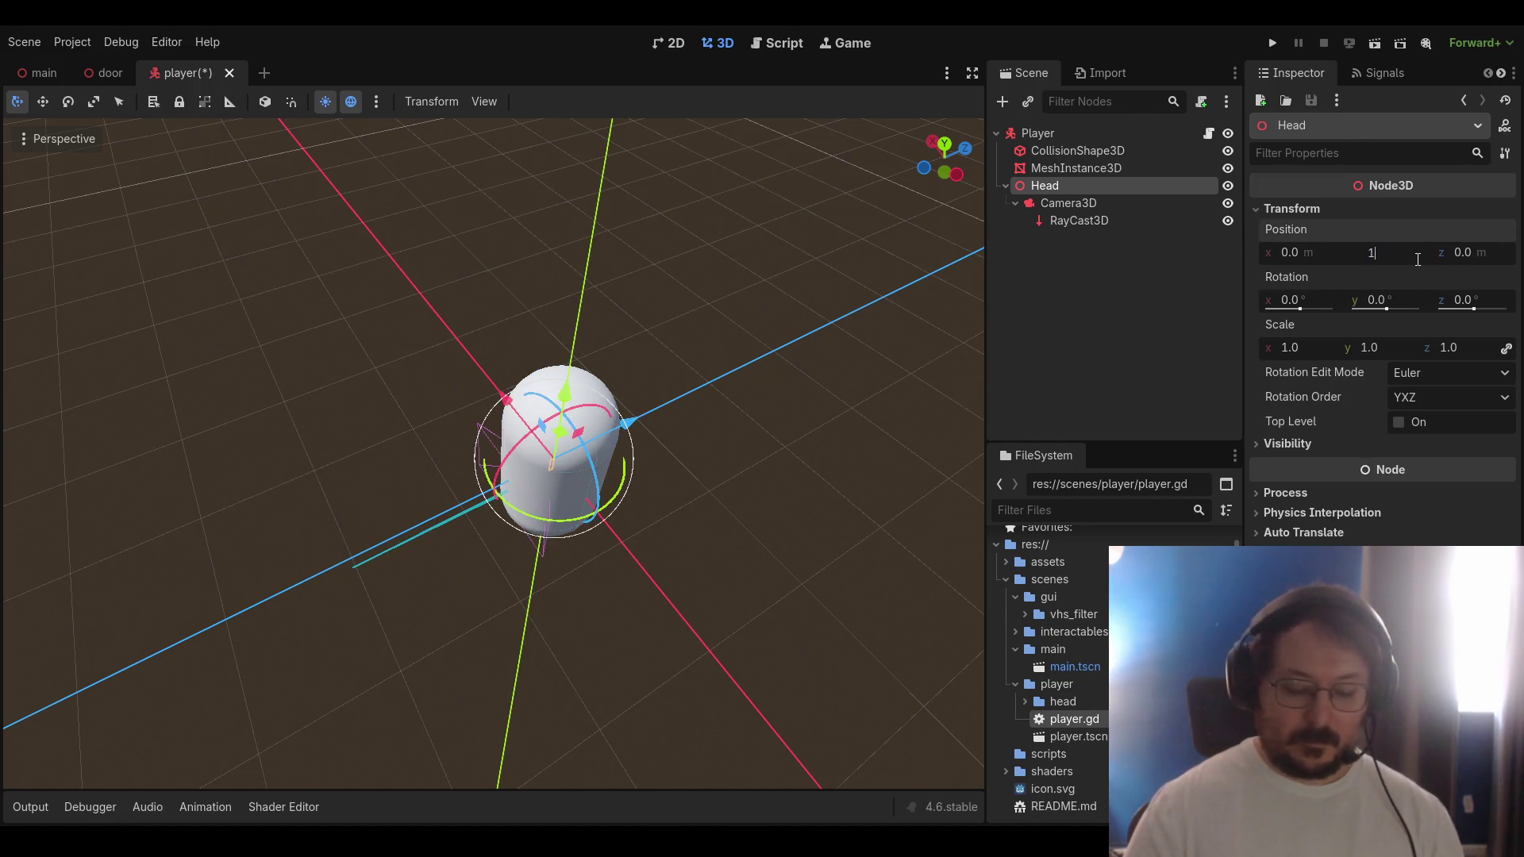
pyautogui.write('8')
pyautogui.press('Return')
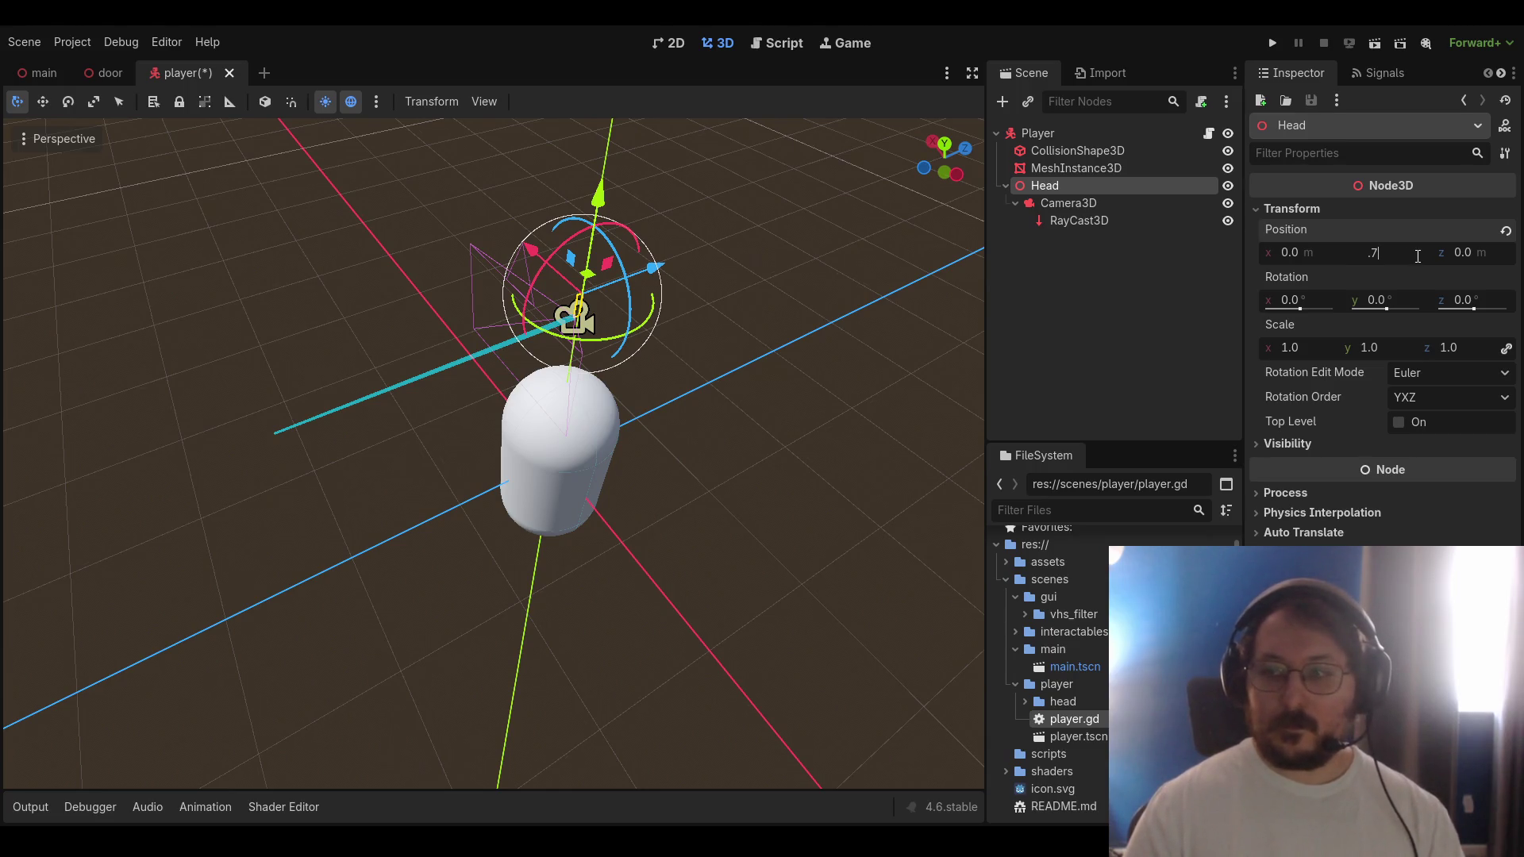
pyautogui.press('Return')
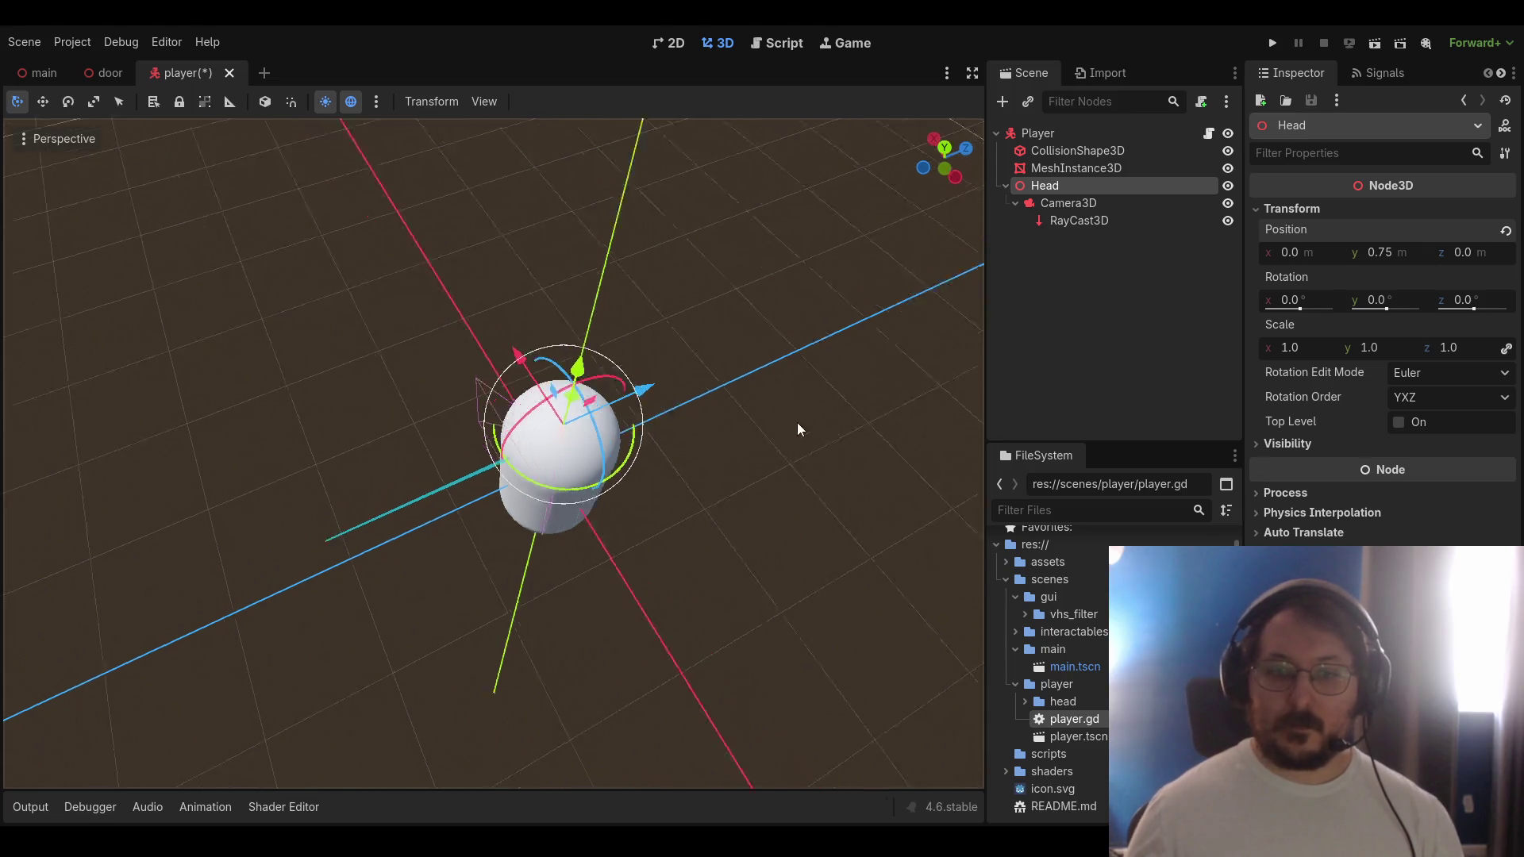
pyautogui.hotkey('ctrl', 's')
pyautogui.click(769, 439)
pyautogui.moveTo(771, 454)
pyautogui.mouseDown()
pyautogui.moveTo(783, 317)
pyautogui.moveTo(690, 383)
pyautogui.moveTo(732, 401)
pyautogui.moveTo(691, 405)
pyautogui.mouseUp()
pyautogui.scroll(5, 790, 415)
pyautogui.moveTo(789, 415)
pyautogui.mouseDown()
pyautogui.moveTo(734, 403)
pyautogui.moveTo(752, 367)
pyautogui.mouseUp()
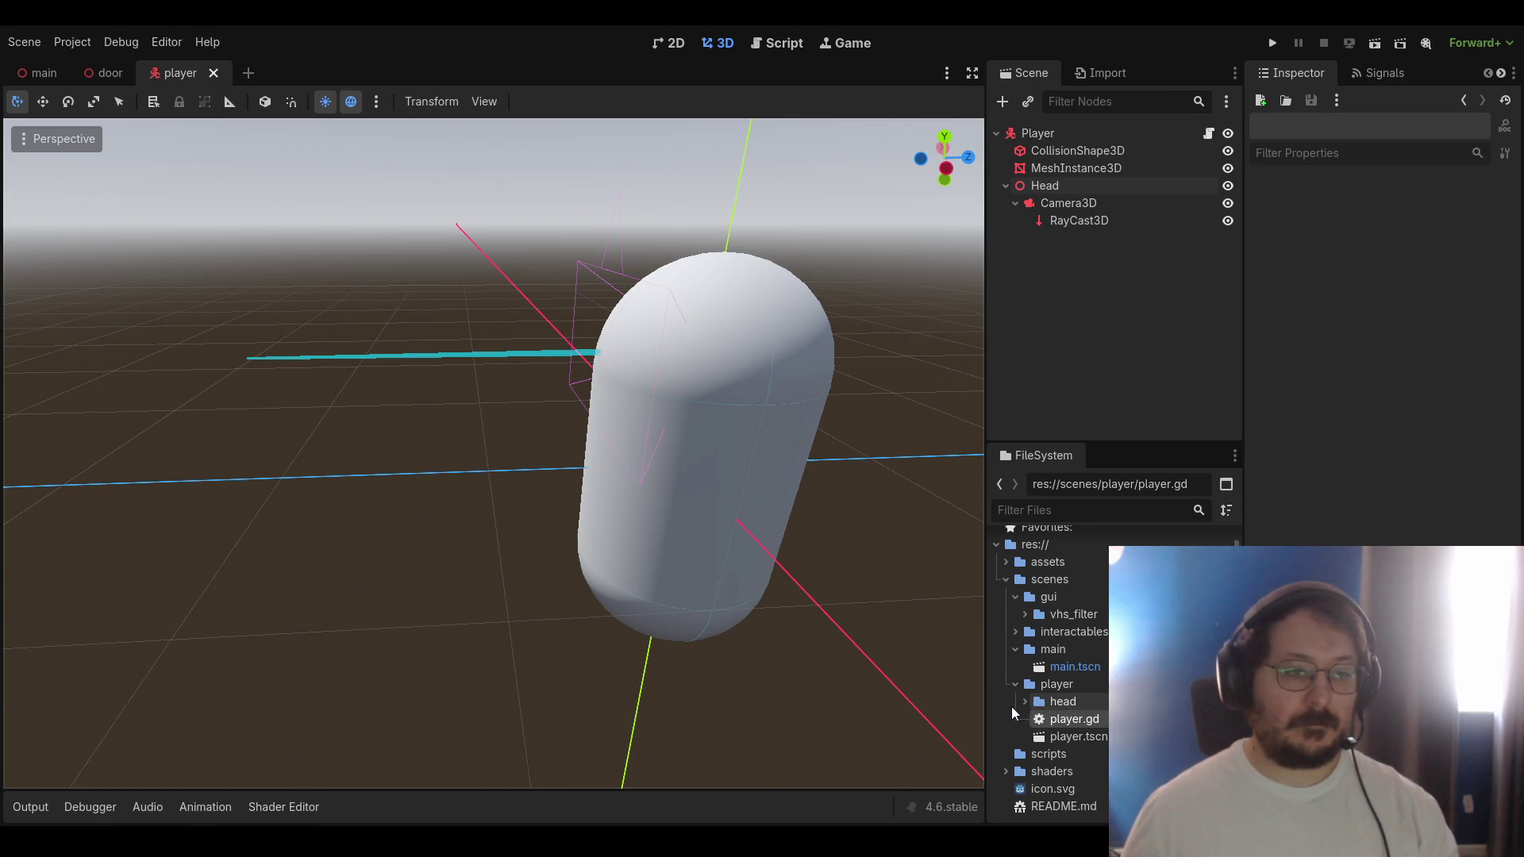
pyautogui.moveTo(513, 503); pyautogui.dragTo(530, 513)
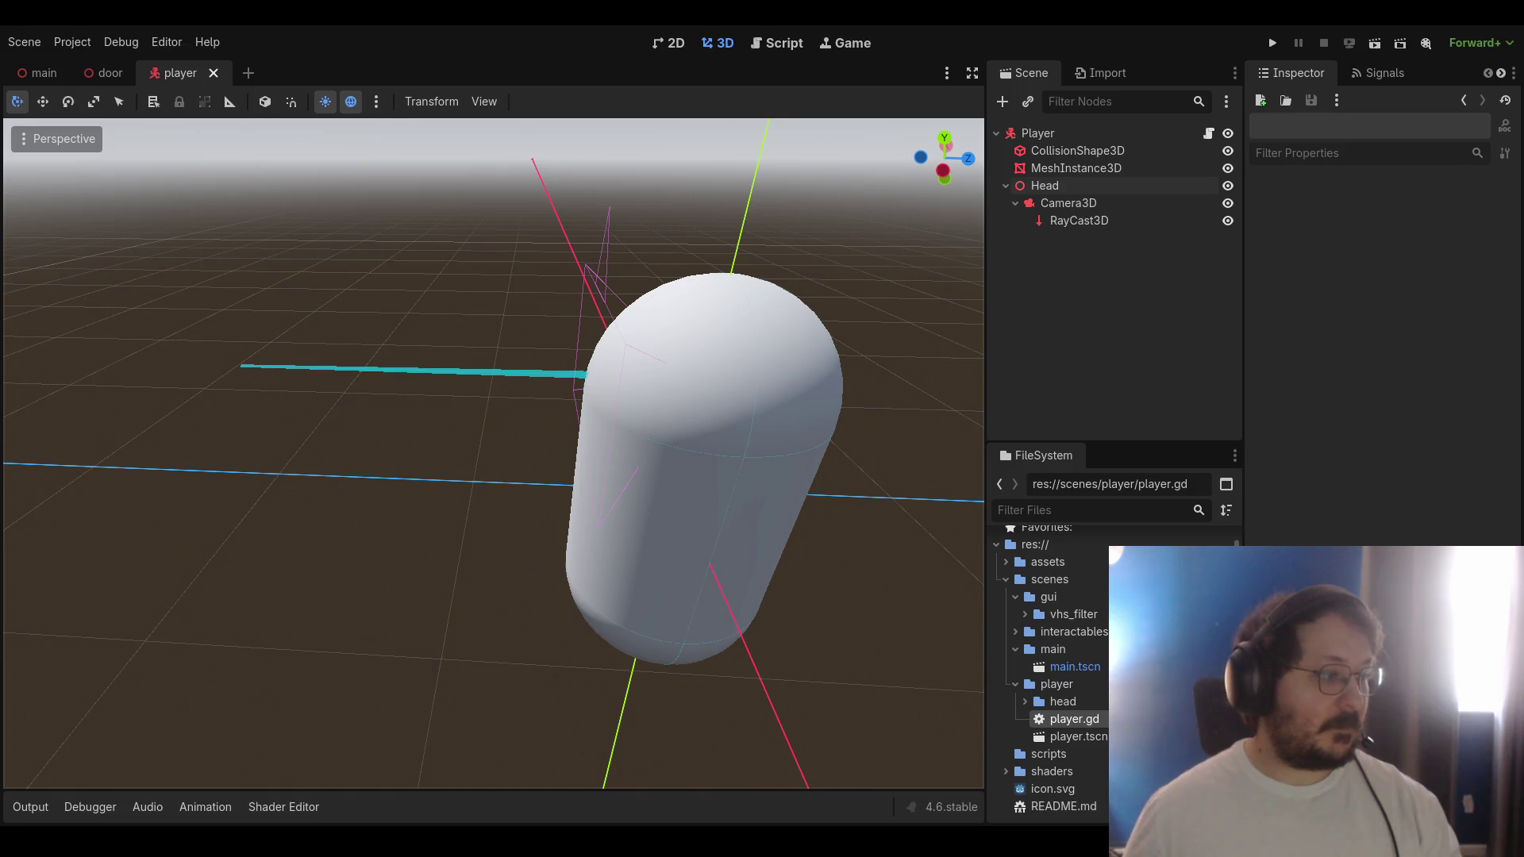
pyautogui.click(1040, 219)
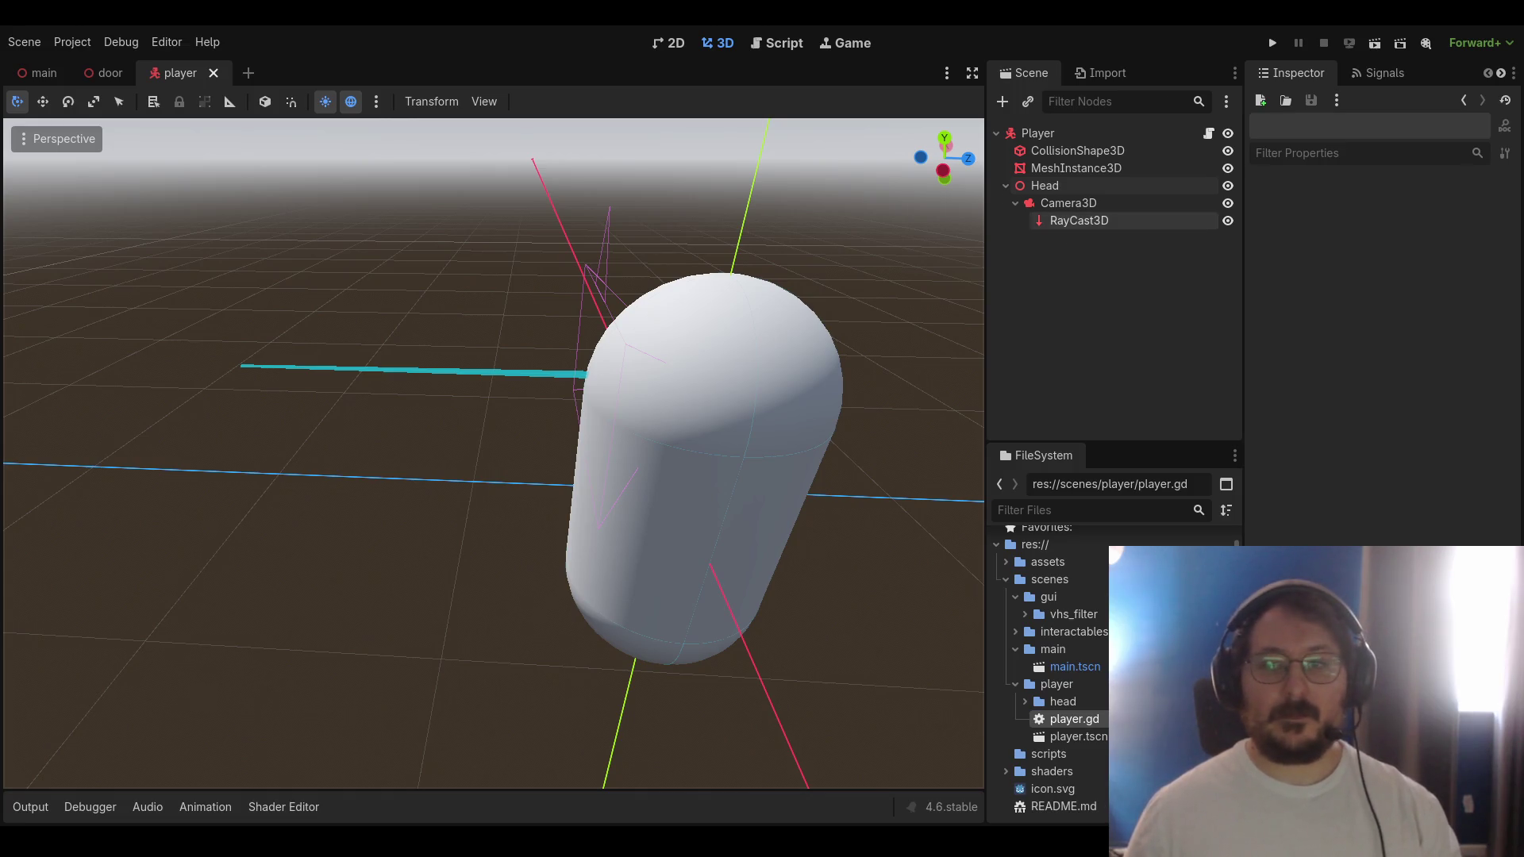
# Open the main scene in the 3D view and run the project, which hits a Head type error on player.gd line 3.
pyautogui.click(1069, 208)
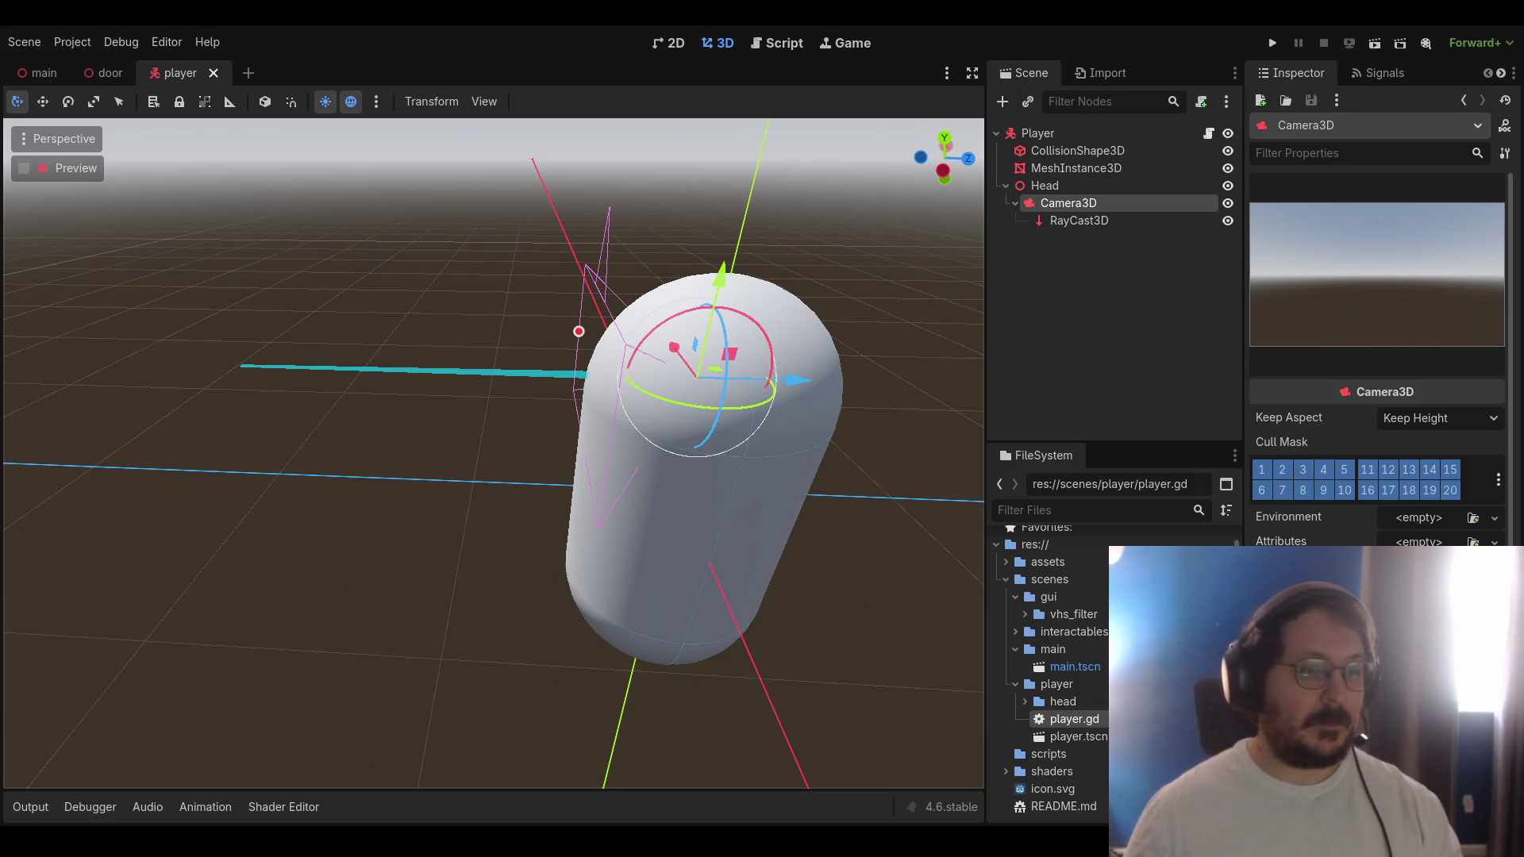
pyautogui.scroll(-3, 726, 595)
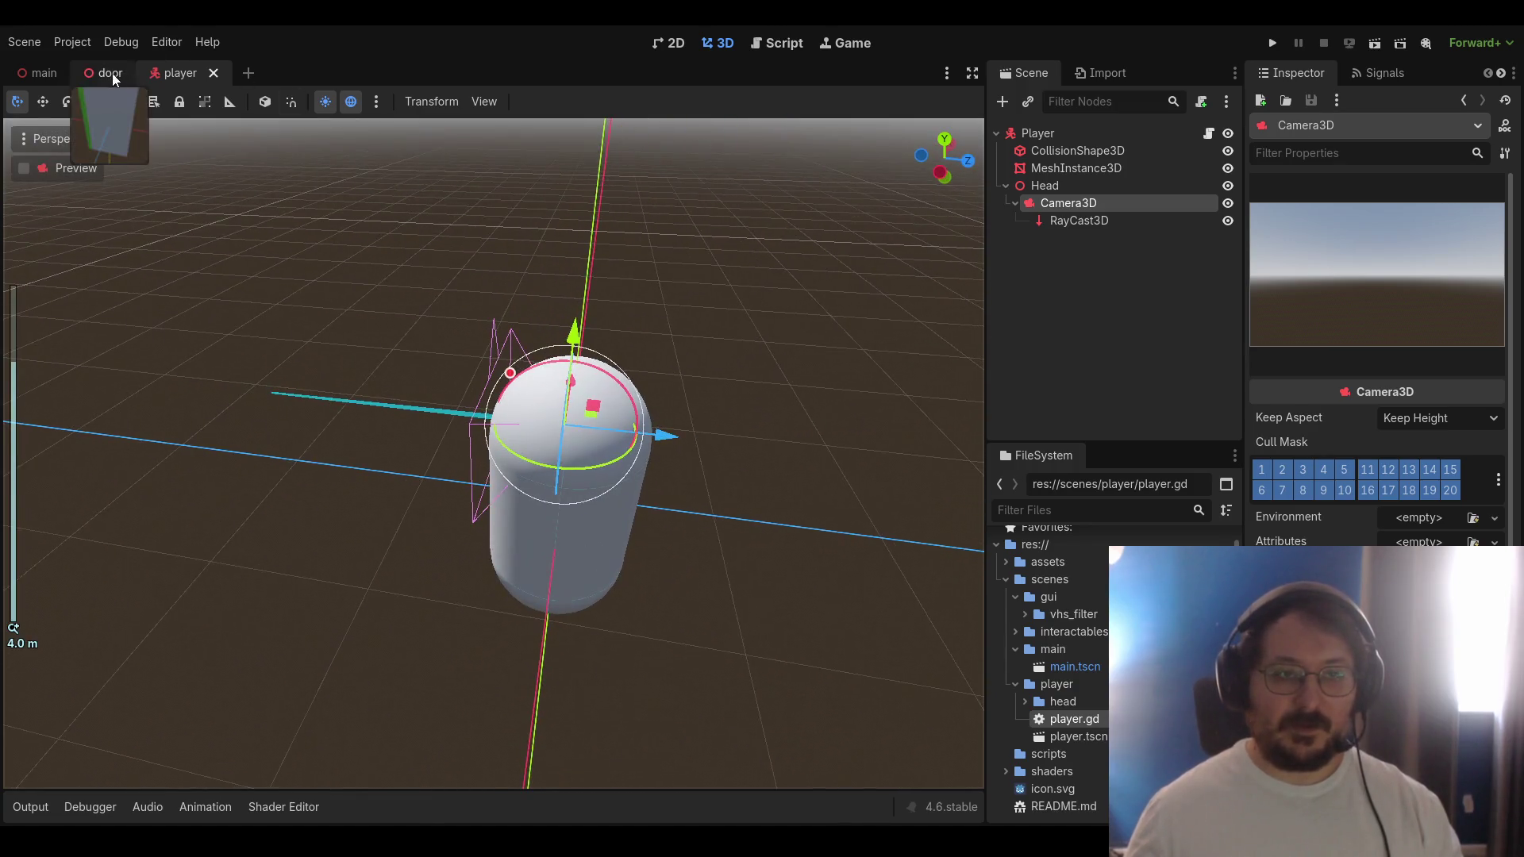
pyautogui.click(112, 72)
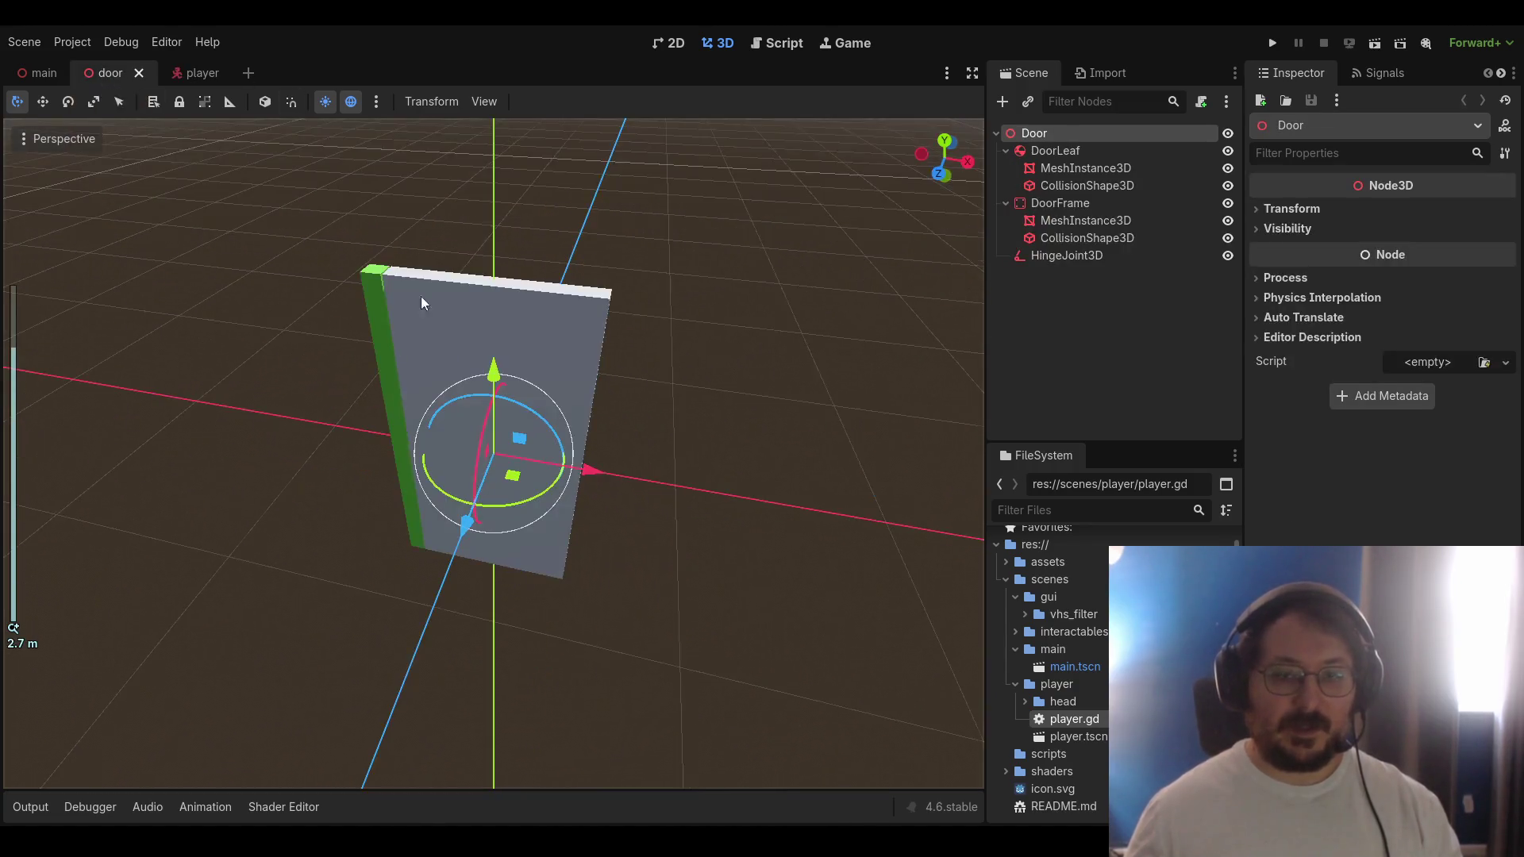
pyautogui.click(56, 73)
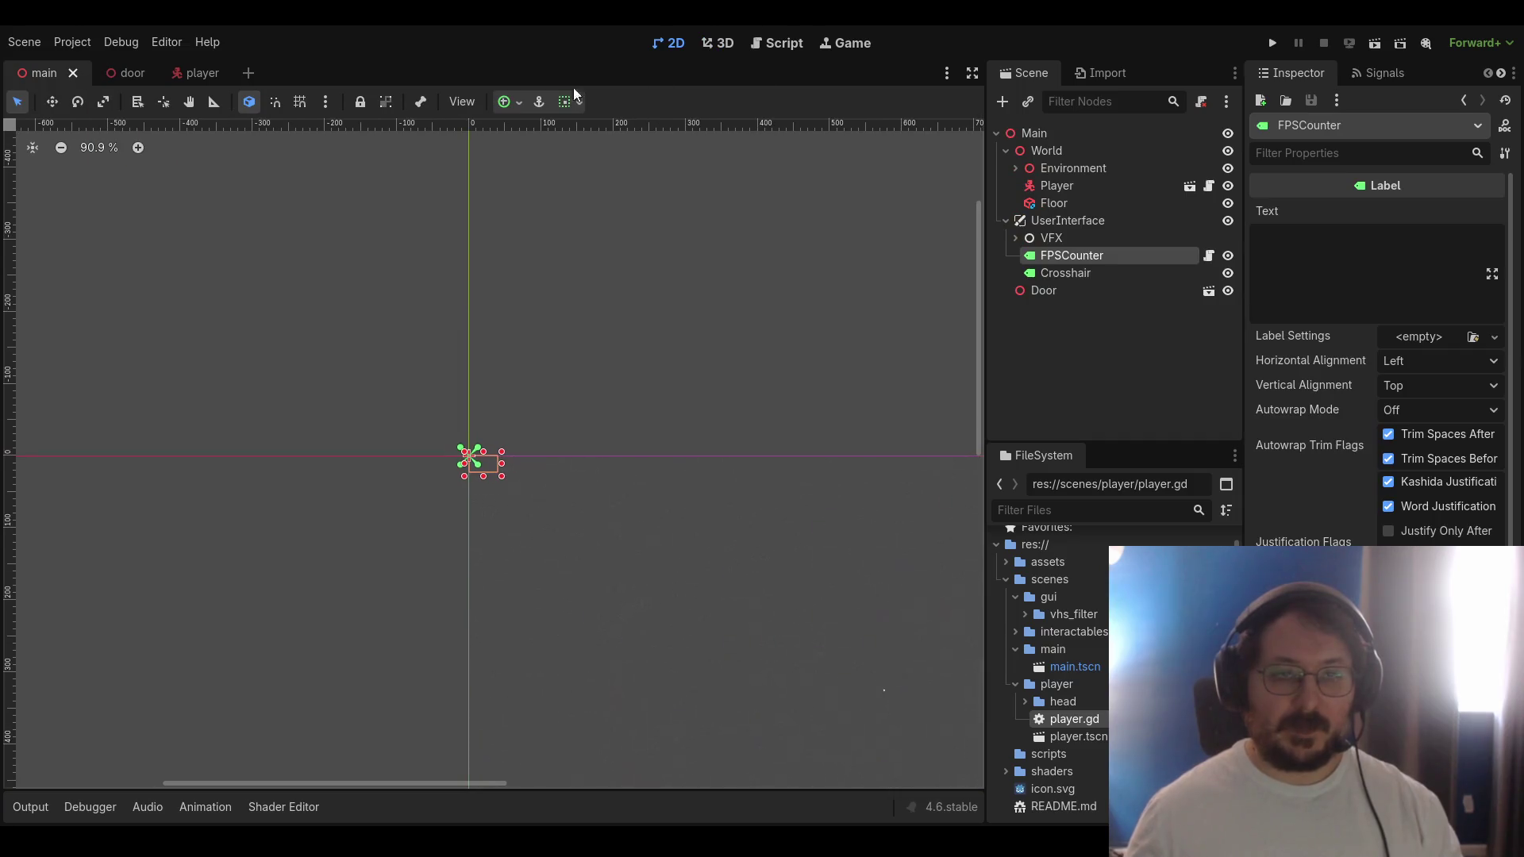
pyautogui.click(718, 43)
pyautogui.moveTo(559, 387)
pyautogui.mouseDown()
pyautogui.moveTo(545, 403)
pyautogui.moveTo(583, 407)
pyautogui.mouseUp()
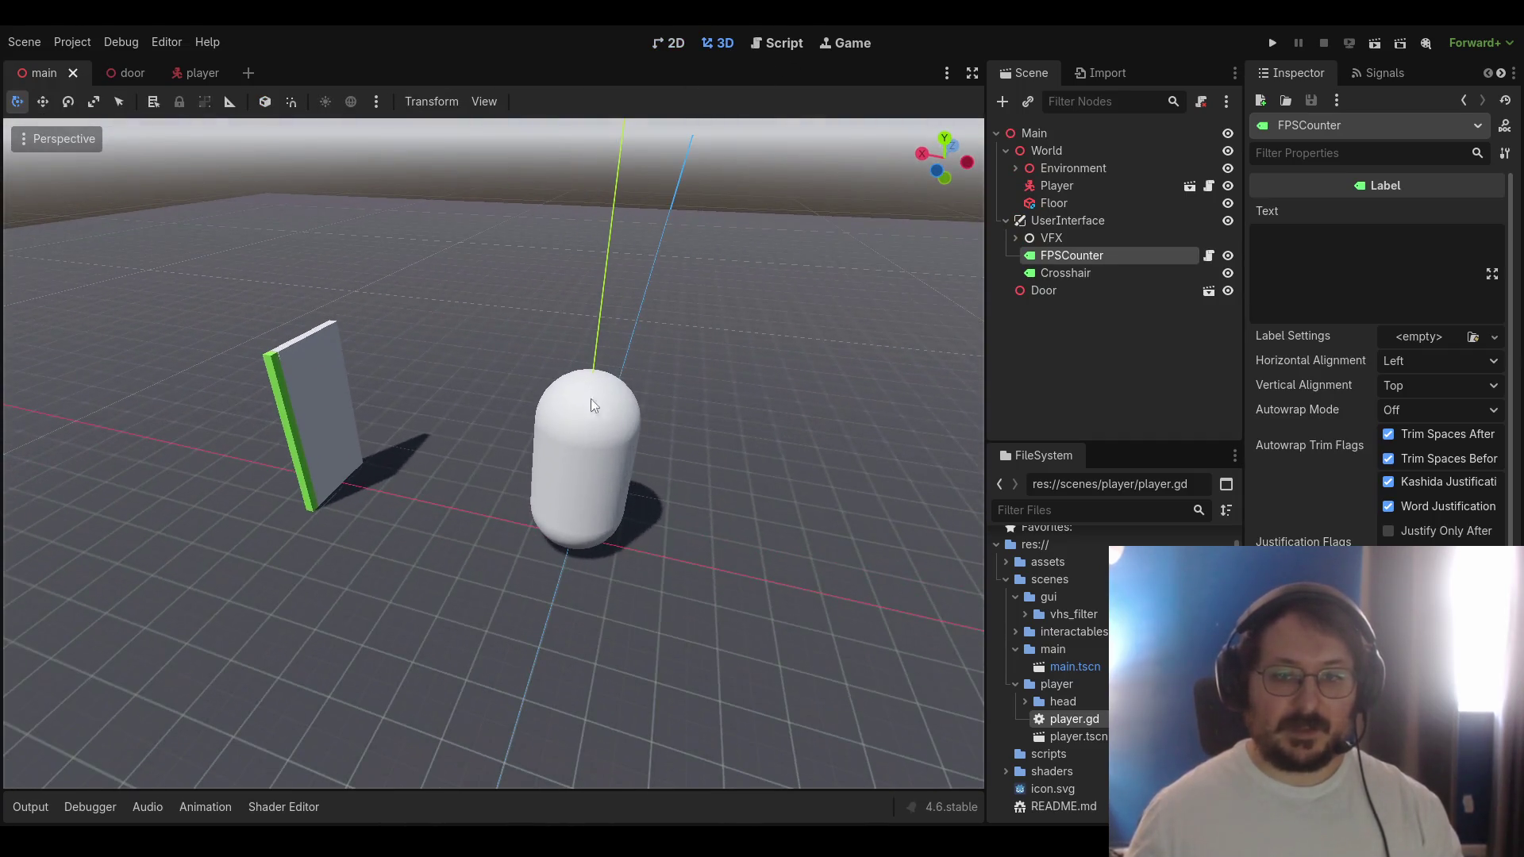
pyautogui.click(787, 188)
pyautogui.click(1273, 43)
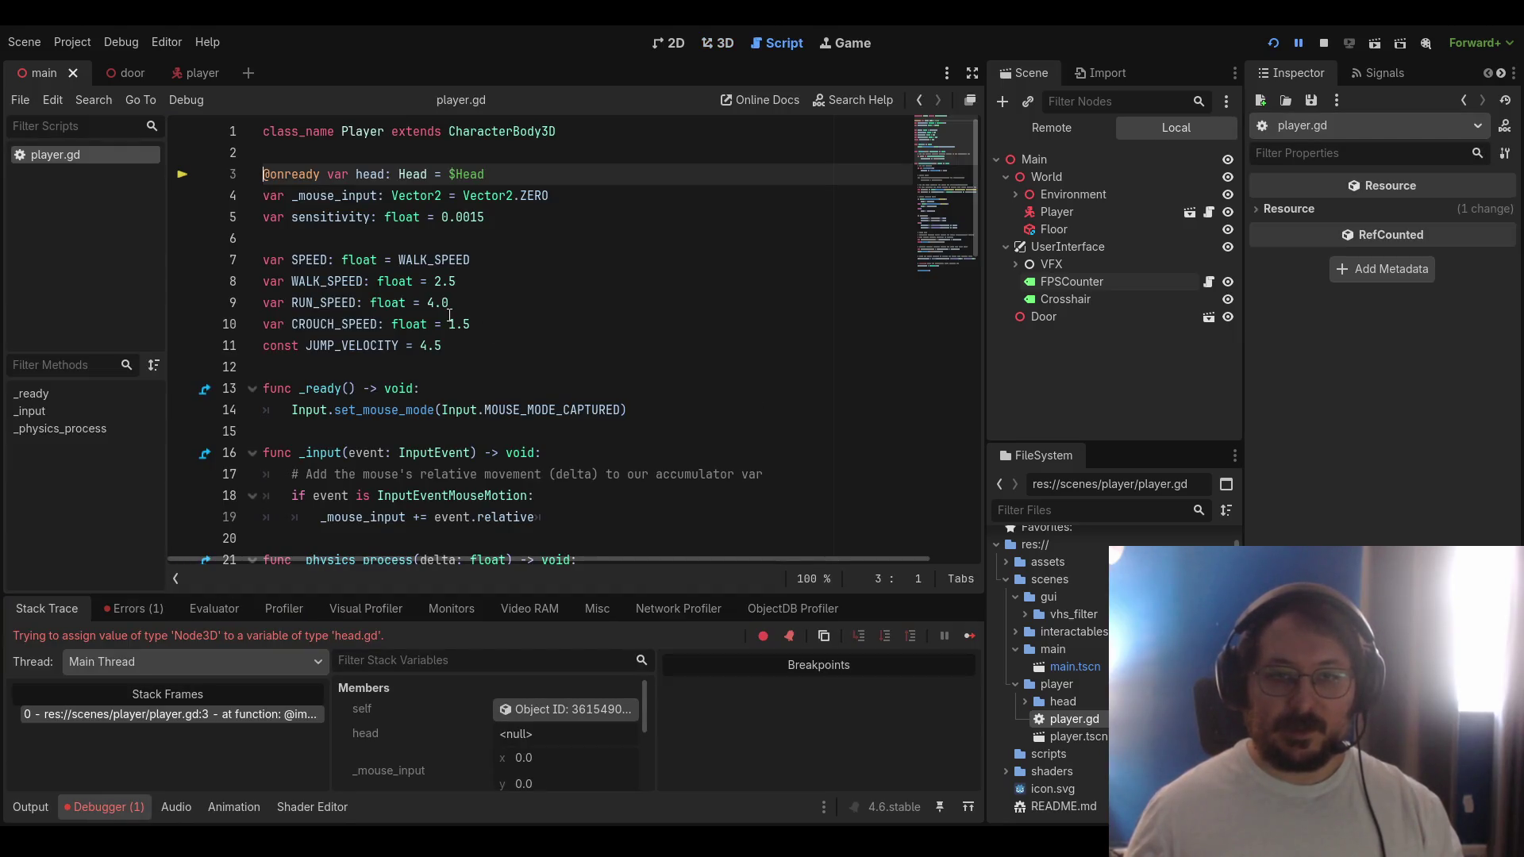
# Stop the game, delete the Player node from the main scene, then undo to restore it.
pyautogui.click(1324, 43)
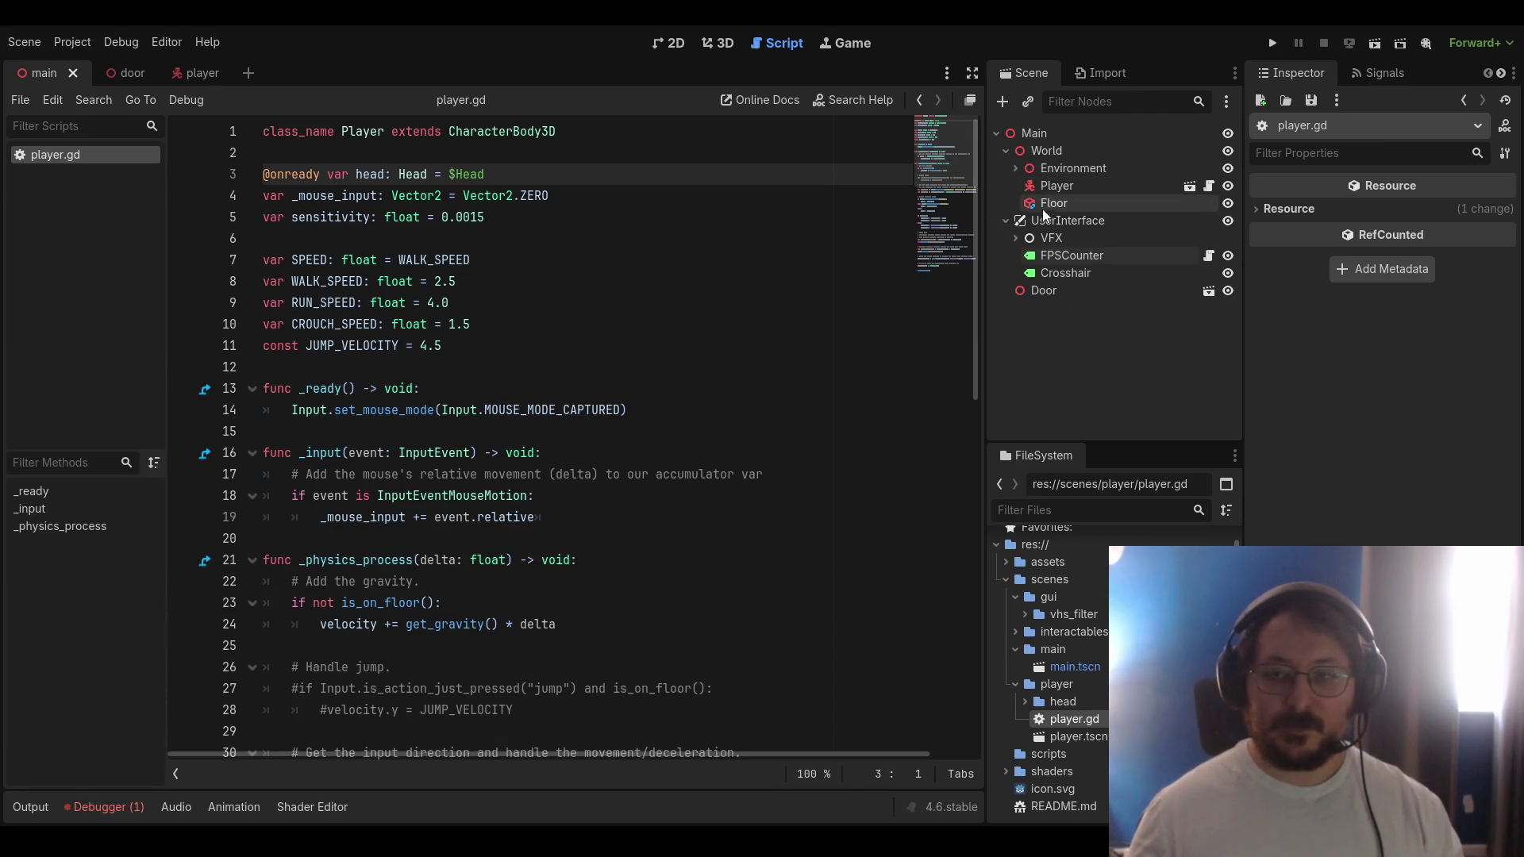
pyautogui.click(1045, 189)
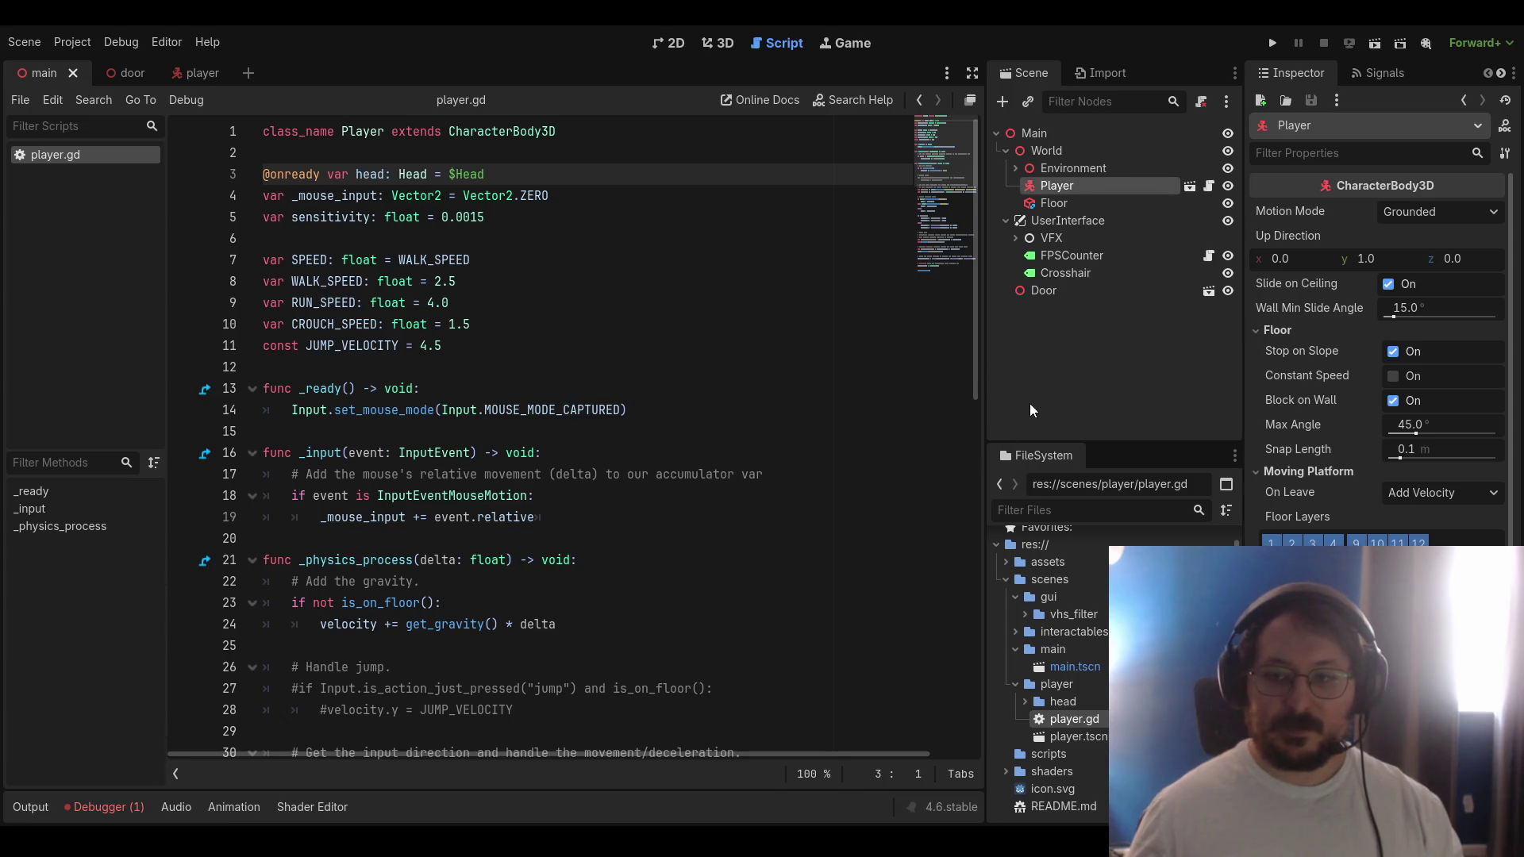
pyautogui.click(1071, 203)
pyautogui.click(1078, 189)
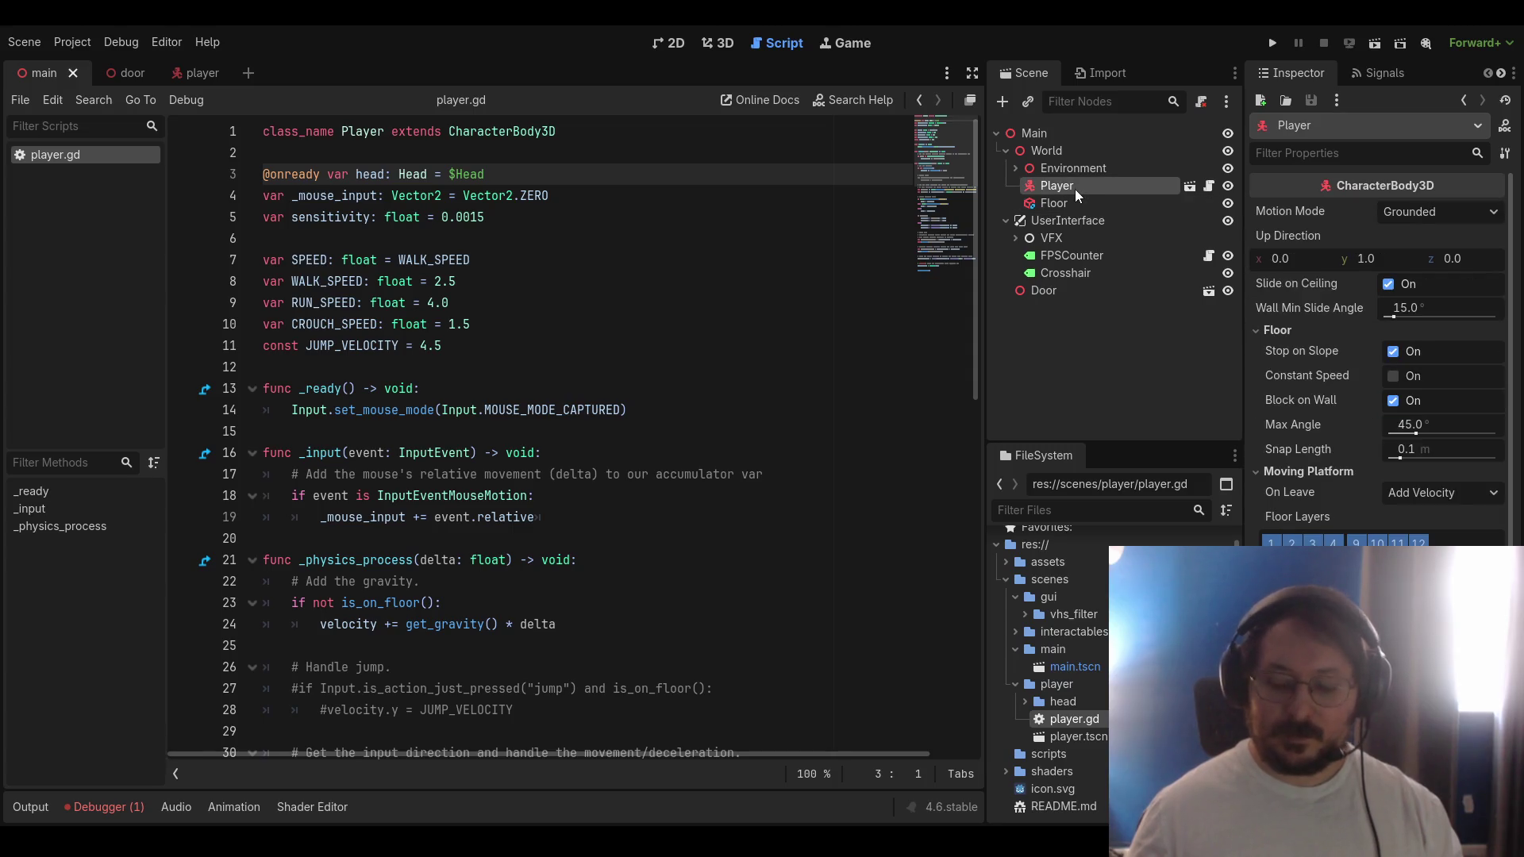
pyautogui.press('Delete')
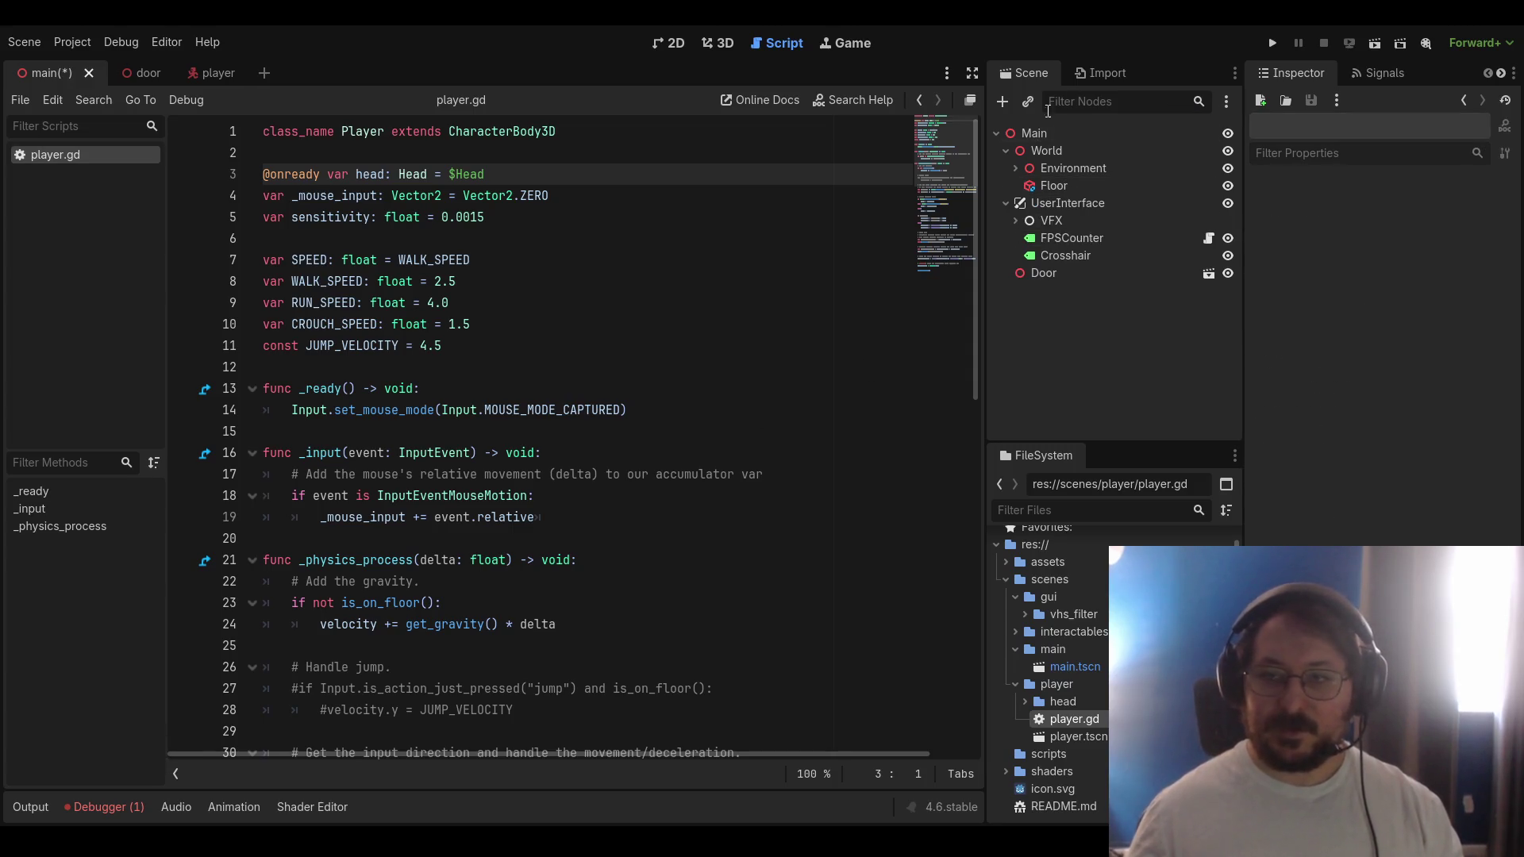
pyautogui.click(1047, 151)
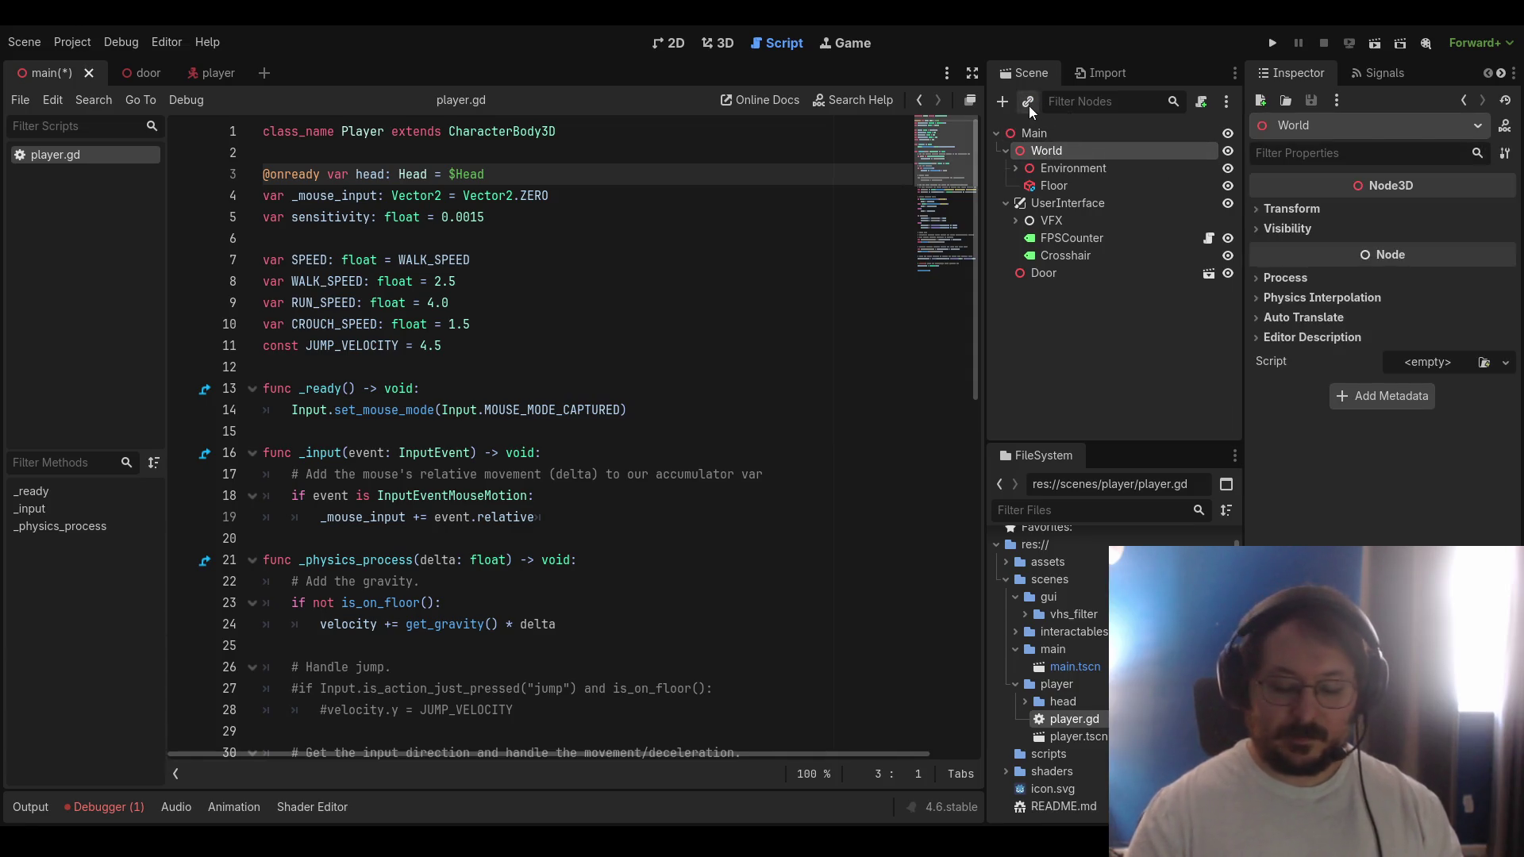
pyautogui.hotkey('ctrl', 'z')
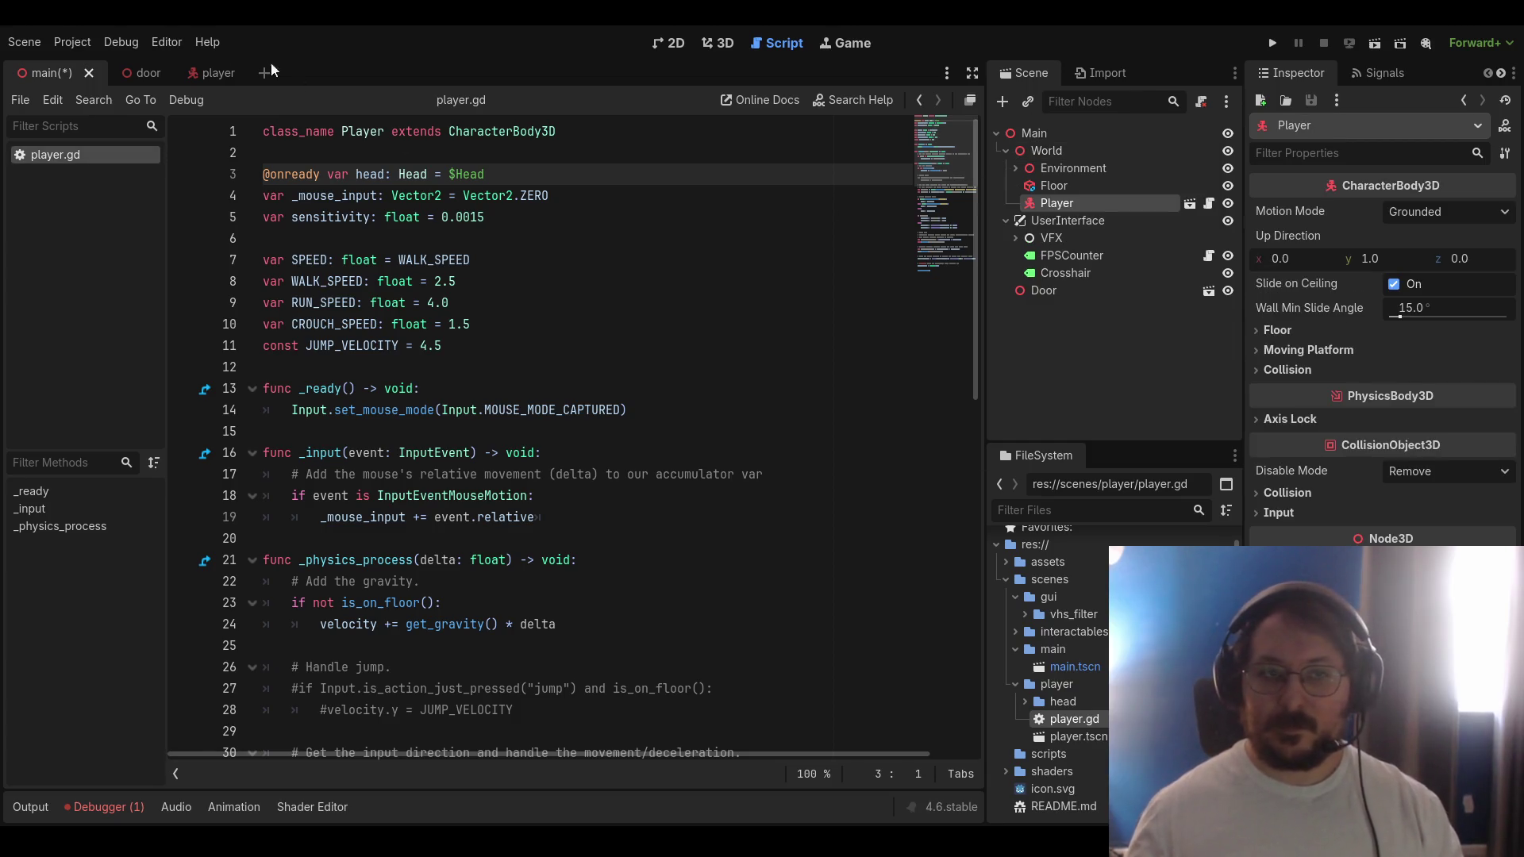
# Run the project again from the 3D view, still stopping at player.gd line 3.
pyautogui.click(719, 43)
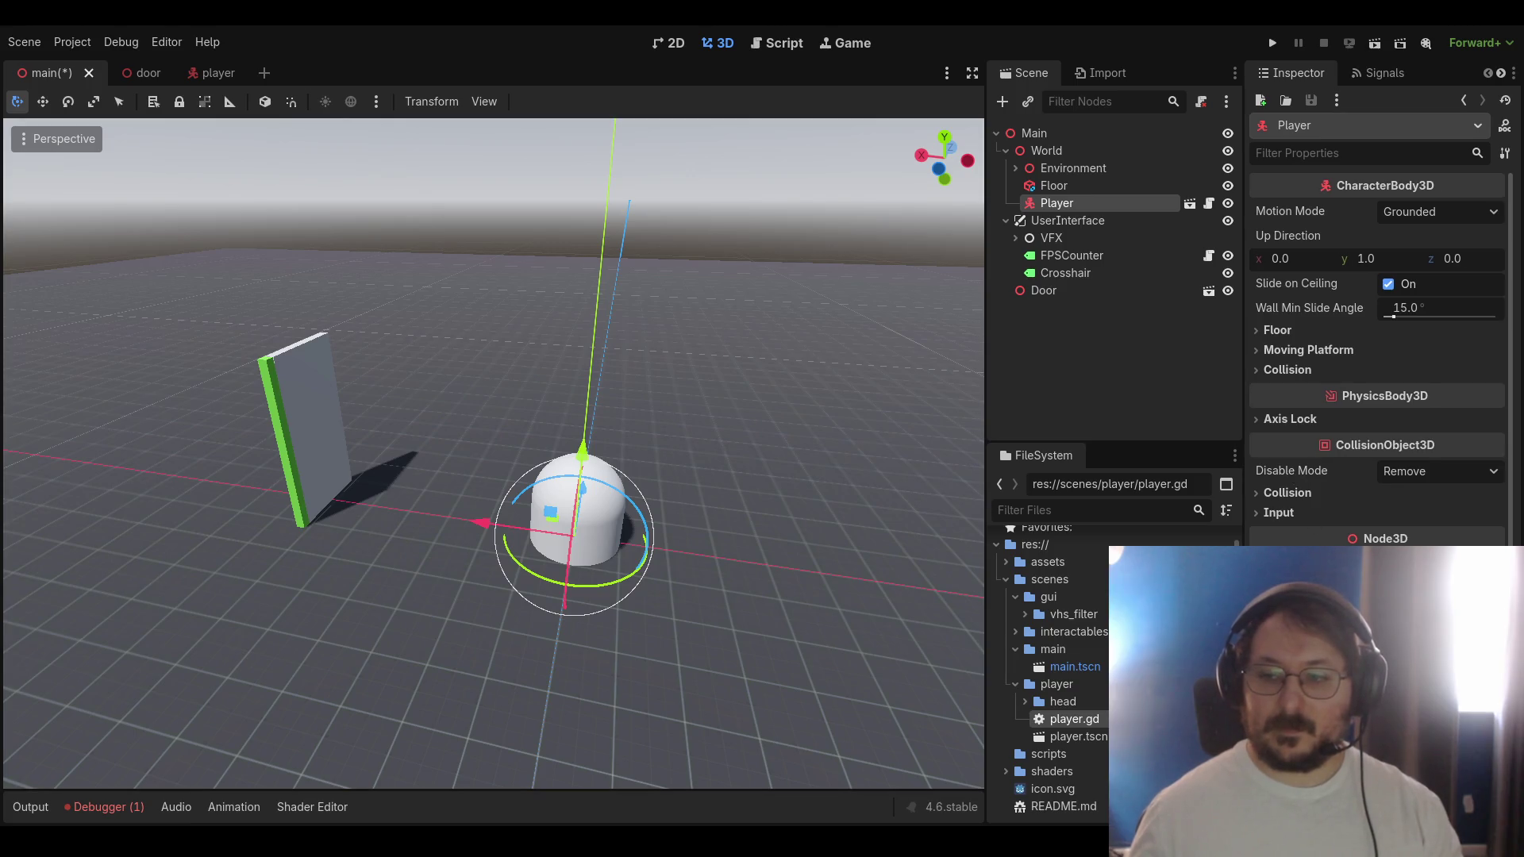
pyautogui.moveTo(604, 571)
pyautogui.mouseDown()
pyautogui.moveTo(603, 482)
pyautogui.moveTo(874, 357)
pyautogui.mouseUp()
pyautogui.click(714, 411)
pyautogui.click(1274, 42)
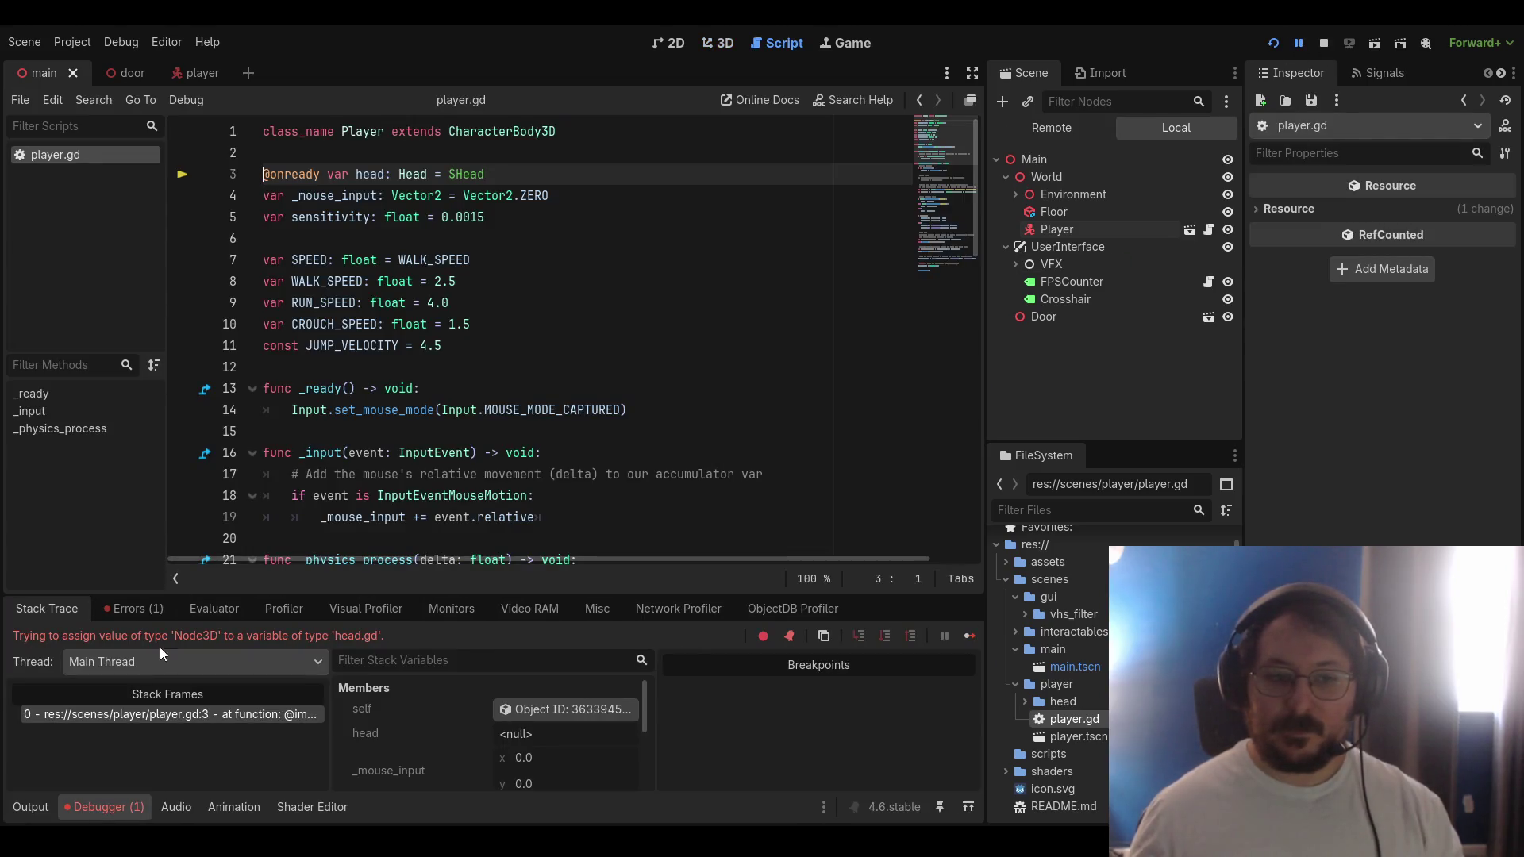
pyautogui.click(307, 239)
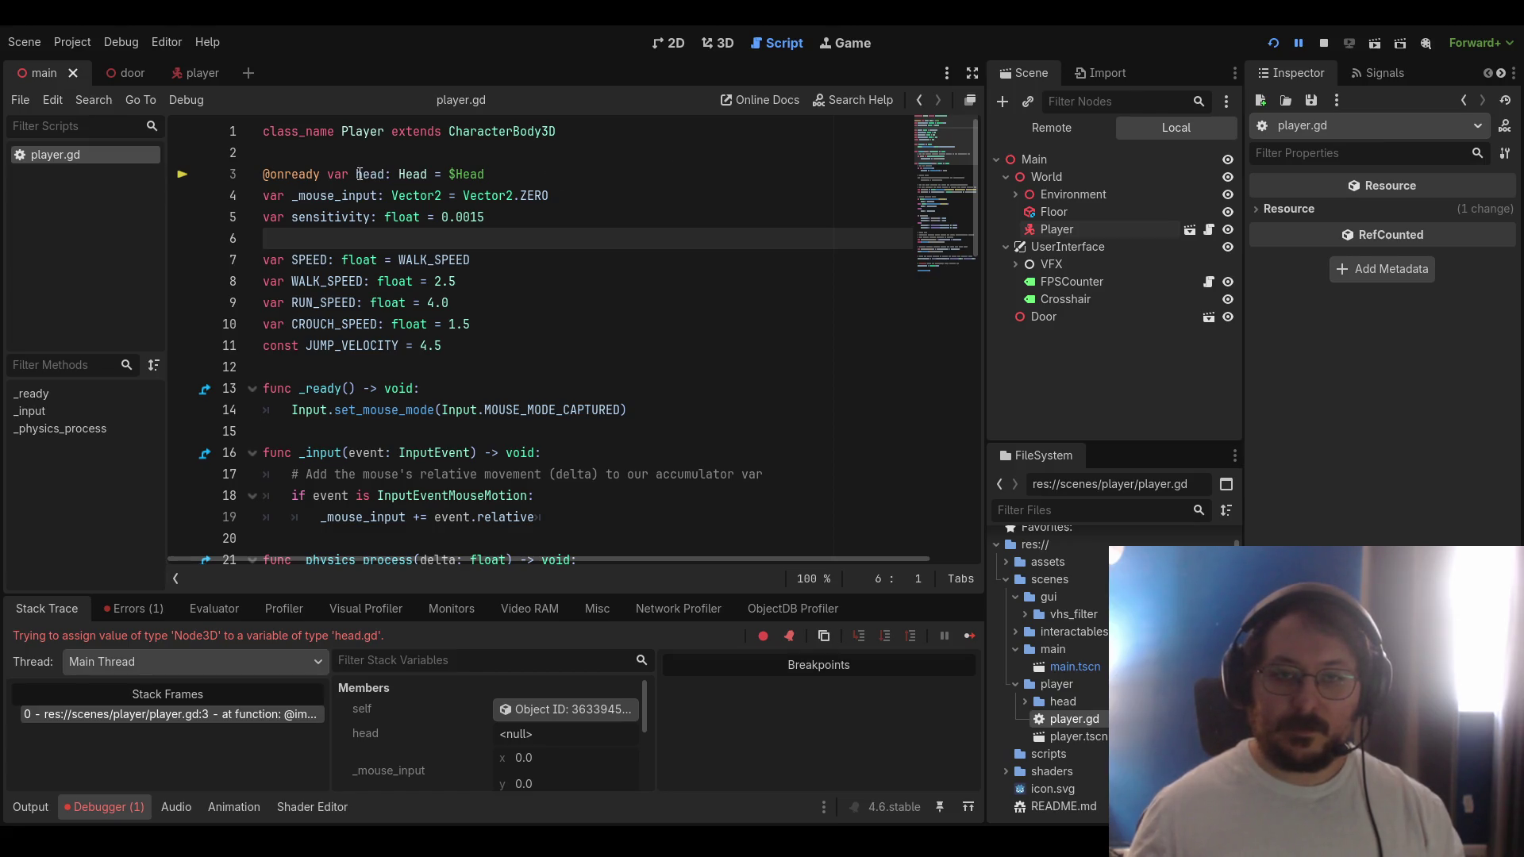
pyautogui.click(1324, 43)
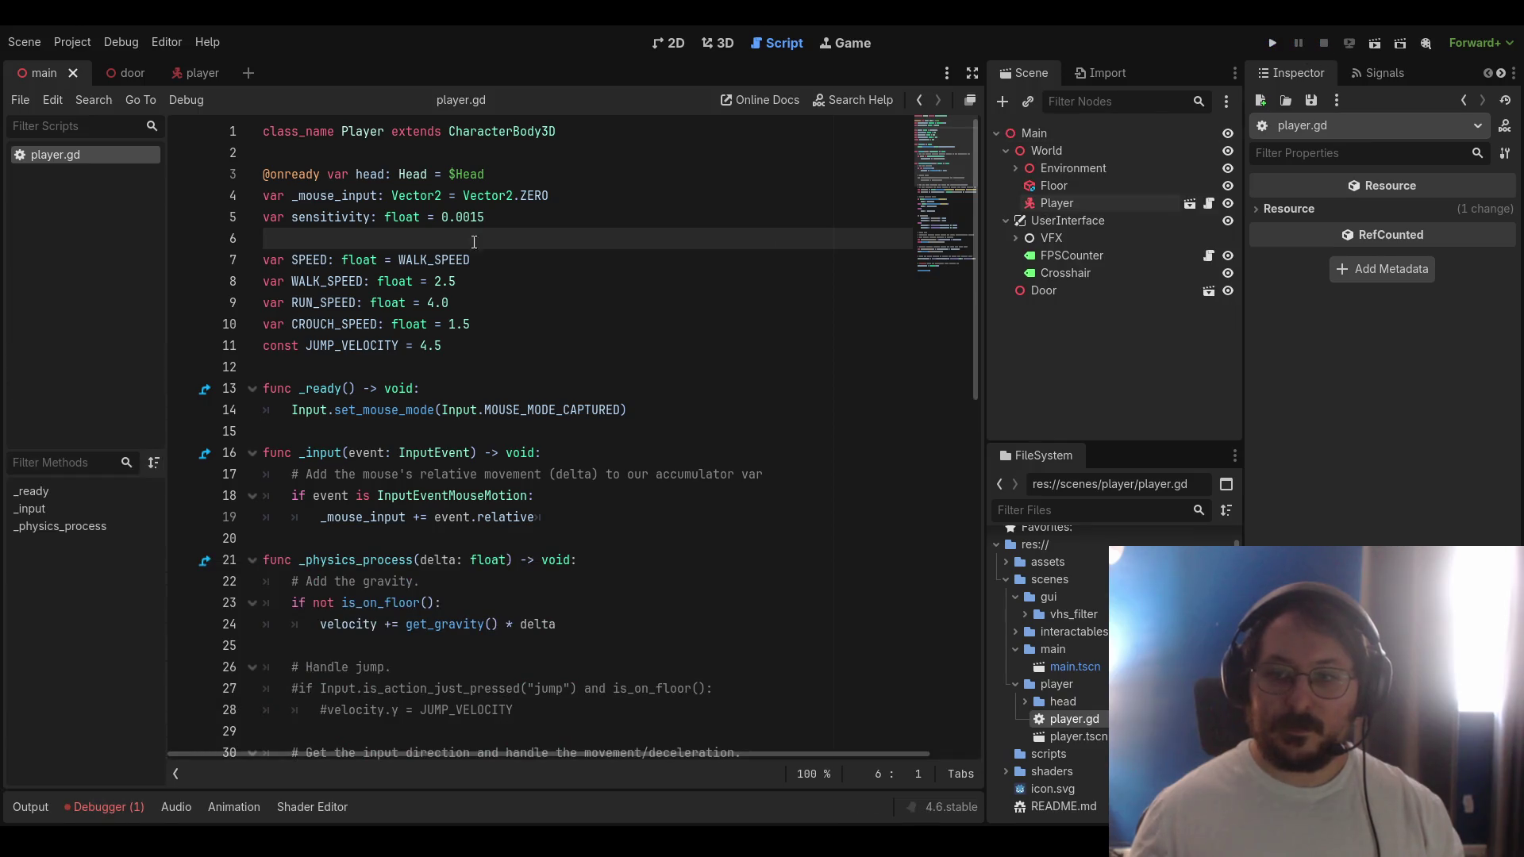
pyautogui.click(384, 155)
pyautogui.click(348, 240)
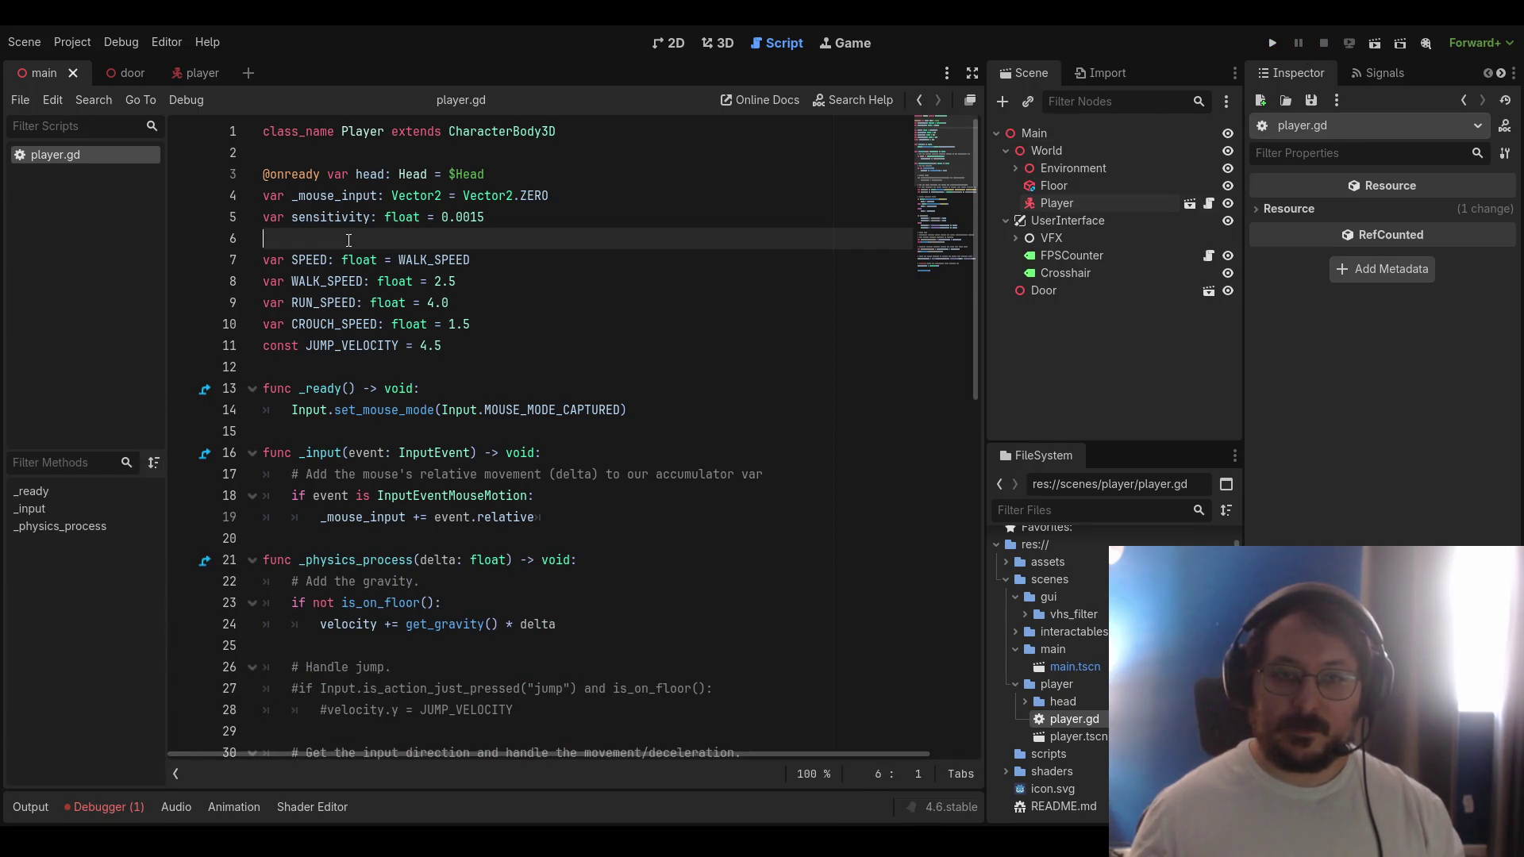
pyautogui.click(238, 174)
pyautogui.press('BackSpace')
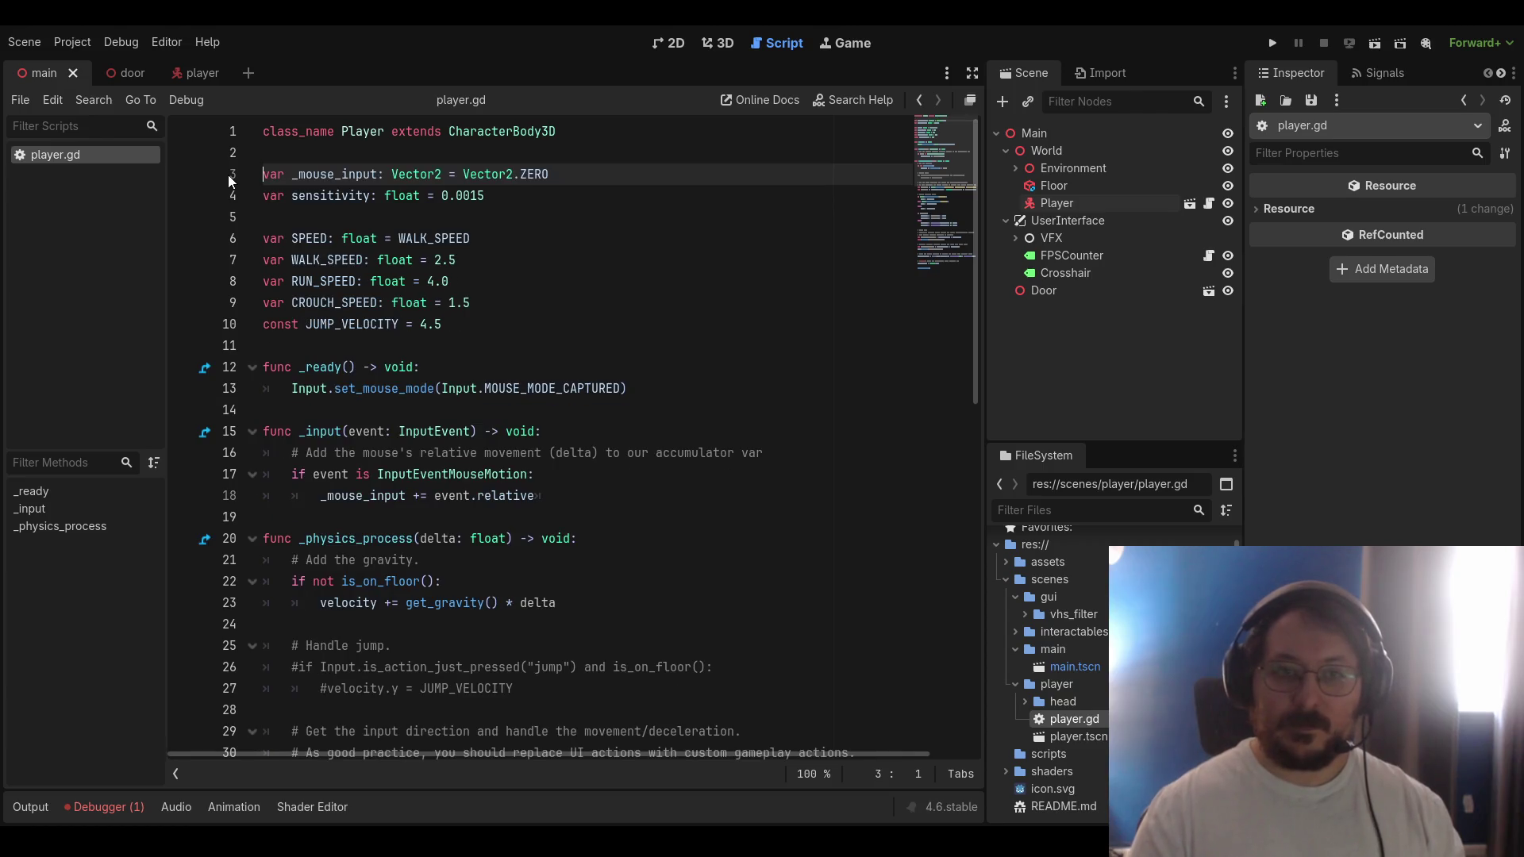
pyautogui.press('Down')
pyautogui.press('Down')
pyautogui.click(1273, 42)
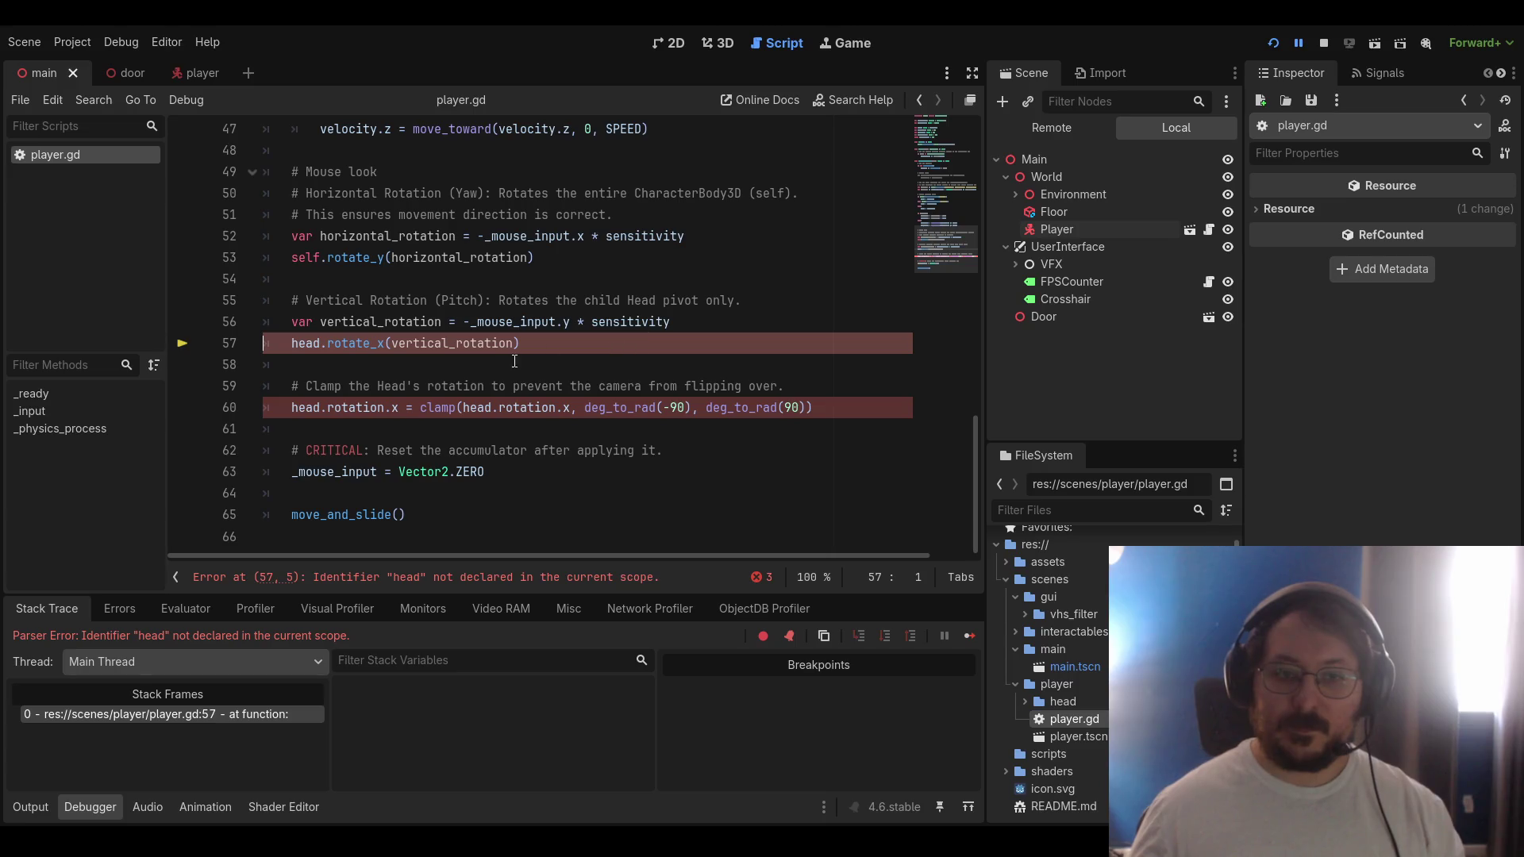
# Undo the deletion to bring back the head declaration, then show the 3D view.
pyautogui.hotkey('ctrl', 'z')
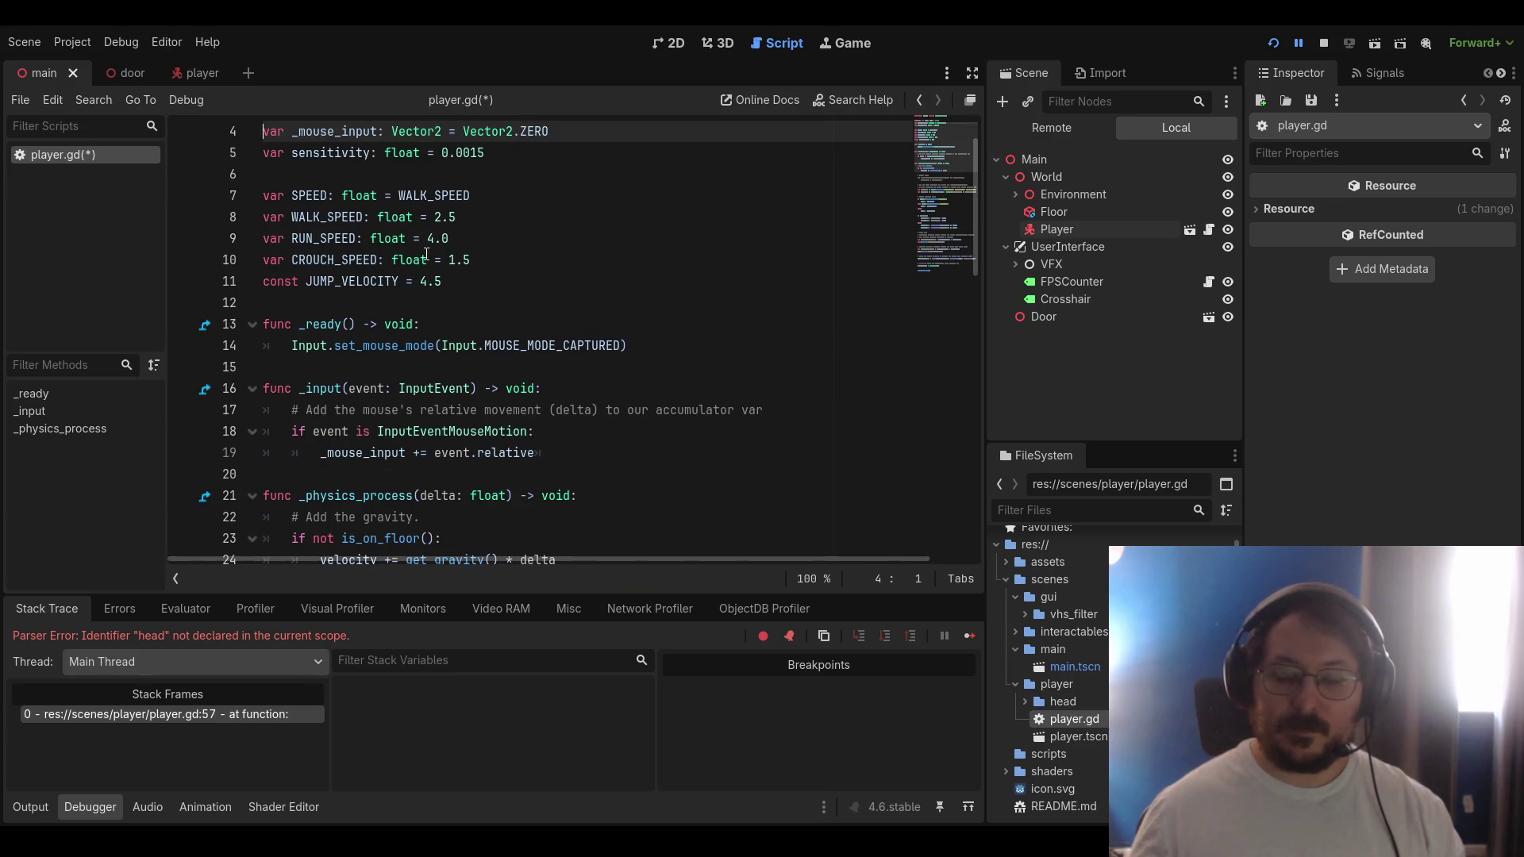
pyautogui.scroll(1, 426, 253)
pyautogui.click(384, 256)
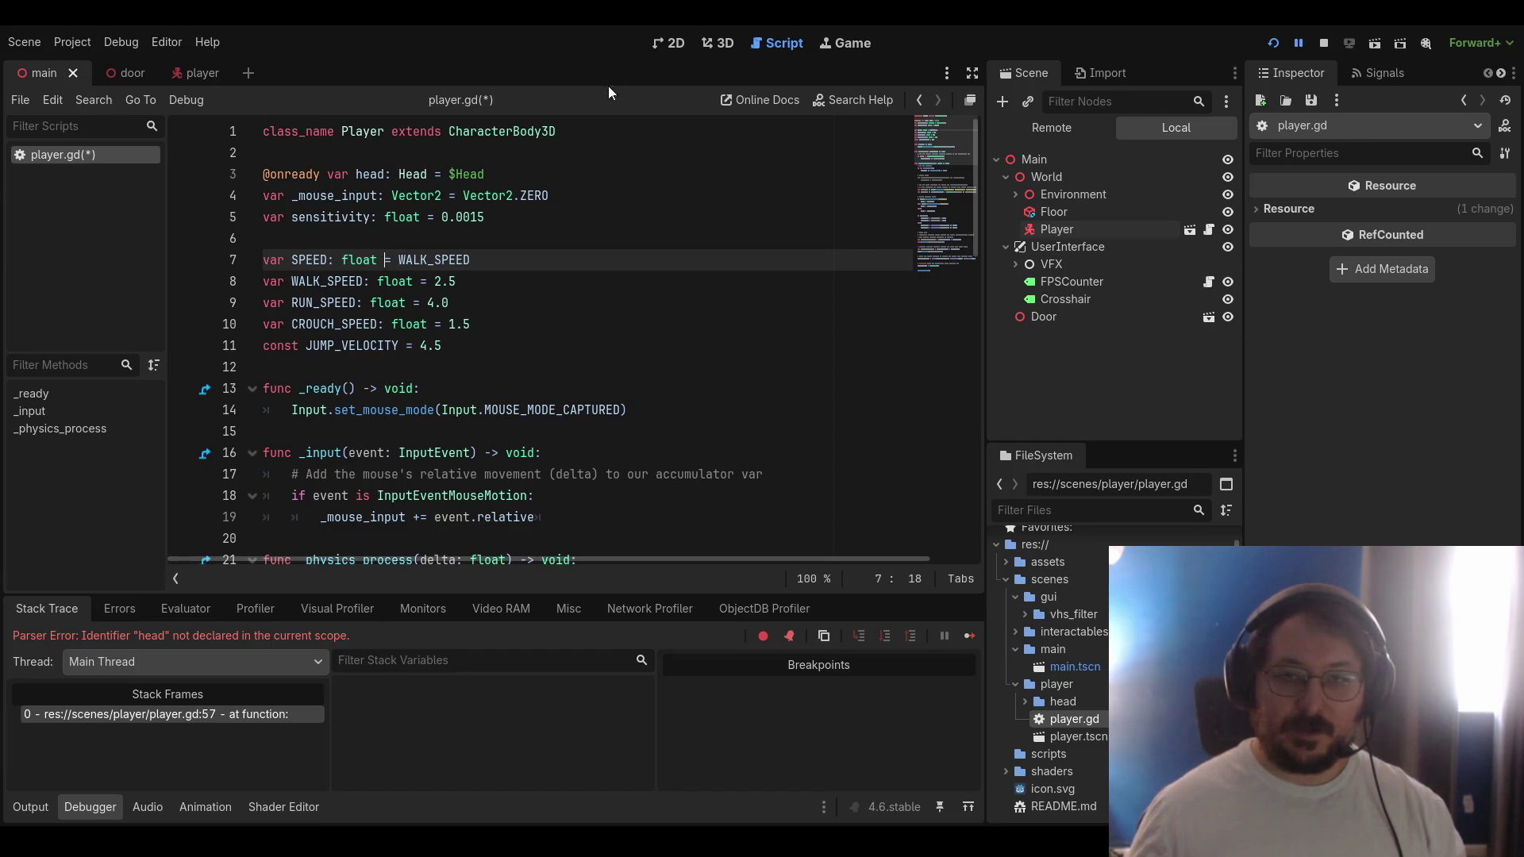
pyautogui.click(717, 46)
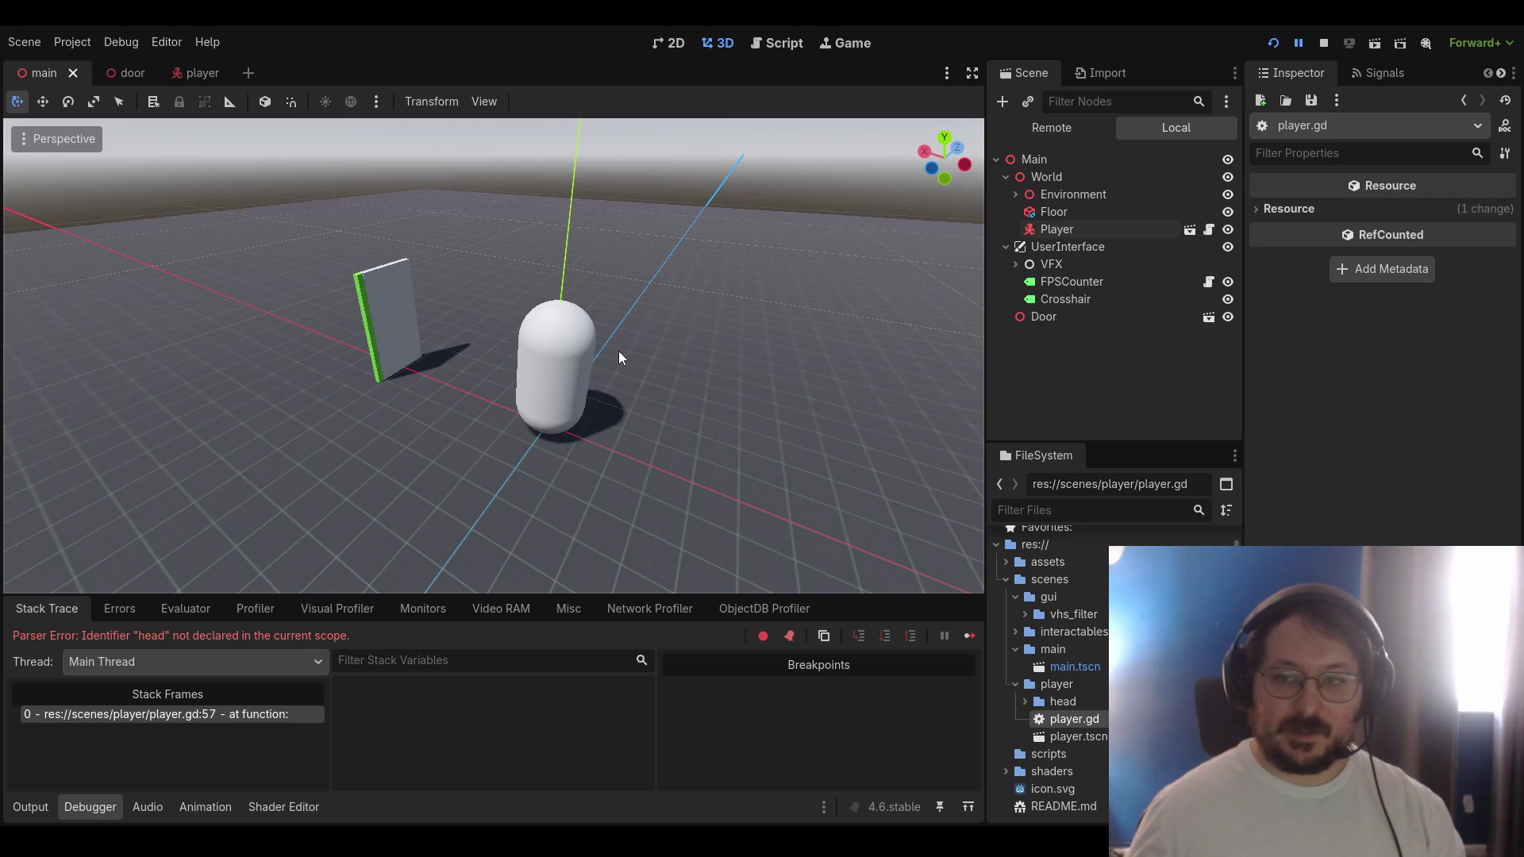
# Stop the game and orbit and zoom around the door and capsule from several angles.
pyautogui.click(1324, 45)
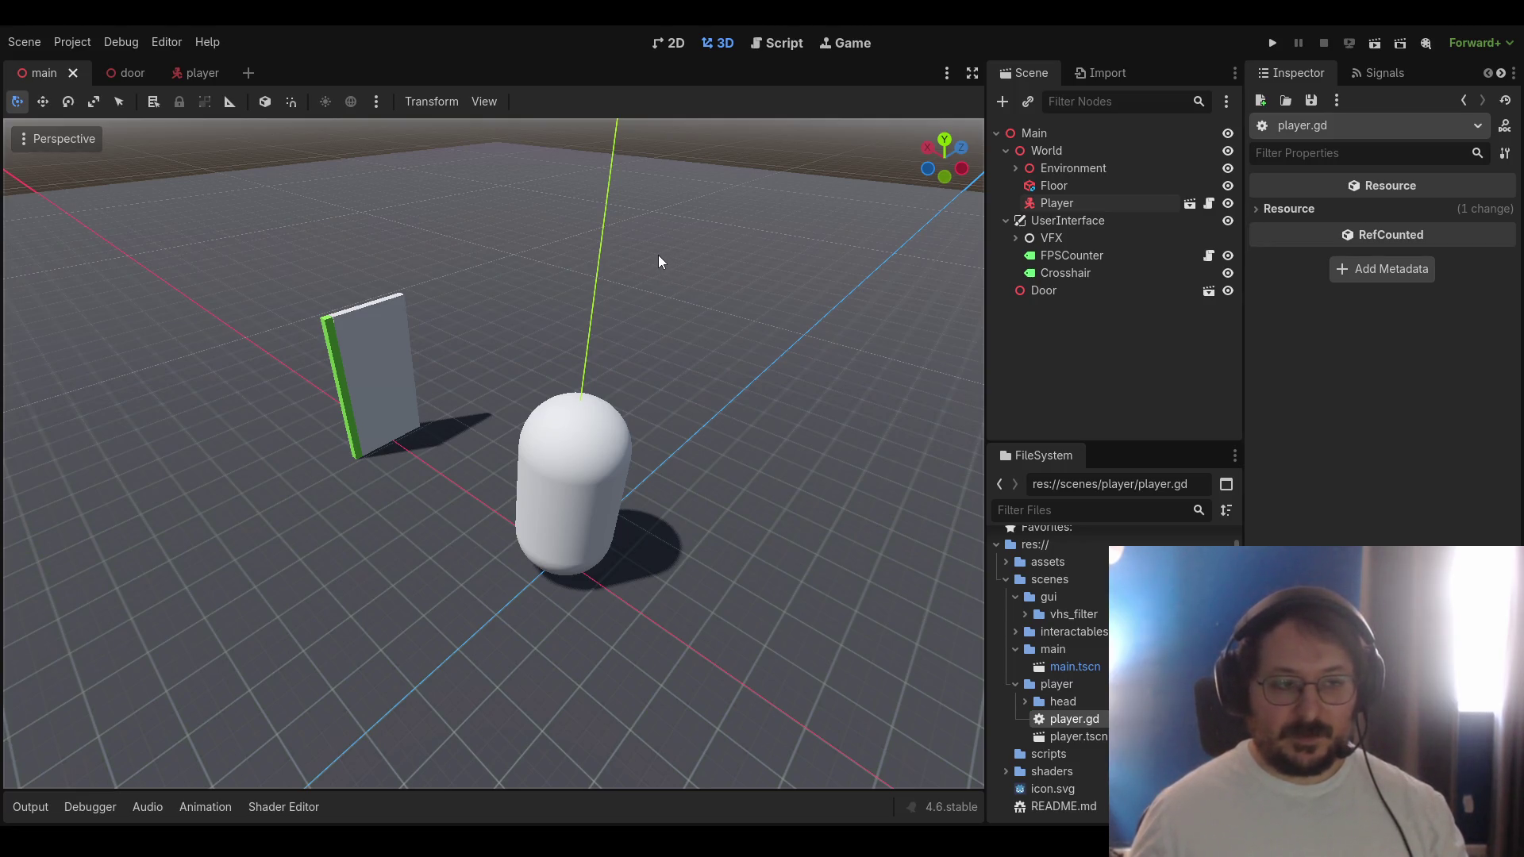
pyautogui.scroll(-3, 445, 278)
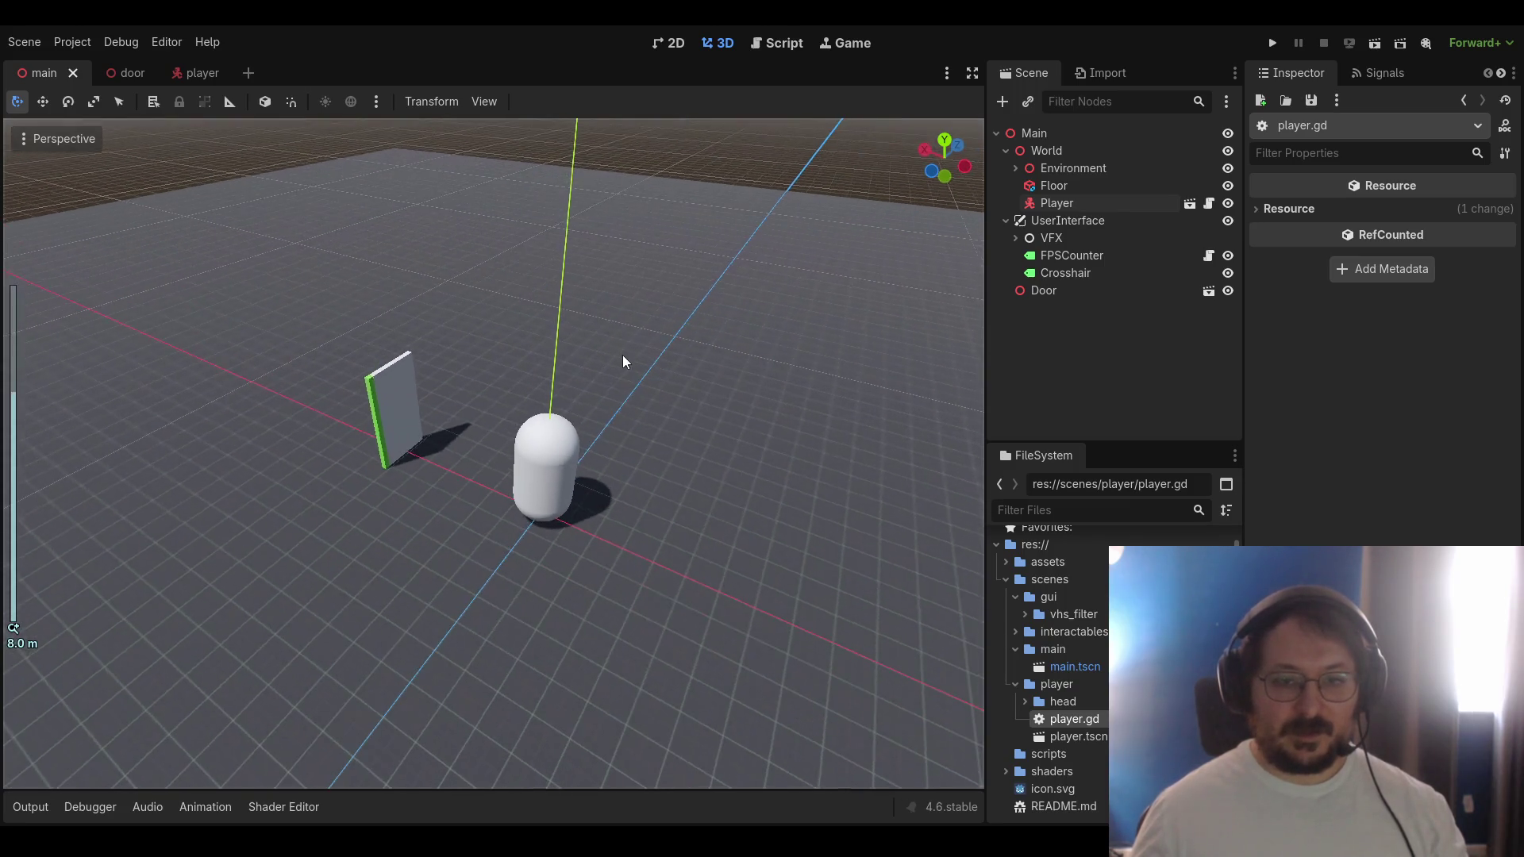
pyautogui.moveTo(623, 355)
pyautogui.mouseDown()
pyautogui.moveTo(432, 278)
pyautogui.moveTo(609, 303)
pyautogui.moveTo(507, 280)
pyautogui.mouseUp()
pyautogui.scroll(3, 508, 286)
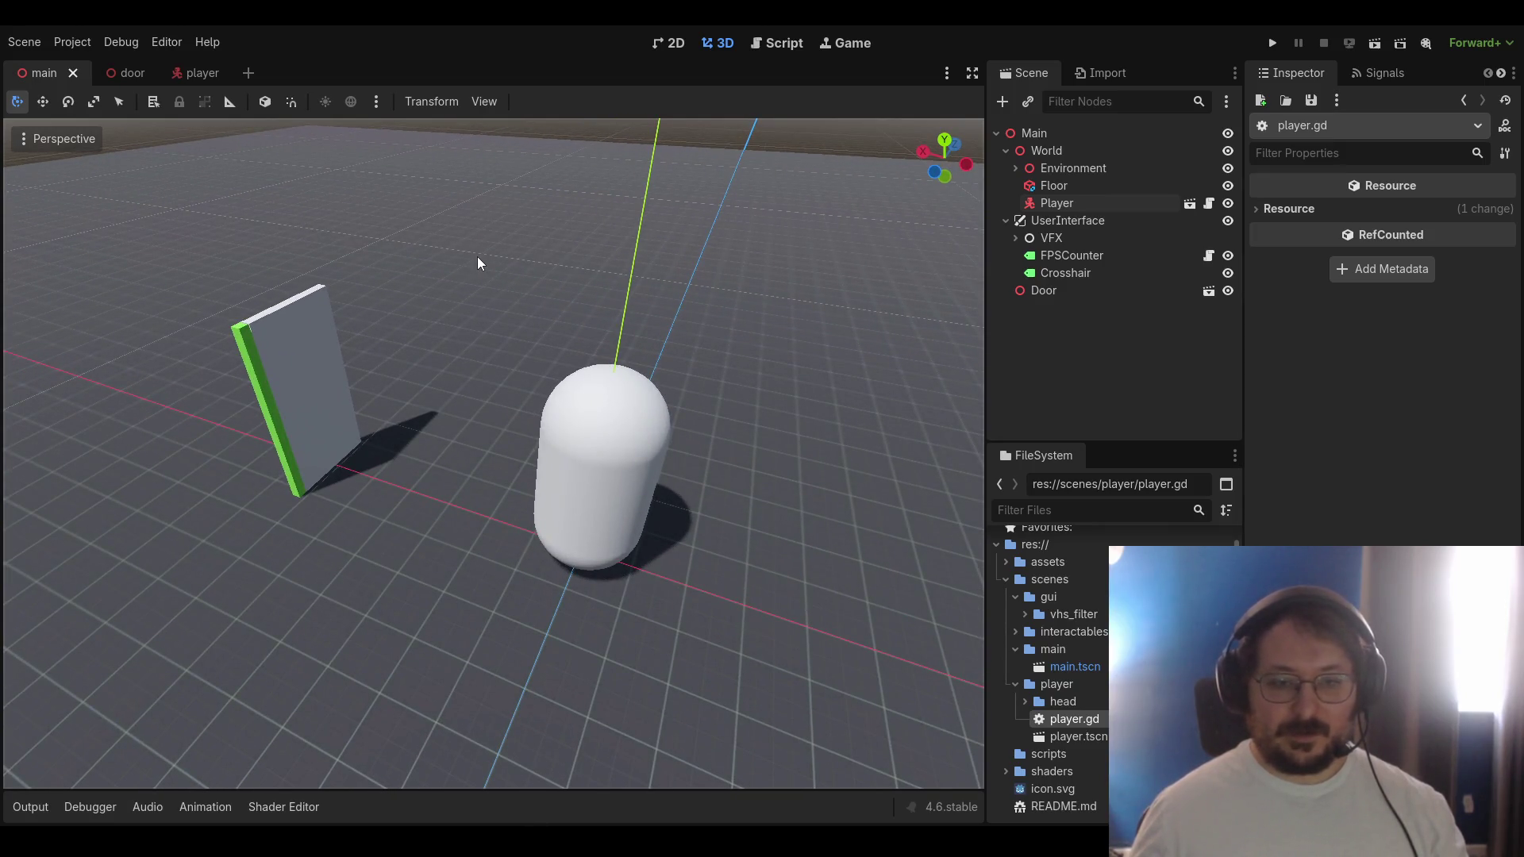
pyautogui.moveTo(541, 260)
pyautogui.mouseDown()
pyautogui.moveTo(593, 288)
pyautogui.moveTo(666, 291)
pyautogui.mouseUp()
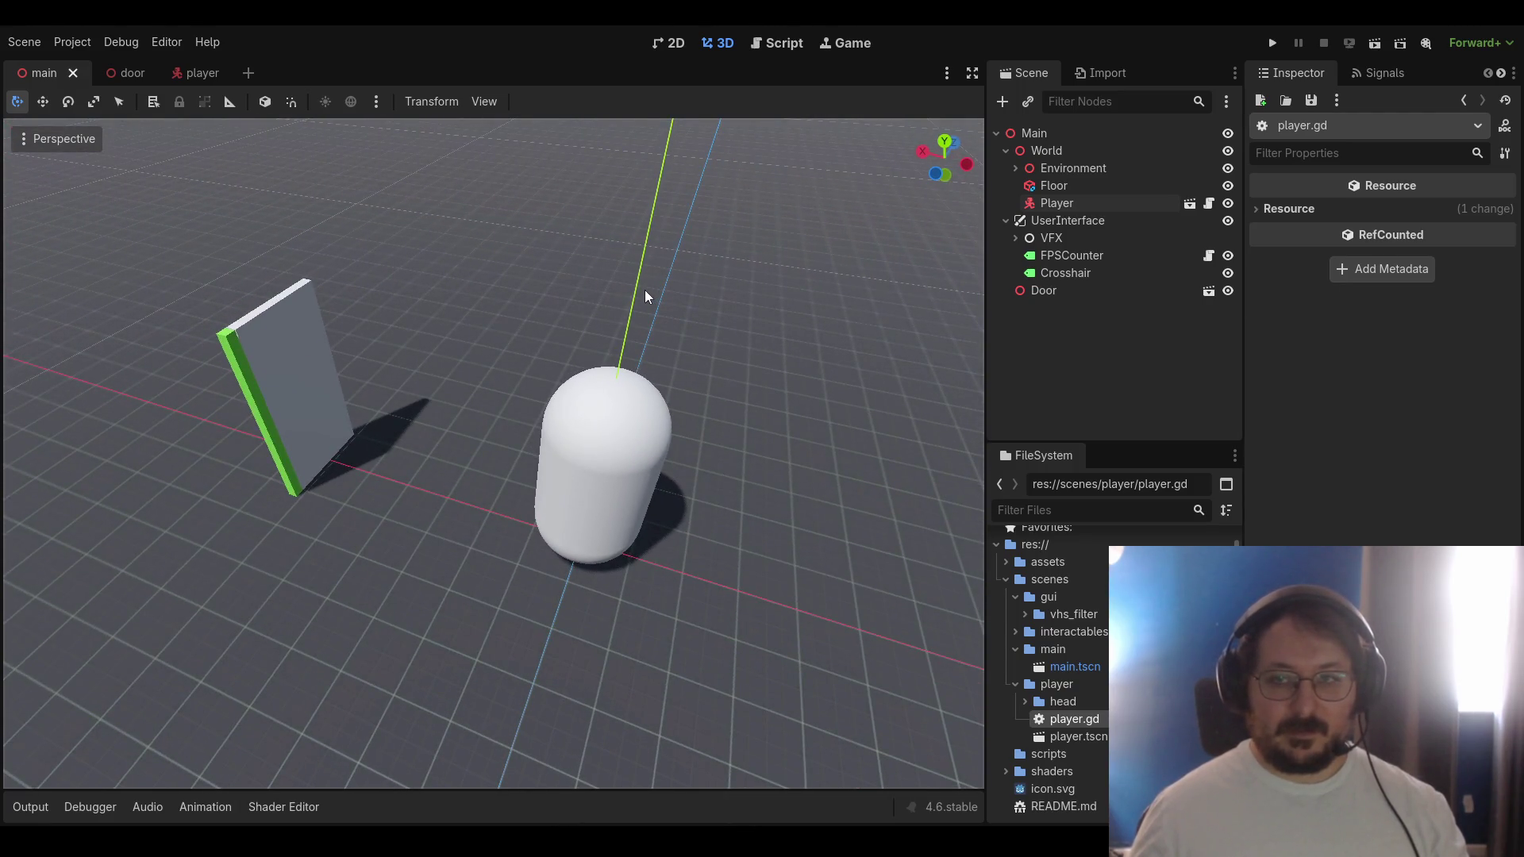
pyautogui.moveTo(635, 288)
pyautogui.mouseDown()
pyautogui.moveTo(551, 343)
pyautogui.moveTo(551, 321)
pyautogui.moveTo(536, 325)
pyautogui.mouseUp()
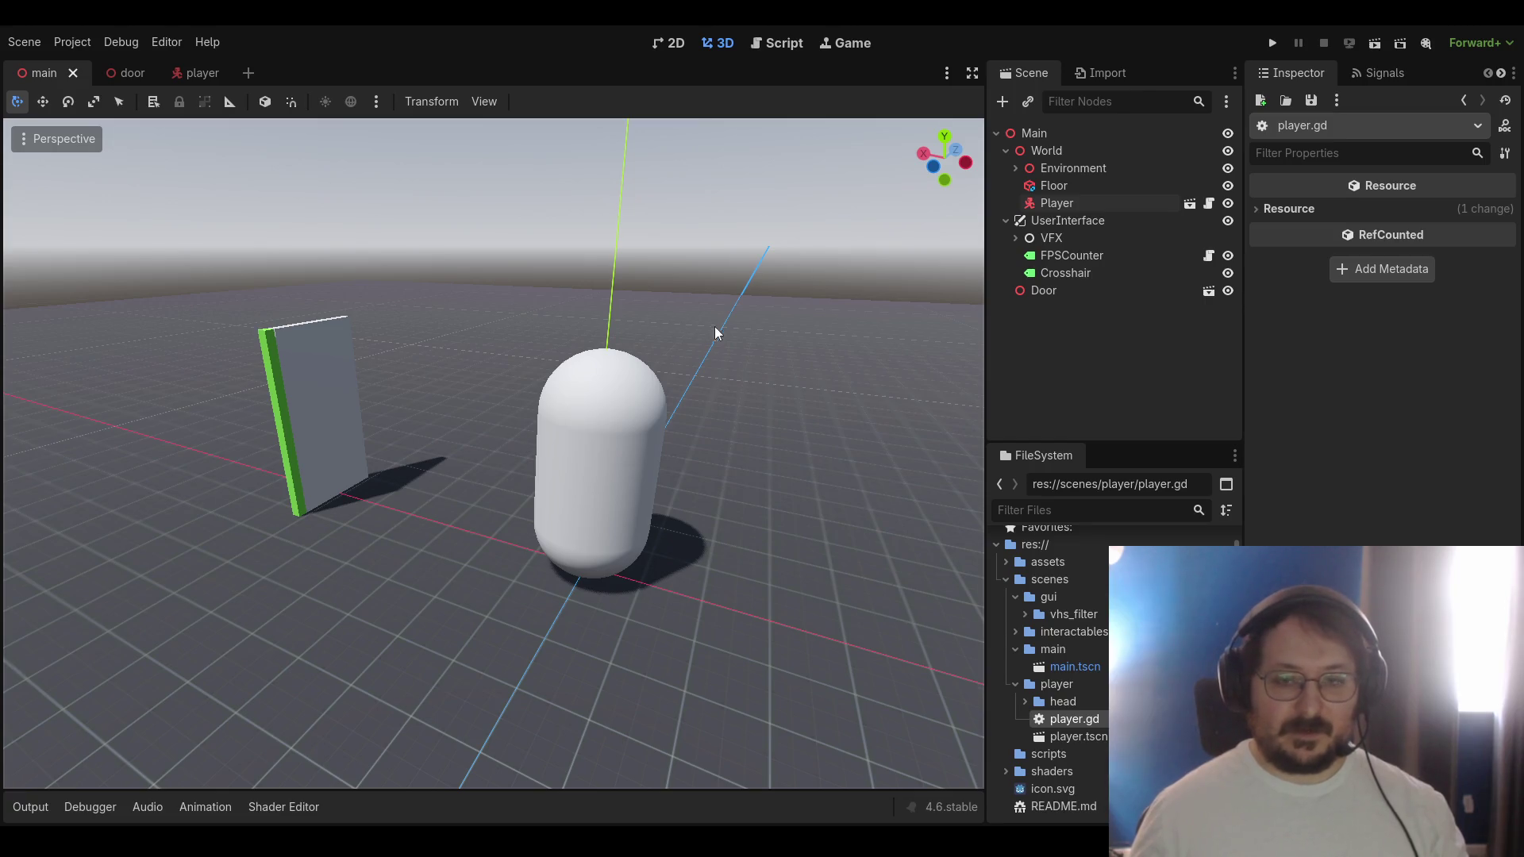
pyautogui.moveTo(712, 326); pyautogui.dragTo(782, 387)
pyautogui.scroll(-4, 670, 369)
pyautogui.moveTo(665, 384)
pyautogui.mouseDown()
pyautogui.moveTo(602, 380)
pyautogui.moveTo(688, 345)
pyautogui.moveTo(611, 393)
pyautogui.moveTo(596, 329)
pyautogui.mouseUp()
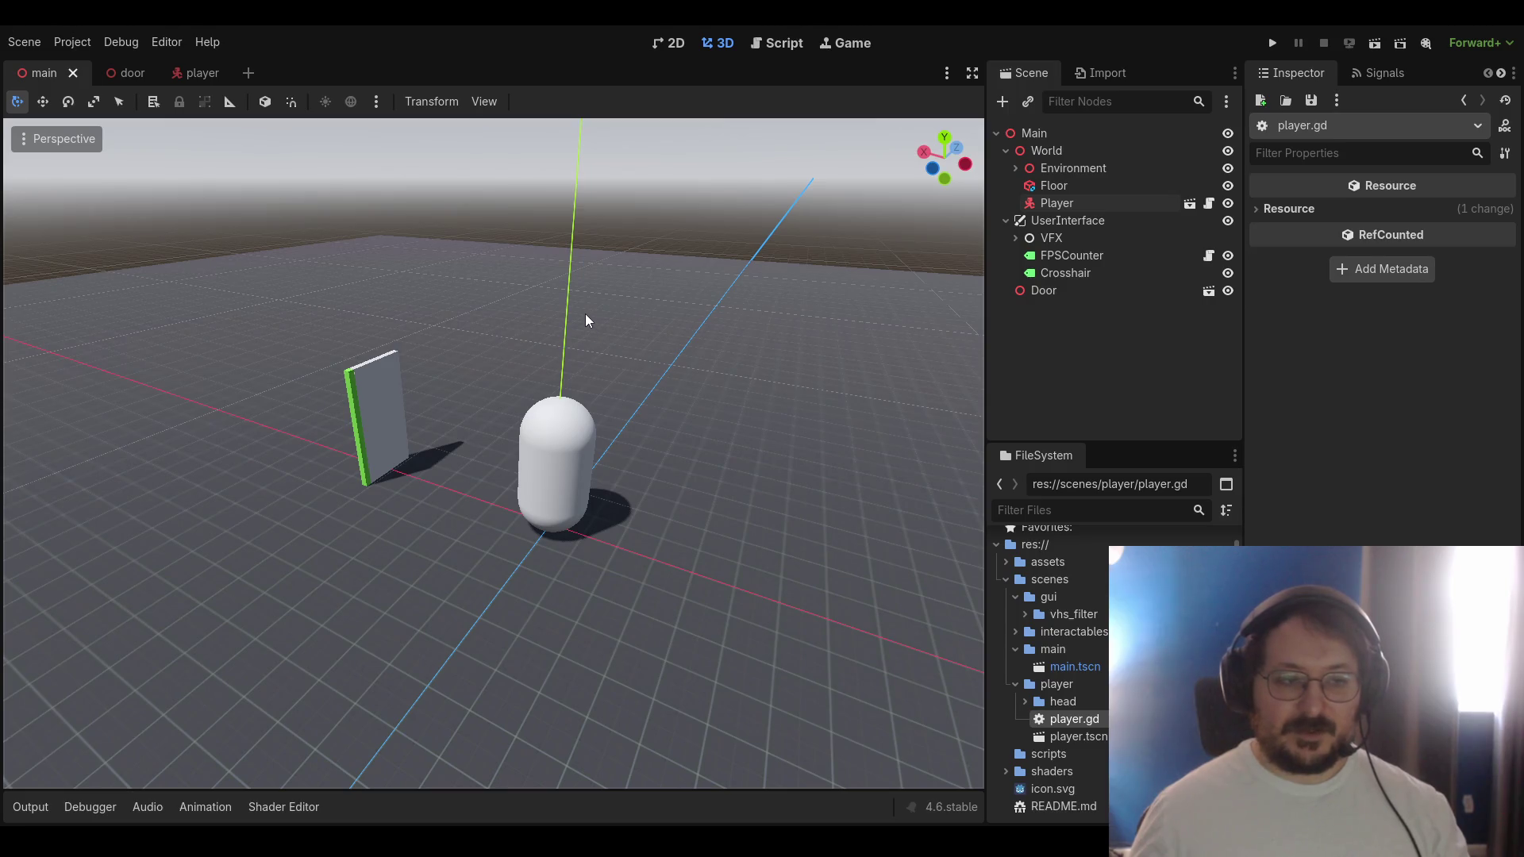
pyautogui.moveTo(592, 316)
pyautogui.mouseDown()
pyautogui.moveTo(375, 356)
pyautogui.moveTo(587, 462)
pyautogui.mouseUp()
# Select the Player capsule and orbit around it to check its placement.
pyautogui.click(587, 462)
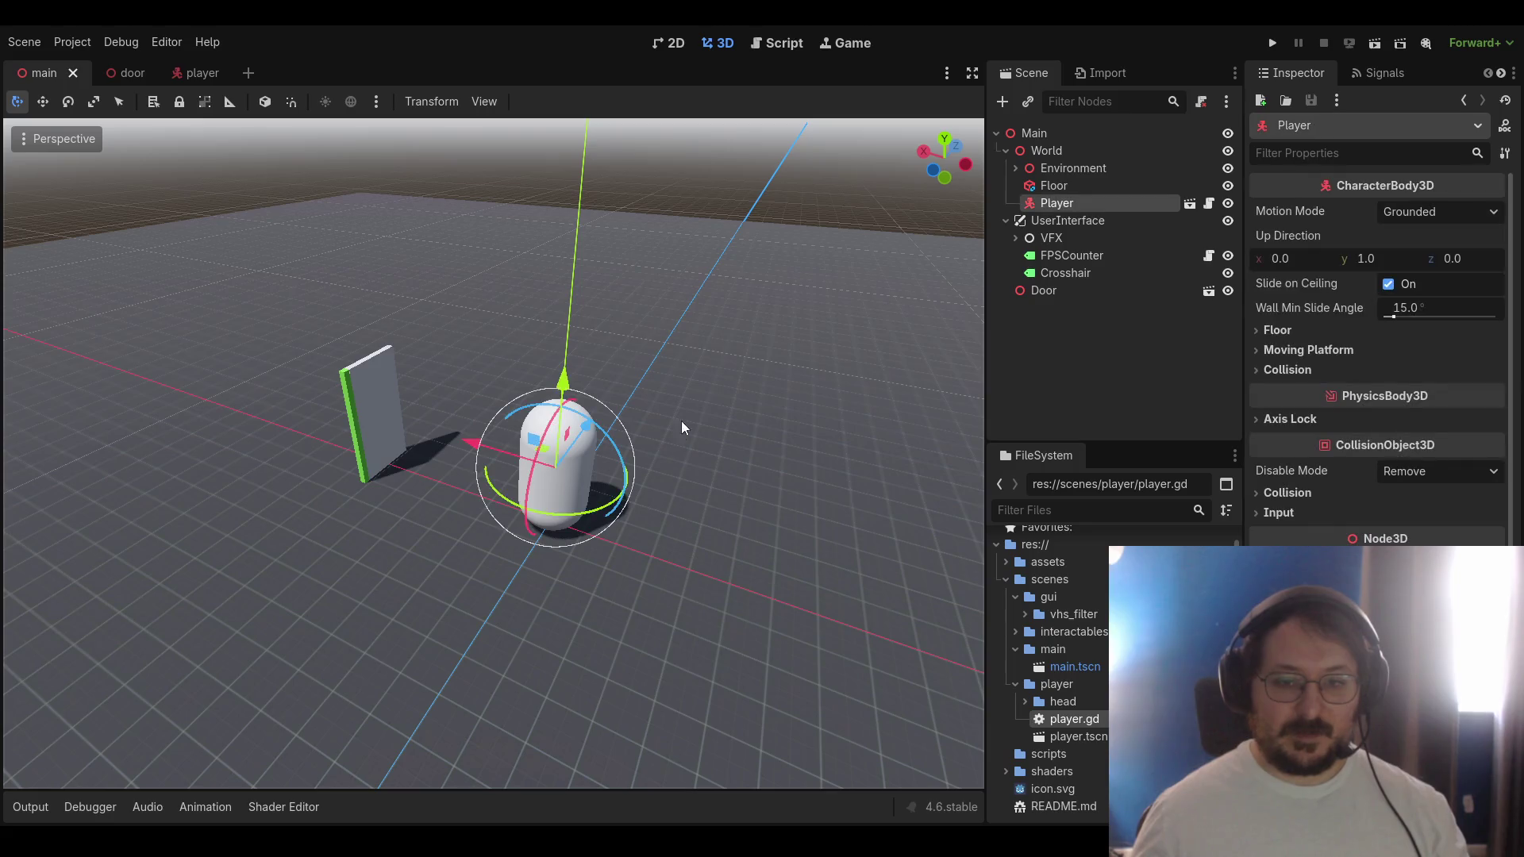
pyautogui.moveTo(680, 425); pyautogui.dragTo(707, 379)
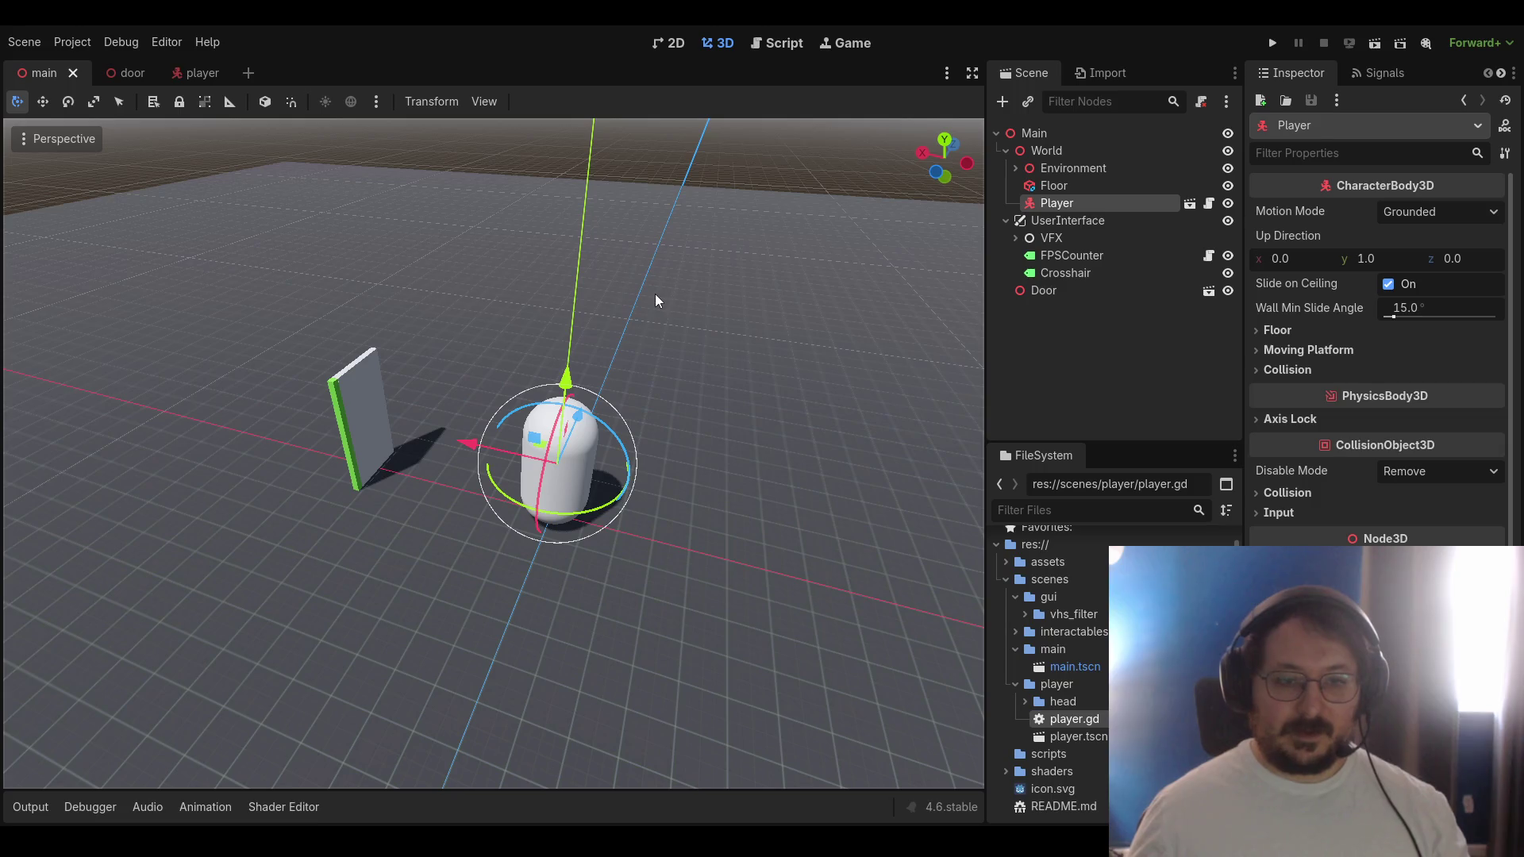
pyautogui.moveTo(698, 303); pyautogui.dragTo(766, 321)
pyautogui.click(686, 167)
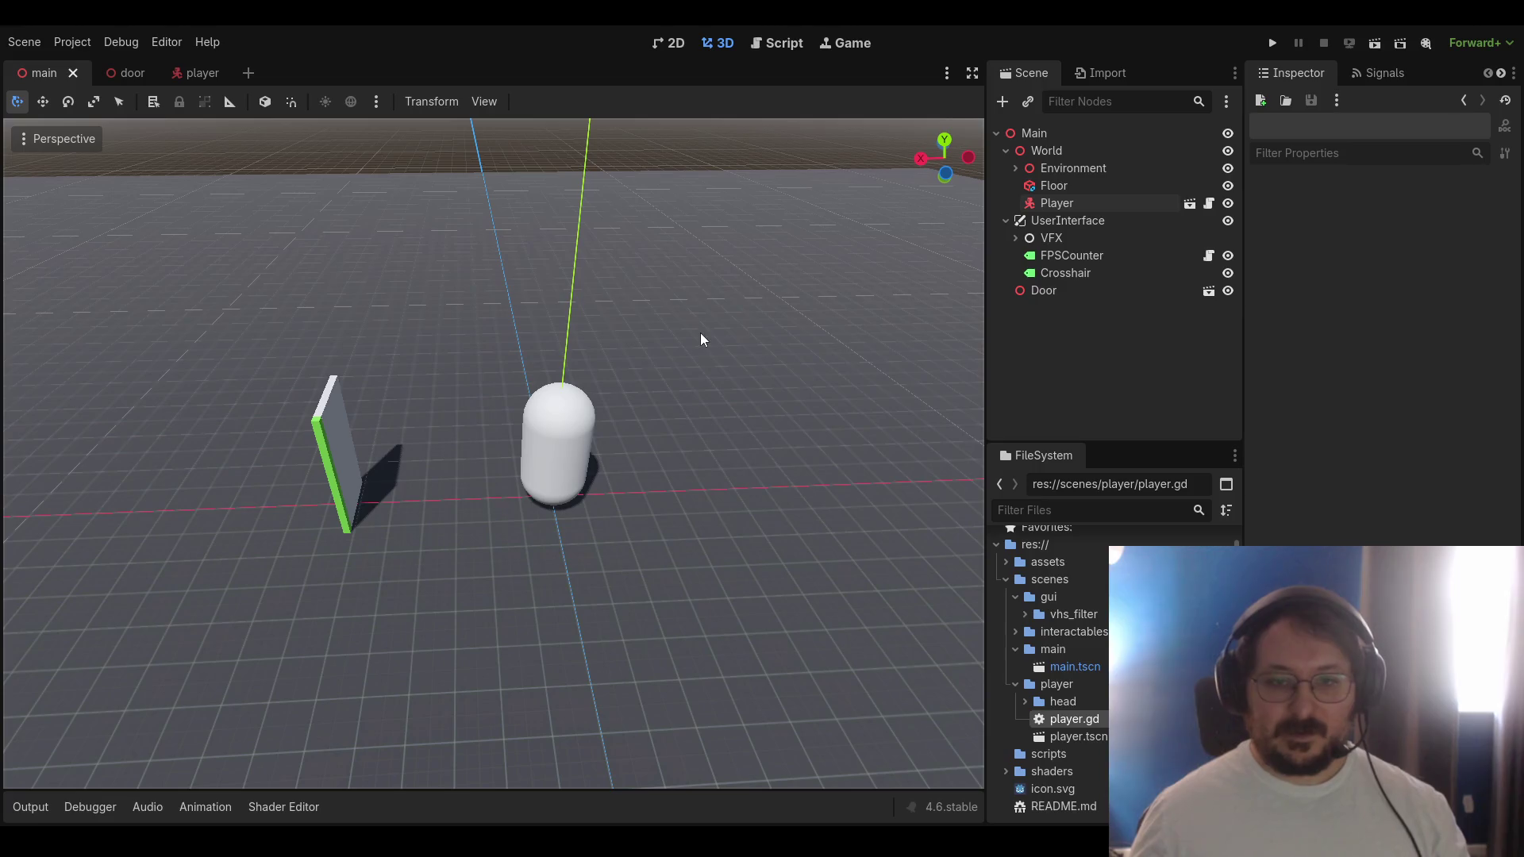
pyautogui.moveTo(677, 296); pyautogui.dragTo(647, 310)
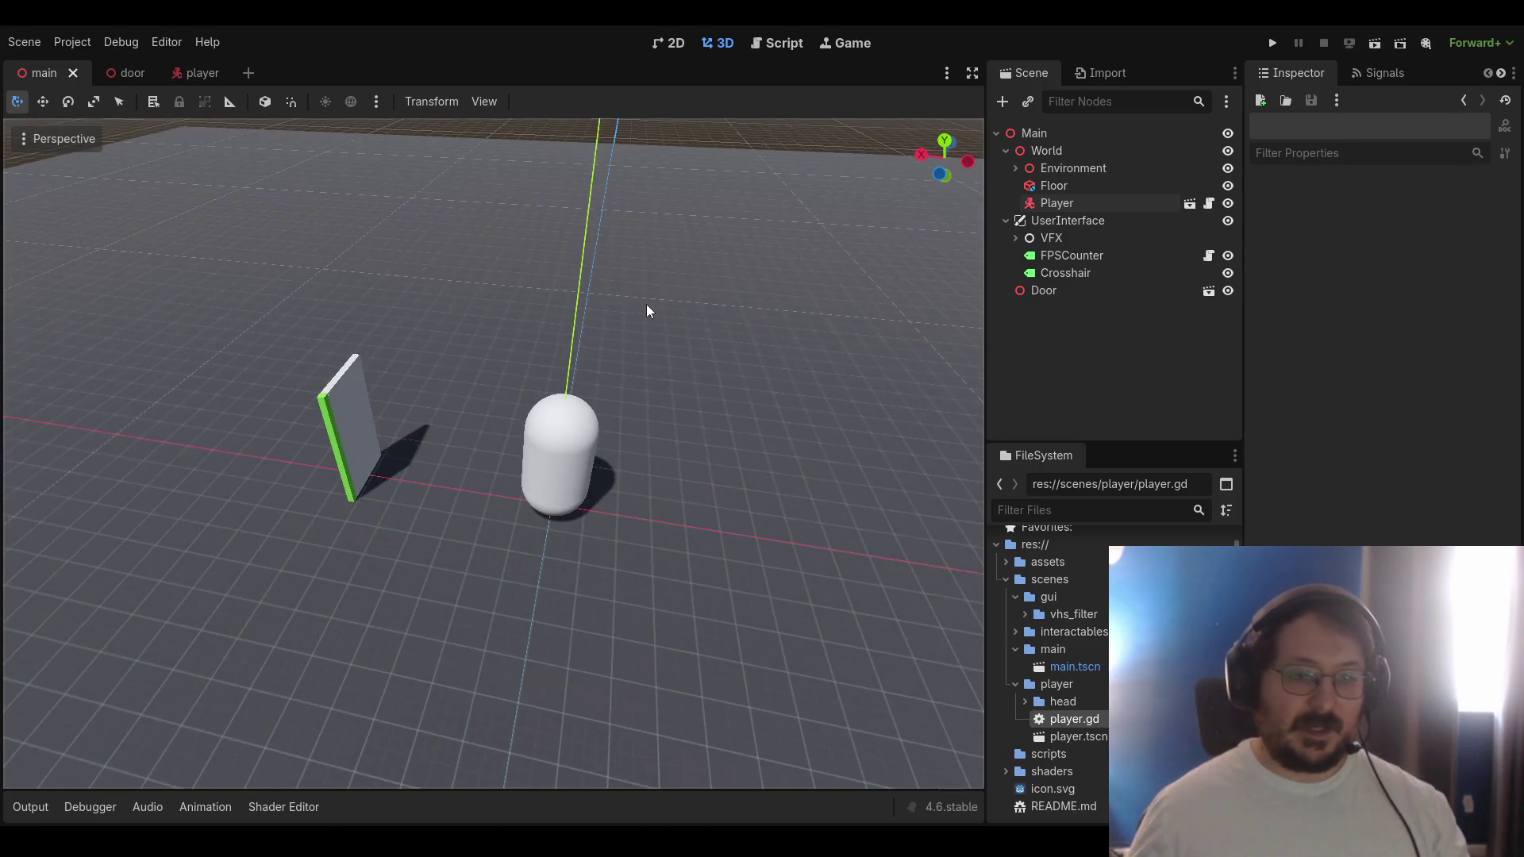
pyautogui.moveTo(722, 341); pyautogui.dragTo(675, 317)
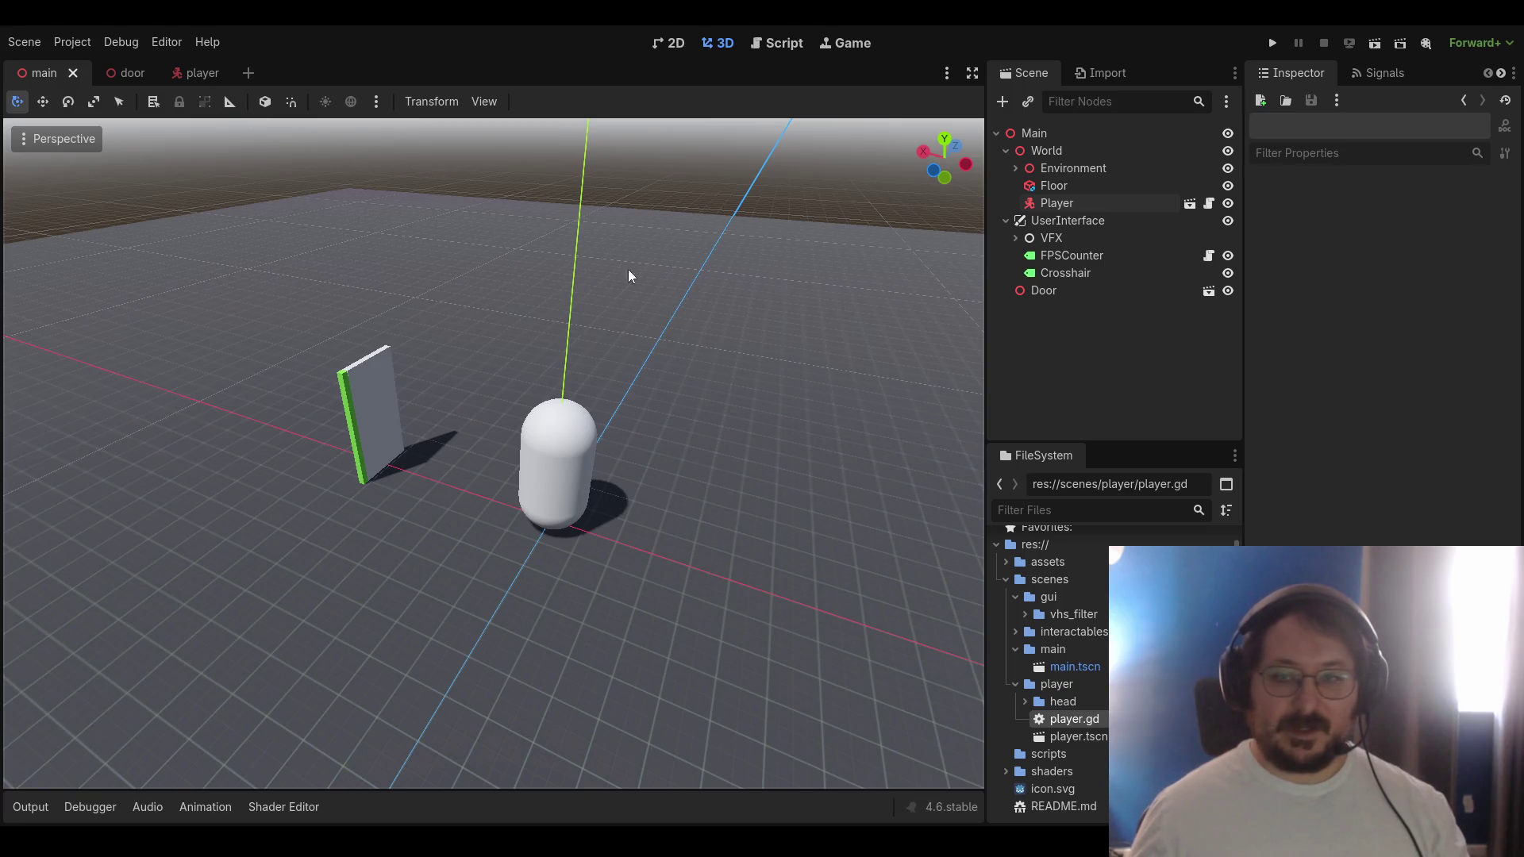
# Select VHSFilter under VFX and enlarge the Shader Editor to read its VHS shader code.
pyautogui.click(1016, 238)
pyautogui.click(1056, 255)
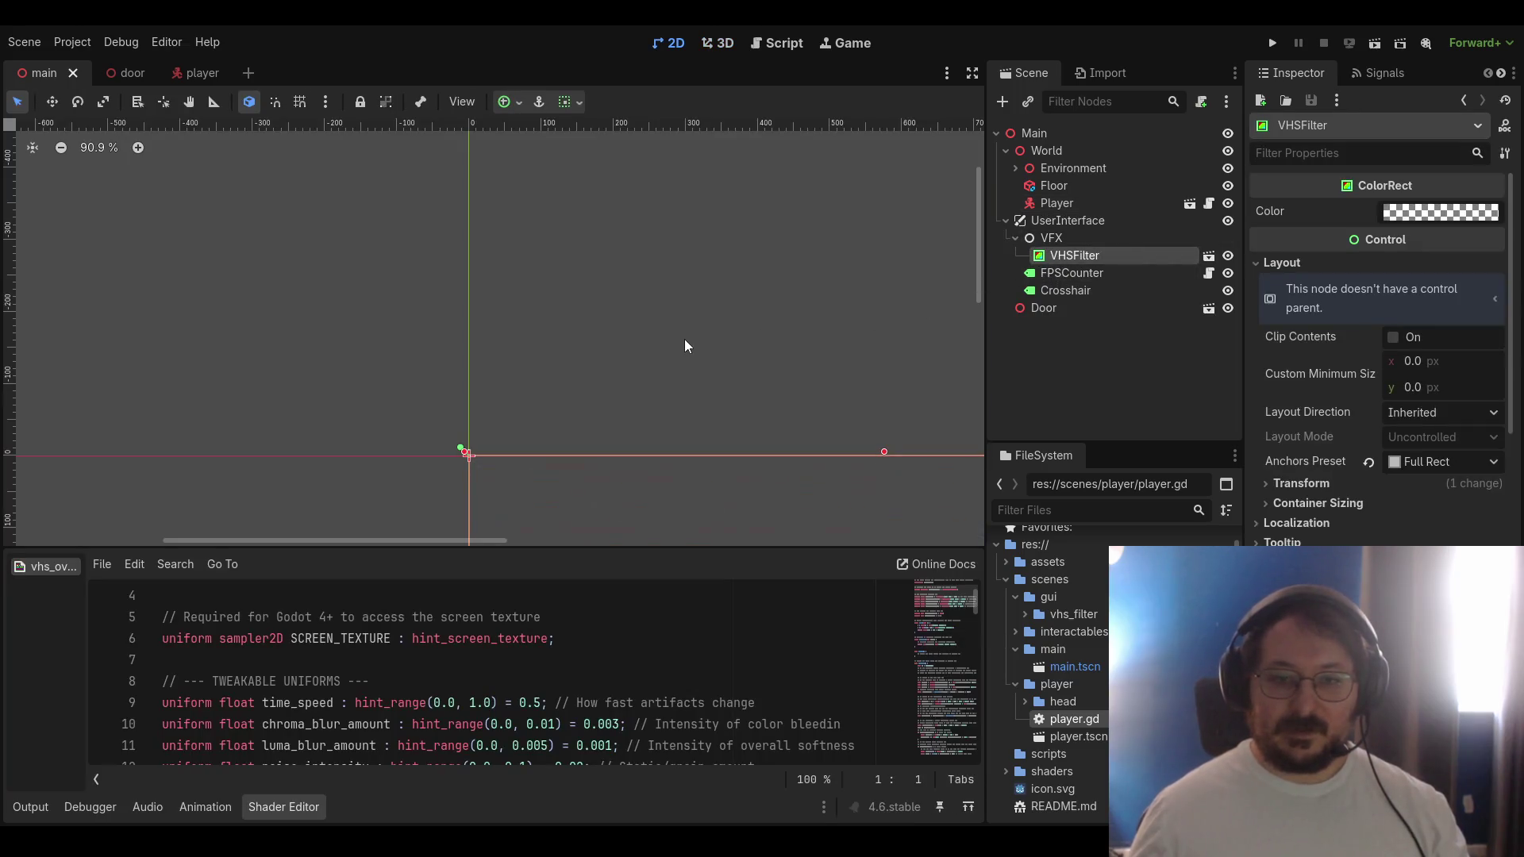
pyautogui.moveTo(671, 547); pyautogui.dragTo(668, 152)
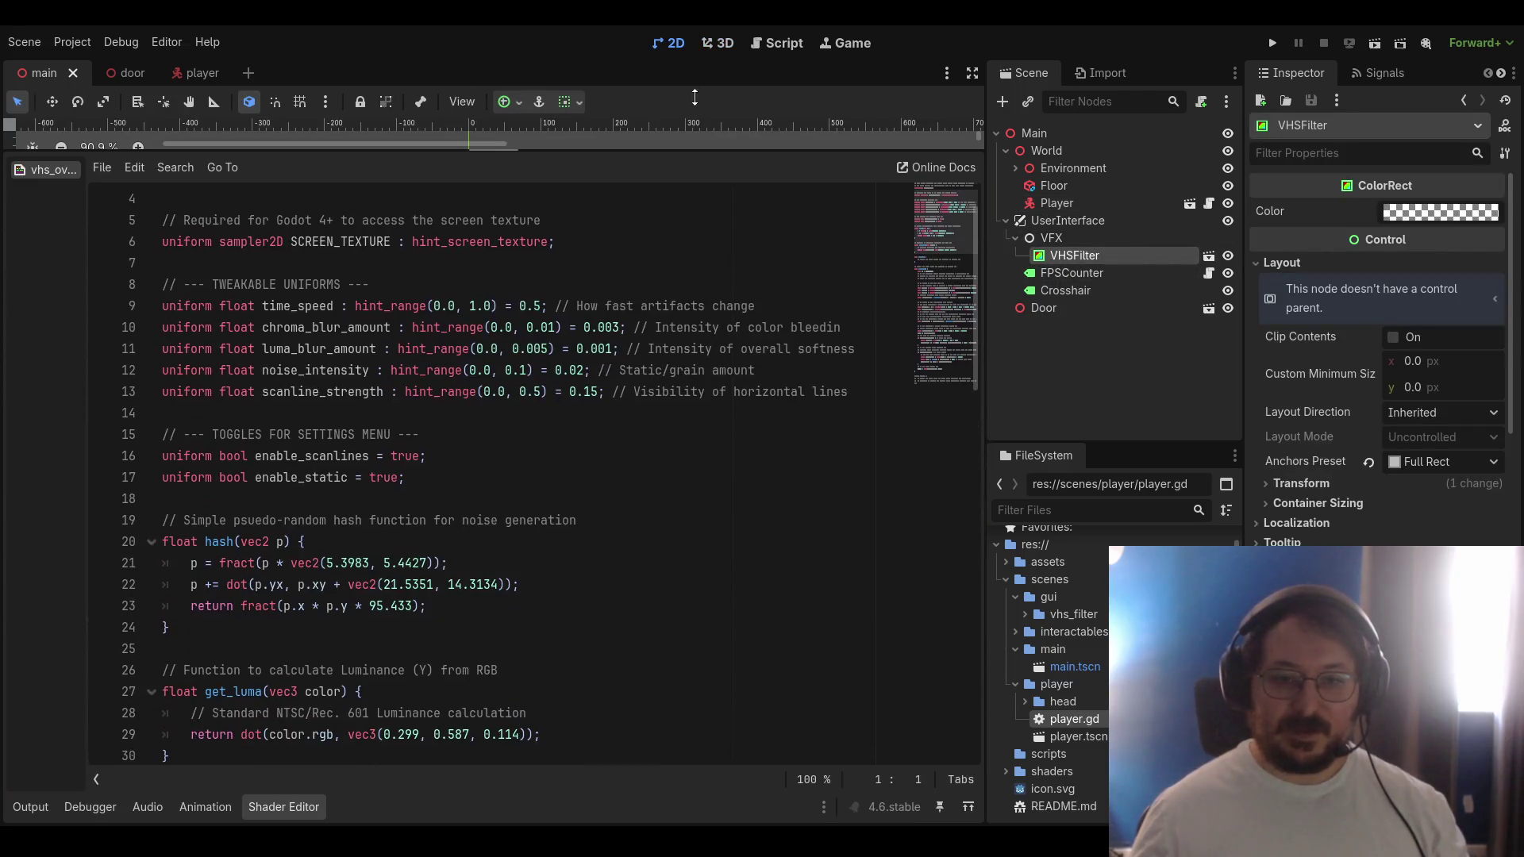
pyautogui.scroll(-12, 700, 392)
pyautogui.scroll(-5, 700, 392)
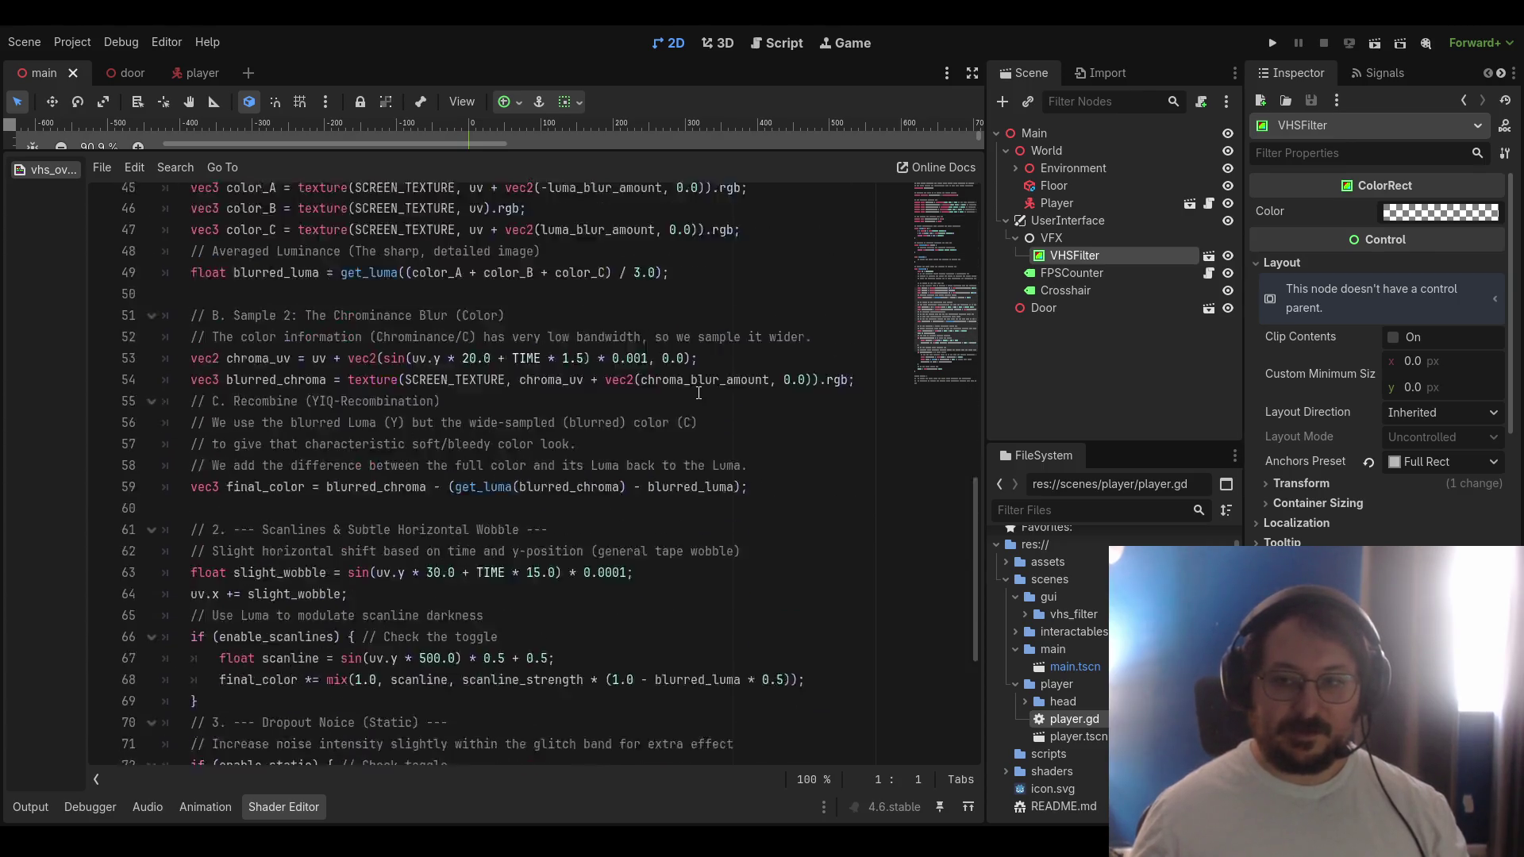
pyautogui.moveTo(959, 355); pyautogui.dragTo(954, 214)
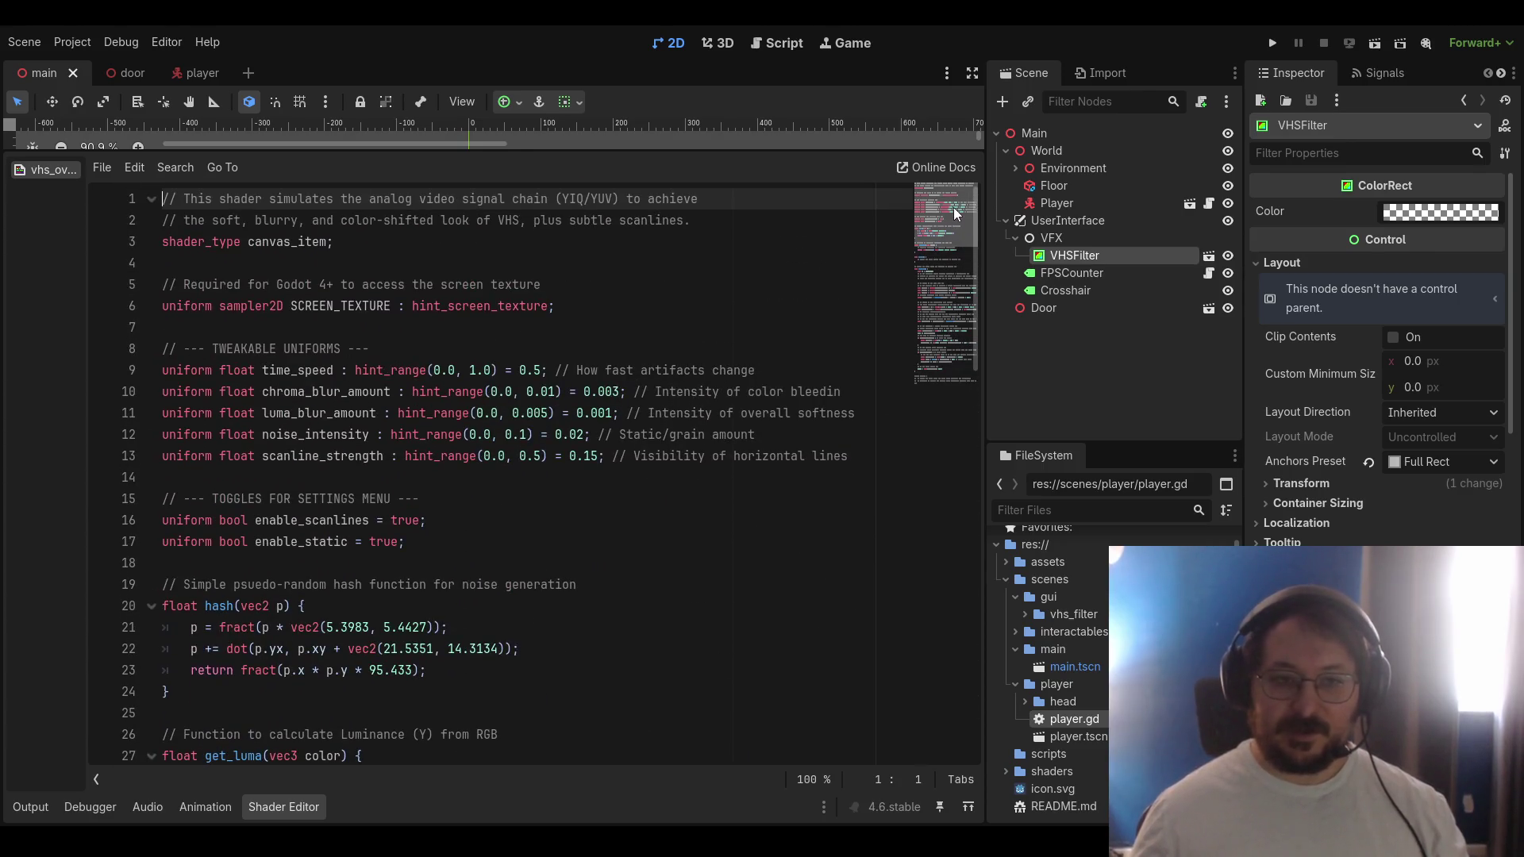
# Shrink the shader code area and collapse the Shader Editor to show the 2D view.
pyautogui.moveTo(770, 149); pyautogui.dragTo(717, 548)
pyautogui.scroll(-9, 697, 310)
pyautogui.scroll(7, 573, 313)
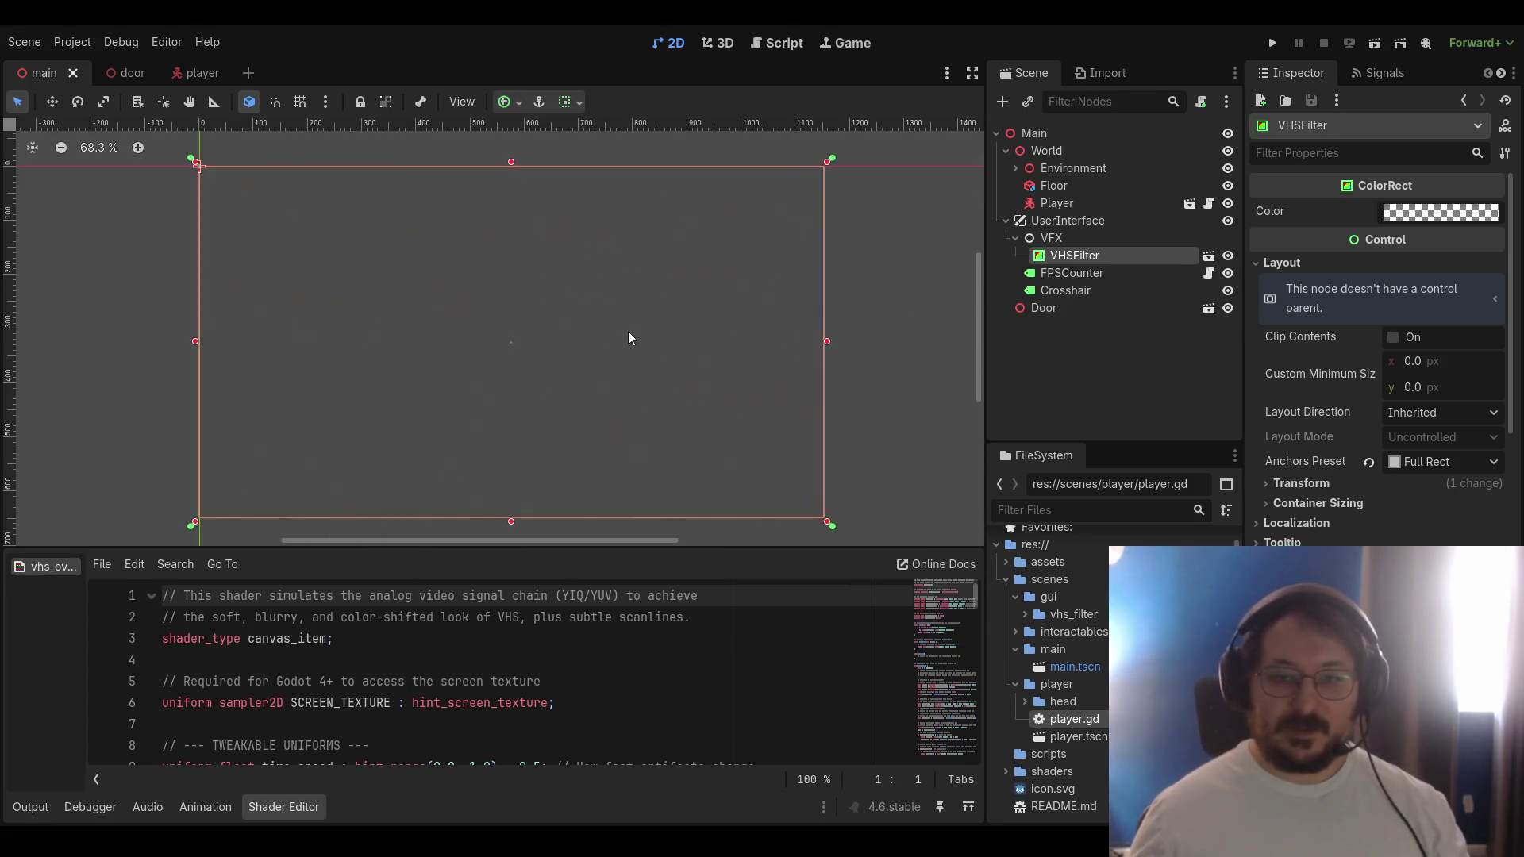
pyautogui.click(283, 807)
pyautogui.scroll(2, 568, 492)
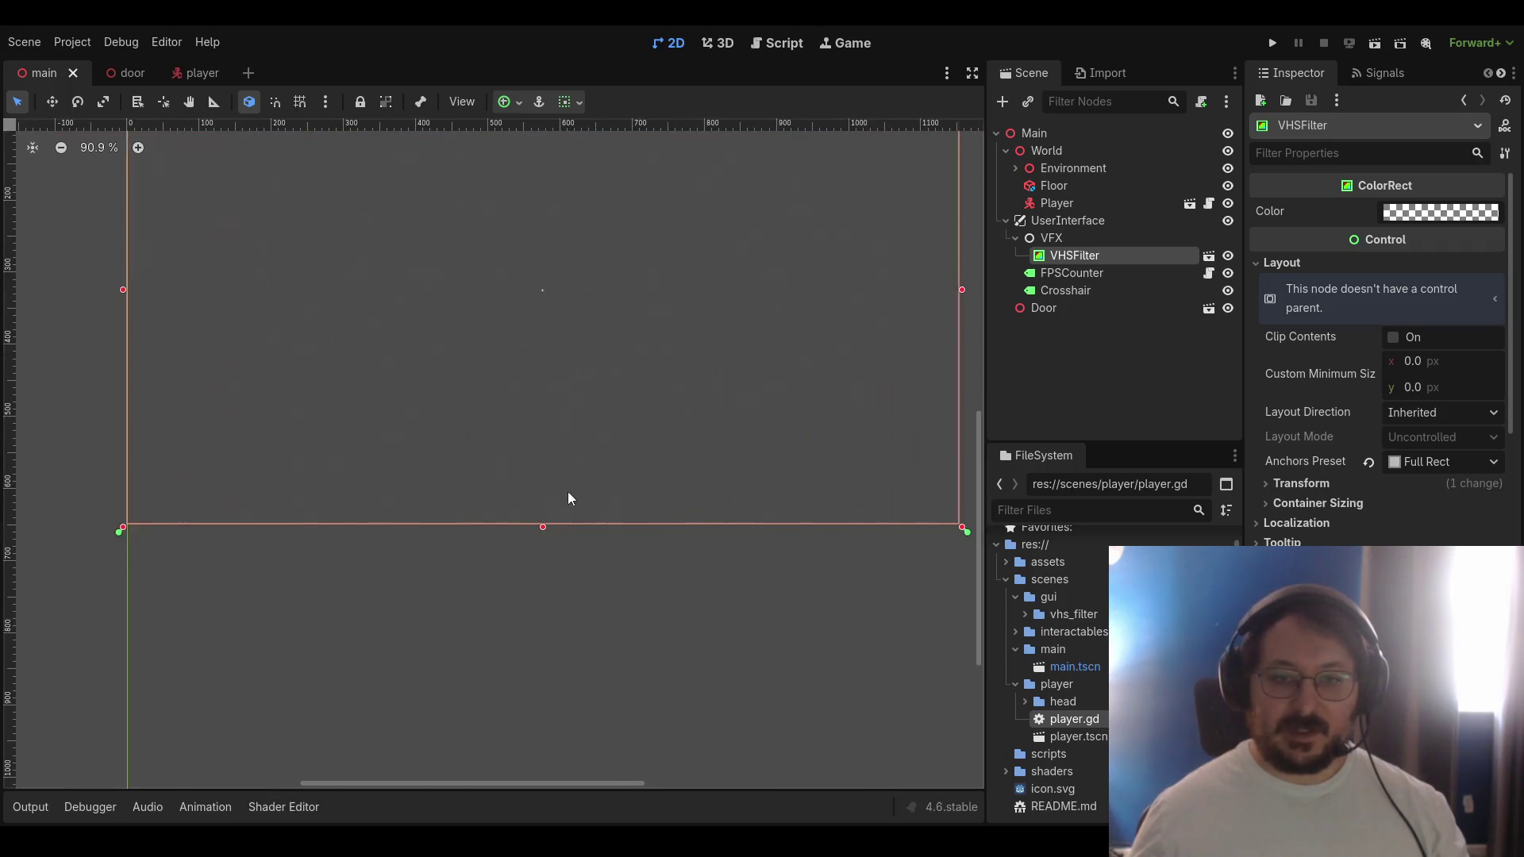
# Hide and restore the side docks, then frame the VHSFilter rectangle in the viewport.
pyautogui.scroll(1, 572, 626)
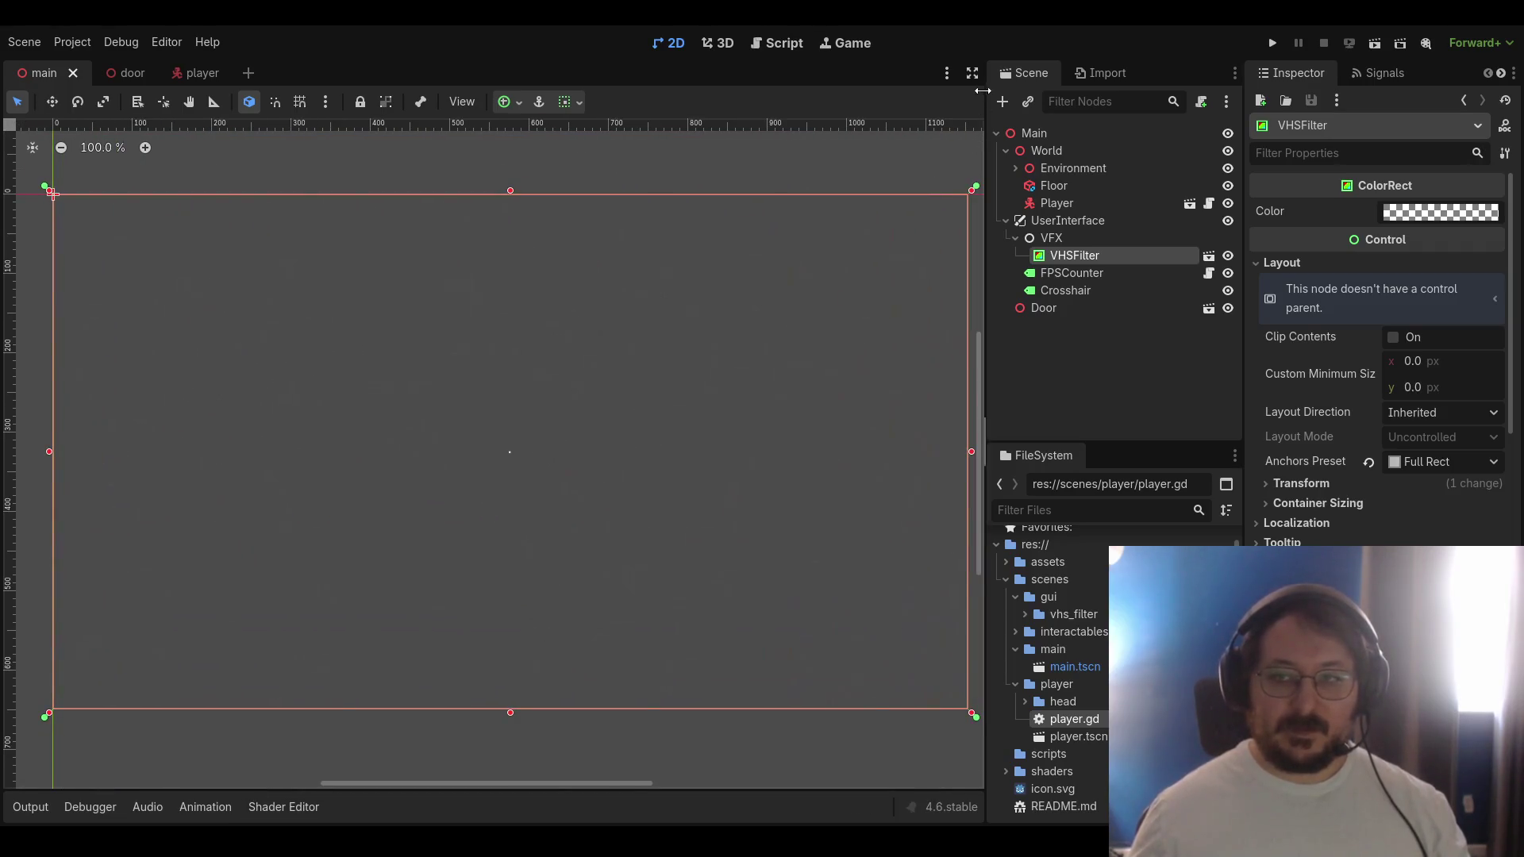
pyautogui.click(973, 73)
pyautogui.scroll(2, 873, 313)
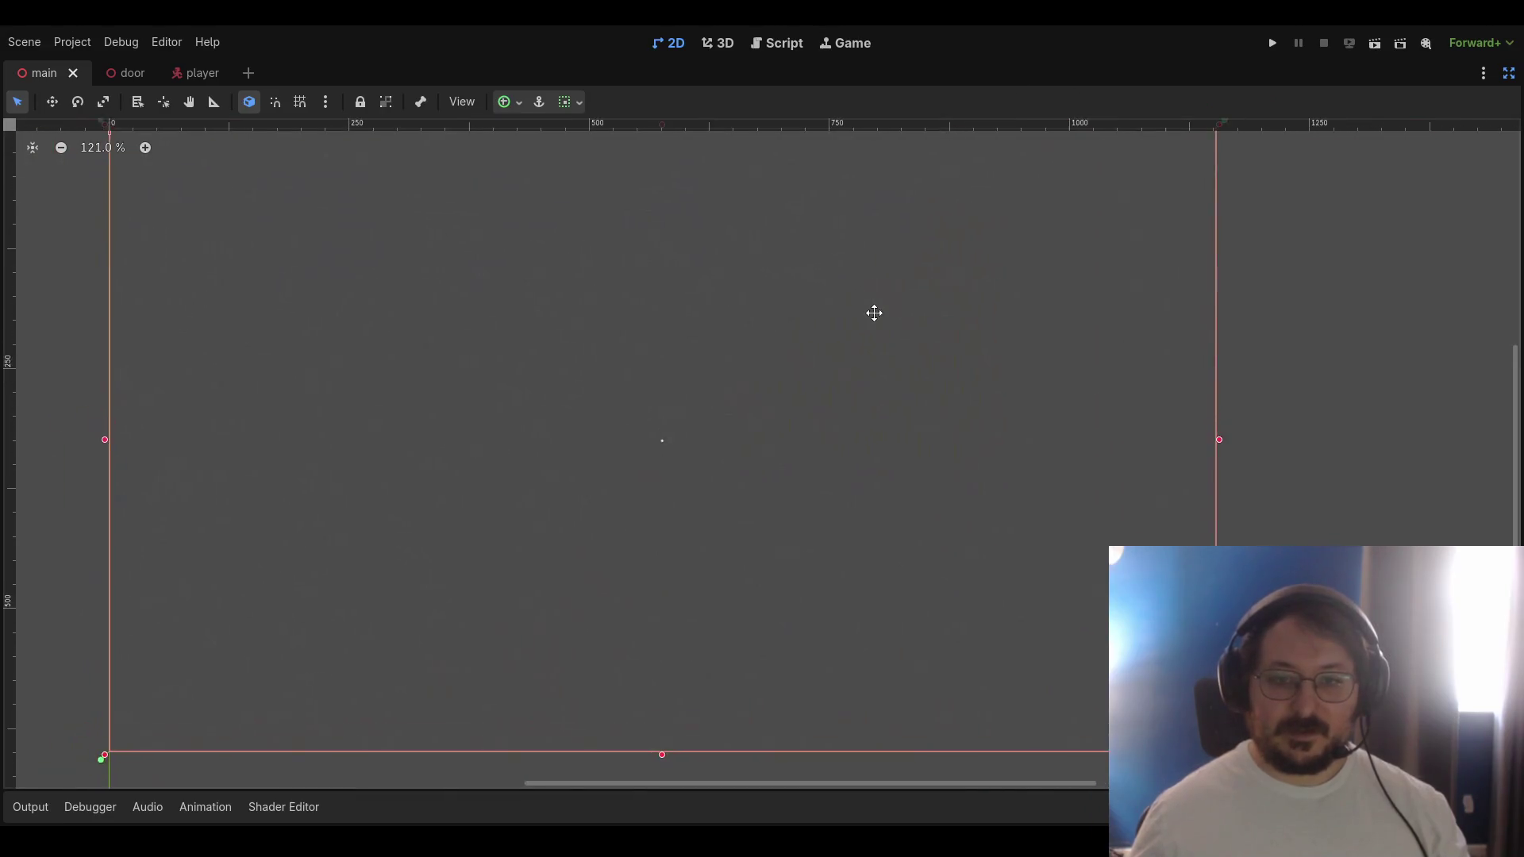
pyautogui.scroll(-2, 876, 337)
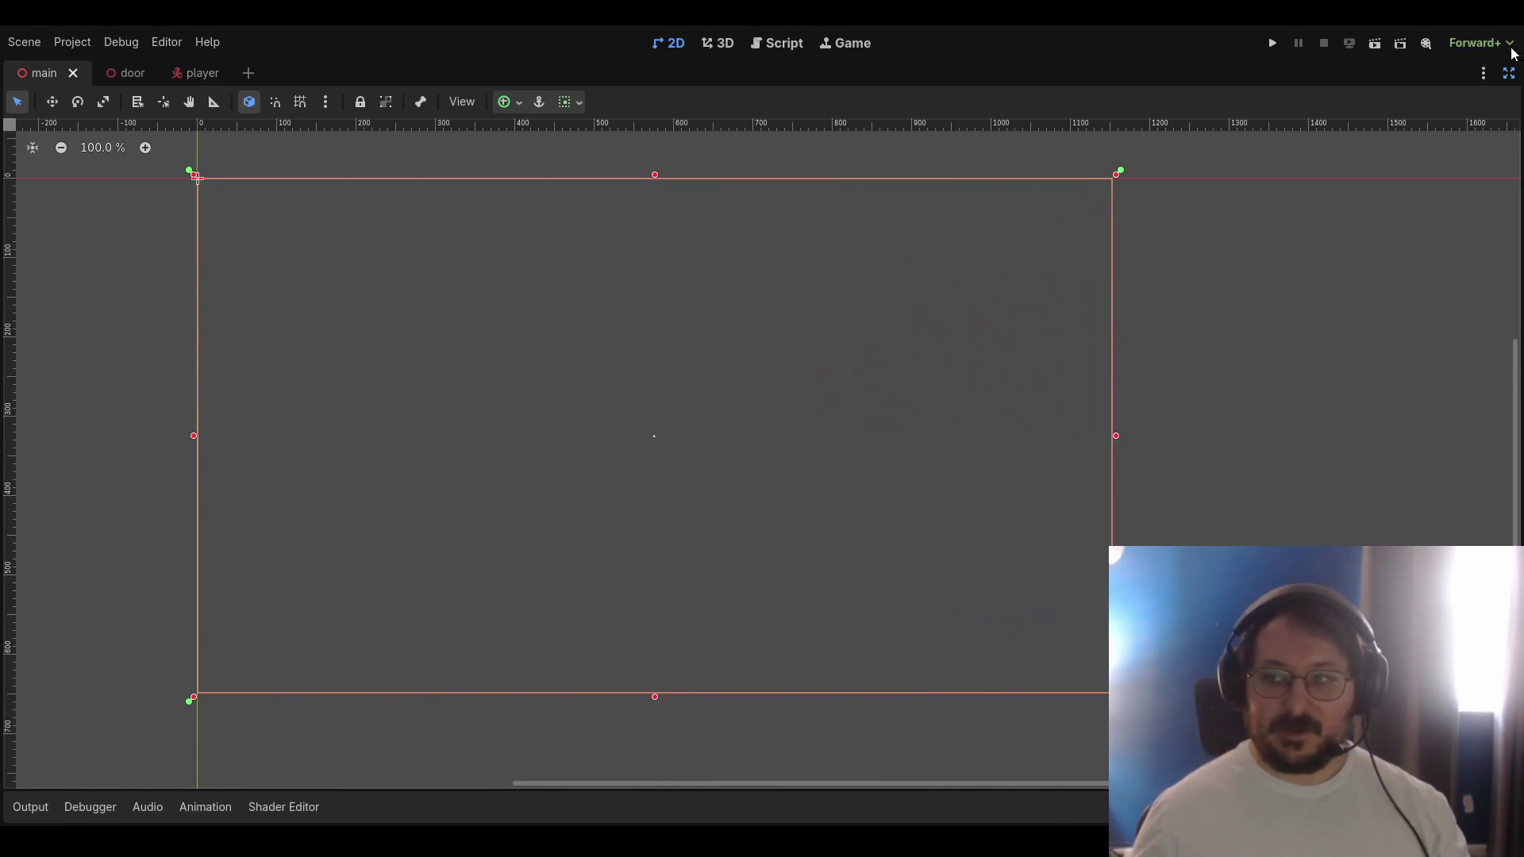
pyautogui.click(1509, 73)
pyautogui.press('f')
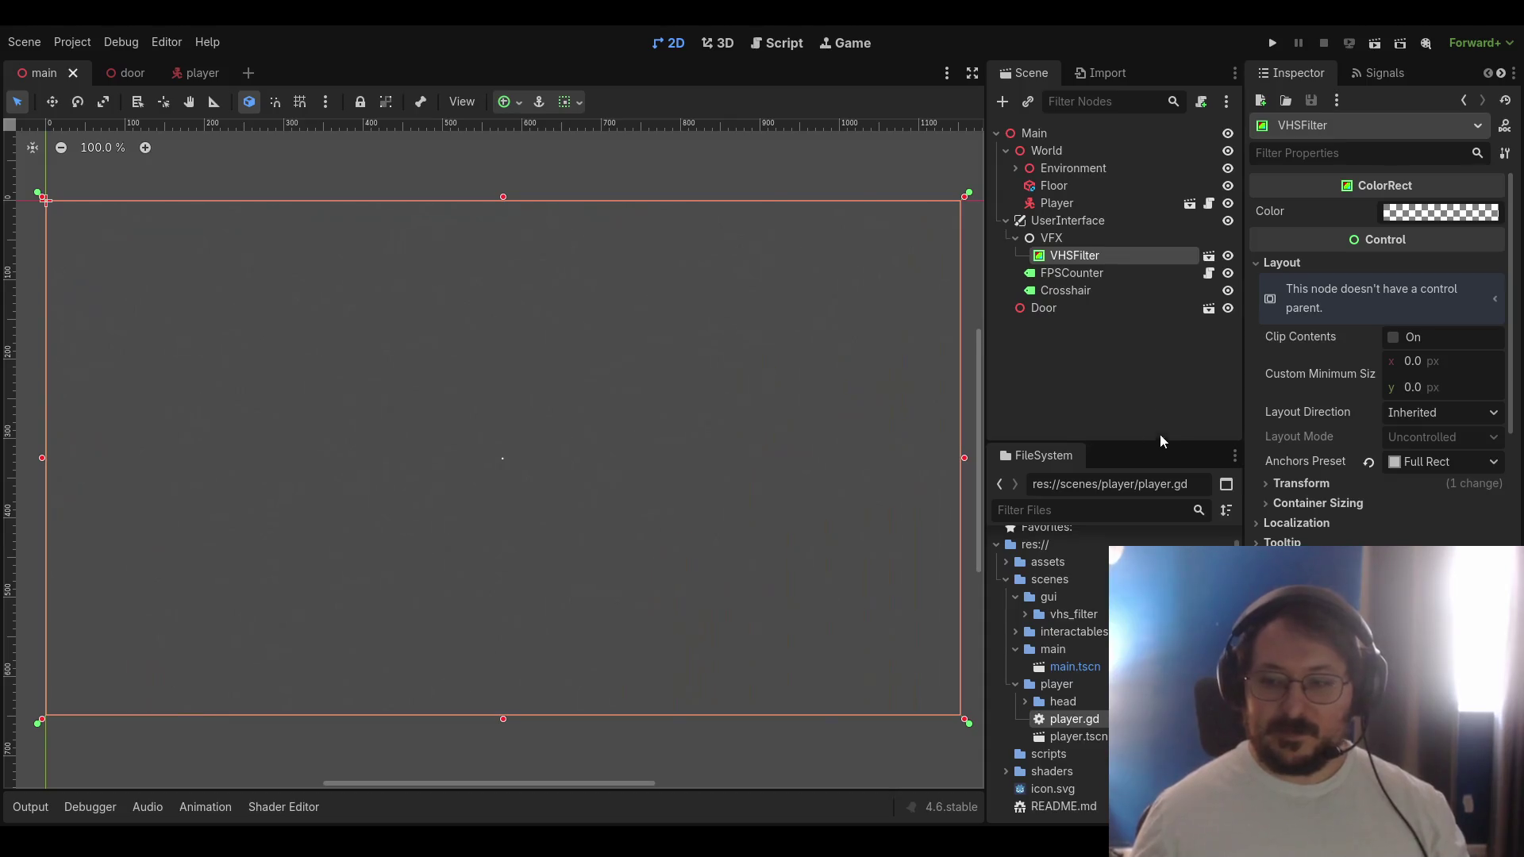
# Select the Crosshair node, then reselect VHSFilter in the Scene dock.
pyautogui.scroll(-6, 1364, 425)
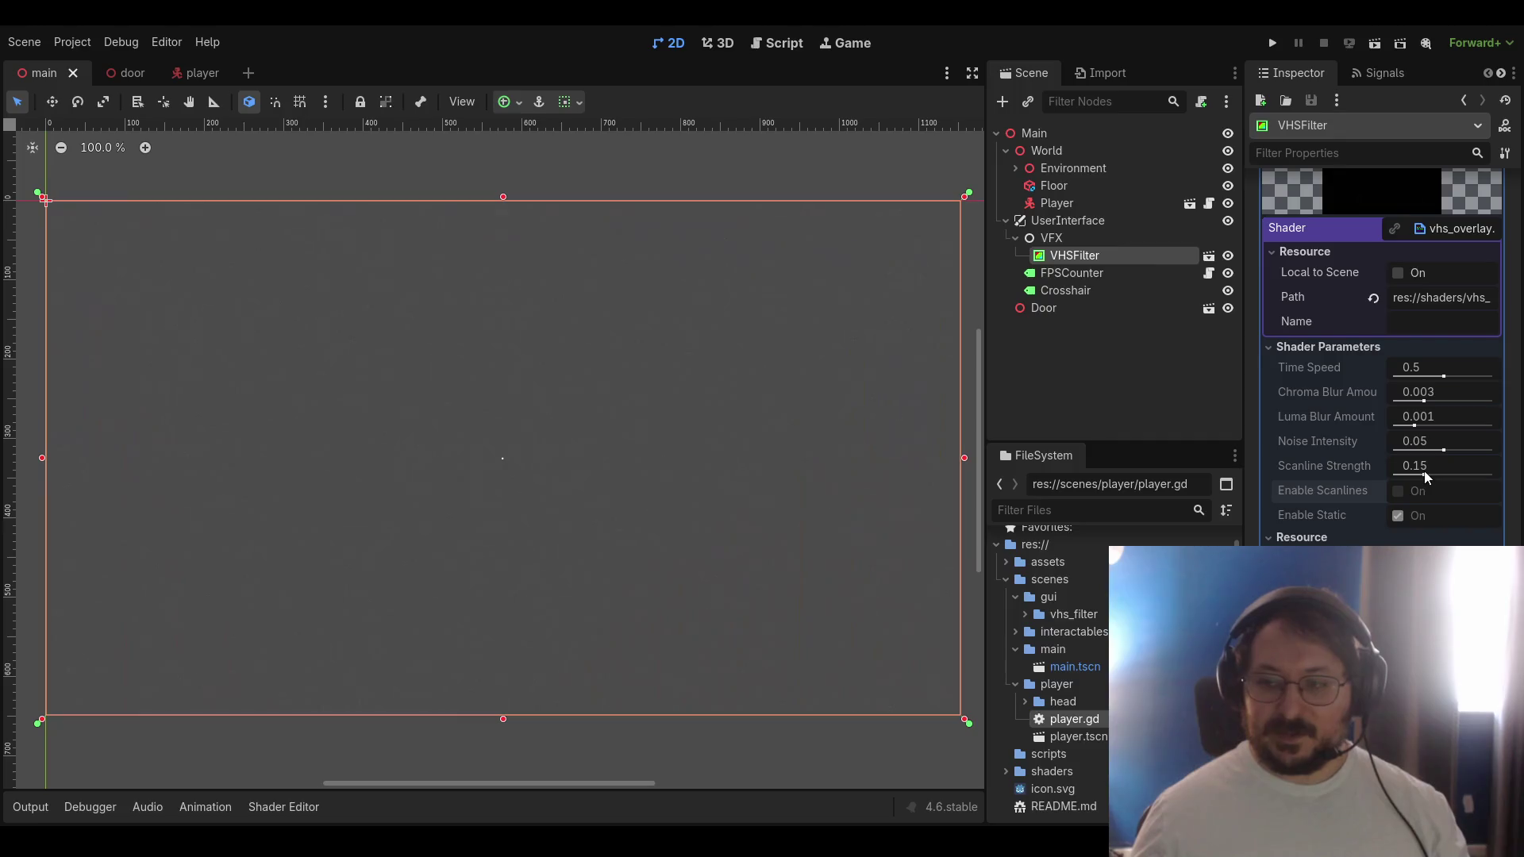
pyautogui.scroll(-2, 683, 341)
pyautogui.click(1096, 290)
pyautogui.click(1104, 255)
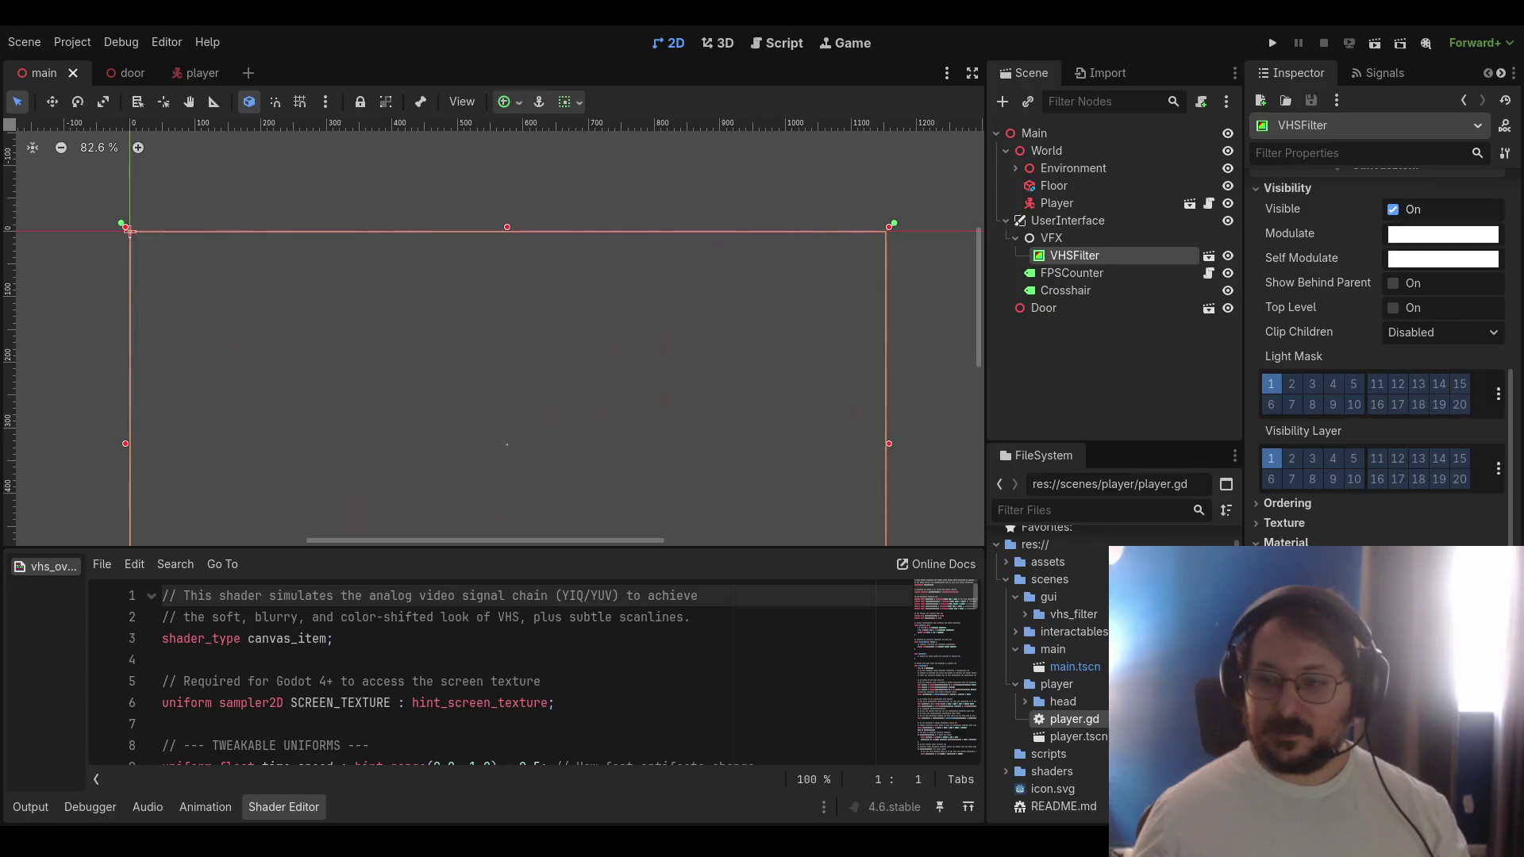
pyautogui.scroll(6, 1361, 455)
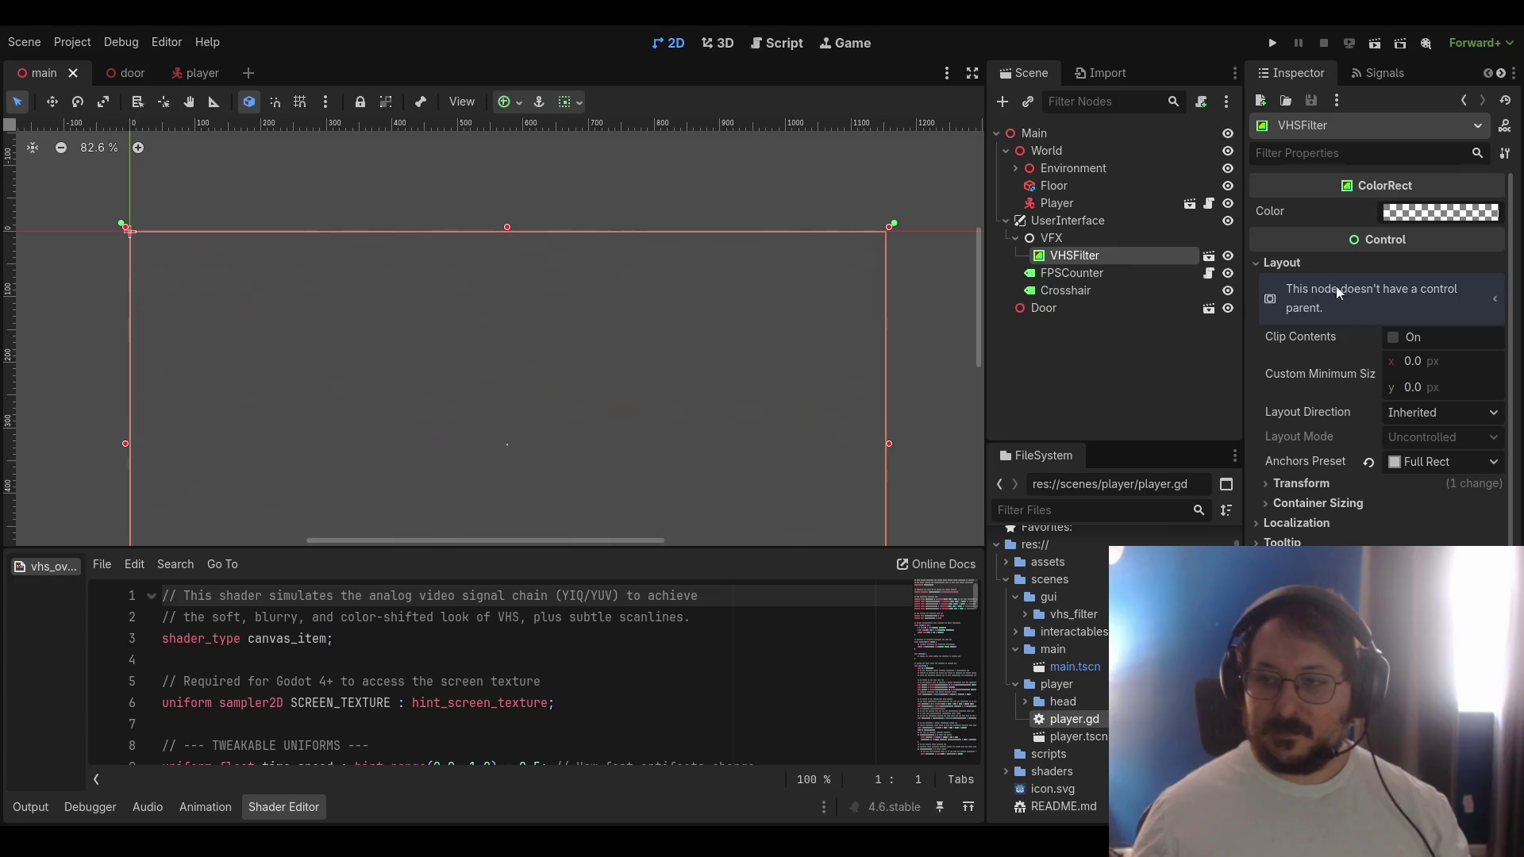
pyautogui.scroll(-3, 508, 358)
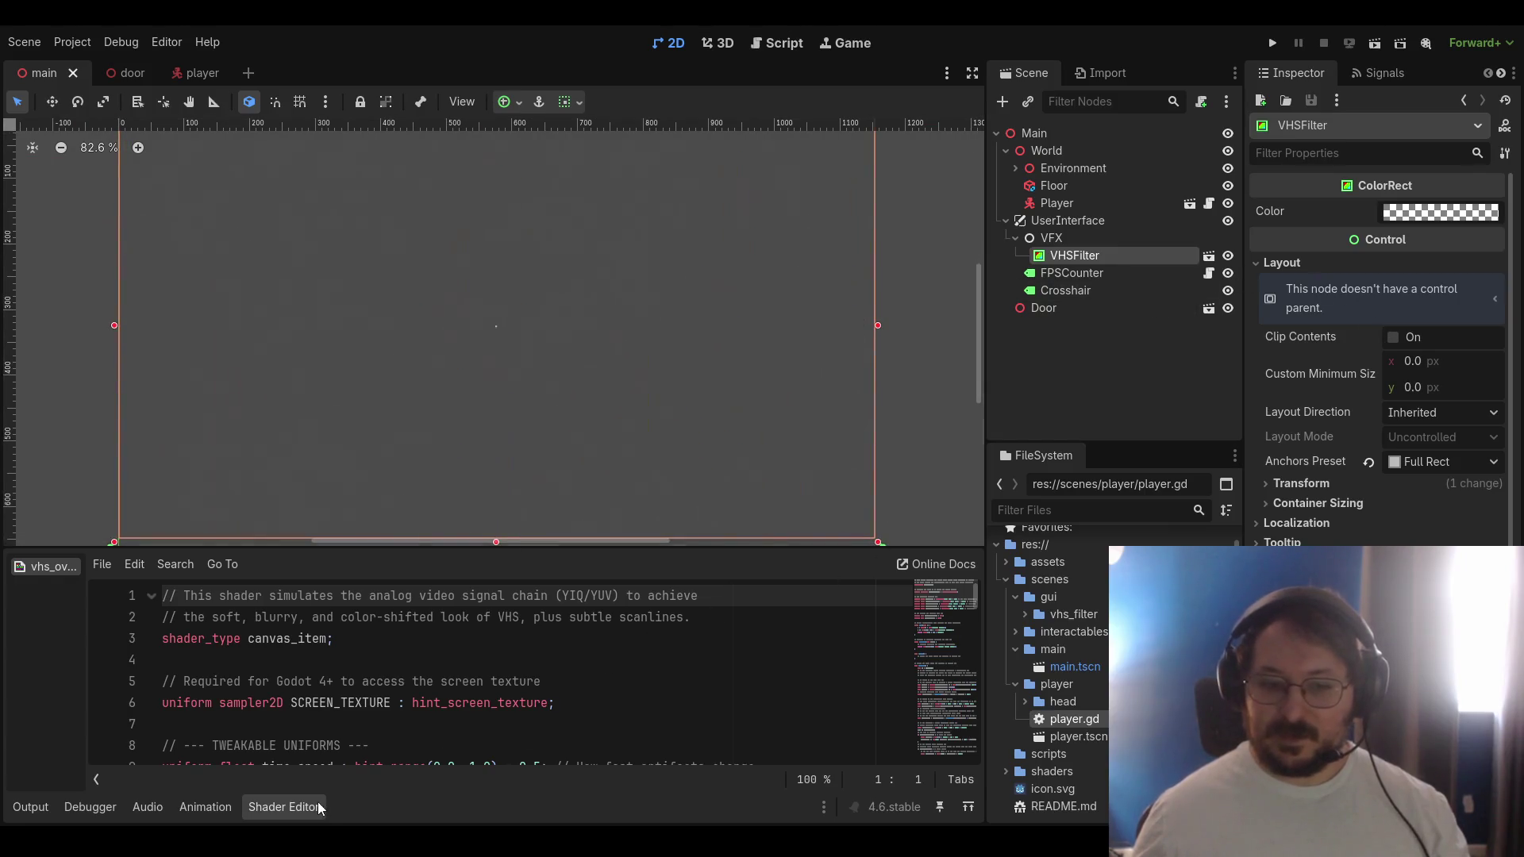
# Close the Shader Editor panel and open vhs_filter.tscn from VHSFilter's scene icon.
pyautogui.click(318, 803)
pyautogui.scroll(3, 609, 565)
pyautogui.scroll(-5, 1377, 357)
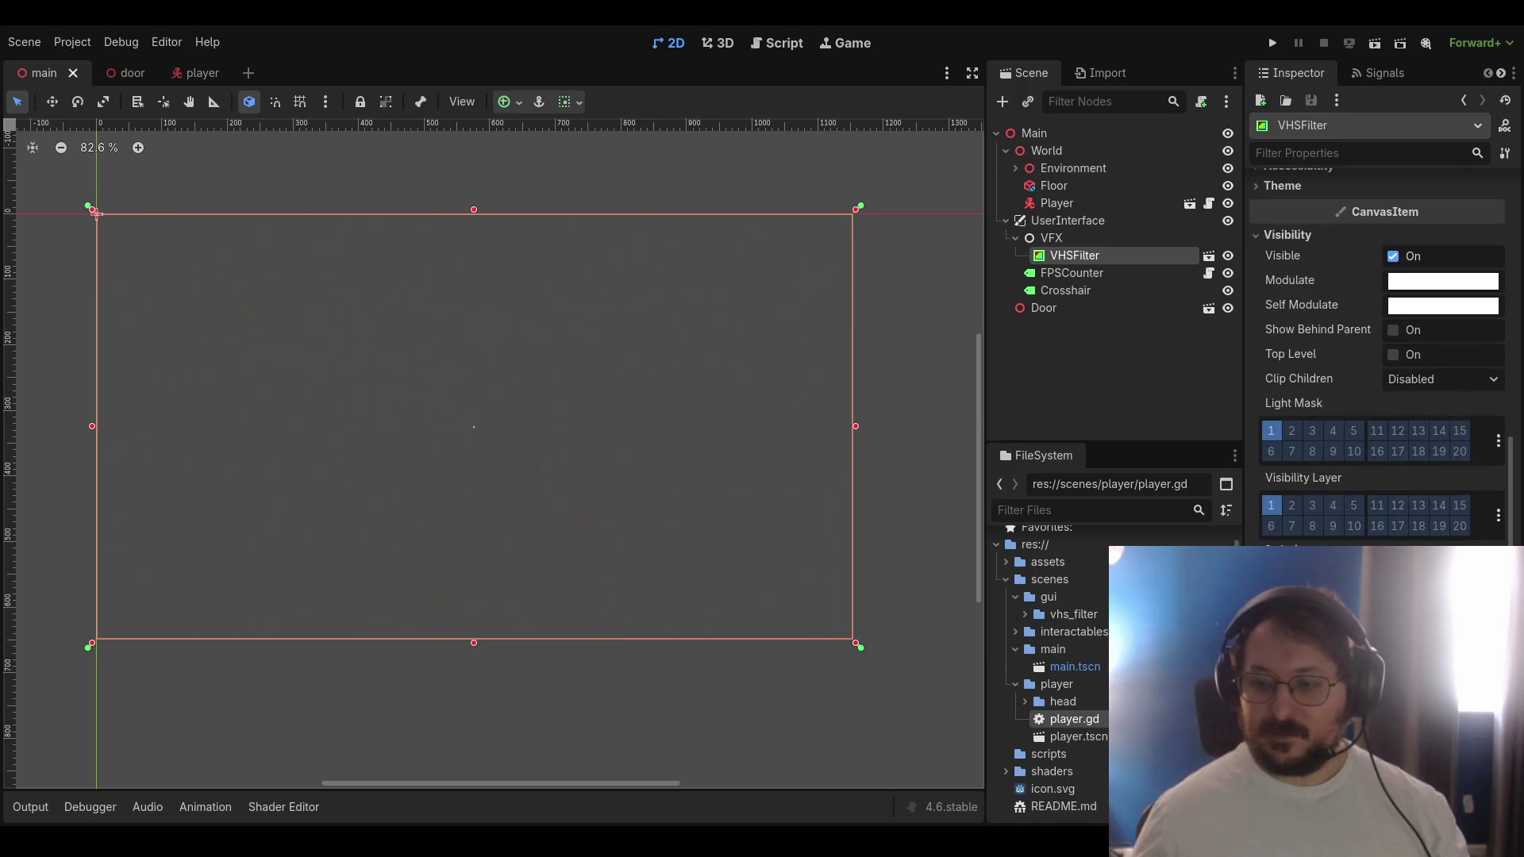
pyautogui.scroll(5, 1341, 400)
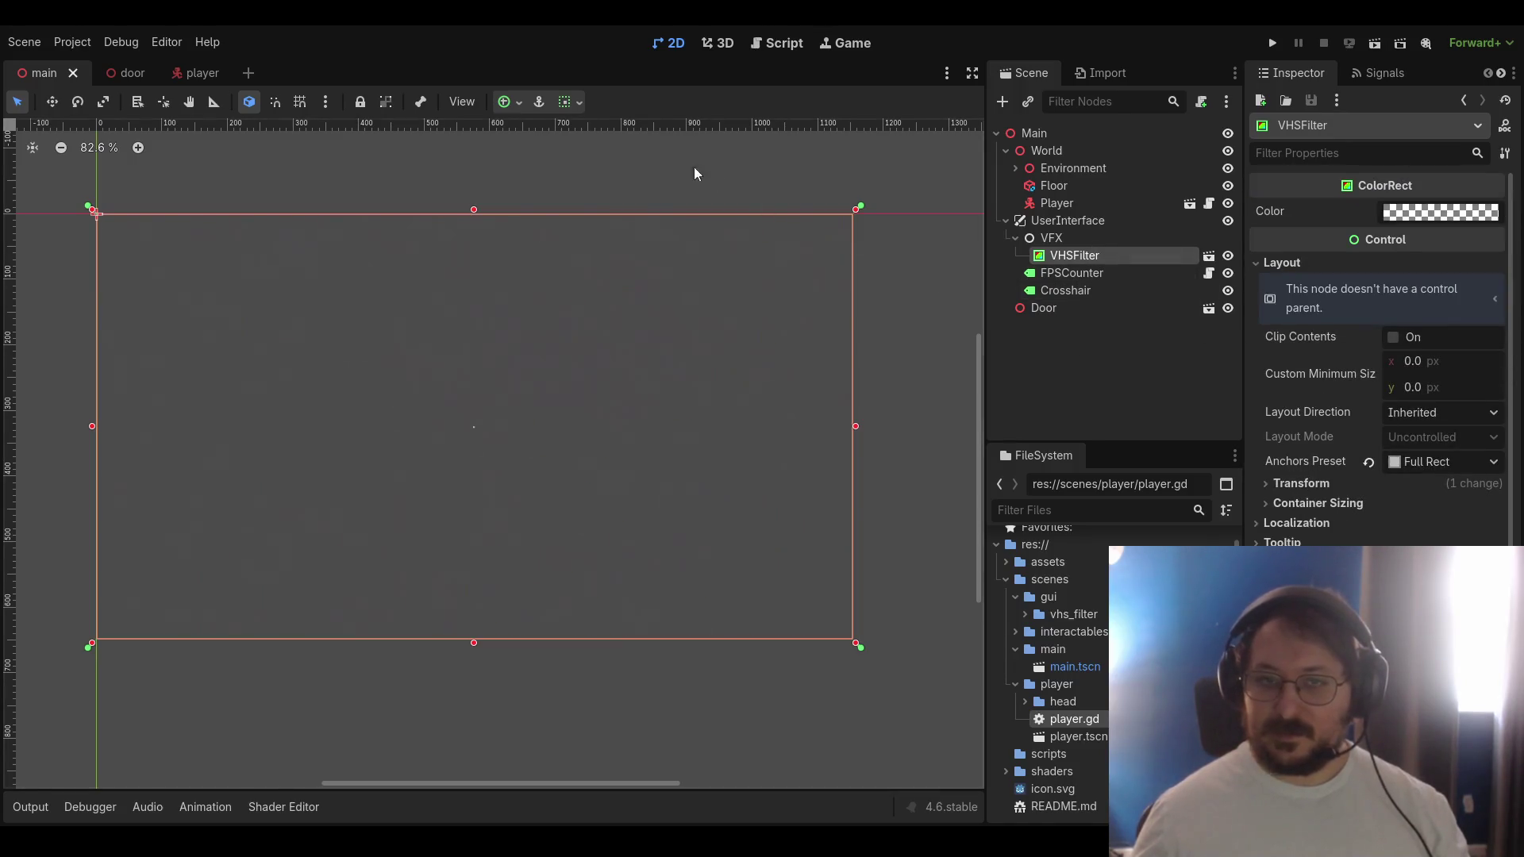
pyautogui.click(1208, 255)
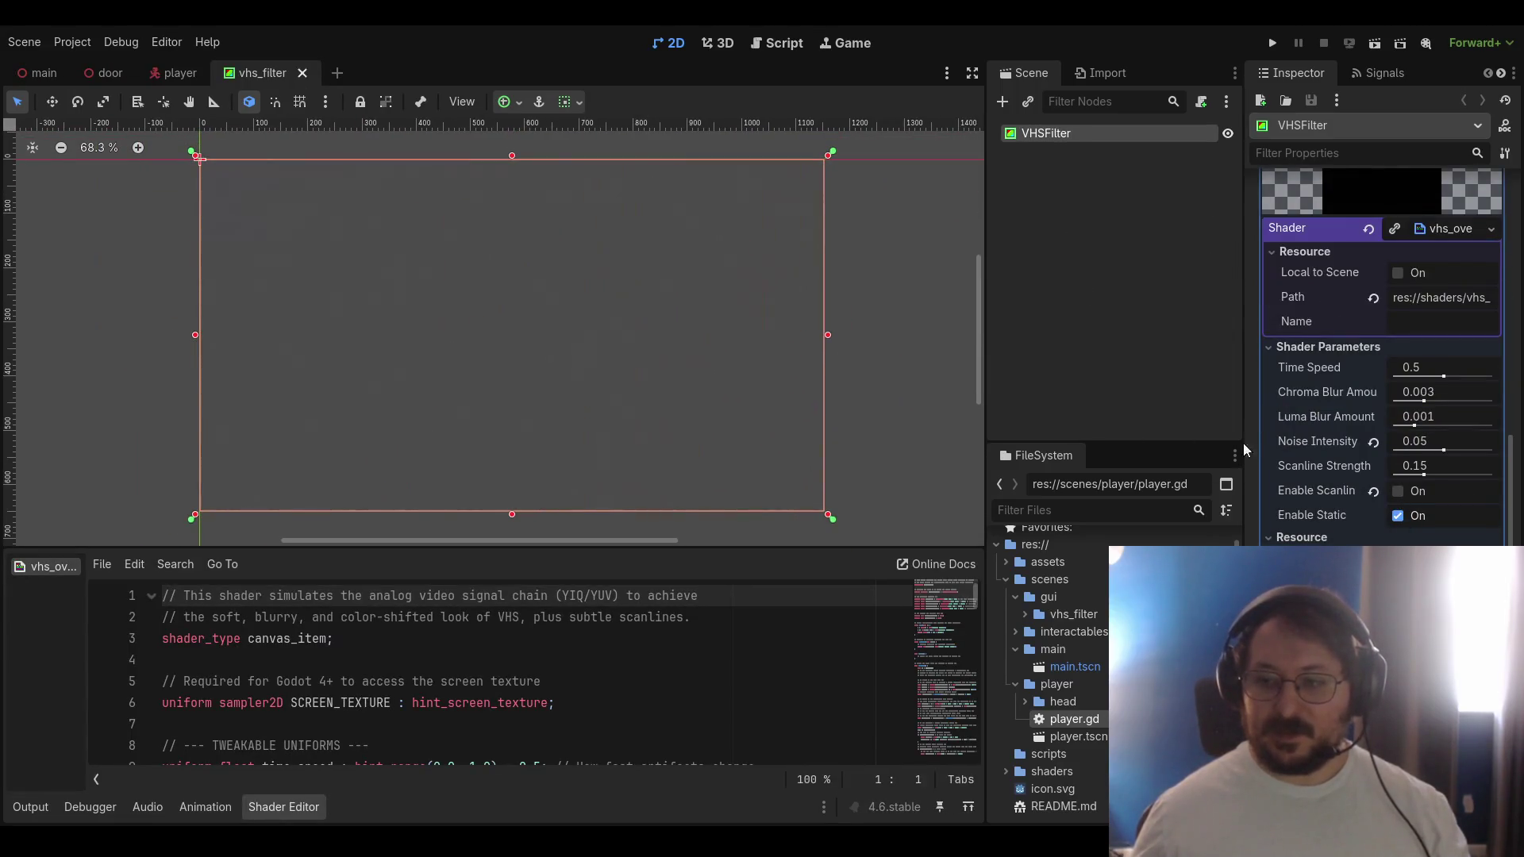
# Enable scanlines, try Scanline Strength 0.5, reset it to 0.15, then disable scanlines again.
pyautogui.click(284, 808)
pyautogui.scroll(1, 606, 612)
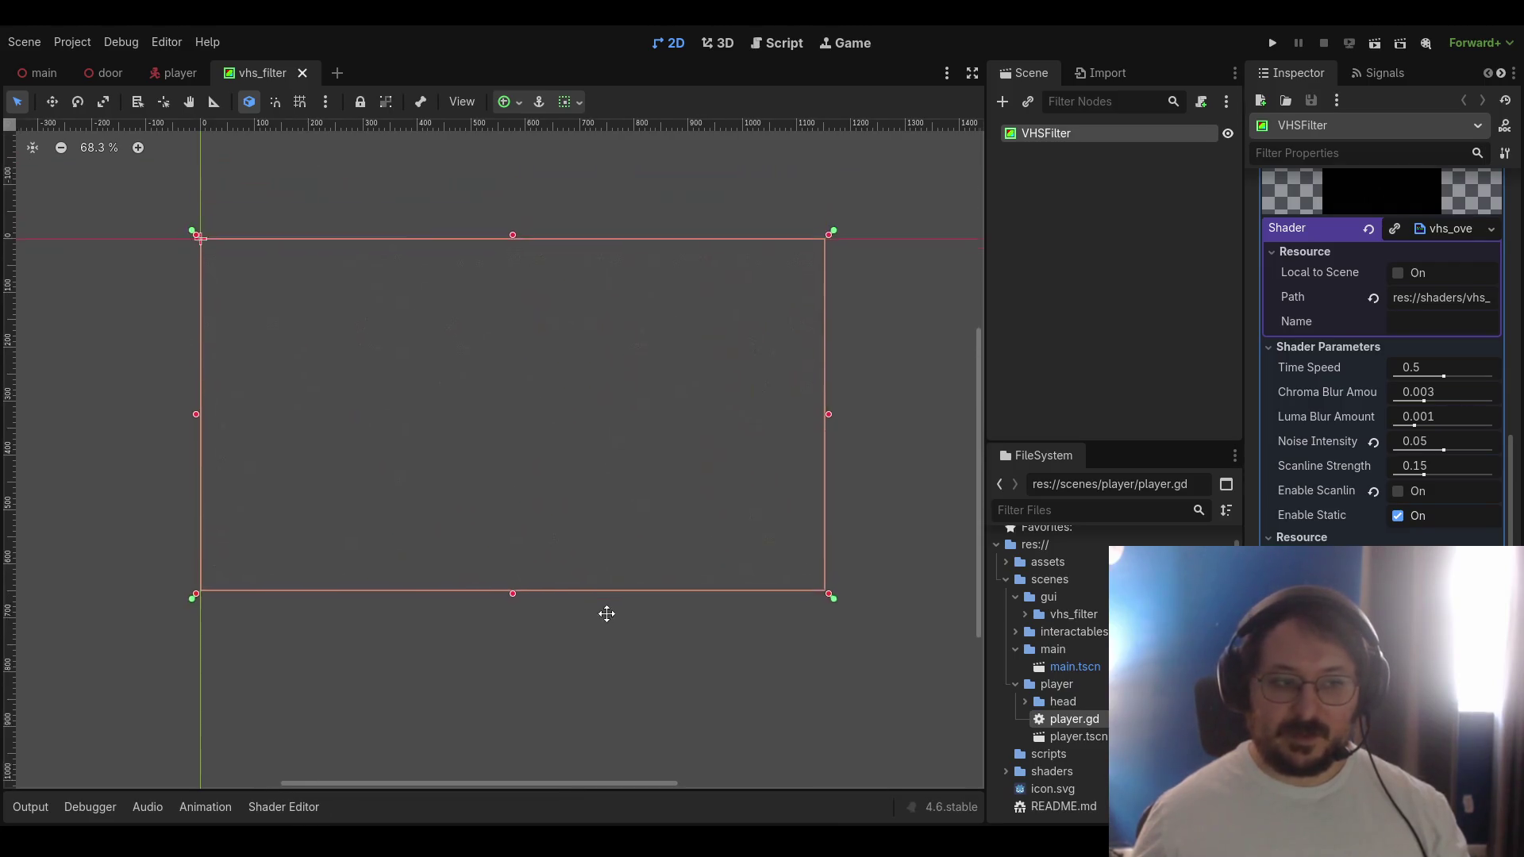
pyautogui.click(1399, 491)
pyautogui.scroll(3, 746, 446)
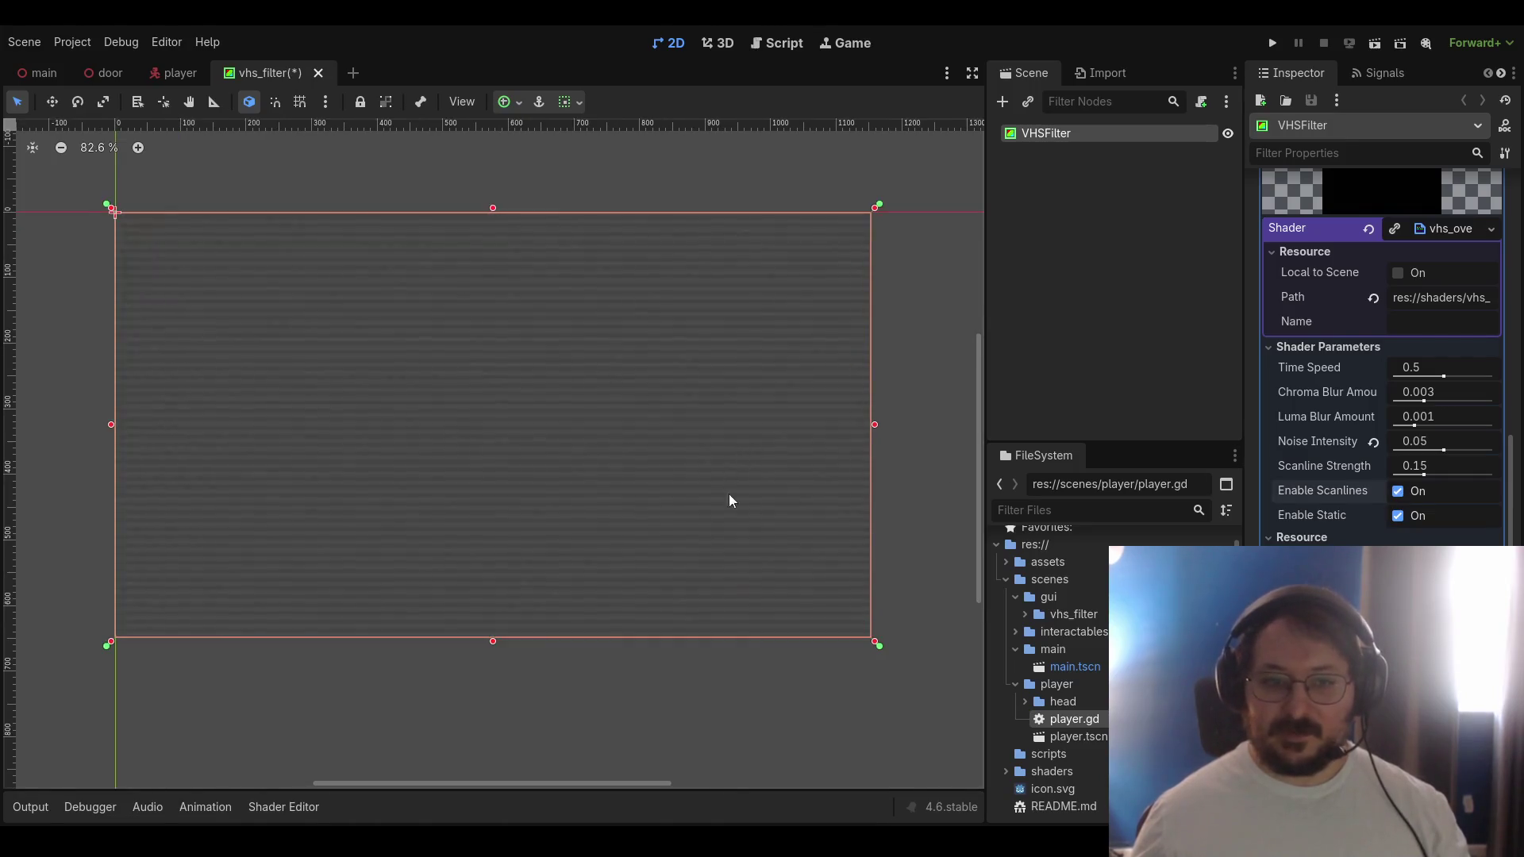
pyautogui.scroll(-1, 740, 506)
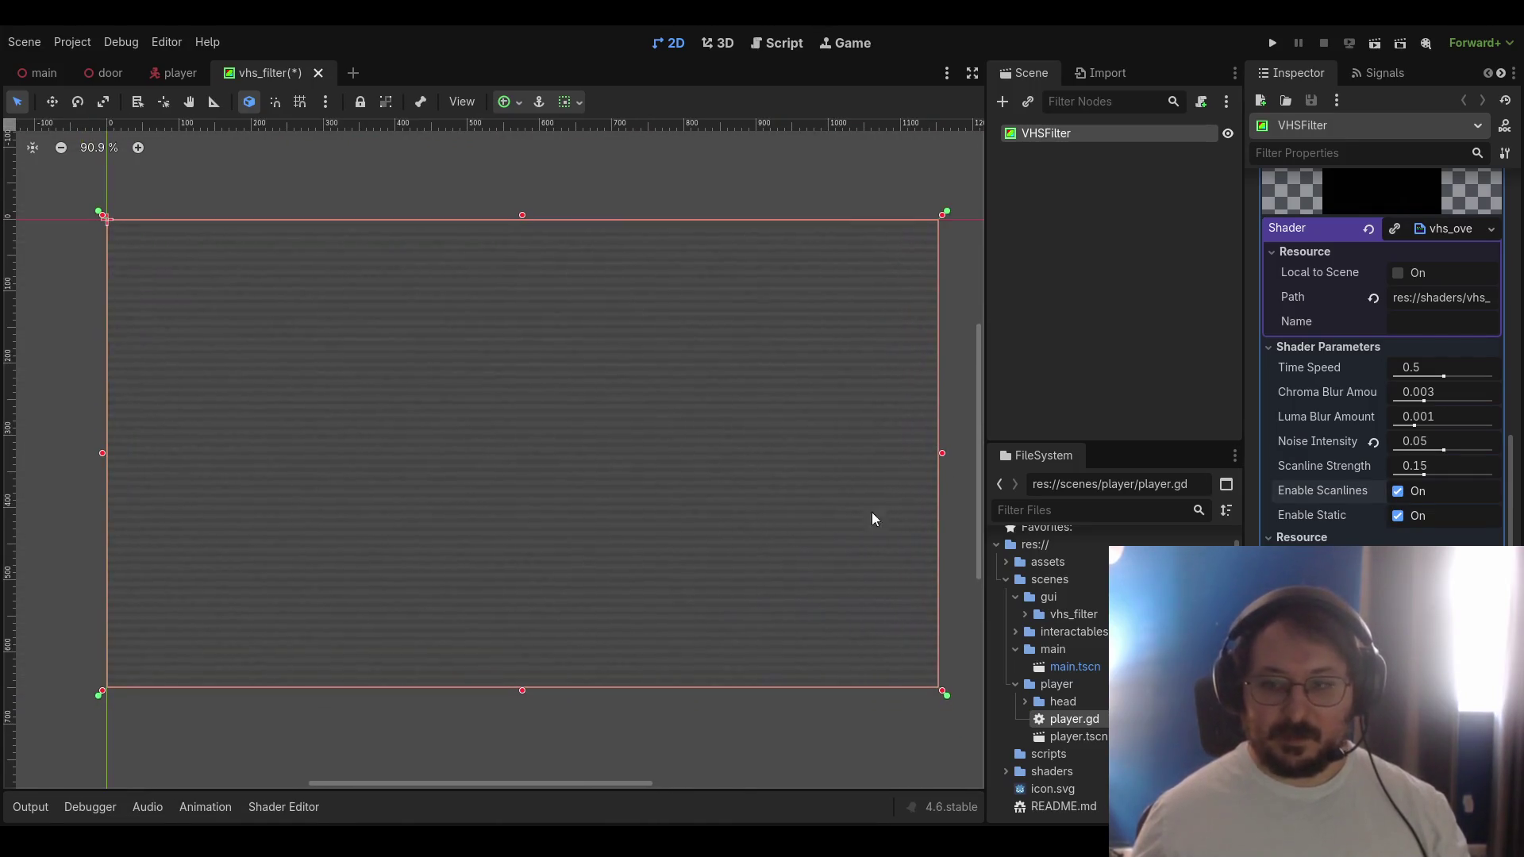
pyautogui.moveTo(1423, 476); pyautogui.dragTo(1523, 468)
pyautogui.click(1373, 467)
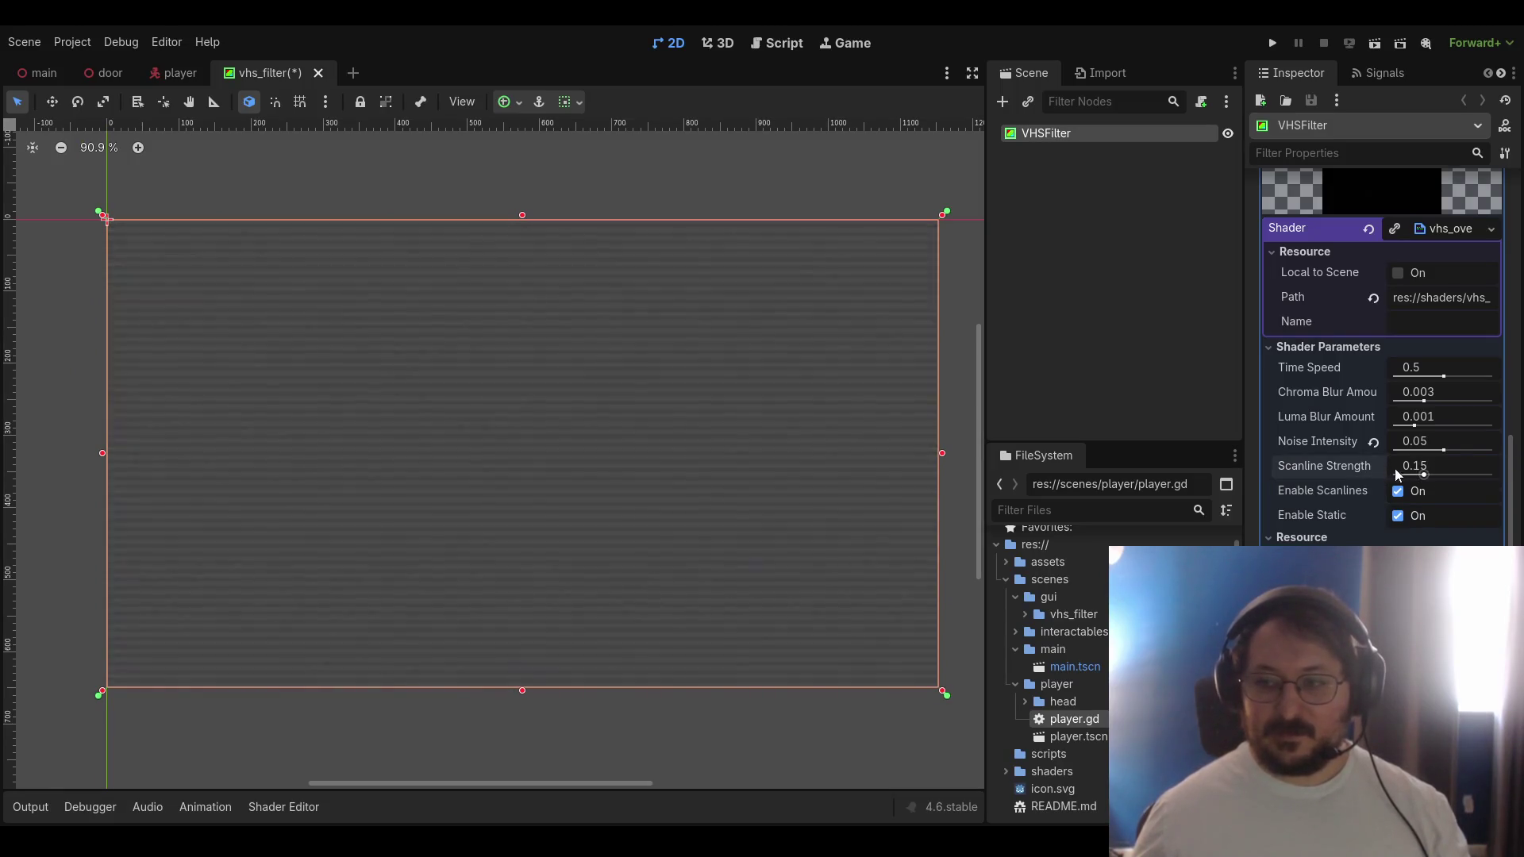
pyautogui.click(1399, 491)
# Raise Noise Intensity to 0.1 and save the vhs_filter scene.
pyautogui.moveTo(1444, 450); pyautogui.dragTo(1522, 447)
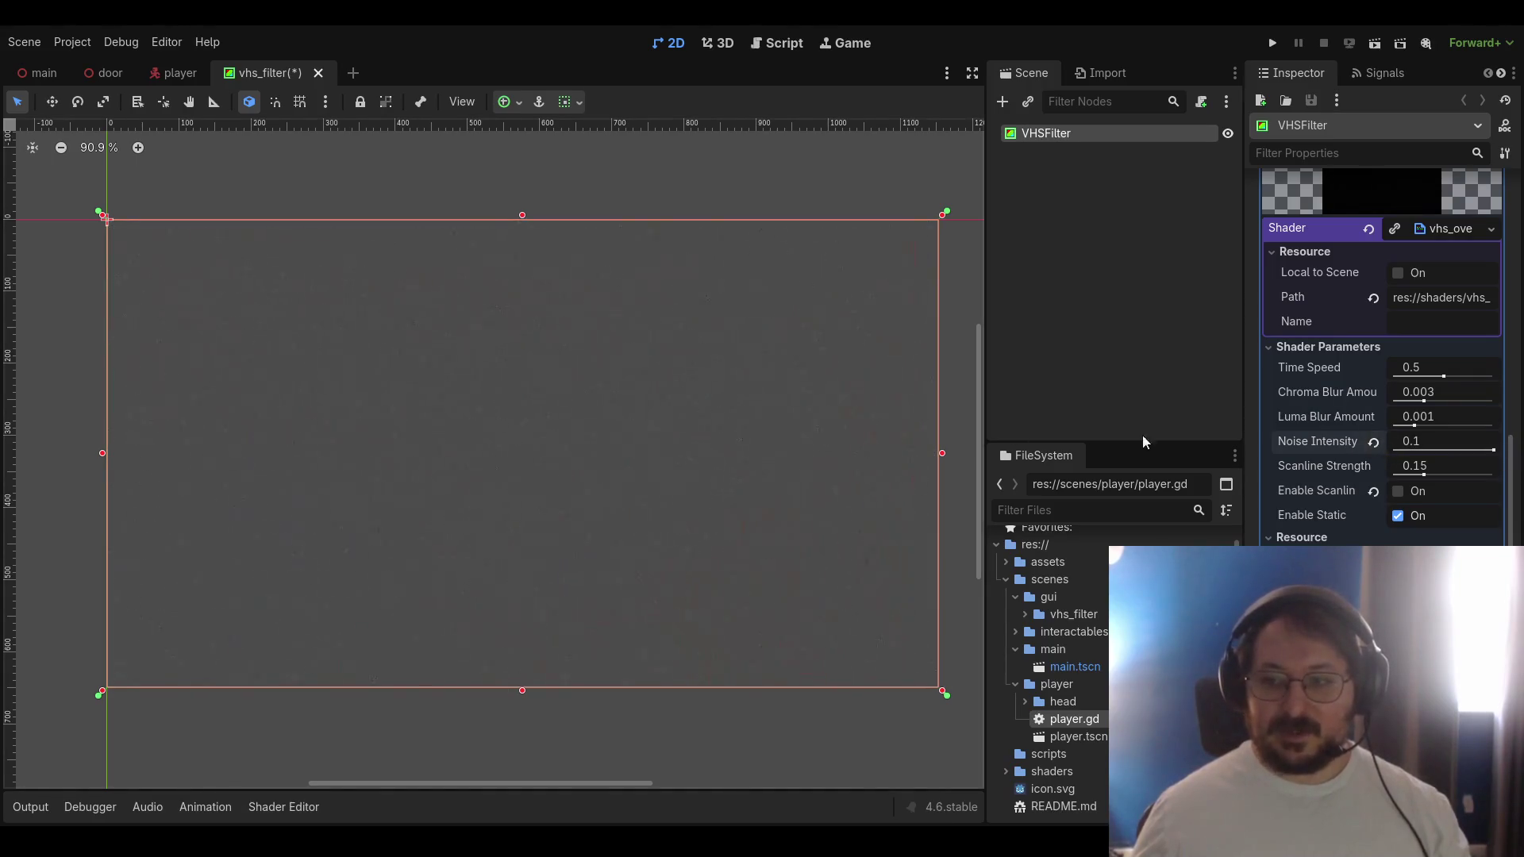
pyautogui.scroll(1, 724, 446)
pyautogui.scroll(-1, 724, 446)
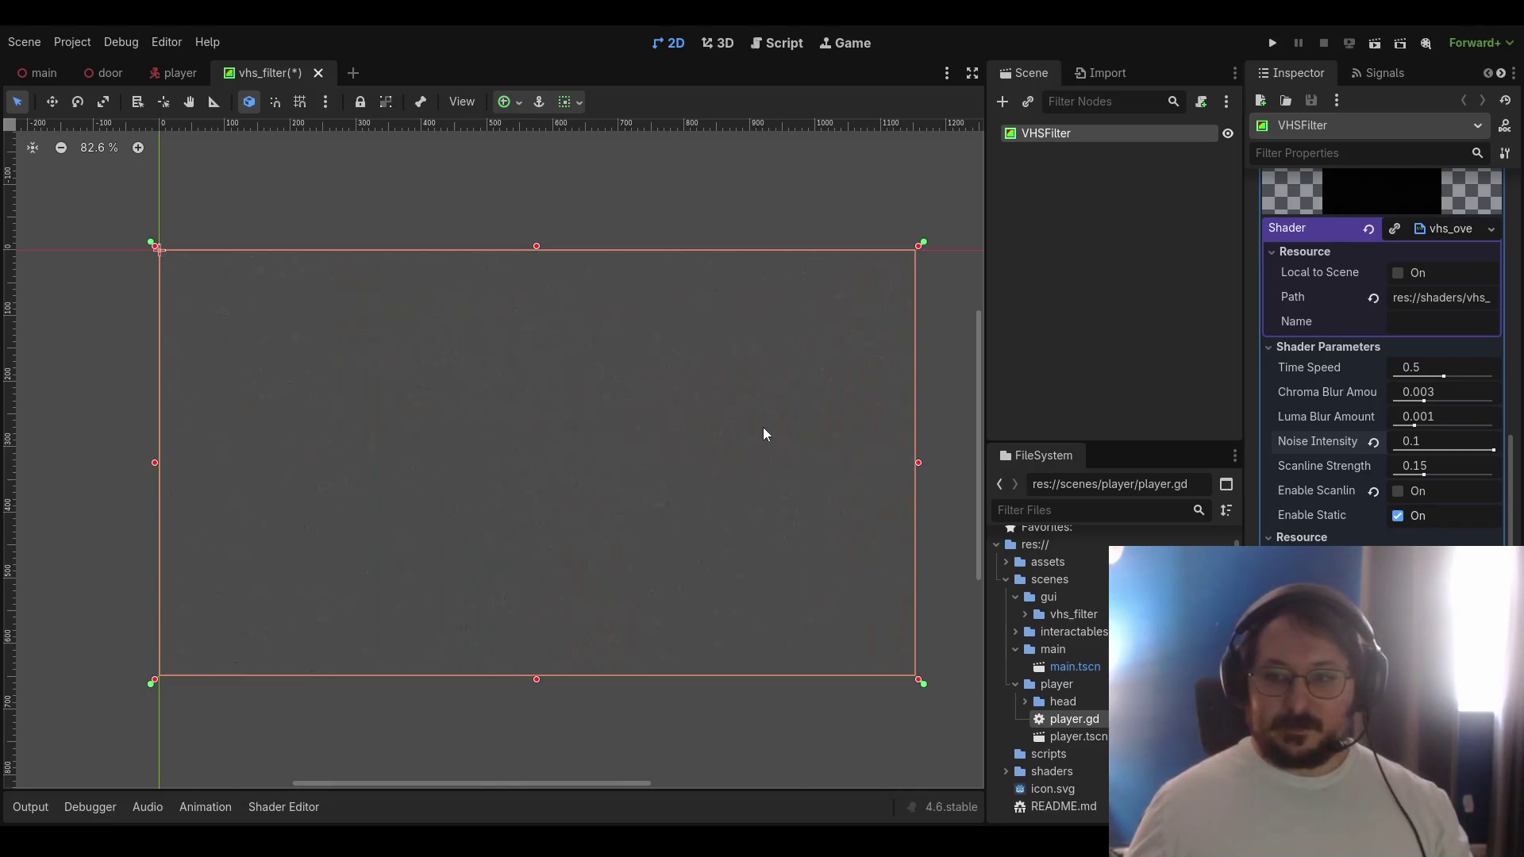
pyautogui.hotkey('ctrl', 's')
# Nudge the canvas view left and switch to the player scene.
pyautogui.scroll(2, 881, 447)
pyautogui.scroll(-2, 747, 437)
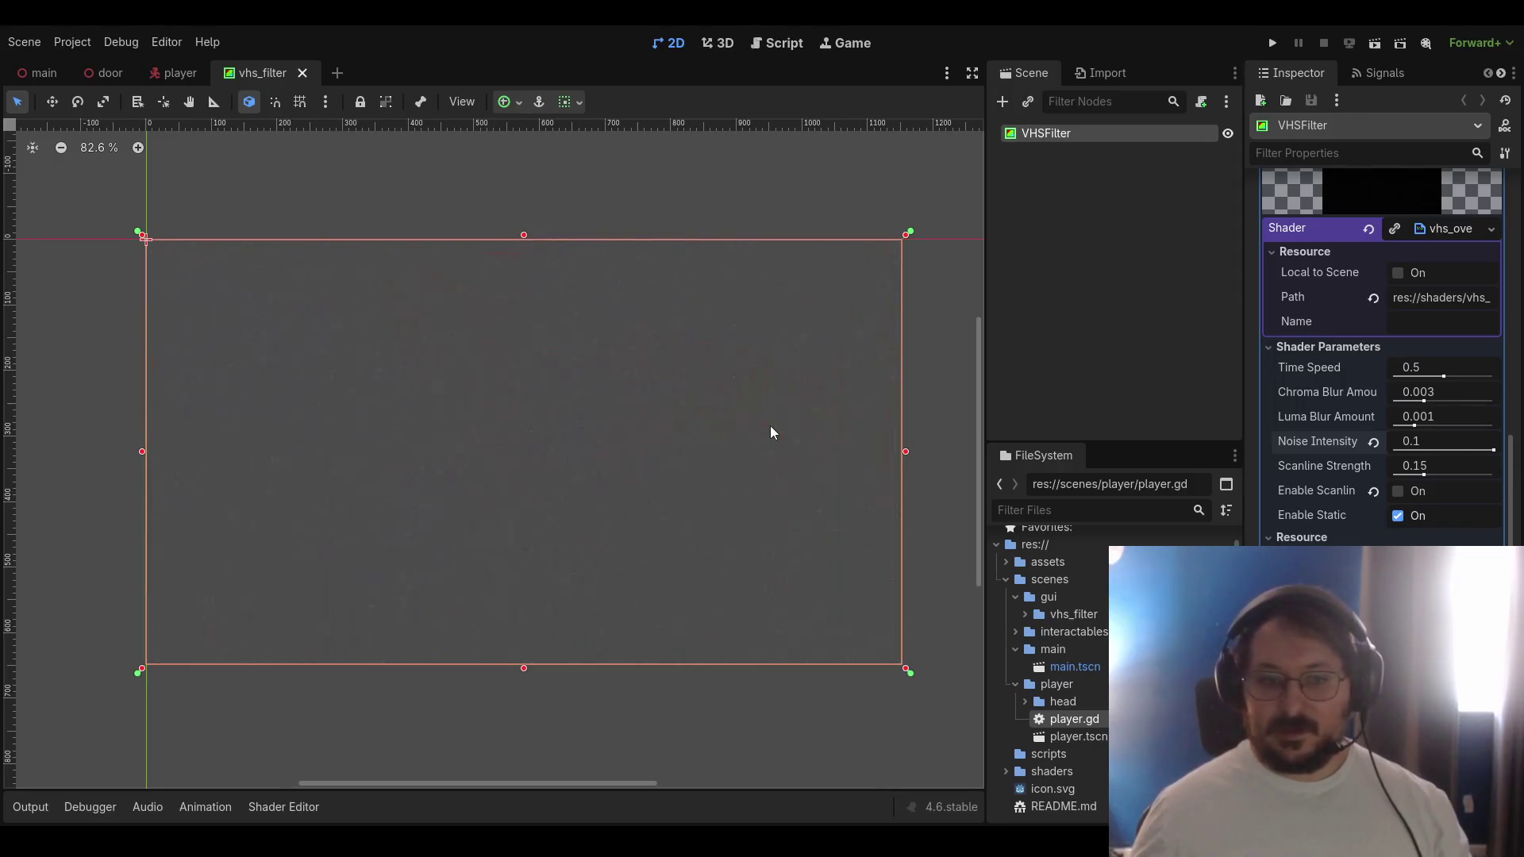
pyautogui.moveTo(929, 432)
pyautogui.mouseDown()
pyautogui.moveTo(909, 426)
pyautogui.moveTo(895, 469)
pyautogui.mouseUp()
pyautogui.click(181, 73)
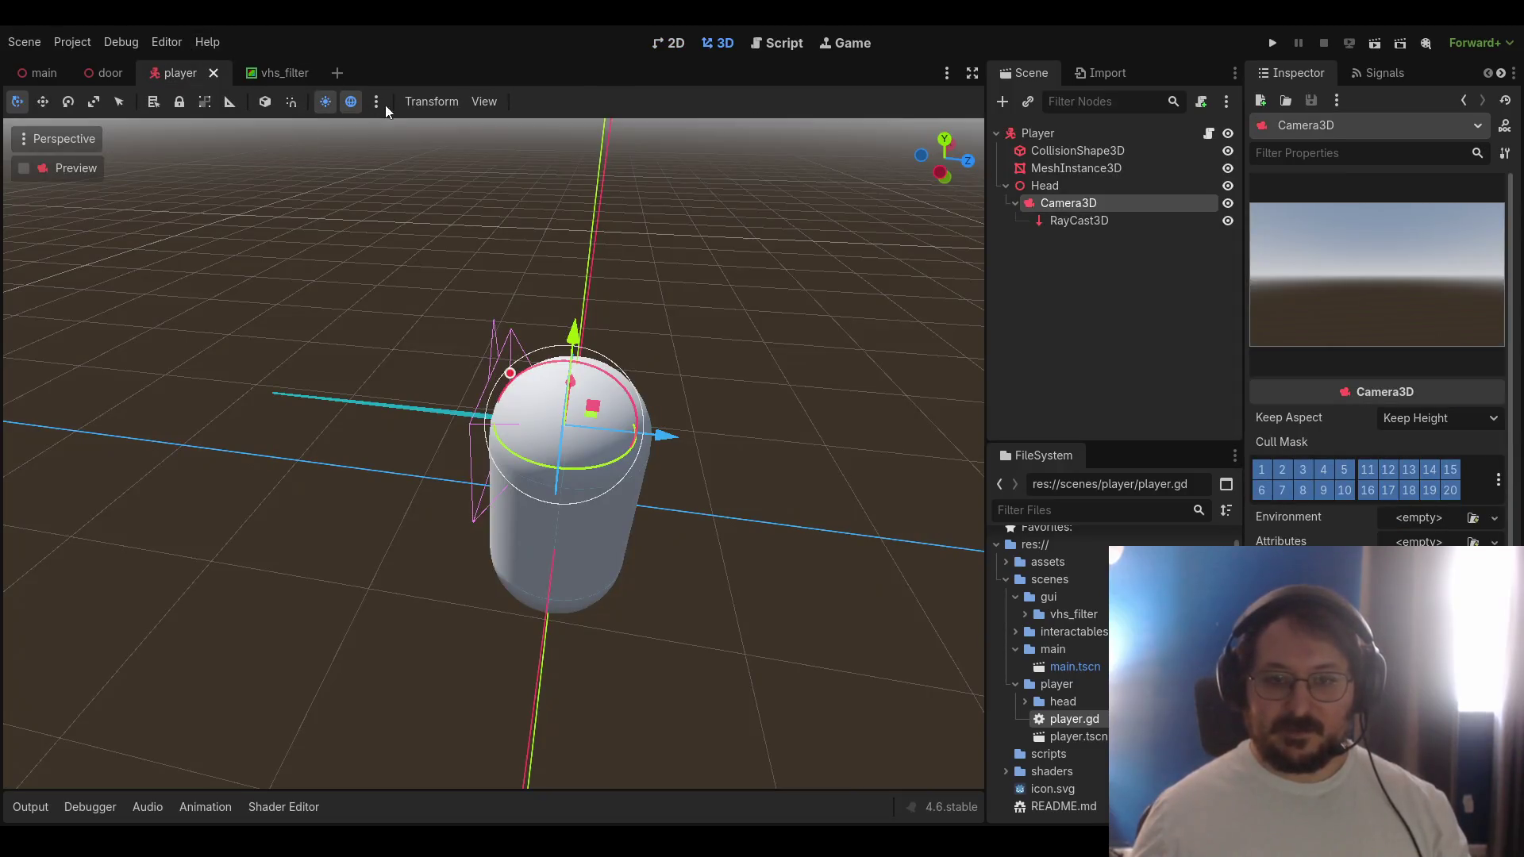
# Inspect the Player, MeshInstance3D and CollisionShape3D nodes of the player scene.
pyautogui.click(582, 317)
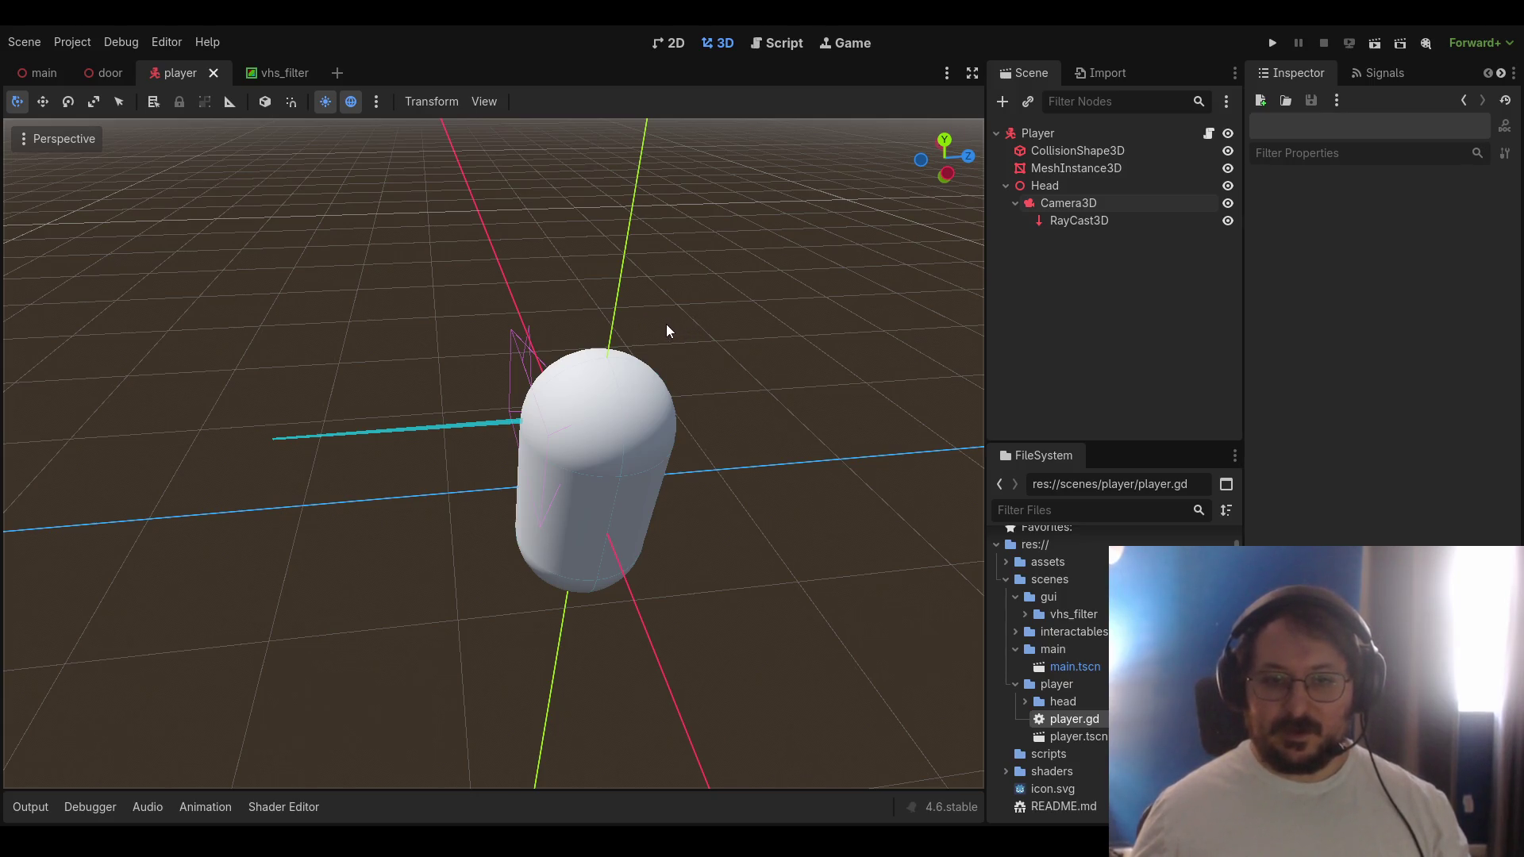
pyautogui.moveTo(659, 321)
pyautogui.mouseDown()
pyautogui.moveTo(717, 310)
pyautogui.moveTo(673, 313)
pyautogui.mouseUp()
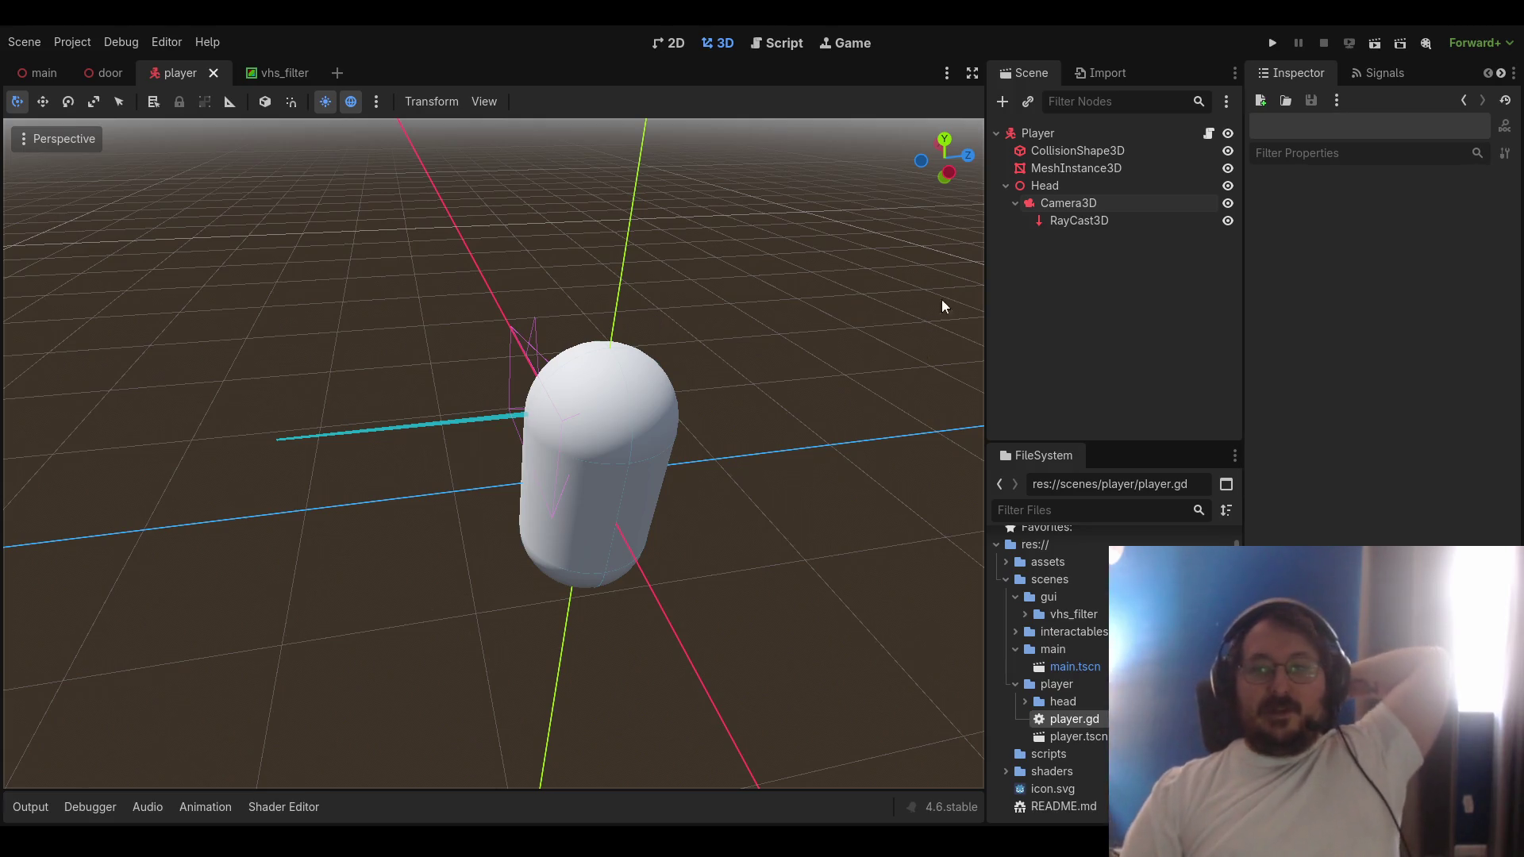
pyautogui.click(1053, 138)
pyautogui.click(1063, 168)
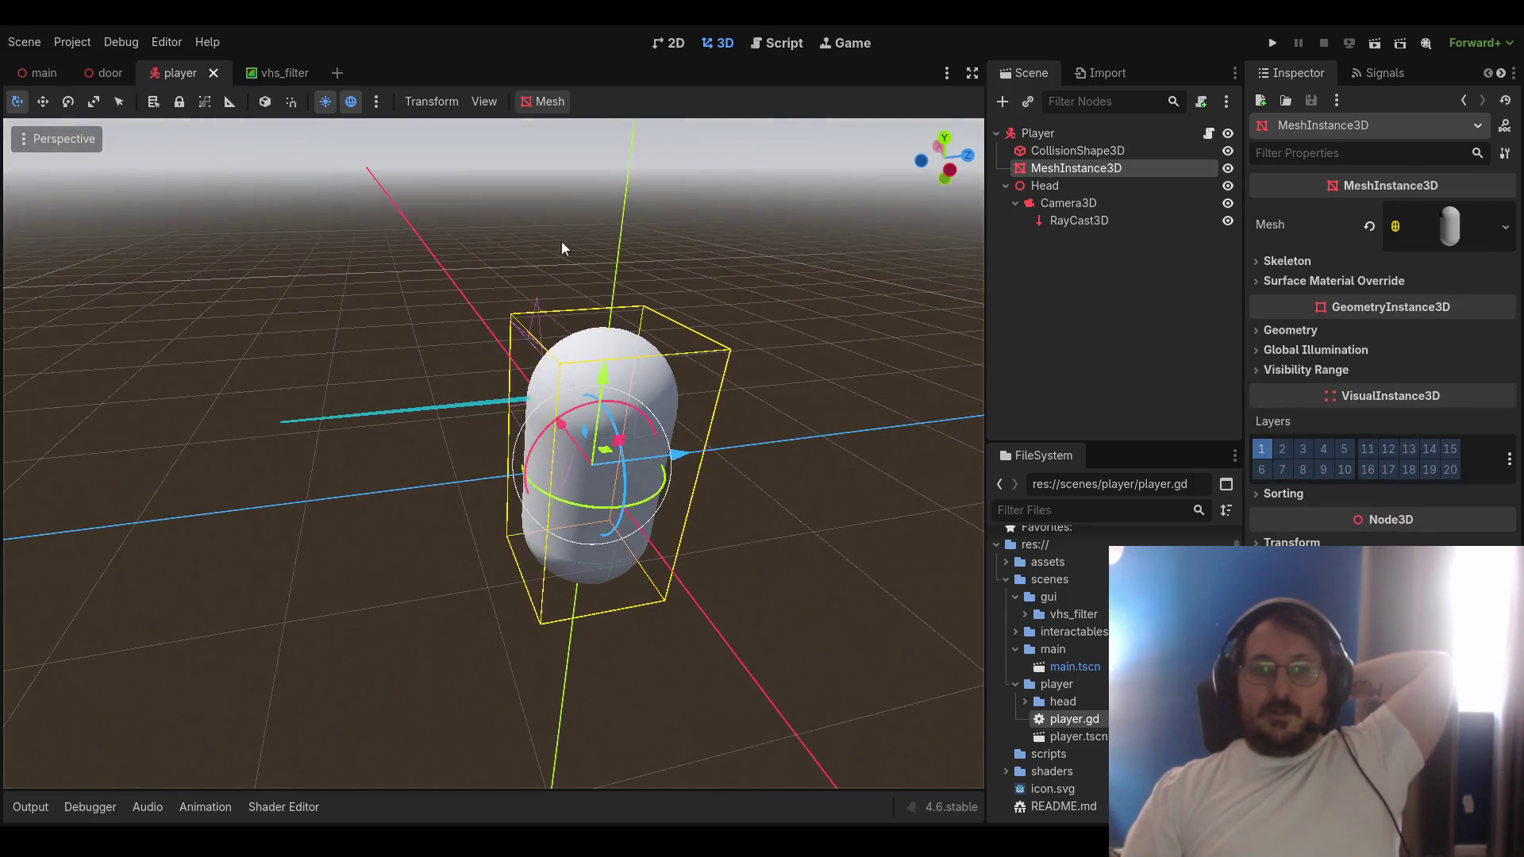
pyautogui.moveTo(389, 303); pyautogui.dragTo(806, 580)
pyautogui.click(803, 551)
pyautogui.click(580, 436)
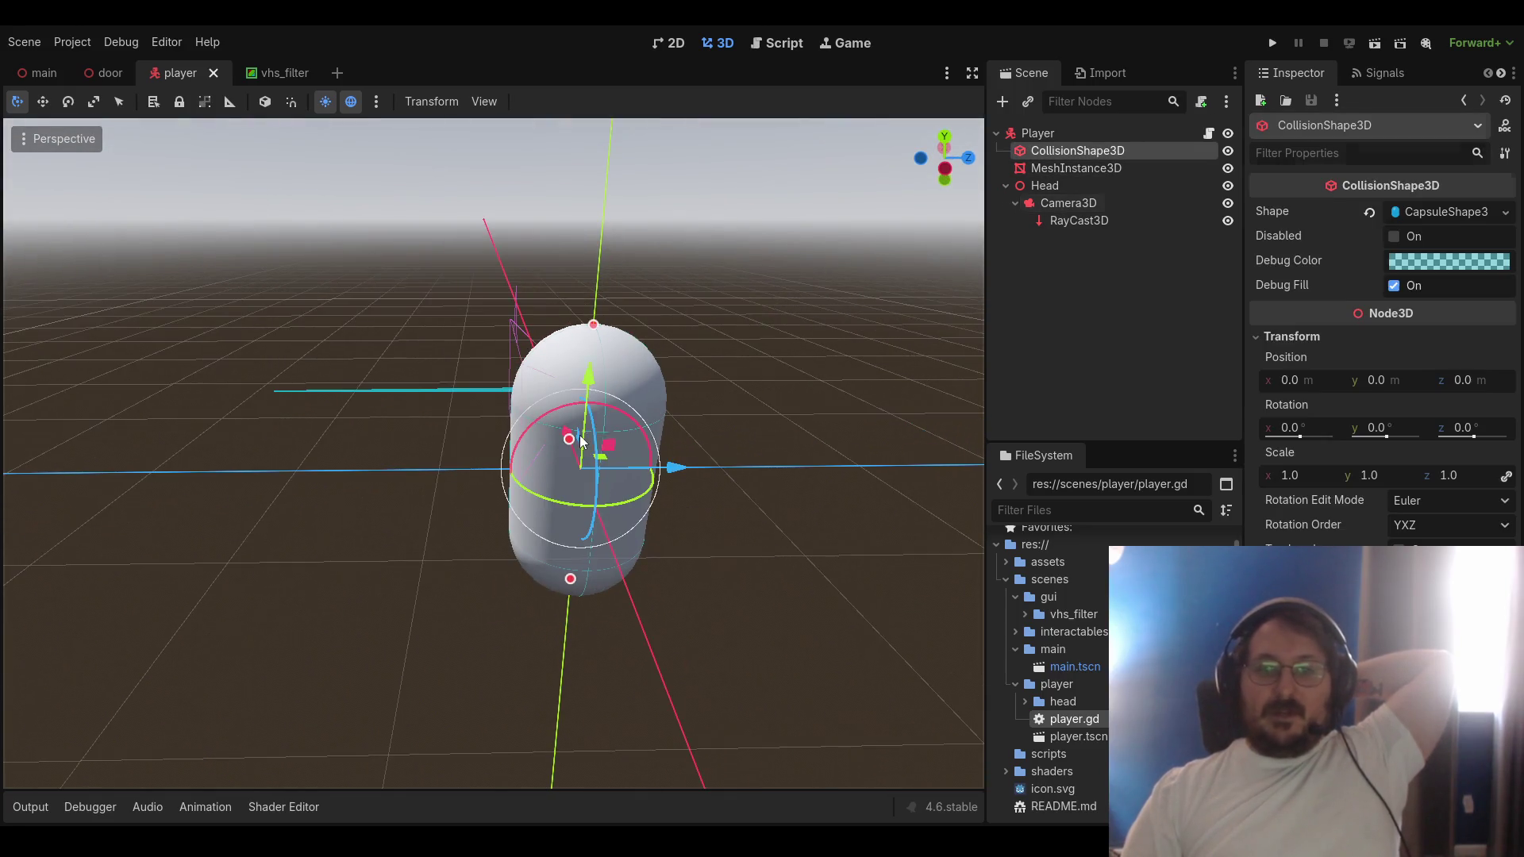
# Open player.gd and click through the MeshInstance3D, Head and Player nodes.
pyautogui.click(1208, 132)
pyautogui.scroll(-8, 719, 414)
pyautogui.scroll(8, 718, 413)
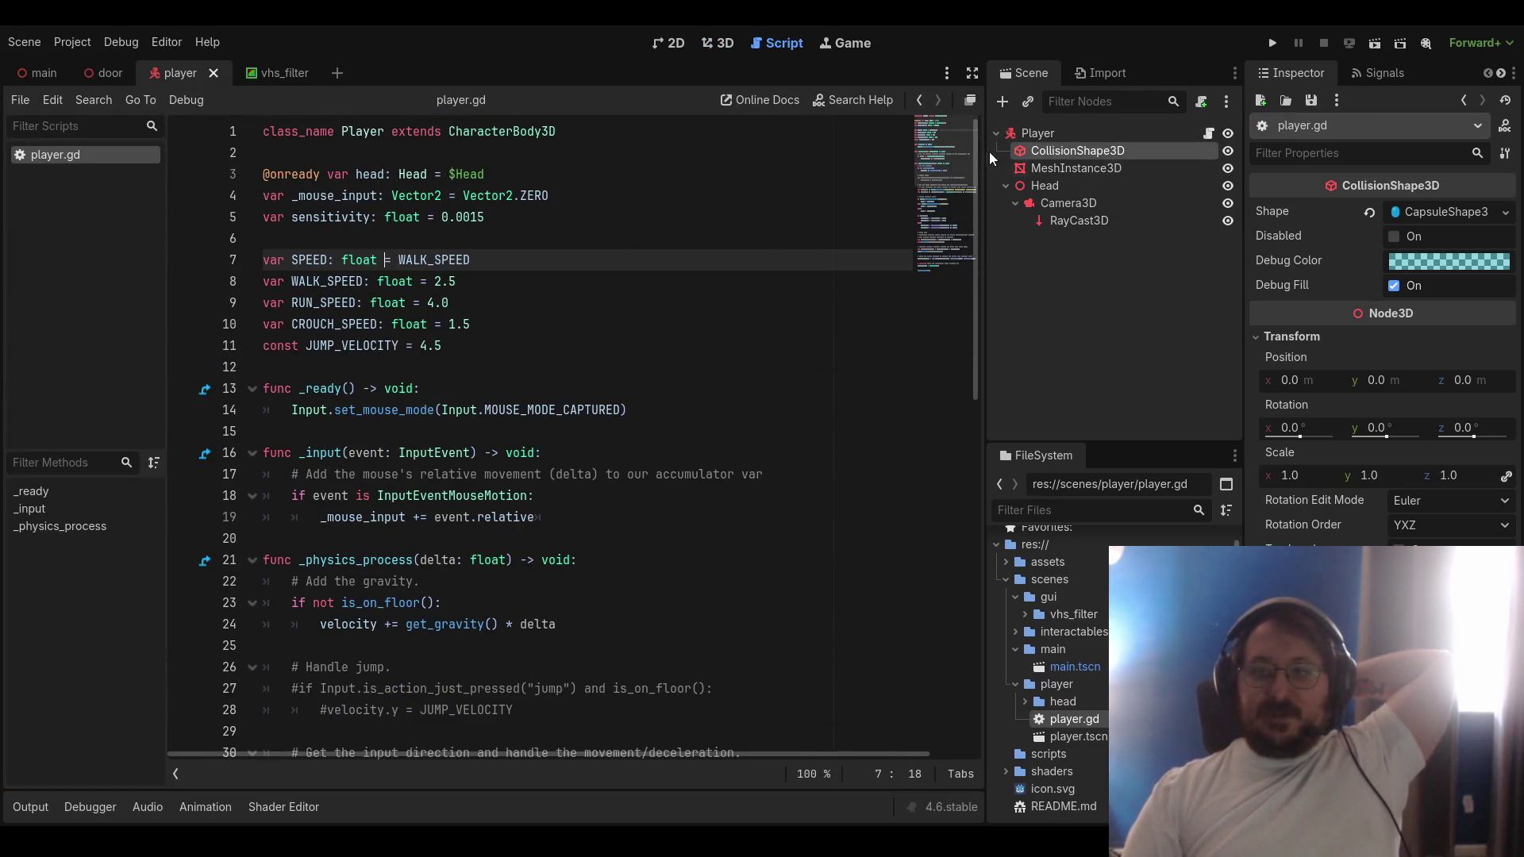
pyautogui.click(1059, 171)
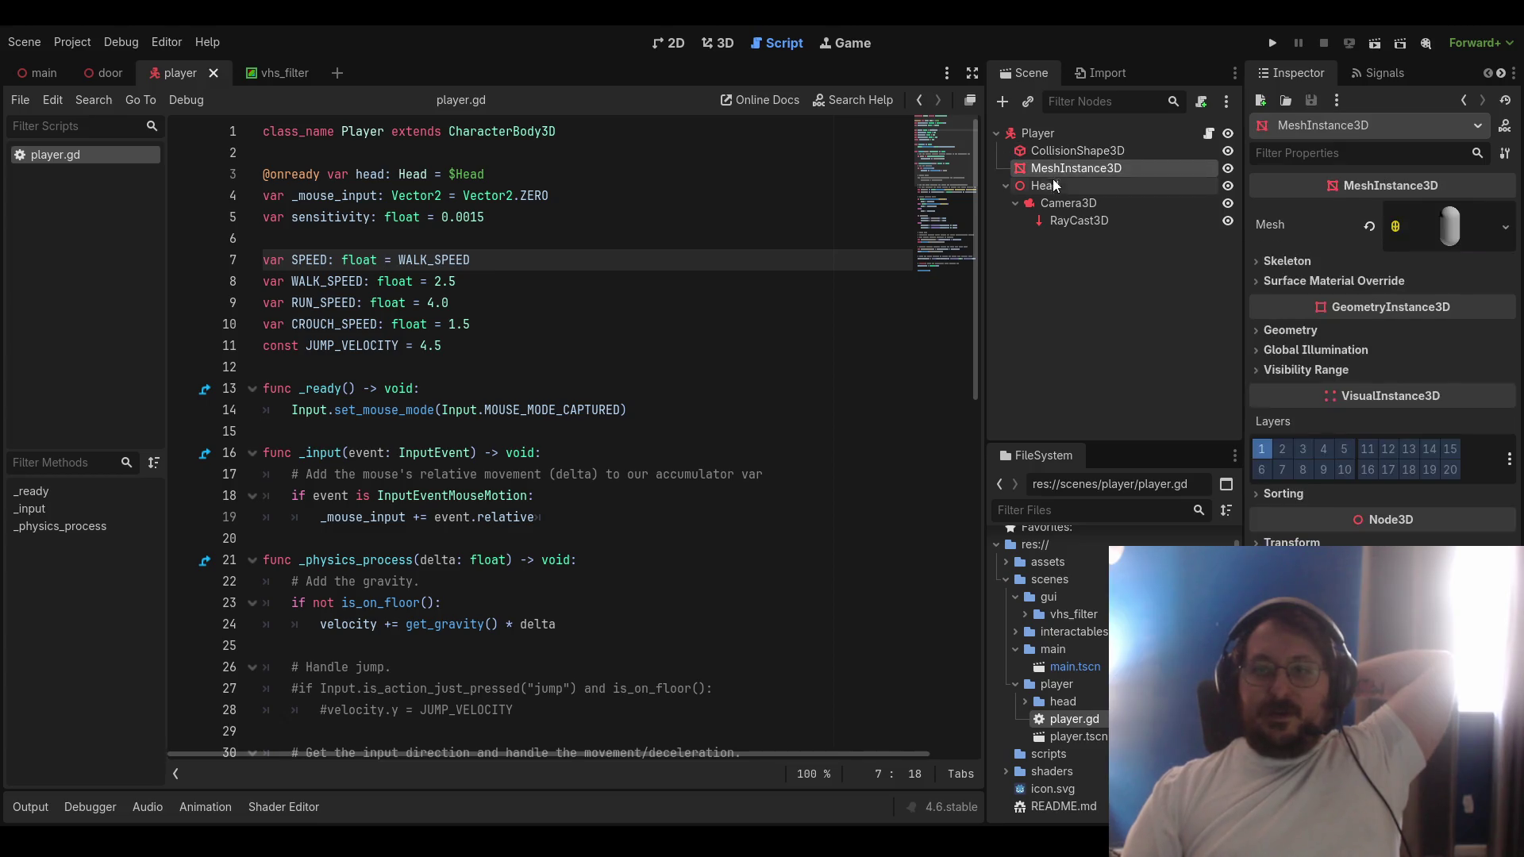
pyautogui.click(1055, 182)
pyautogui.click(1055, 237)
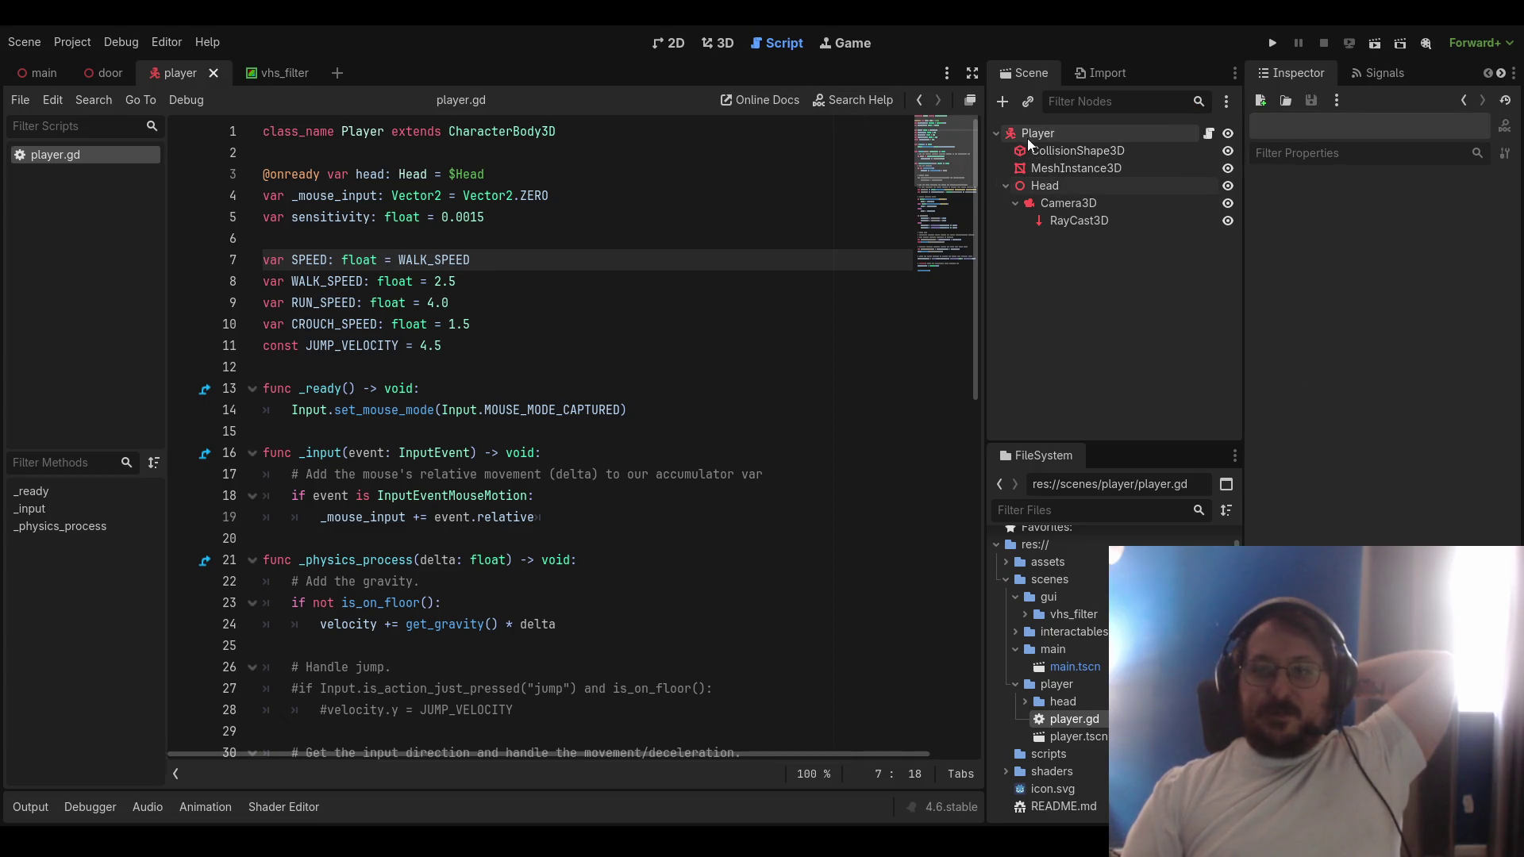
pyautogui.click(1027, 136)
# Return to the 3D view, look down onto the player capsule, and switch to the main scene.
pyautogui.click(718, 43)
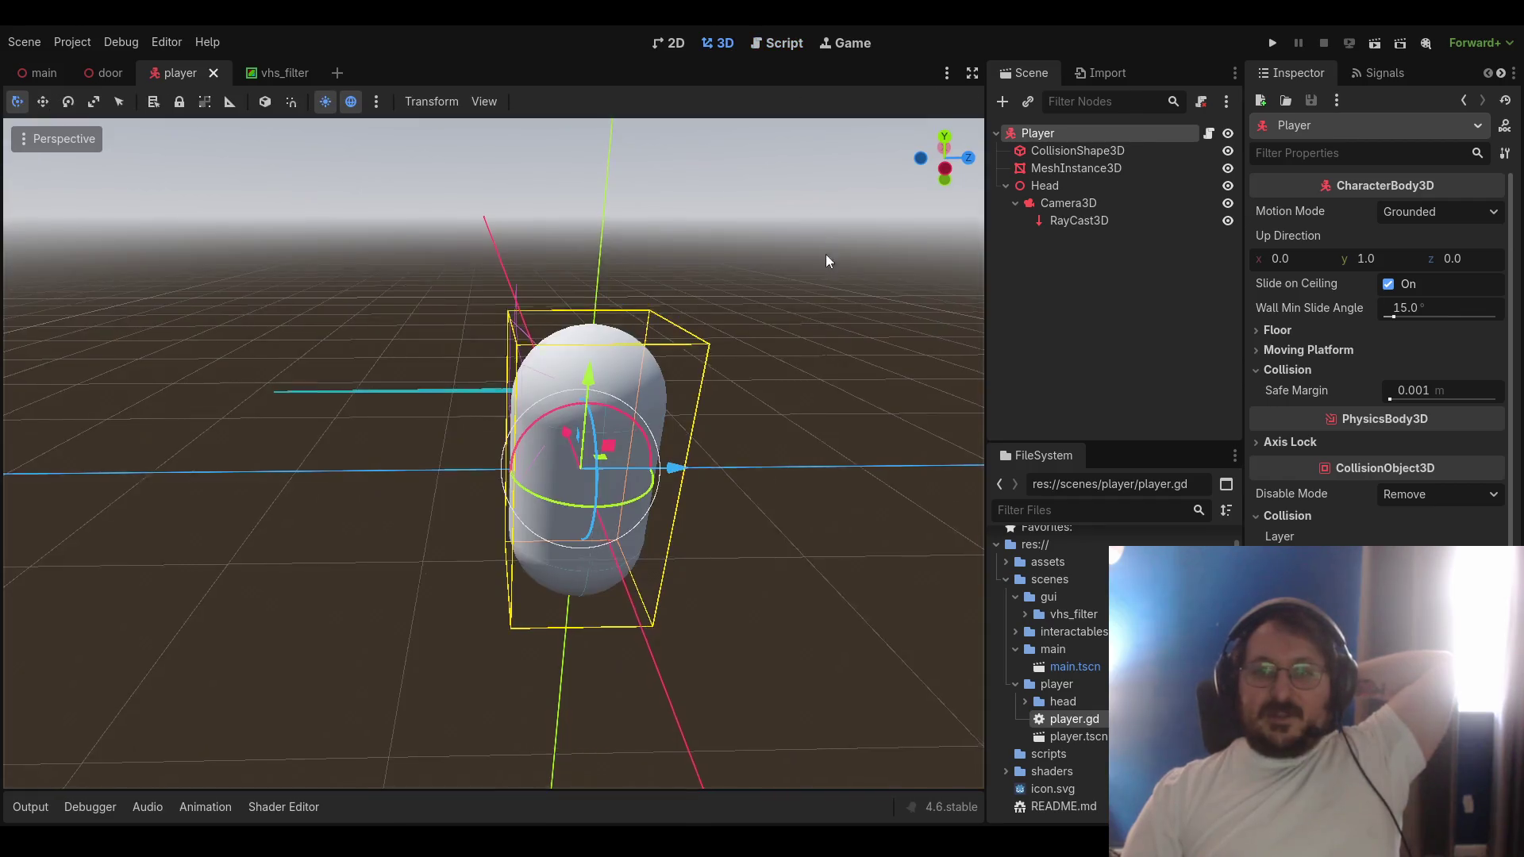
pyautogui.click(811, 313)
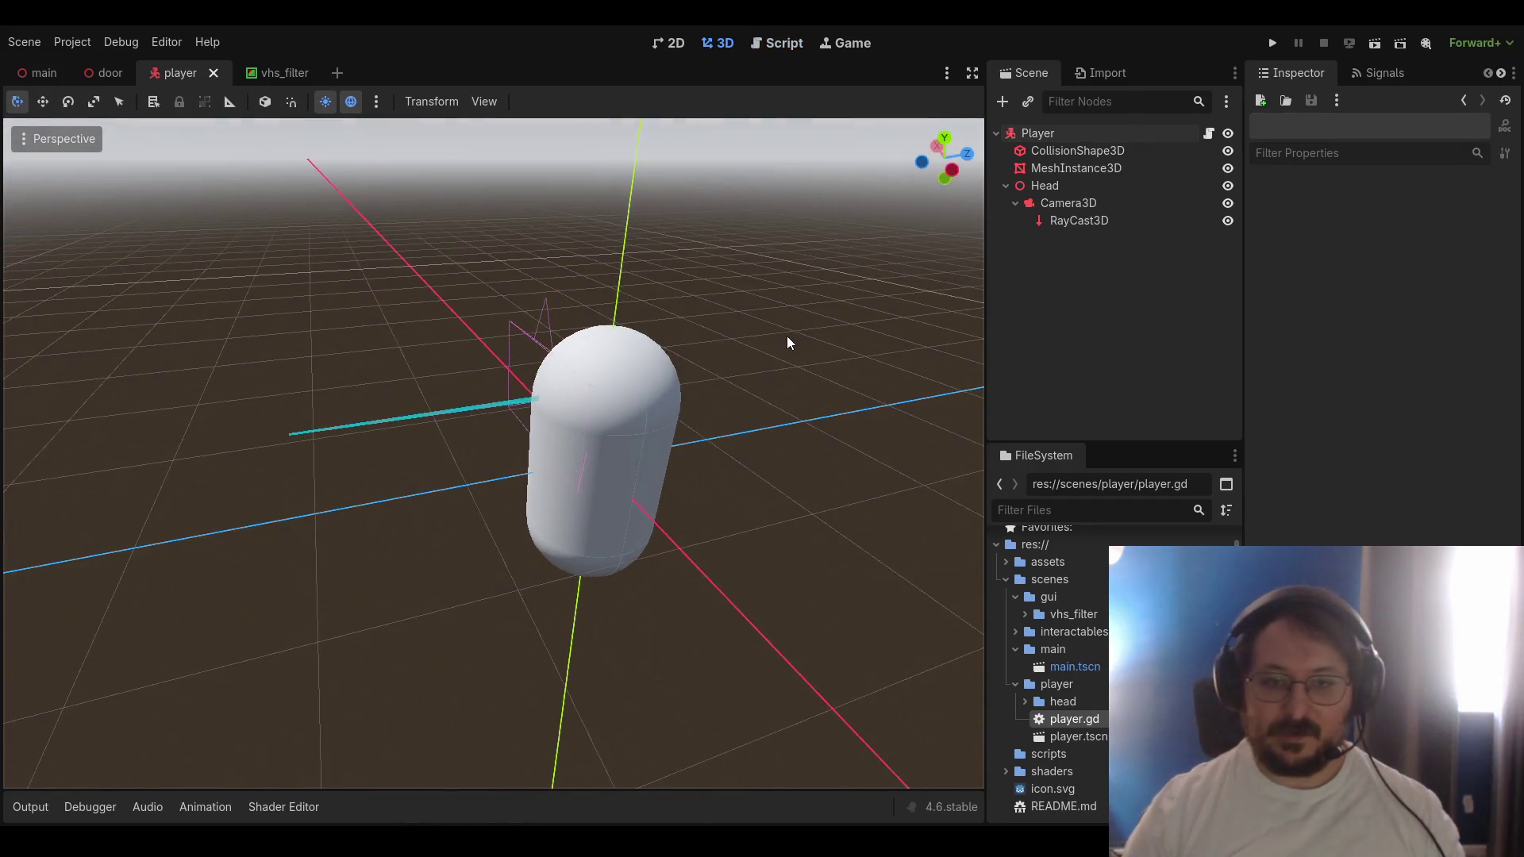
pyautogui.moveTo(785, 336)
pyautogui.mouseDown()
pyautogui.moveTo(786, 351)
pyautogui.moveTo(755, 355)
pyautogui.mouseUp()
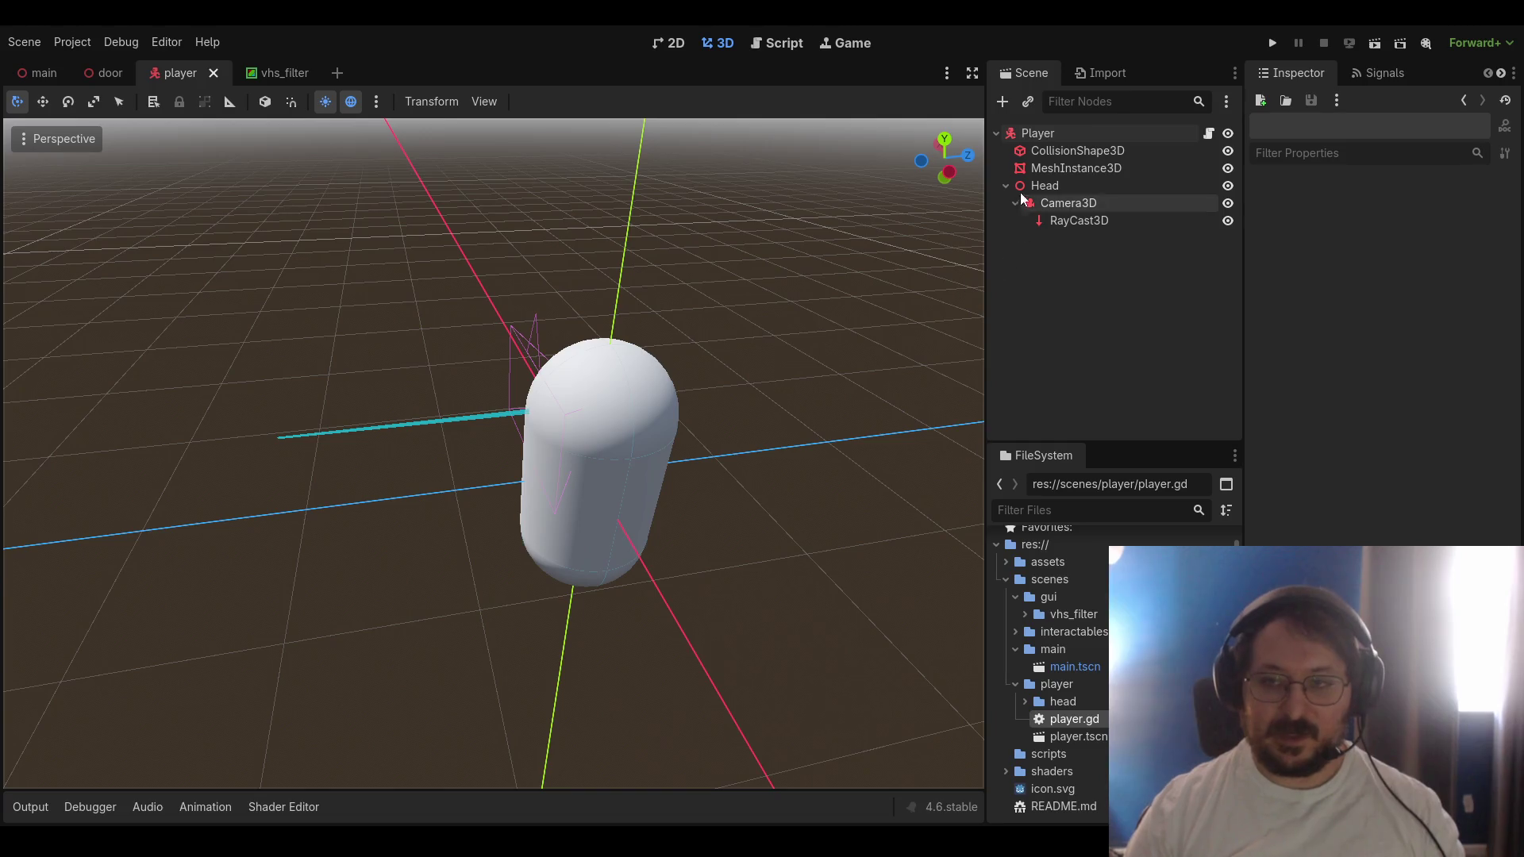
pyautogui.click(1032, 129)
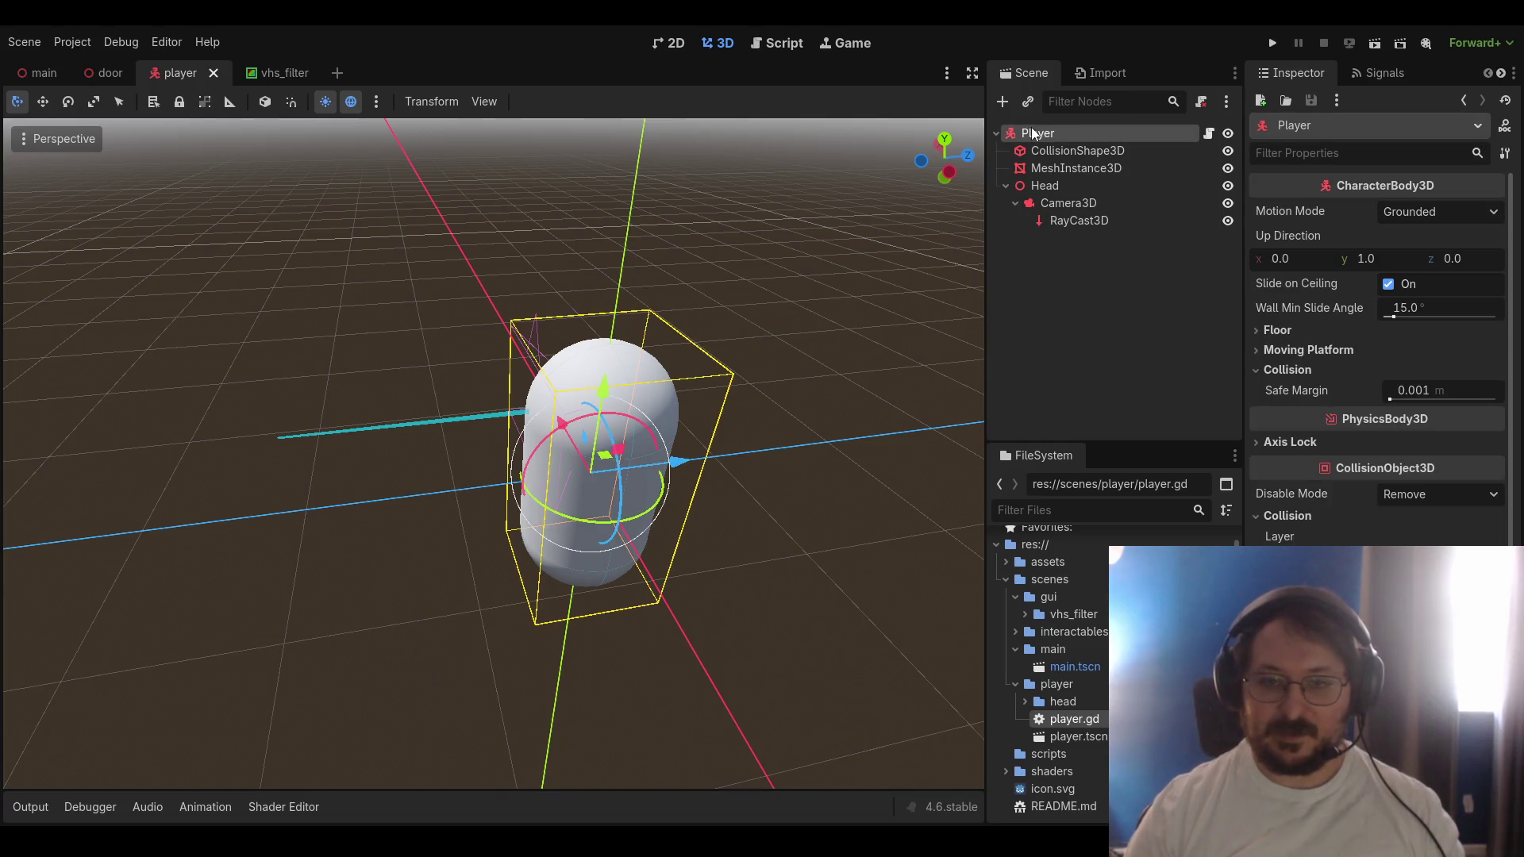
pyautogui.click(753, 310)
pyautogui.click(40, 78)
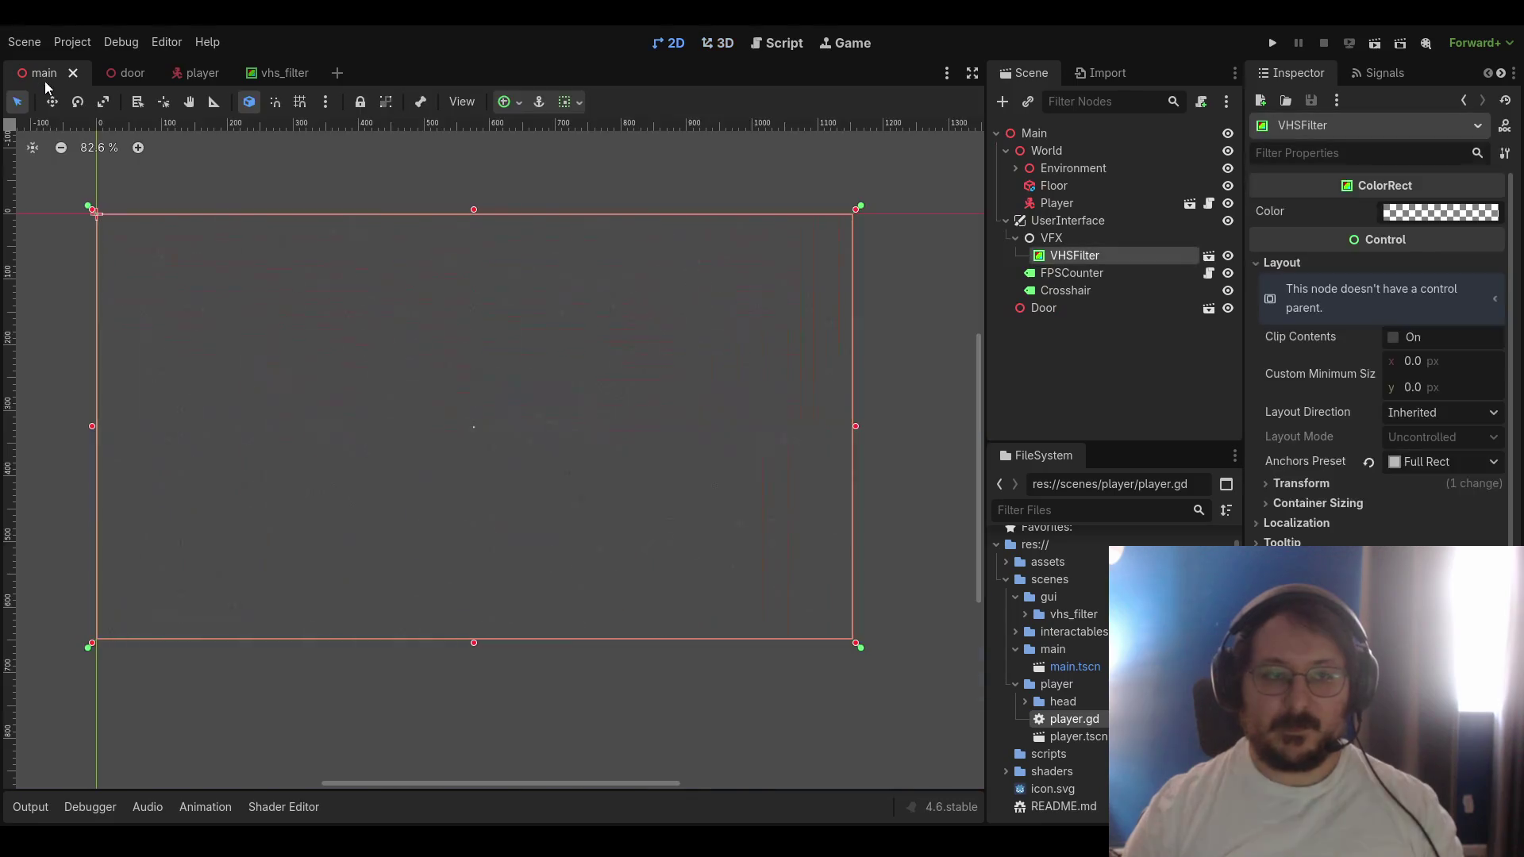
# Switch the main scene to the 3D viewport.
pyautogui.click(724, 44)
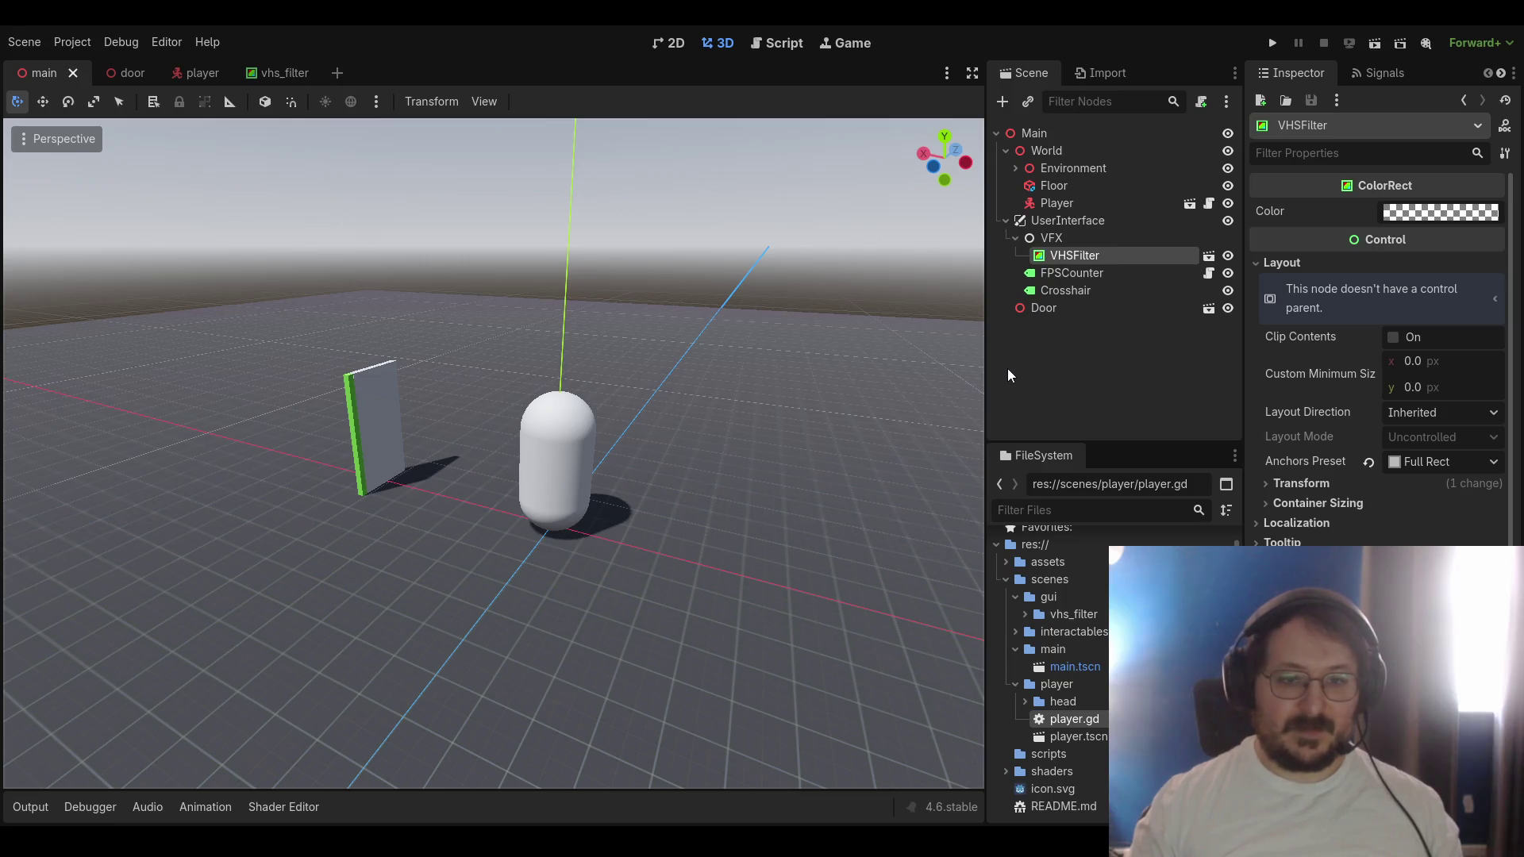
# Orbit around the door and player capsule, then run the project to hit the head type error.
pyautogui.moveTo(870, 337); pyautogui.dragTo(747, 405)
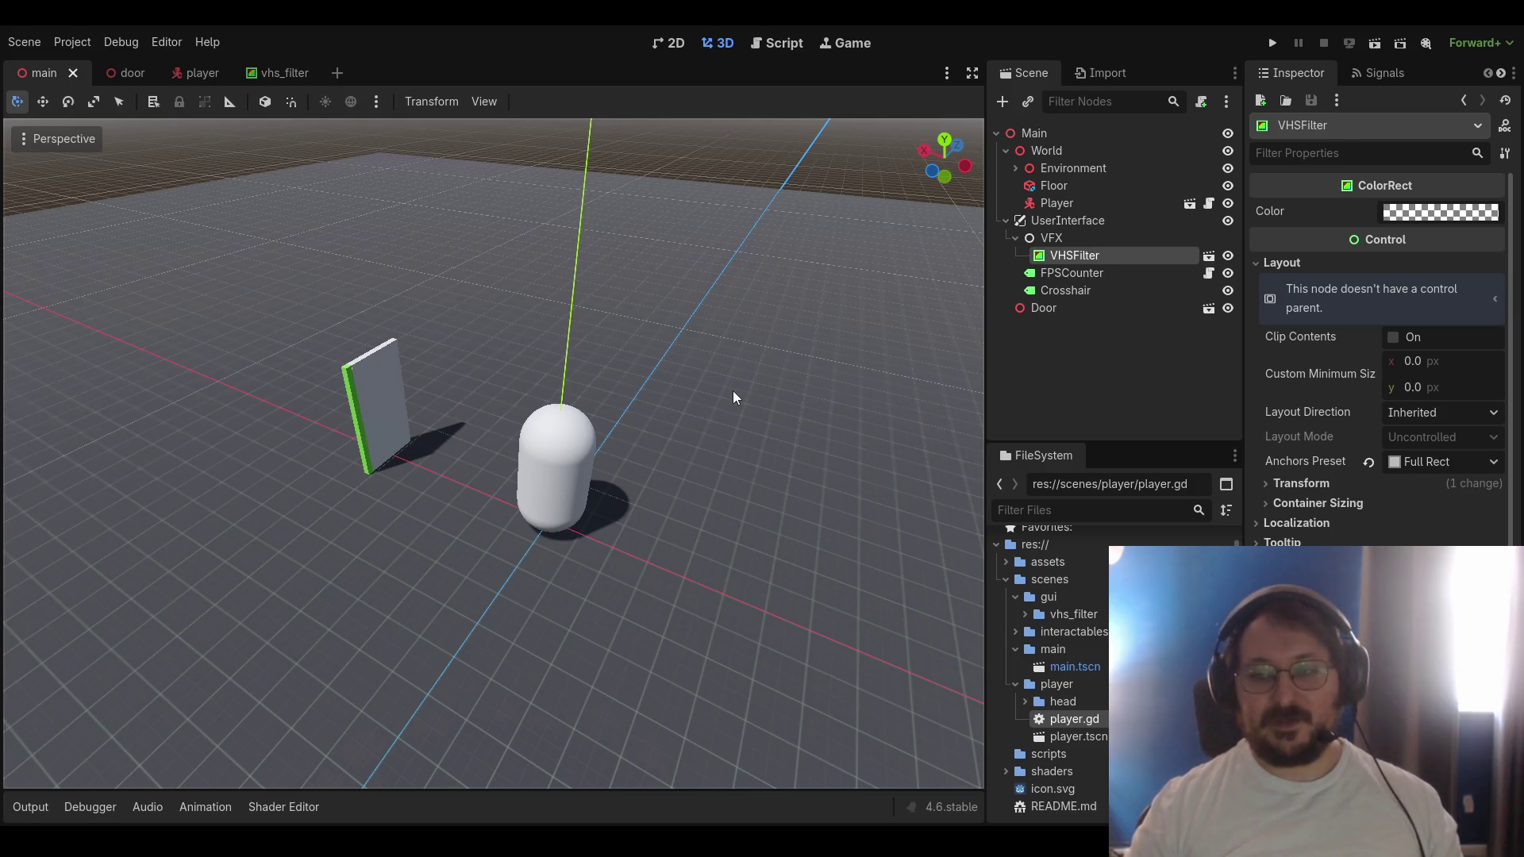
pyautogui.scroll(3, 710, 414)
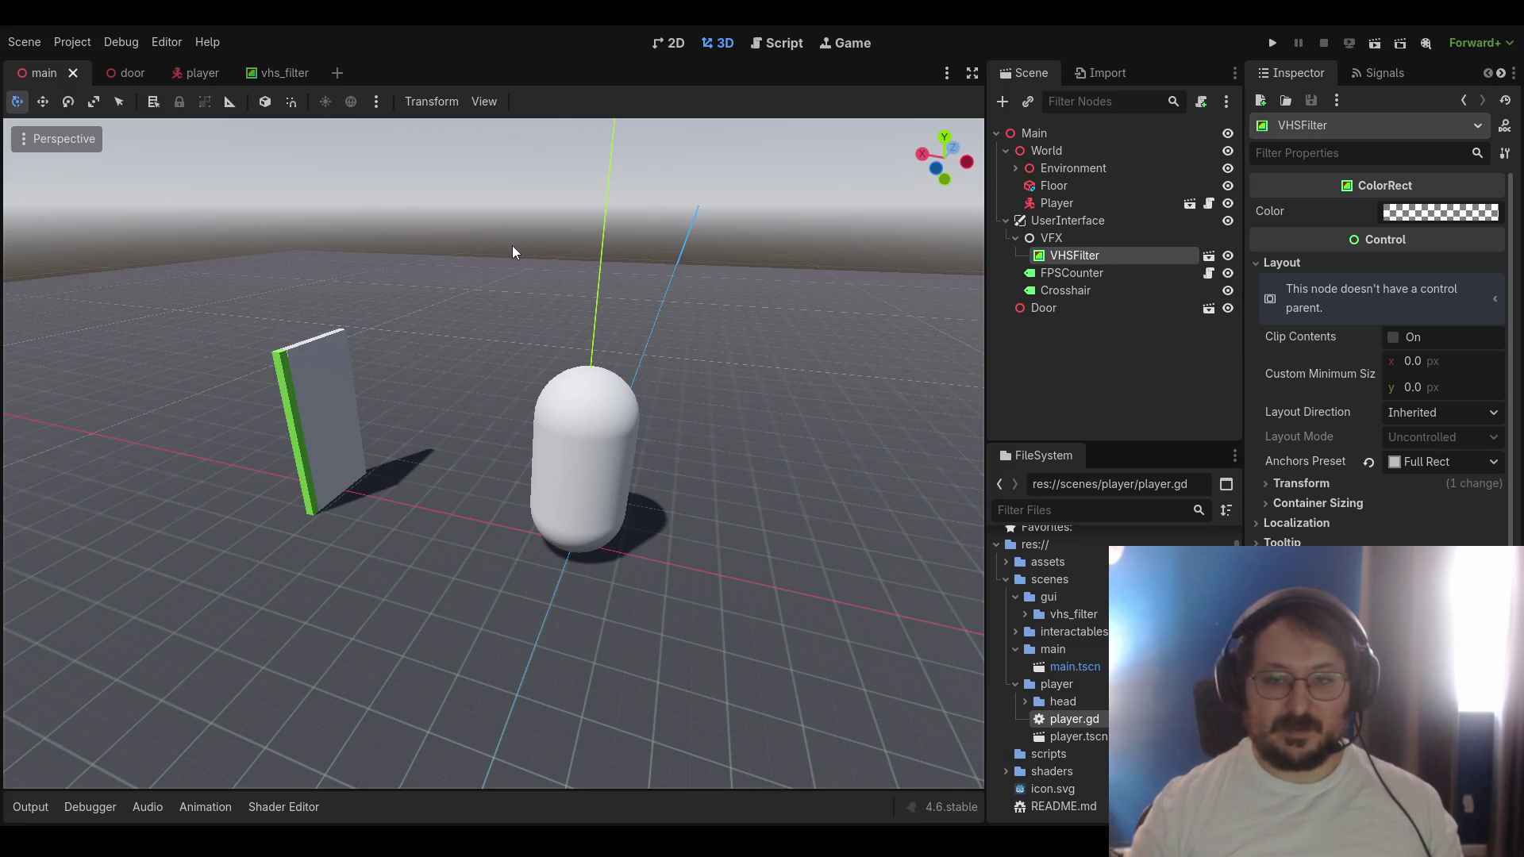
pyautogui.moveTo(522, 248)
pyautogui.mouseDown()
pyautogui.moveTo(687, 347)
pyautogui.moveTo(617, 354)
pyautogui.moveTo(647, 349)
pyautogui.mouseUp()
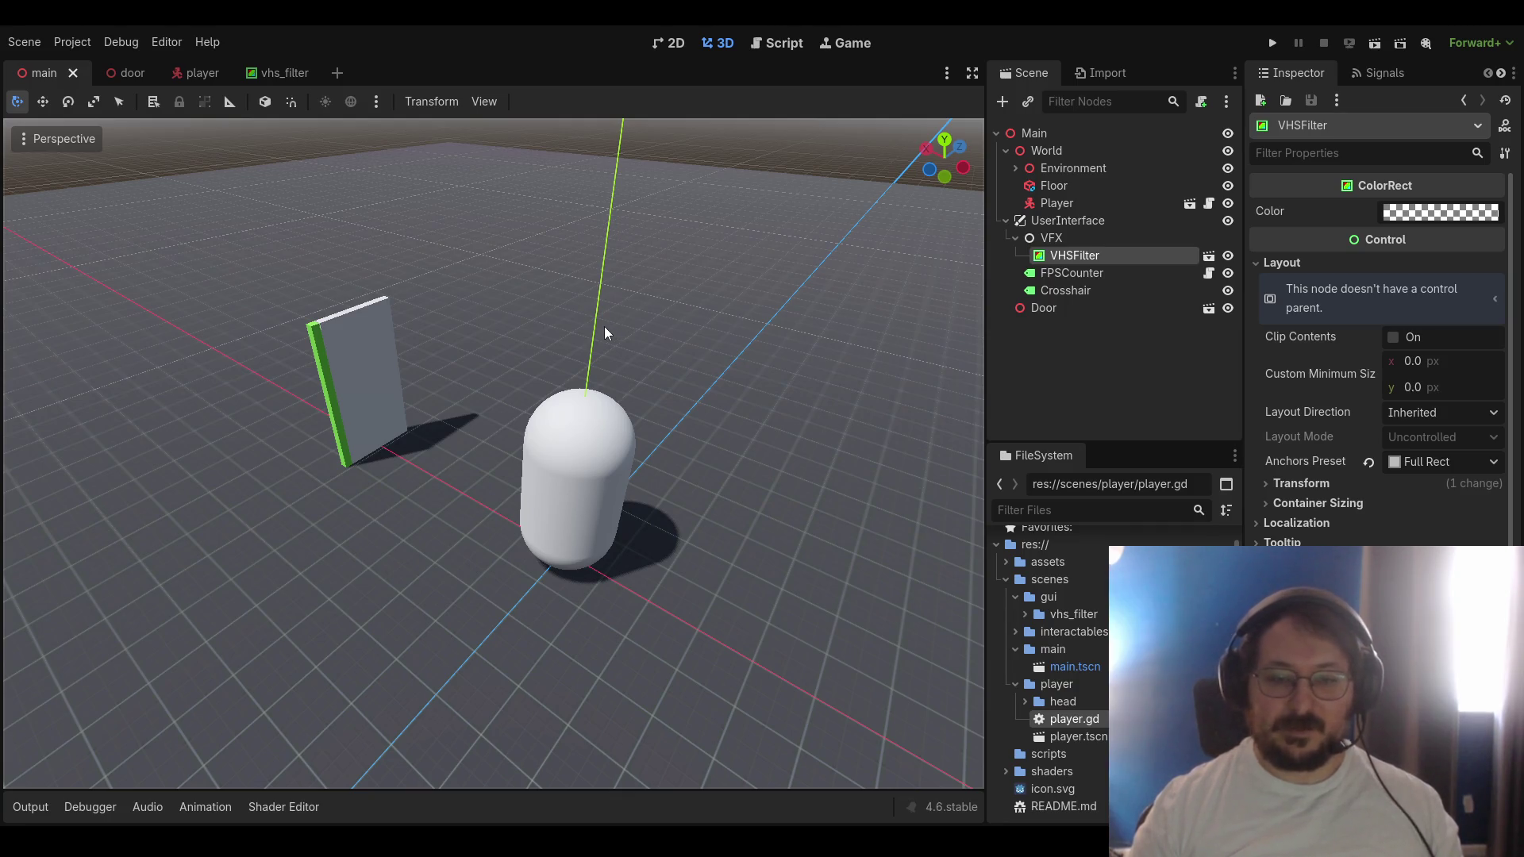
pyautogui.scroll(-3, 674, 324)
pyautogui.scroll(3, 668, 326)
pyautogui.scroll(2, 629, 346)
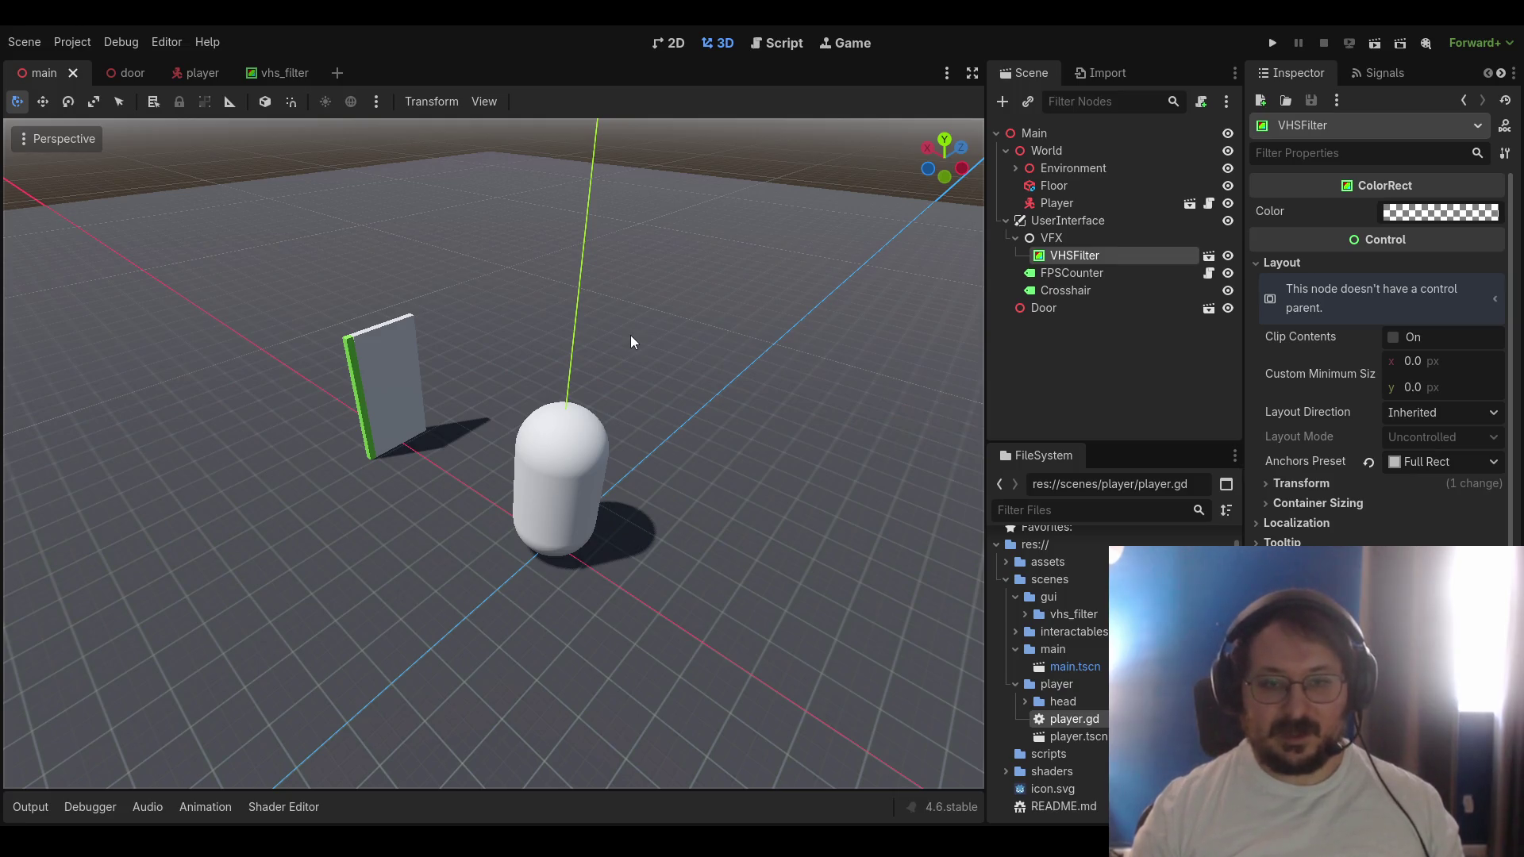
pyautogui.moveTo(622, 335); pyautogui.dragTo(529, 341)
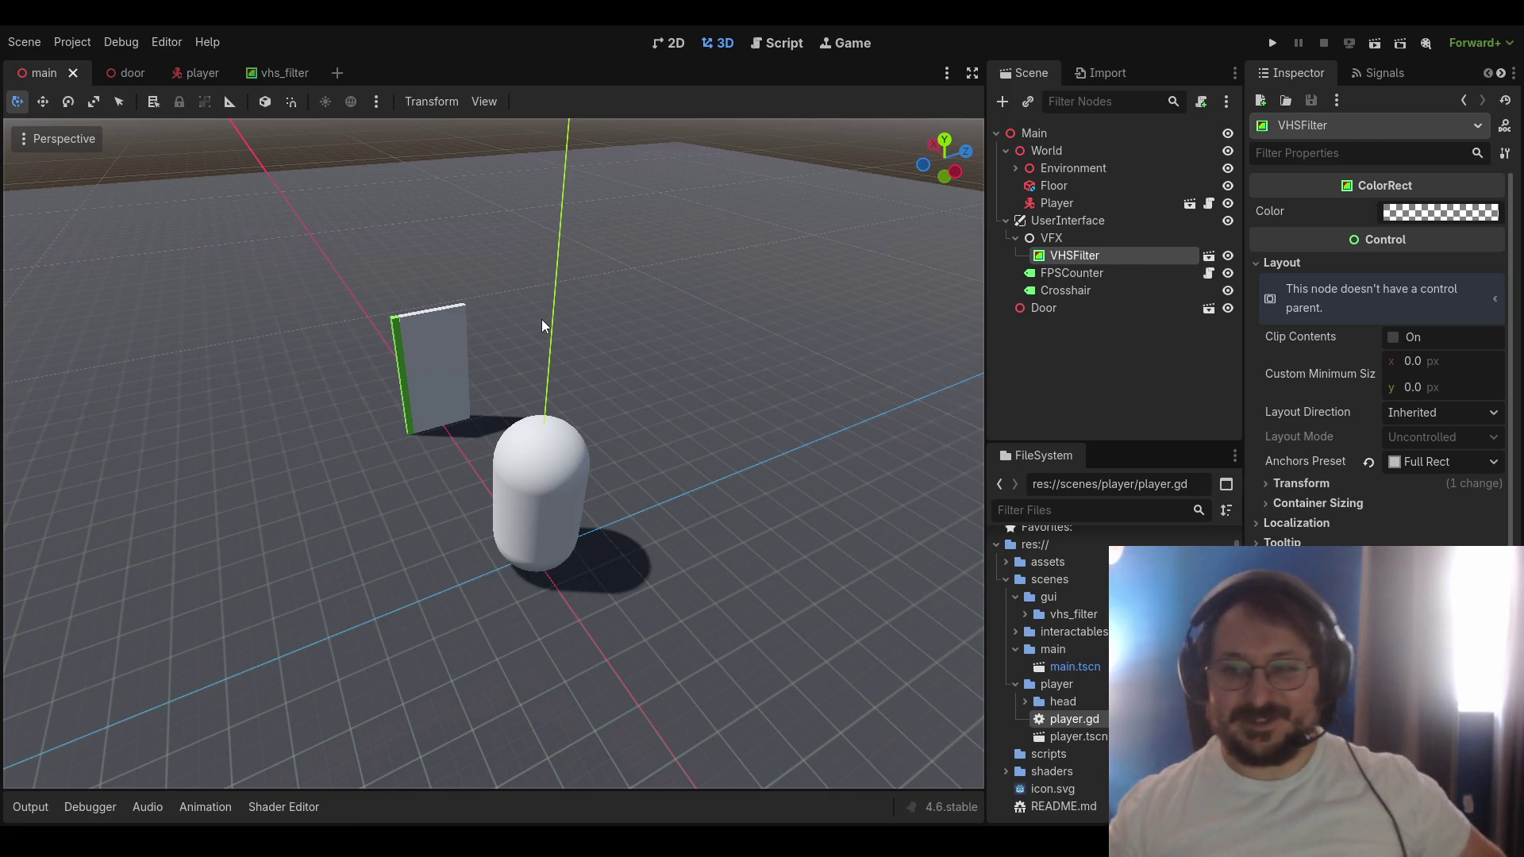
pyautogui.moveTo(518, 375); pyautogui.dragTo(553, 365)
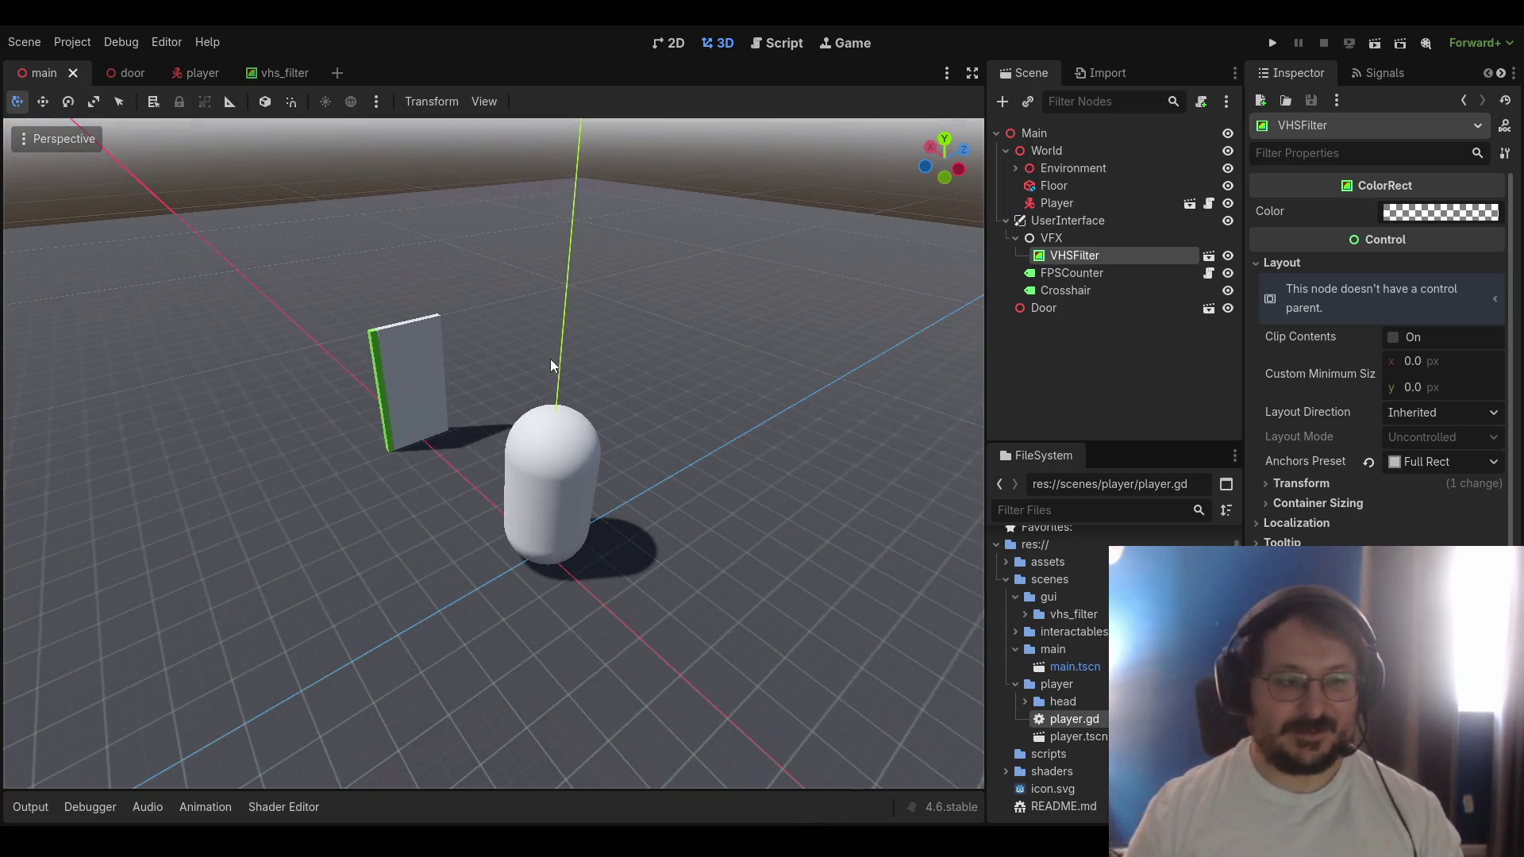
pyautogui.scroll(2, 548, 355)
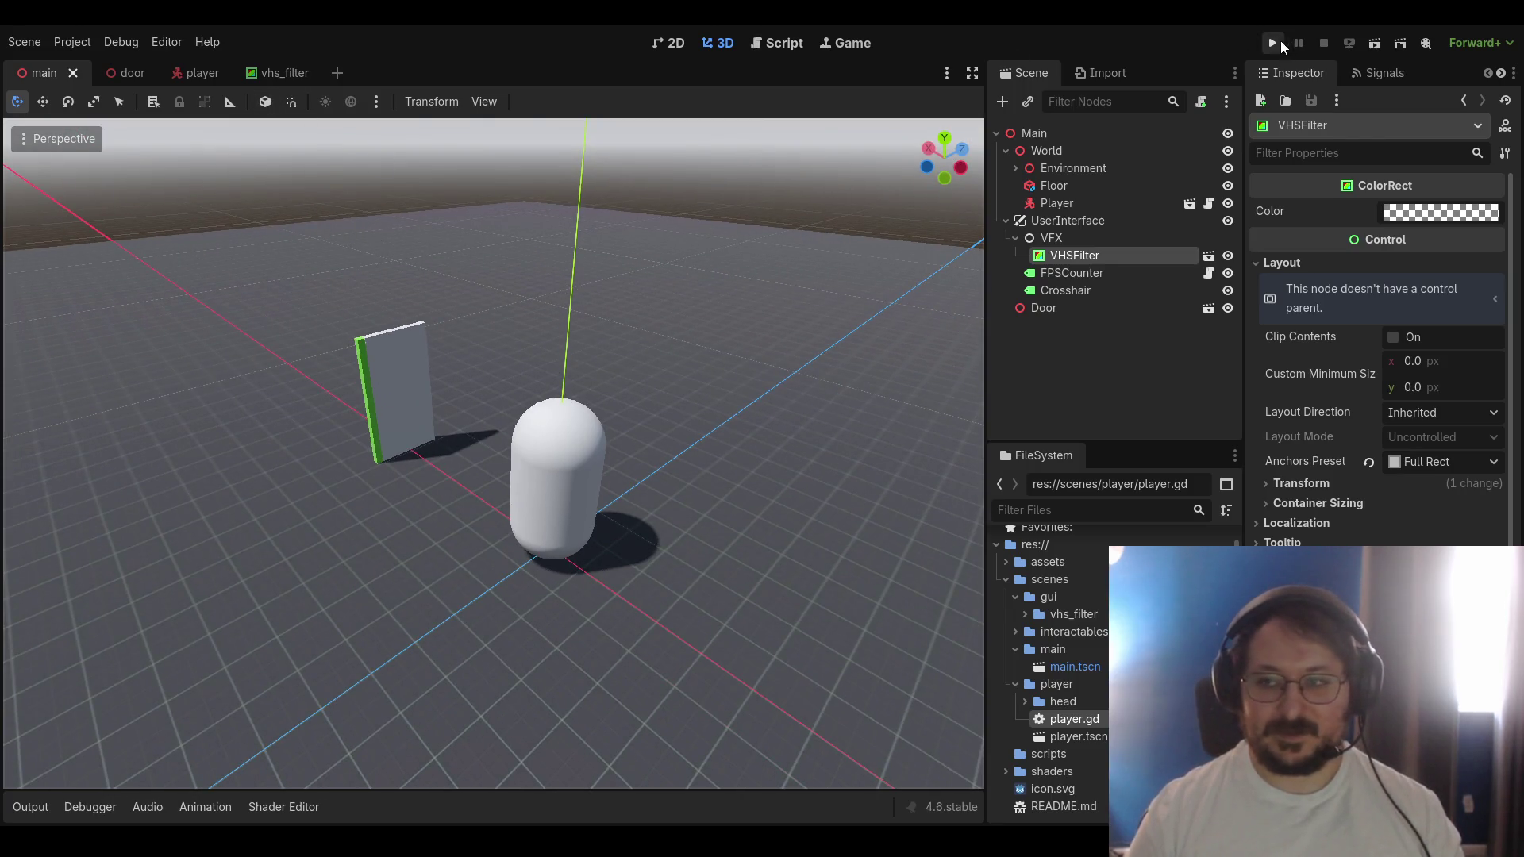
pyautogui.click(1274, 43)
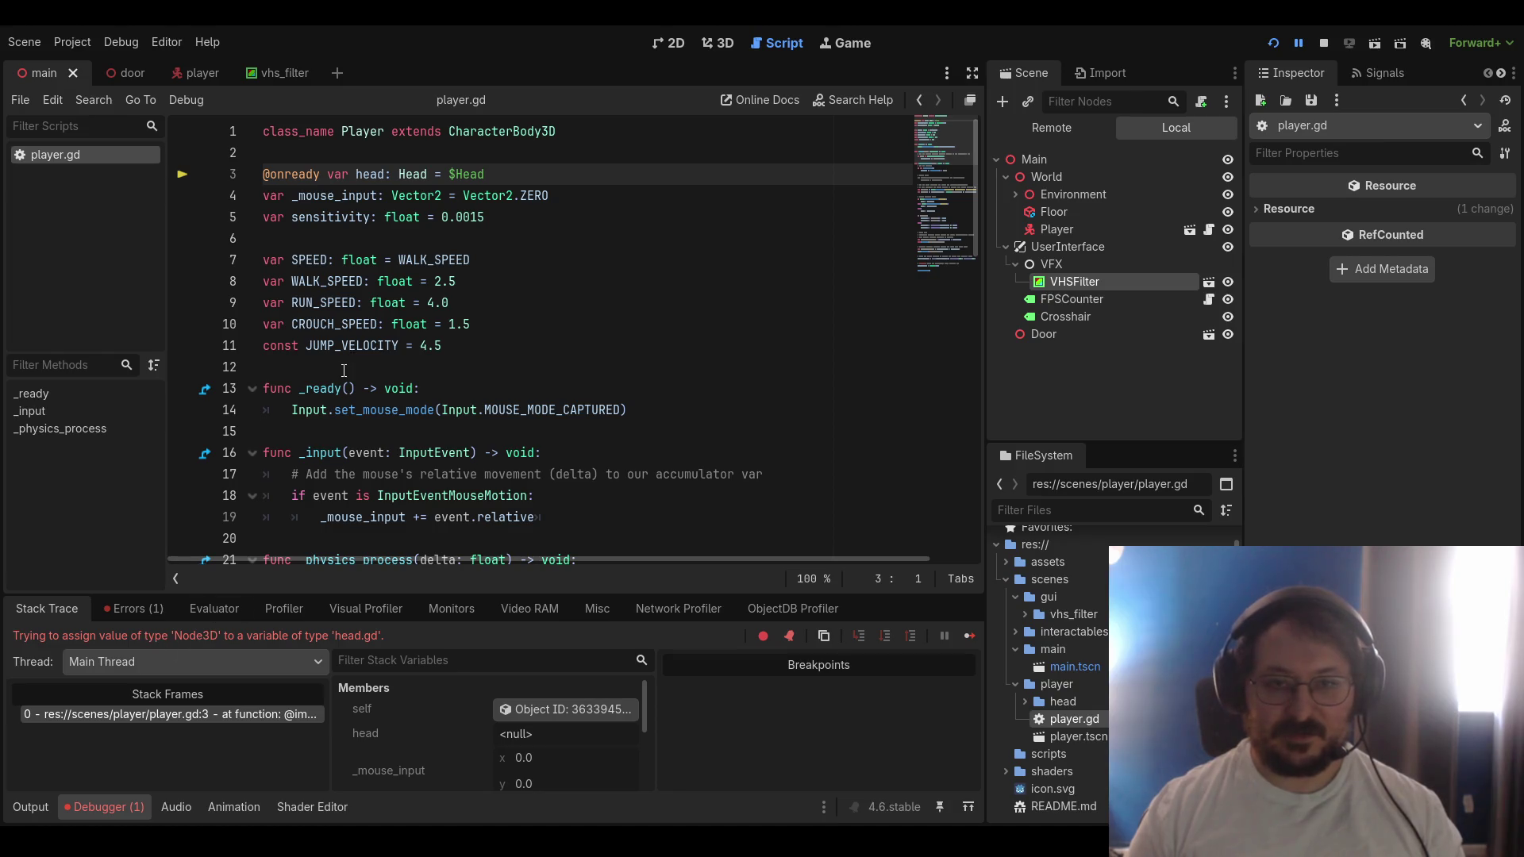
# Change the head variable's type on line 3 from Head to Node3D.
pyautogui.click(438, 238)
pyautogui.doubleClick(412, 174)
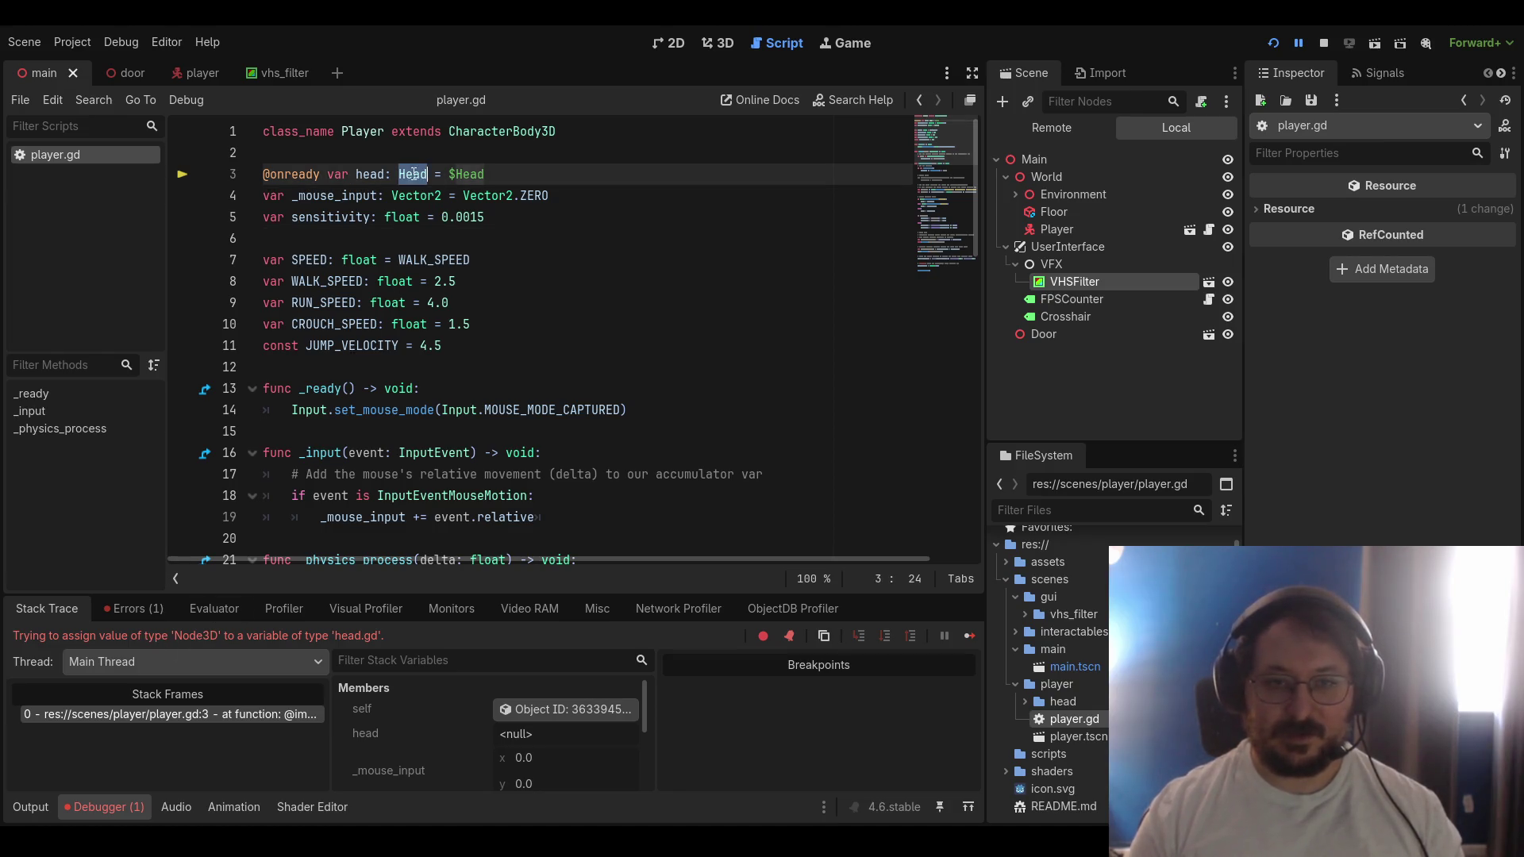
pyautogui.write('Node3D')
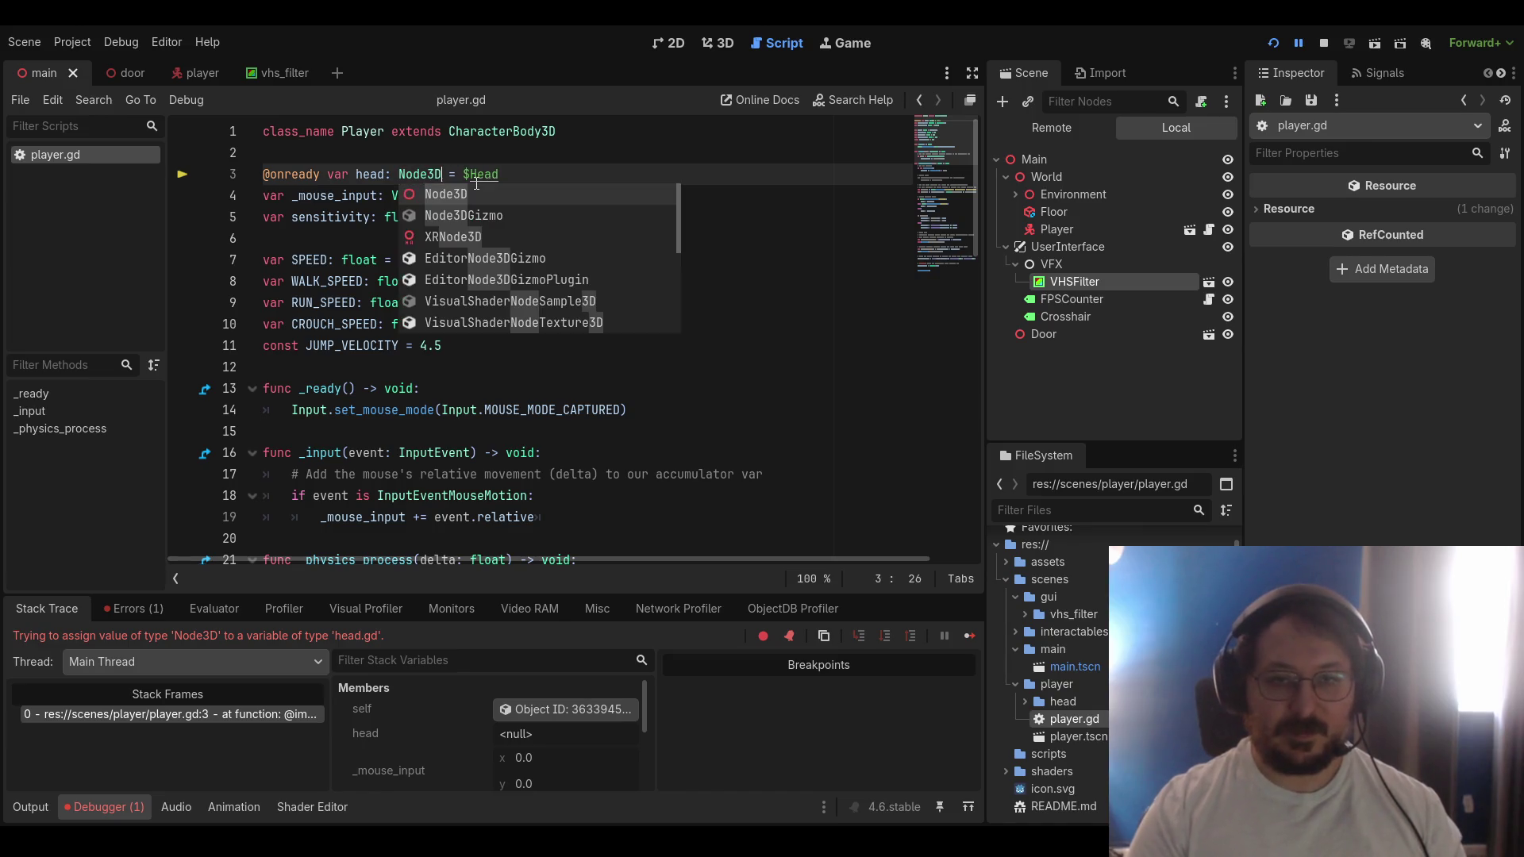
pyautogui.click(467, 155)
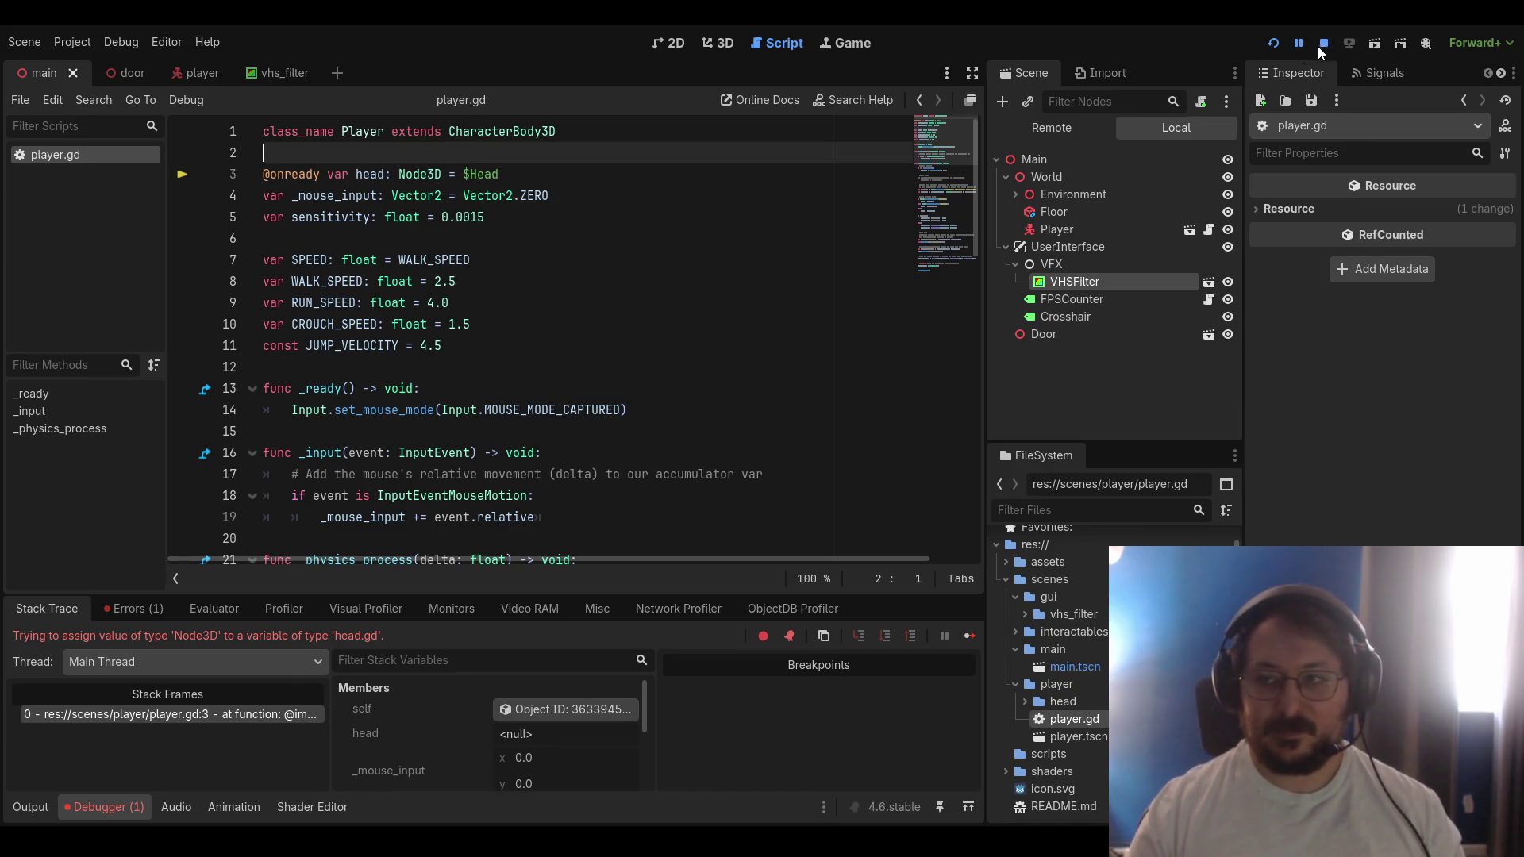
# Reload the running game with the fix, stop it with F8, and relaunch it with F5.
pyautogui.click(1273, 43)
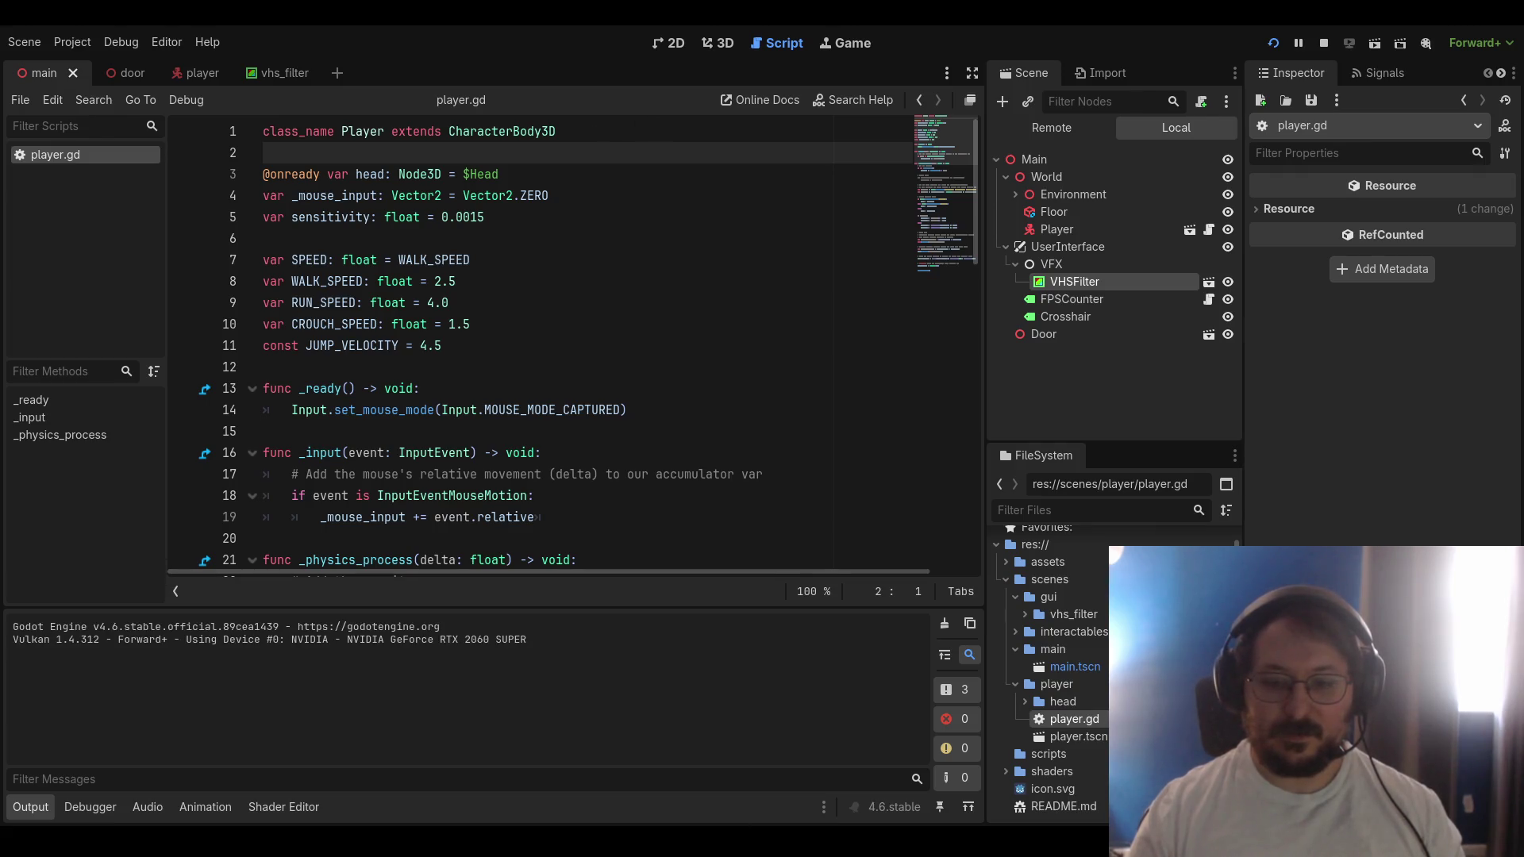
pyautogui.press('F8')
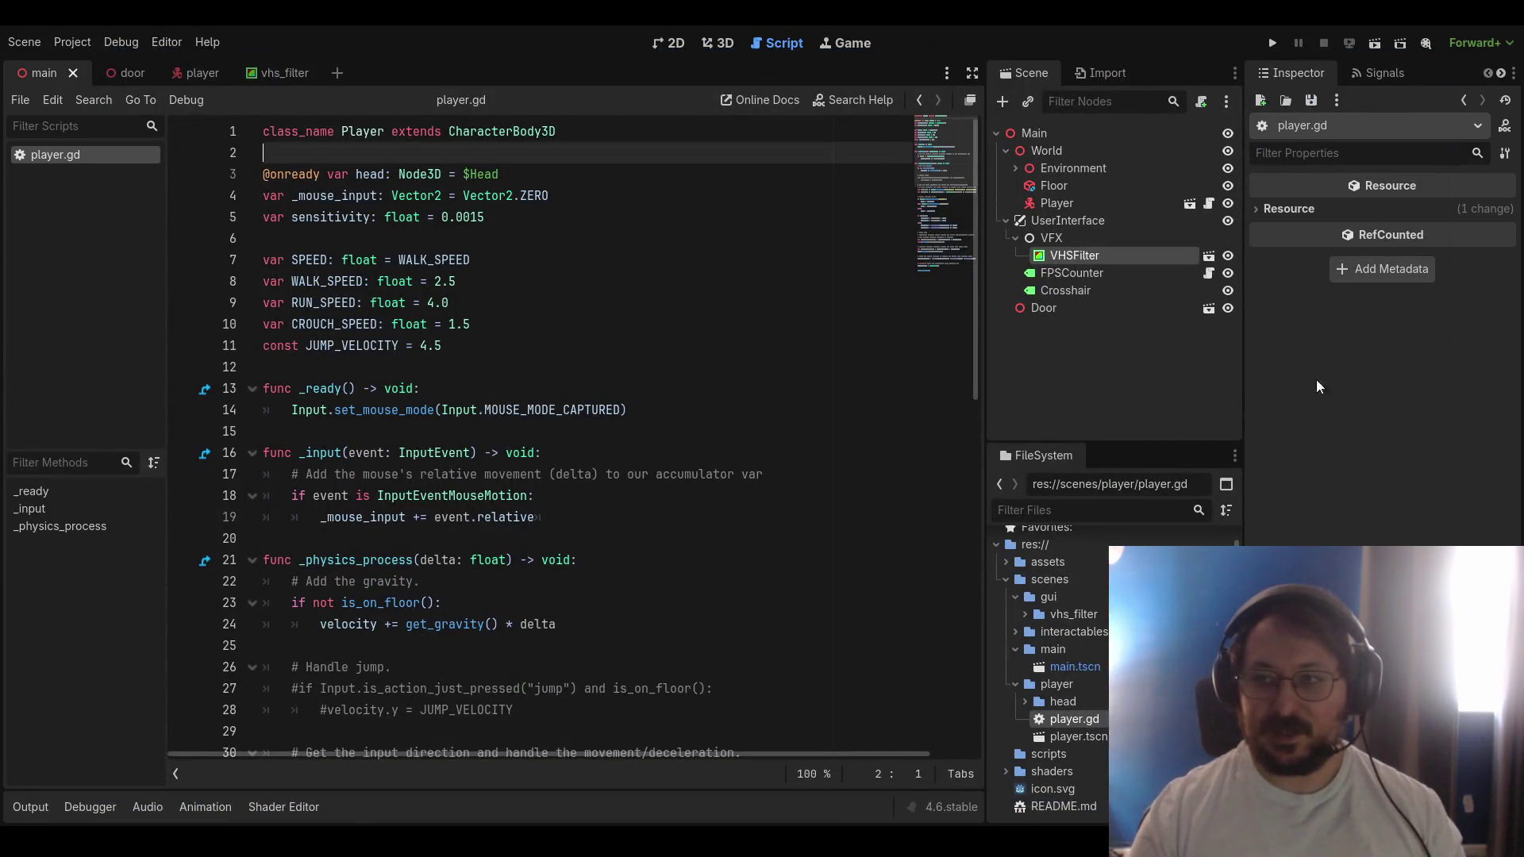
pyautogui.press('F5')
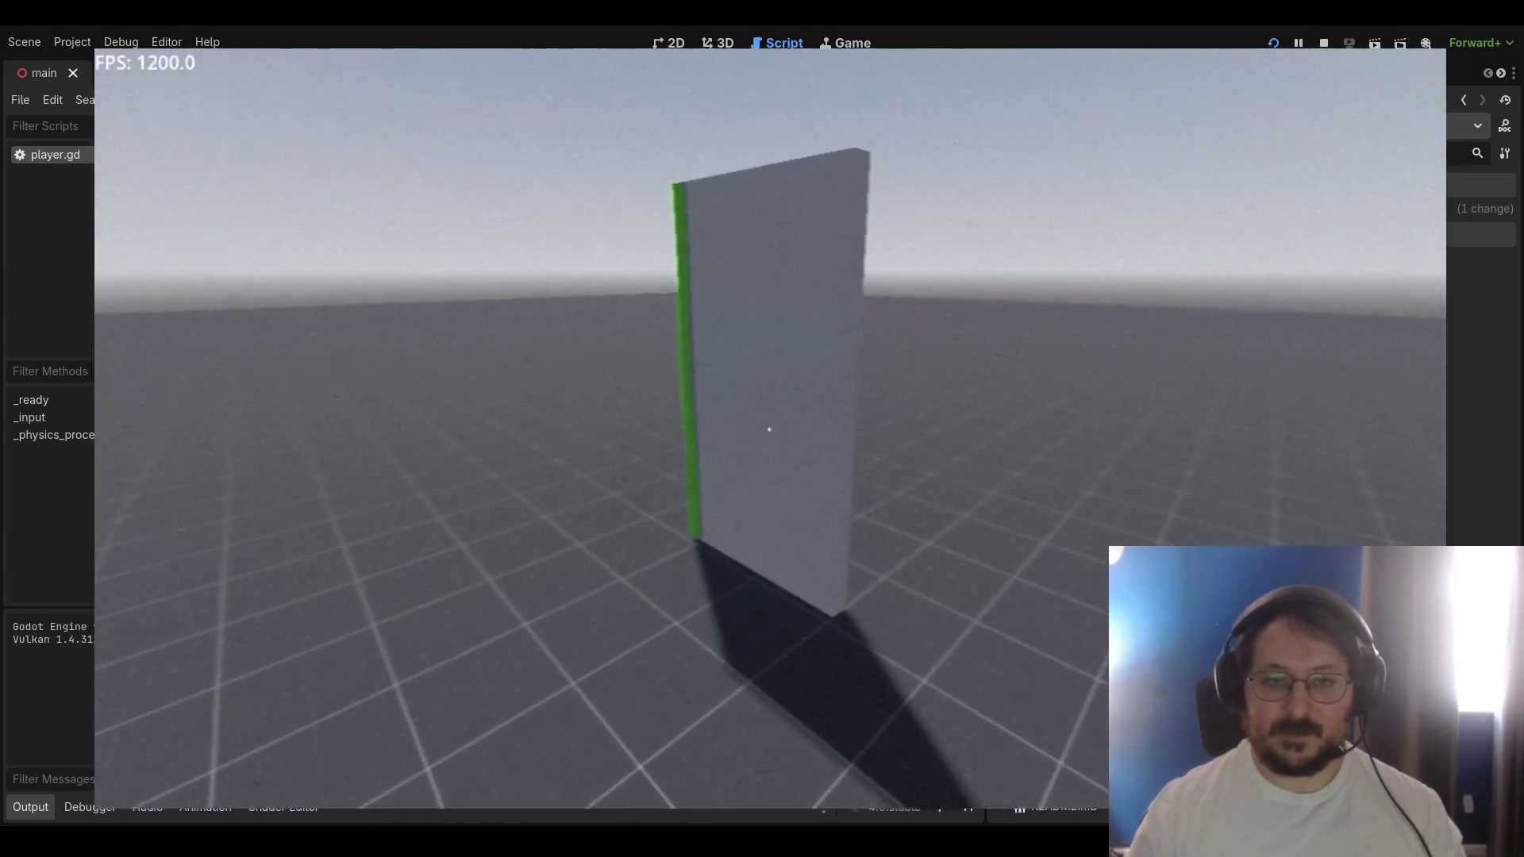
# Walk toward and away from the door and wall with WASD, strafing left and right.
pyautogui.press('s')
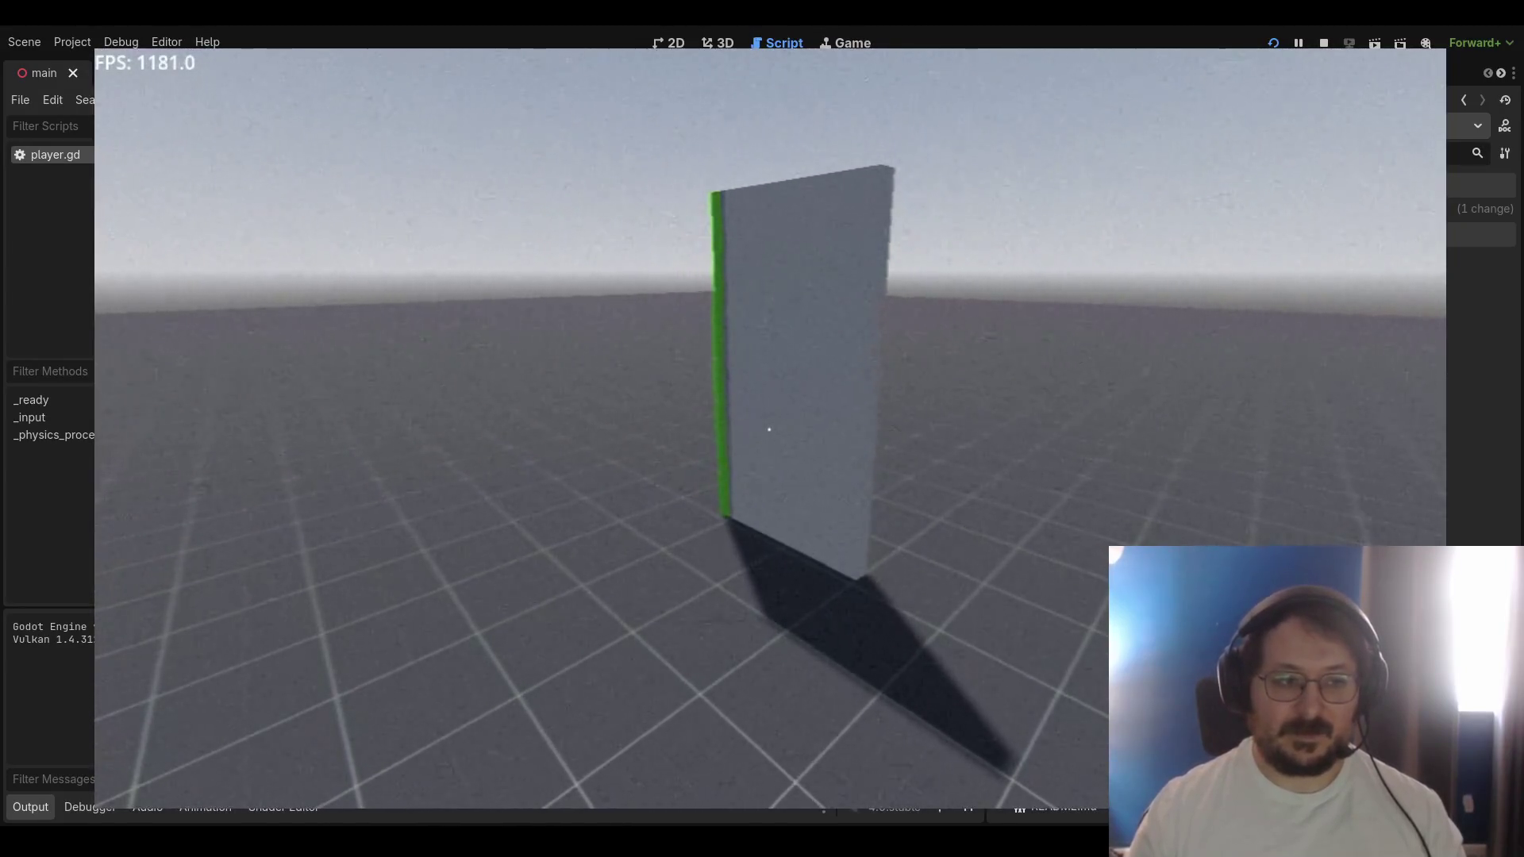
pyautogui.press('w')
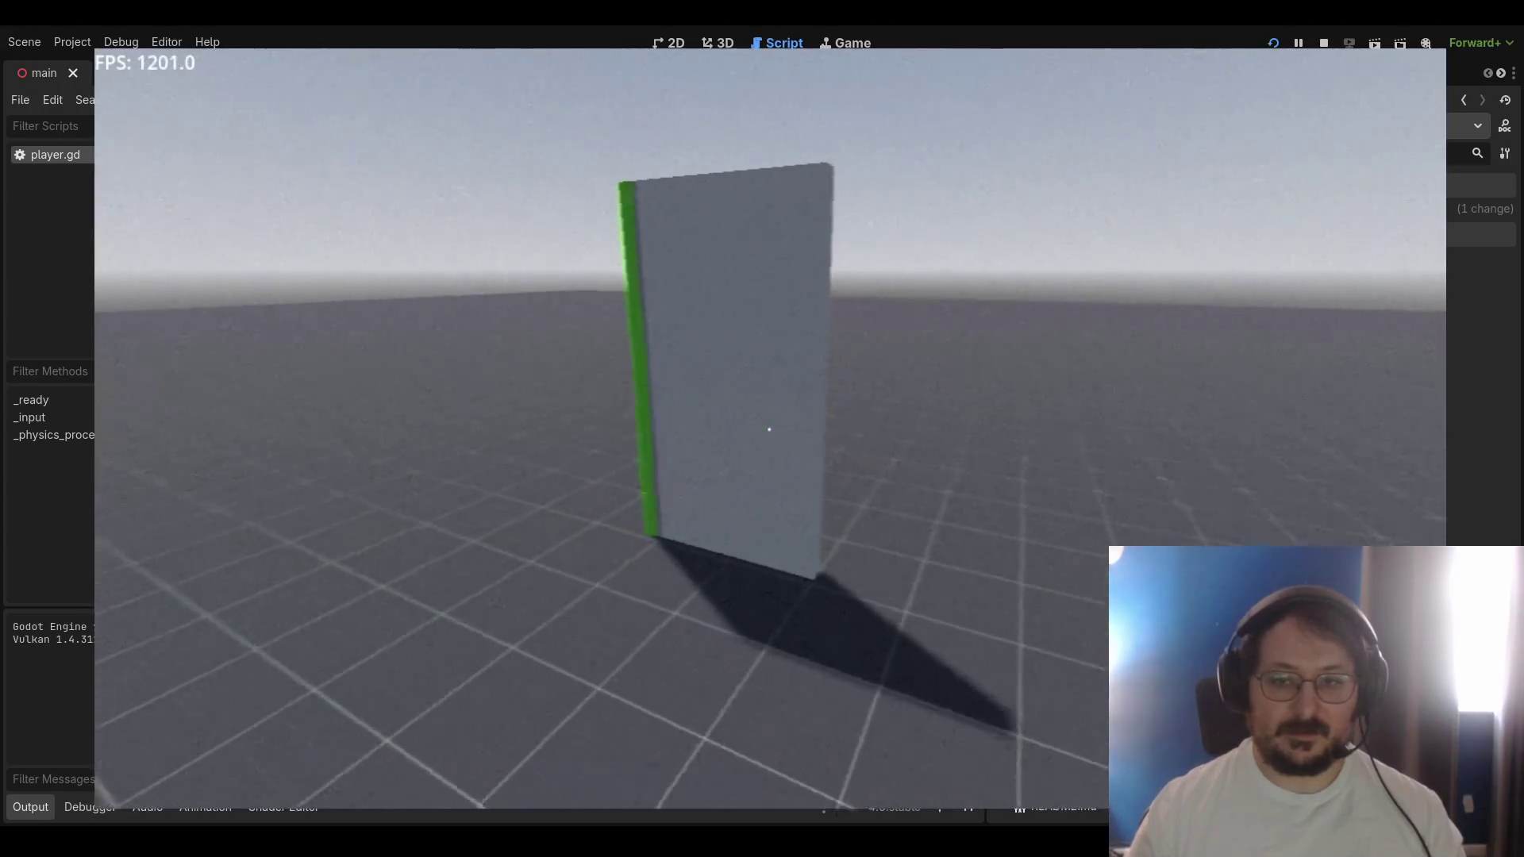
pyautogui.press('s')
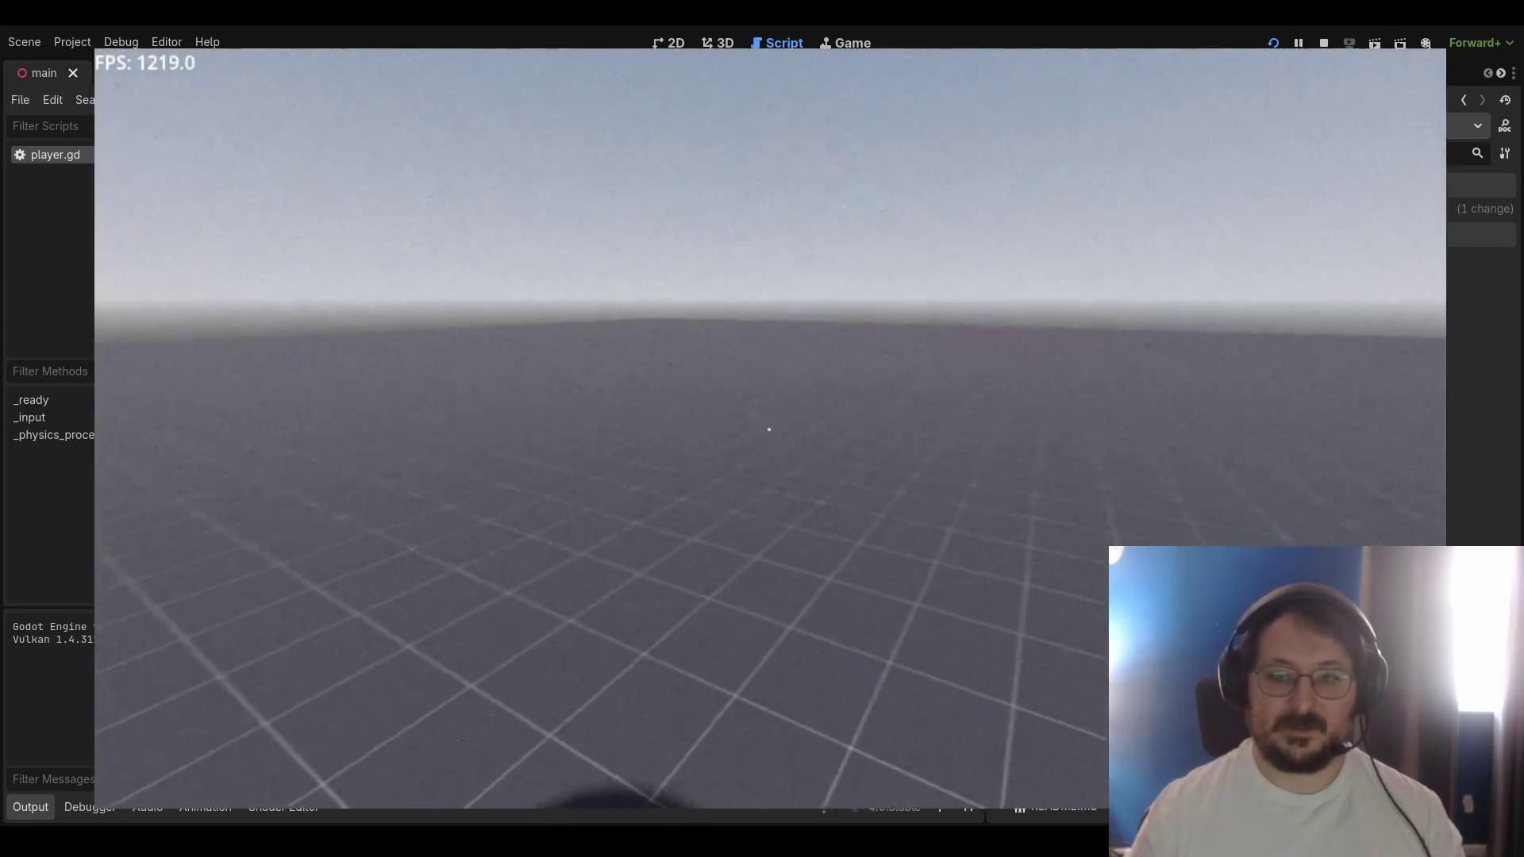
pyautogui.moveTo(769, 429)
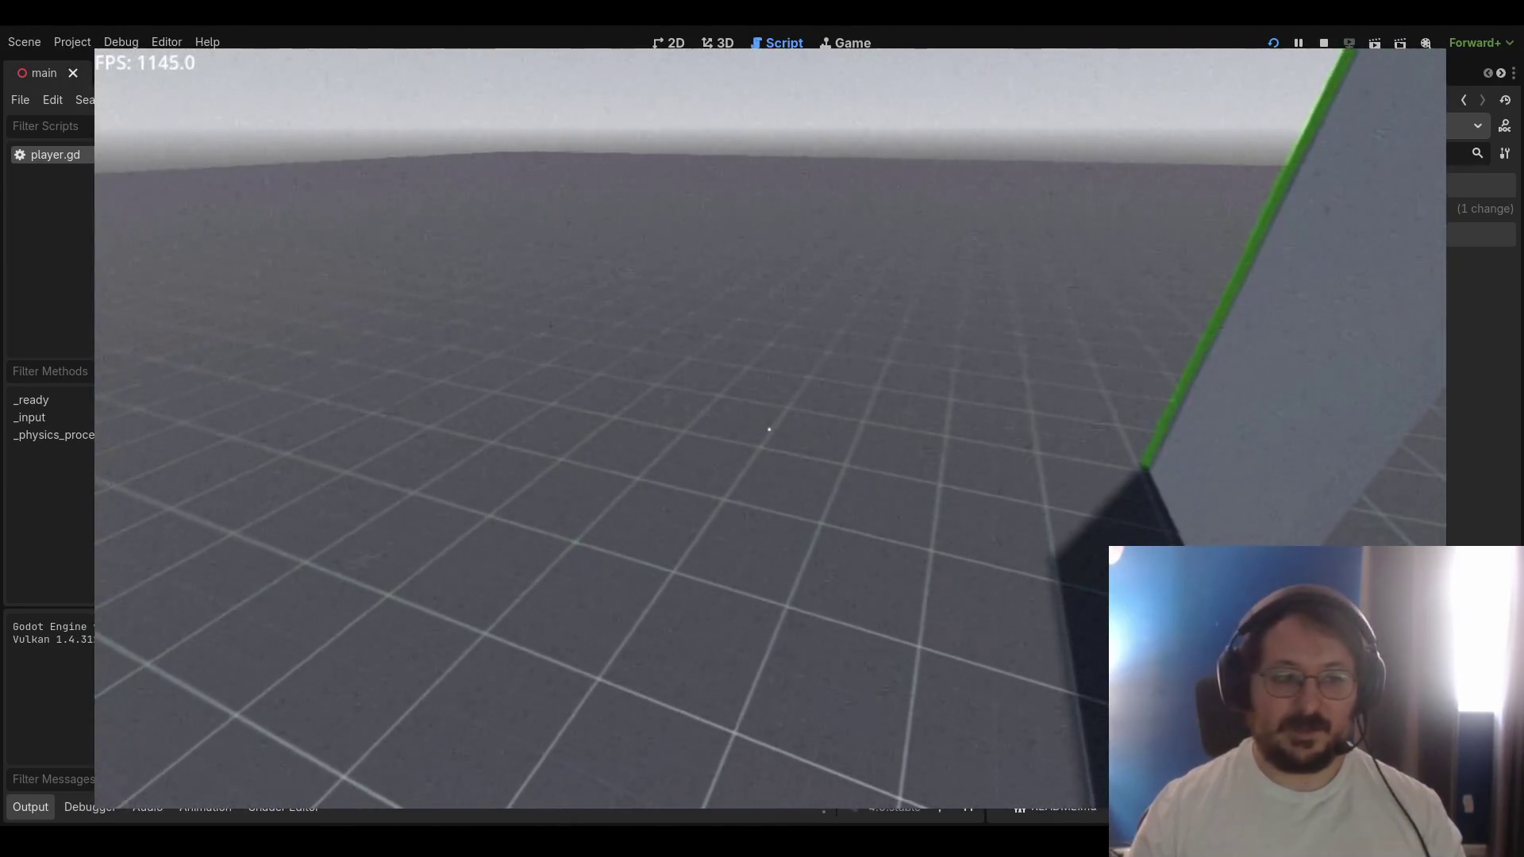
pyautogui.press('w')
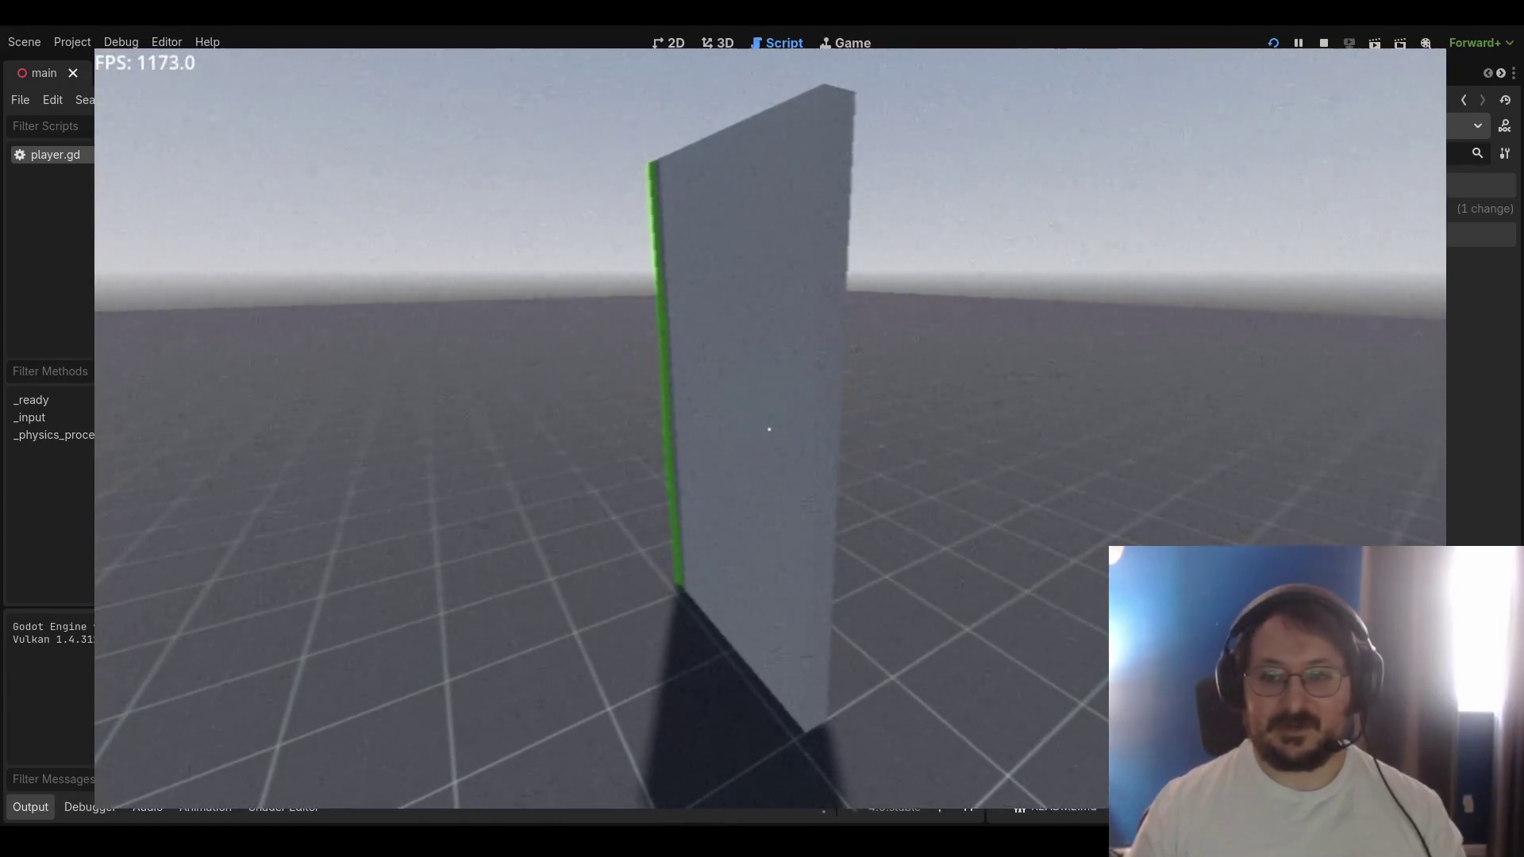
pyautogui.press('s')
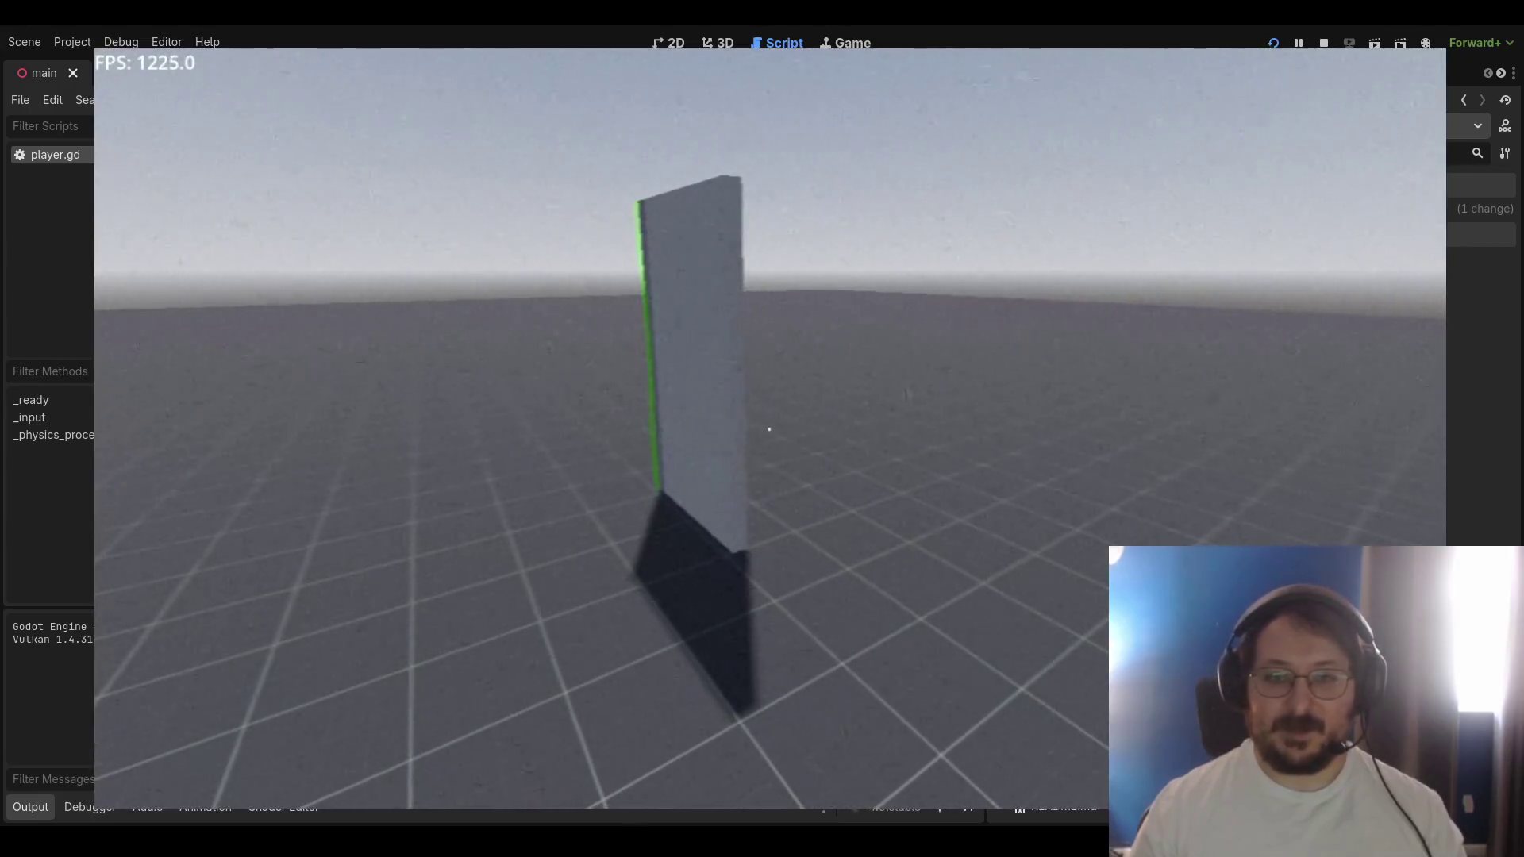
pyautogui.press('a')
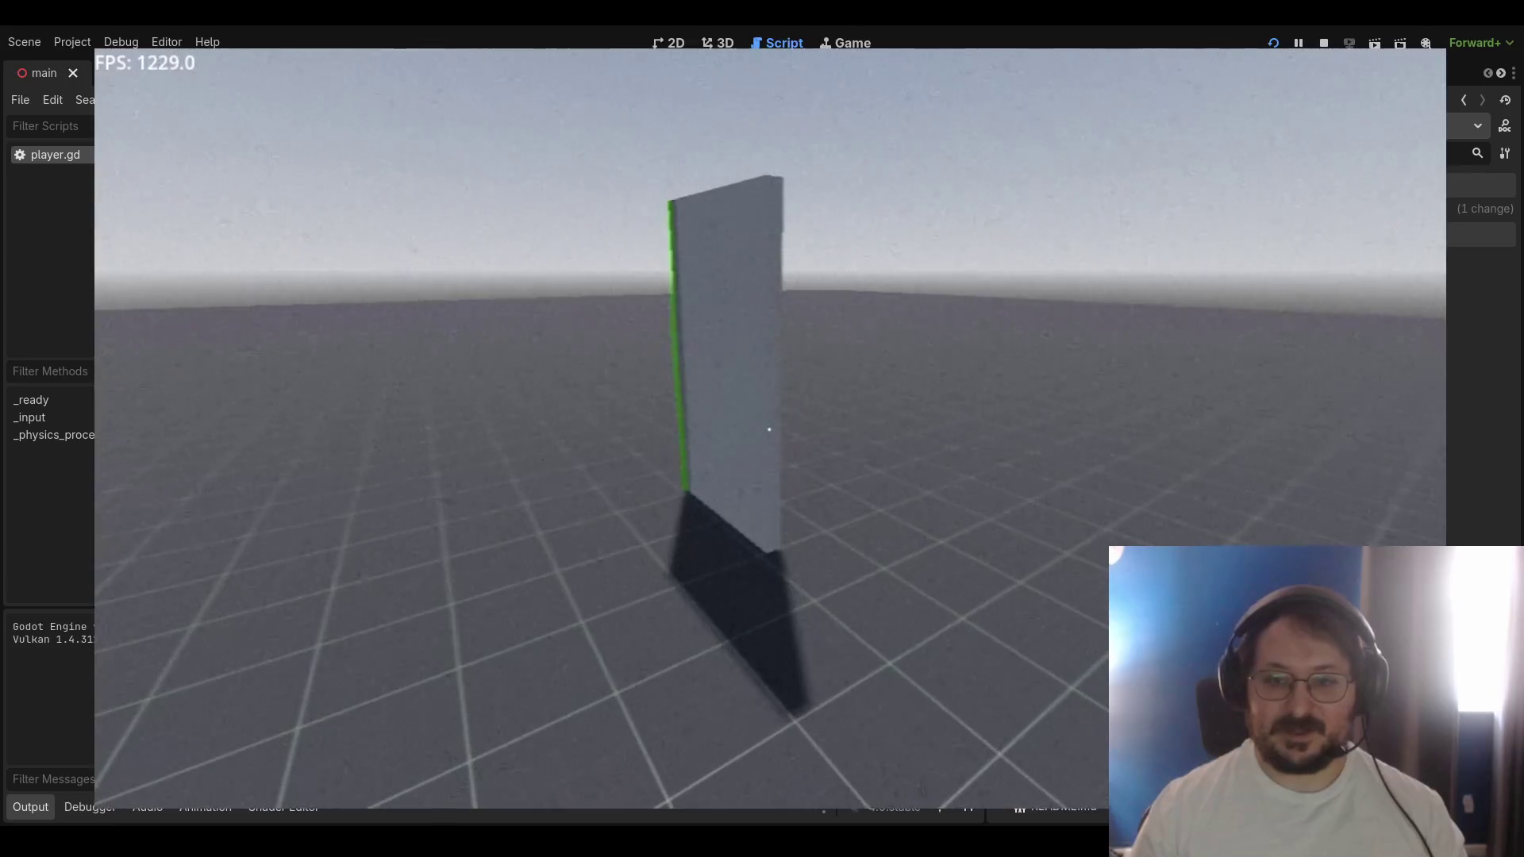
pyautogui.press('a')
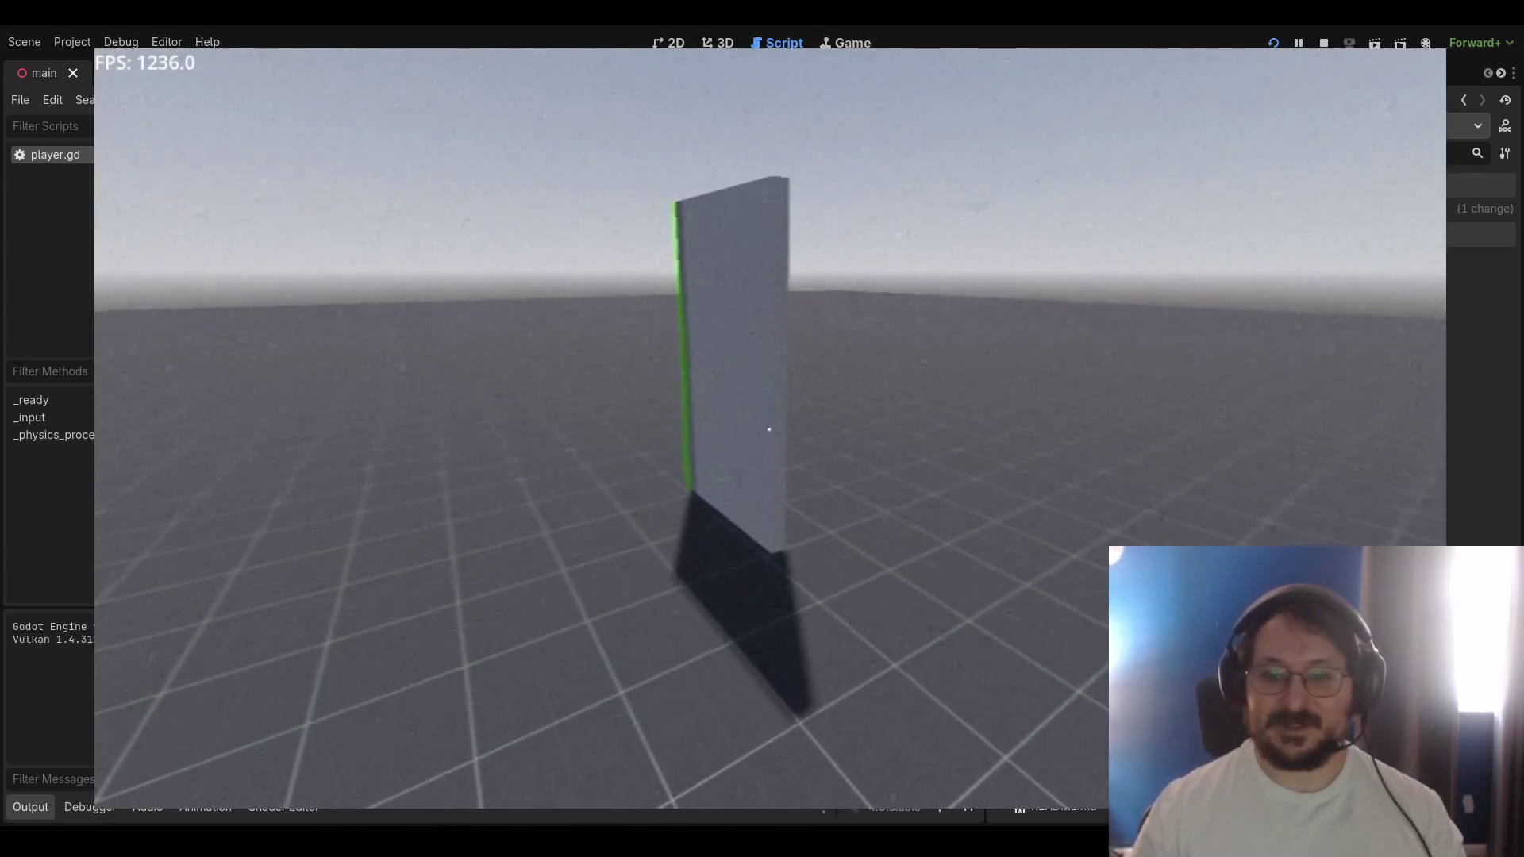
pyautogui.press('w')
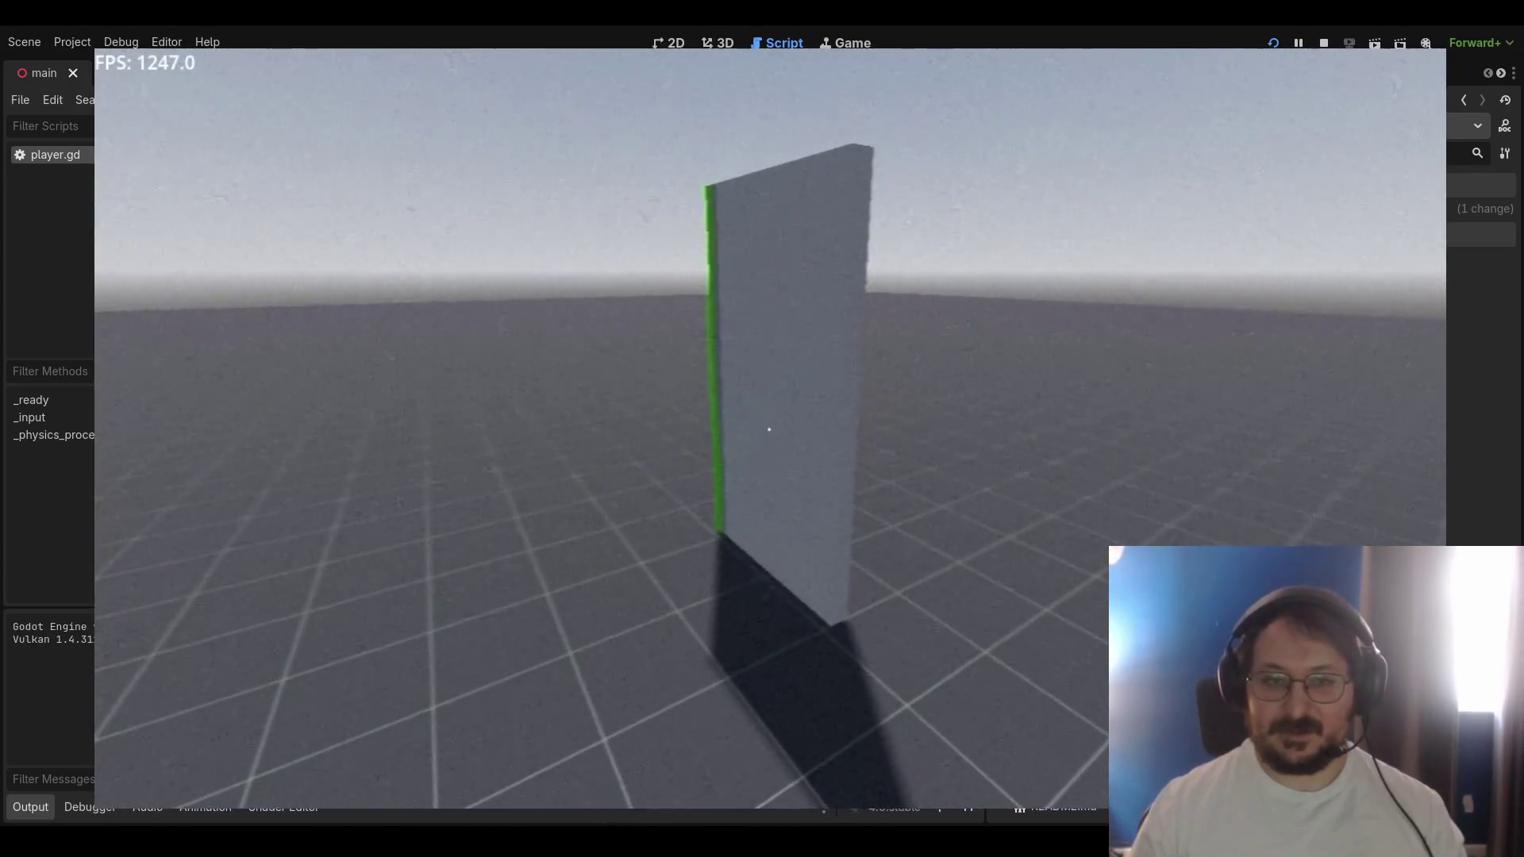
pyautogui.press('d')
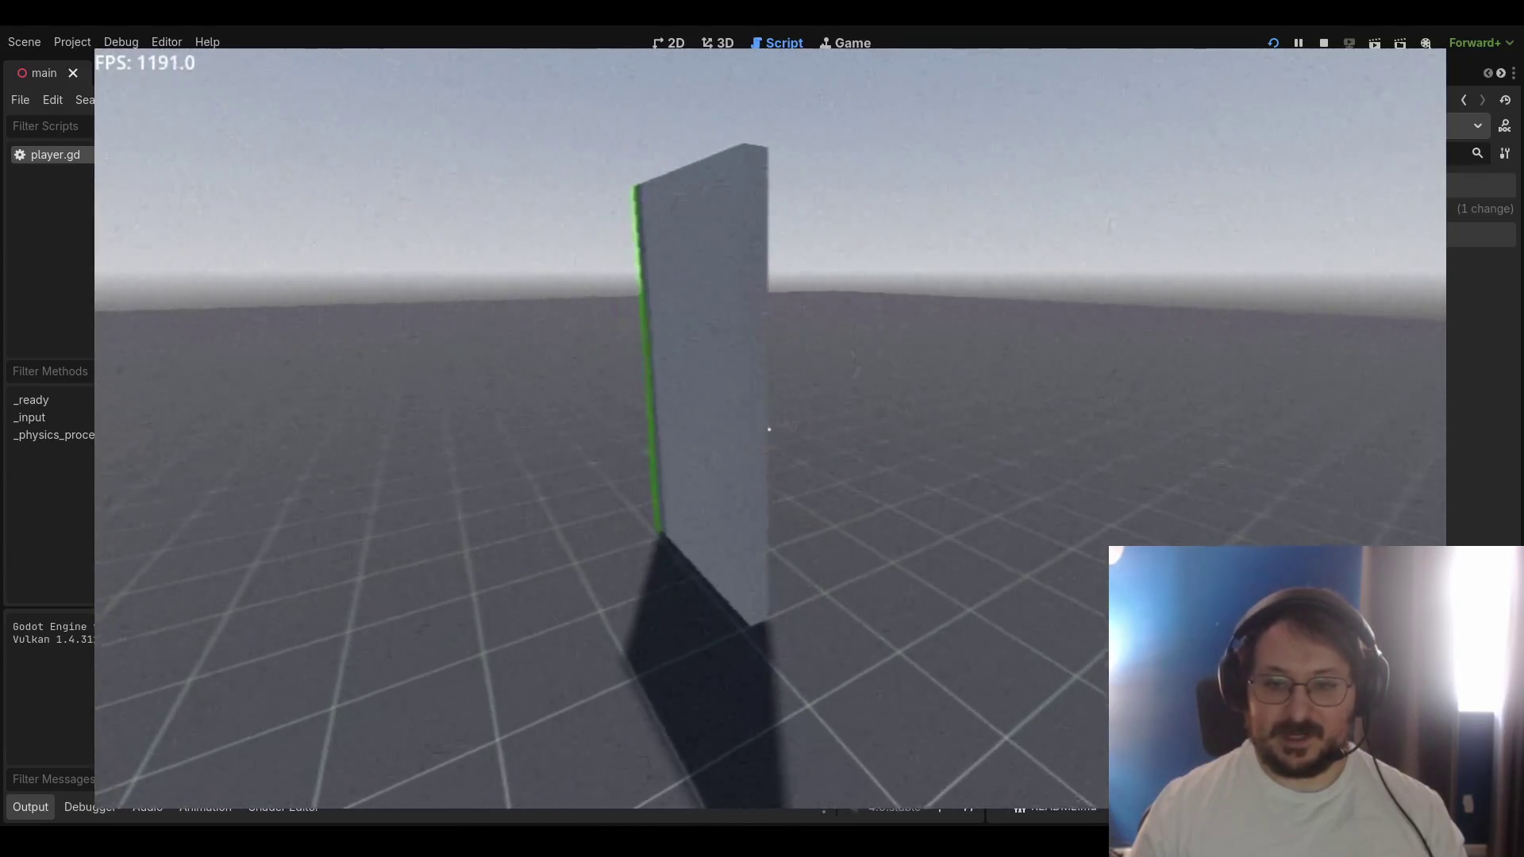
pyautogui.press('a')
pyautogui.press('d')
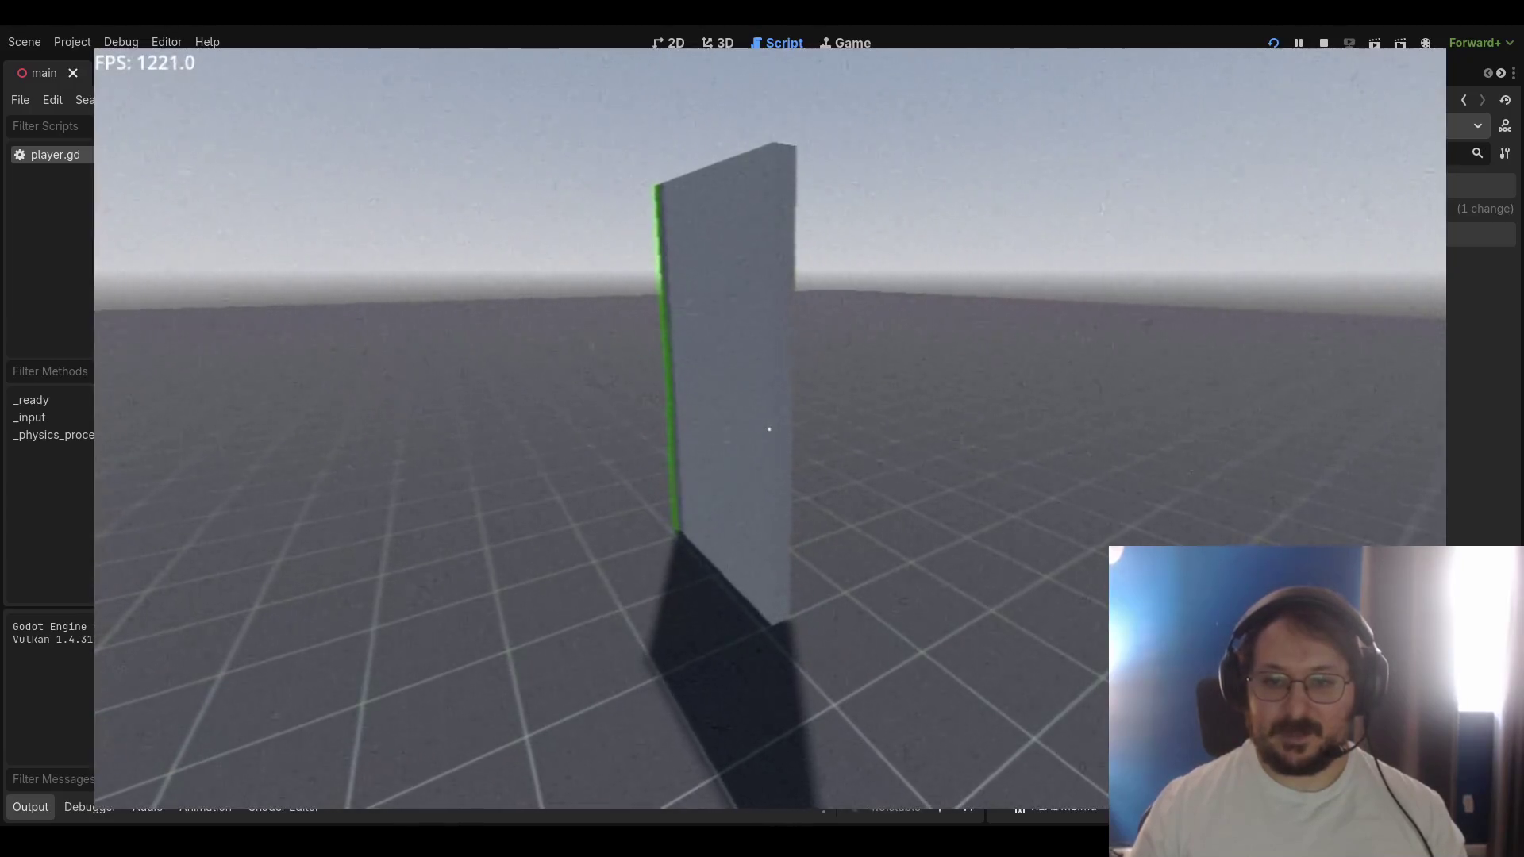
# Walk up to the wall and circle around its edges with WASD.
pyautogui.press('w')
pyautogui.press('w')
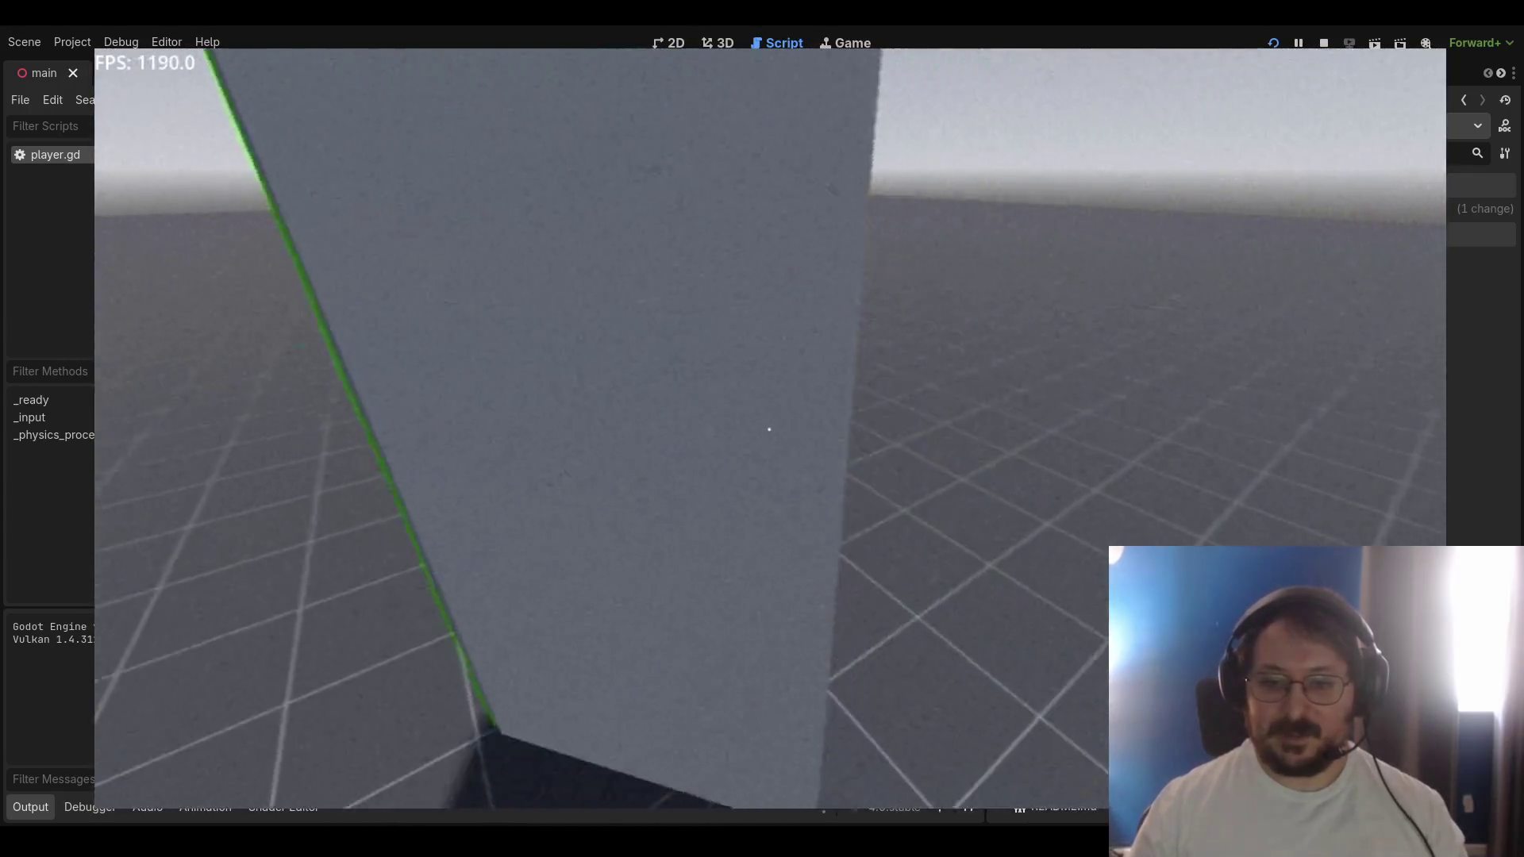
pyautogui.press('a')
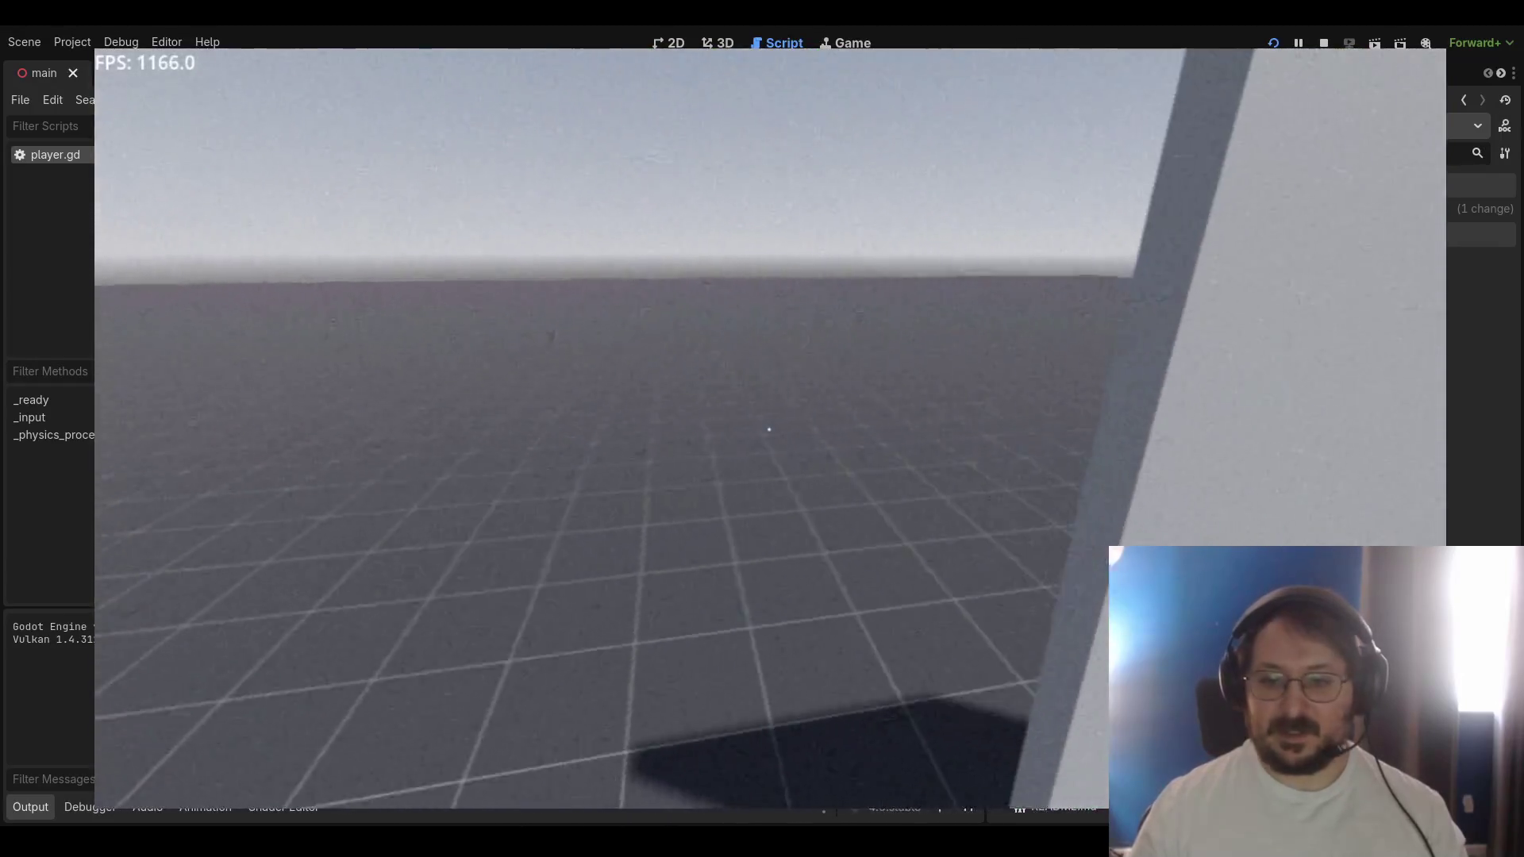
pyautogui.press('s')
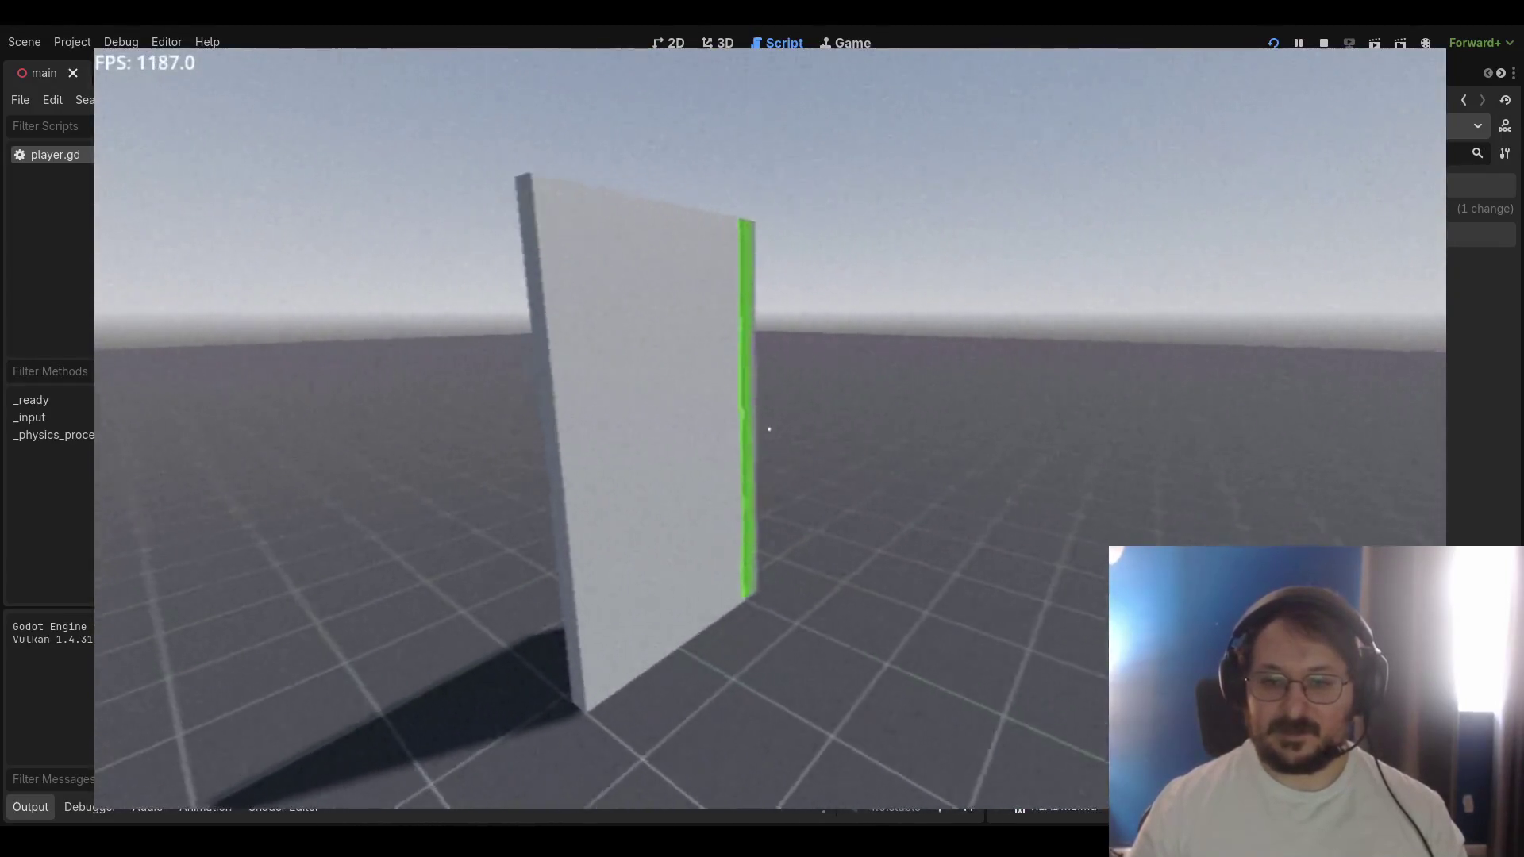
pyautogui.press('w')
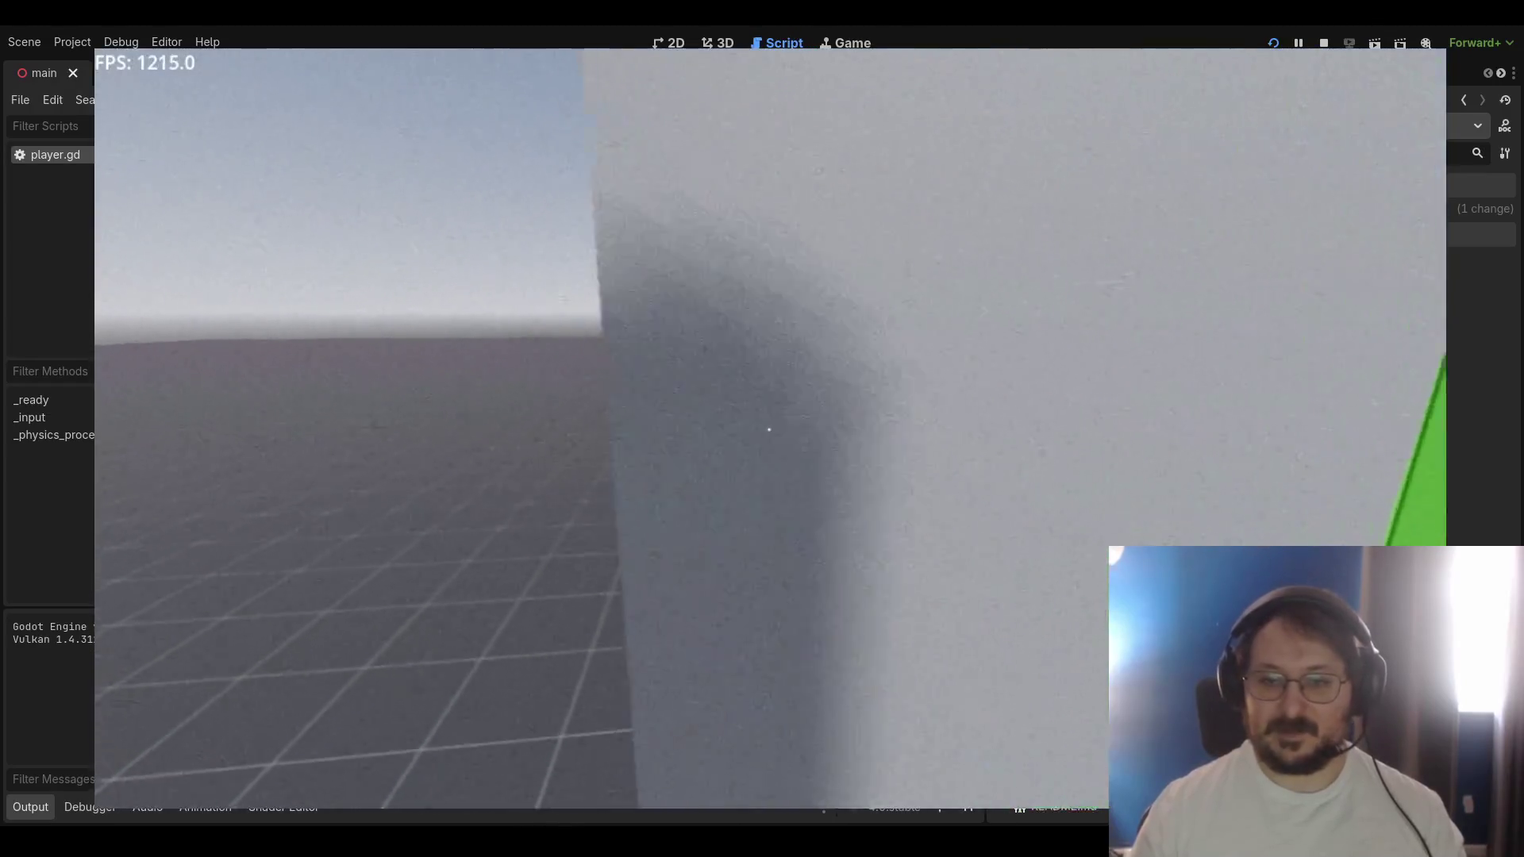
pyautogui.press('s')
pyautogui.press('w')
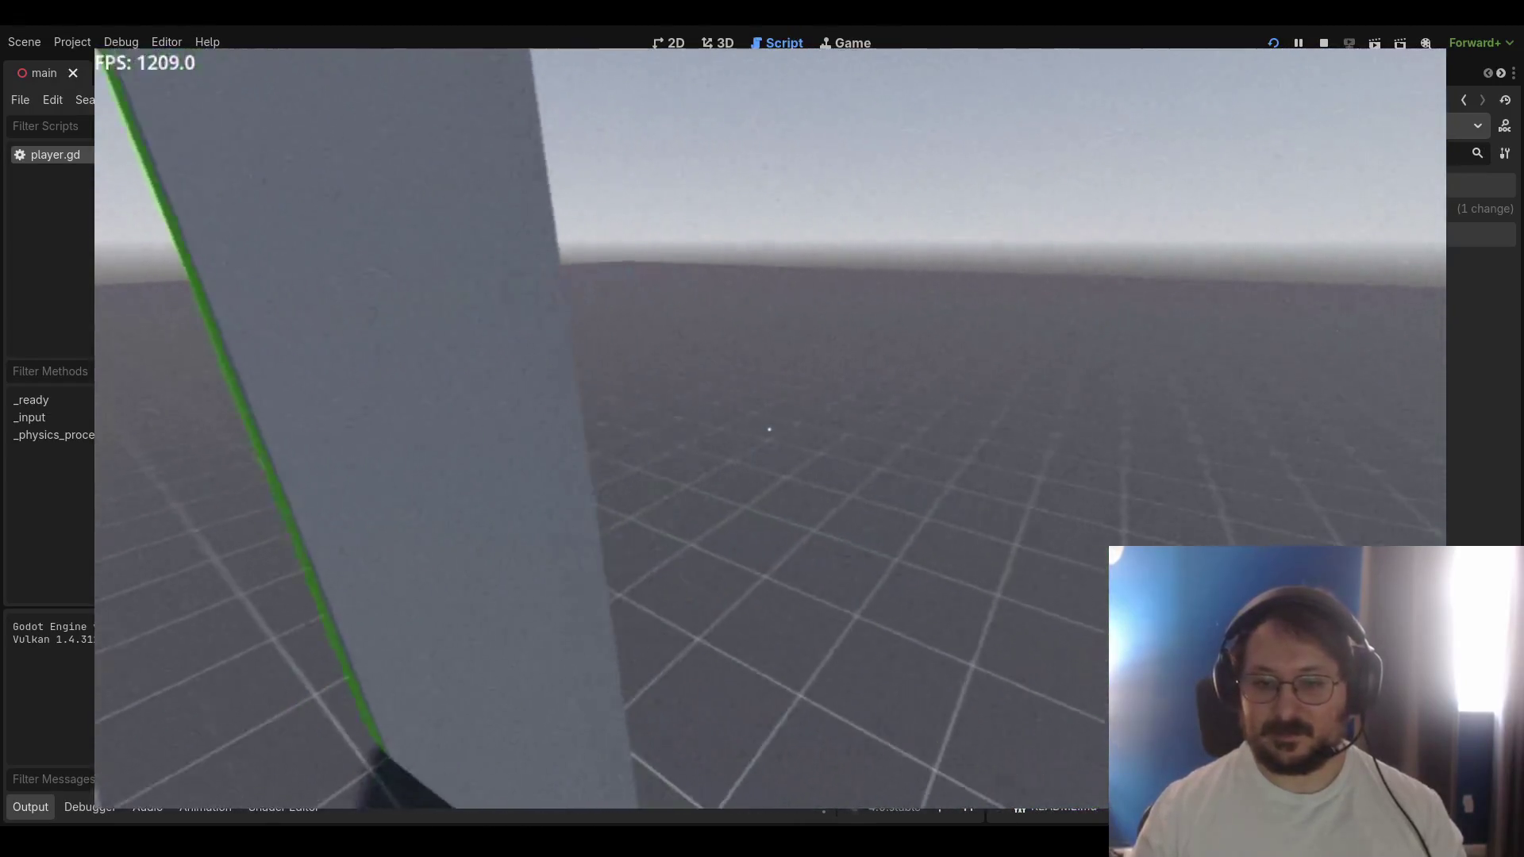
pyautogui.press('s')
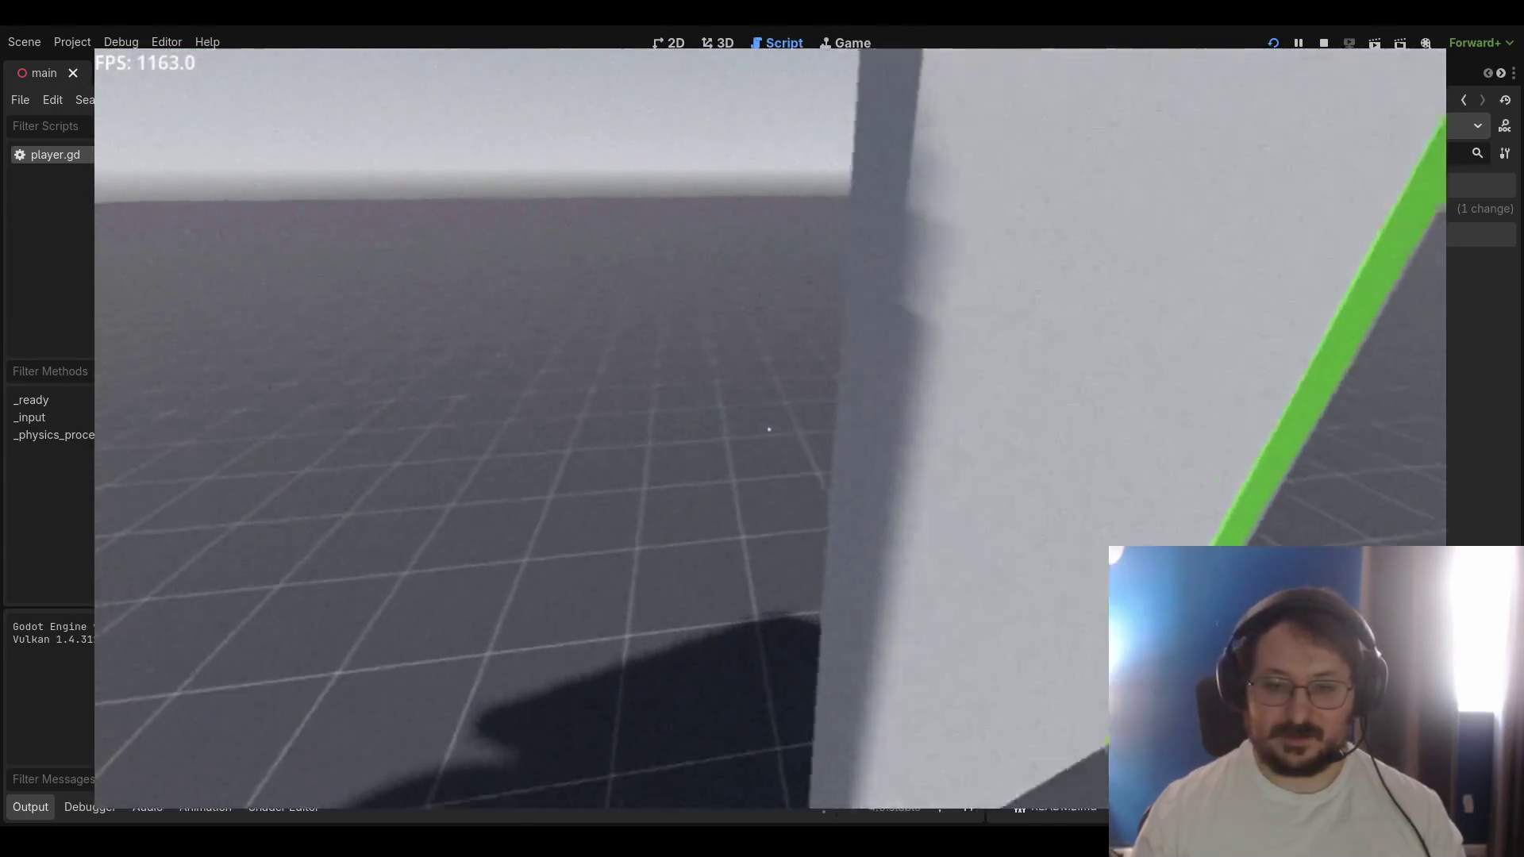
pyautogui.press('w')
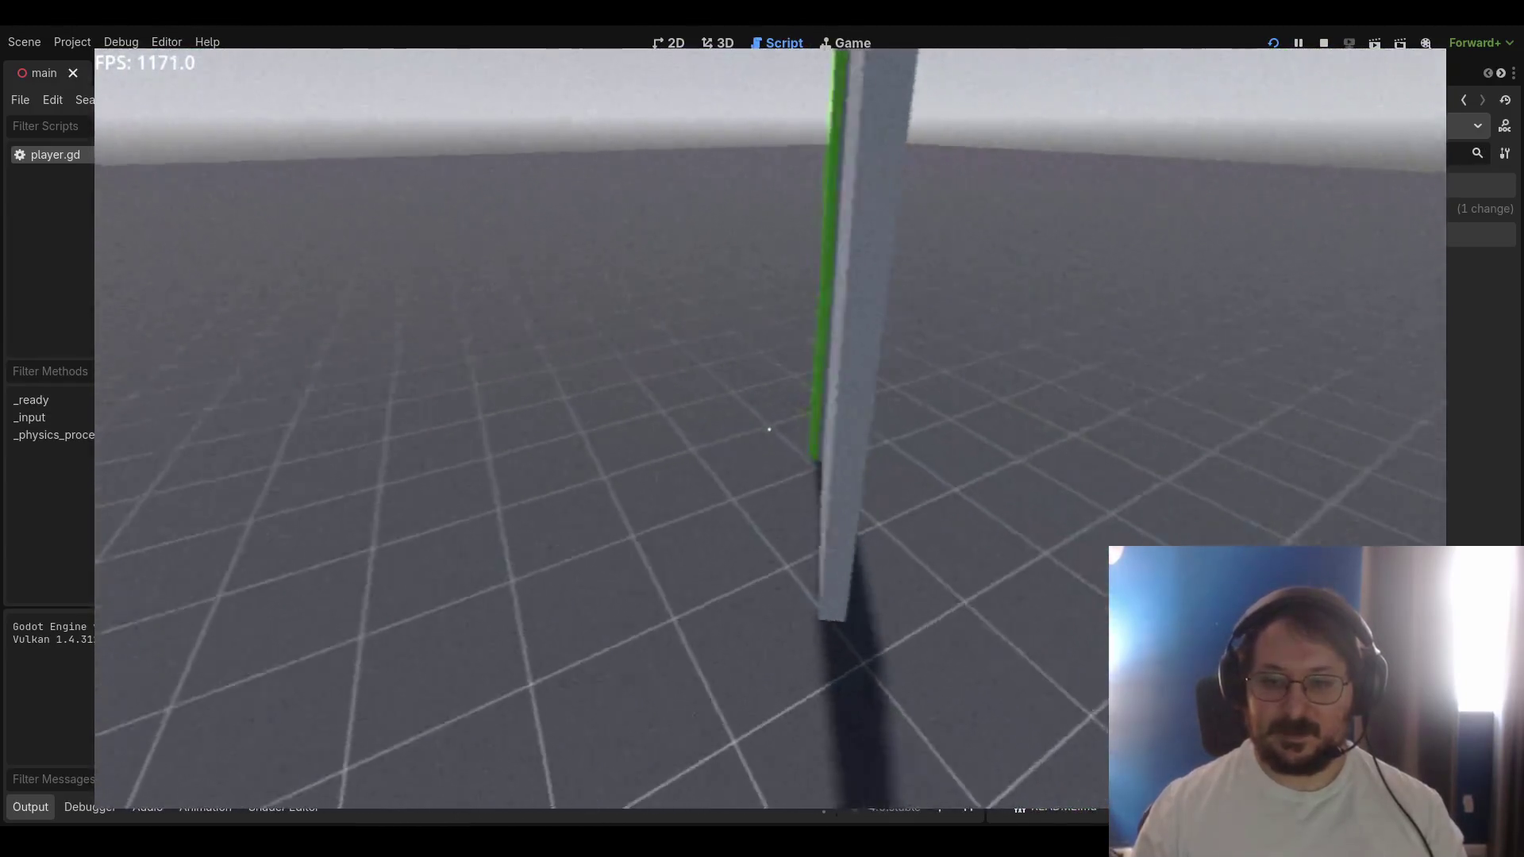
pyautogui.press('d')
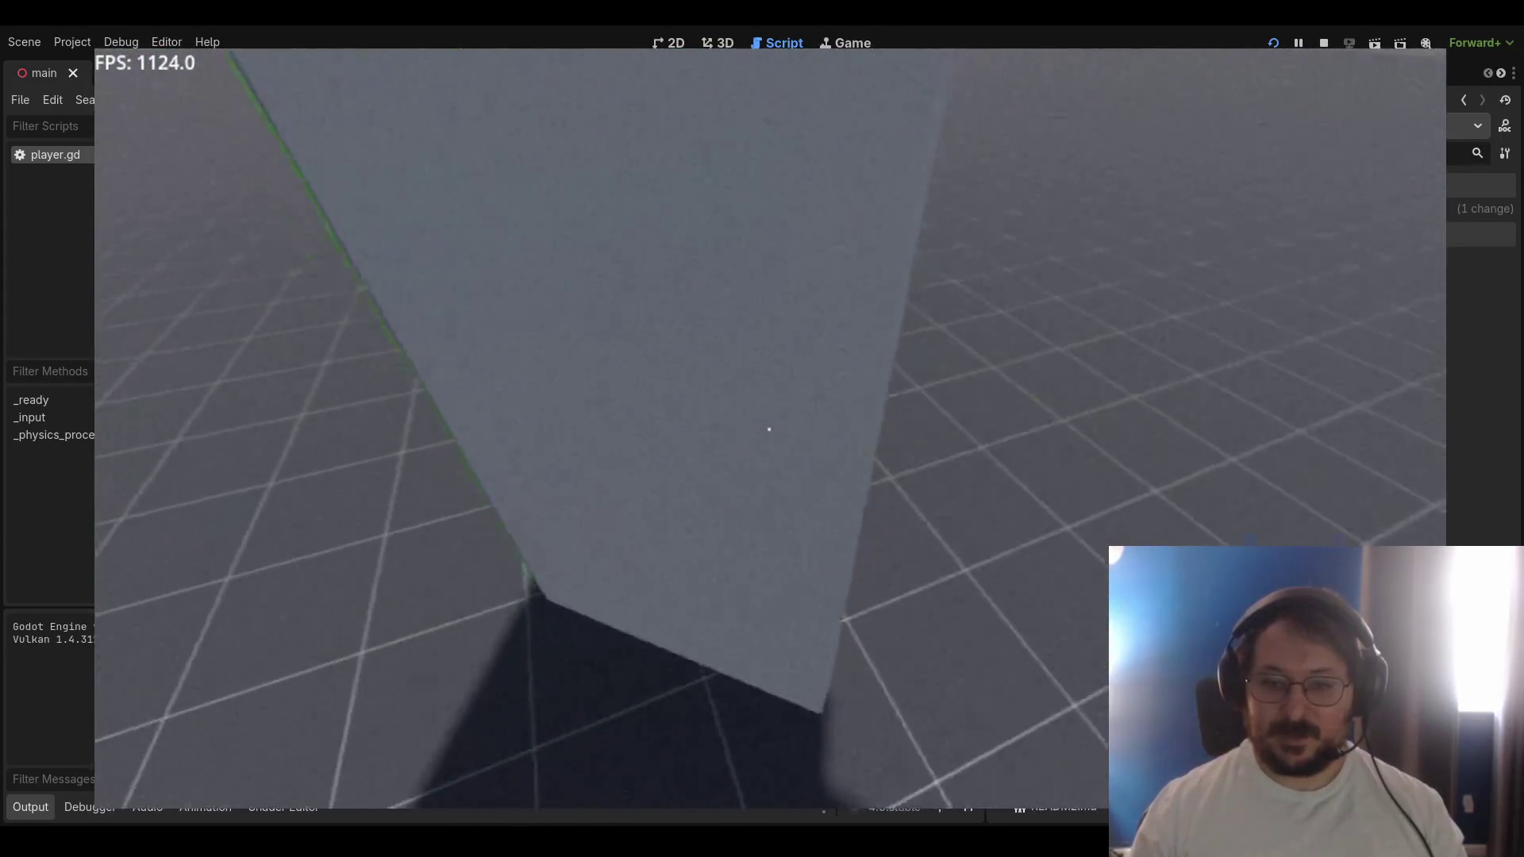
pyautogui.press('d')
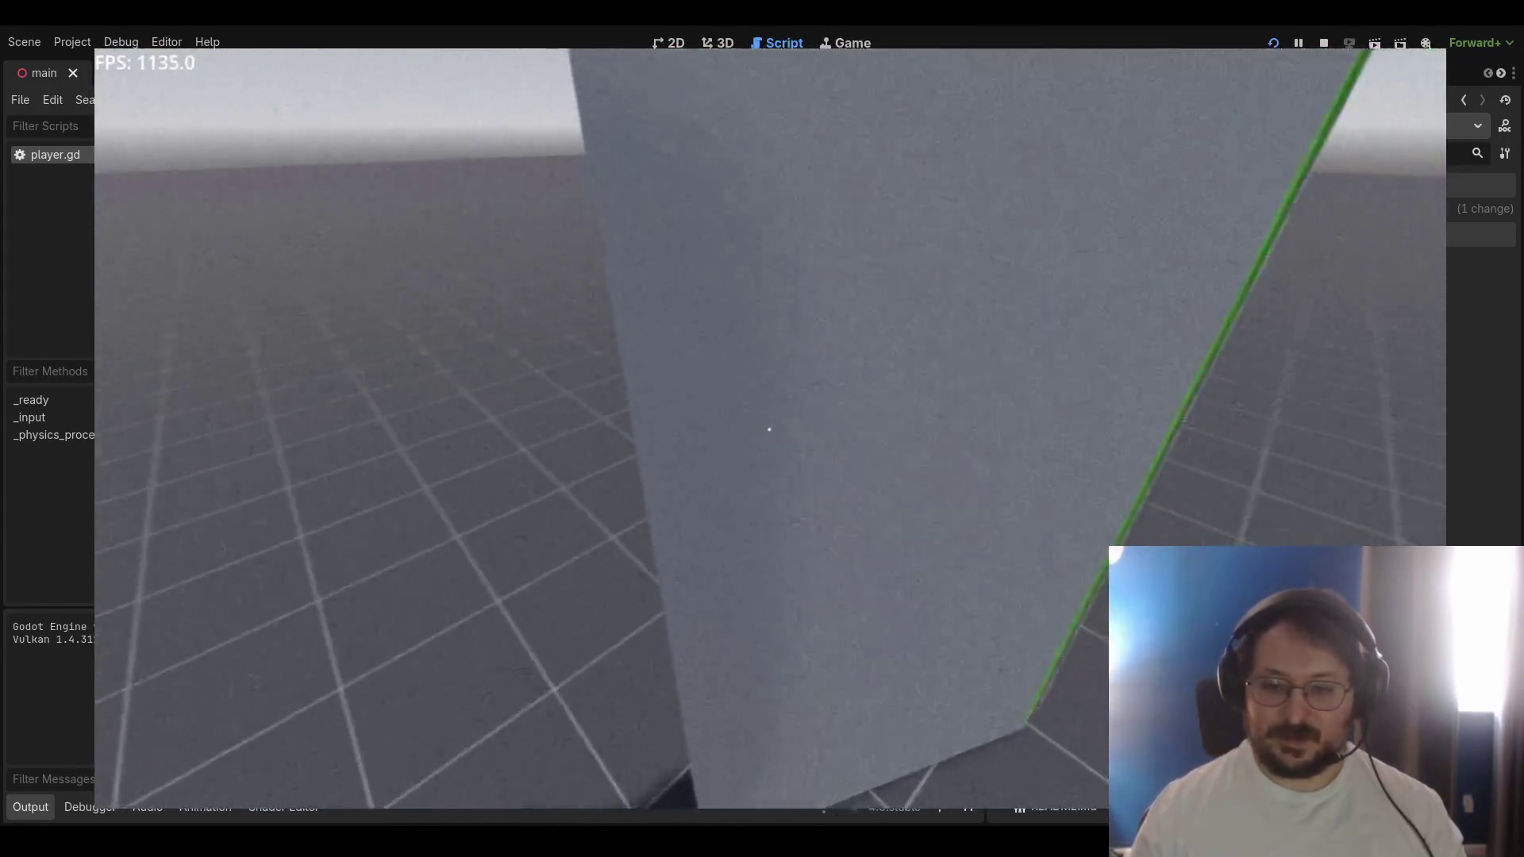
pyautogui.press('w')
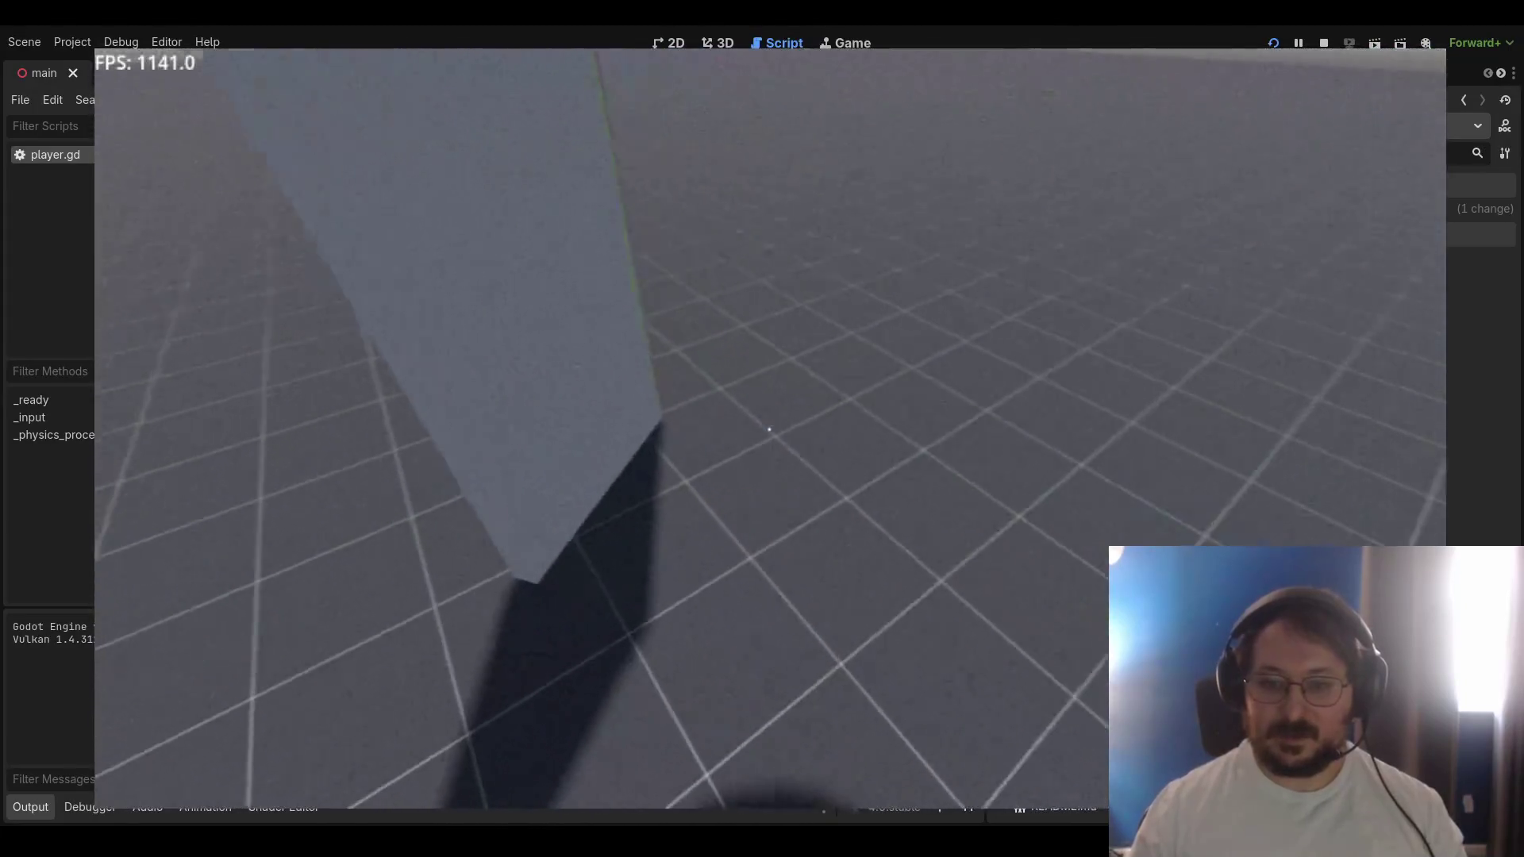
pyautogui.press('d')
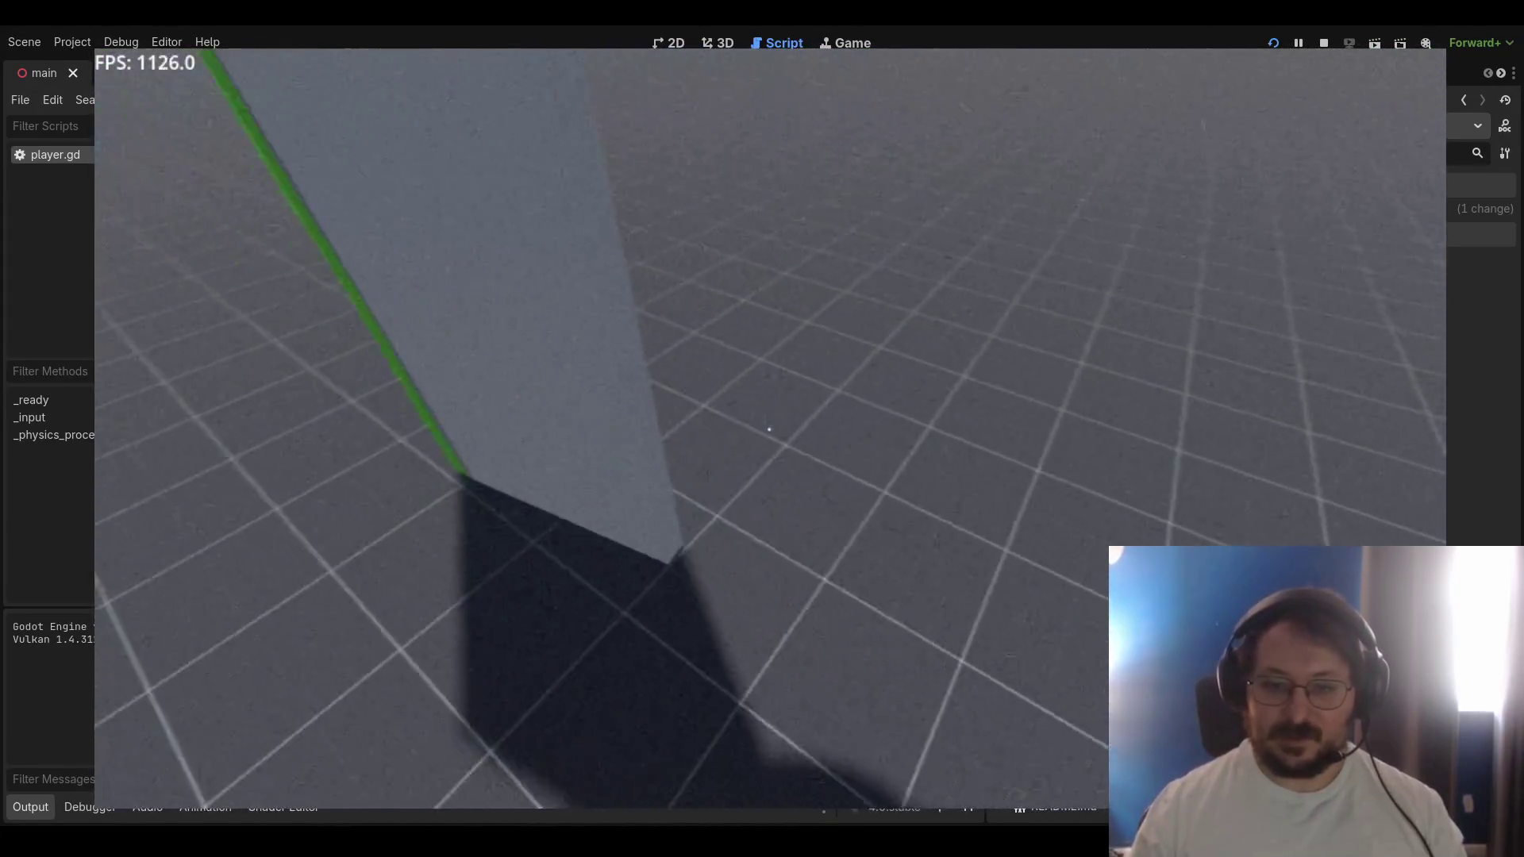
pyautogui.press('a')
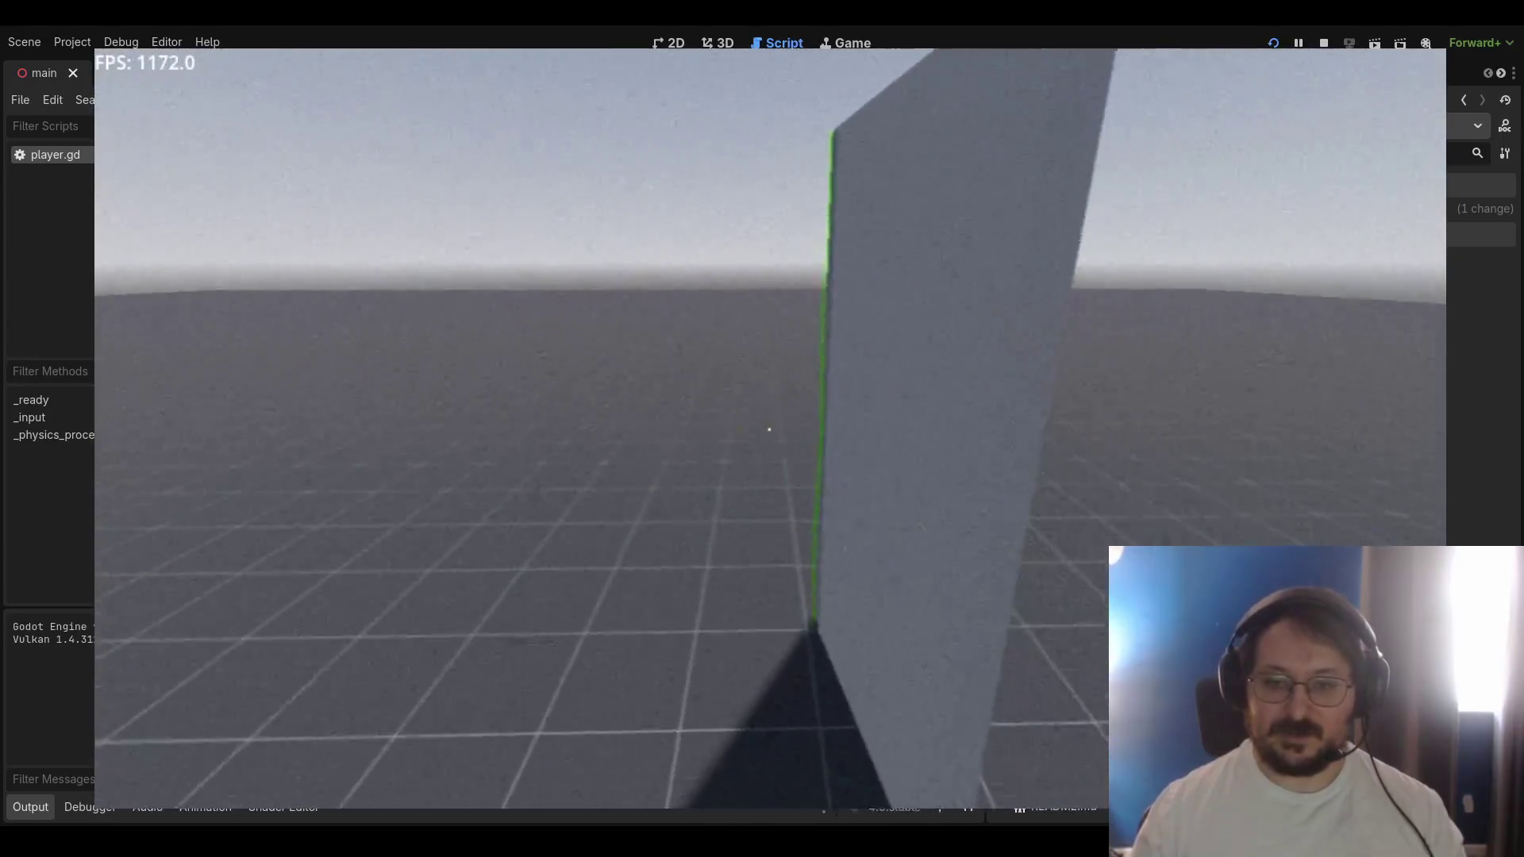
pyautogui.press('s')
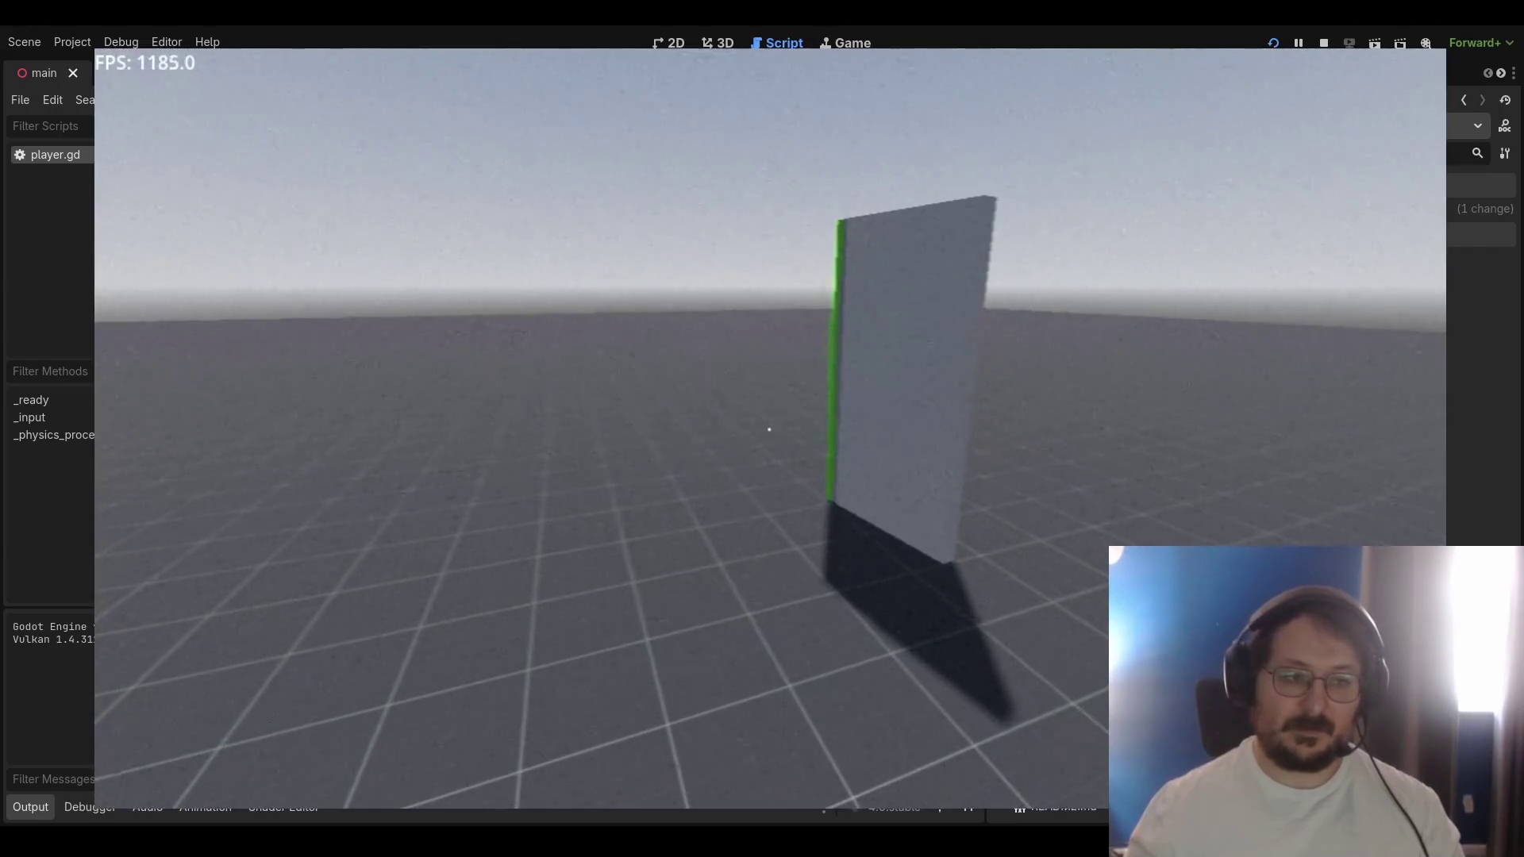
# Approach the door slab's green-edged face and back away from it several times.
pyautogui.press('w')
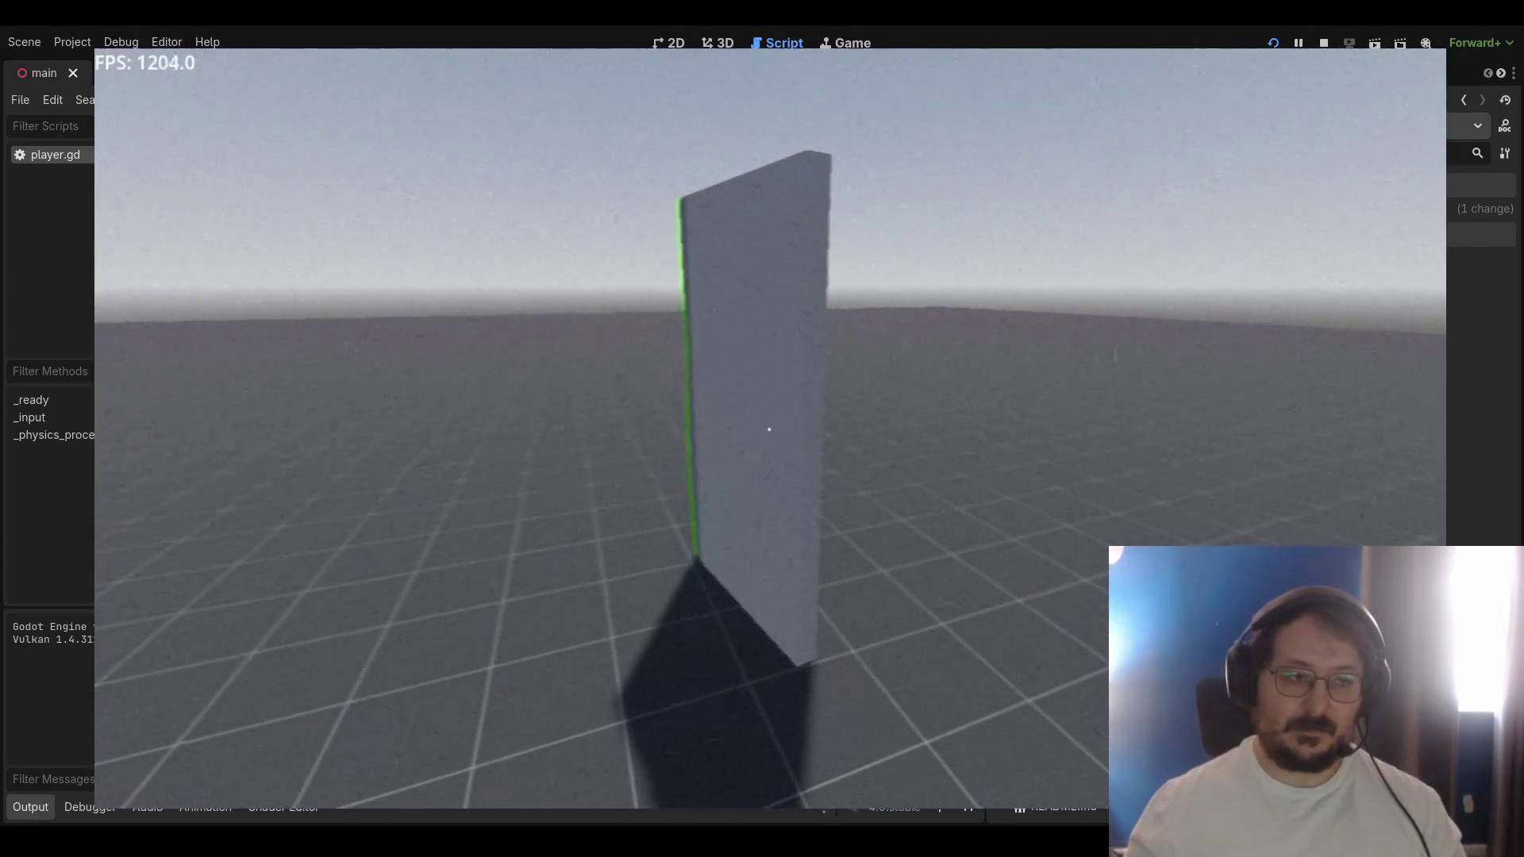
pyautogui.press('w')
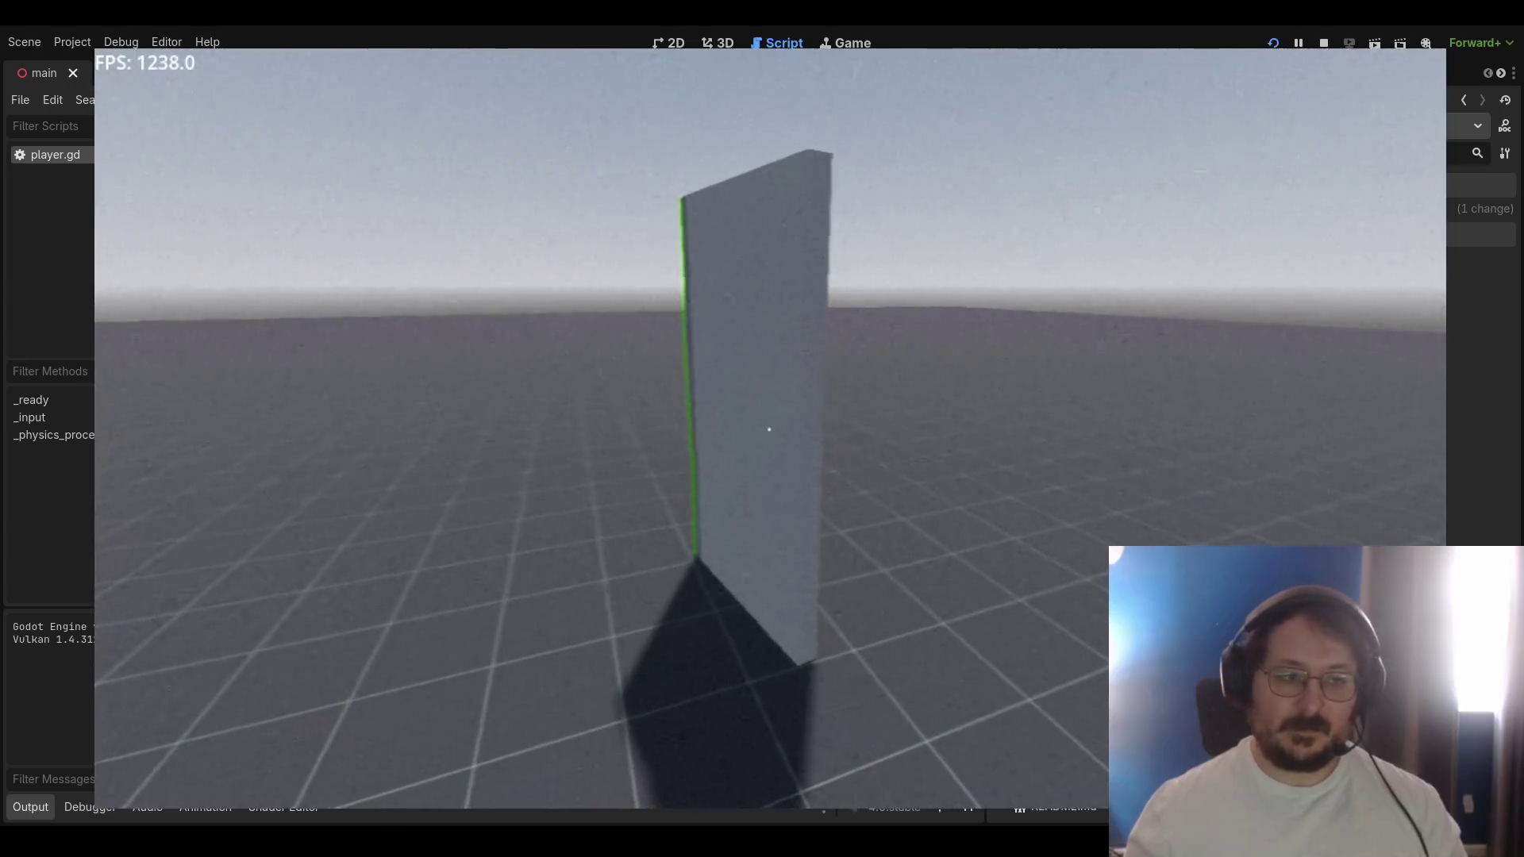
pyautogui.press('w')
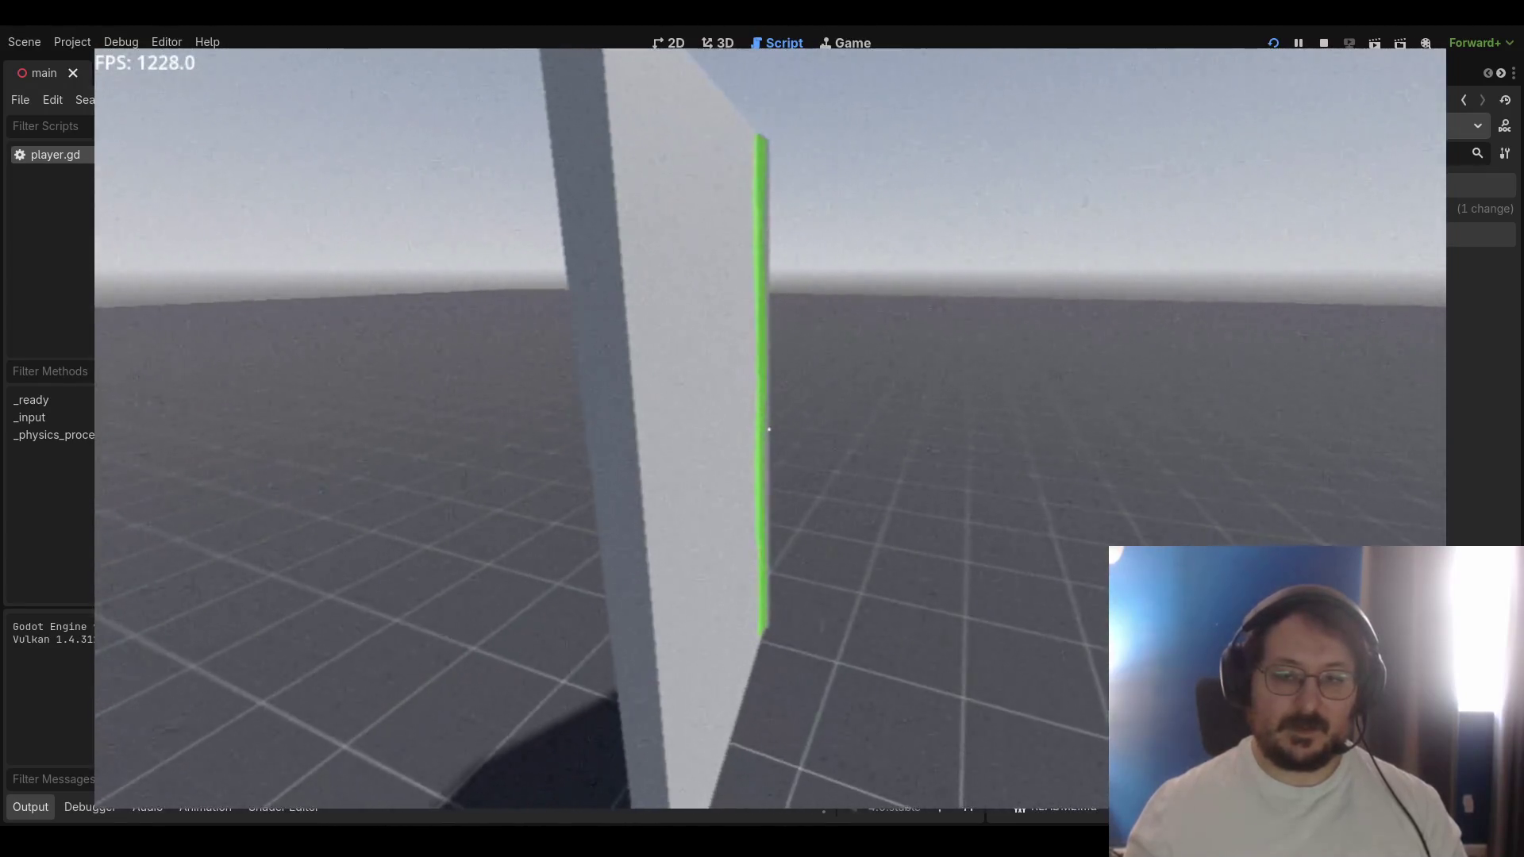
pyautogui.press('s')
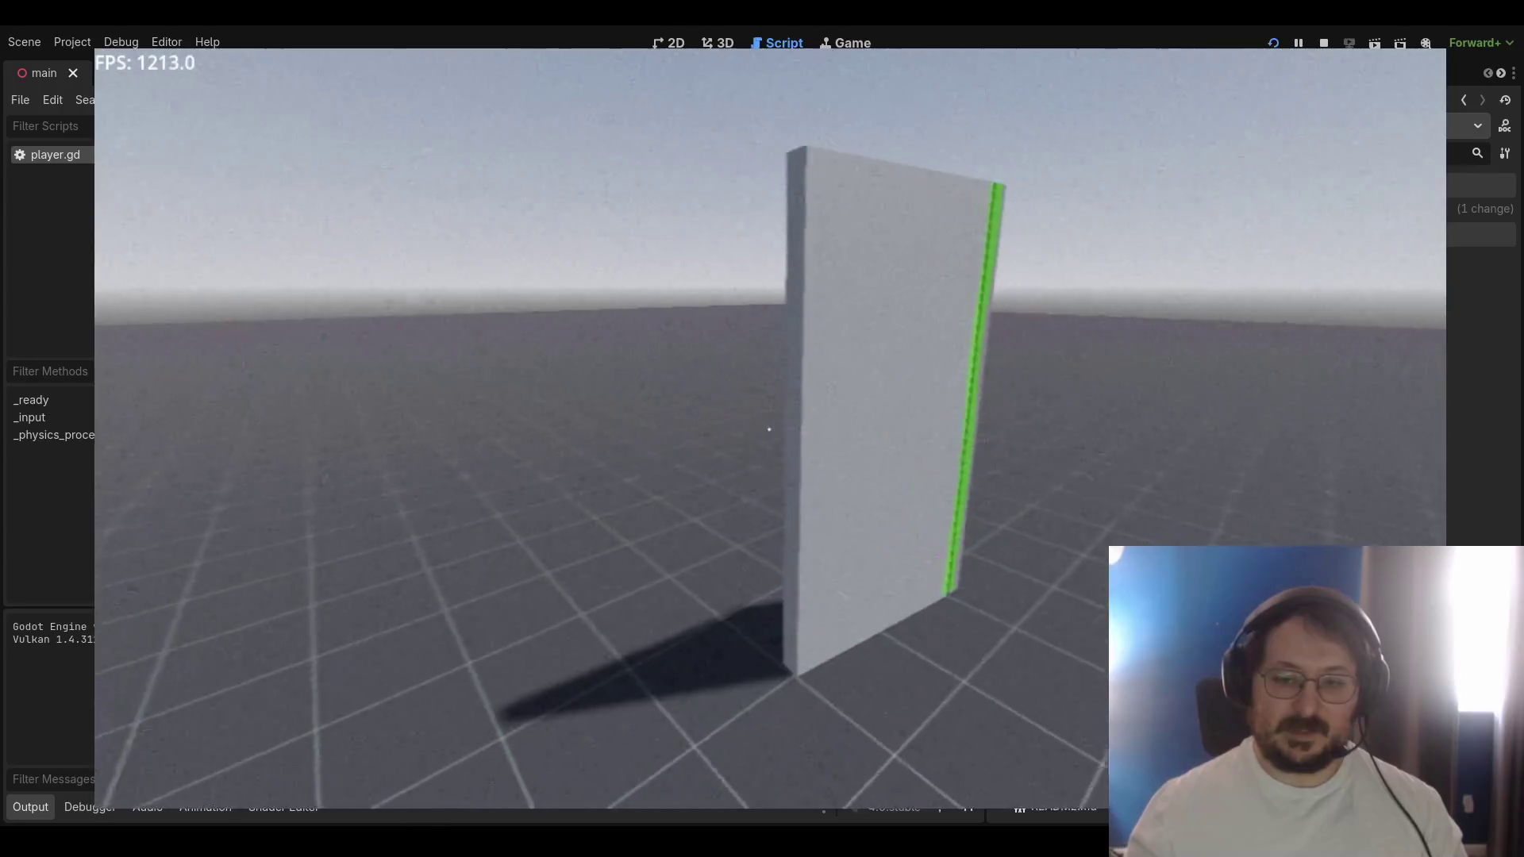
pyautogui.press('a')
pyautogui.press('w')
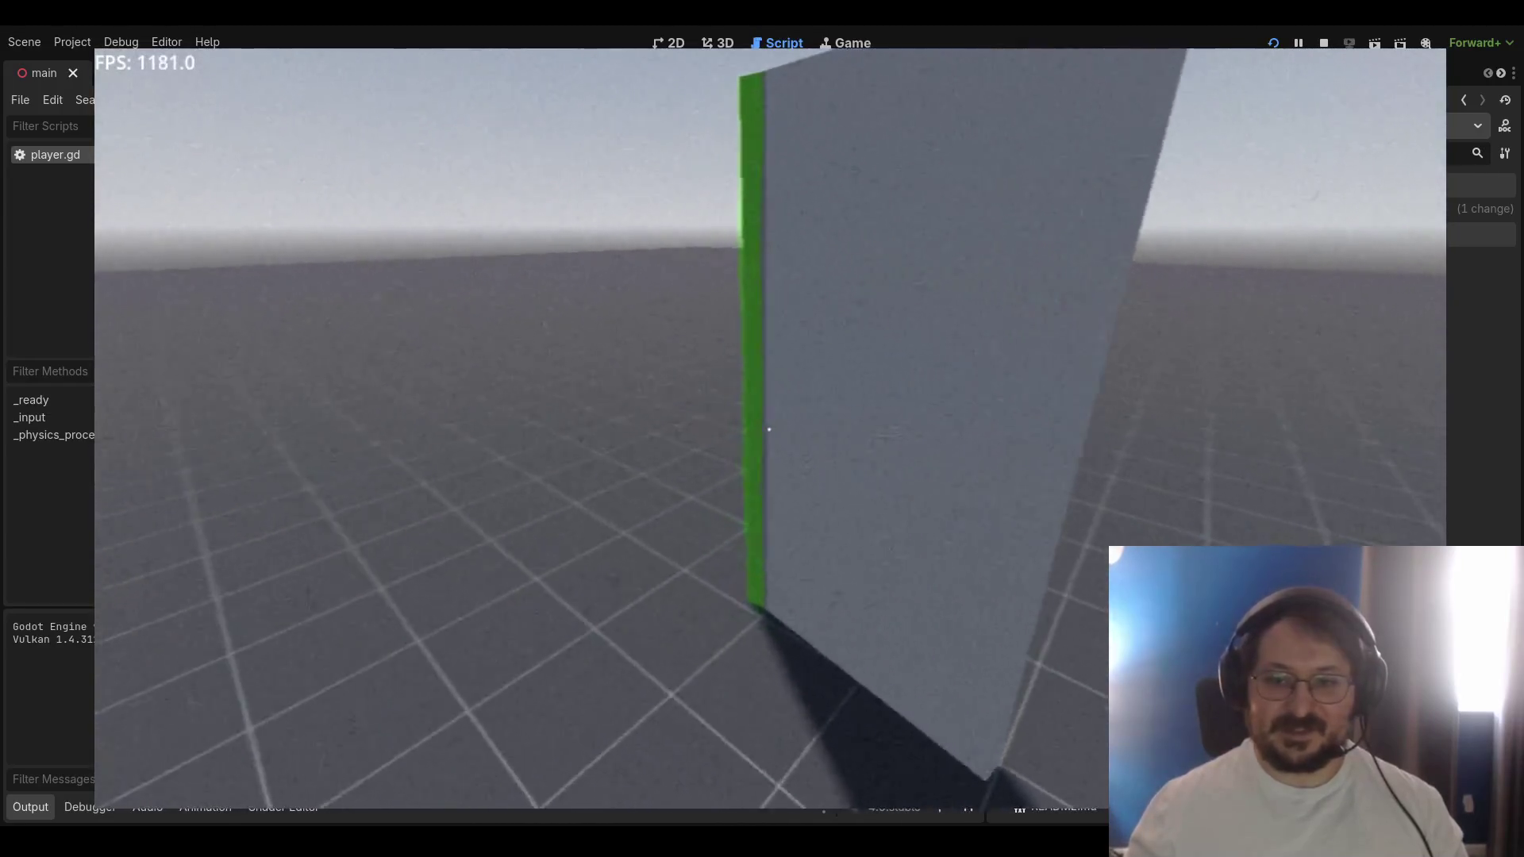
pyautogui.press('s')
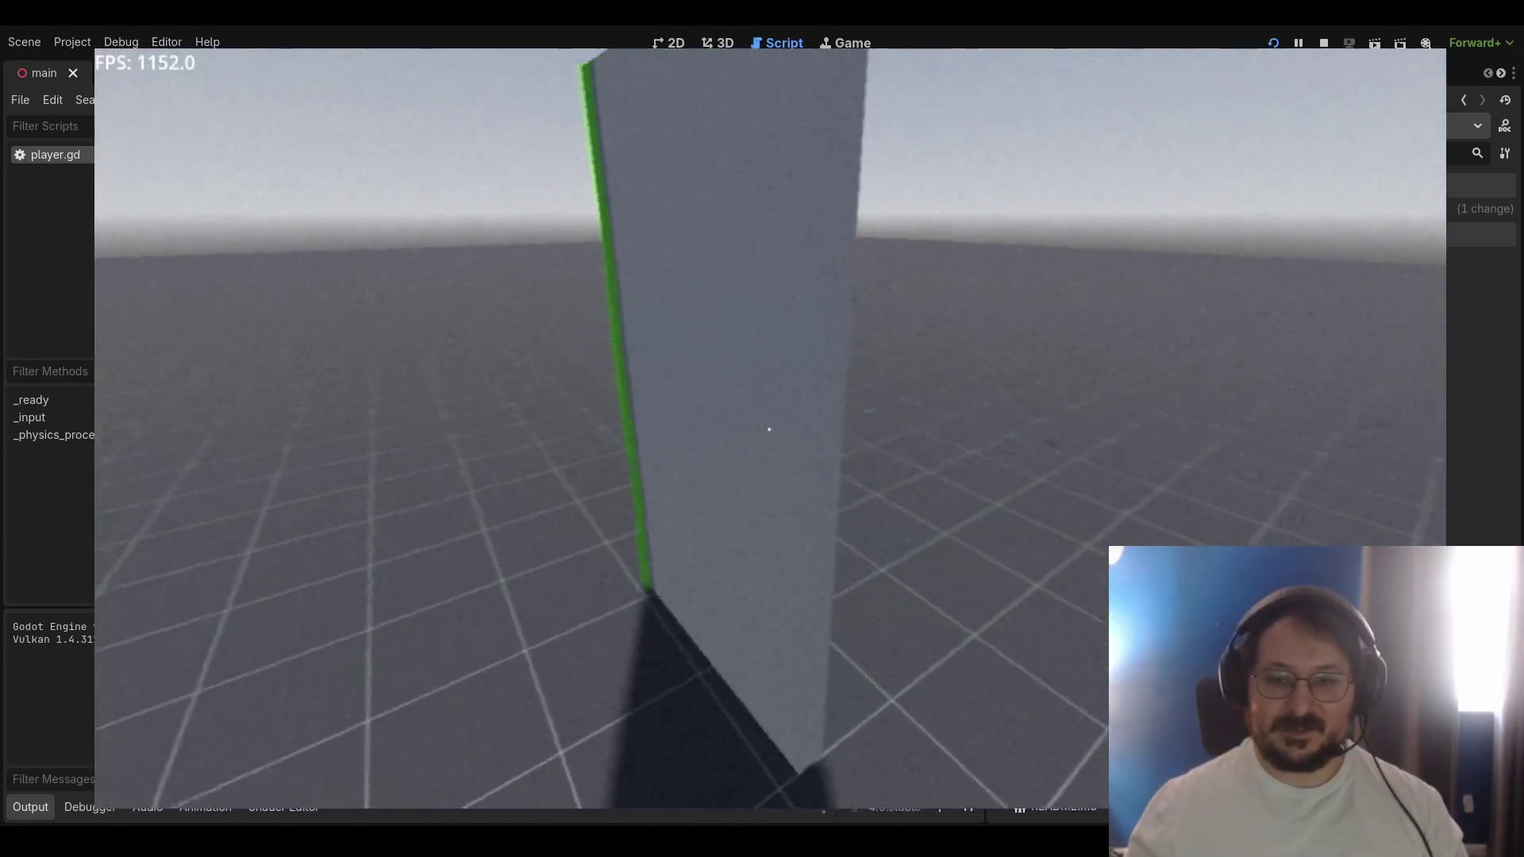
pyautogui.press('w')
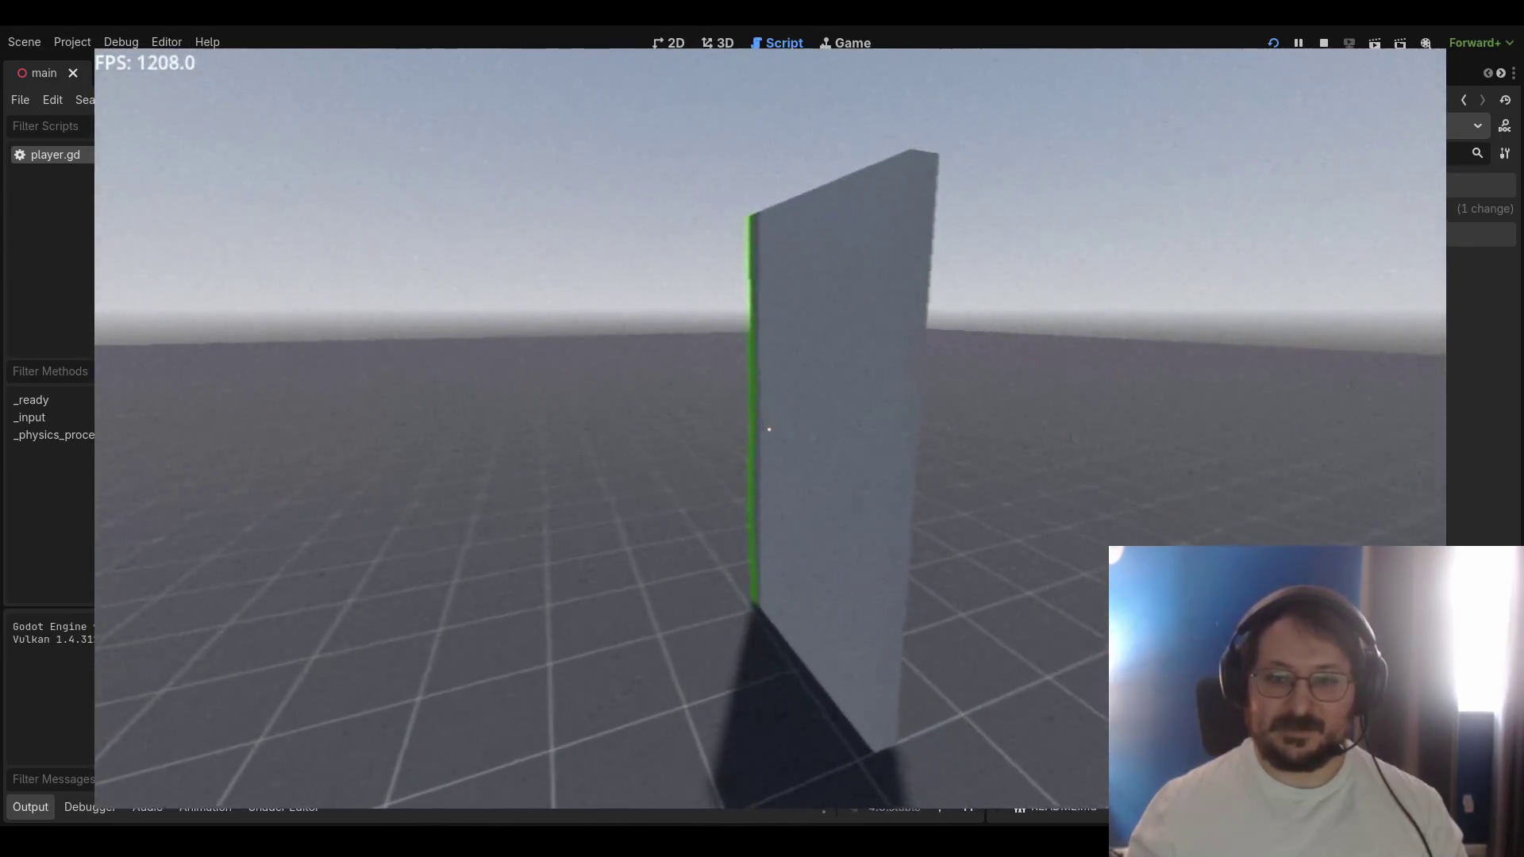
pyautogui.press('w')
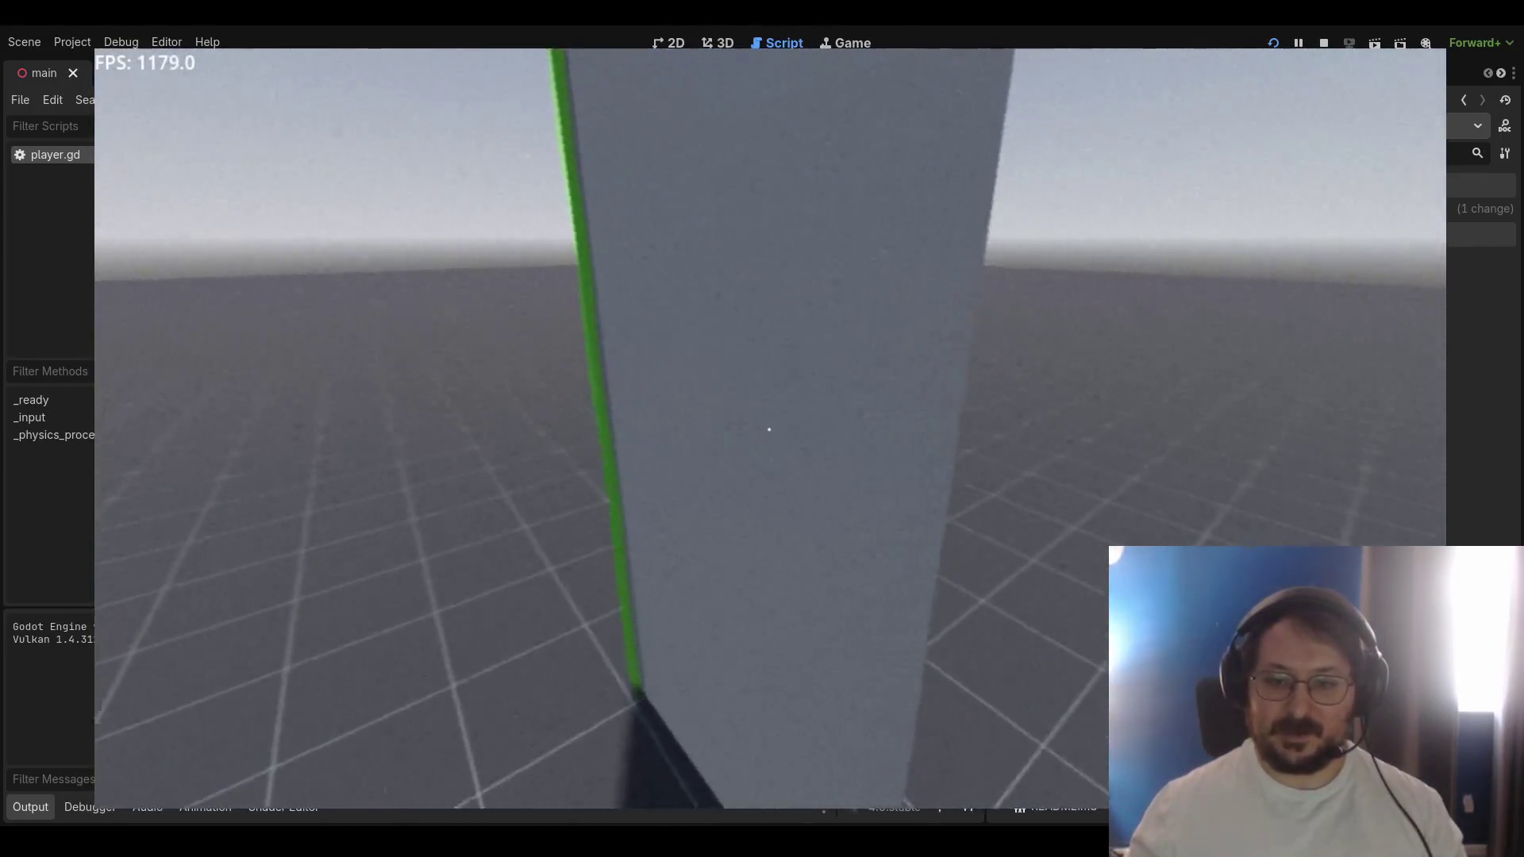
pyautogui.press('s')
pyautogui.press('w')
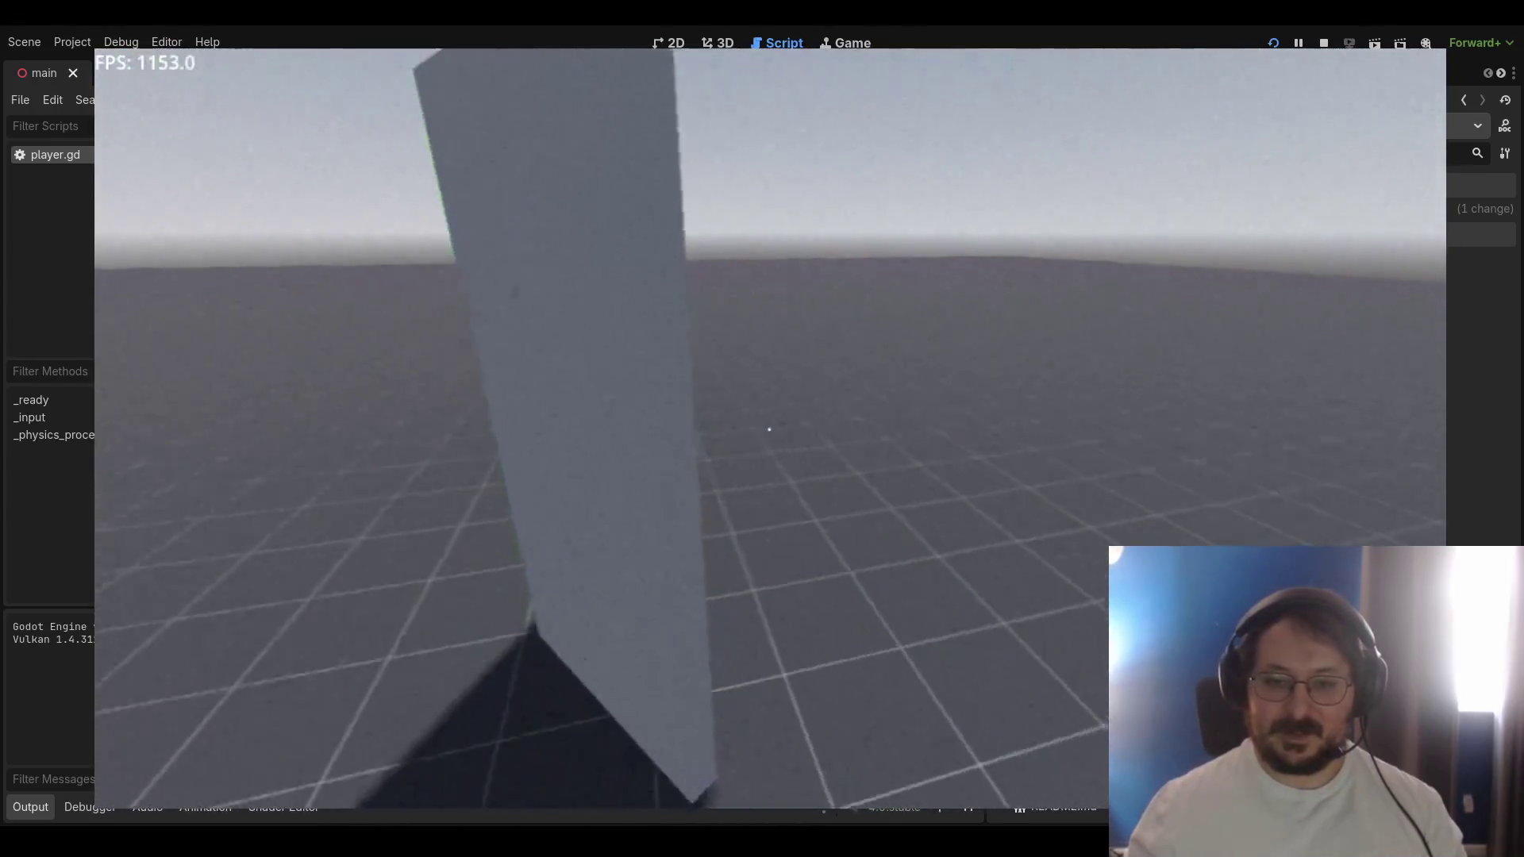
pyautogui.press('w')
pyautogui.press('s')
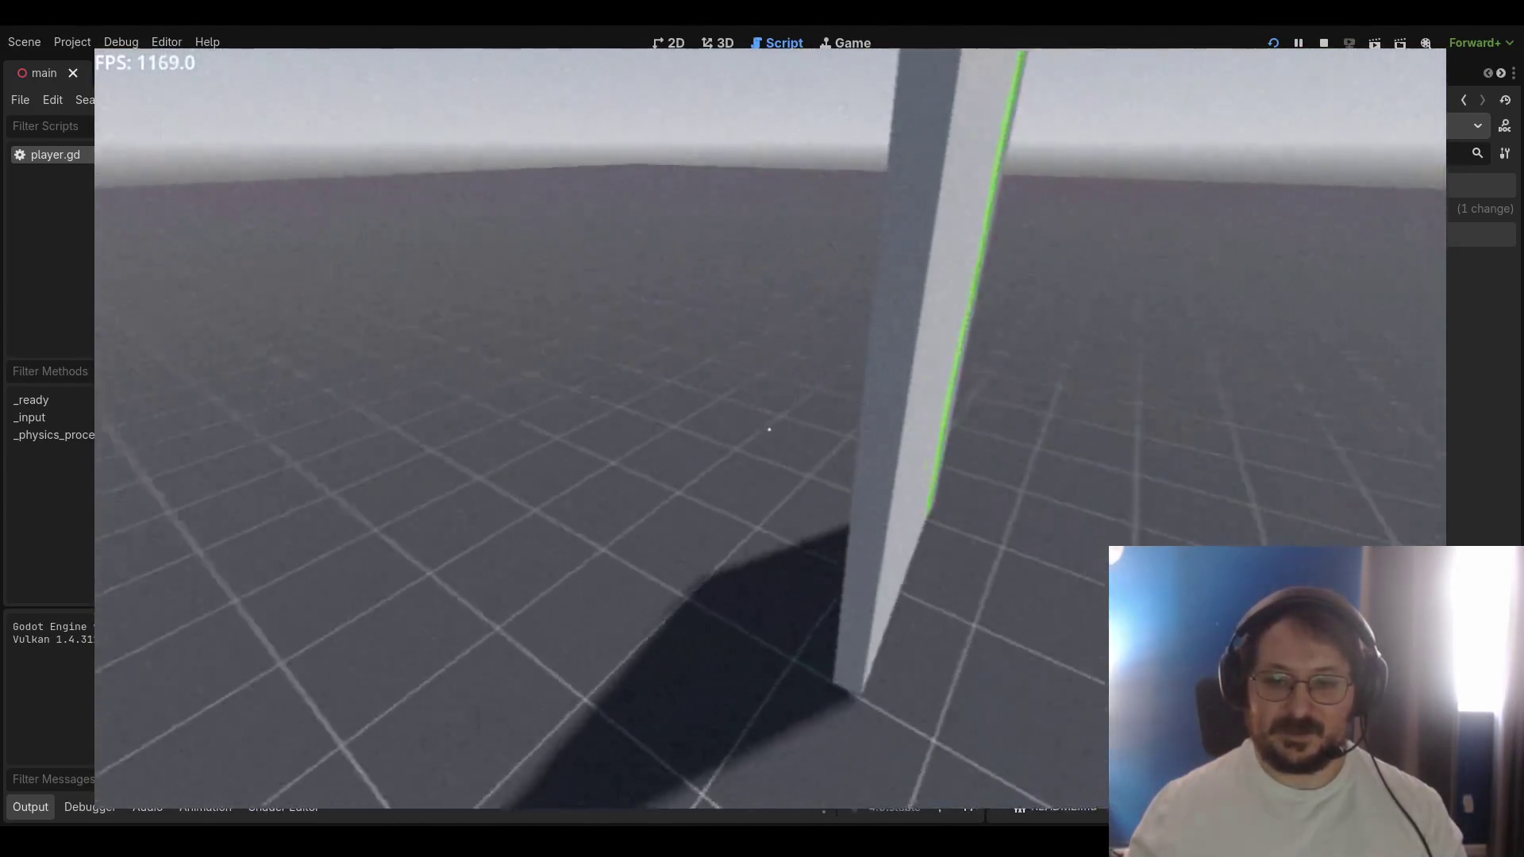
pyautogui.press('w')
pyautogui.press('w')
# Strafe around the door's edges, then stop the game with F8 and return to player.gd.
pyautogui.press('s')
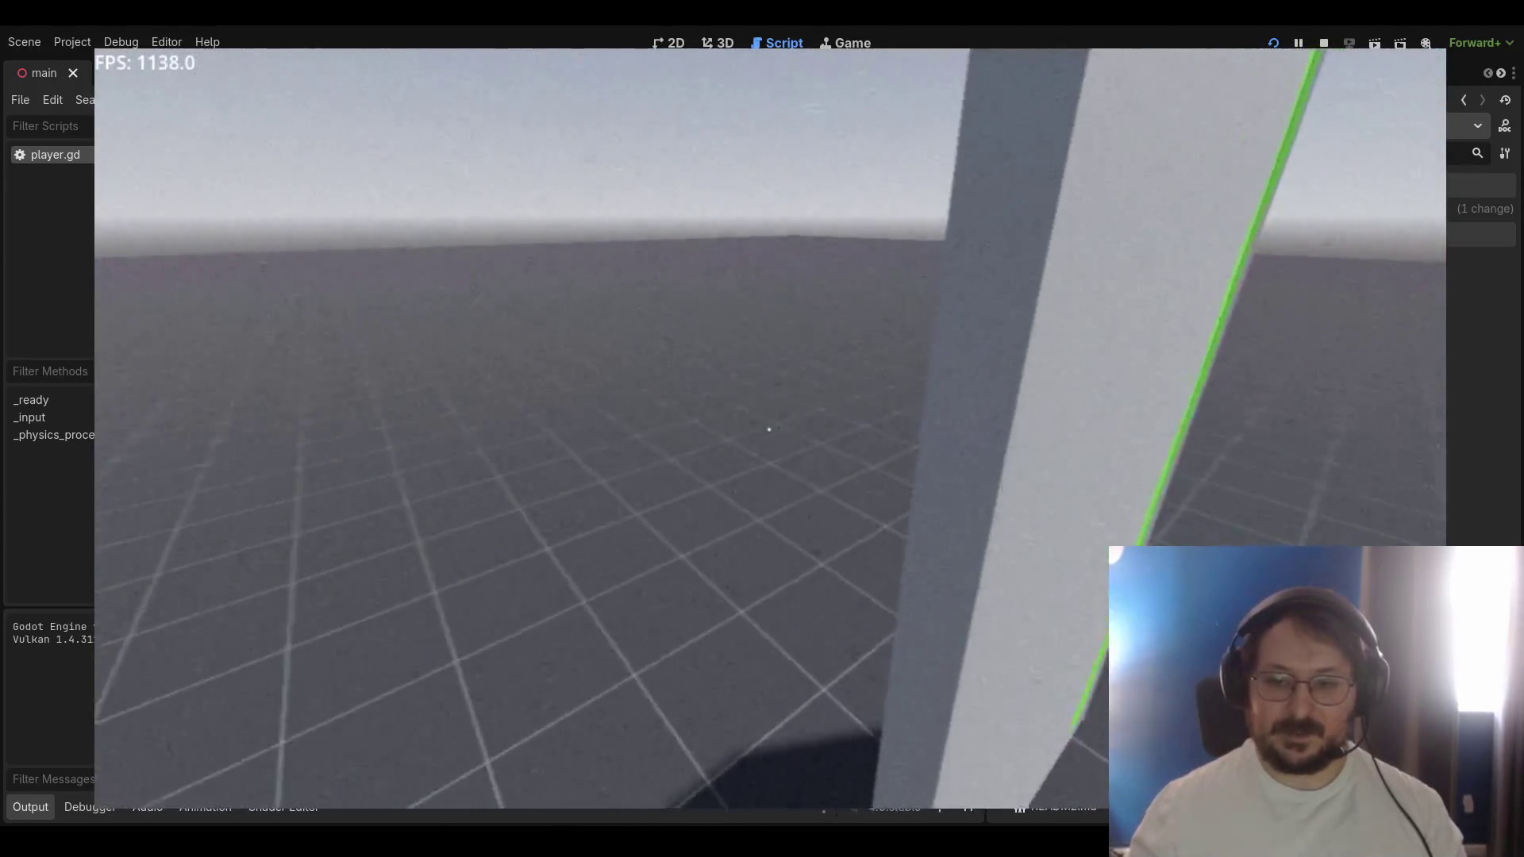
pyautogui.press('d')
pyautogui.press('w')
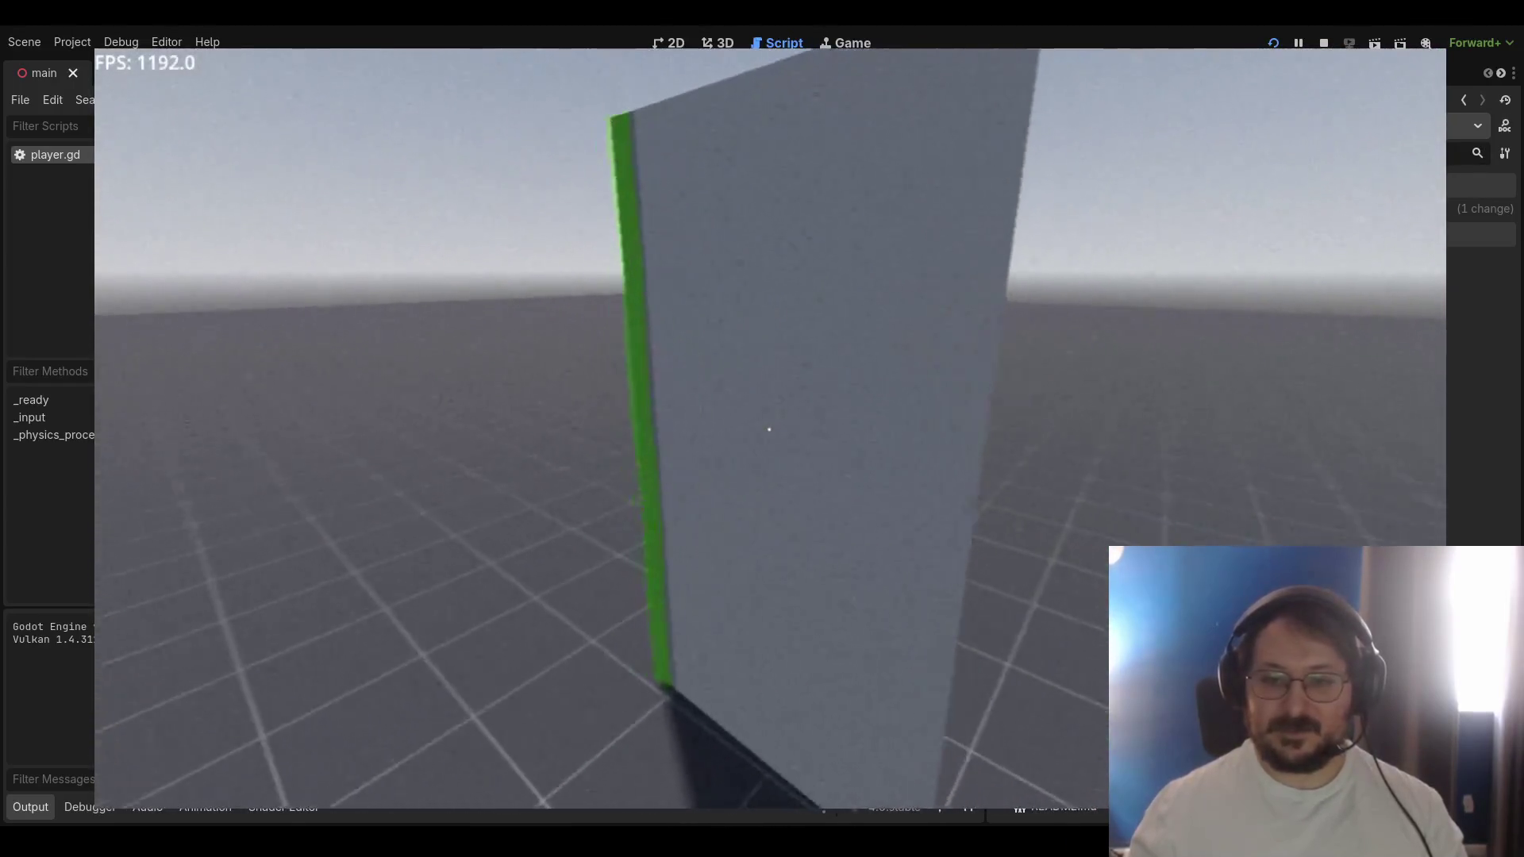
pyautogui.press('s')
pyautogui.press('w')
pyautogui.press('s')
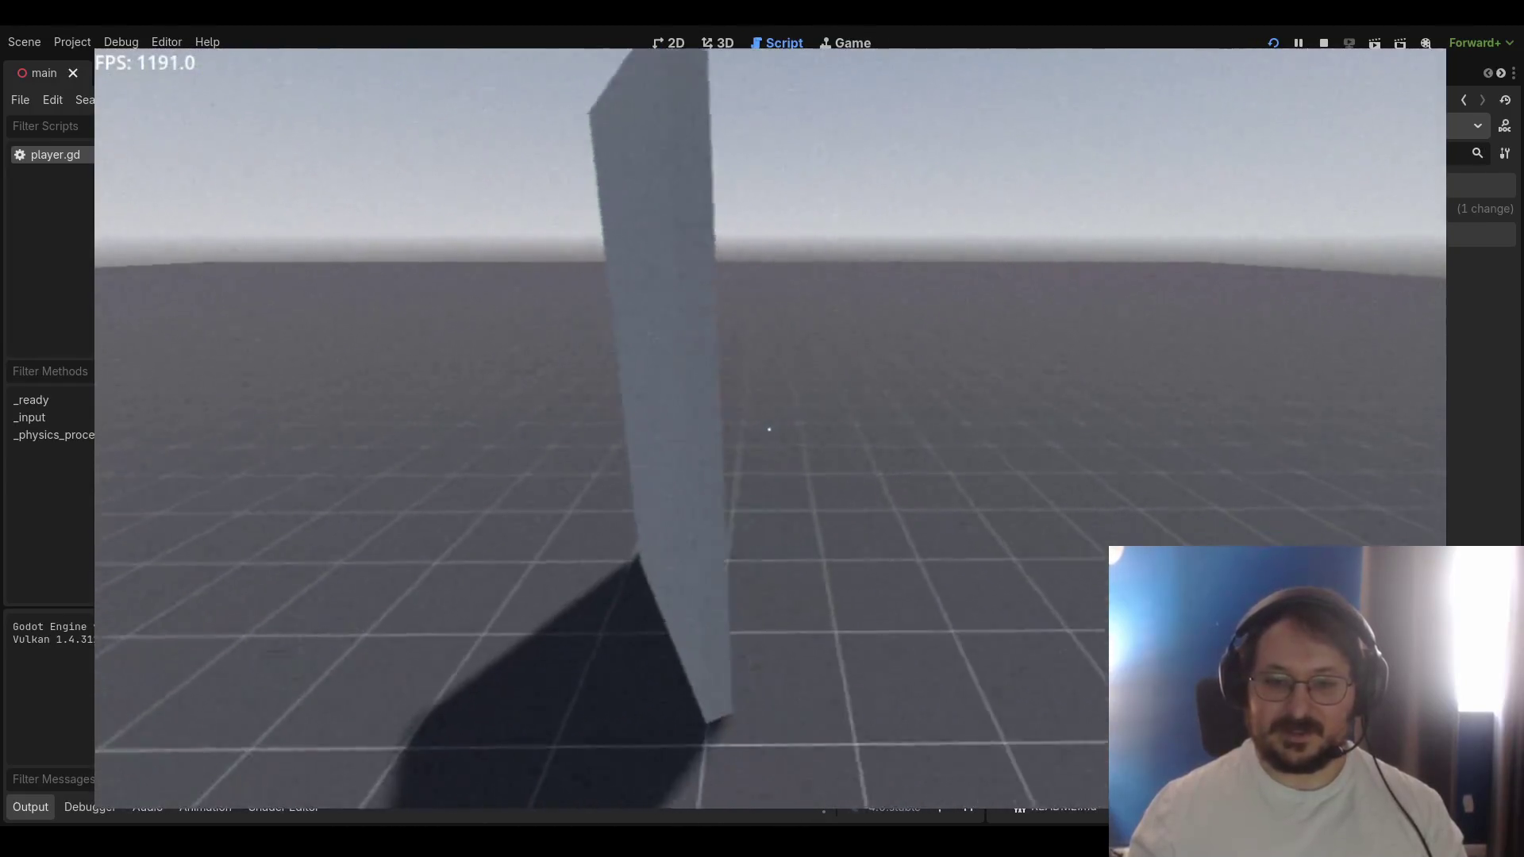
pyautogui.press('a')
pyautogui.press('d')
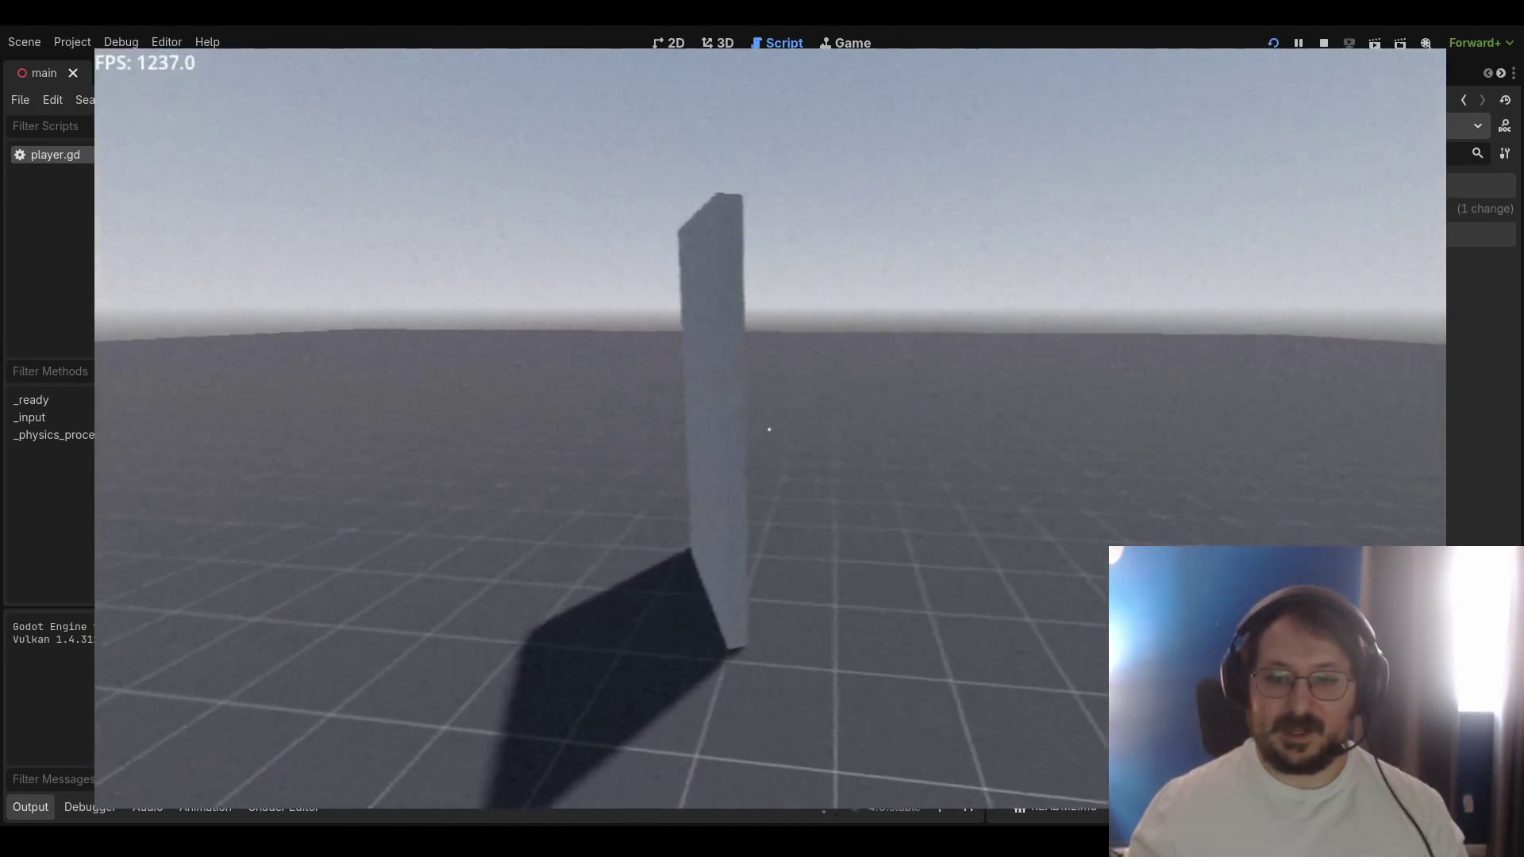
pyautogui.press('w')
pyautogui.press('a')
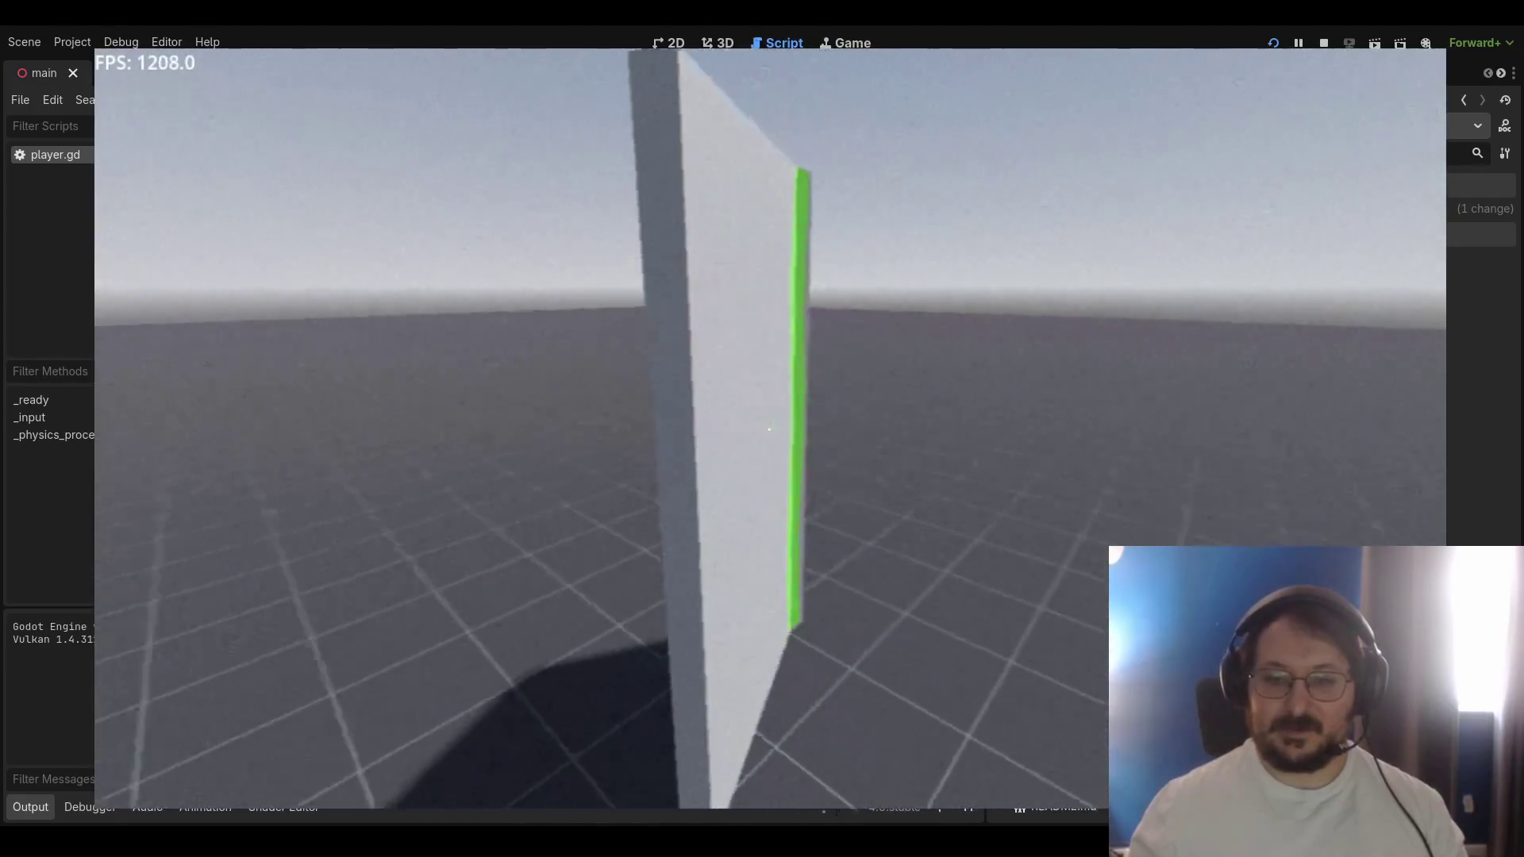
pyautogui.press('w')
pyautogui.press('a')
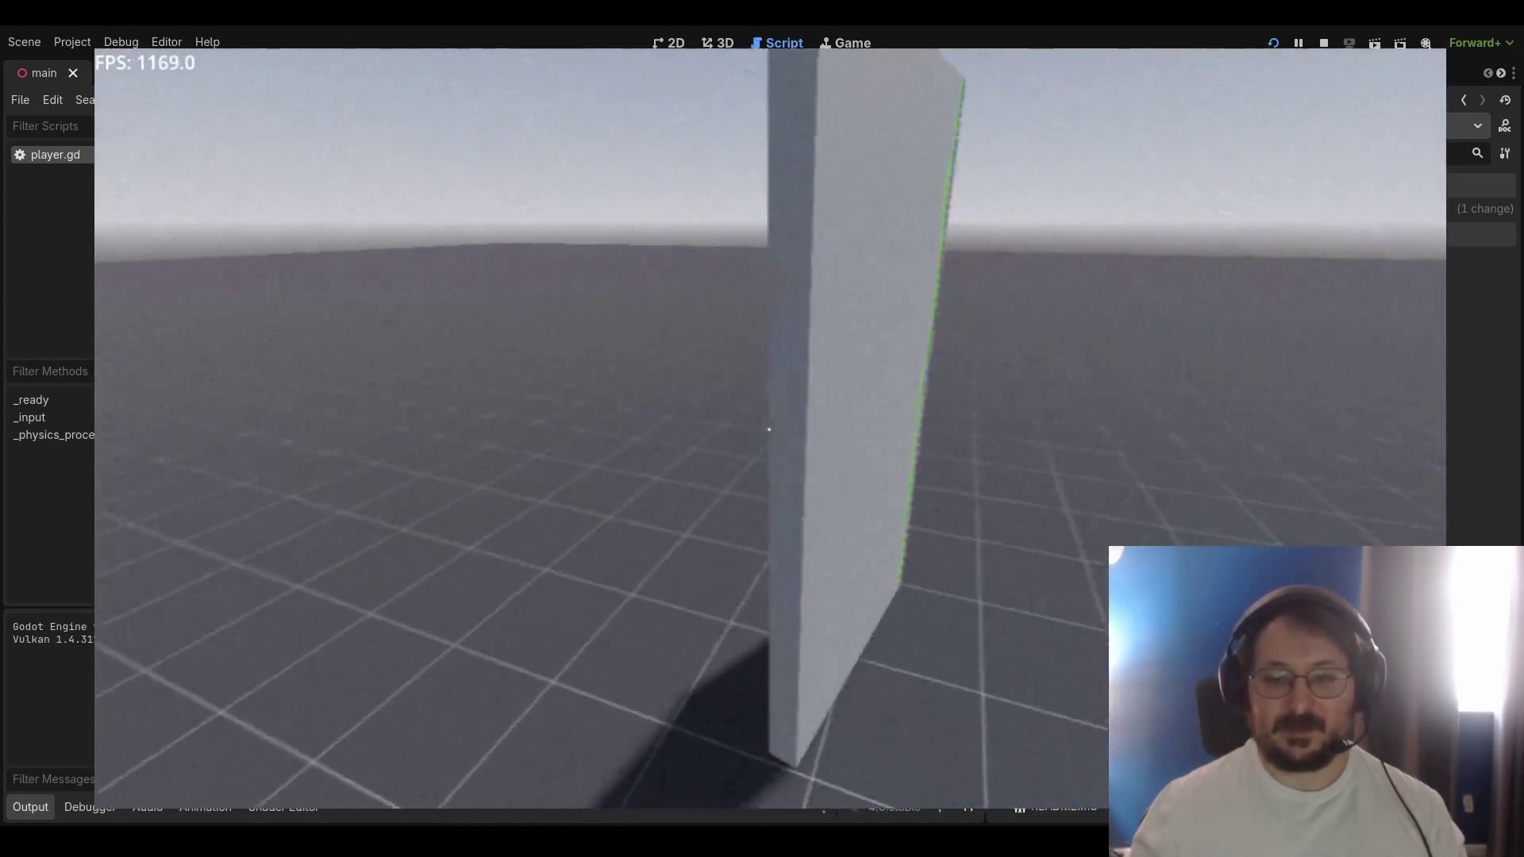
pyautogui.press('s')
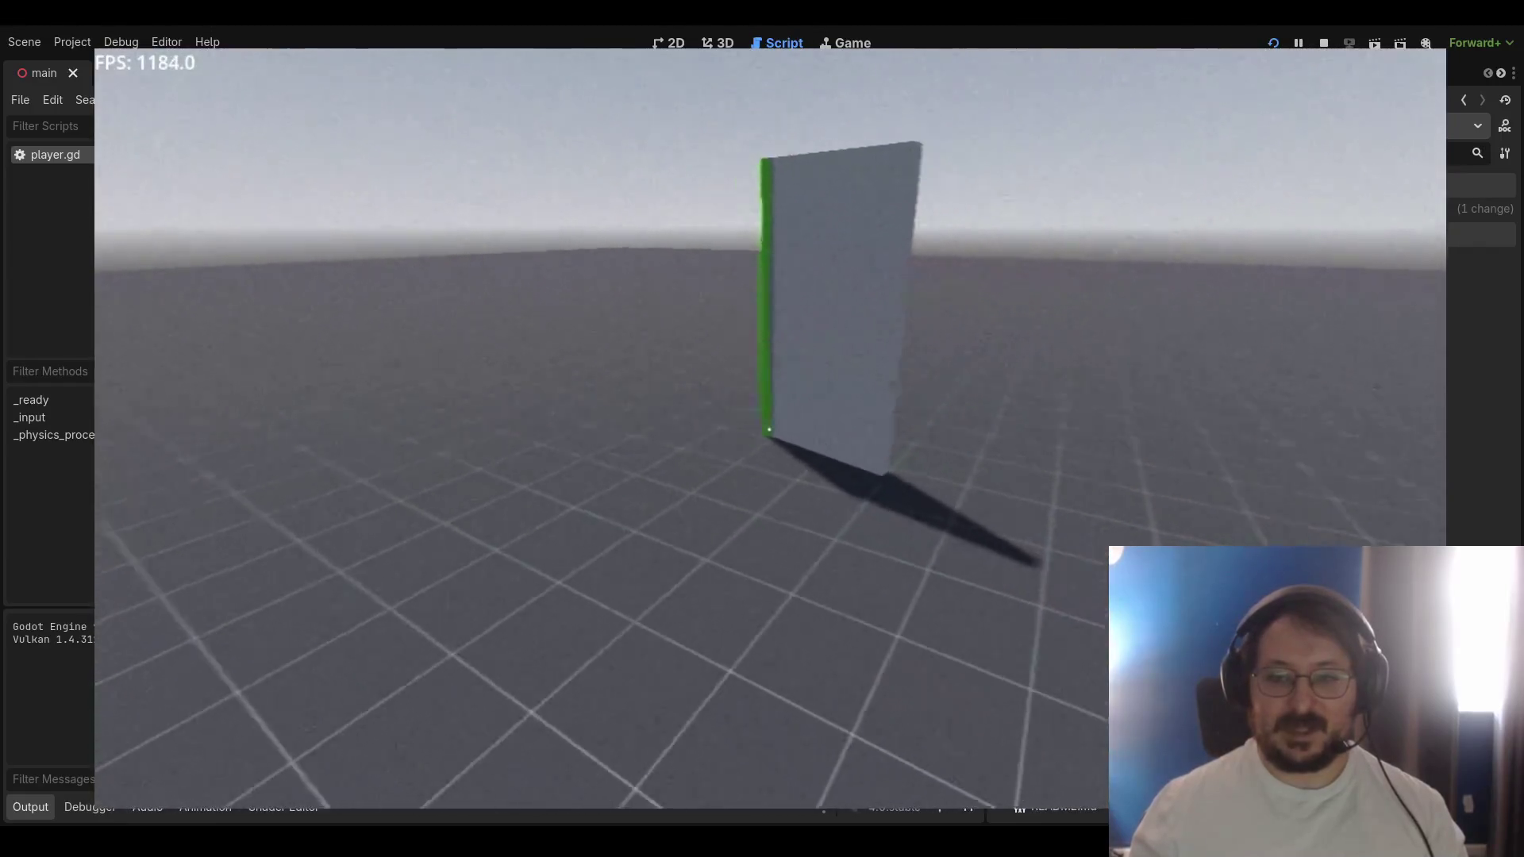
pyautogui.press('d')
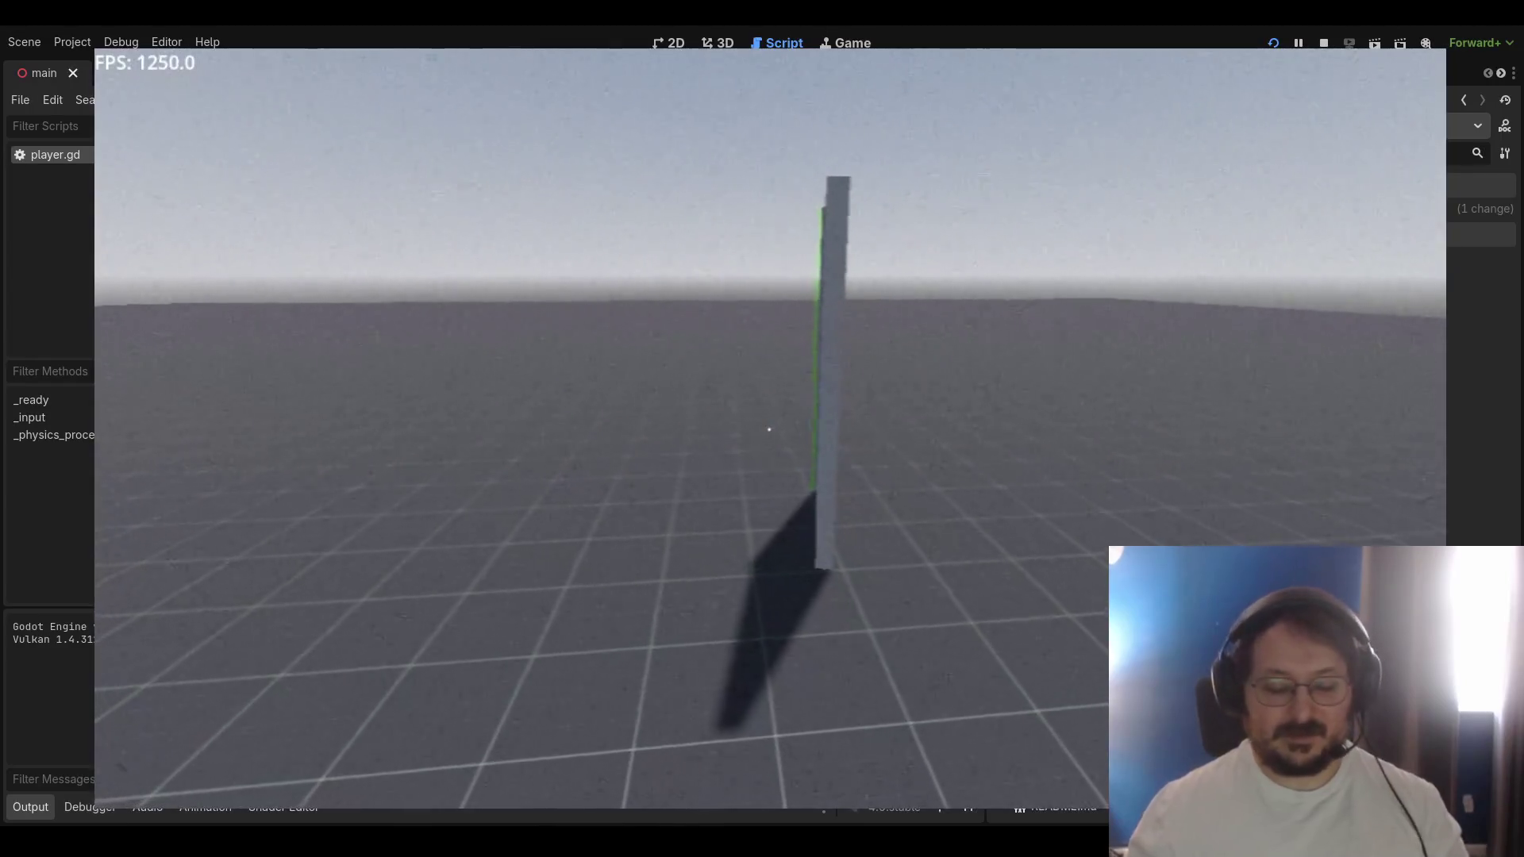
pyautogui.press('F8')
pyautogui.click(593, 281)
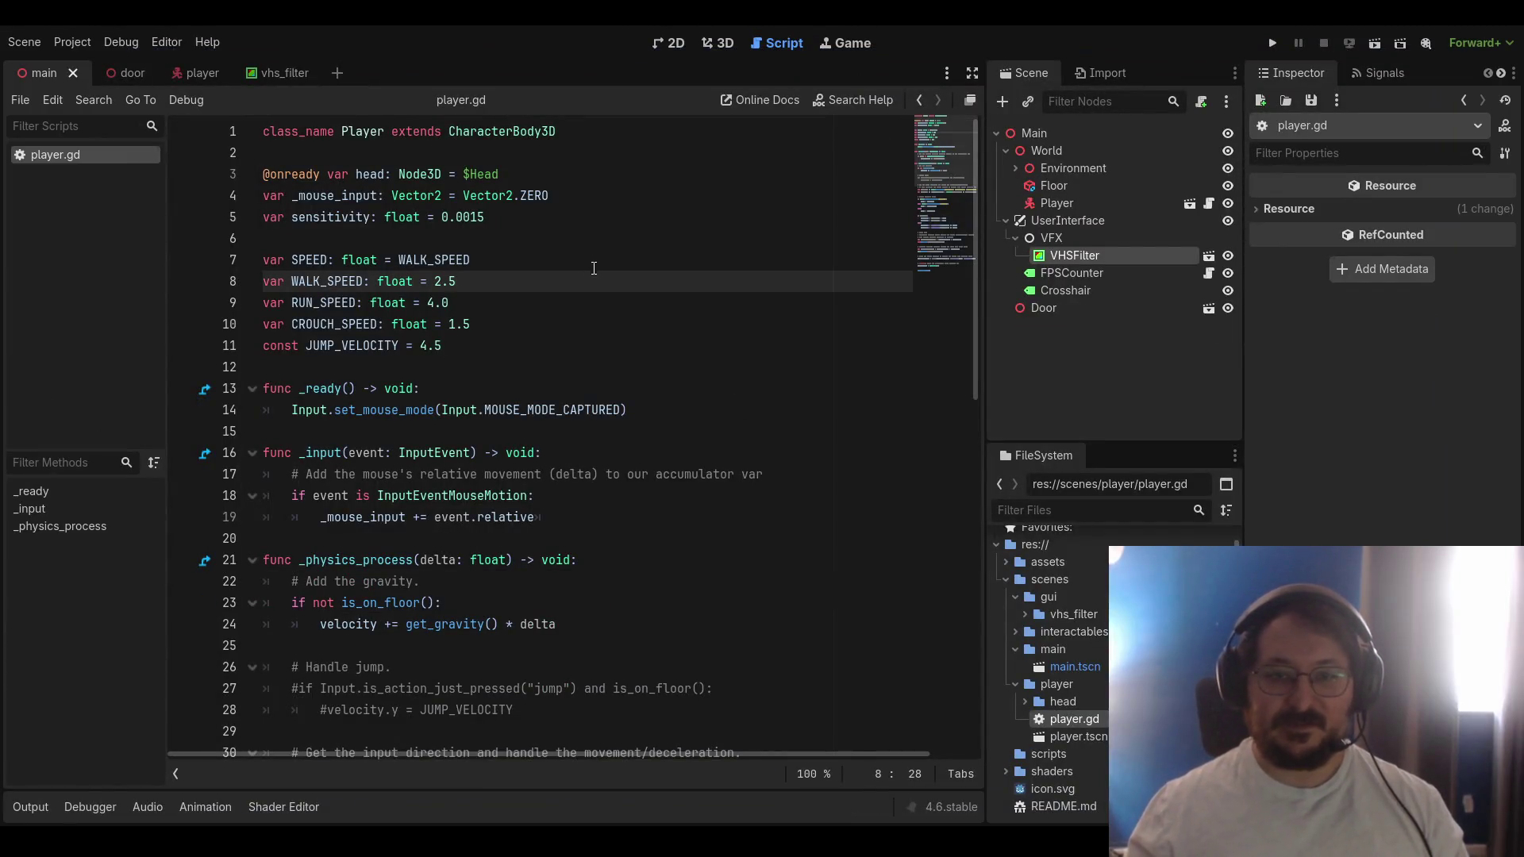
# Leave player.gd for the player scene's 3D view and select its Camera3D node.
pyautogui.press('Up')
pyautogui.press('Up')
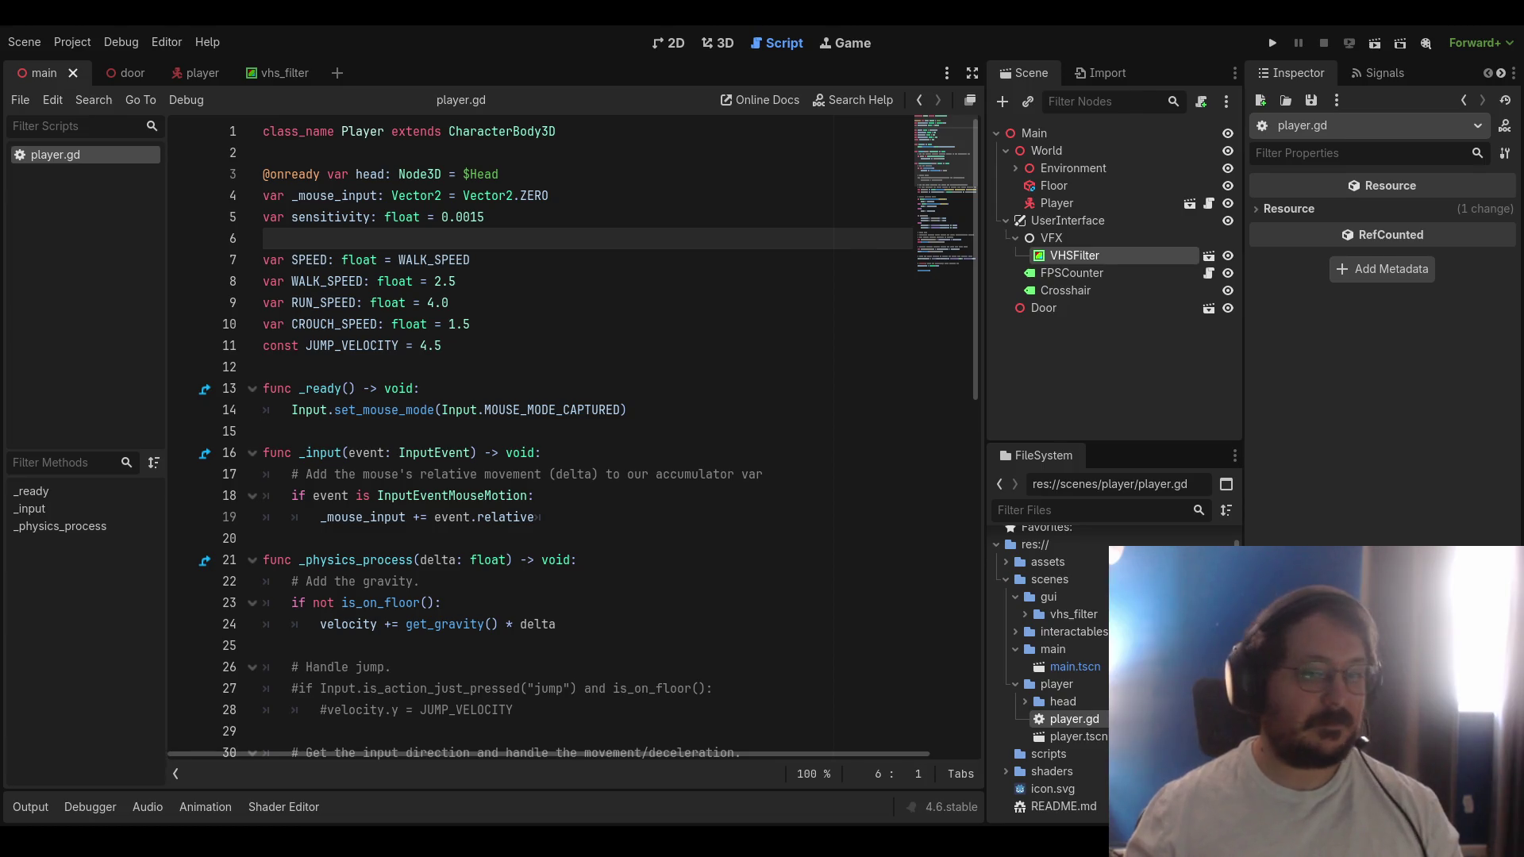
pyautogui.click(194, 73)
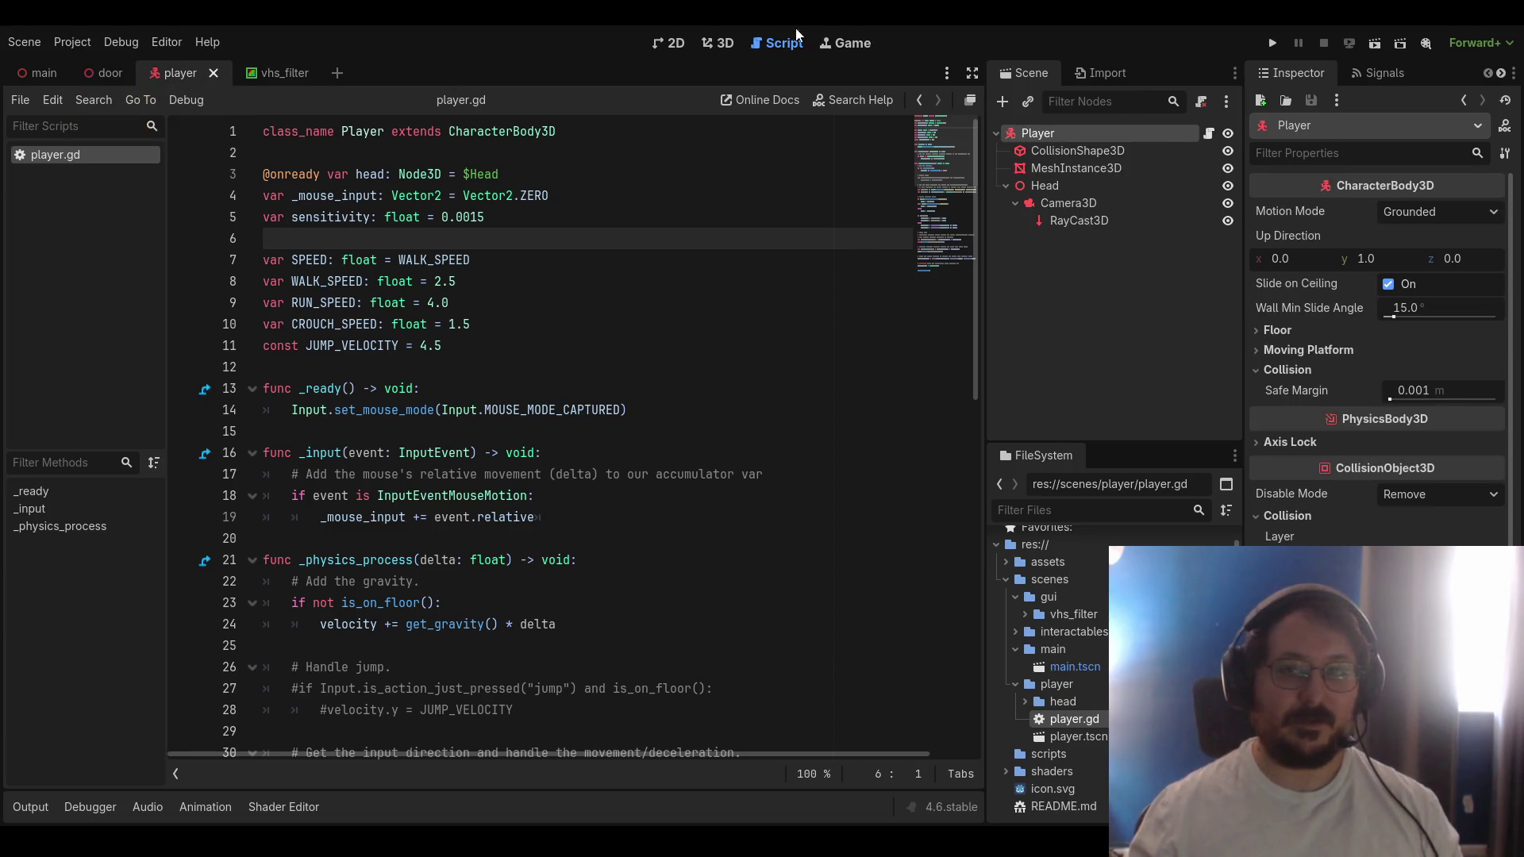
pyautogui.click(739, 43)
pyautogui.click(1064, 227)
pyautogui.click(1065, 203)
pyautogui.press('Down')
pyautogui.click(1068, 205)
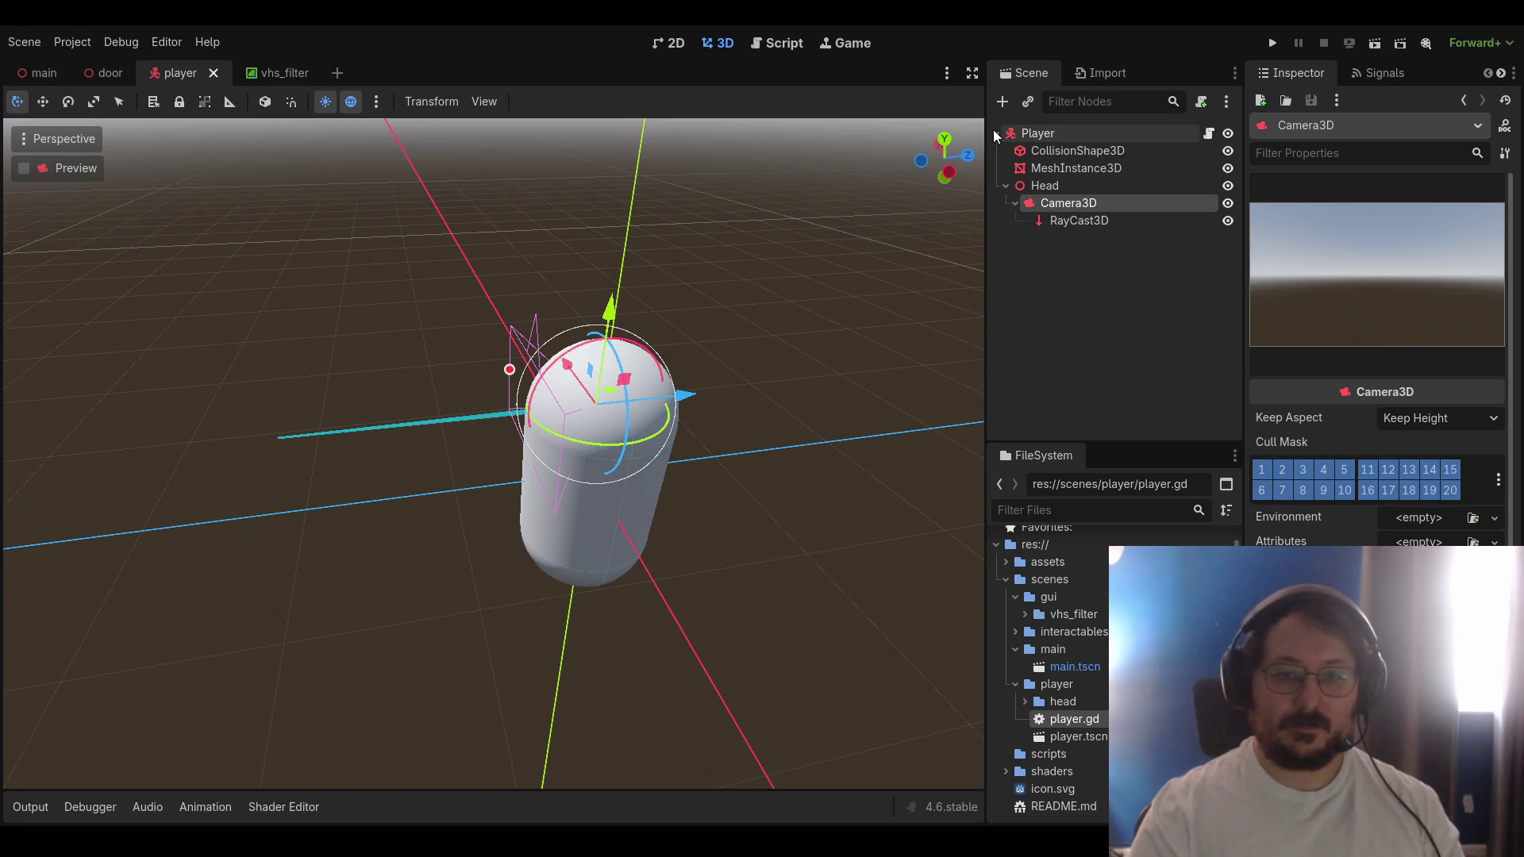
# Add a Marker3D node under Camera3D and orbit around the player capsule to see it.
pyautogui.hotkey('ctrl', 'v')
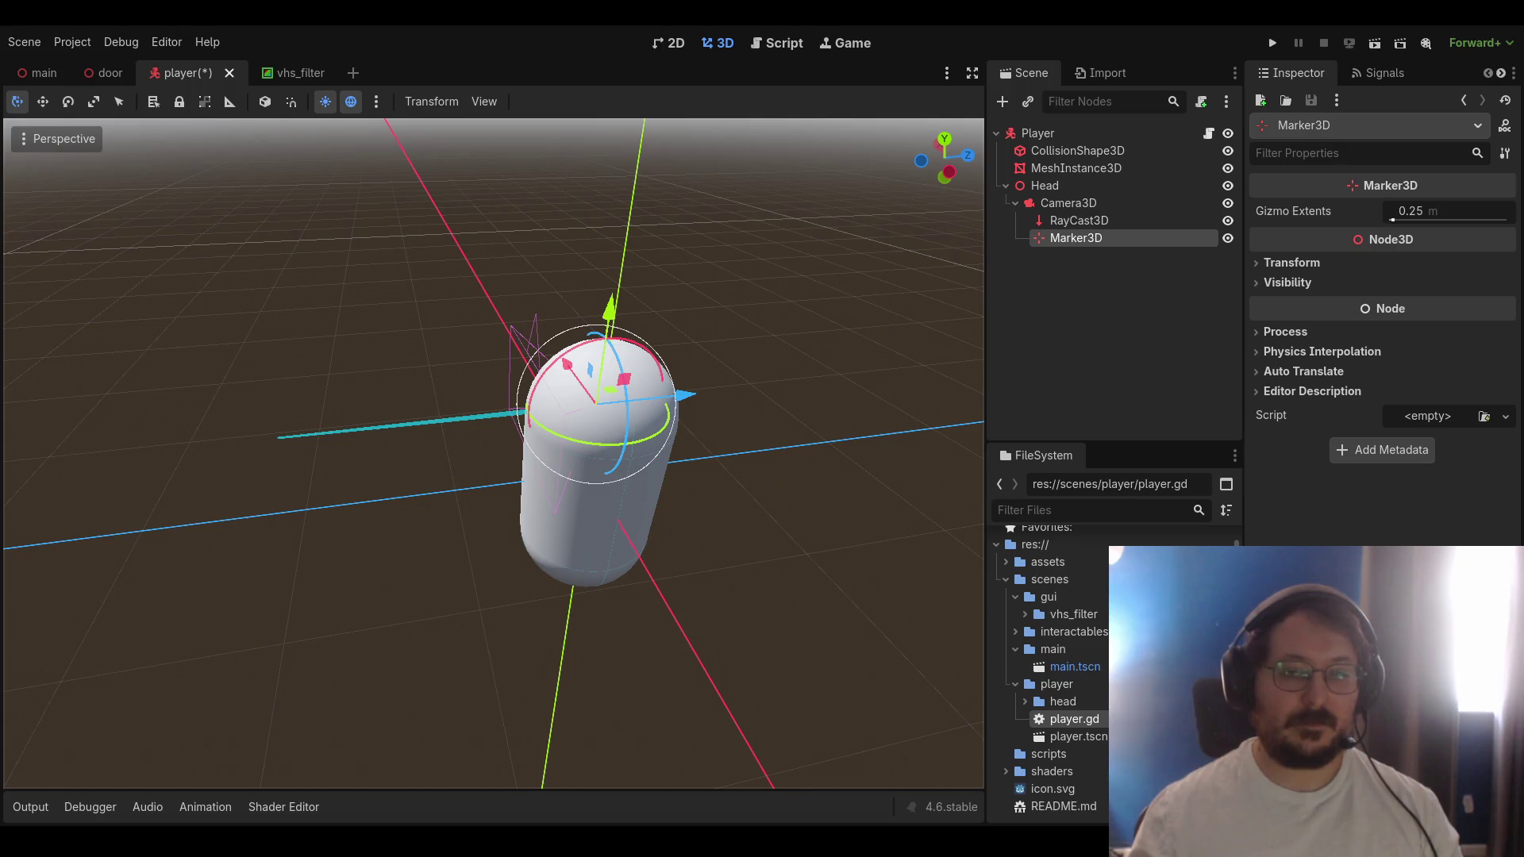
pyautogui.moveTo(85, 421); pyautogui.dragTo(85, 398)
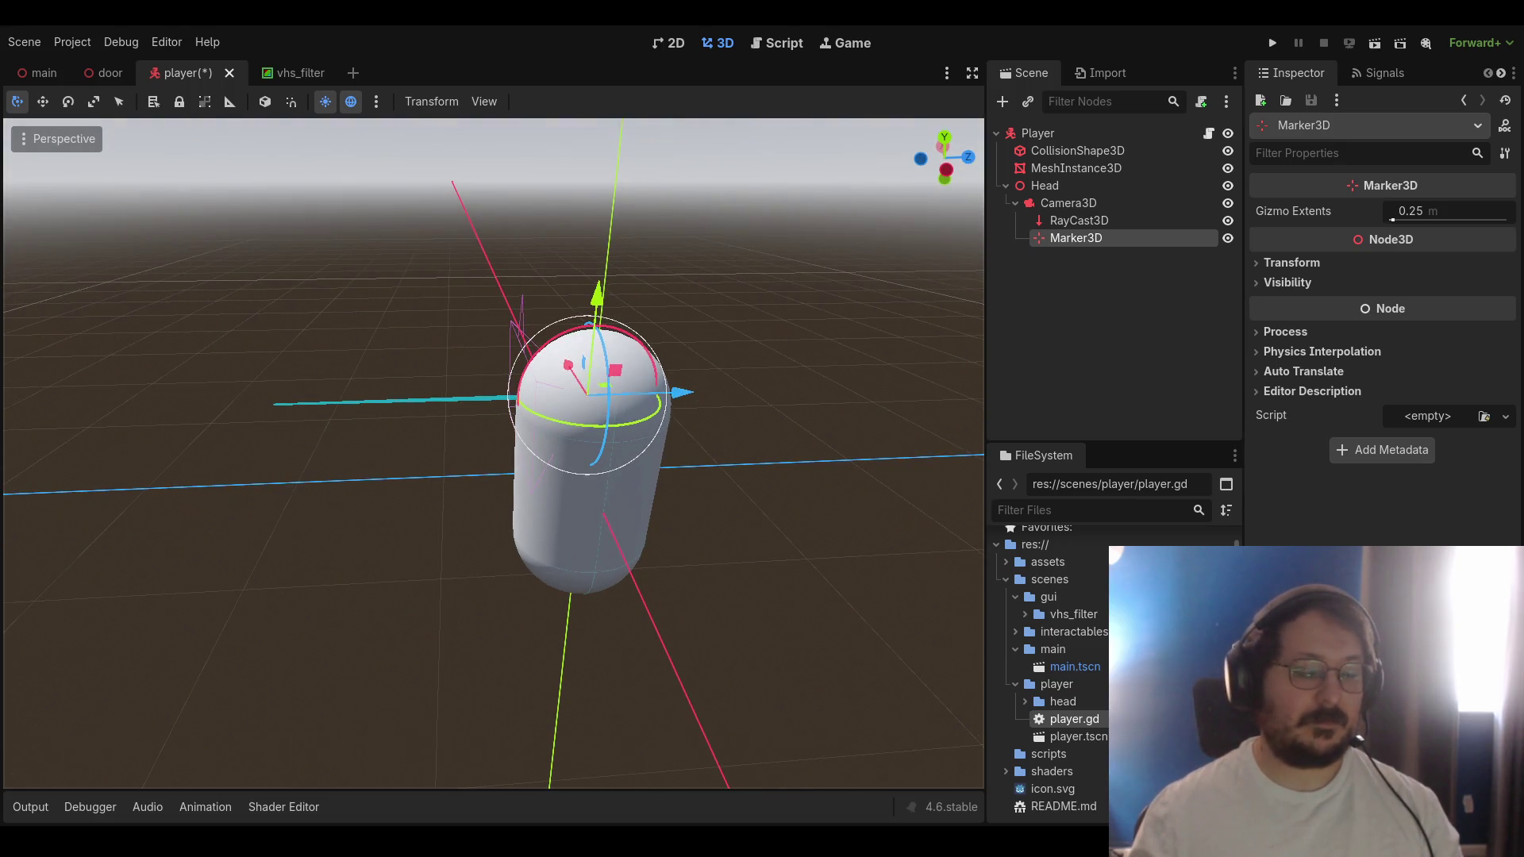
pyautogui.moveTo(702, 375)
pyautogui.mouseDown()
pyautogui.moveTo(674, 406)
pyautogui.moveTo(545, 399)
pyautogui.mouseUp()
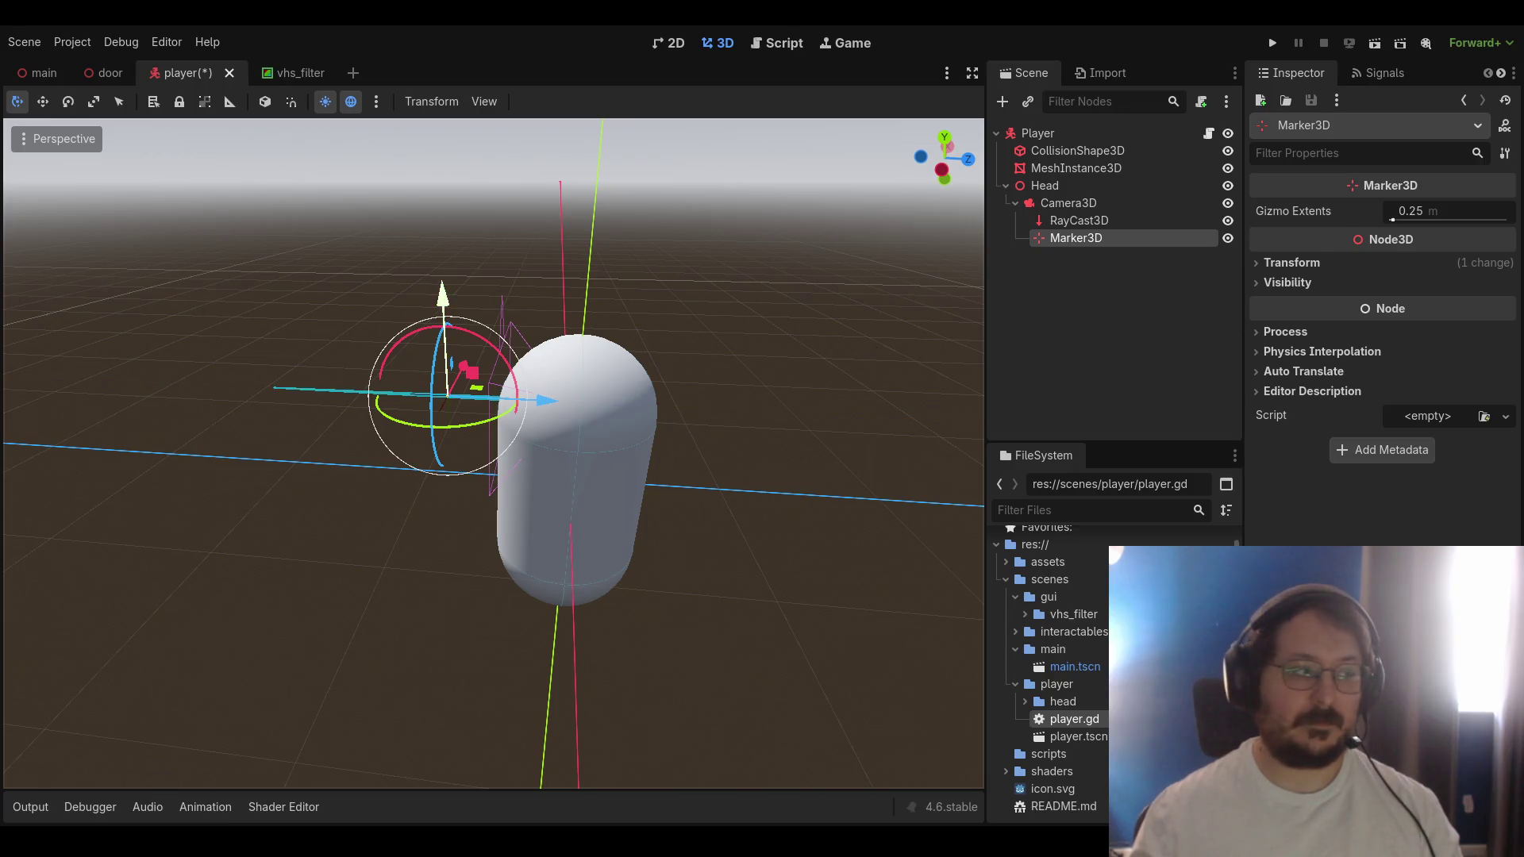
pyautogui.scroll(5, 661, 373)
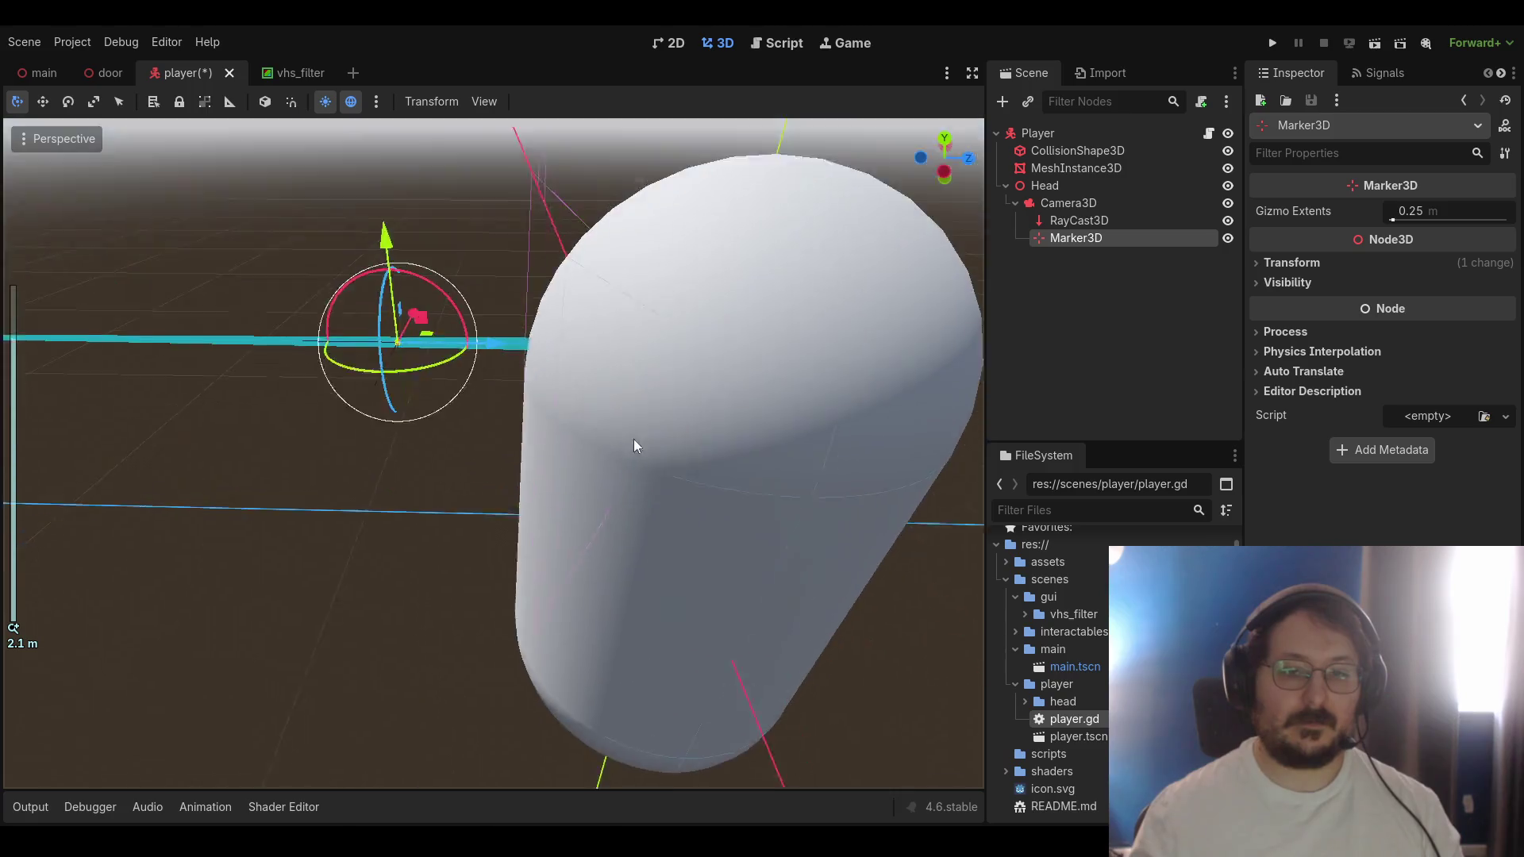
pyautogui.moveTo(665, 446)
pyautogui.mouseDown()
pyautogui.moveTo(685, 431)
pyautogui.moveTo(622, 434)
pyautogui.mouseUp()
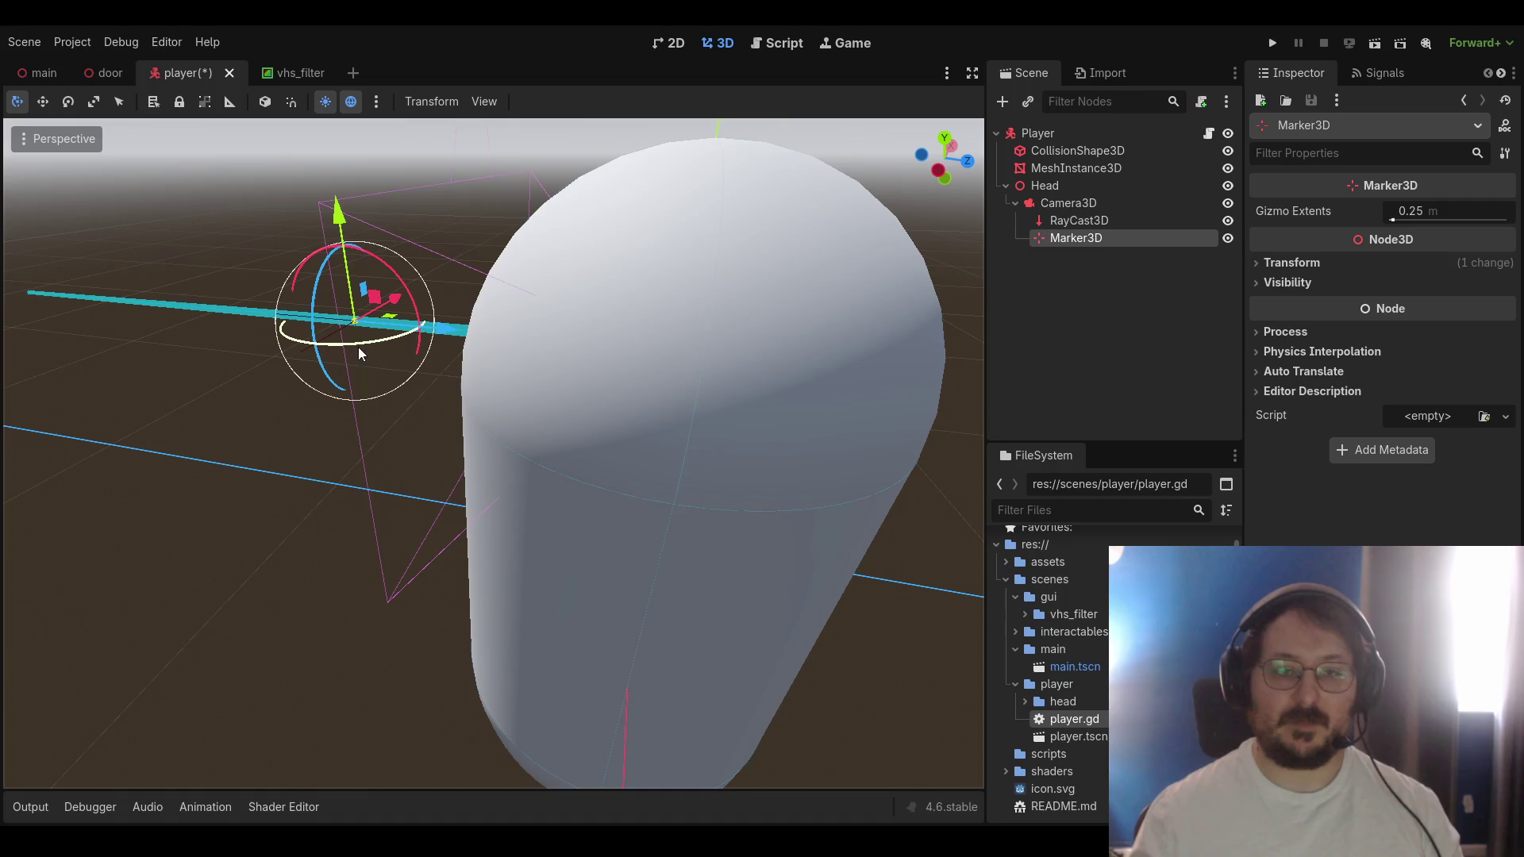
pyautogui.moveTo(416, 332)
pyautogui.mouseDown()
pyautogui.moveTo(441, 391)
pyautogui.moveTo(487, 428)
pyautogui.moveTo(434, 426)
pyautogui.mouseUp()
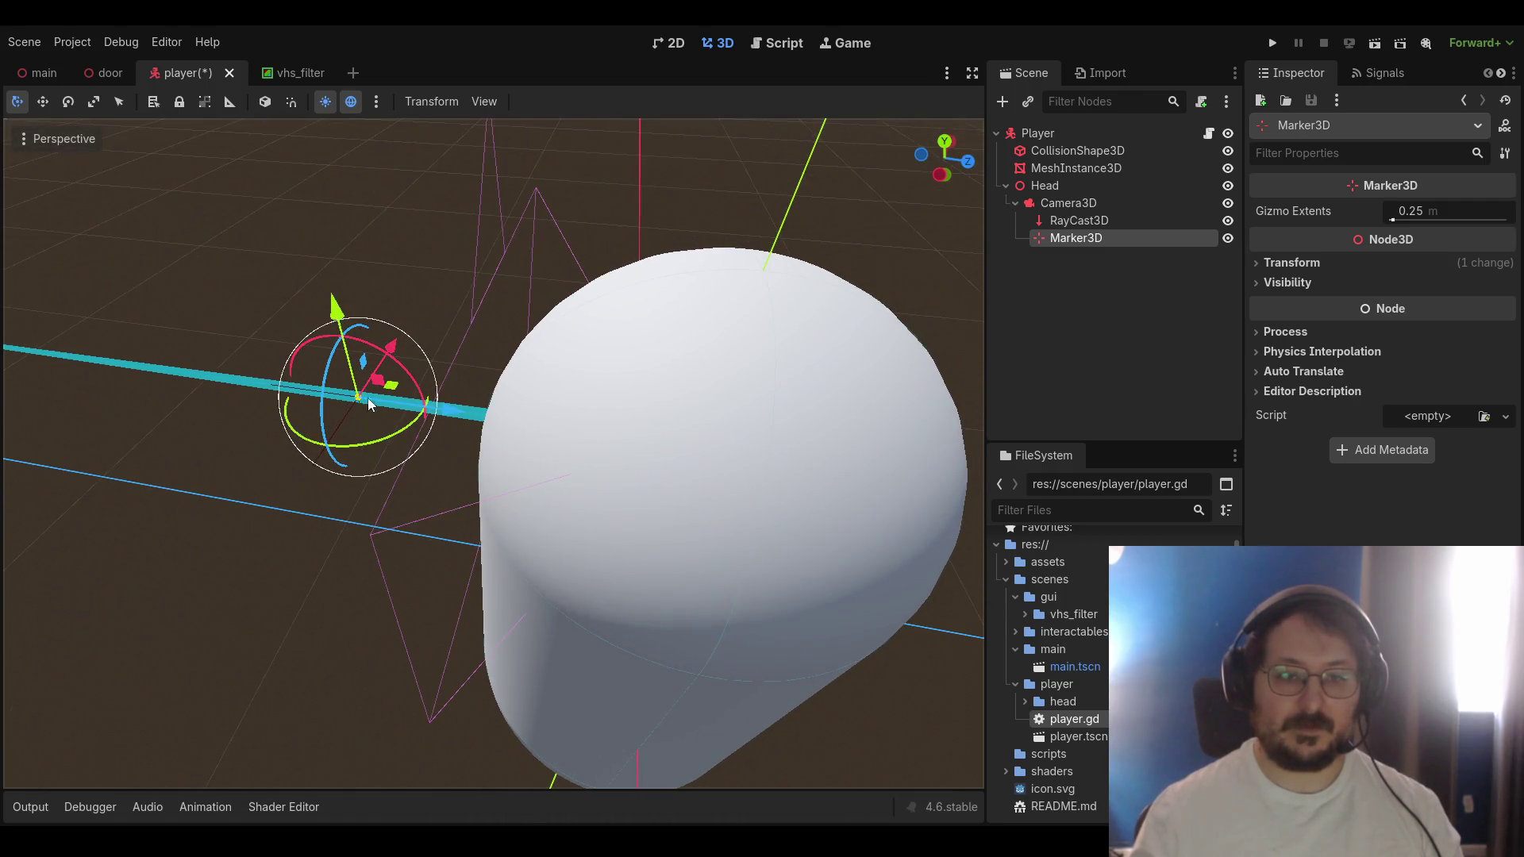
# Set the Marker3D's position z to -1.0 in front of the head and save the scene.
pyautogui.press('g')
pyautogui.click(408, 408)
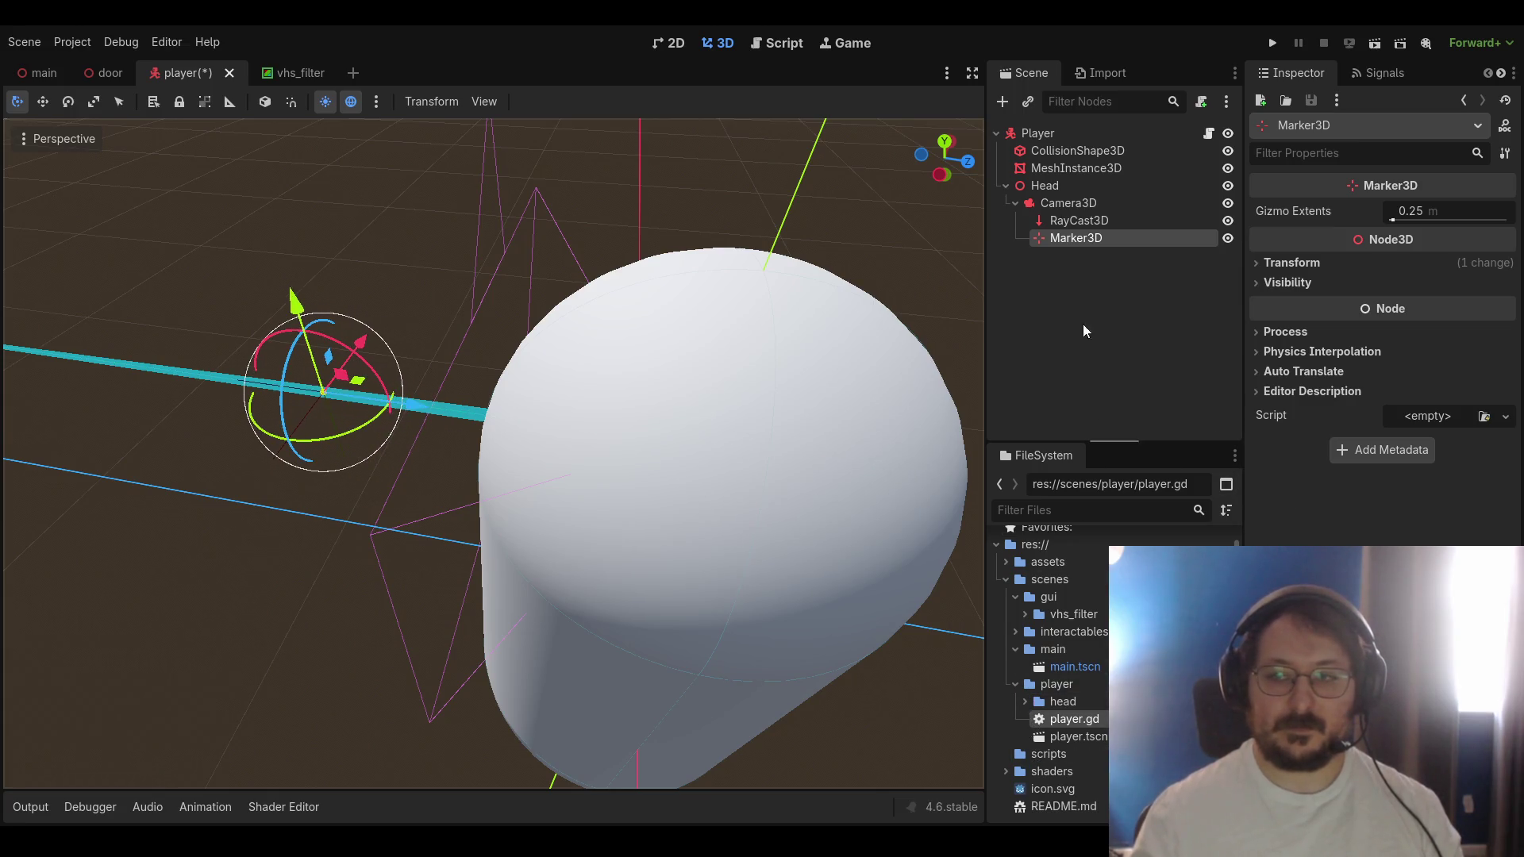
pyautogui.click(1288, 262)
pyautogui.click(1493, 308)
pyautogui.write('1')
pyautogui.press('Return')
pyautogui.scroll(-4, 489, 367)
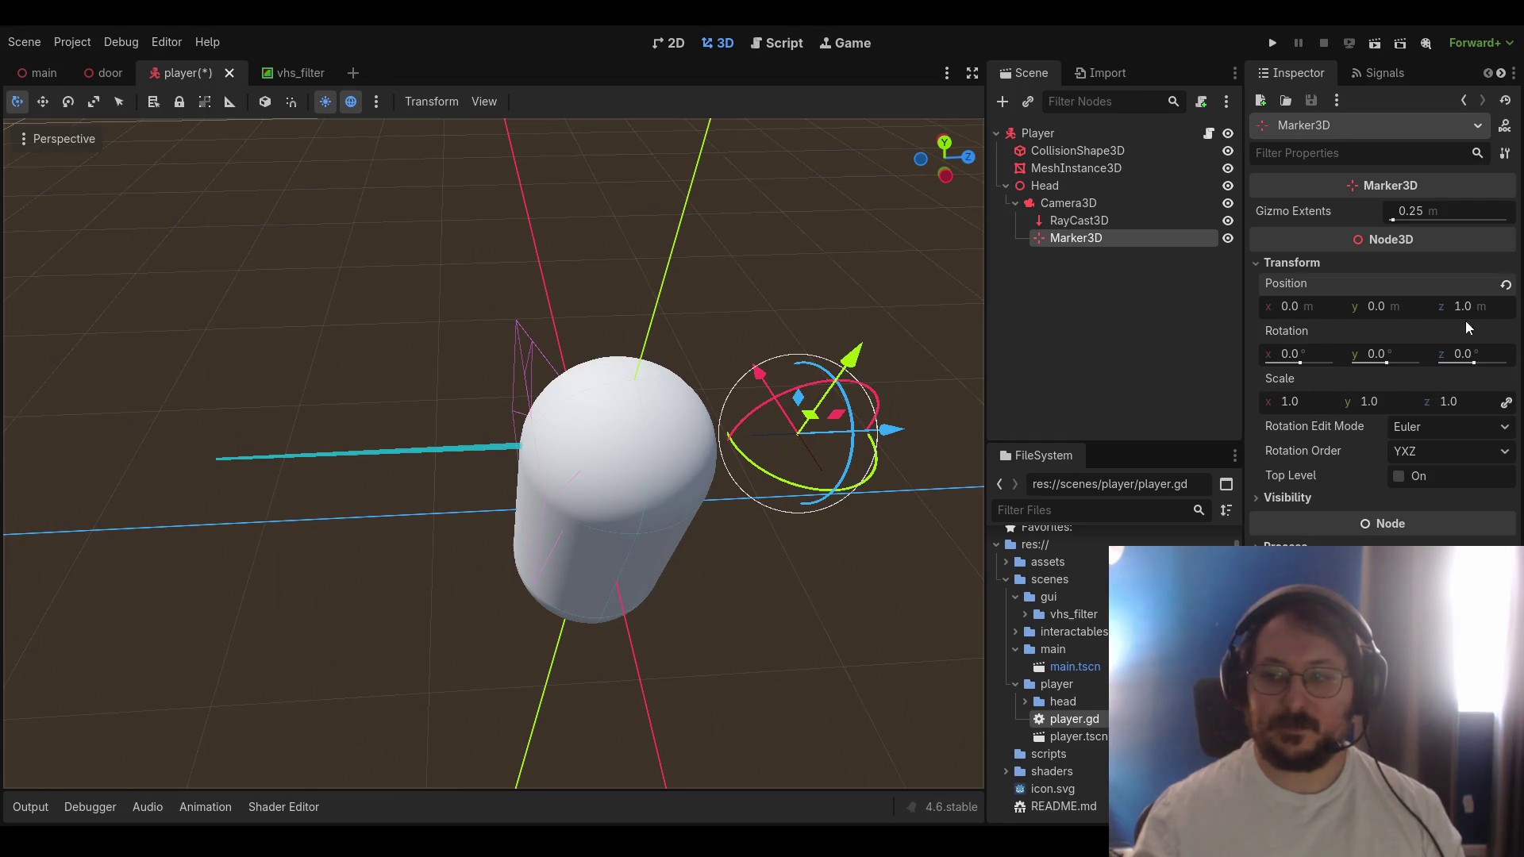
pyautogui.click(1506, 284)
pyautogui.click(1465, 307)
pyautogui.write('-1')
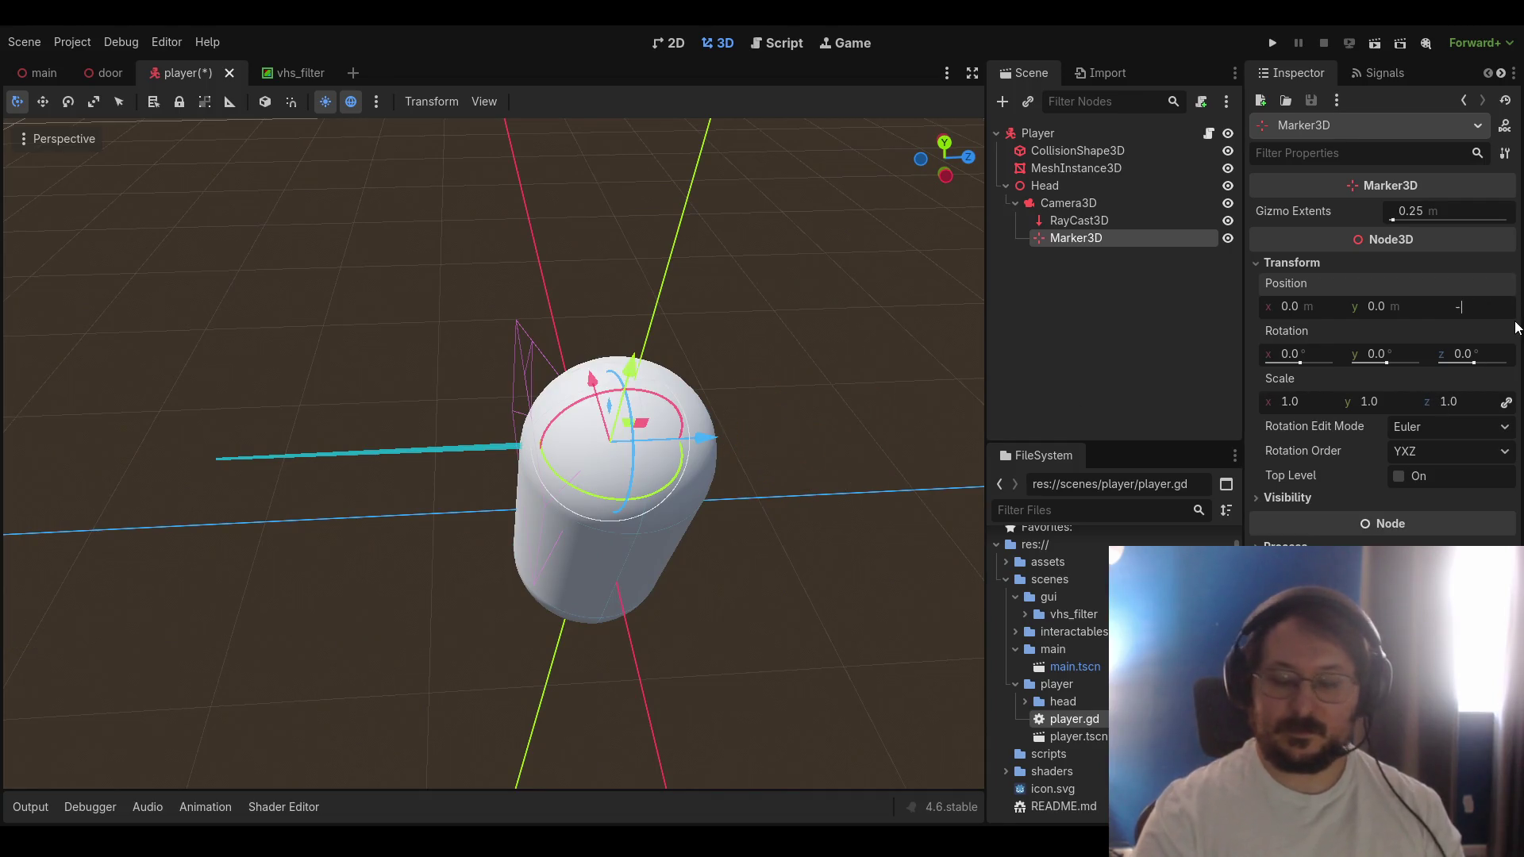
pyautogui.press('Return')
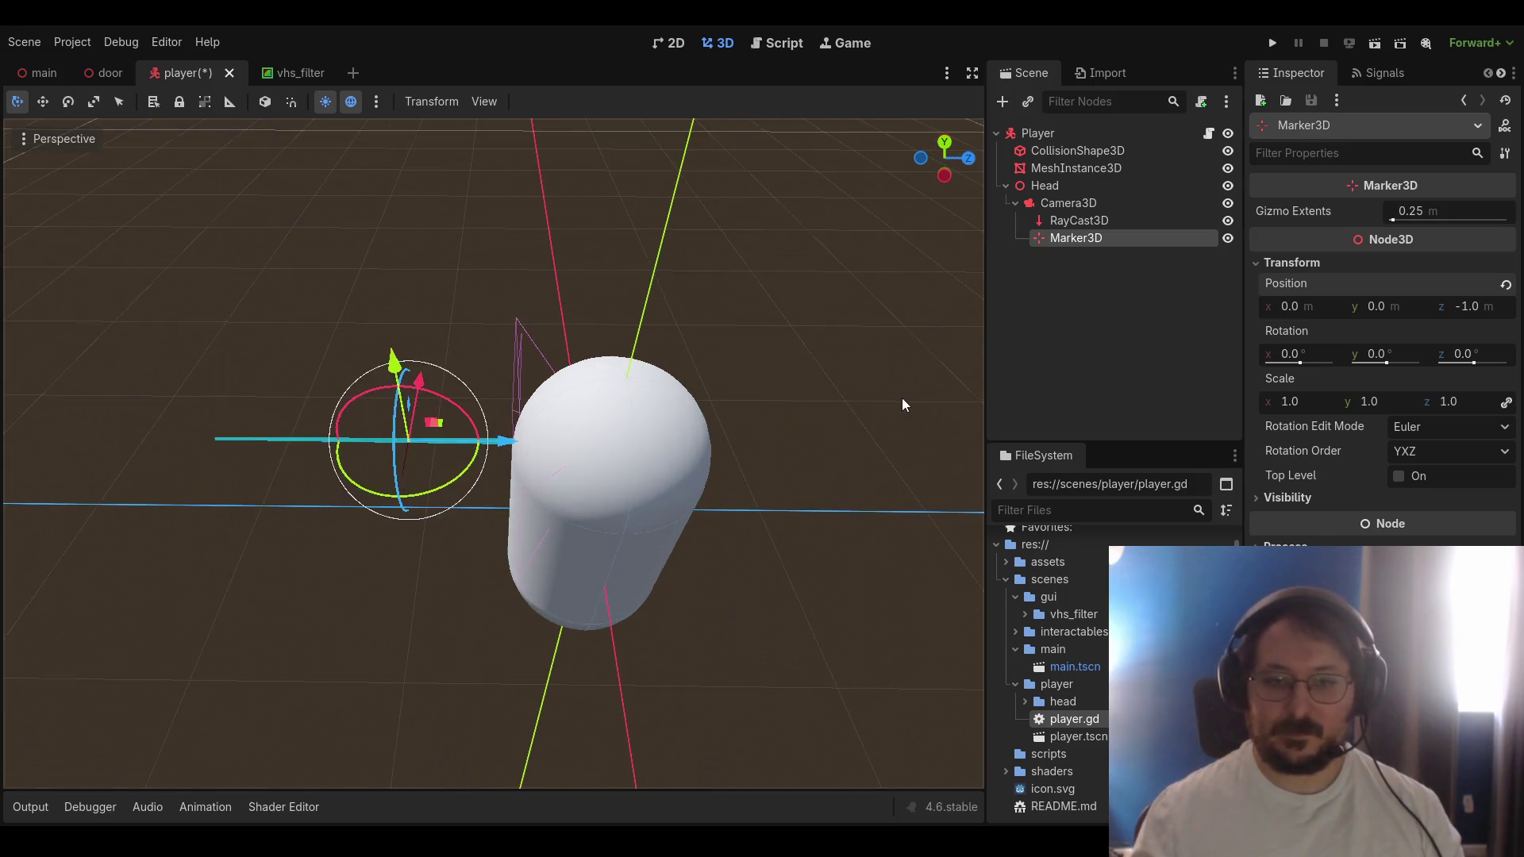
pyautogui.hotkey('ctrl', 's')
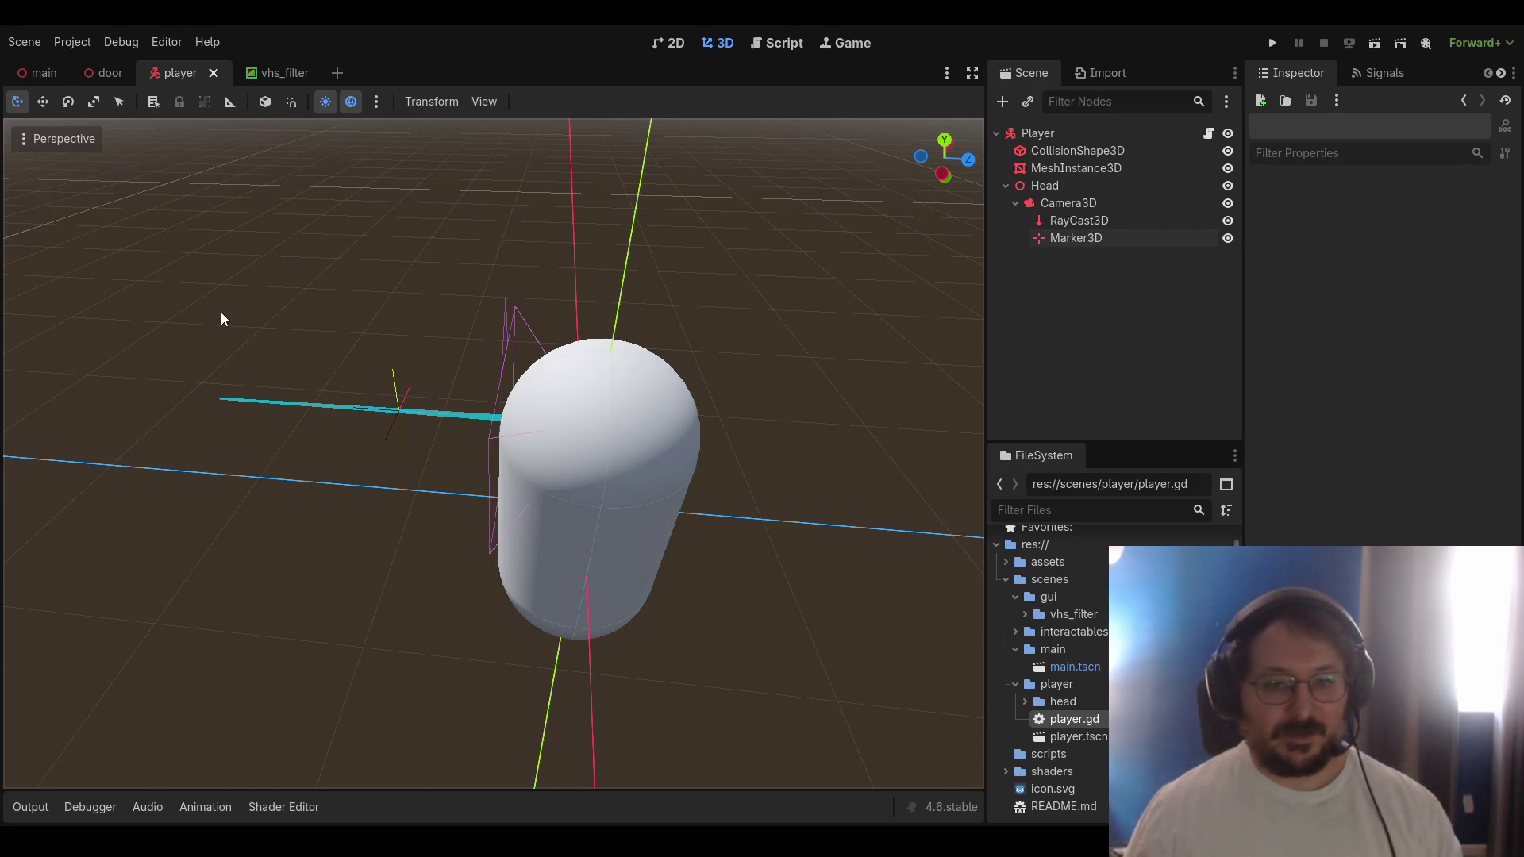
# Orbit around the player capsule and select the Marker3D in front of its head.
pyautogui.scroll(3, 262, 325)
pyautogui.scroll(-3, 302, 336)
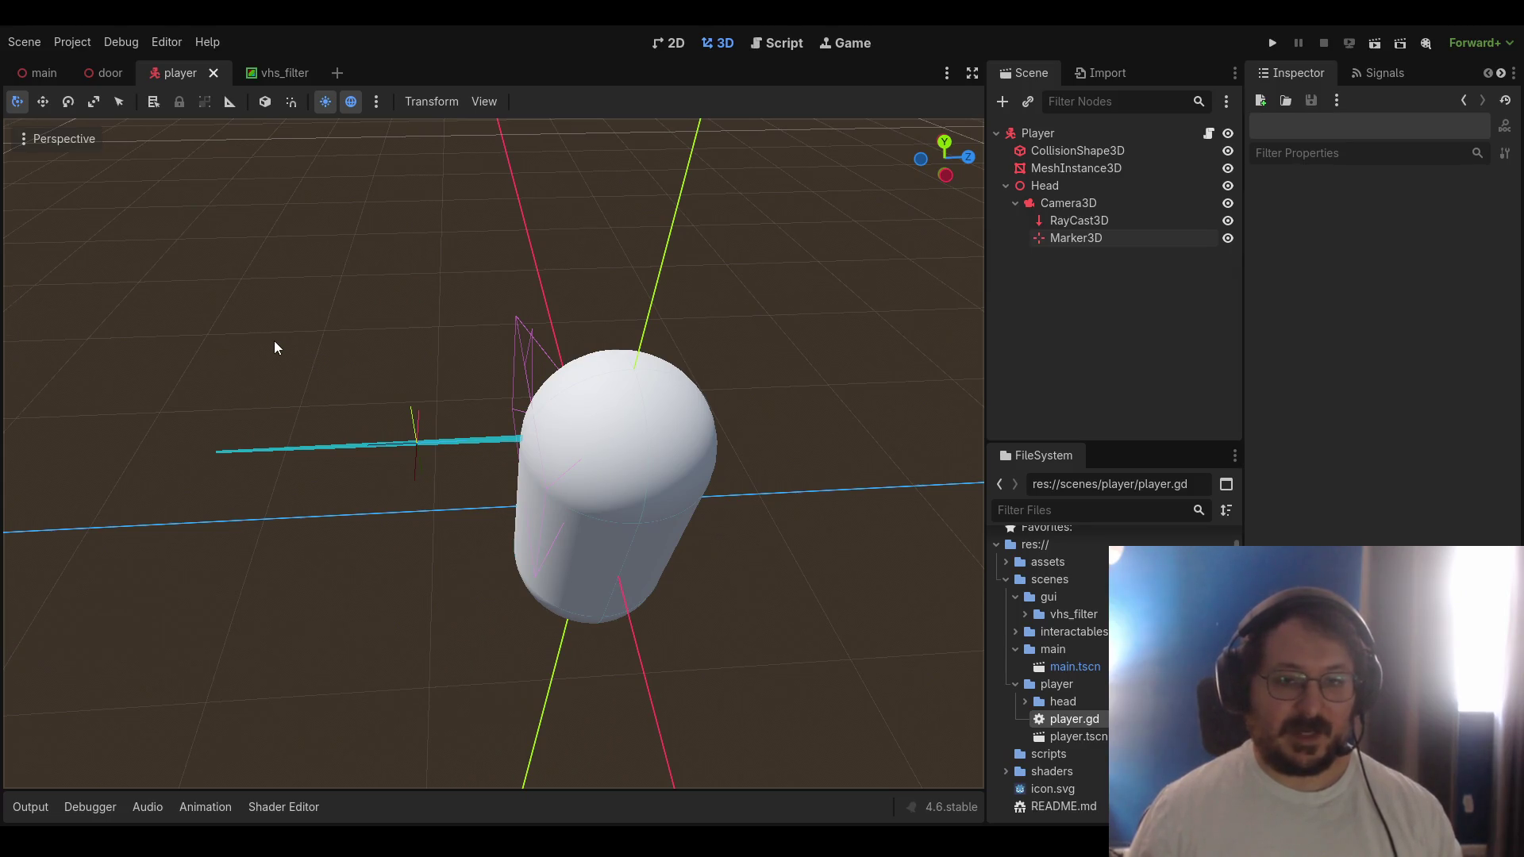
pyautogui.moveTo(418, 421)
pyautogui.mouseDown()
pyautogui.moveTo(395, 395)
pyautogui.moveTo(414, 403)
pyautogui.mouseUp()
pyautogui.click(415, 403)
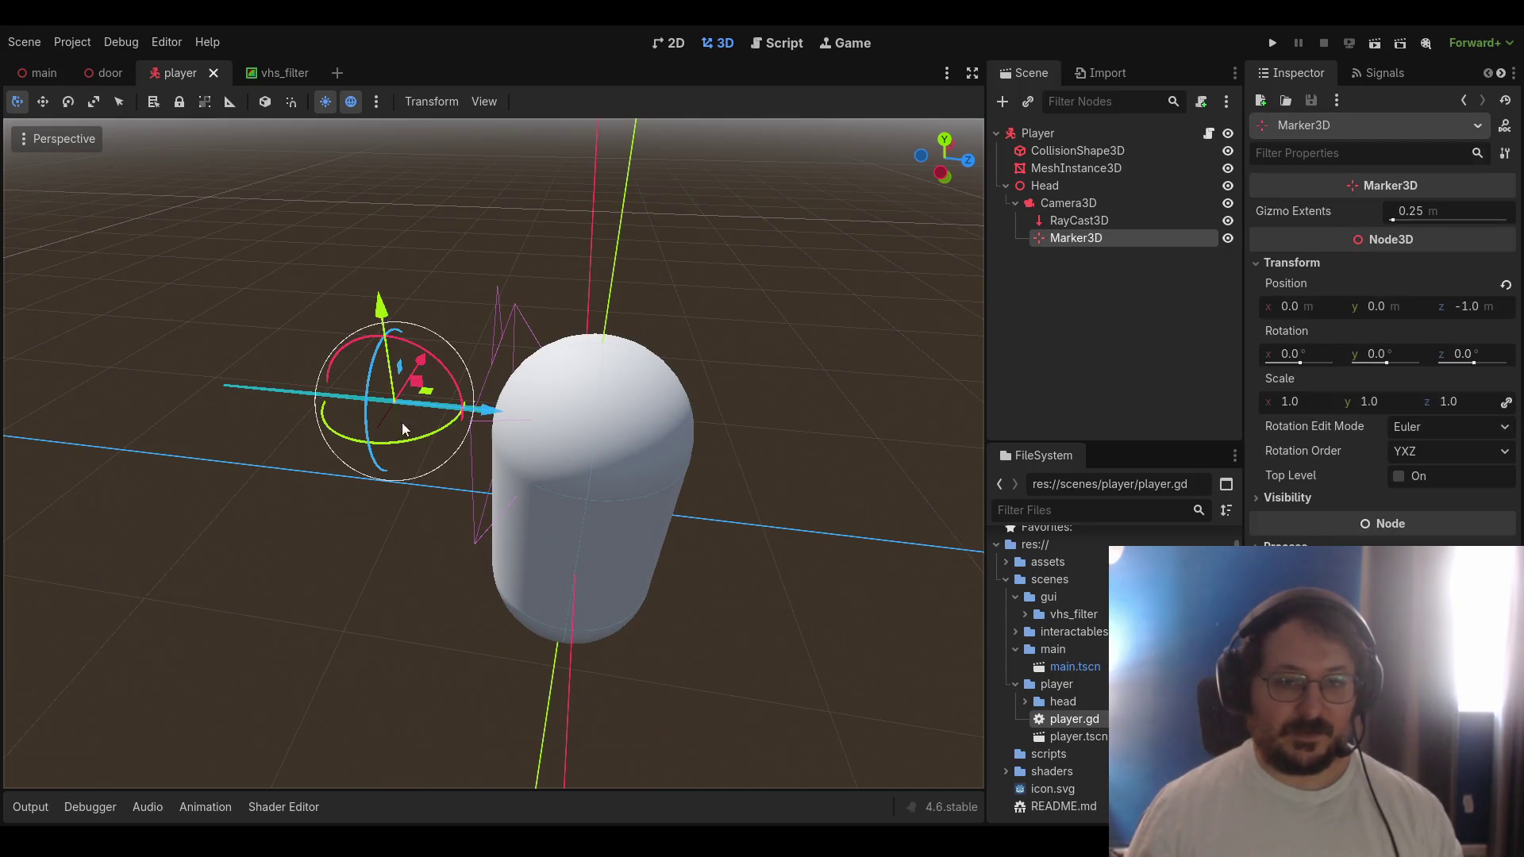
pyautogui.click(262, 445)
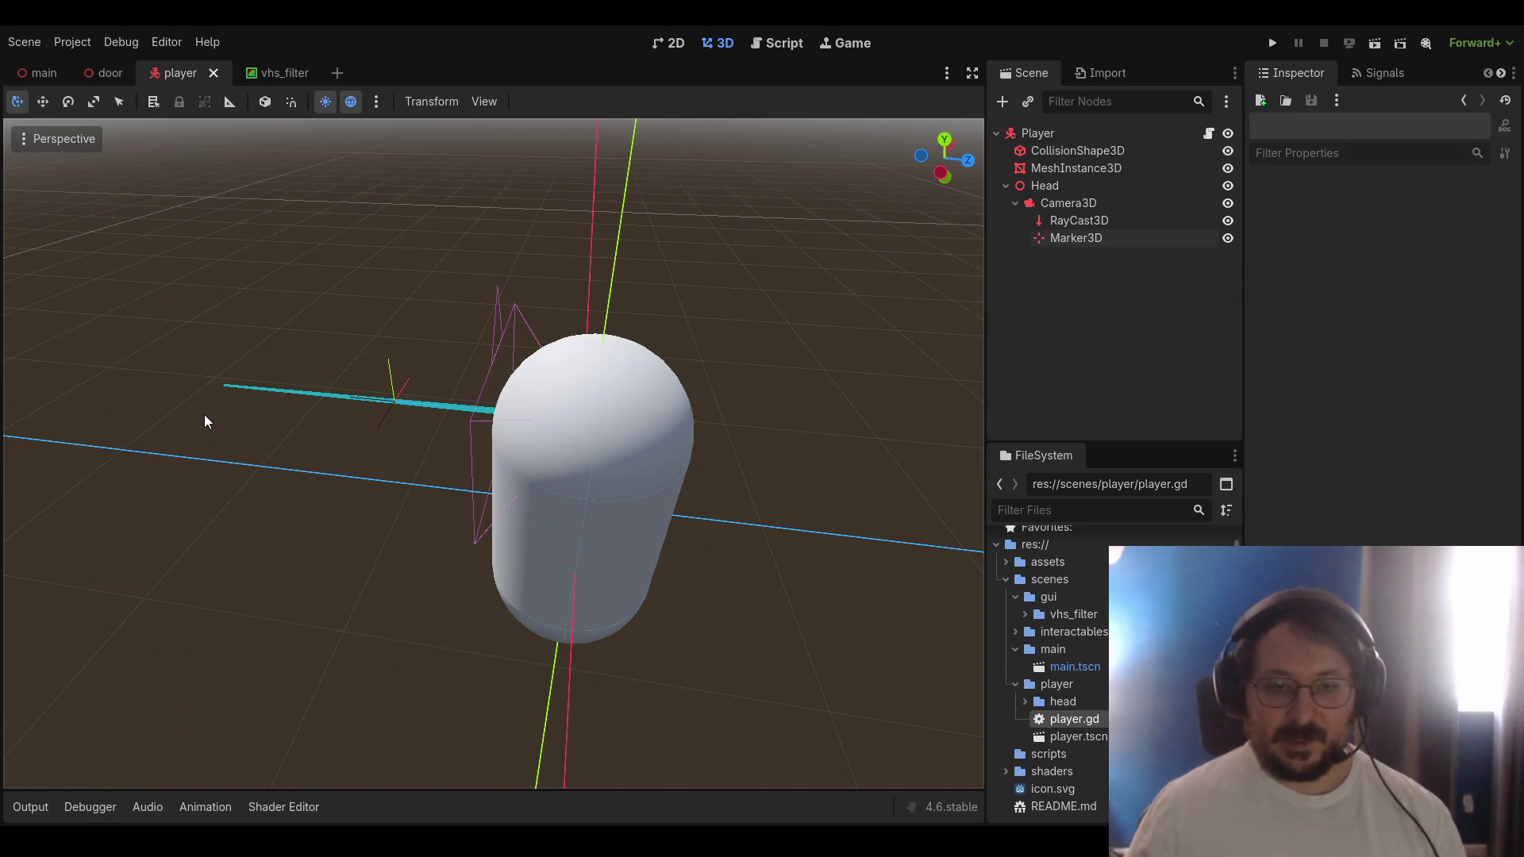
pyautogui.scroll(-3, 221, 412)
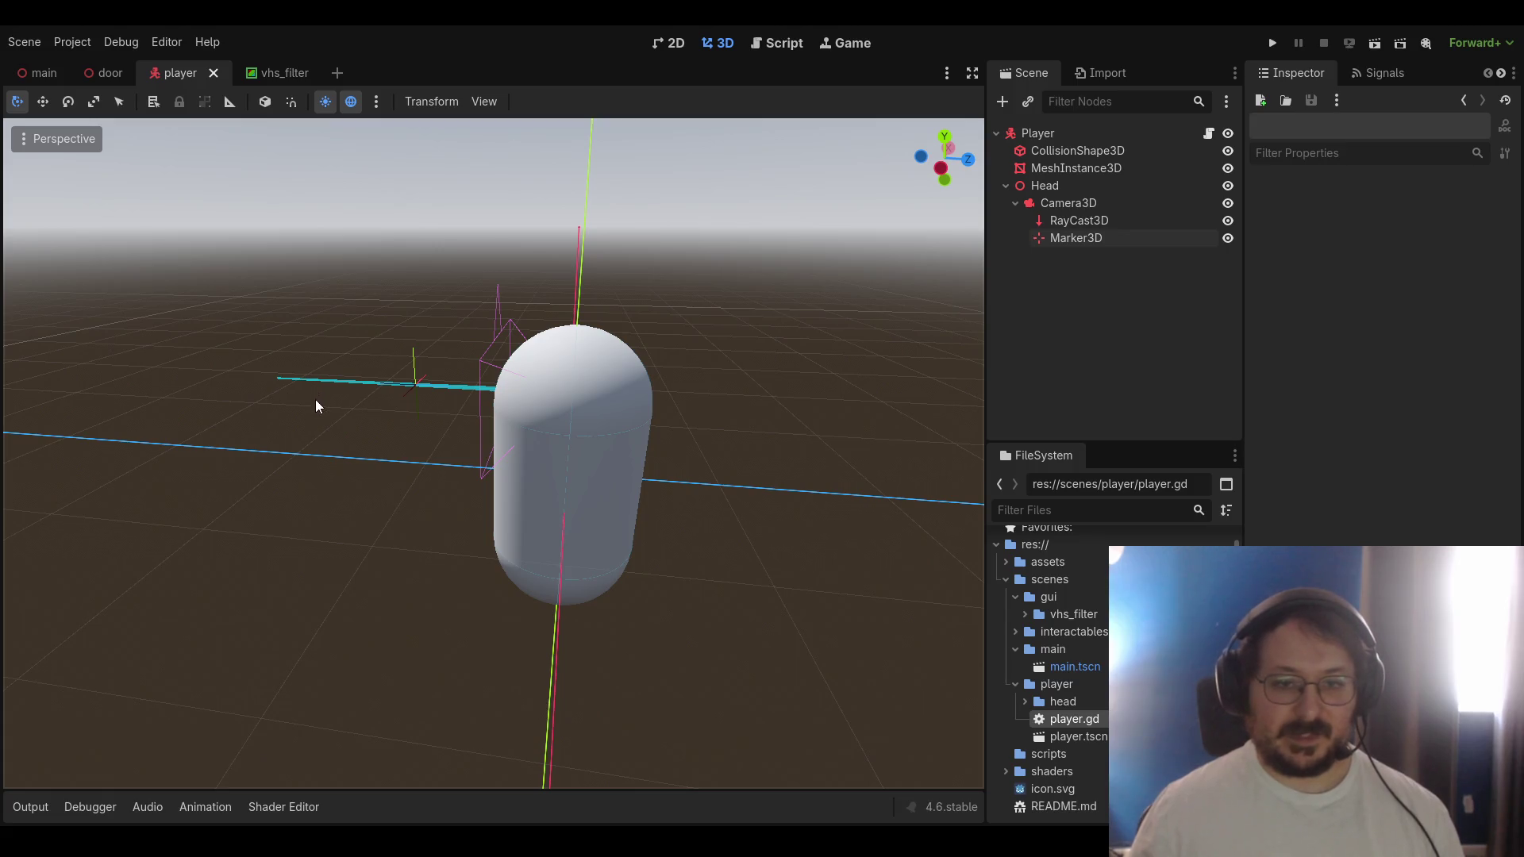
pyautogui.scroll(5, 318, 409)
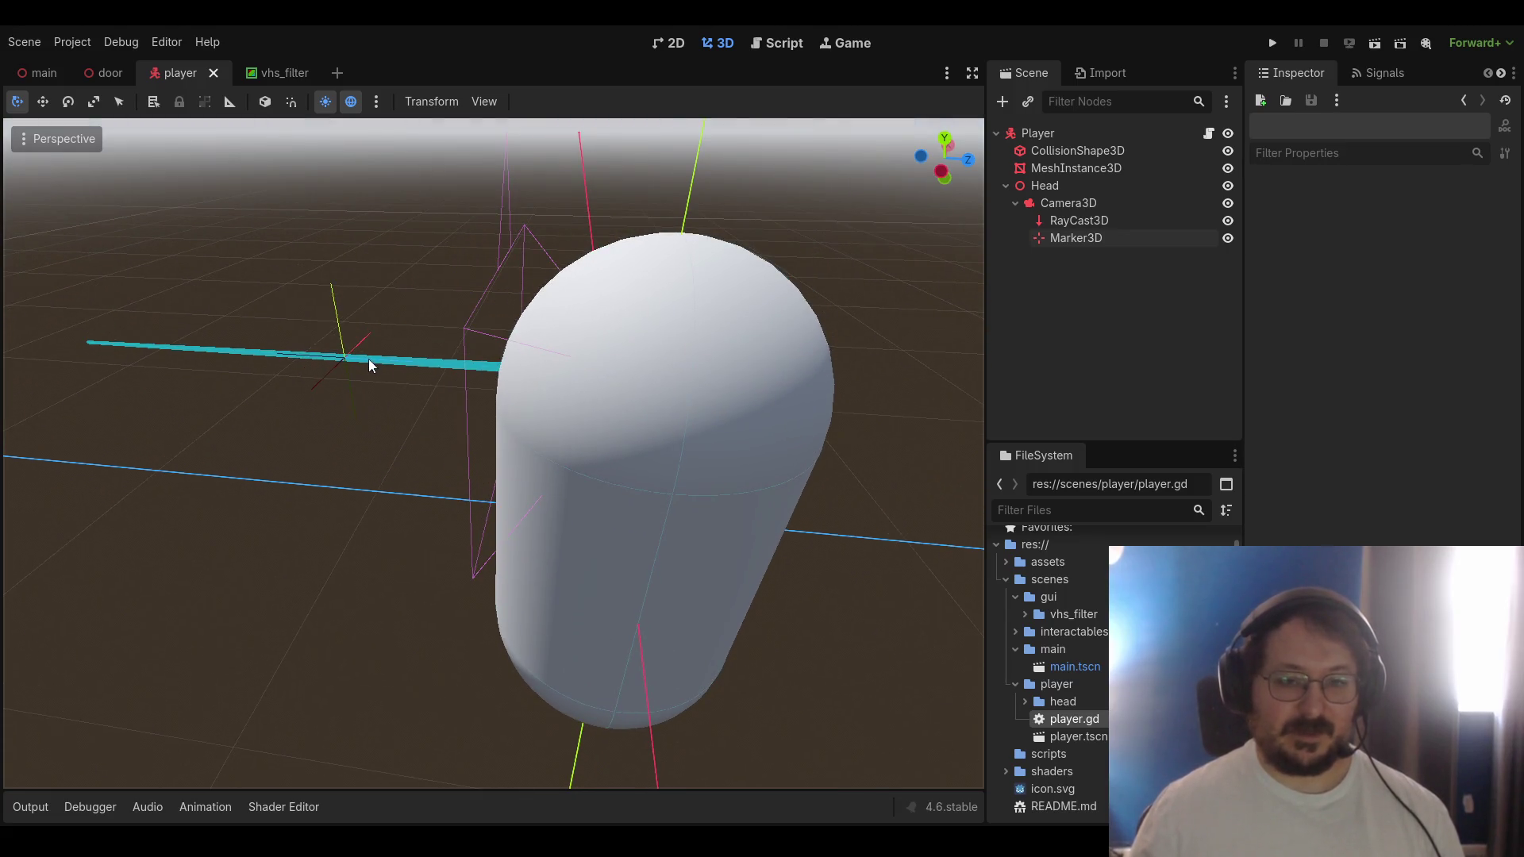
pyautogui.click(369, 360)
pyautogui.click(375, 462)
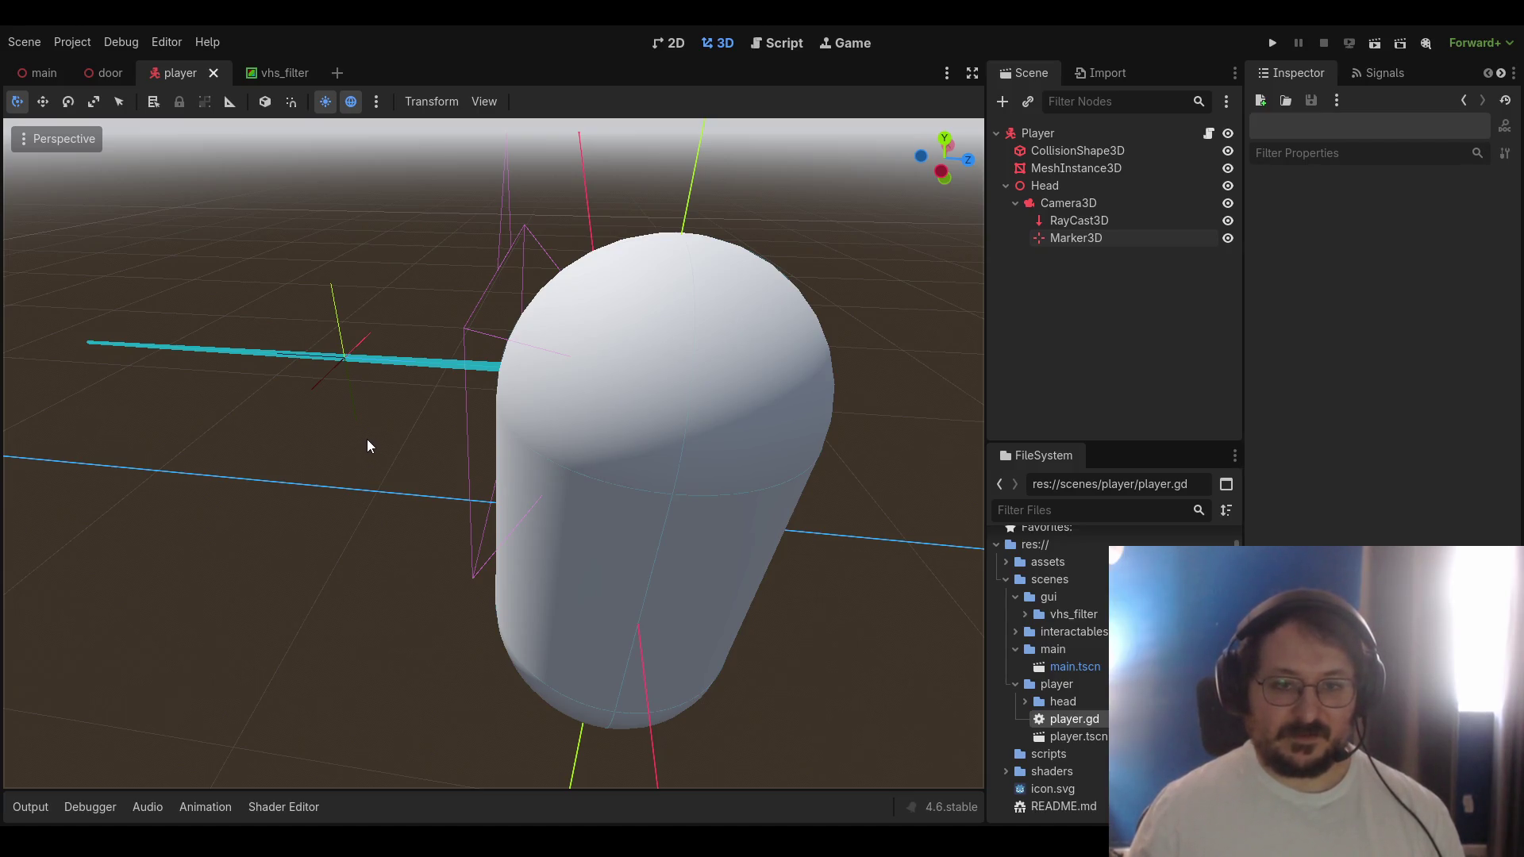
pyautogui.scroll(-5, 369, 441)
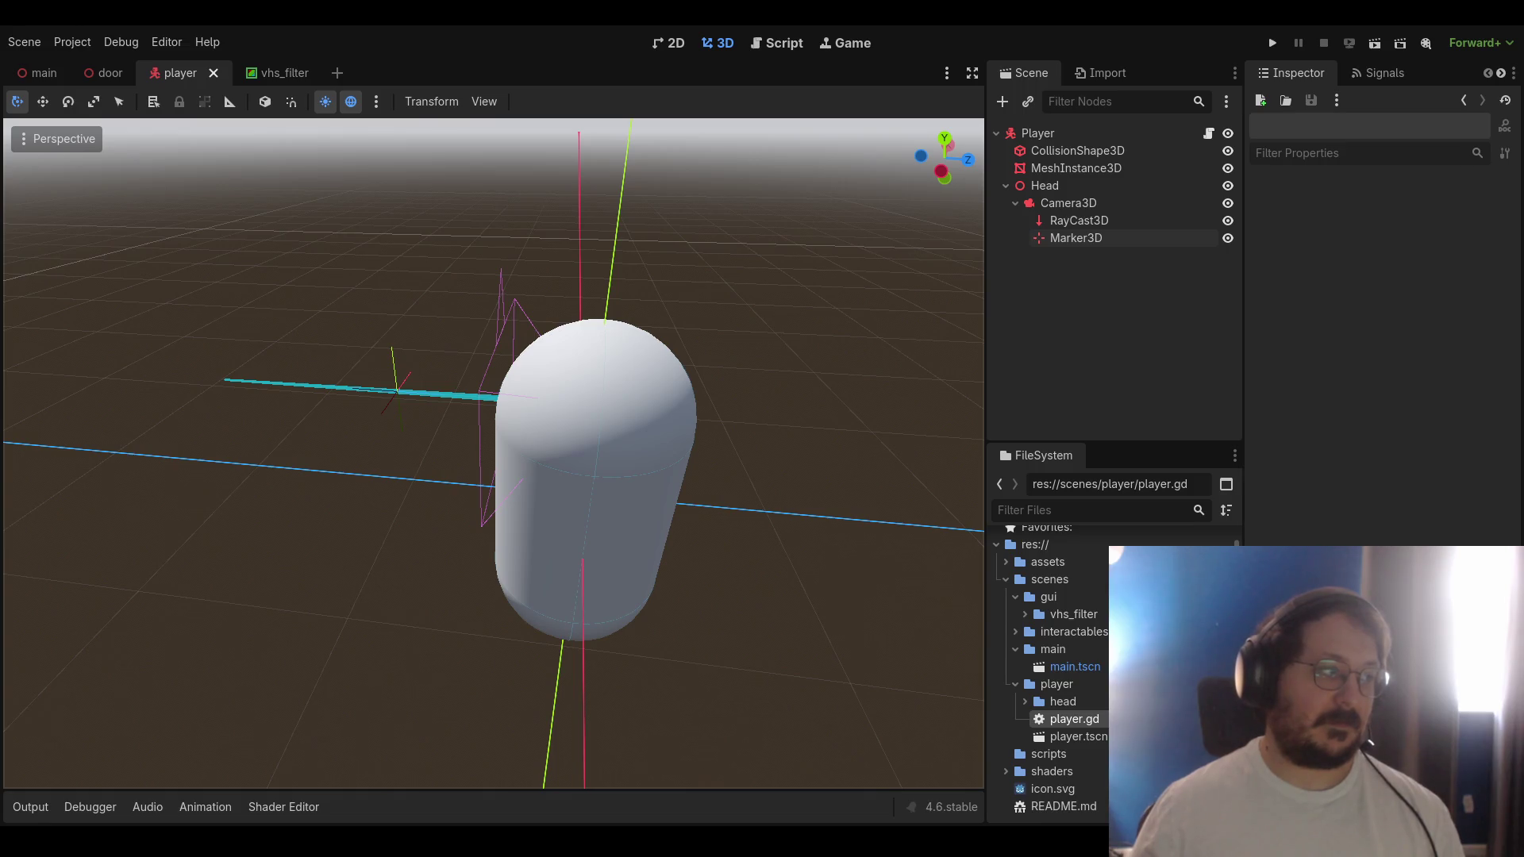
pyautogui.click(1119, 238)
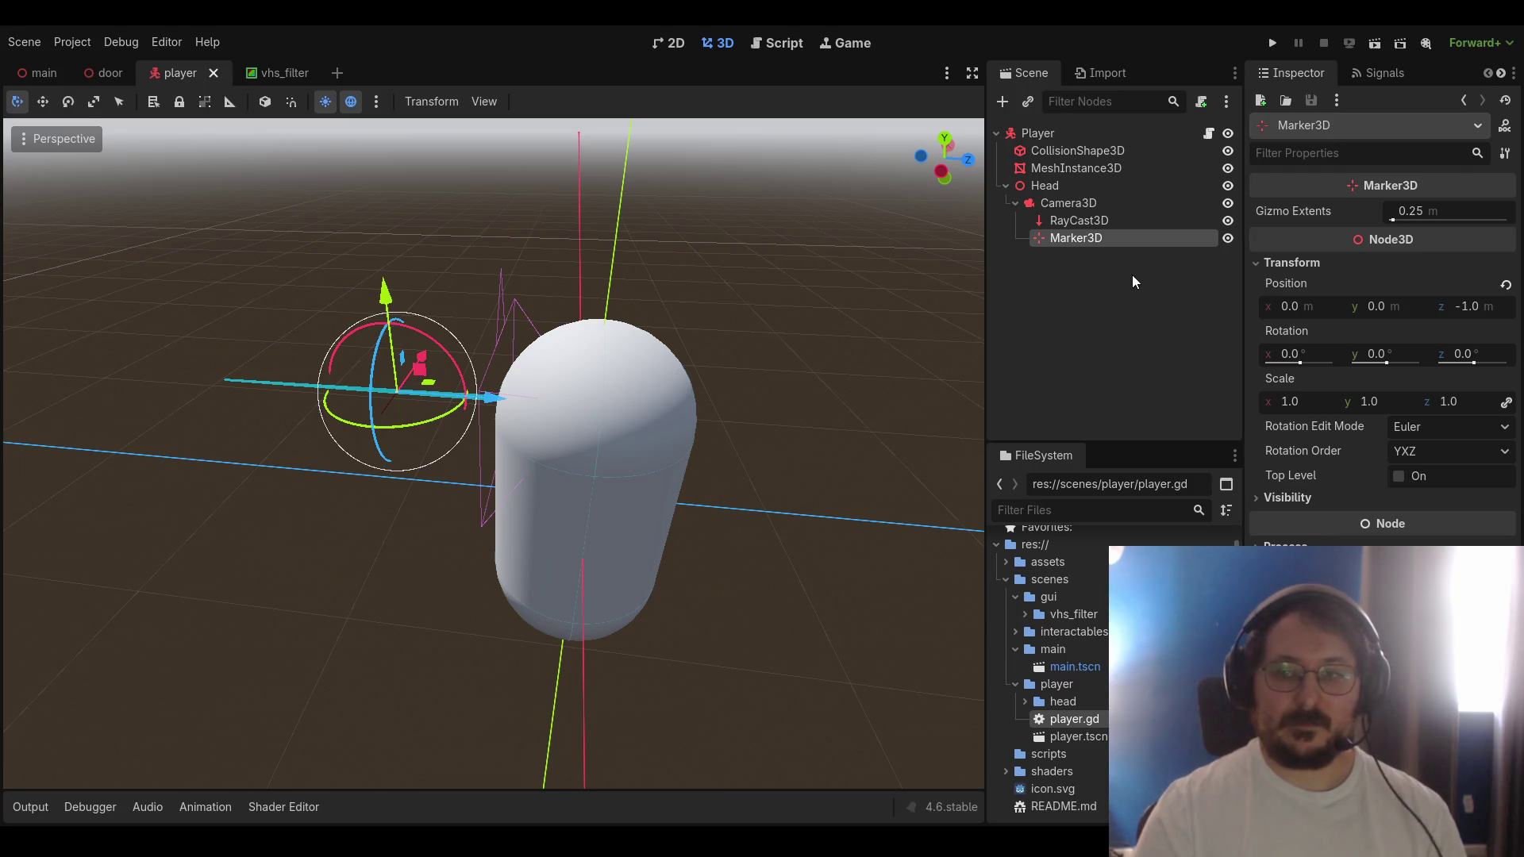
# Rename the Marker3D to InteractPosition, then switch to the door scene.
pyautogui.press('F2')
pyautogui.write('InteractPosition')
pyautogui.press('Return')
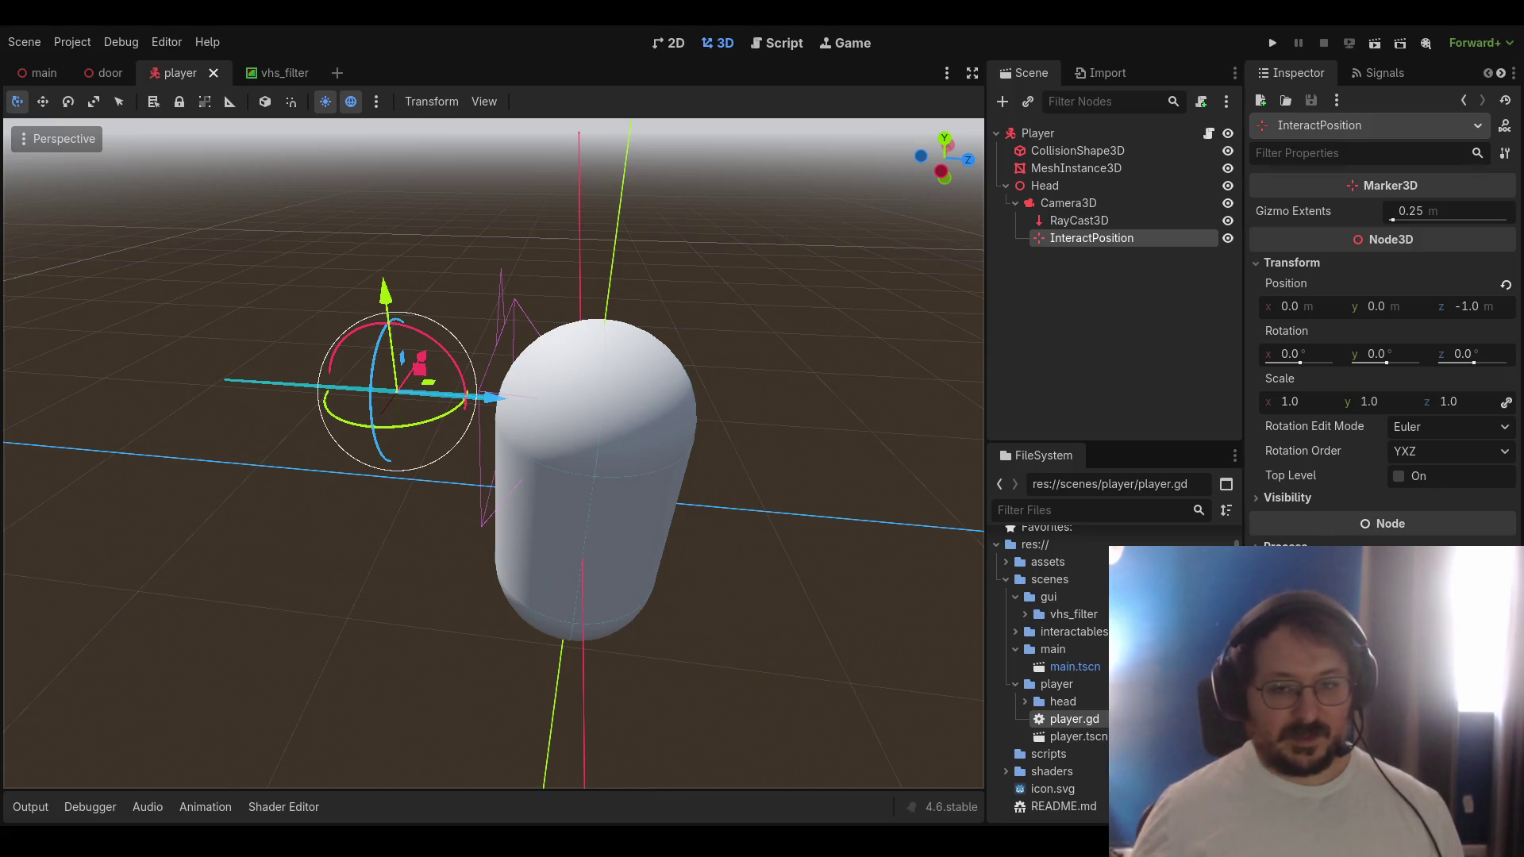
pyautogui.click(108, 73)
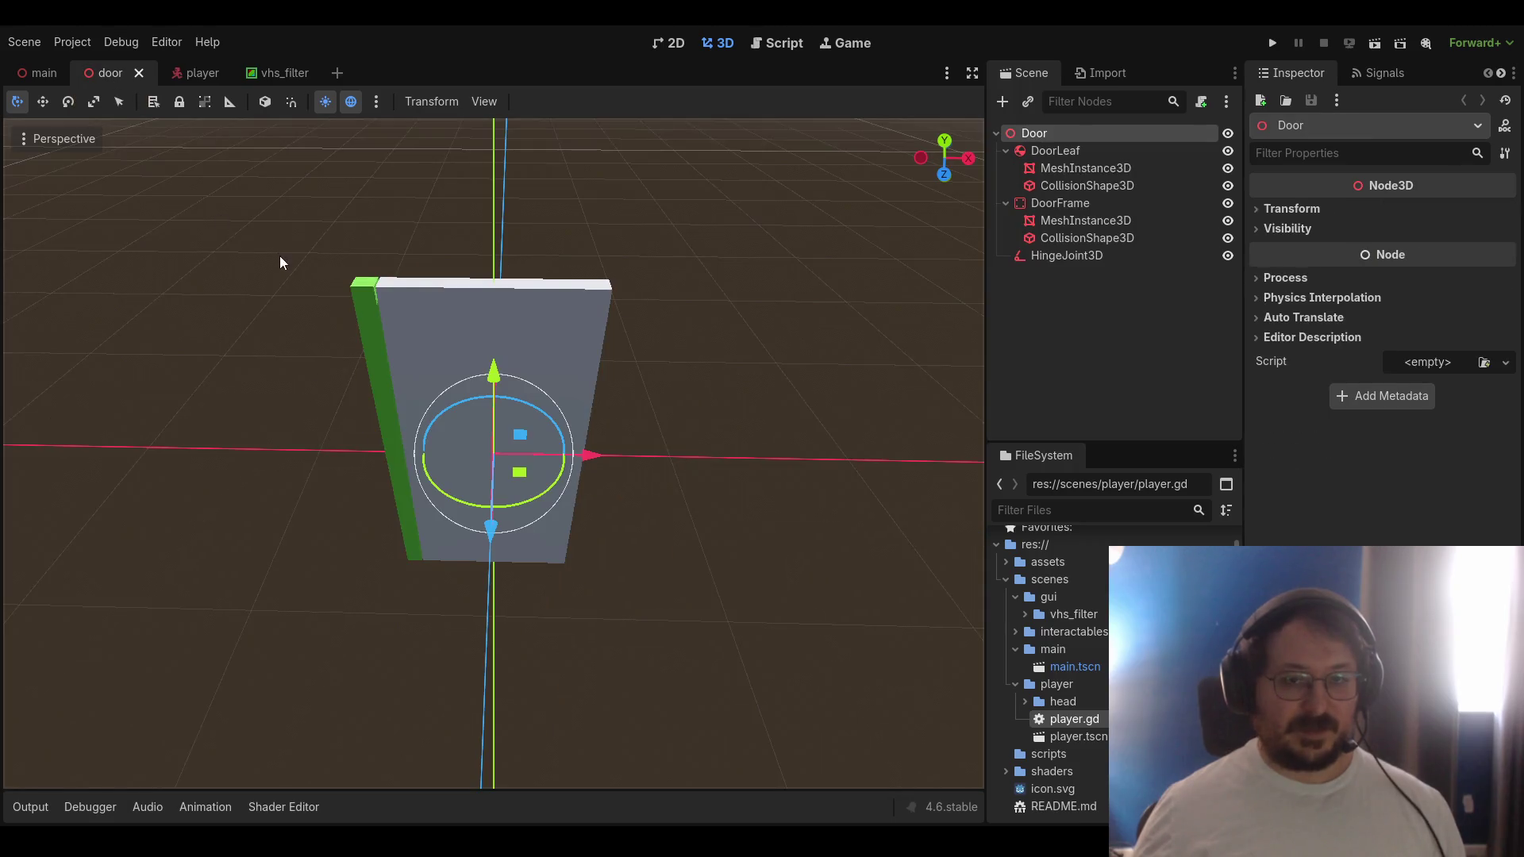
pyautogui.click(221, 255)
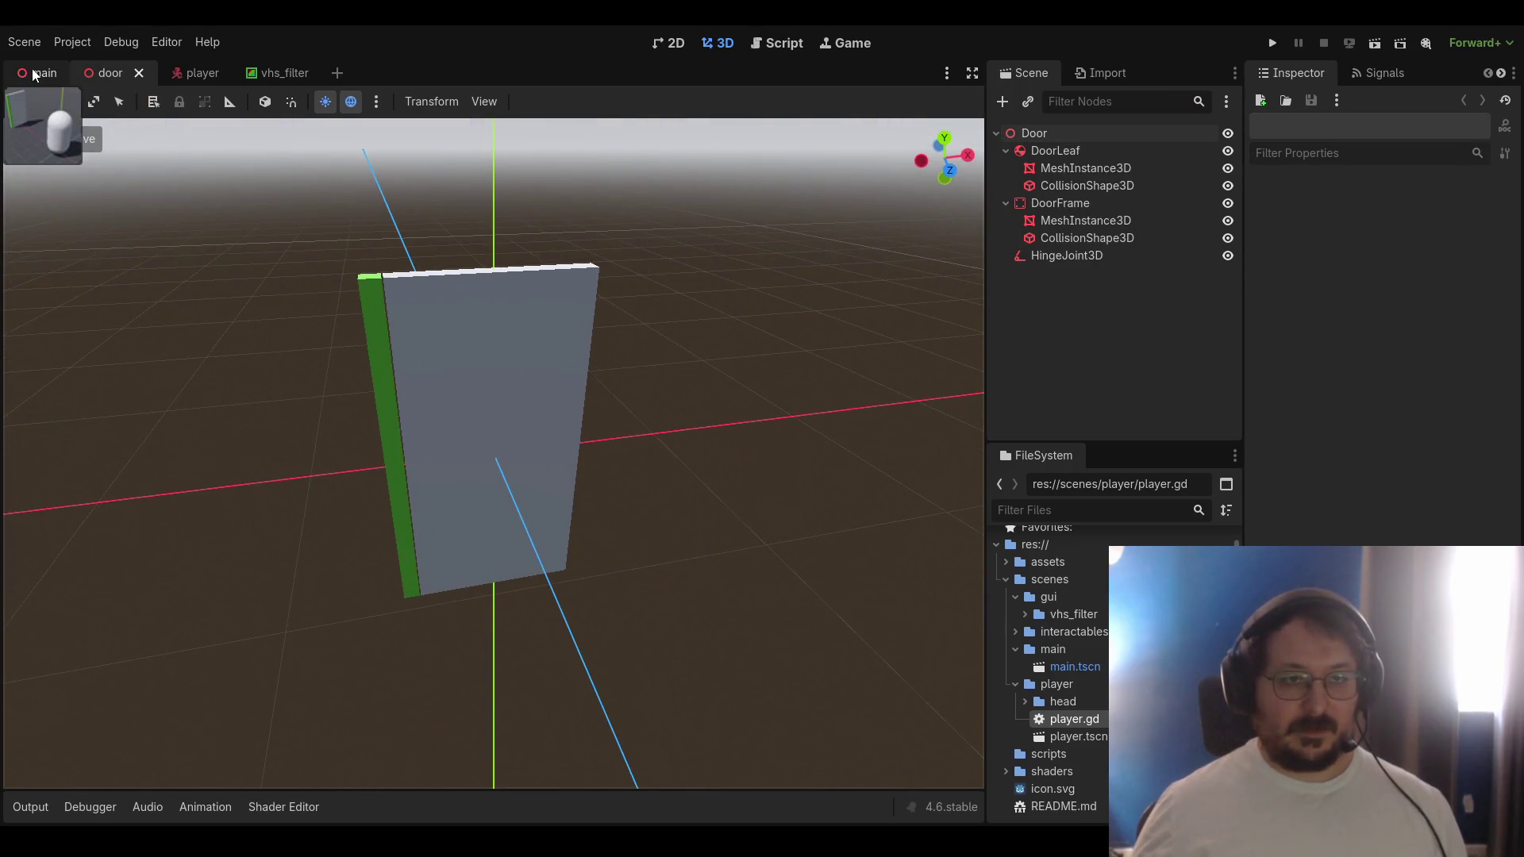
pyautogui.click(40, 72)
pyautogui.click(121, 75)
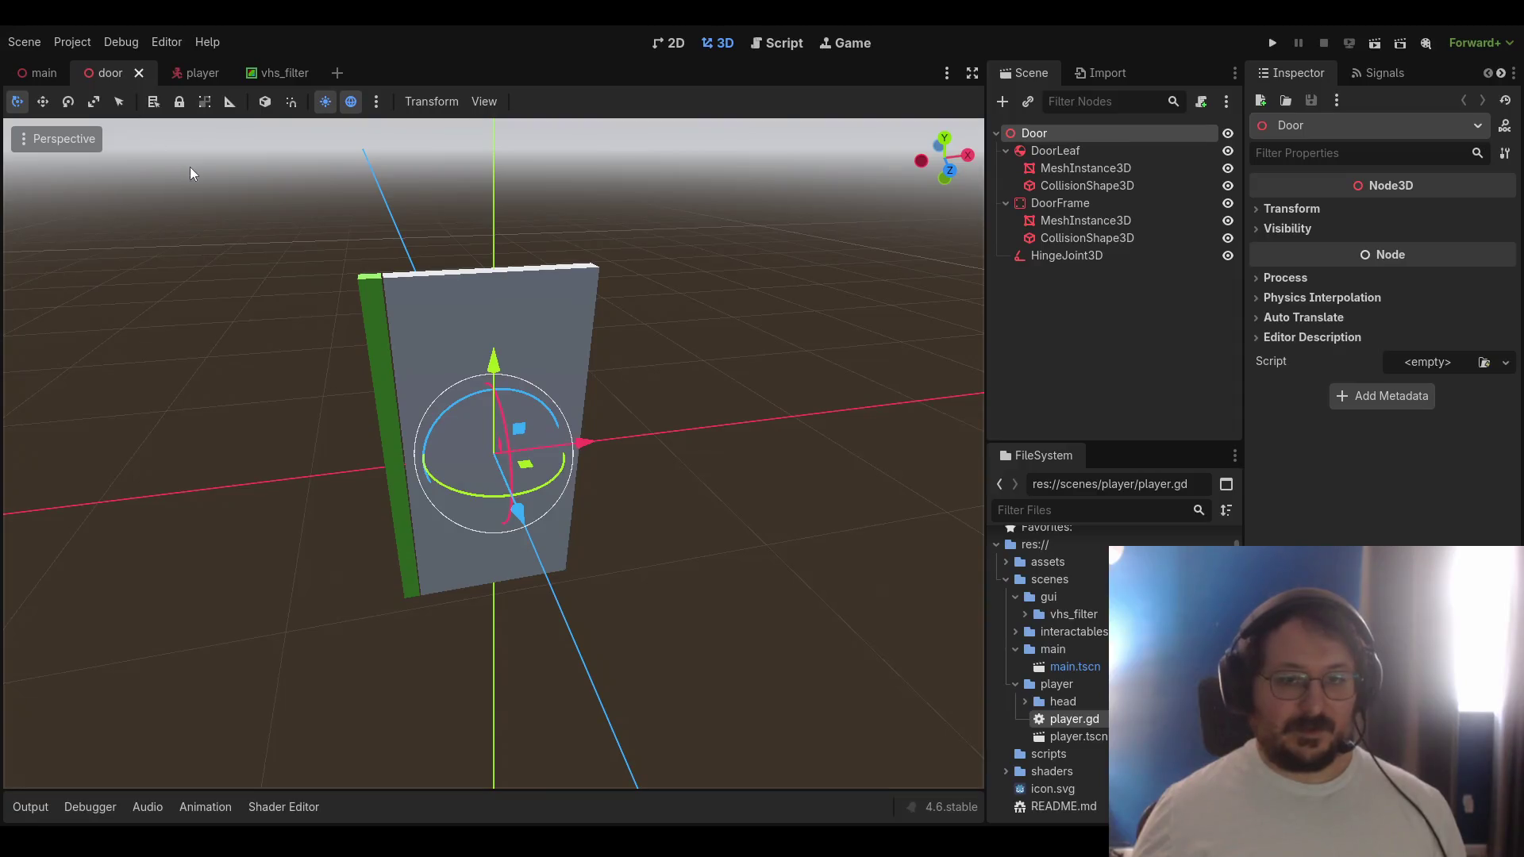
pyautogui.click(392, 241)
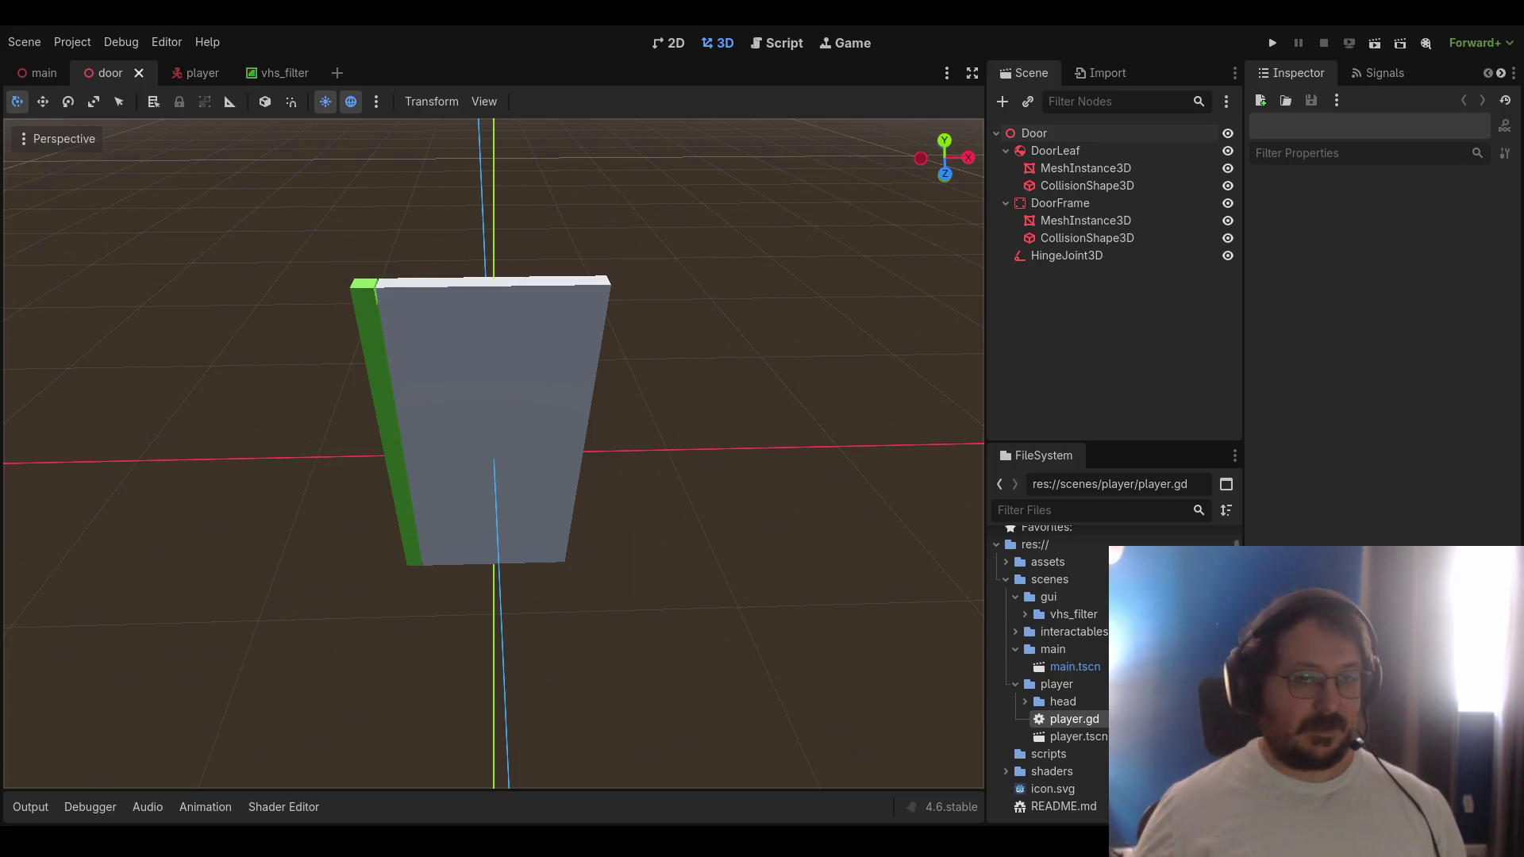
pyautogui.click(189, 73)
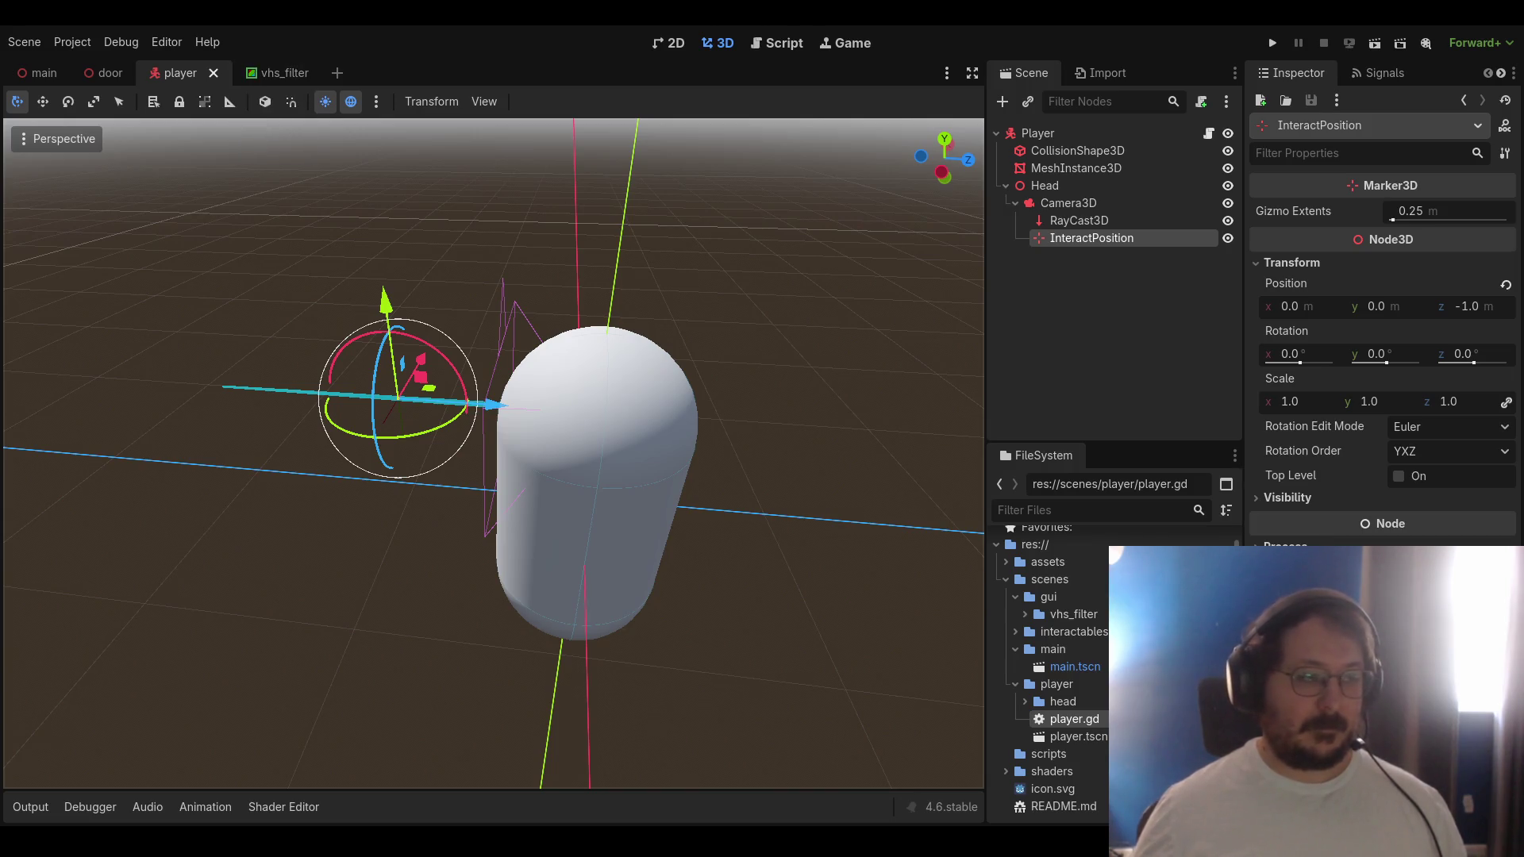
pyautogui.click(107, 72)
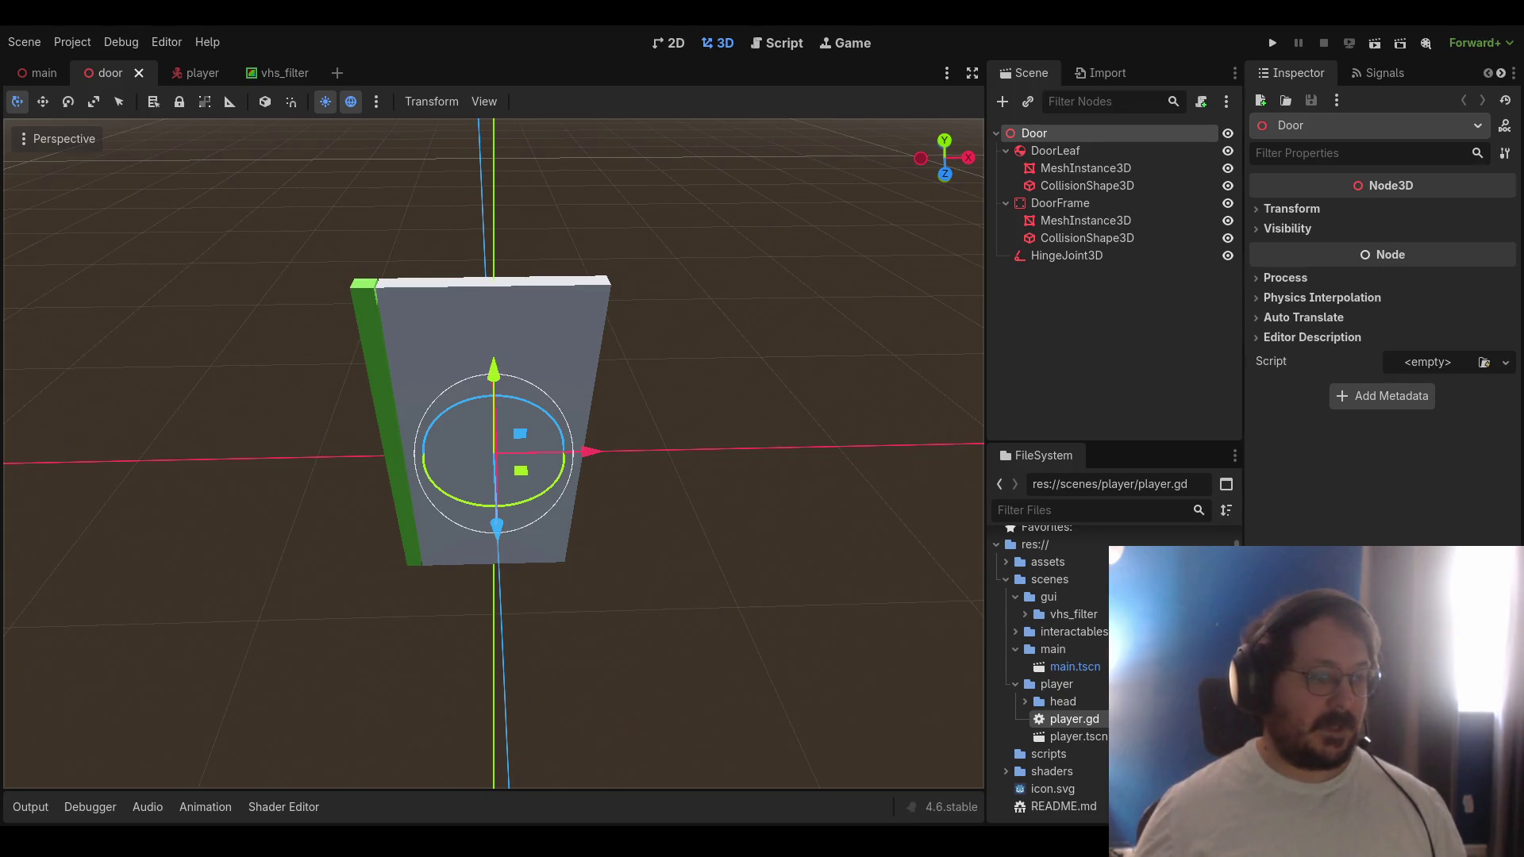
pyautogui.moveTo(381, 389); pyautogui.dragTo(274, 383)
pyautogui.click(269, 384)
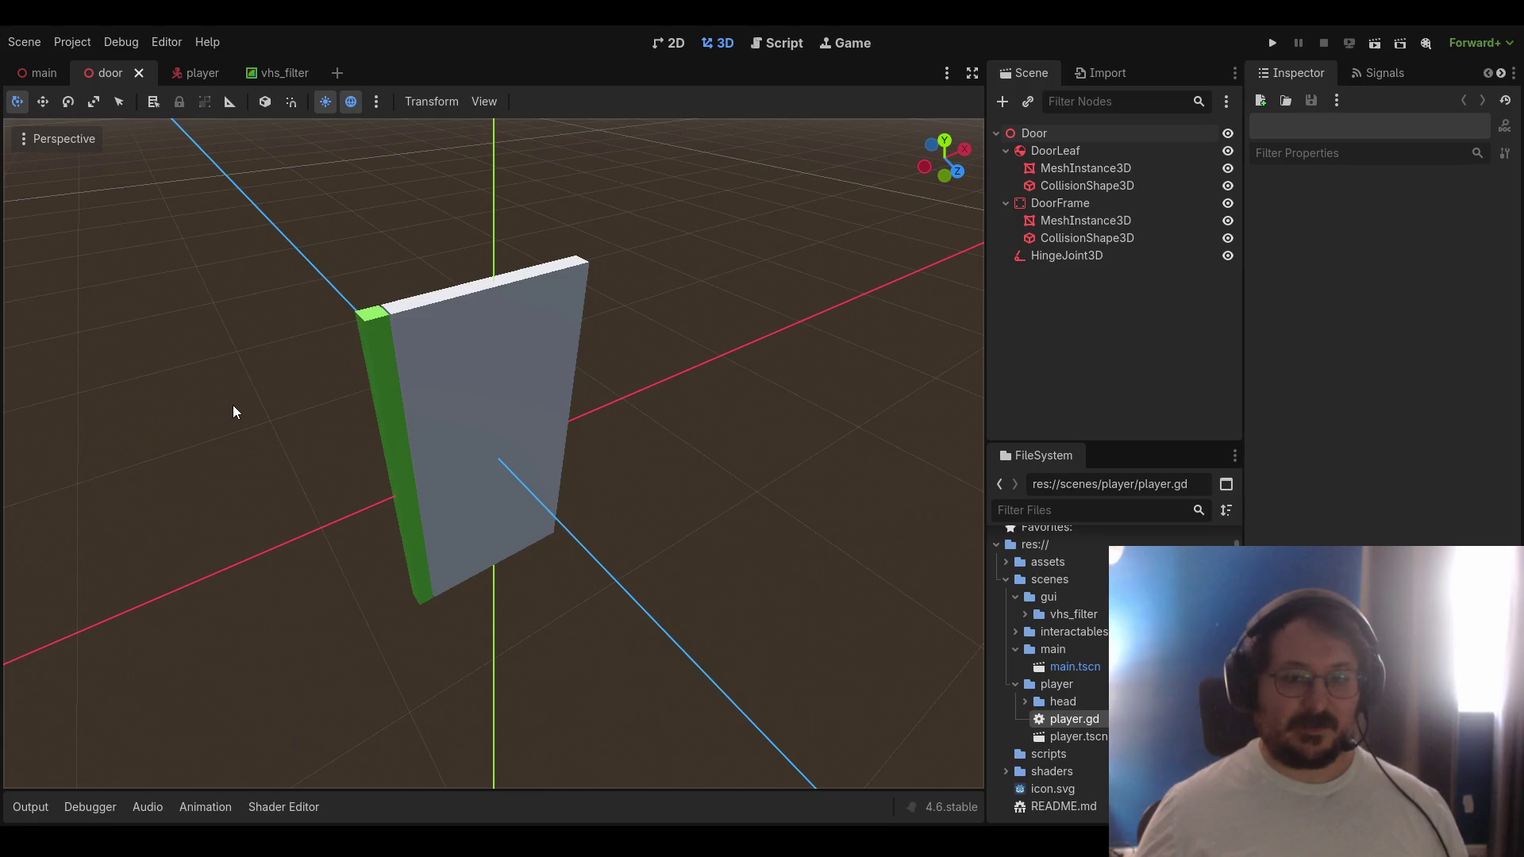
pyautogui.moveTo(231, 405); pyautogui.dragTo(245, 388)
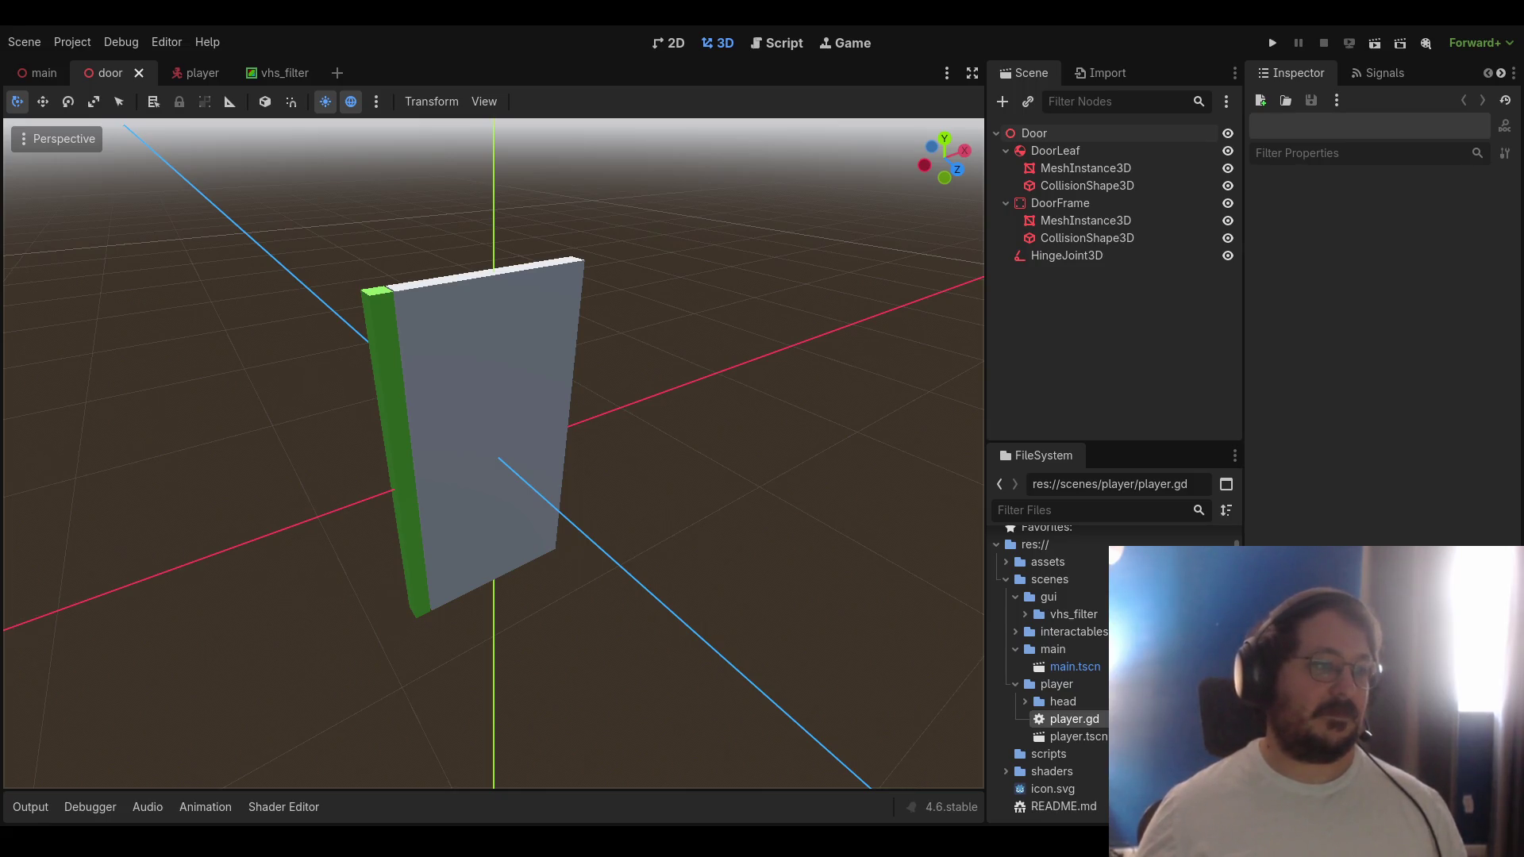
# Show the Groups panel for the door leaf's MeshInstance3D, then go back to the player scene.
pyautogui.click(1382, 73)
pyautogui.click(1320, 74)
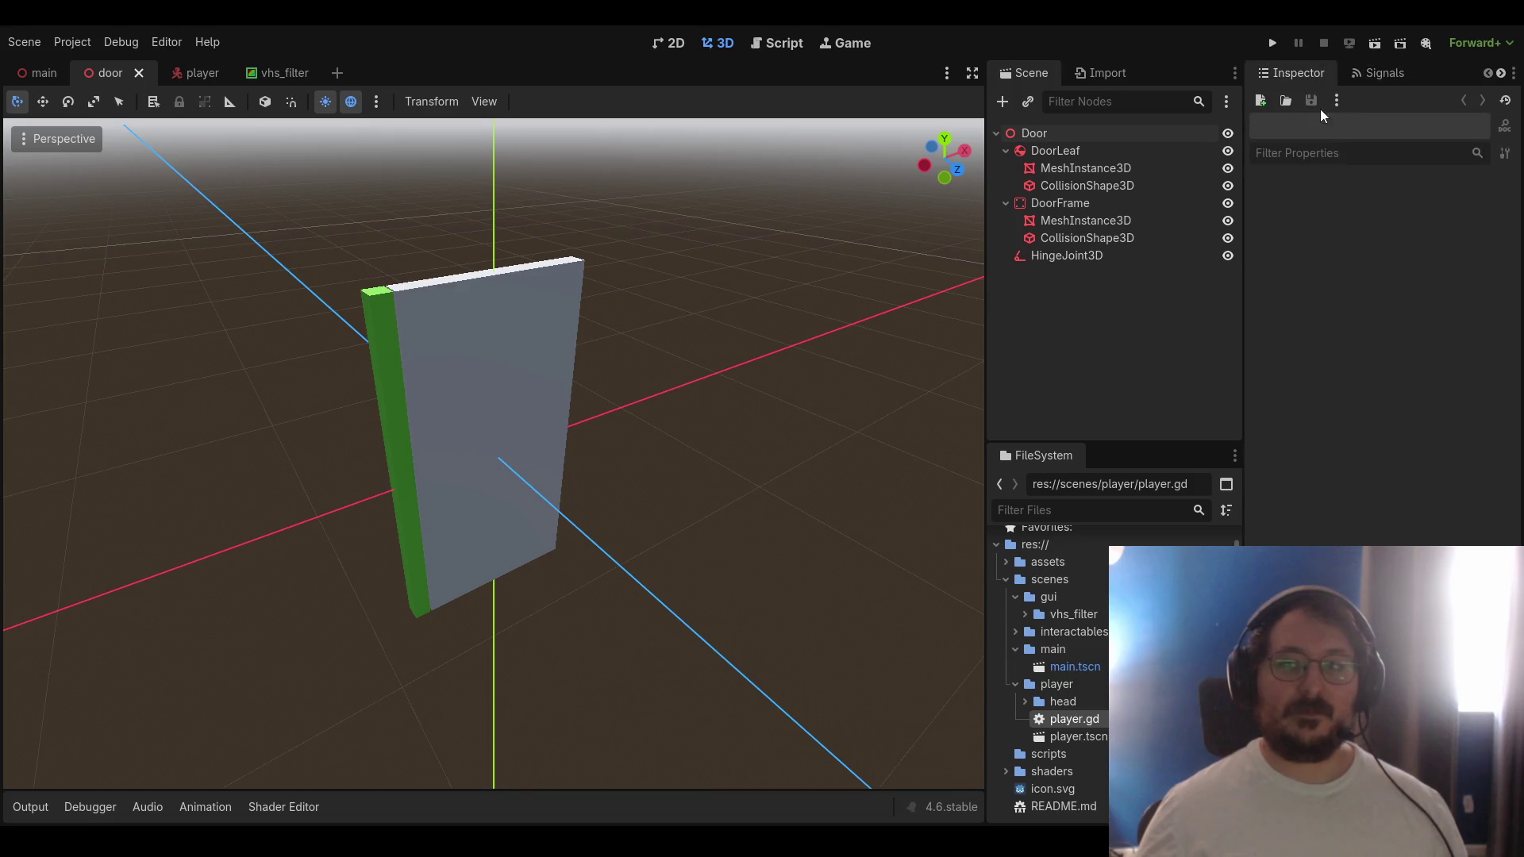
pyautogui.click(1501, 73)
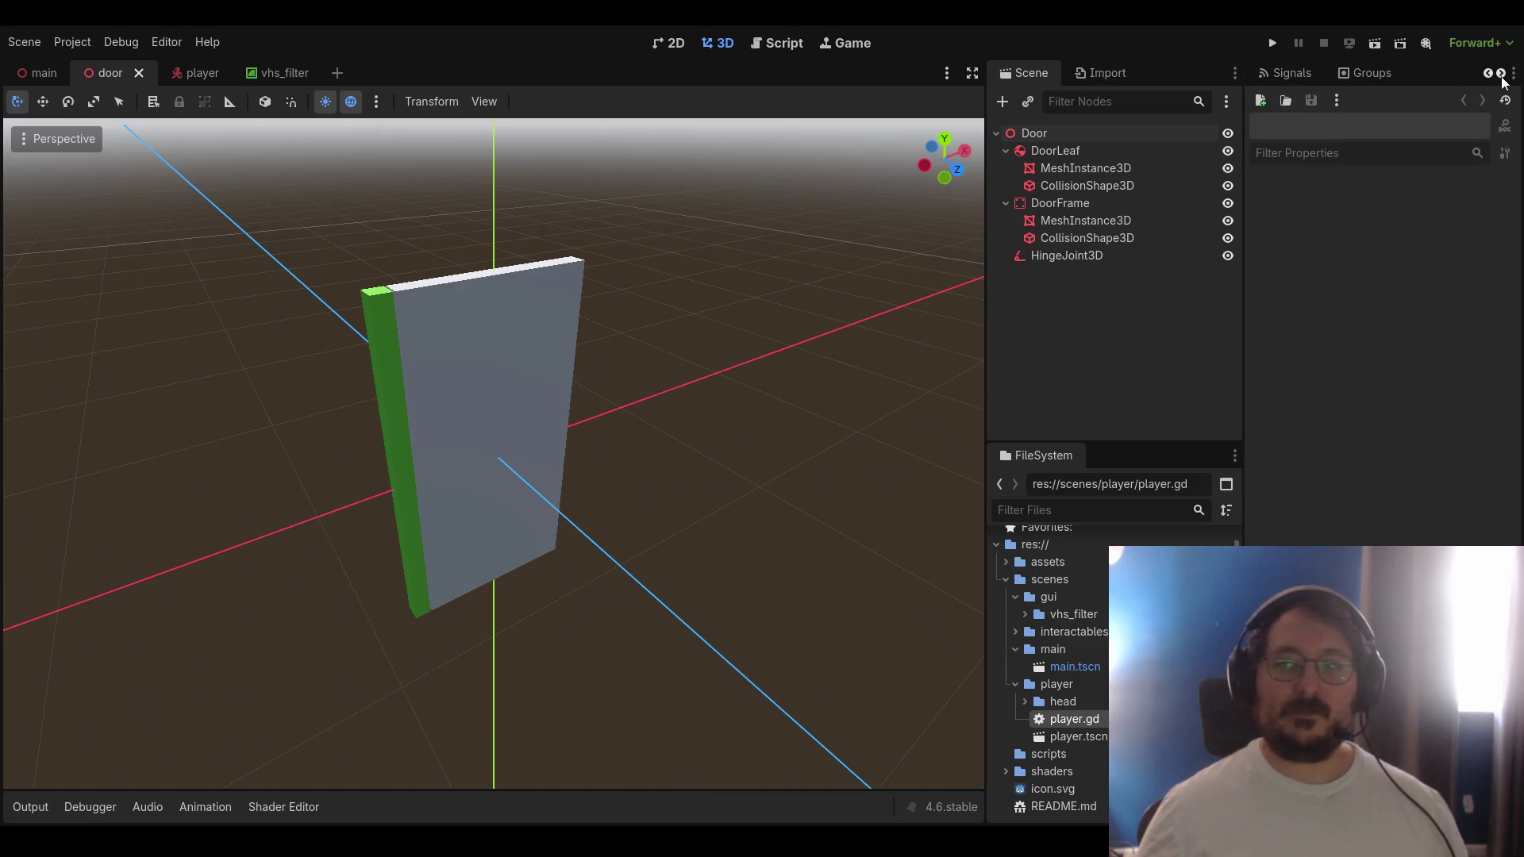
pyautogui.click(1375, 74)
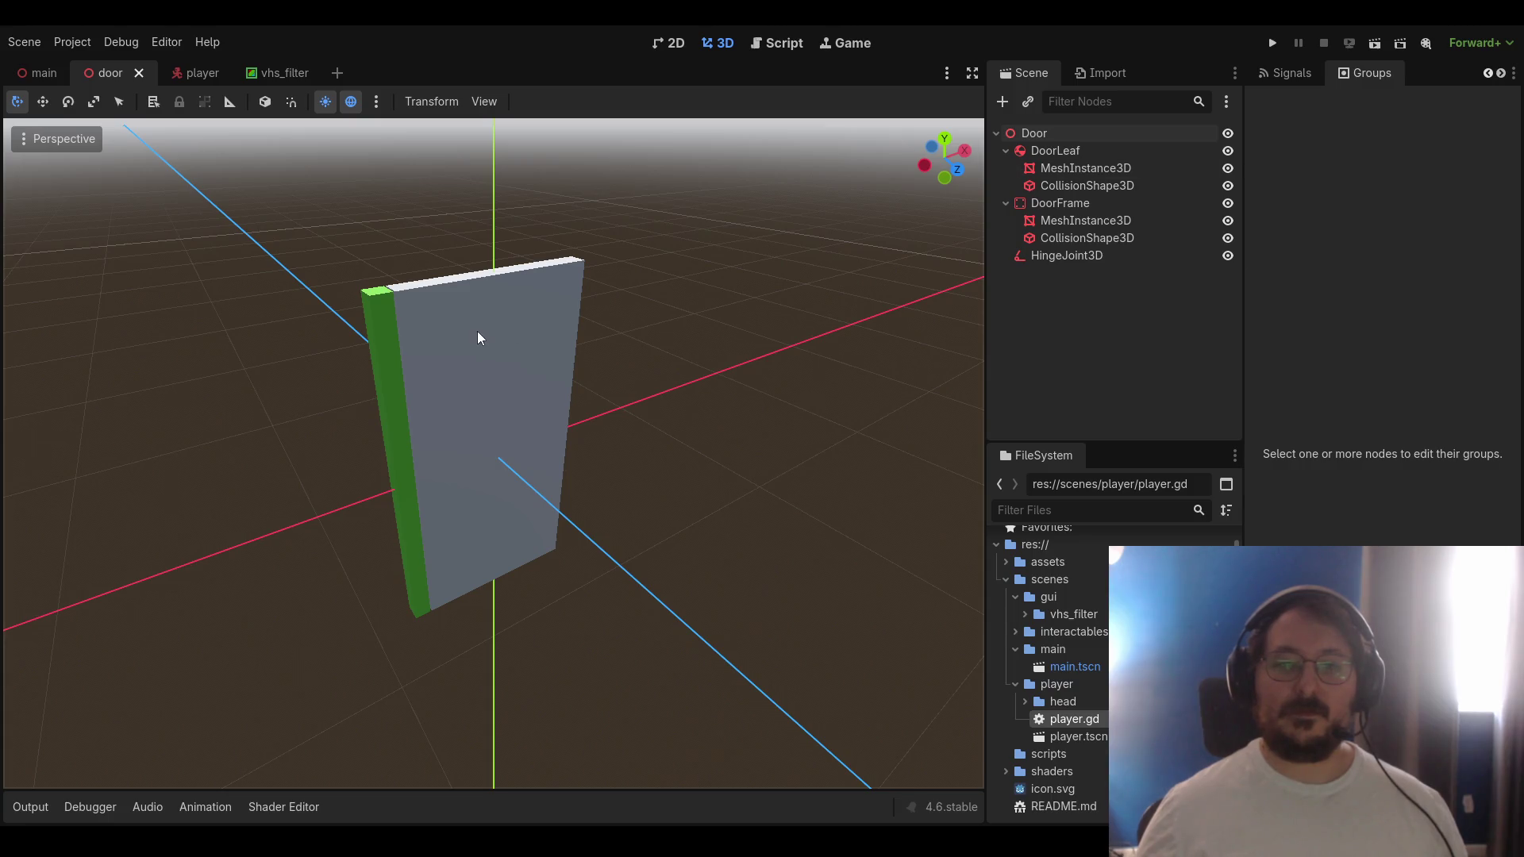
pyautogui.click(1064, 151)
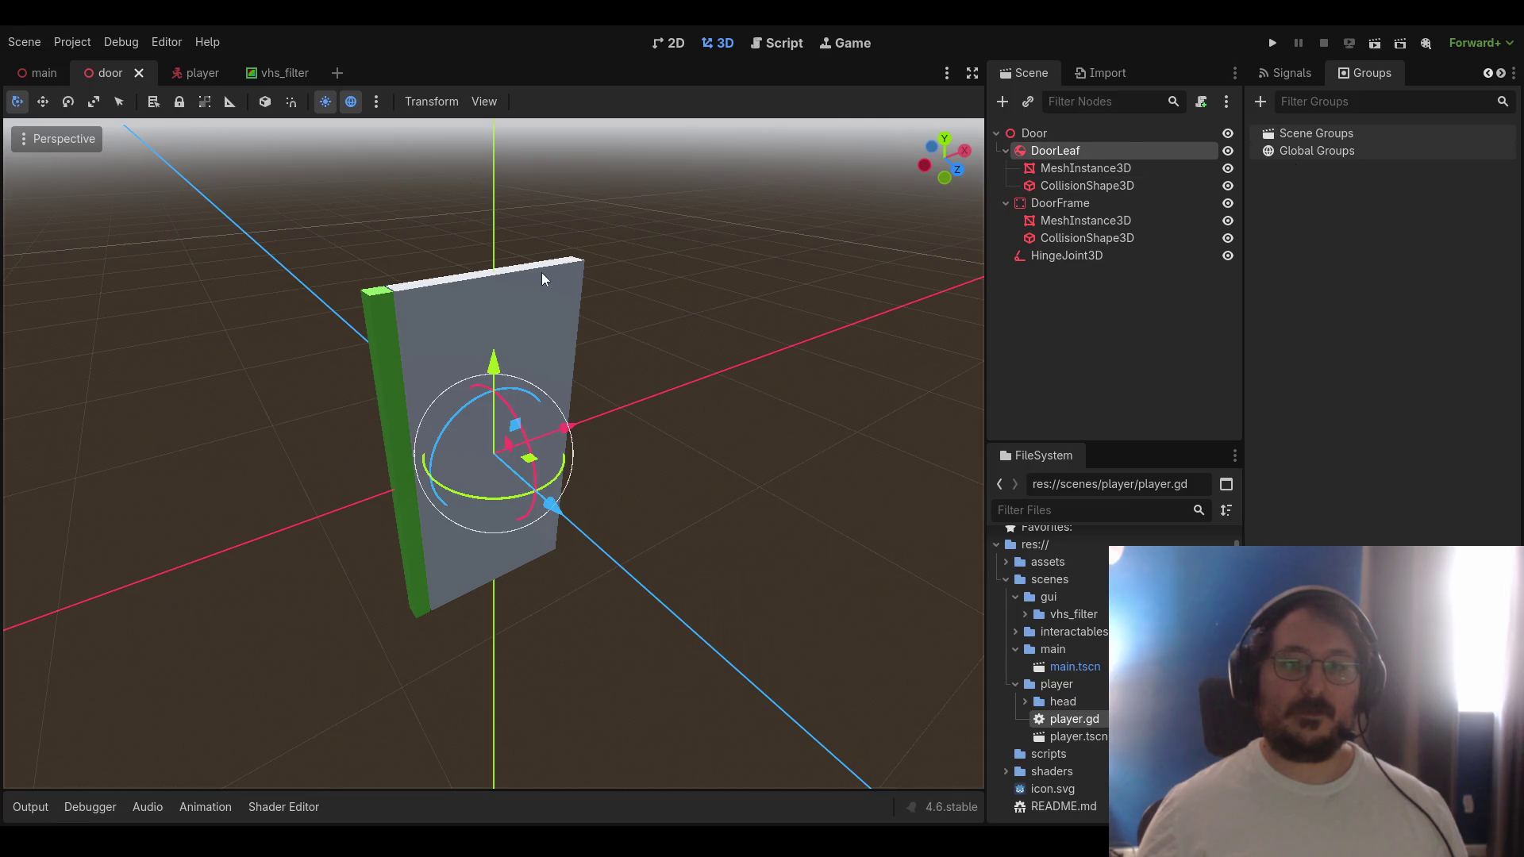
pyautogui.click(542, 274)
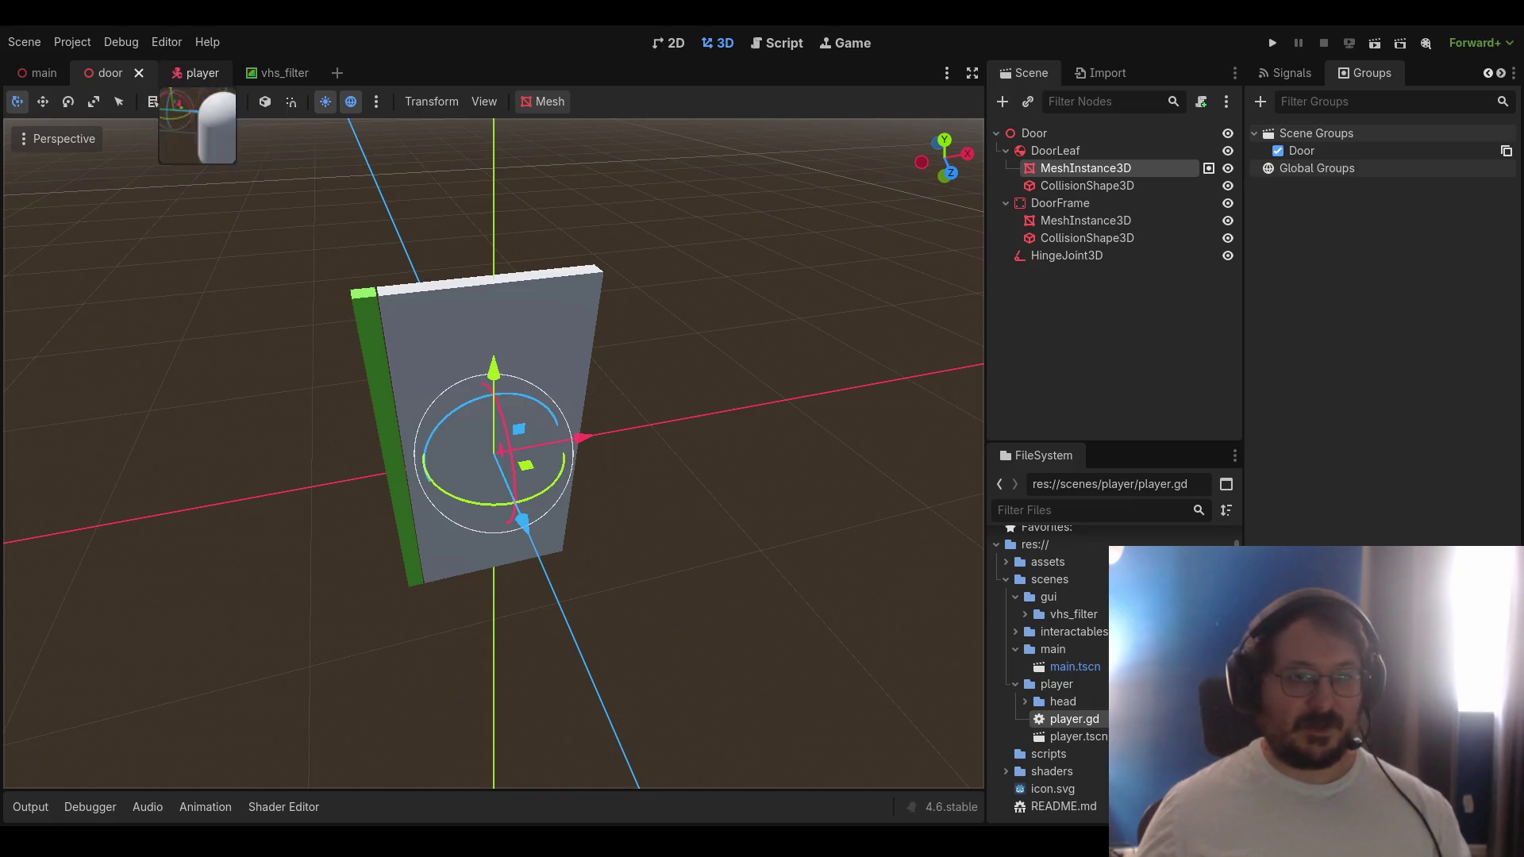
pyautogui.click(195, 72)
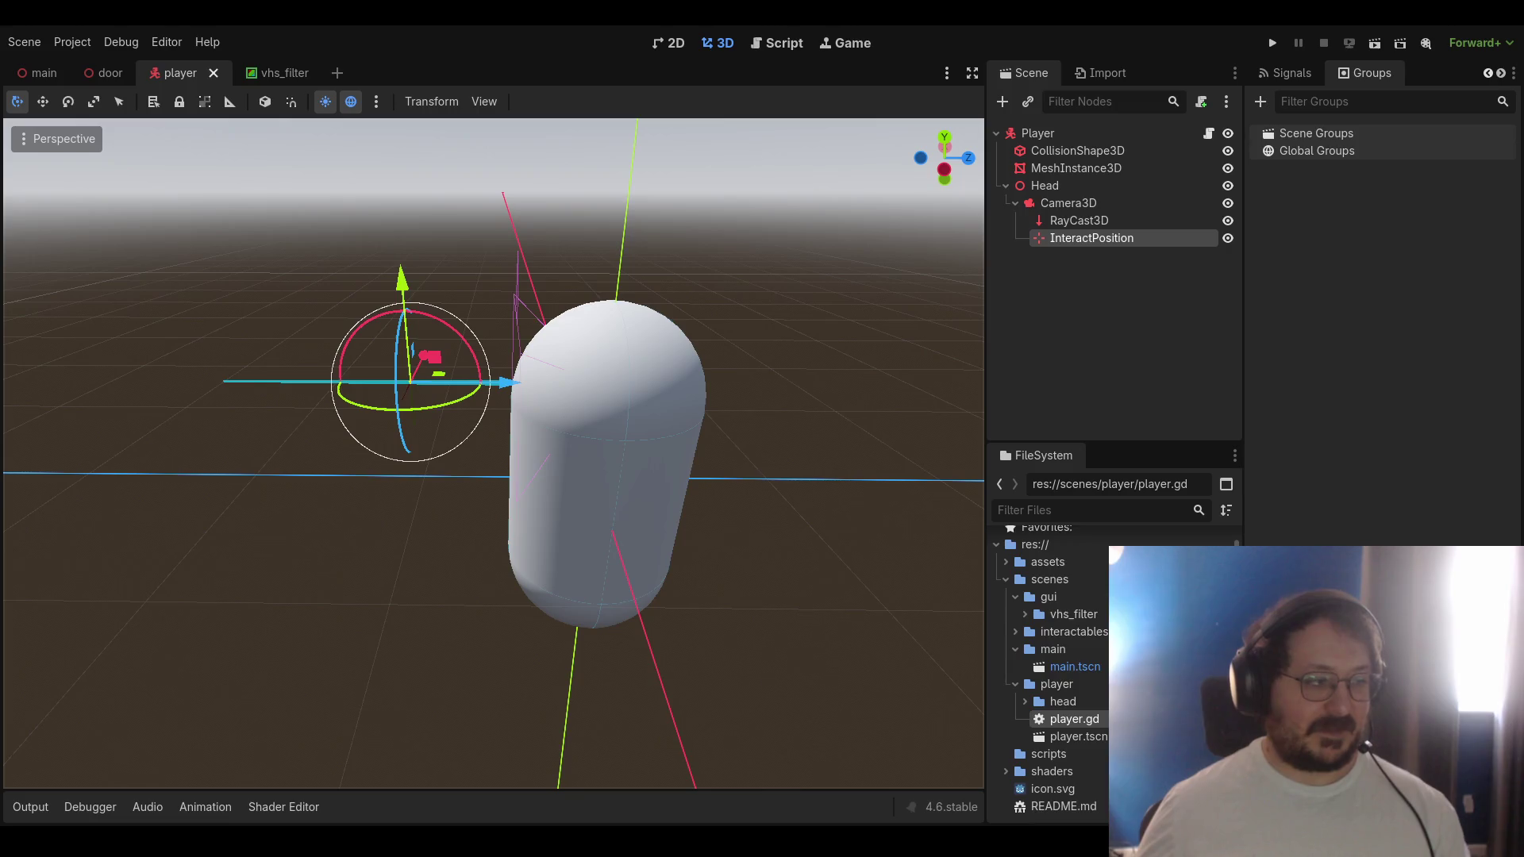
# Switch to the Script workspace to edit player.gd.
pyautogui.click(774, 43)
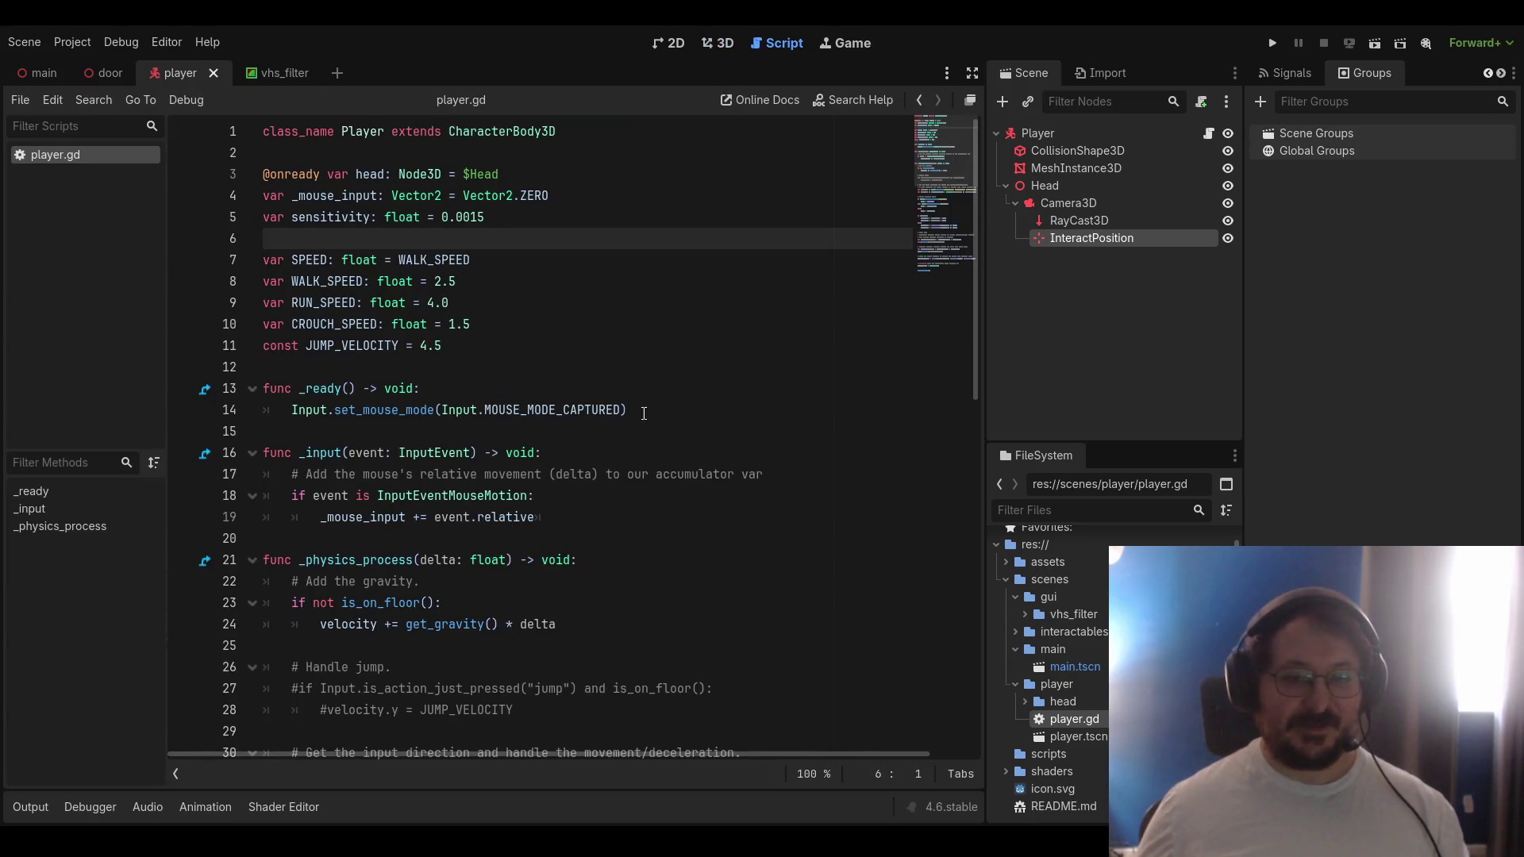
# Append an interact_with_door() function stubbed with pass to player.gd and save.
pyautogui.scroll(-7, 617, 427)
pyautogui.scroll(-6, 617, 426)
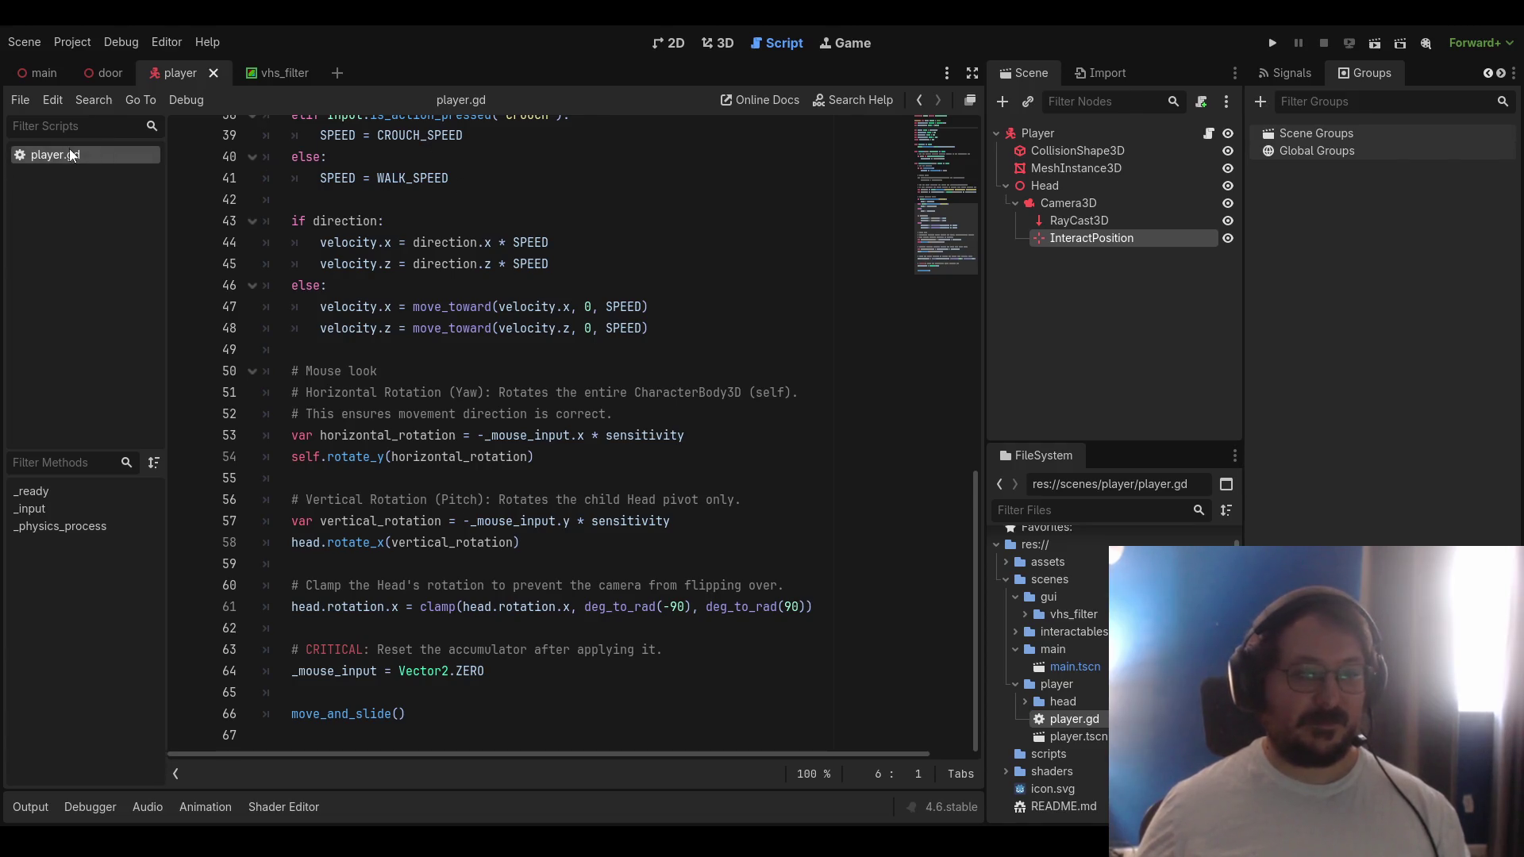
pyautogui.click(458, 735)
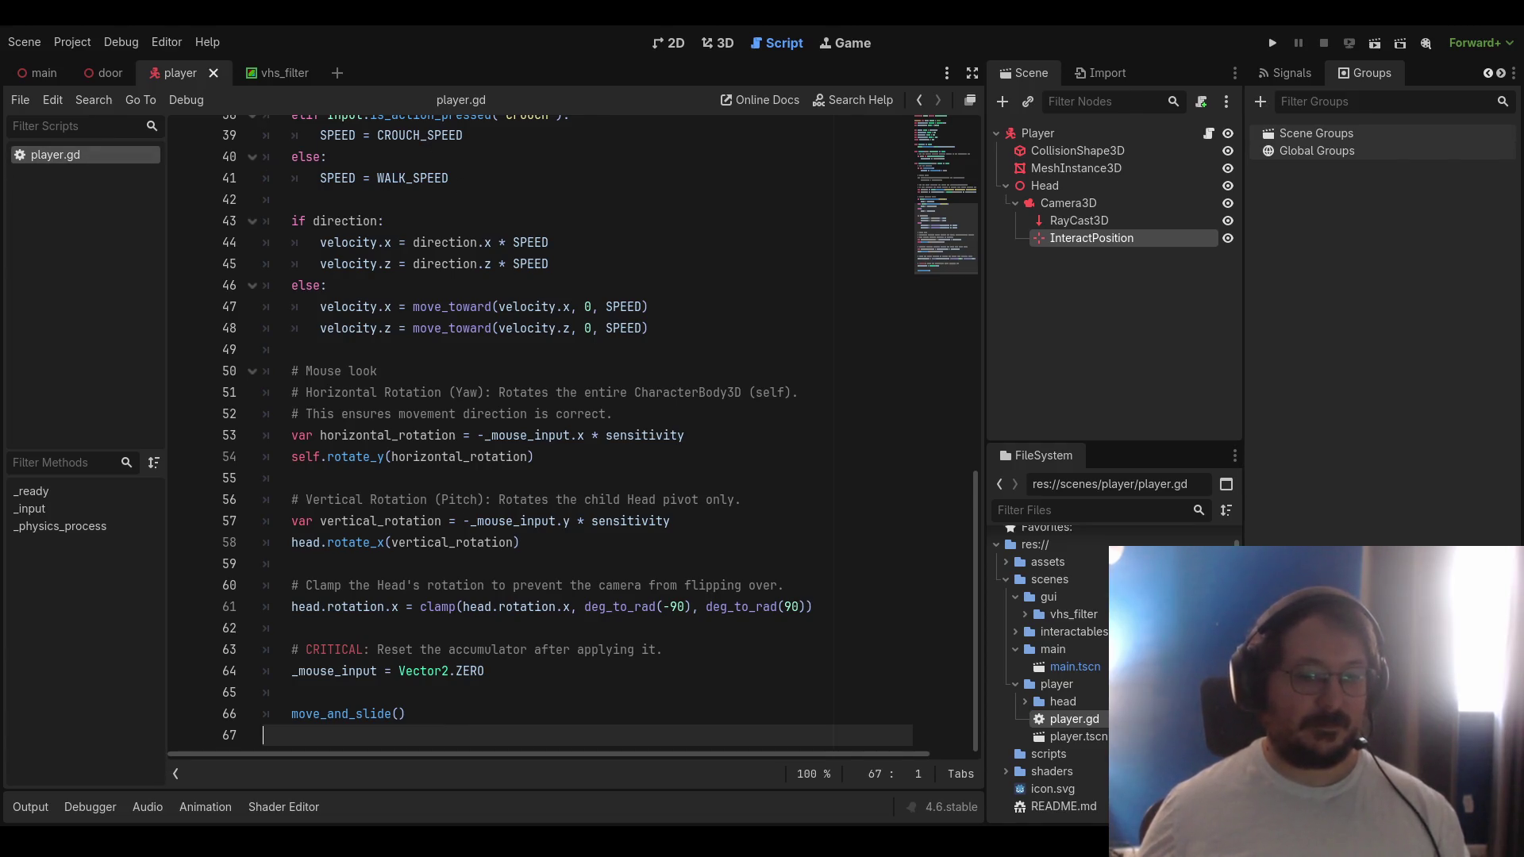
pyautogui.press('Return')
pyautogui.write('func i')
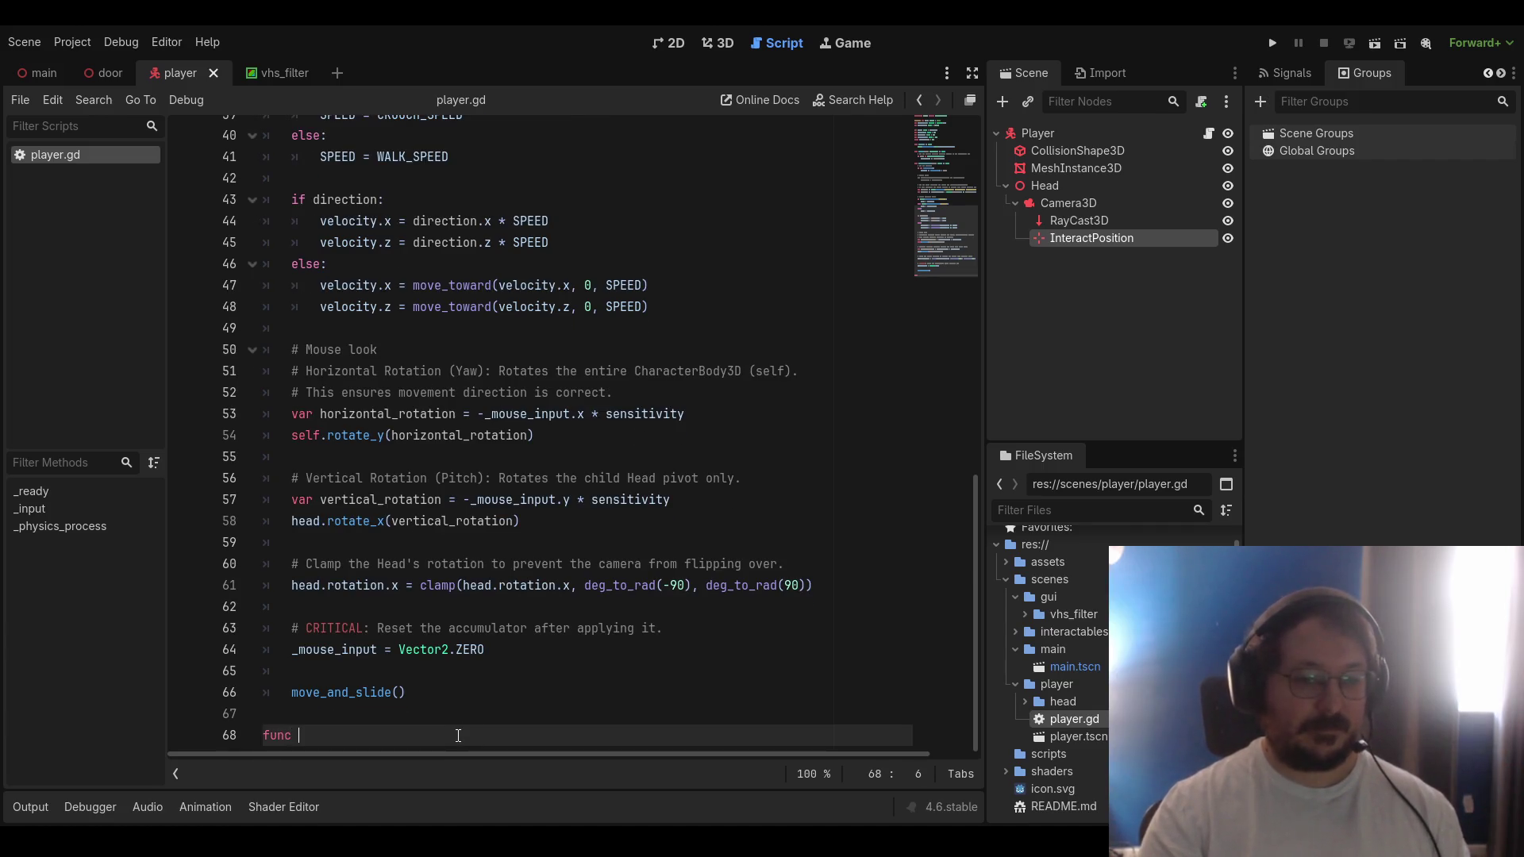
pyautogui.write('nteract_')
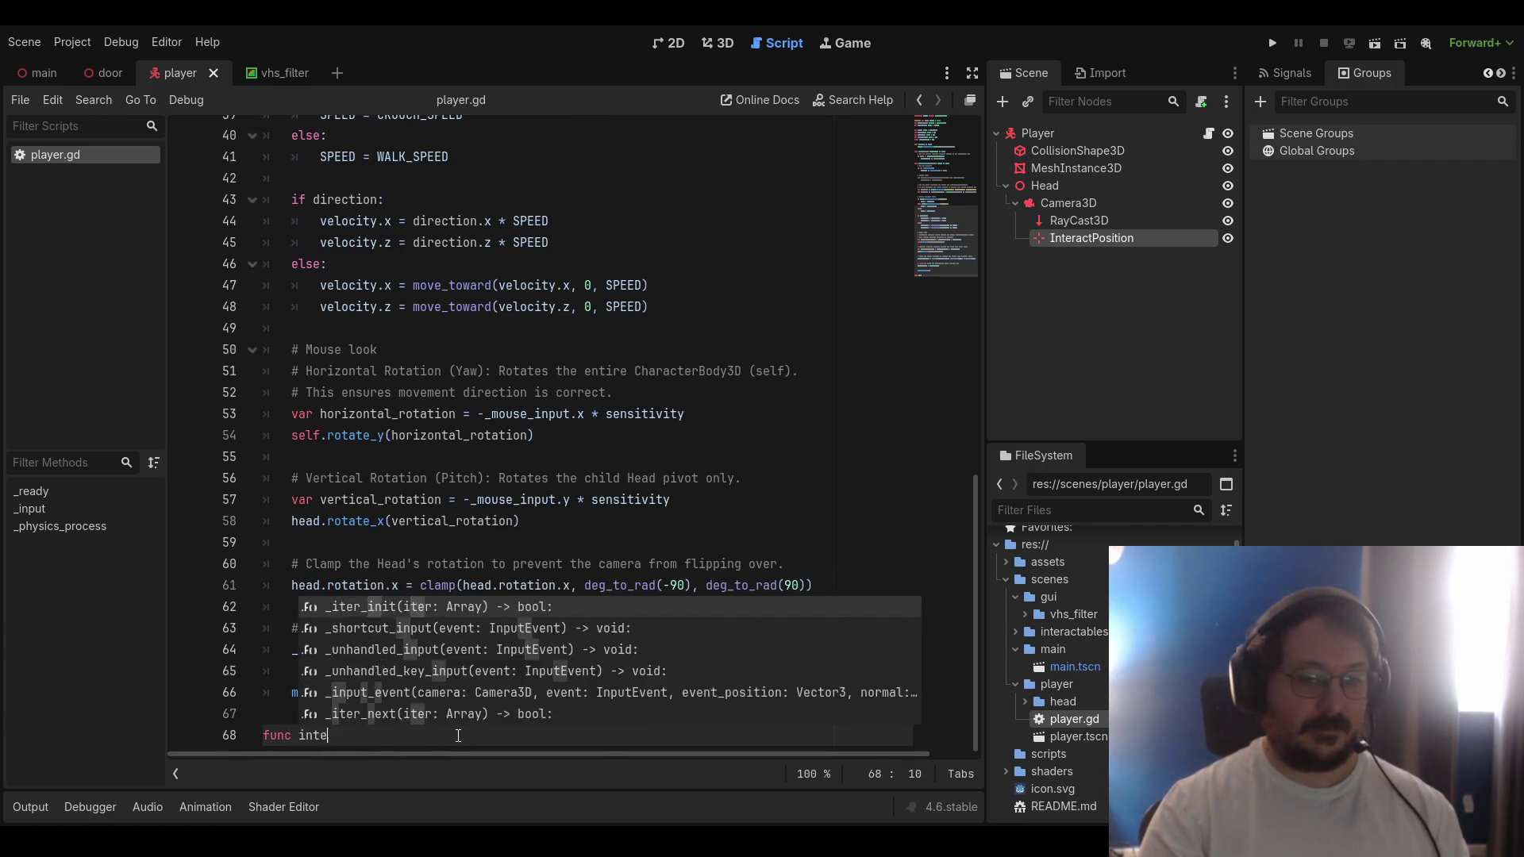
pyautogui.write('with_door')
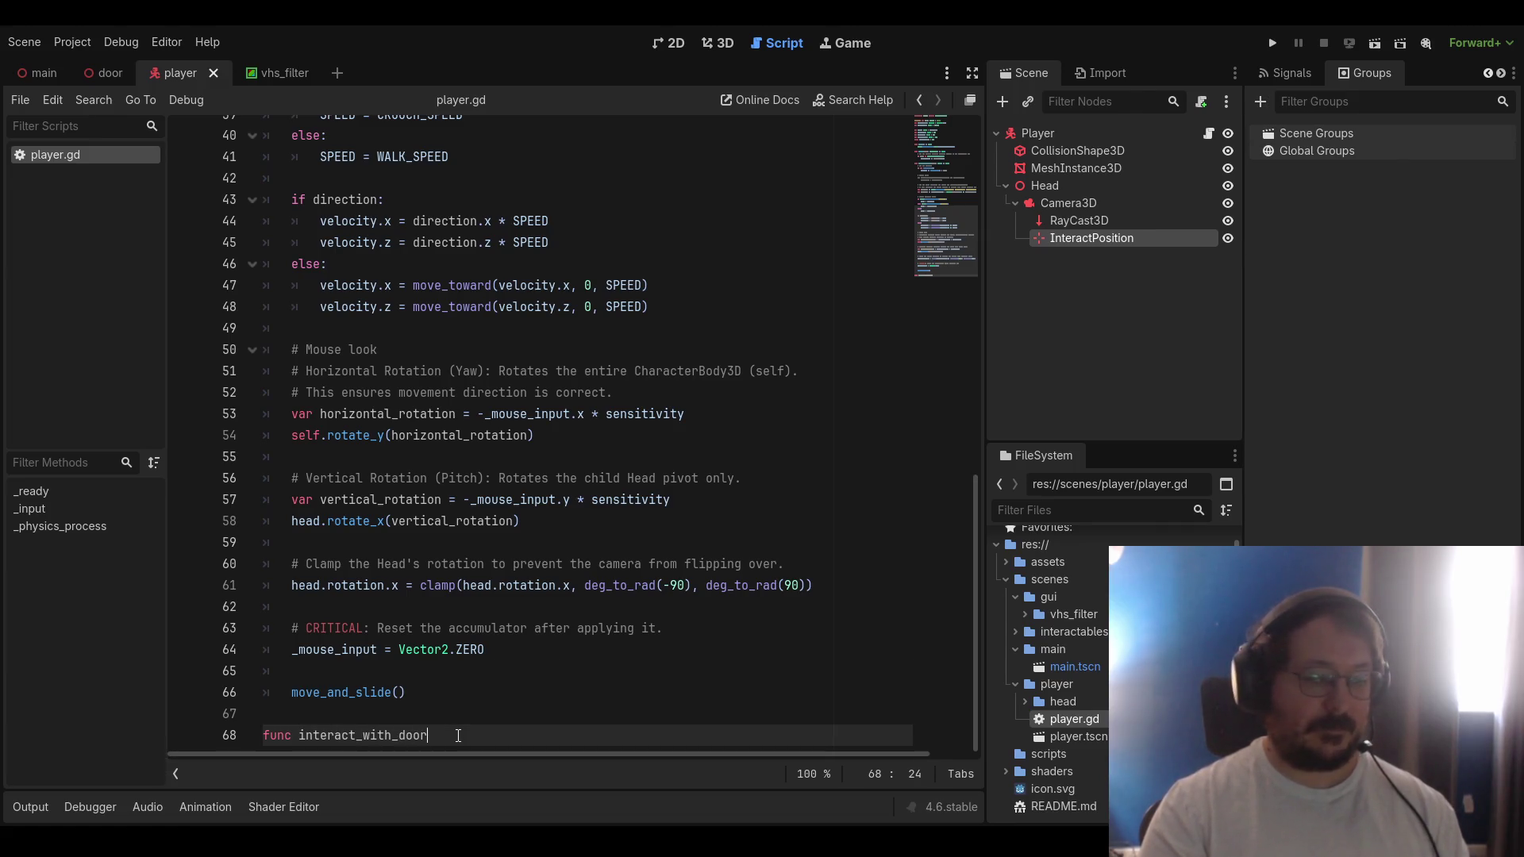
pyautogui.write('():')
pyautogui.press('Return')
pyautogui.write('pass')
pyautogui.hotkey('ctrl', 's')
# Give interact_with_door a -> void return type and return to the top variable declarations.
pyautogui.click(512, 723)
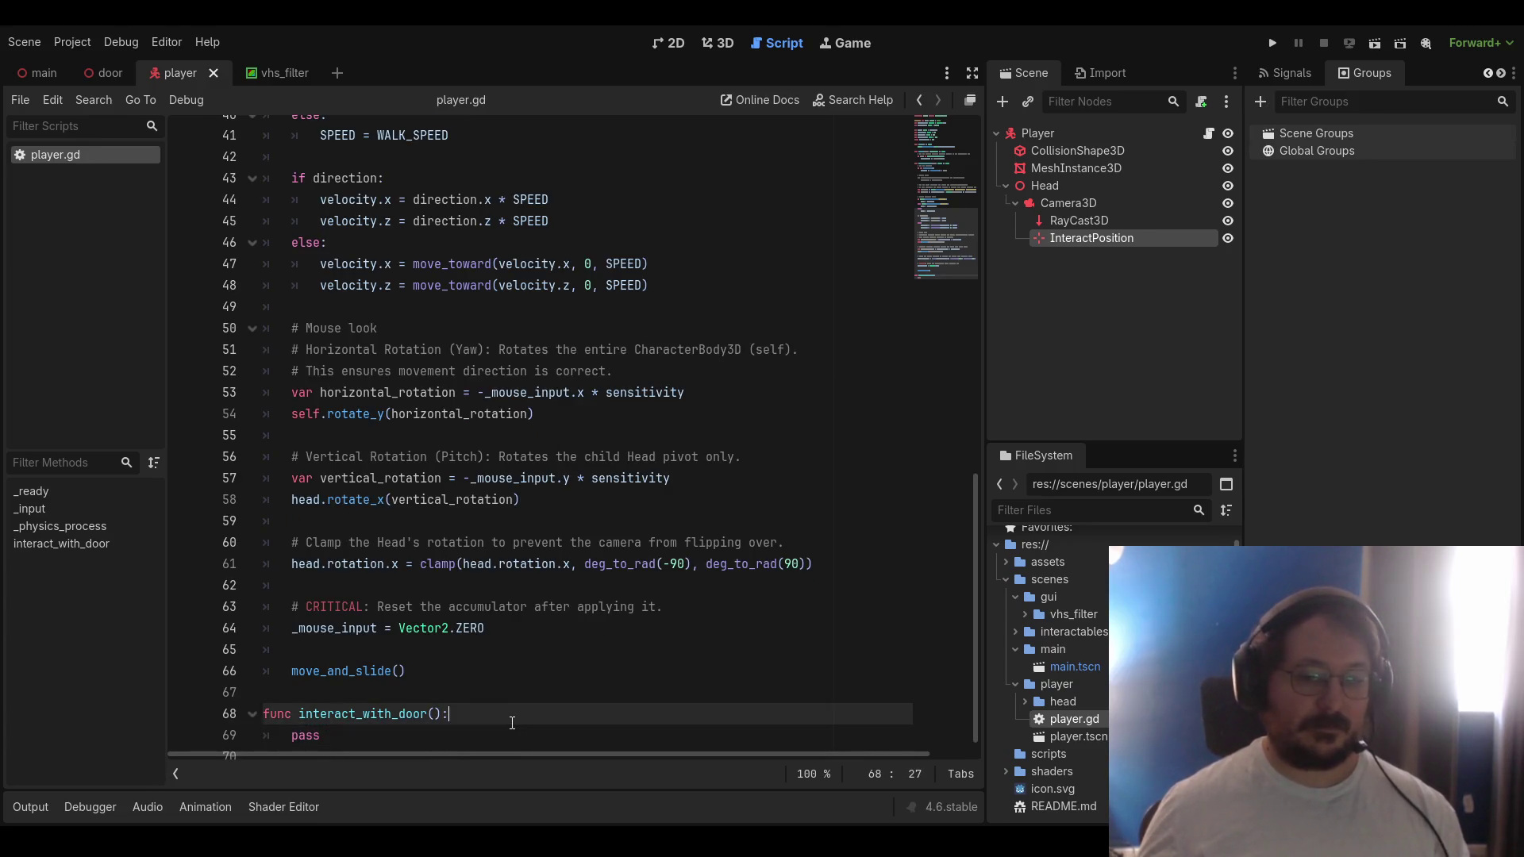
pyautogui.press('BackSpace')
pyautogui.write('-> void:')
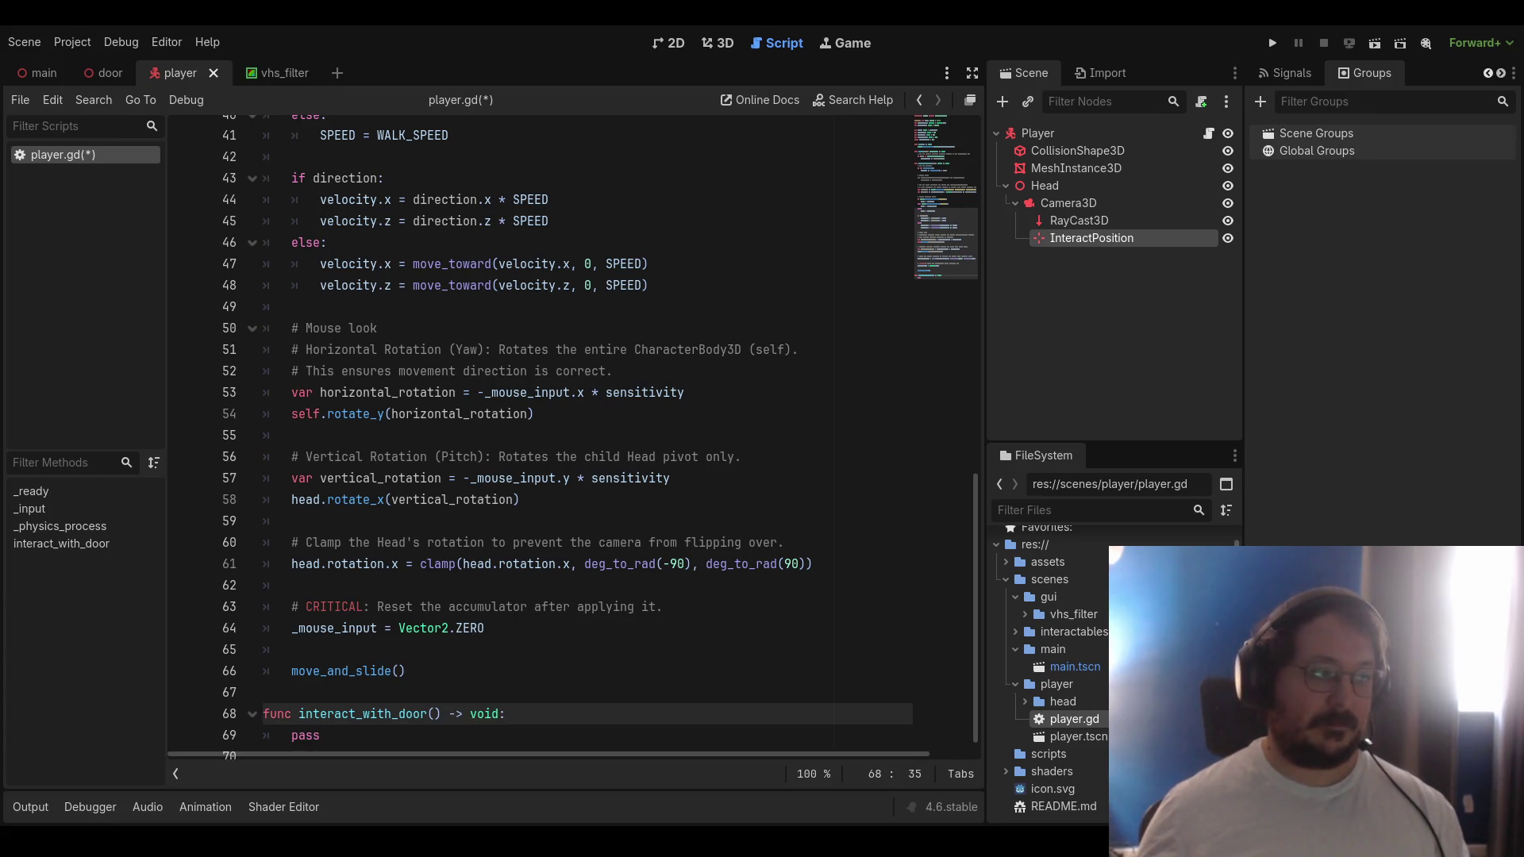
pyautogui.scroll(13, 334, 373)
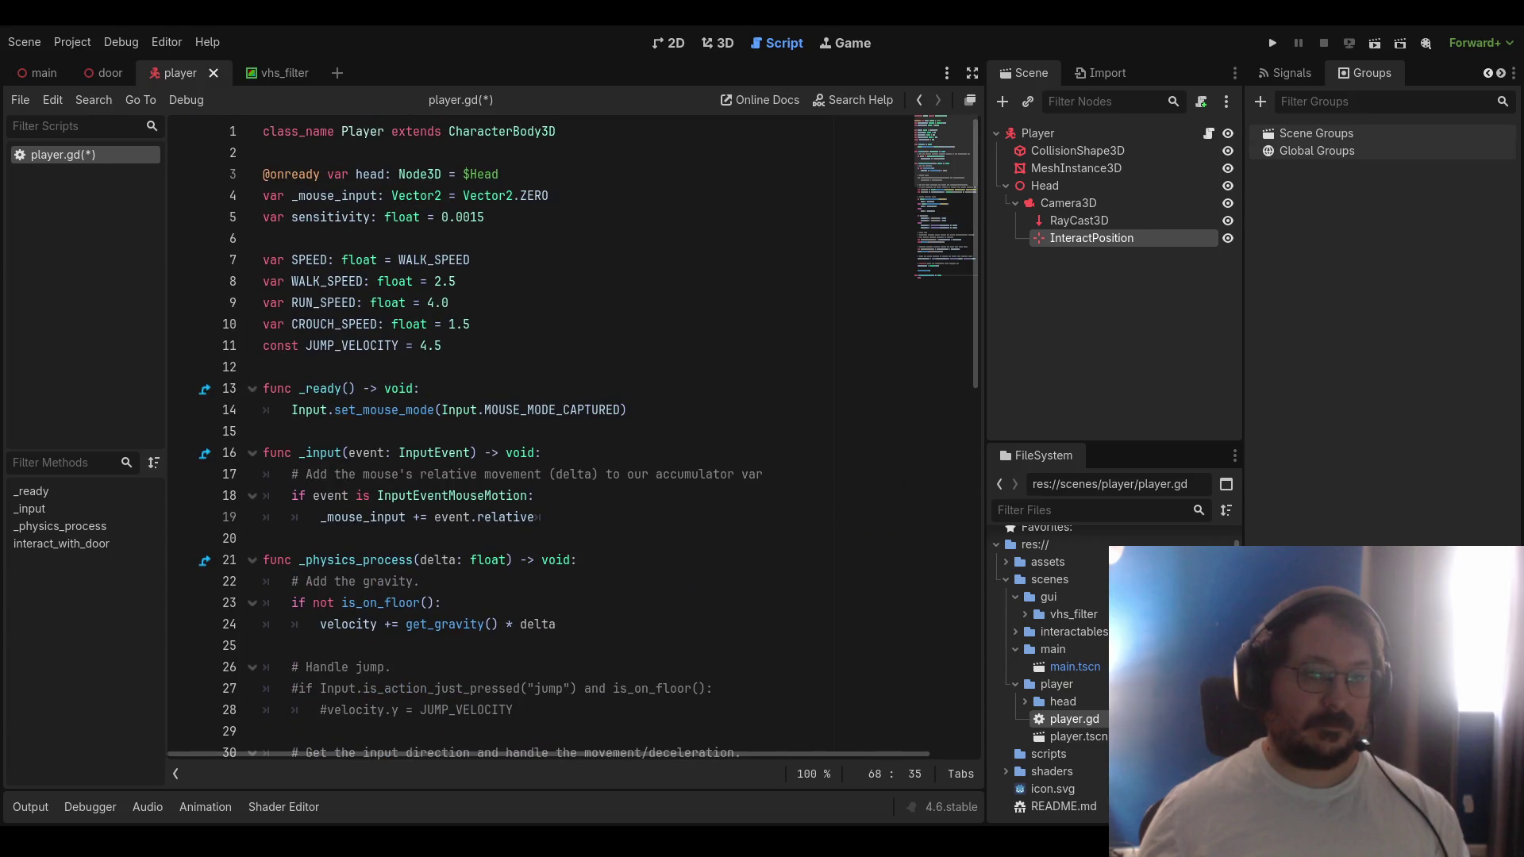
pyautogui.click(333, 238)
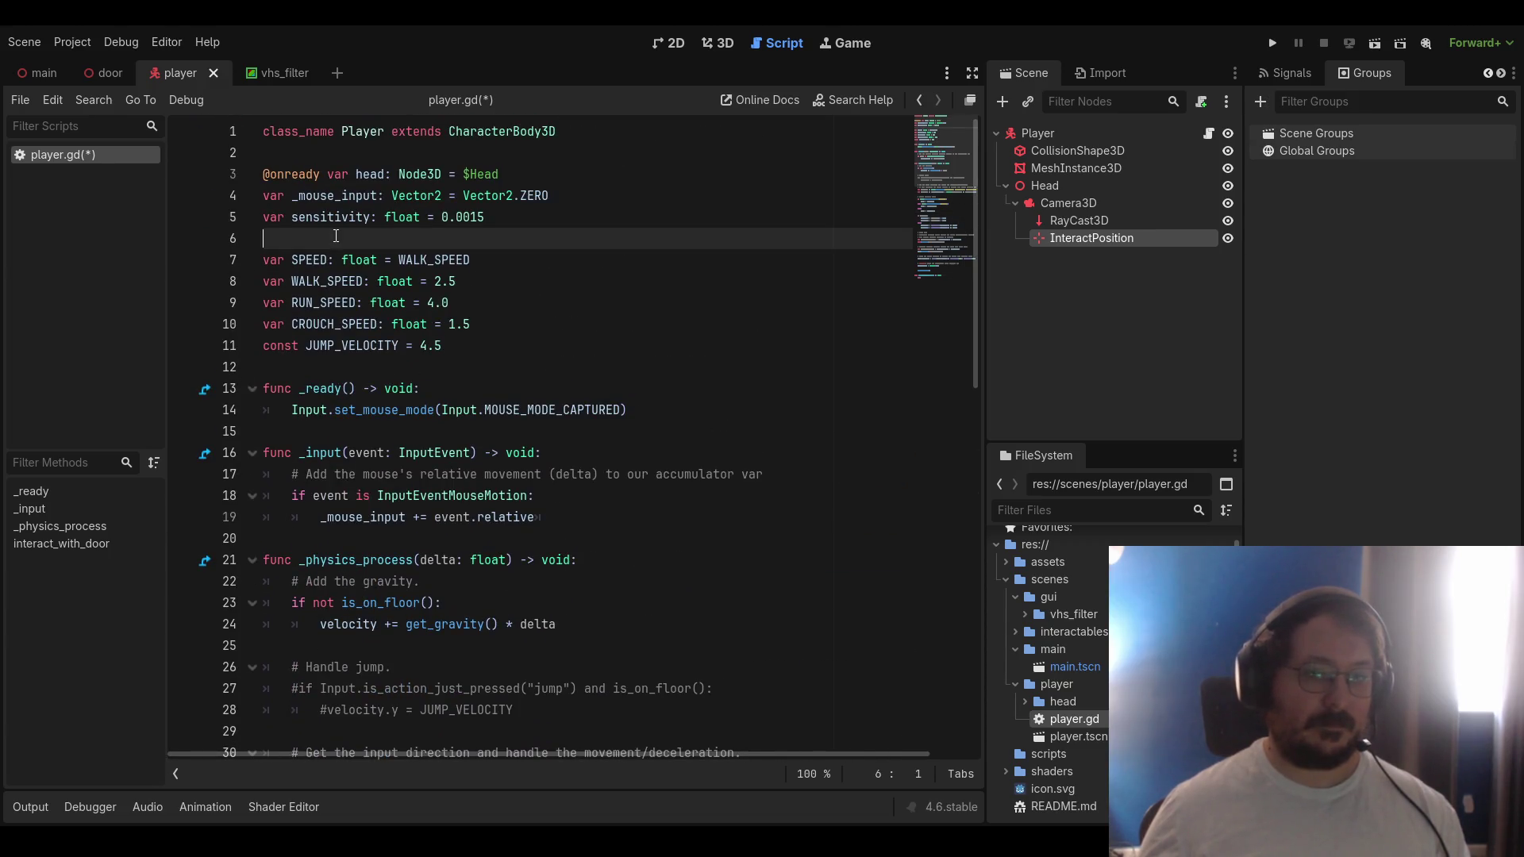
# Remove the blank line after sensitivity and make empty lines below JUMP_VELOCITY.
pyautogui.press('Delete')
pyautogui.click(568, 333)
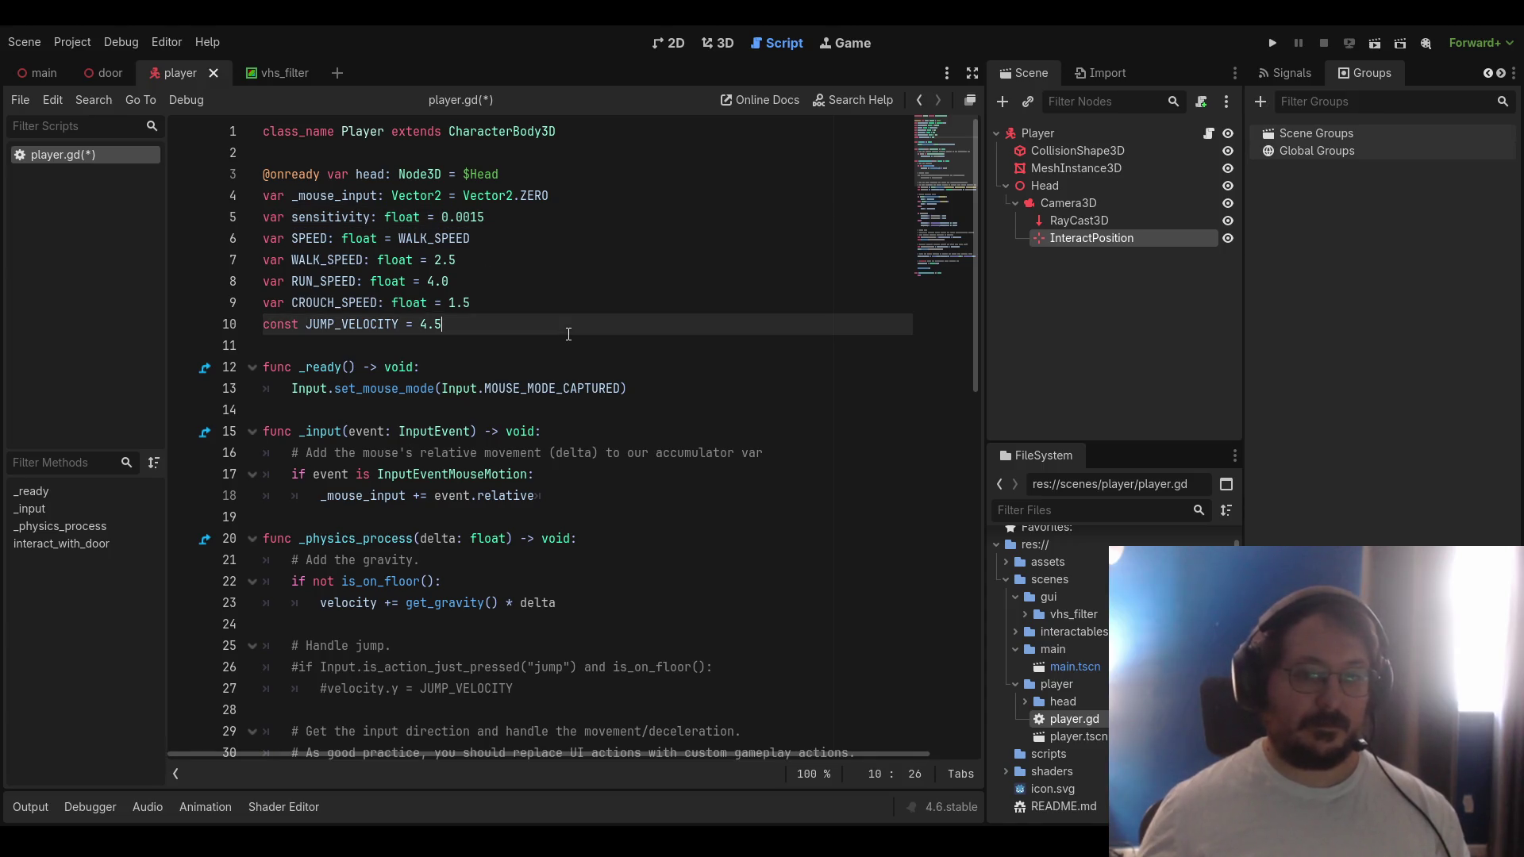
pyautogui.press('Return')
pyautogui.press('Return')
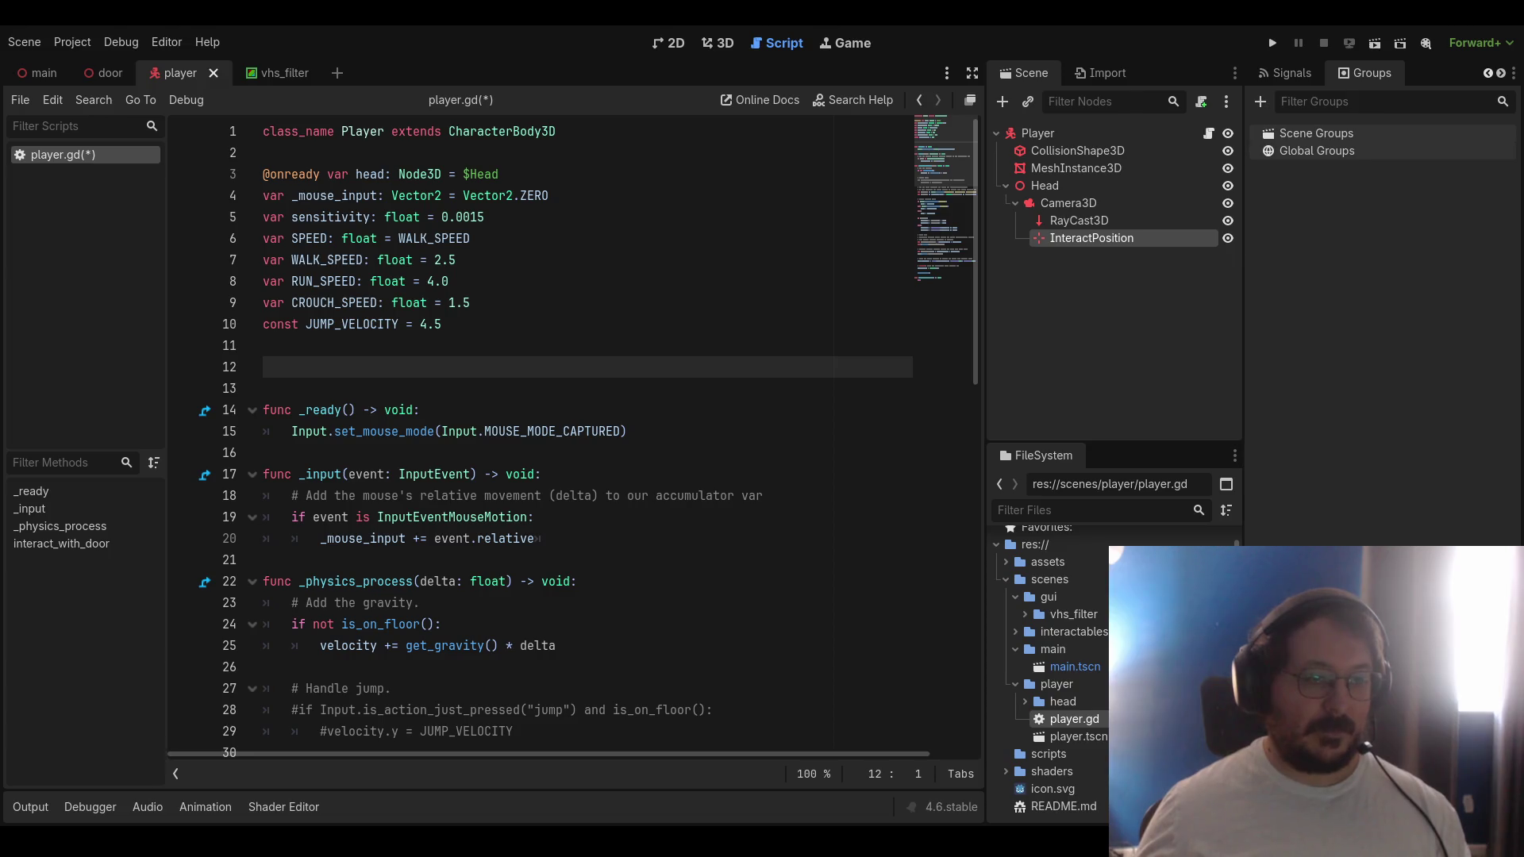
pyautogui.press('Up')
pyautogui.click(310, 375)
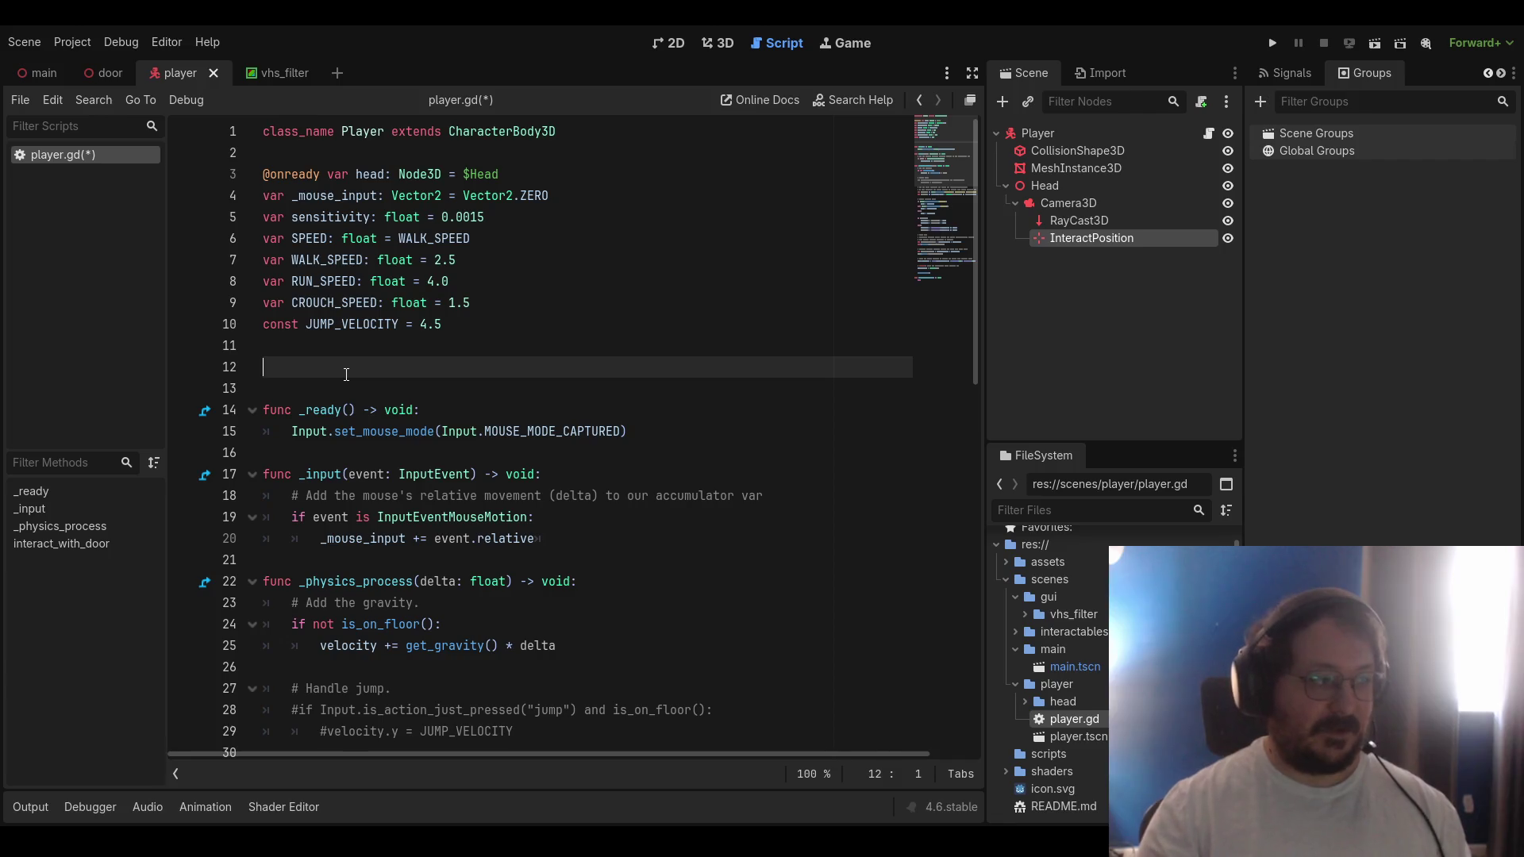
pyautogui.hotkey('ctrl', 's')
# Declare isHoldingObject: bool = false and heldObject: bool = false, then save player.gd.
pyautogui.write('var ')
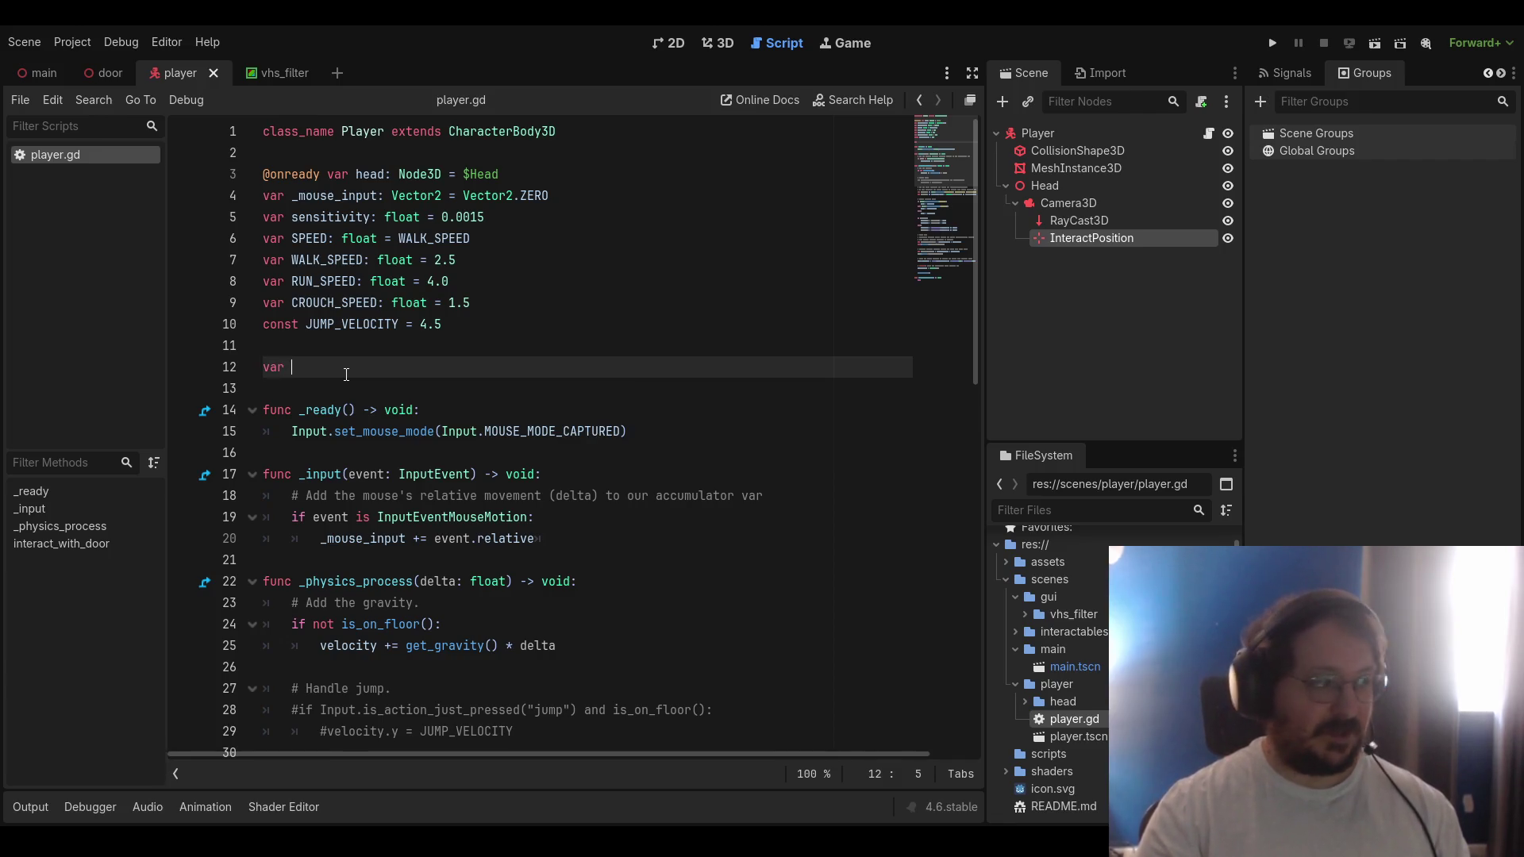
pyautogui.write('is')
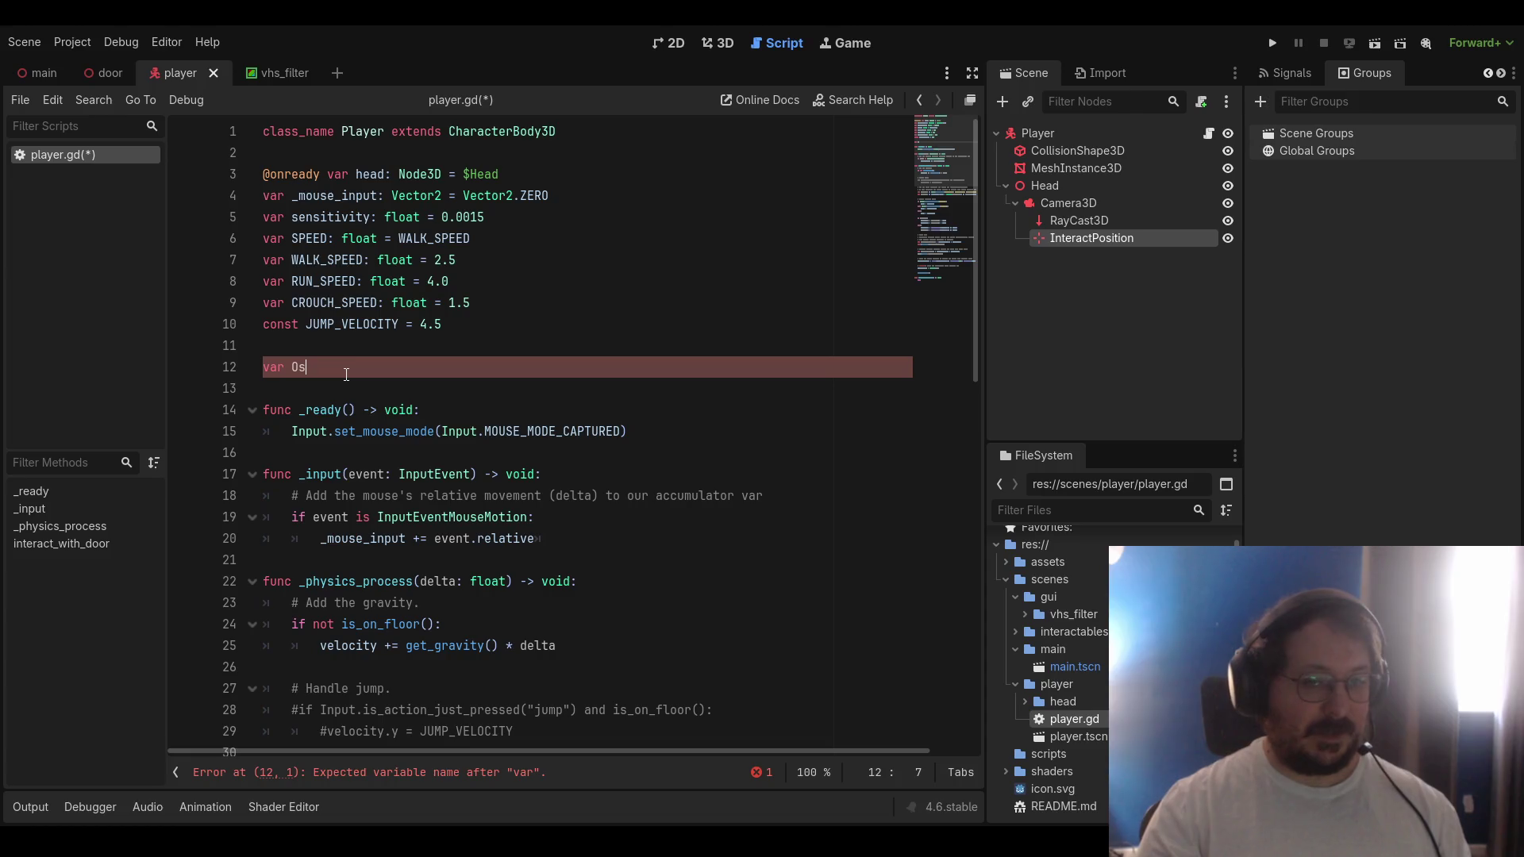
pyautogui.press('BackSpace')
pyautogui.press('BackSpace')
pyautogui.write('isHoldingObje')
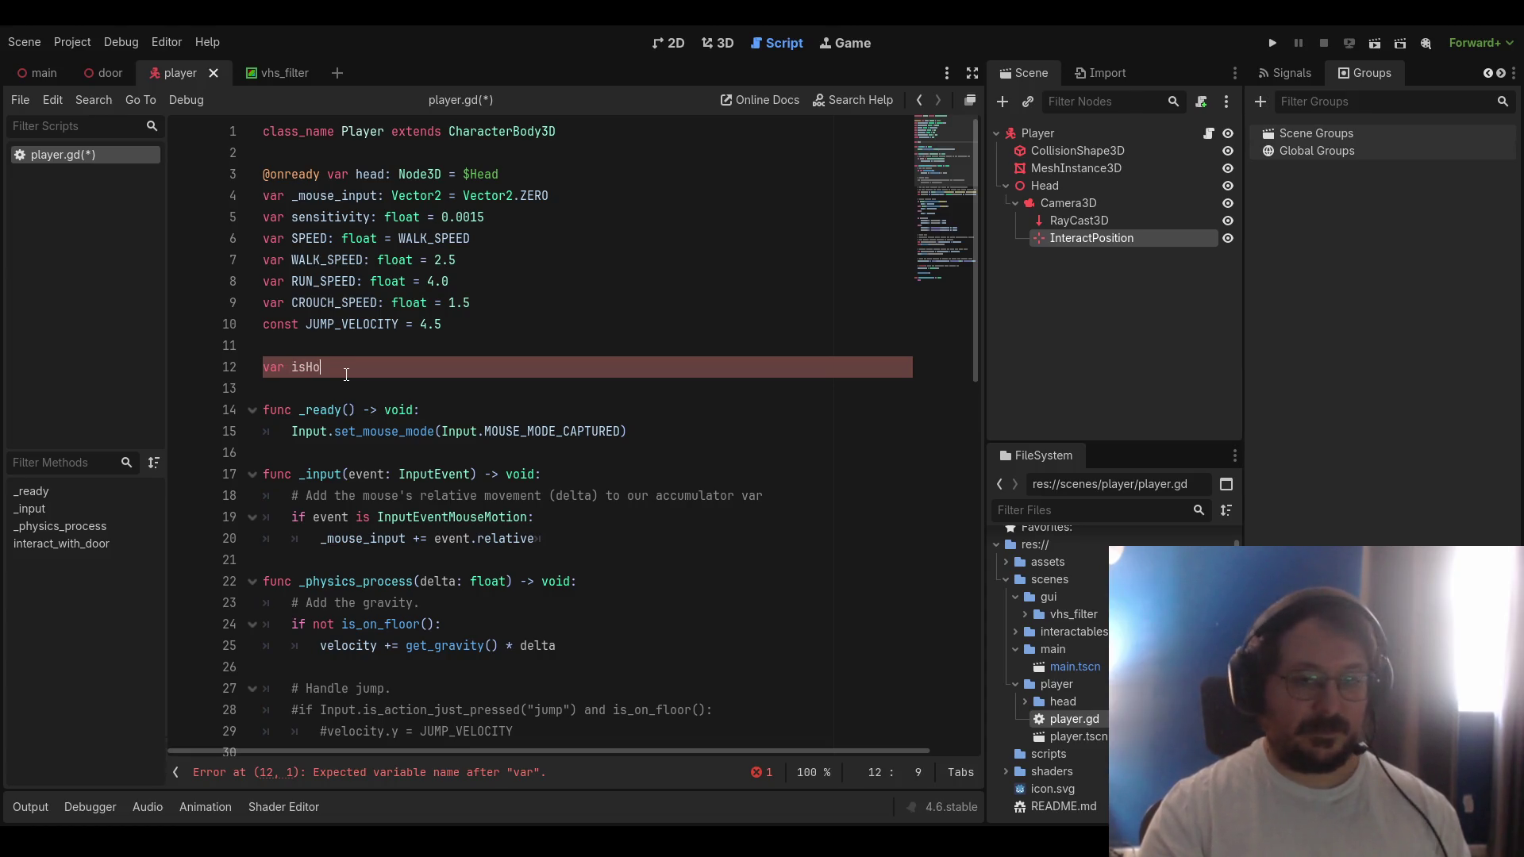
pyautogui.write('ct')
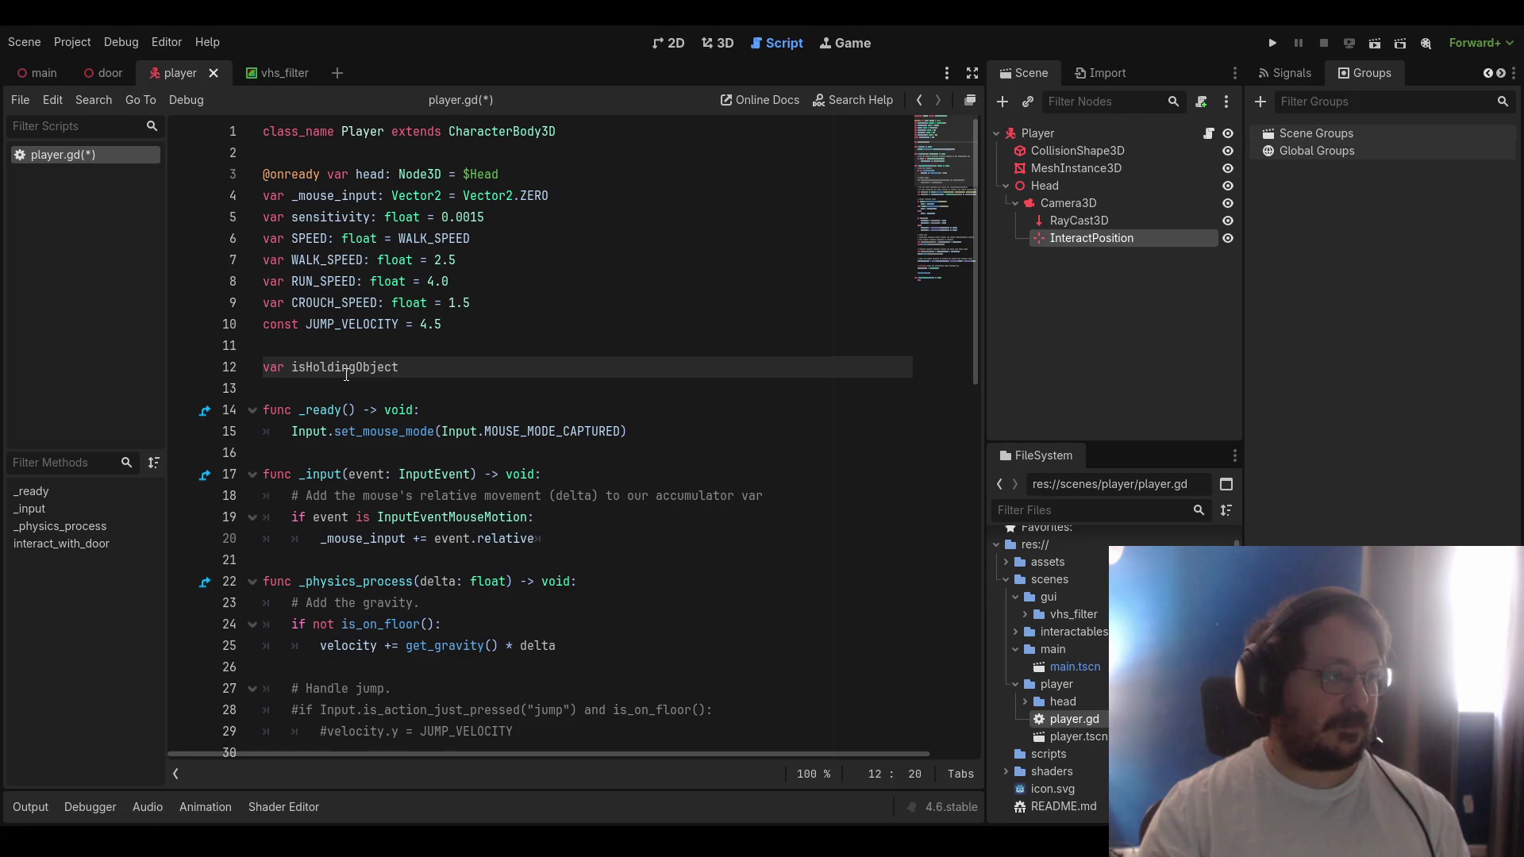
pyautogui.write(' = false')
pyautogui.press('Return')
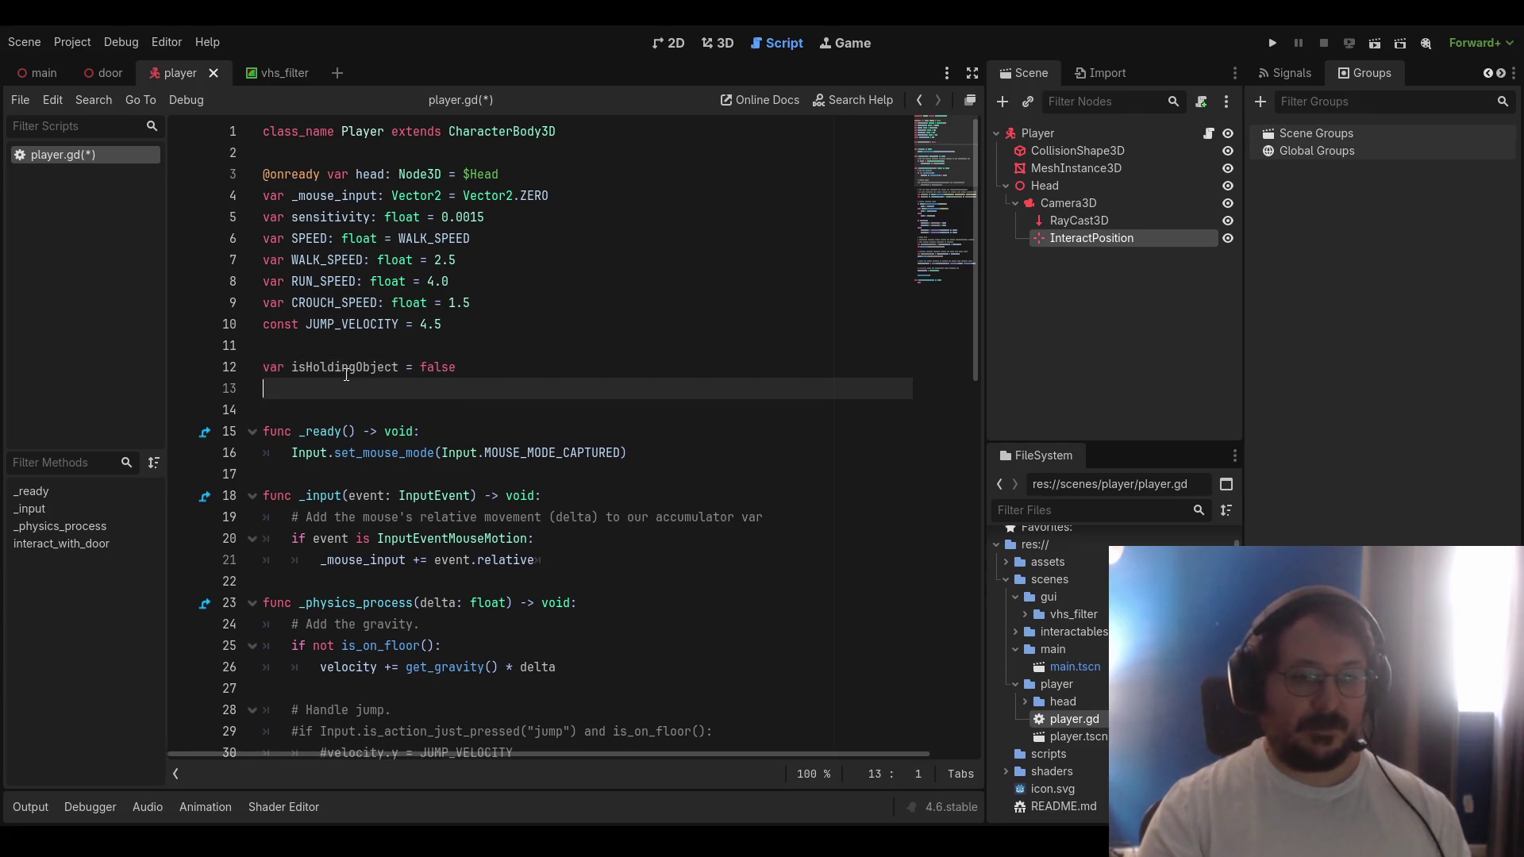
pyautogui.write('var ')
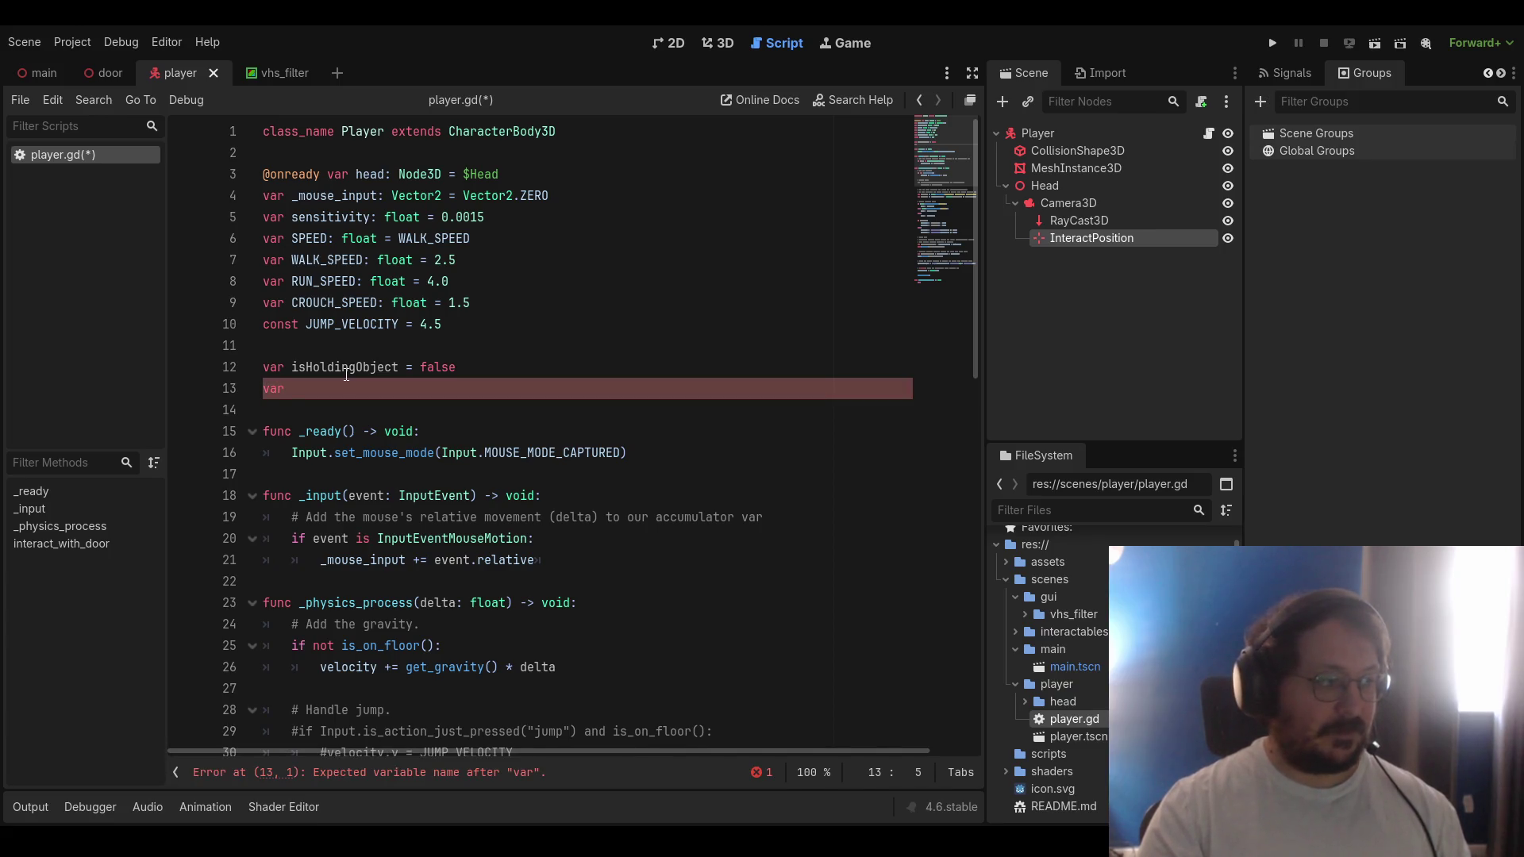
pyautogui.write('heldObject')
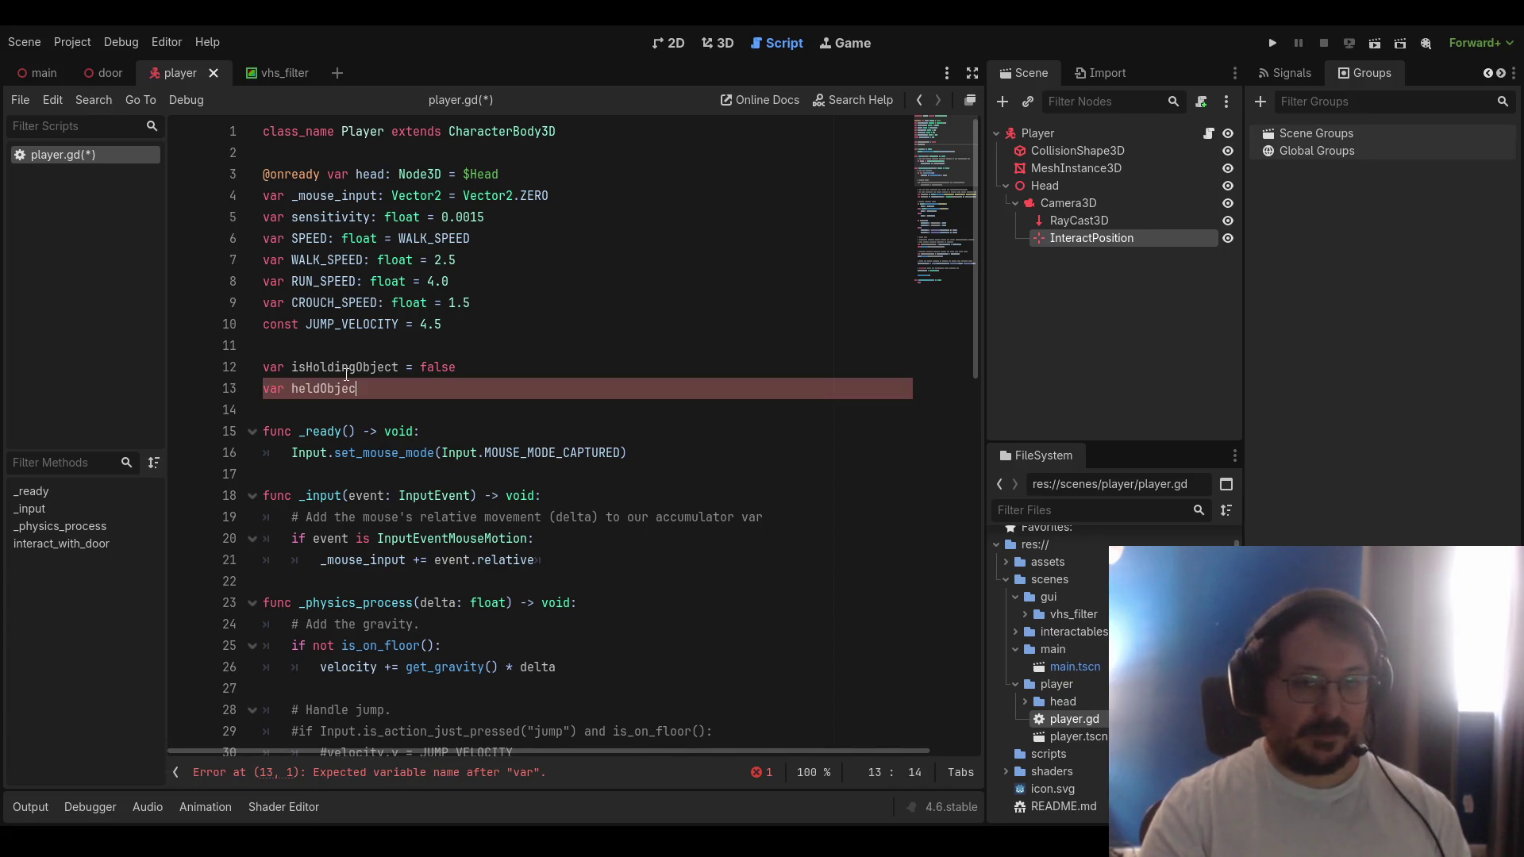
pyautogui.press('BackSpace')
pyautogui.write(': bool')
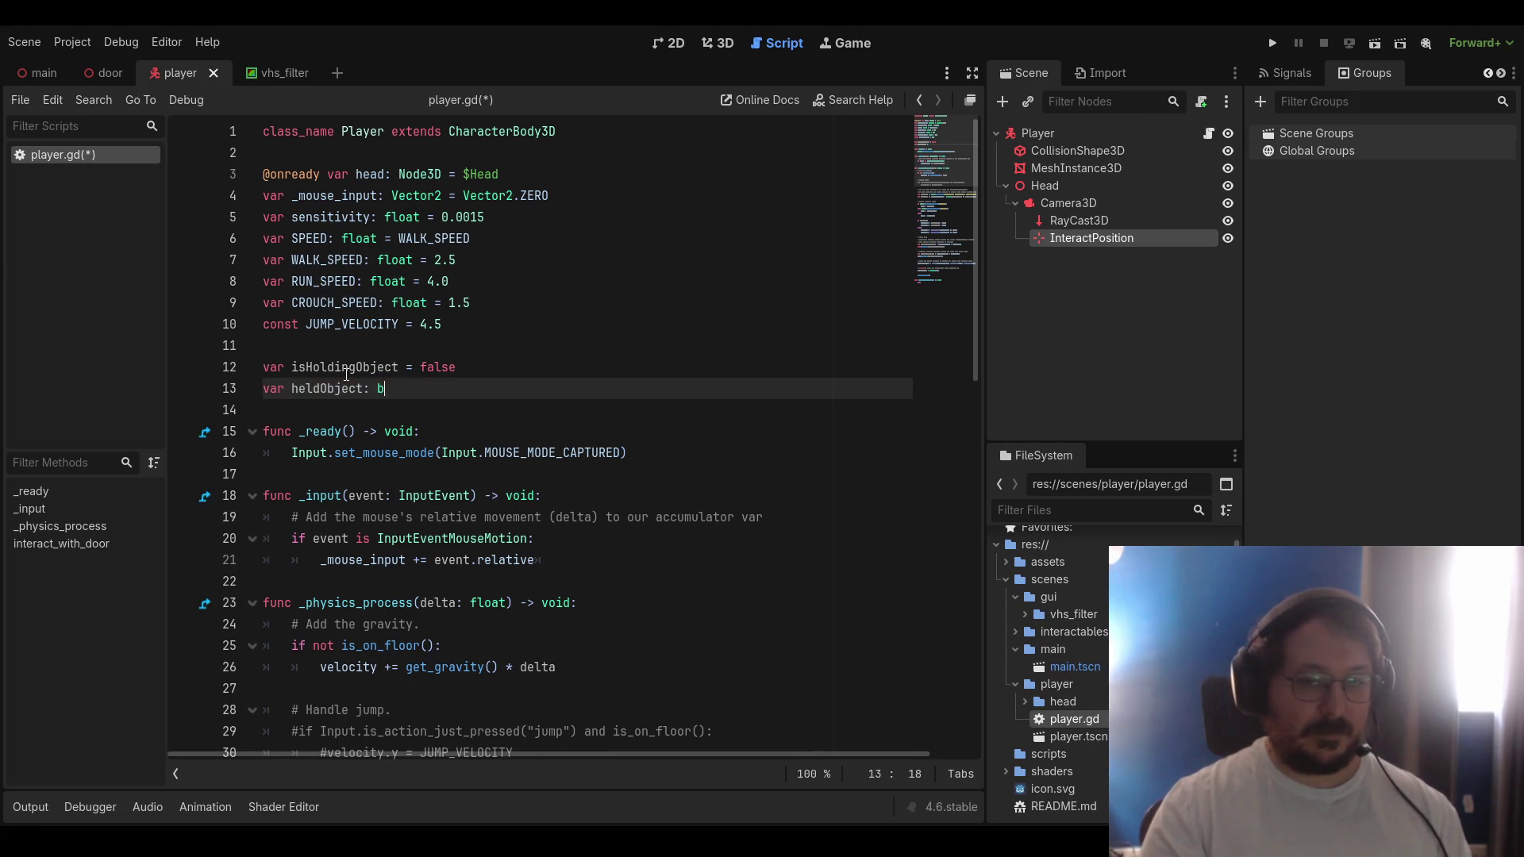
pyautogui.write(' = false')
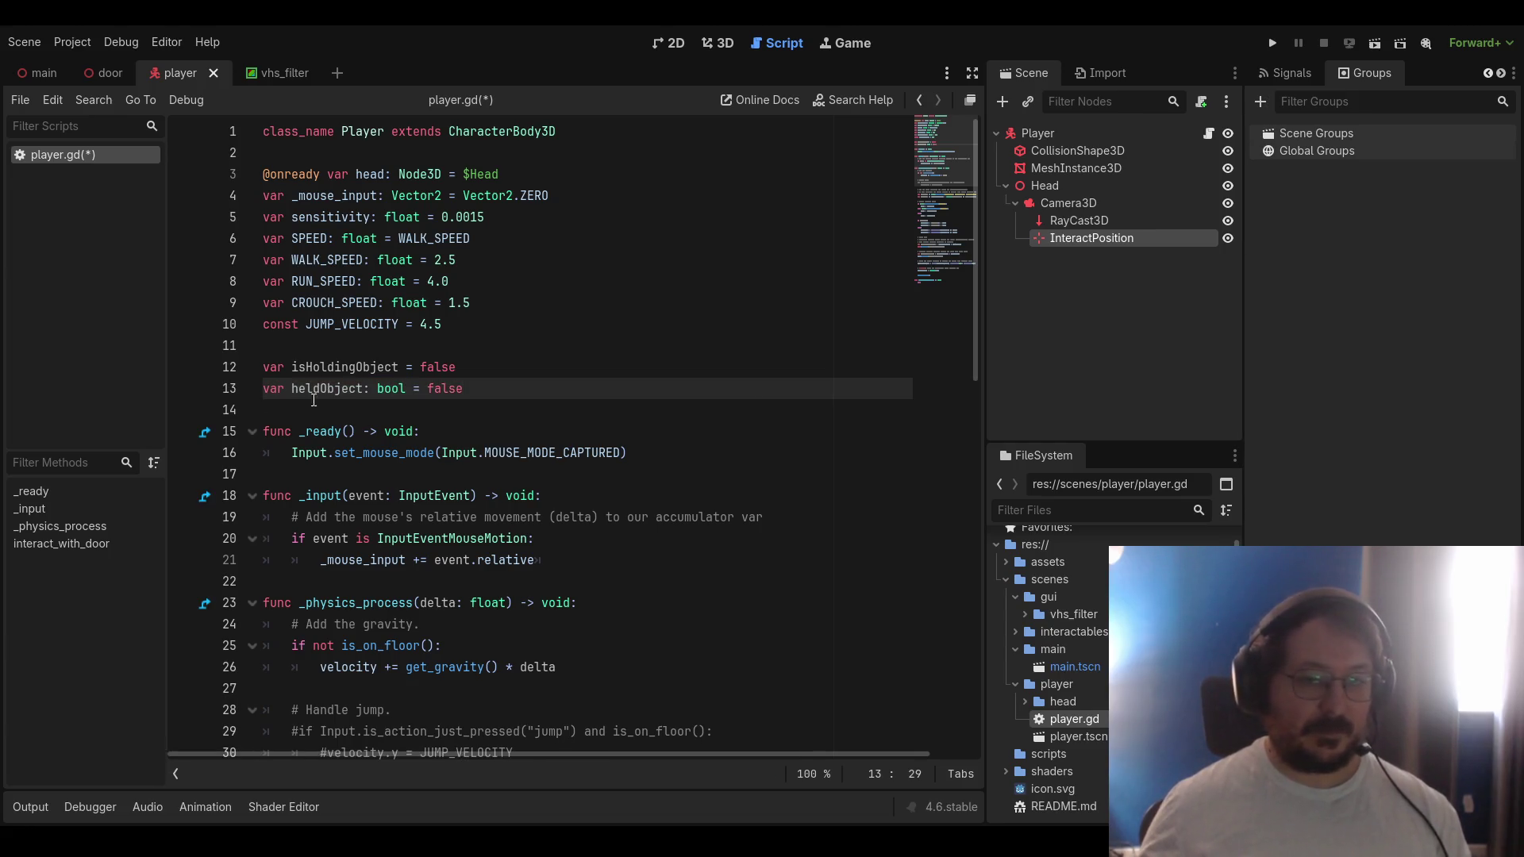
pyautogui.click(399, 367)
pyautogui.write(': bool')
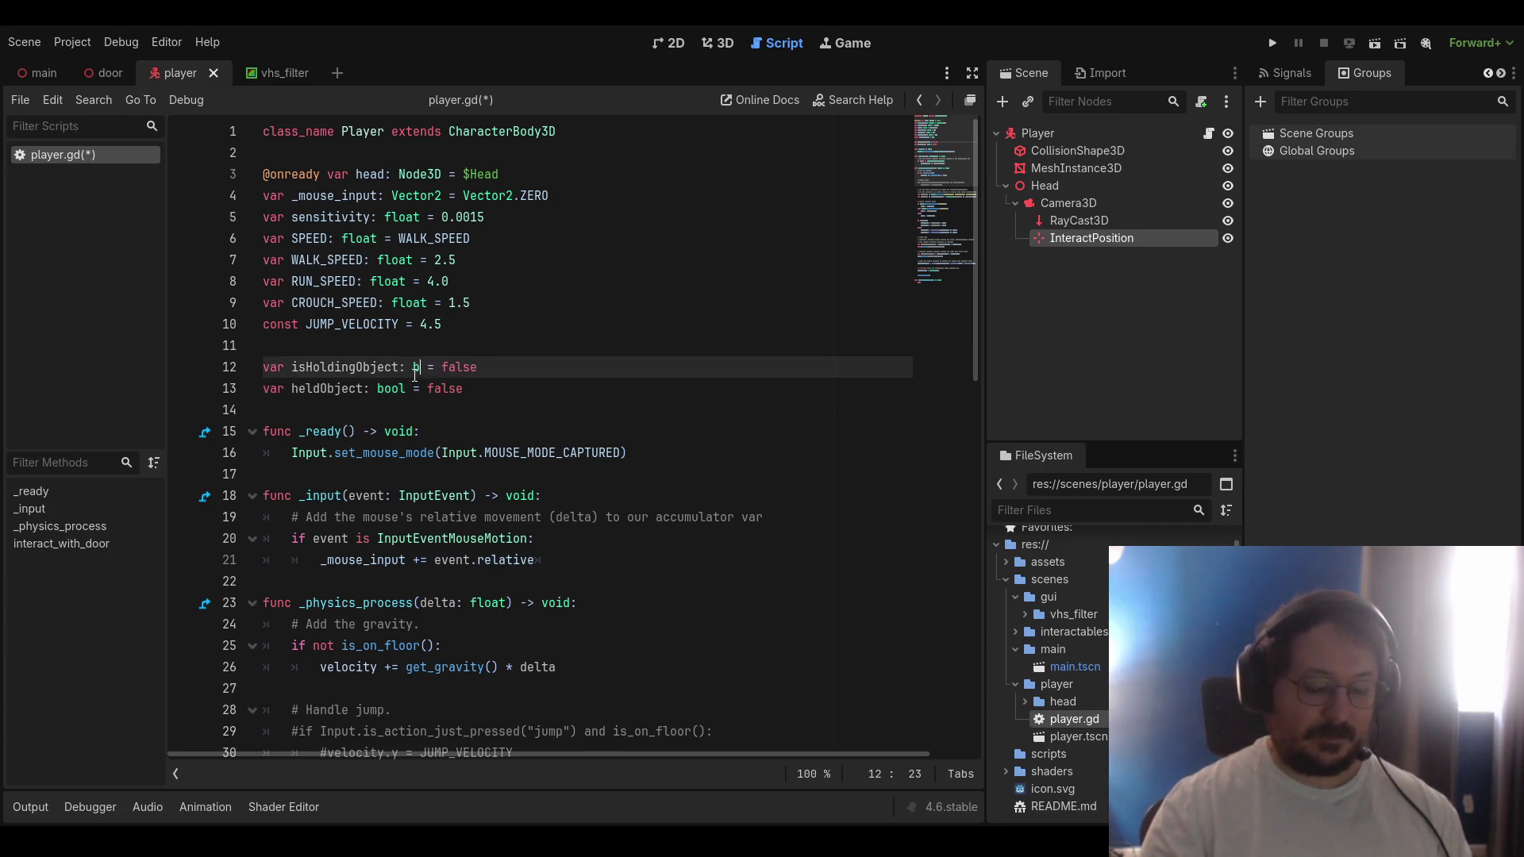
pyautogui.click(414, 346)
pyautogui.hotkey('ctrl', 's')
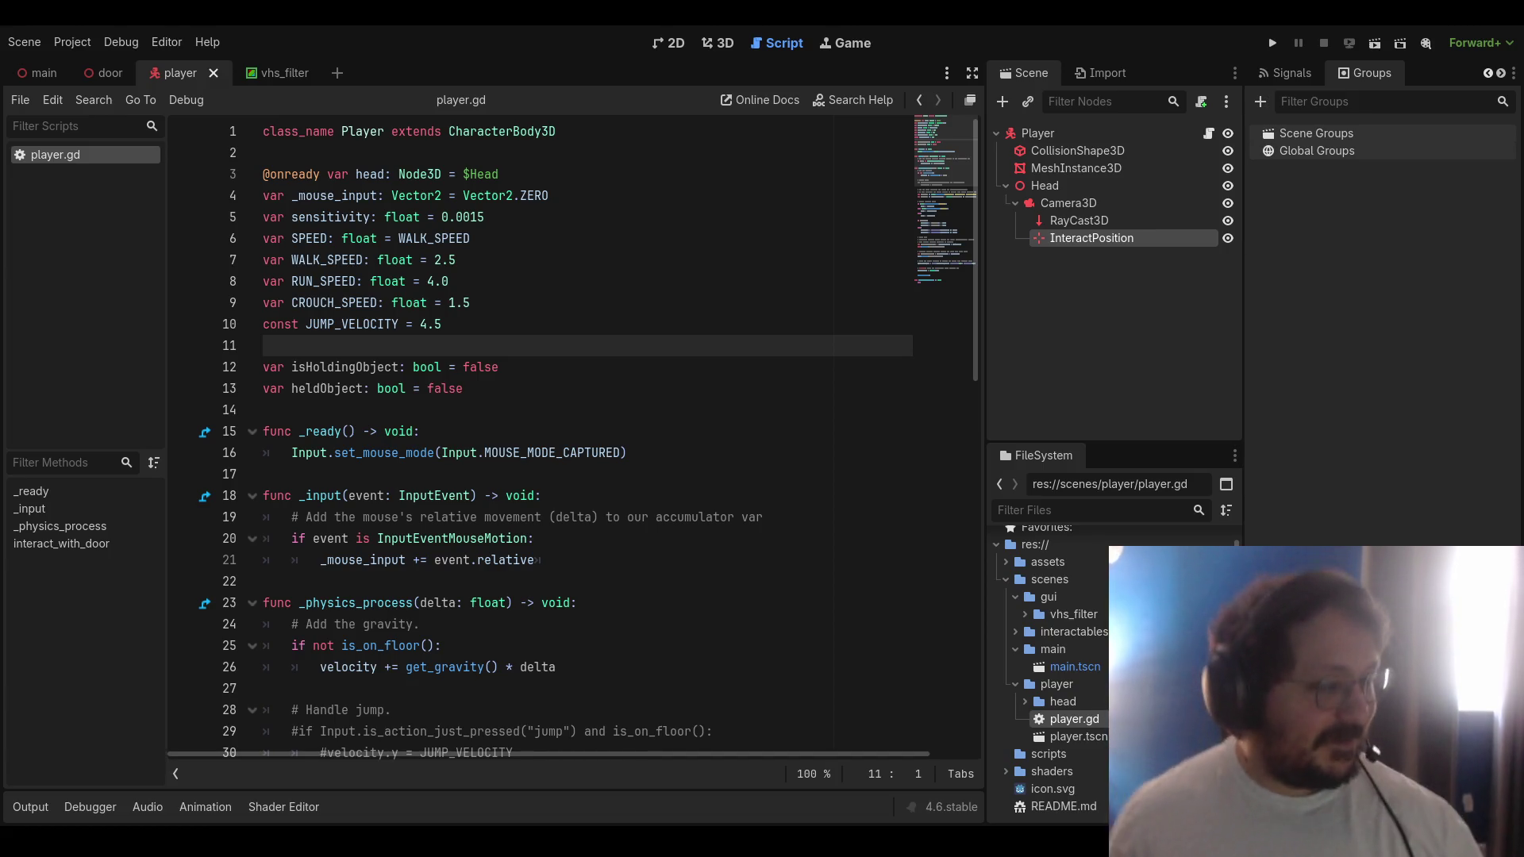
pyautogui.scroll(-10, 540, 437)
pyautogui.scroll(-3, 540, 437)
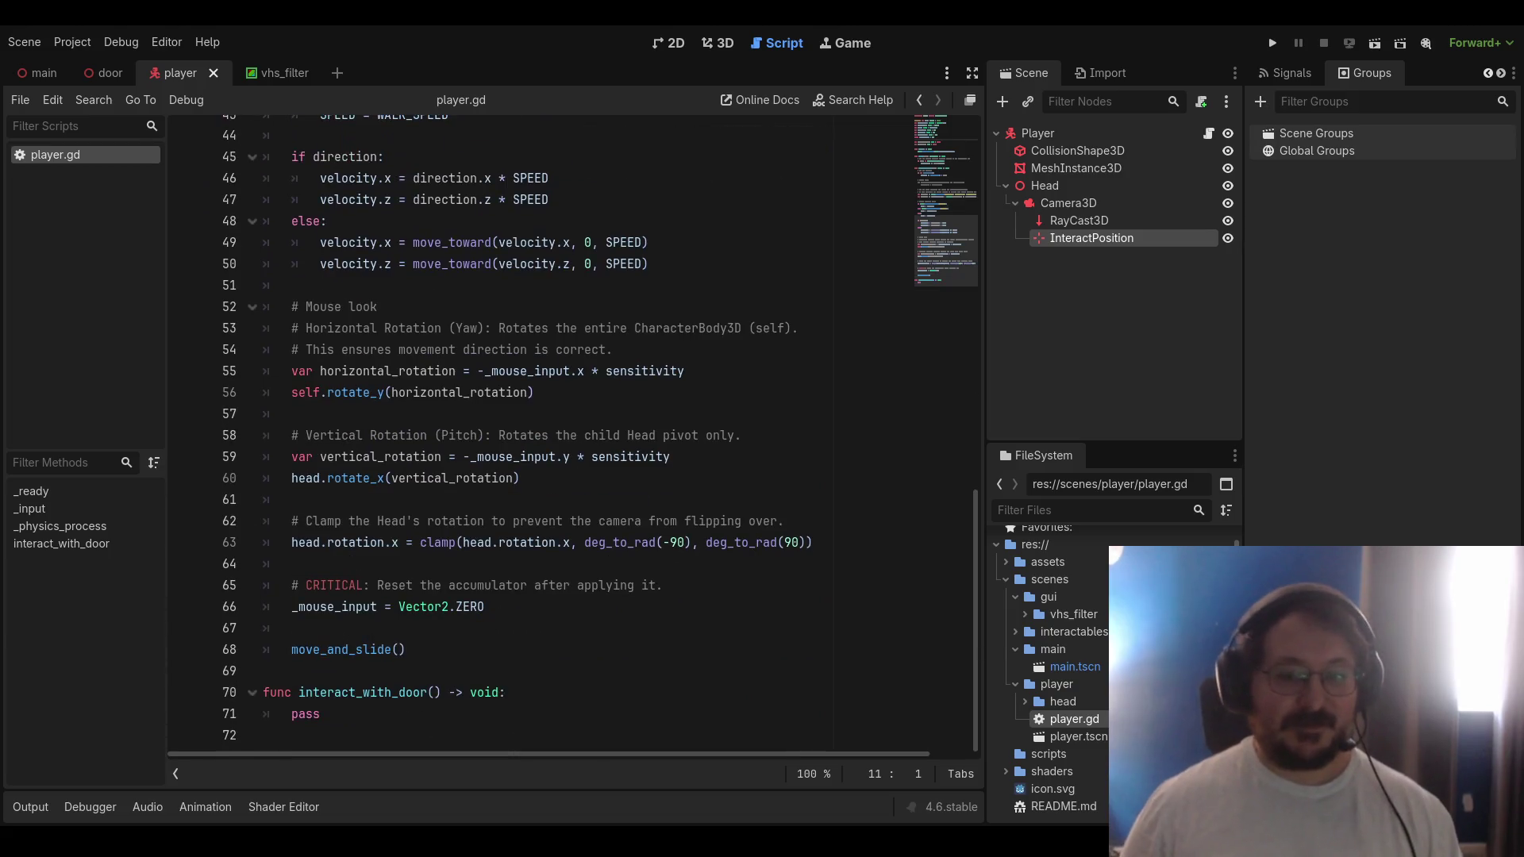
# Replace pass in interact_with_door with 'if !isHoldingObject' using autocomplete.
pyautogui.click(556, 564)
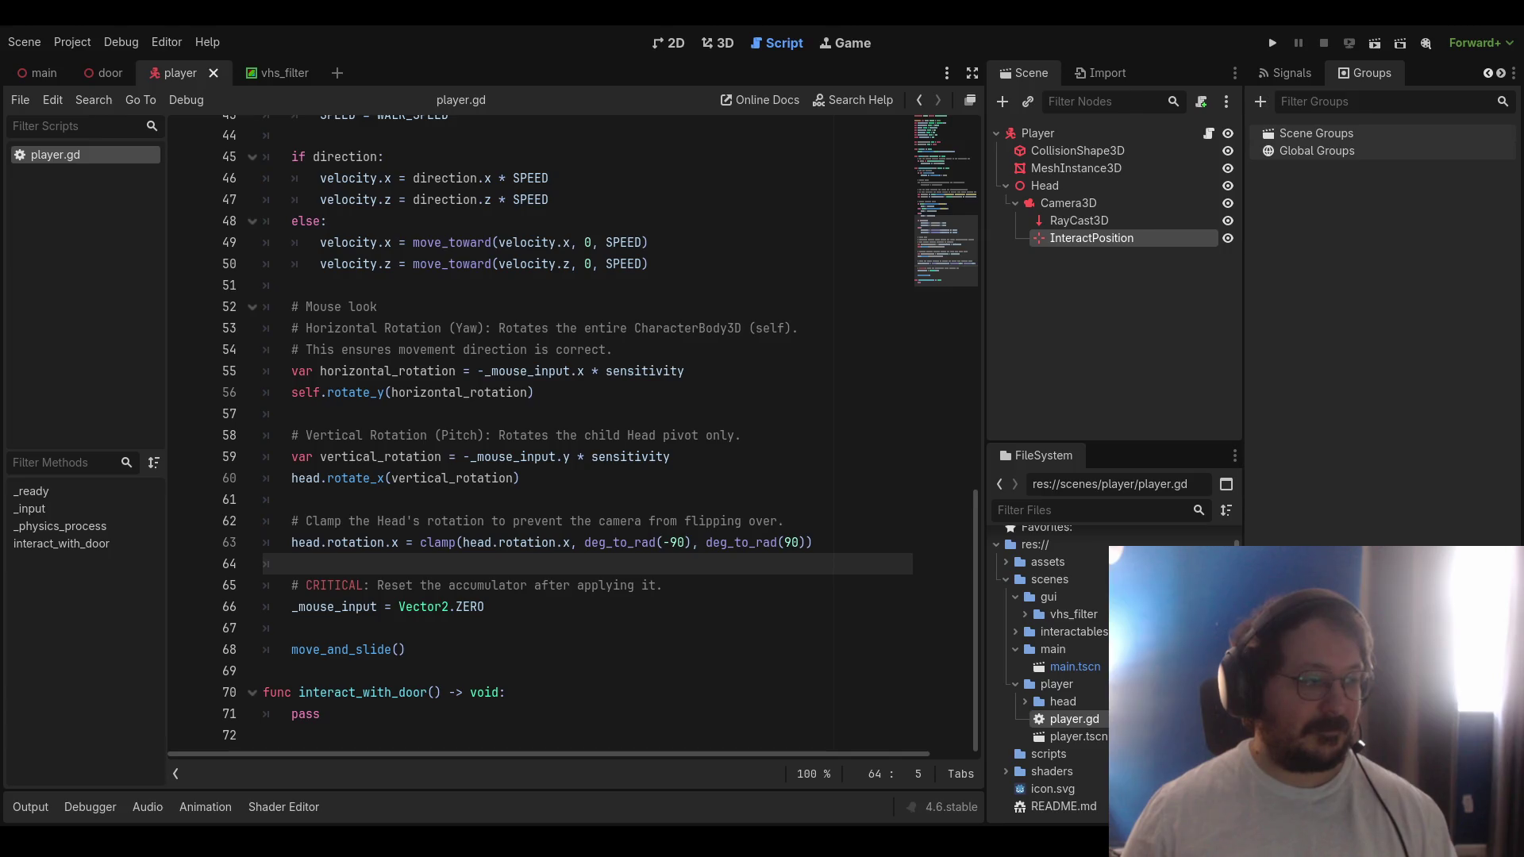
pyautogui.doubleClick(447, 723)
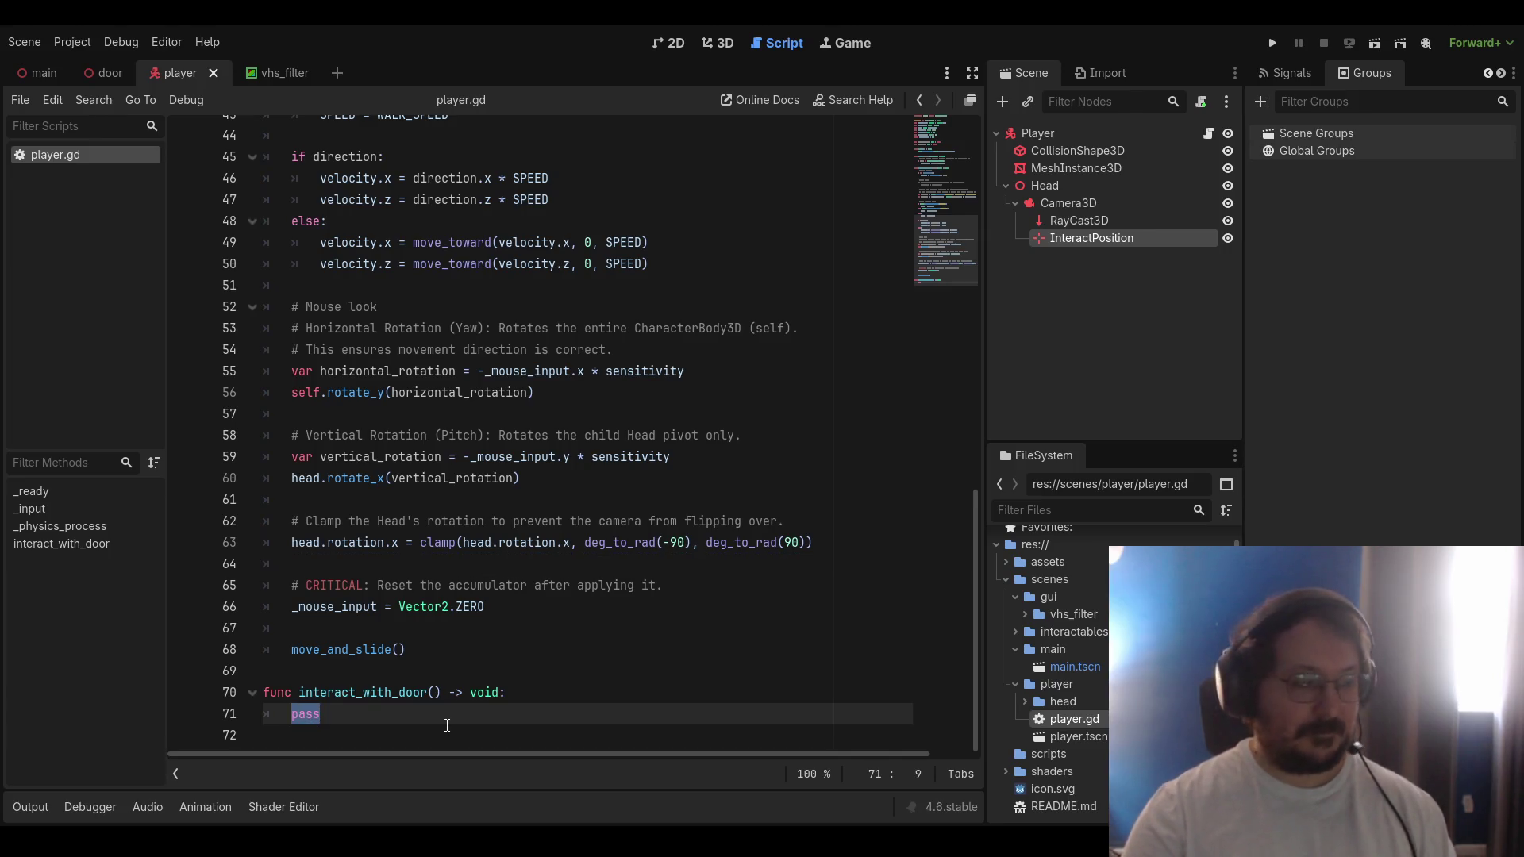
pyautogui.write('if !hold')
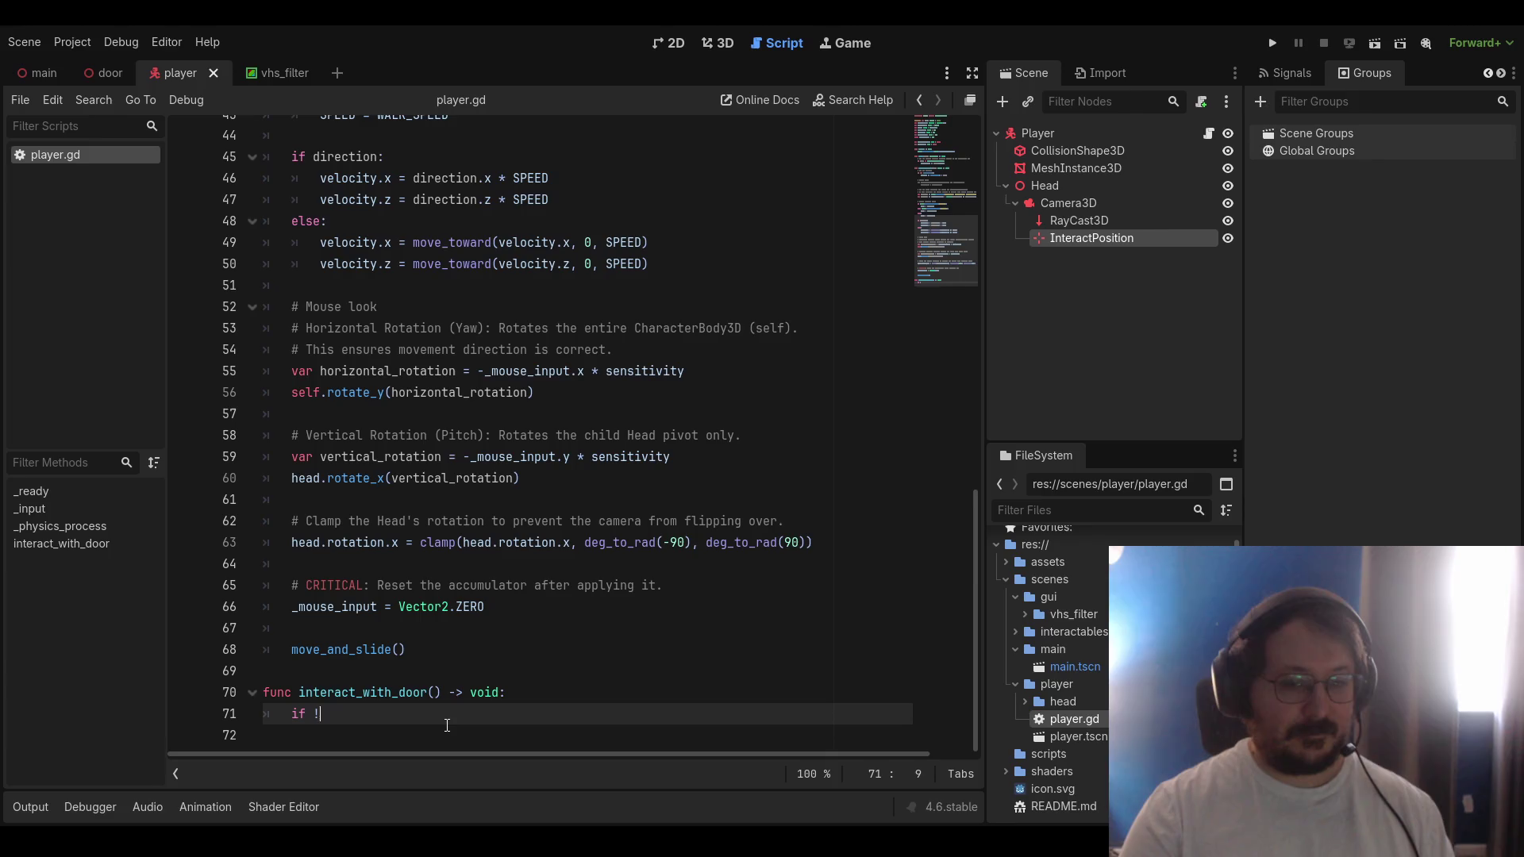
pyautogui.press('BackSpace')
pyautogui.press('BackSpace')
pyautogui.press('BackSpace')
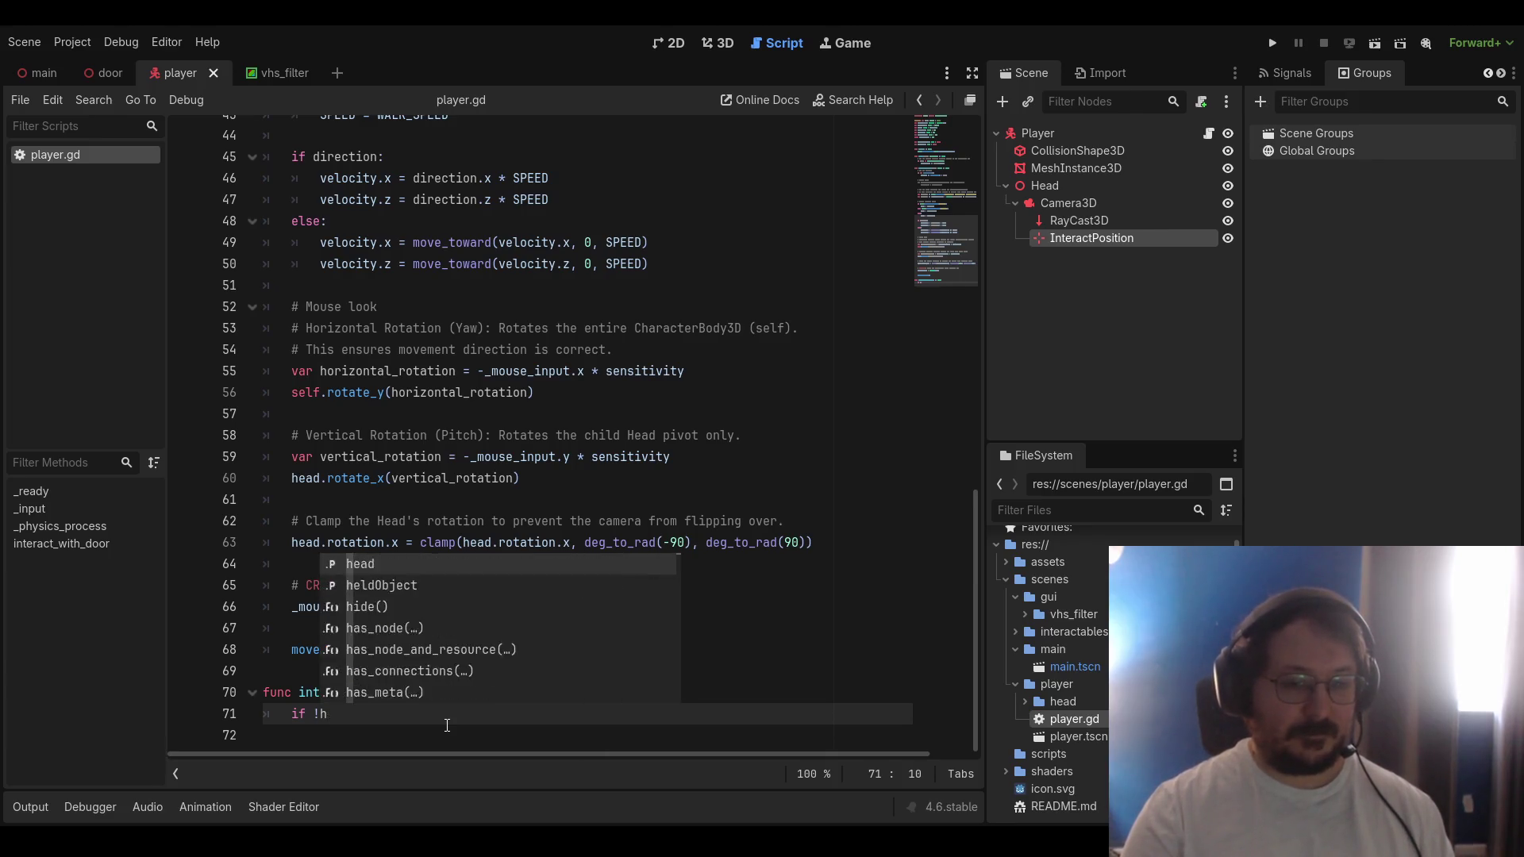
pyautogui.write('isH')
pyautogui.press('Return')
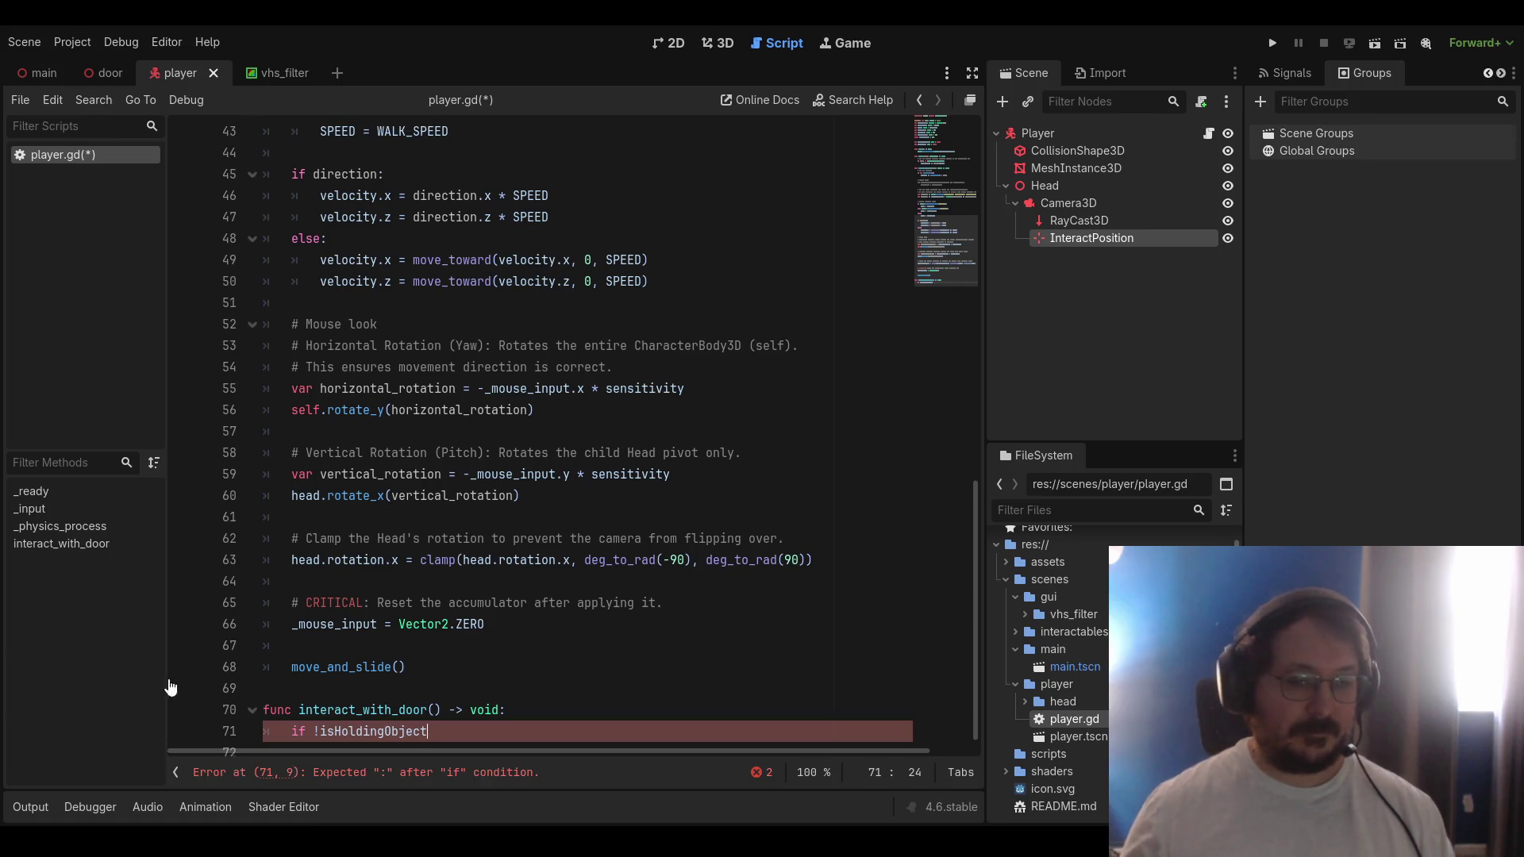
pyautogui.scroll(6, 400, 671)
pyautogui.scroll(2, 399, 671)
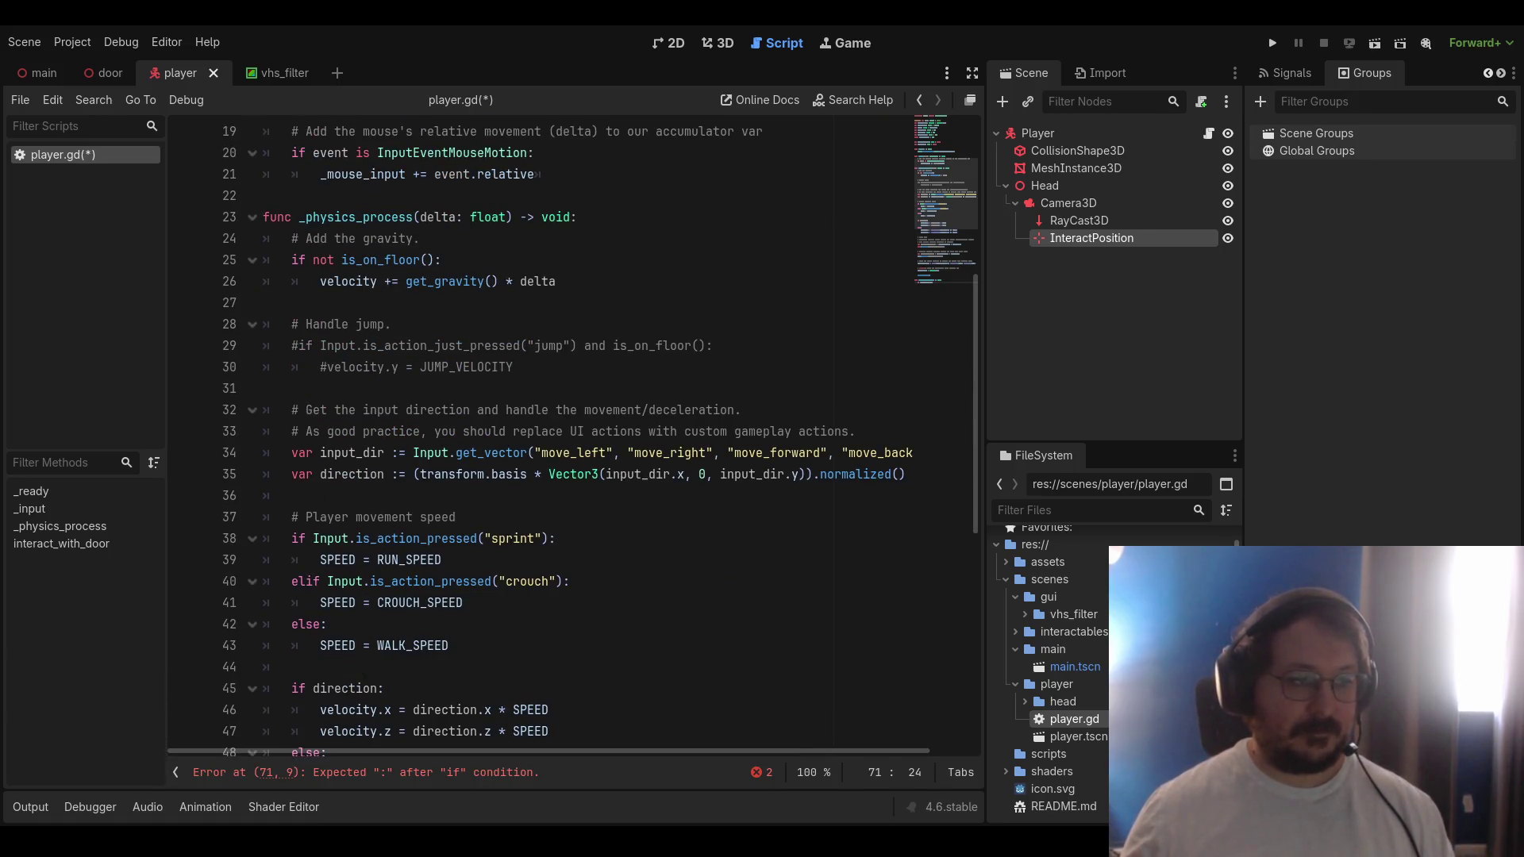
pyautogui.scroll(6, 306, 373)
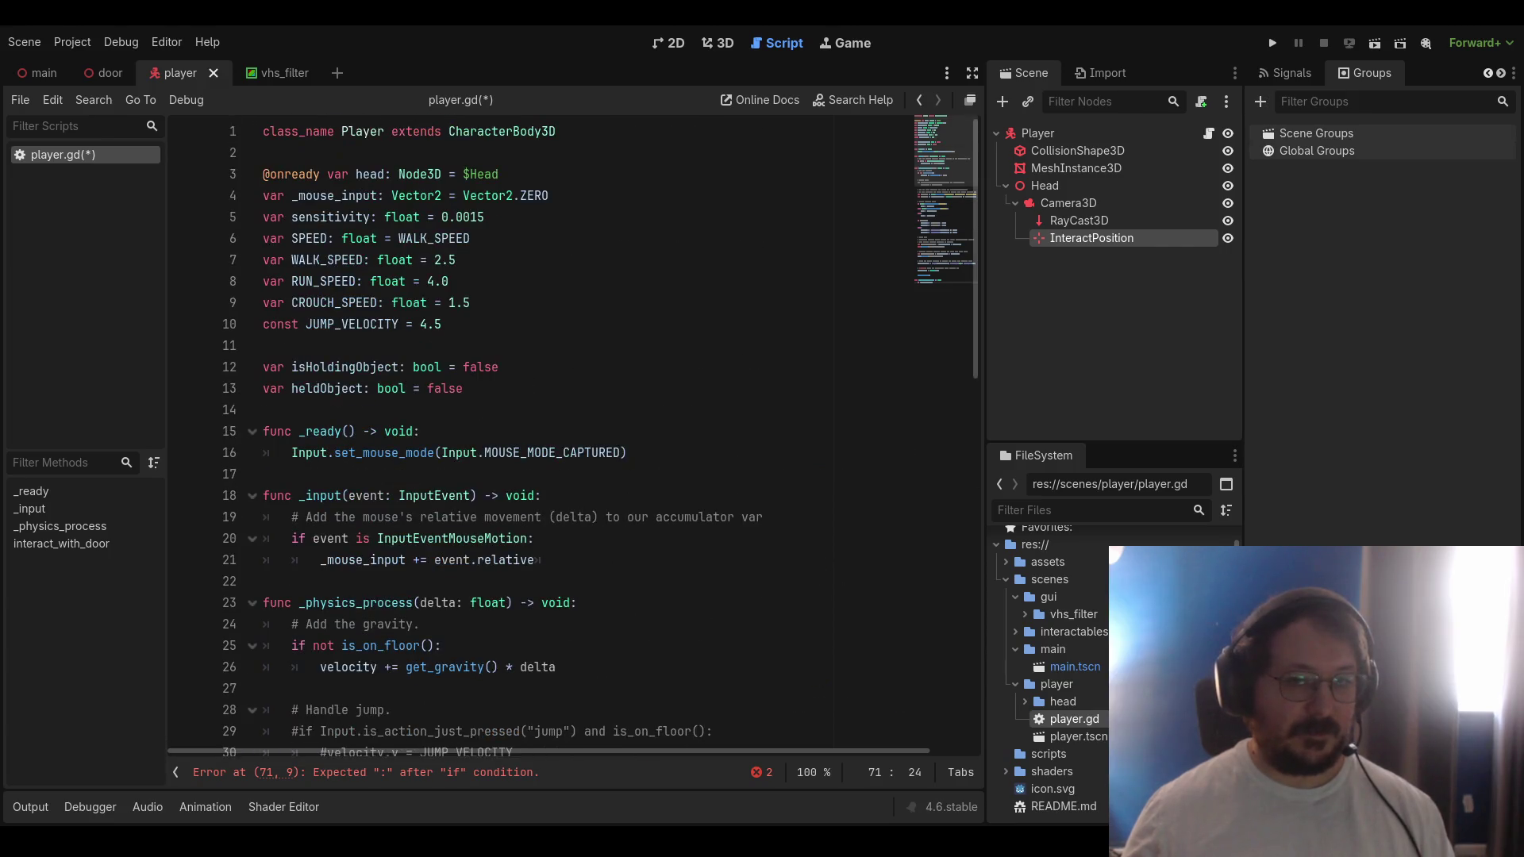
# Rename isHoldingObject and heldObject to is_holding_object and held_object on lines 12–13.
pyautogui.click(306, 374)
pyautogui.doubleClick(306, 369)
pyautogui.write('is_holding_')
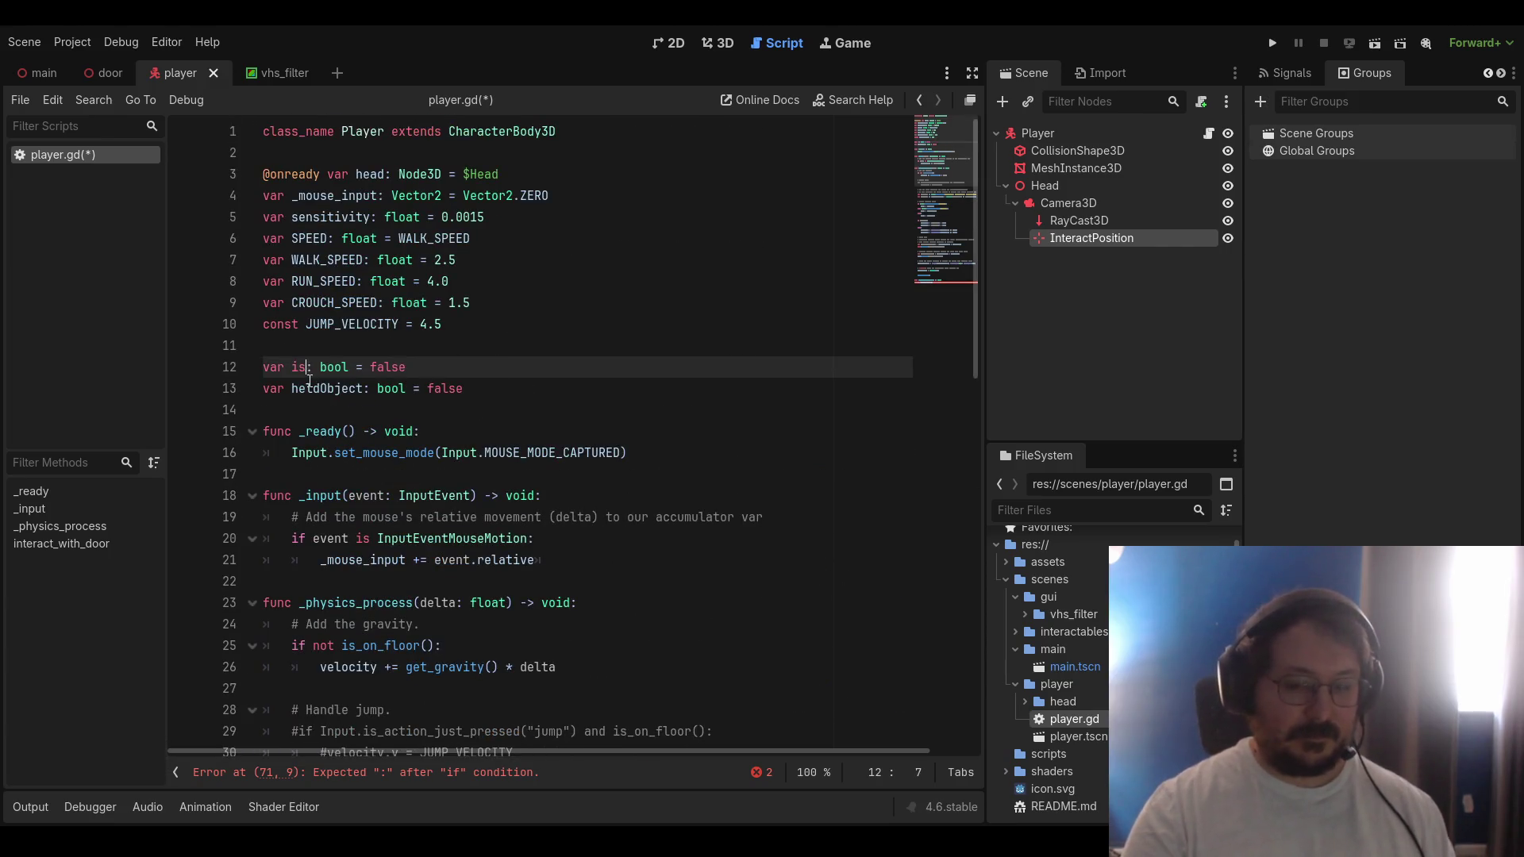
pyautogui.write('object')
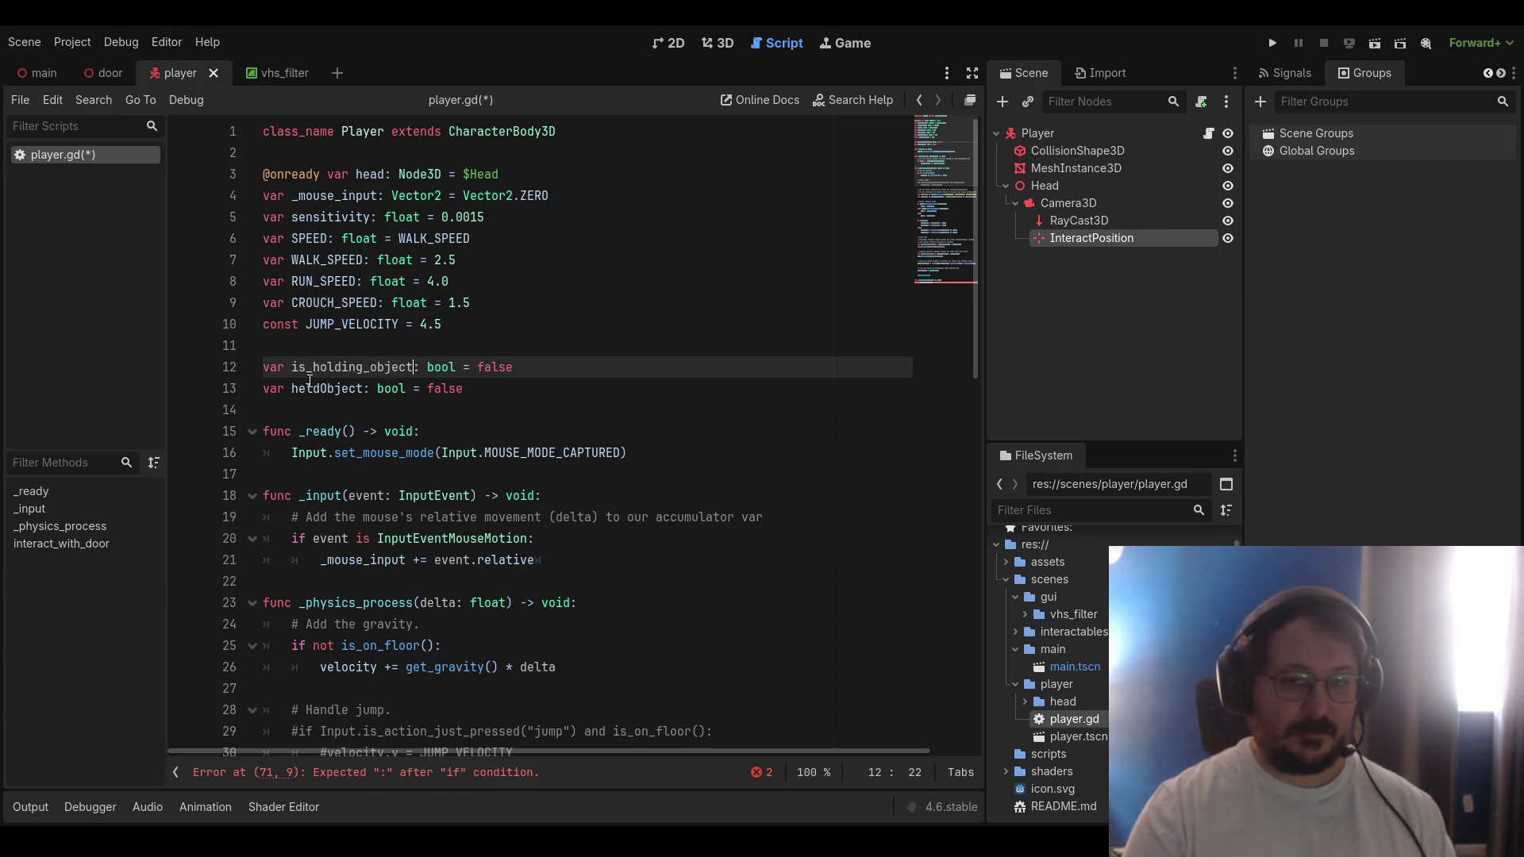
pyautogui.doubleClick(311, 389)
pyautogui.write('held_objec')
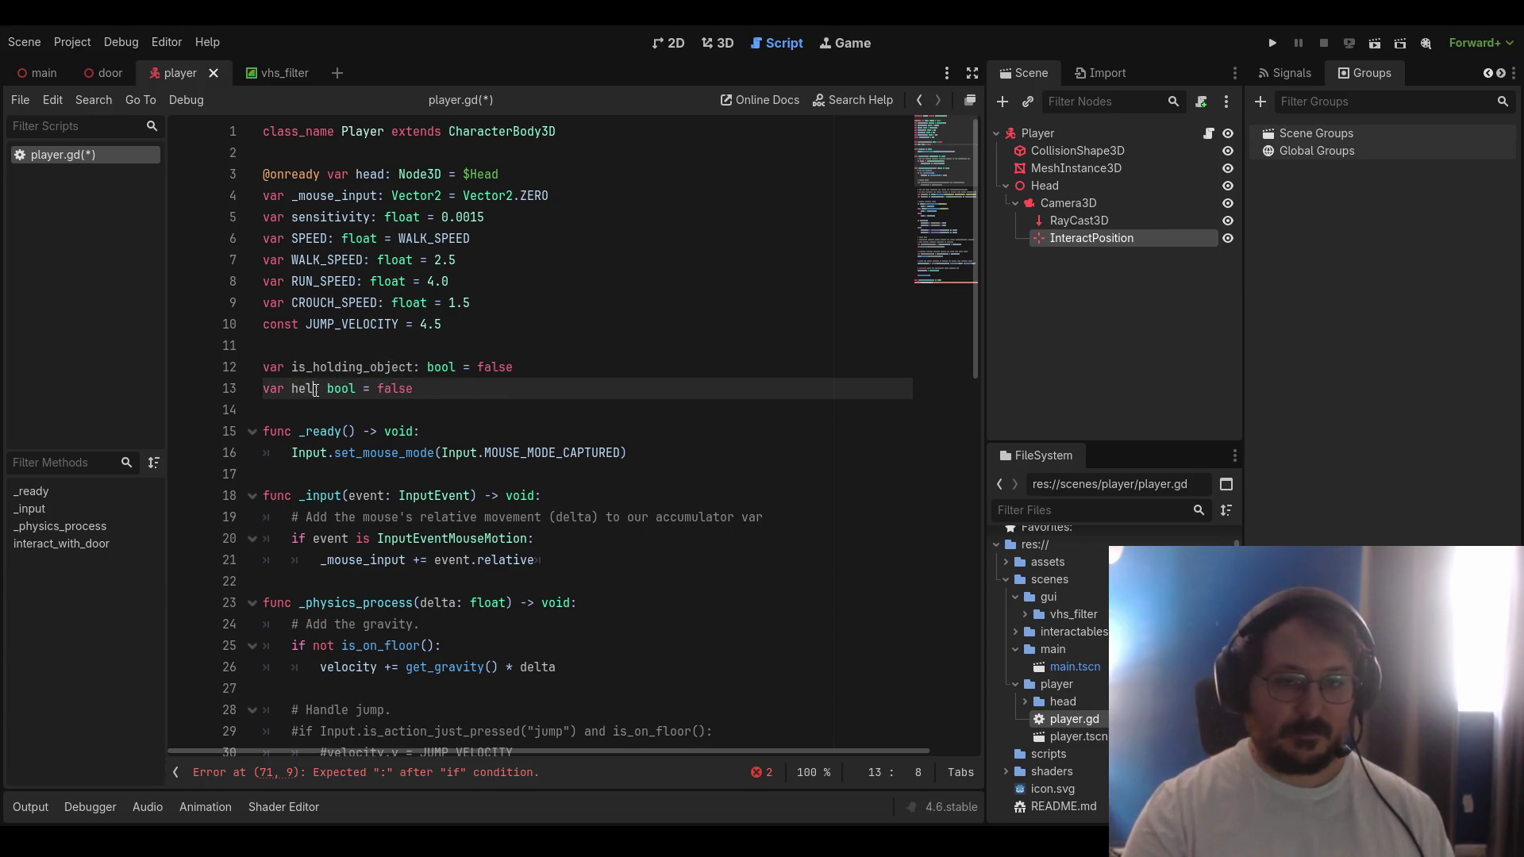
pyautogui.write('t')
# Change the interact_with_door if condition to use is_holding_object with a colon.
pyautogui.scroll(-14, 349, 555)
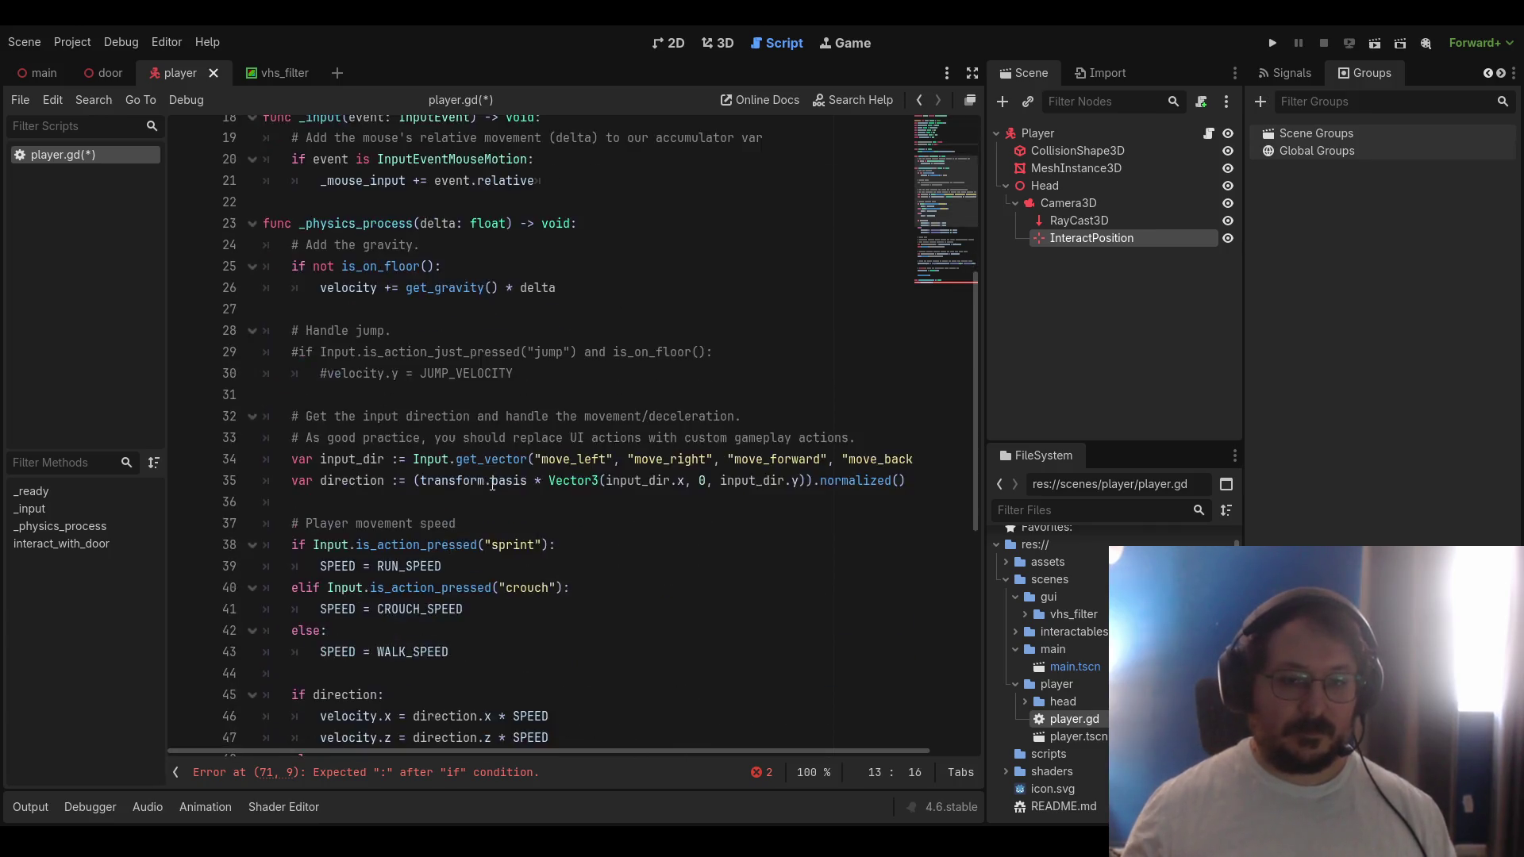
pyautogui.doubleClick(373, 712)
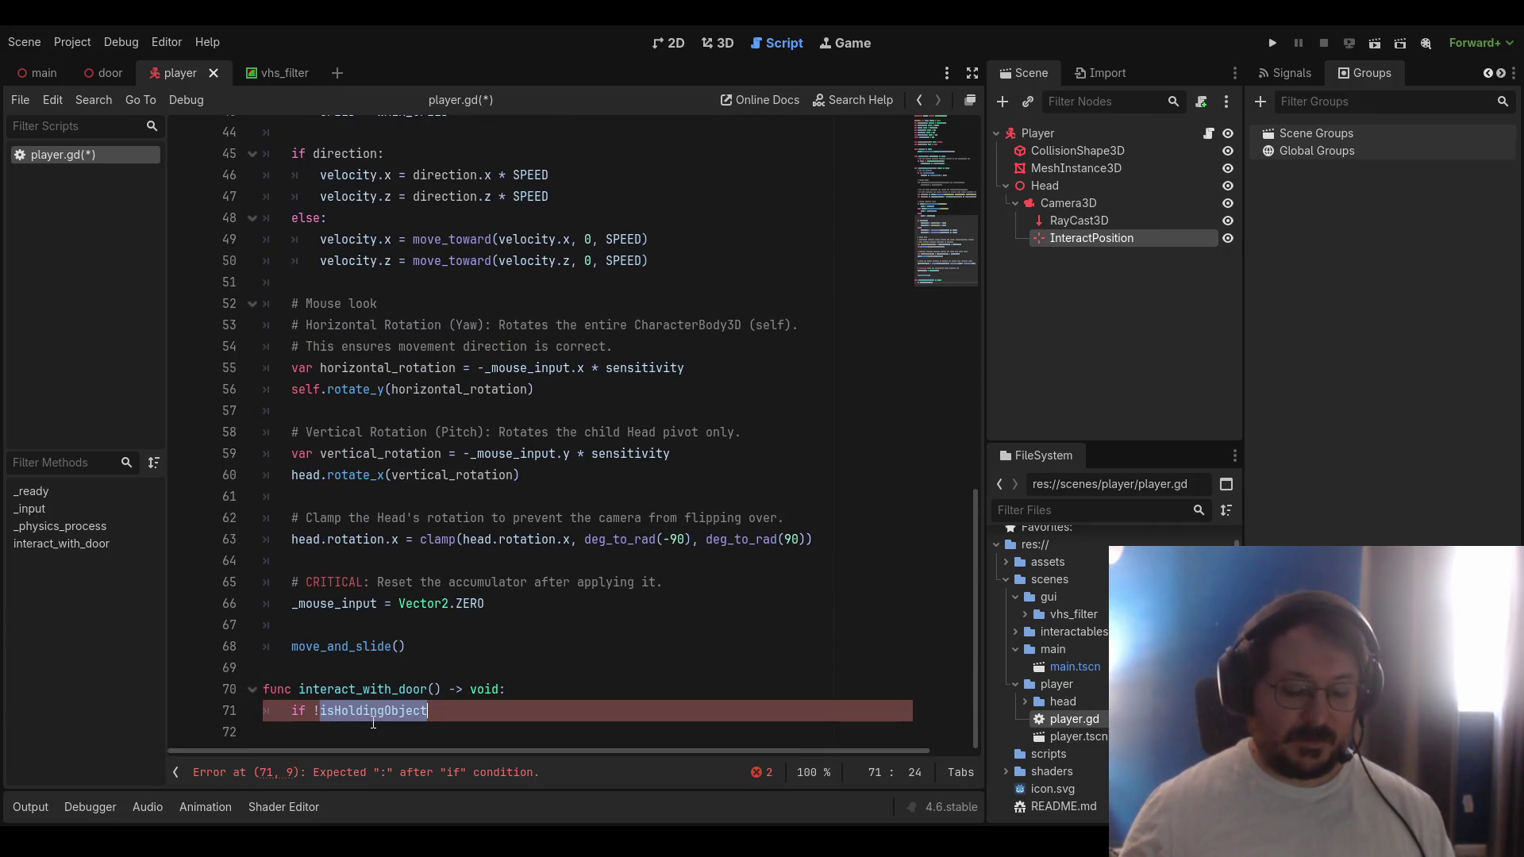
pyautogui.write('is_holding_obje')
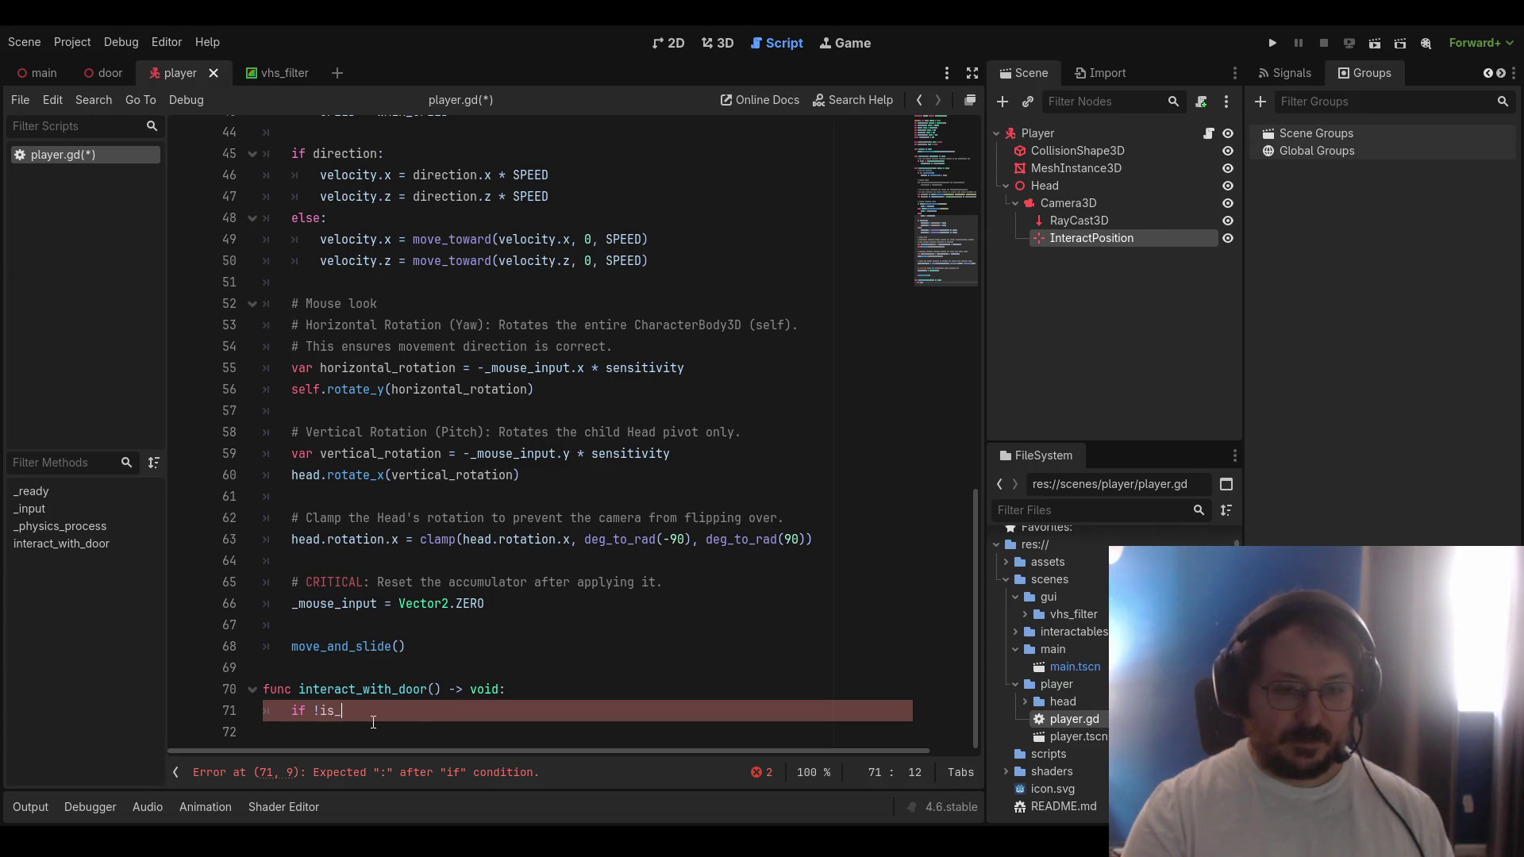
pyautogui.write('ct:')
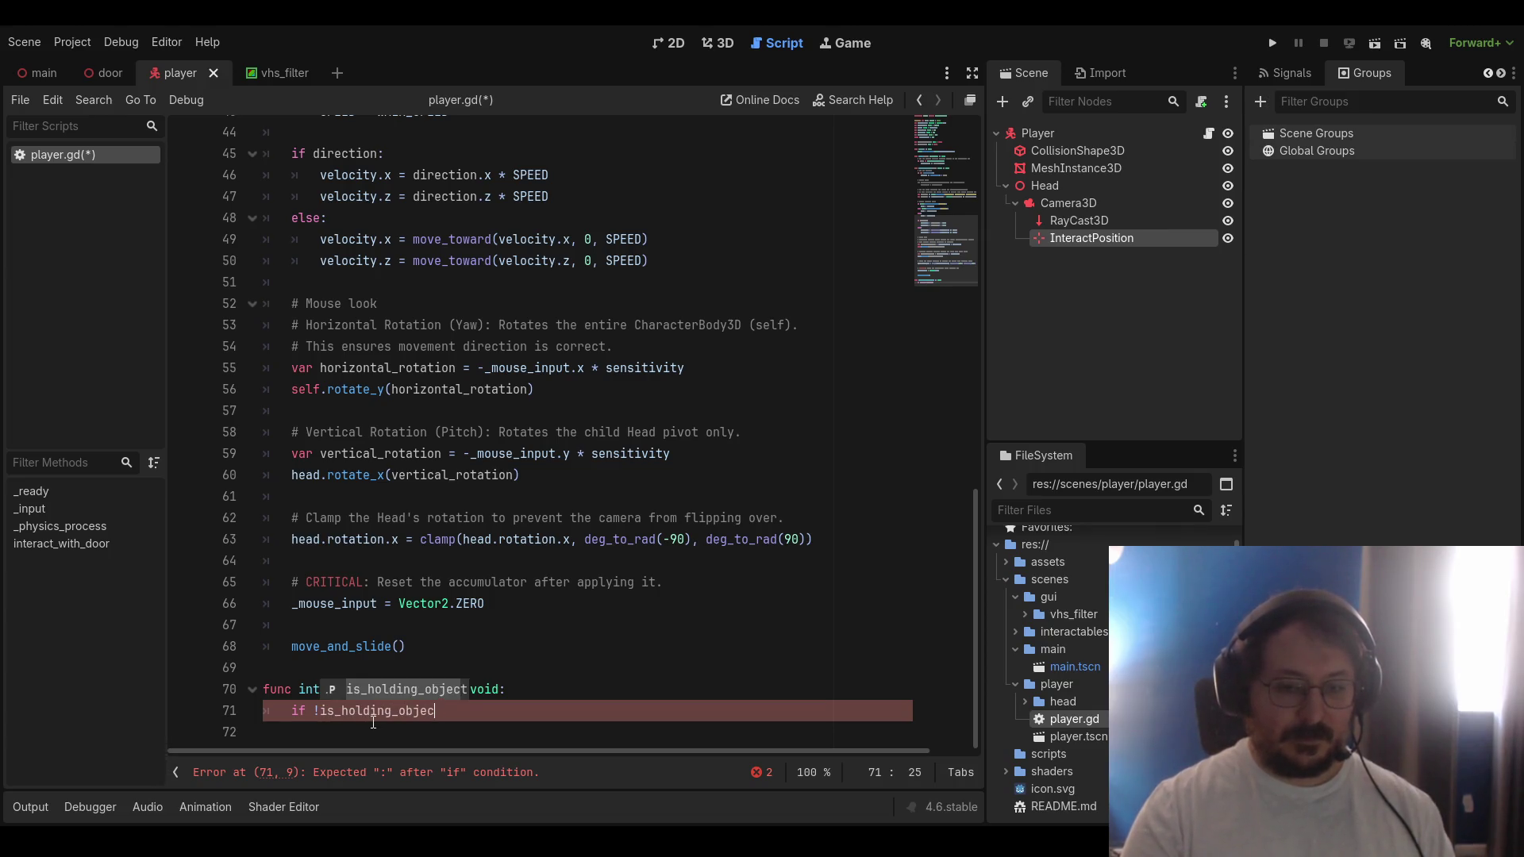
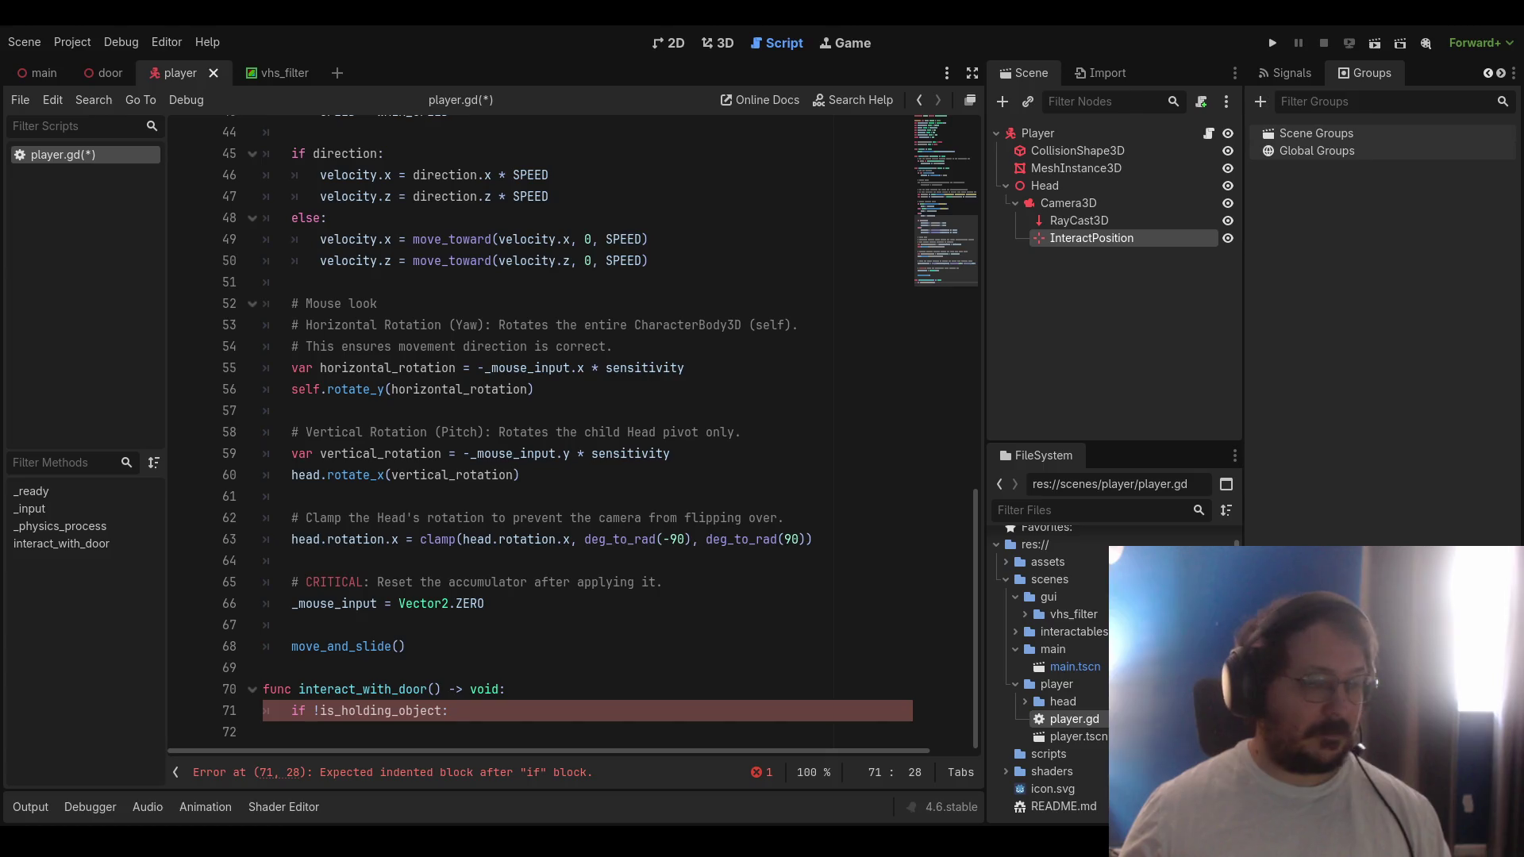
pyautogui.scroll(13, 540, 429)
pyautogui.scroll(1, 529, 367)
pyautogui.click(529, 367)
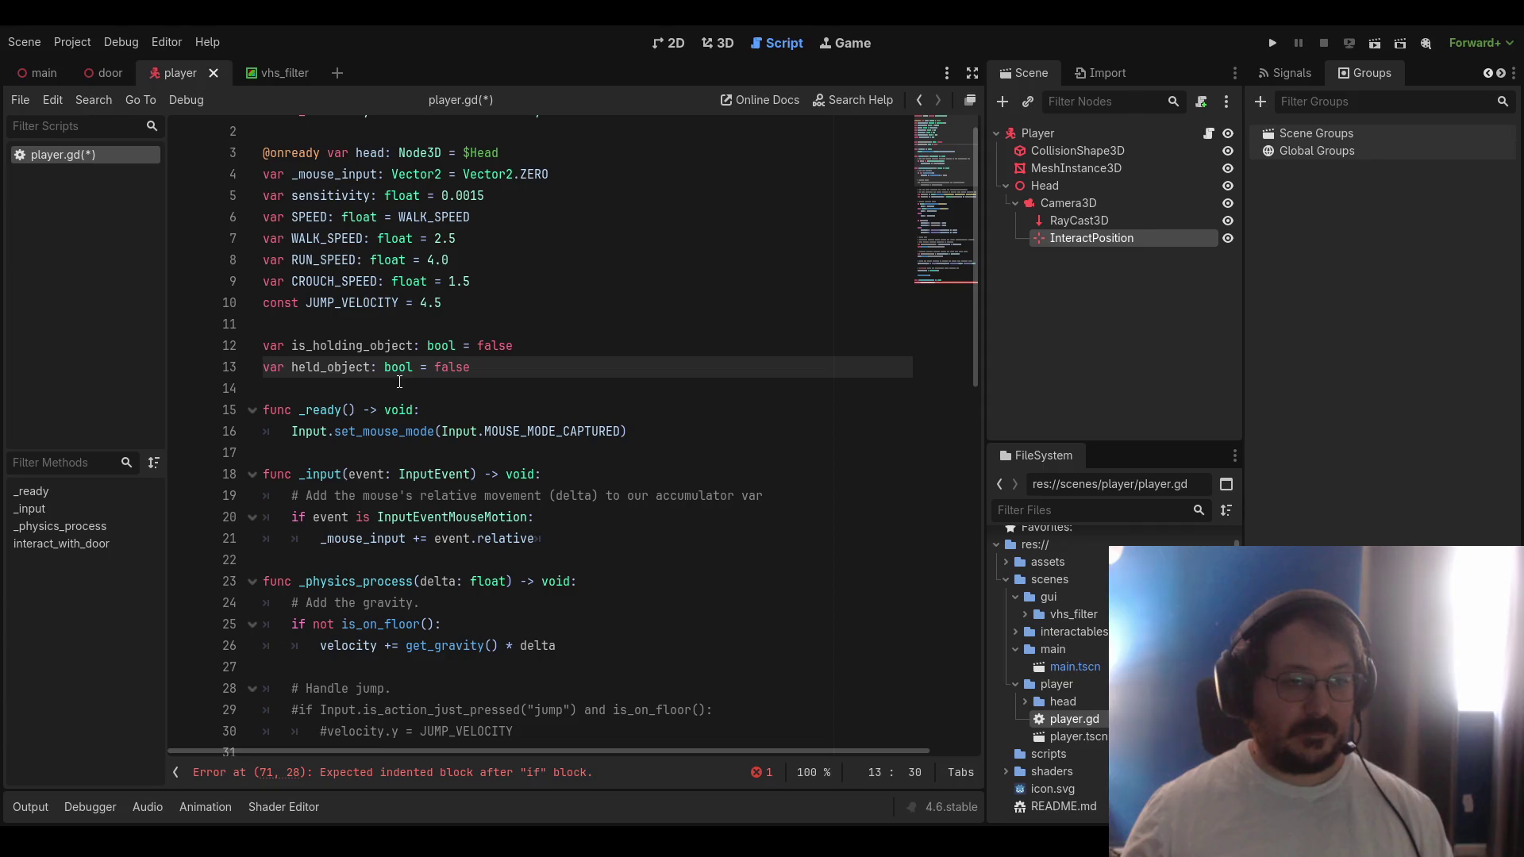
pyautogui.scroll(1, 476, 381)
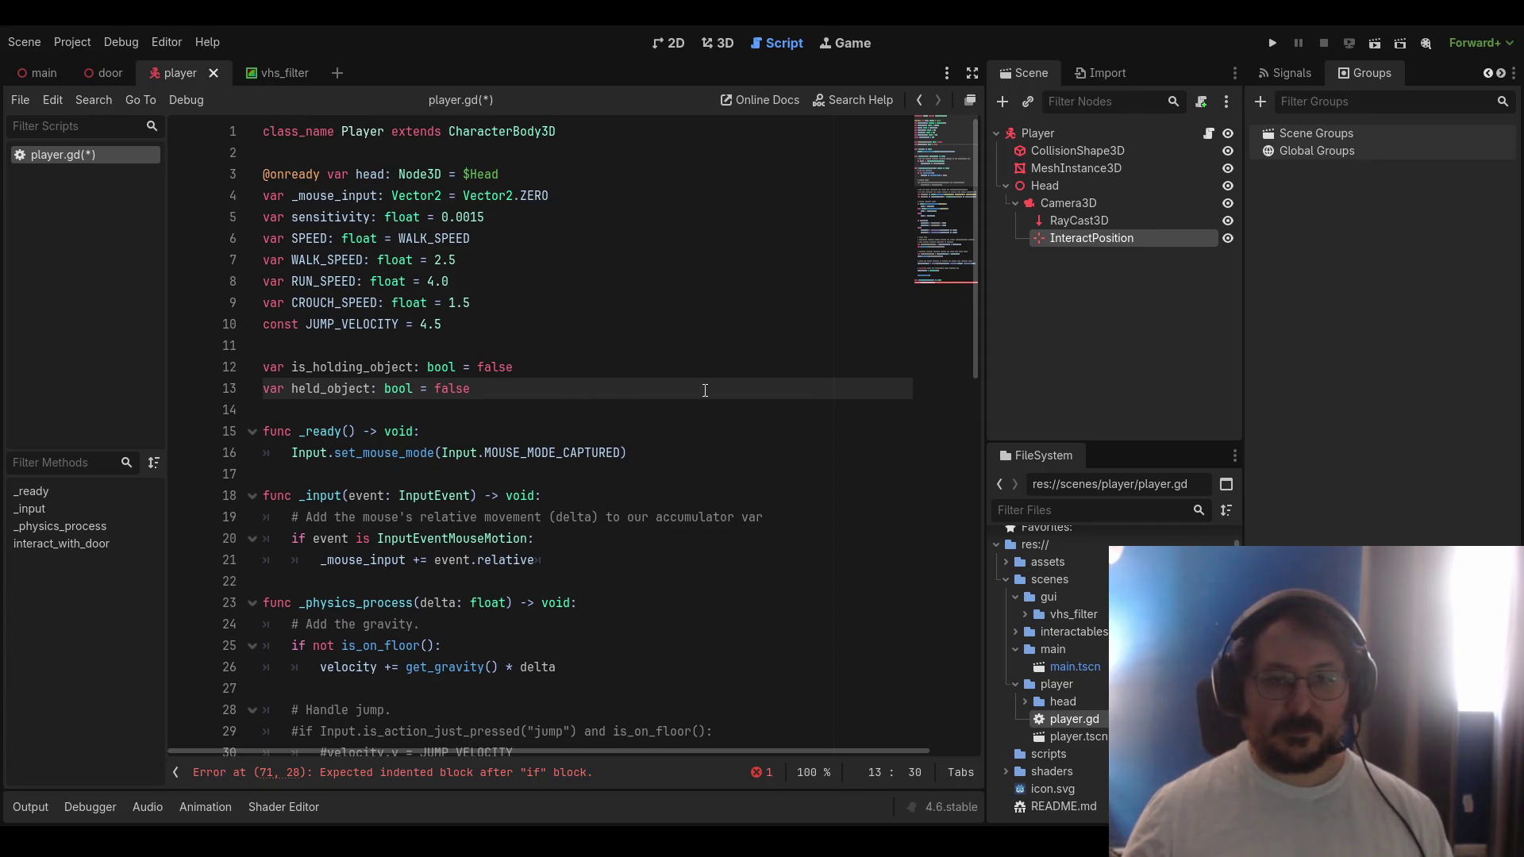
pyautogui.click(667, 305)
pyautogui.click(1133, 291)
pyautogui.moveTo(1085, 220)
pyautogui.mouseDown()
pyautogui.moveTo(611, 215)
pyautogui.moveTo(595, 183)
pyautogui.mouseUp()
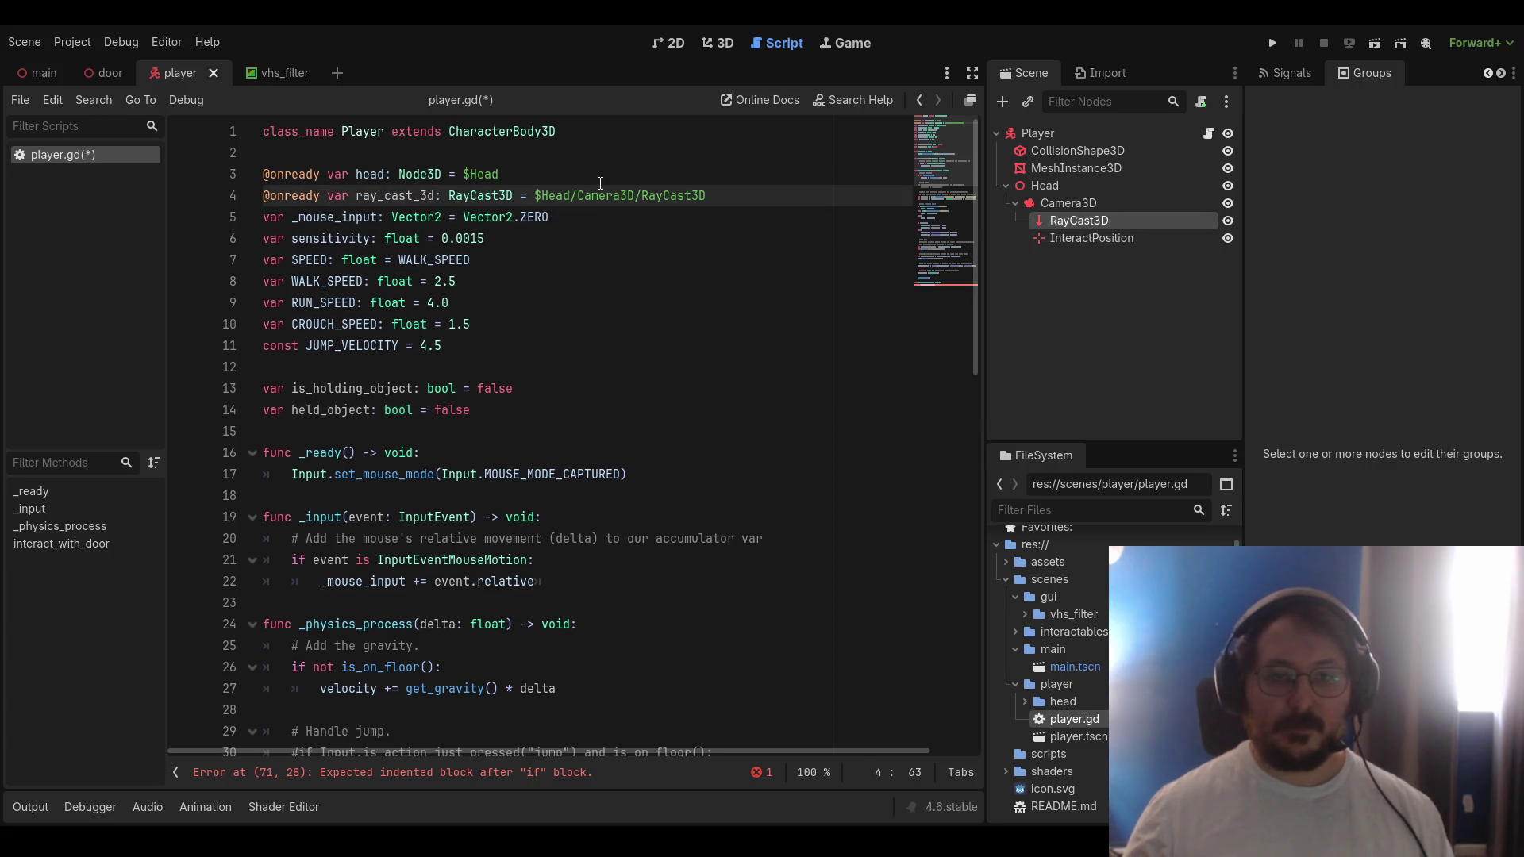
pyautogui.click(732, 268)
pyautogui.click(1037, 291)
pyautogui.moveTo(1080, 239); pyautogui.dragTo(785, 190)
# Add a blank line after the node references and save player.gd.
pyautogui.press('Return')
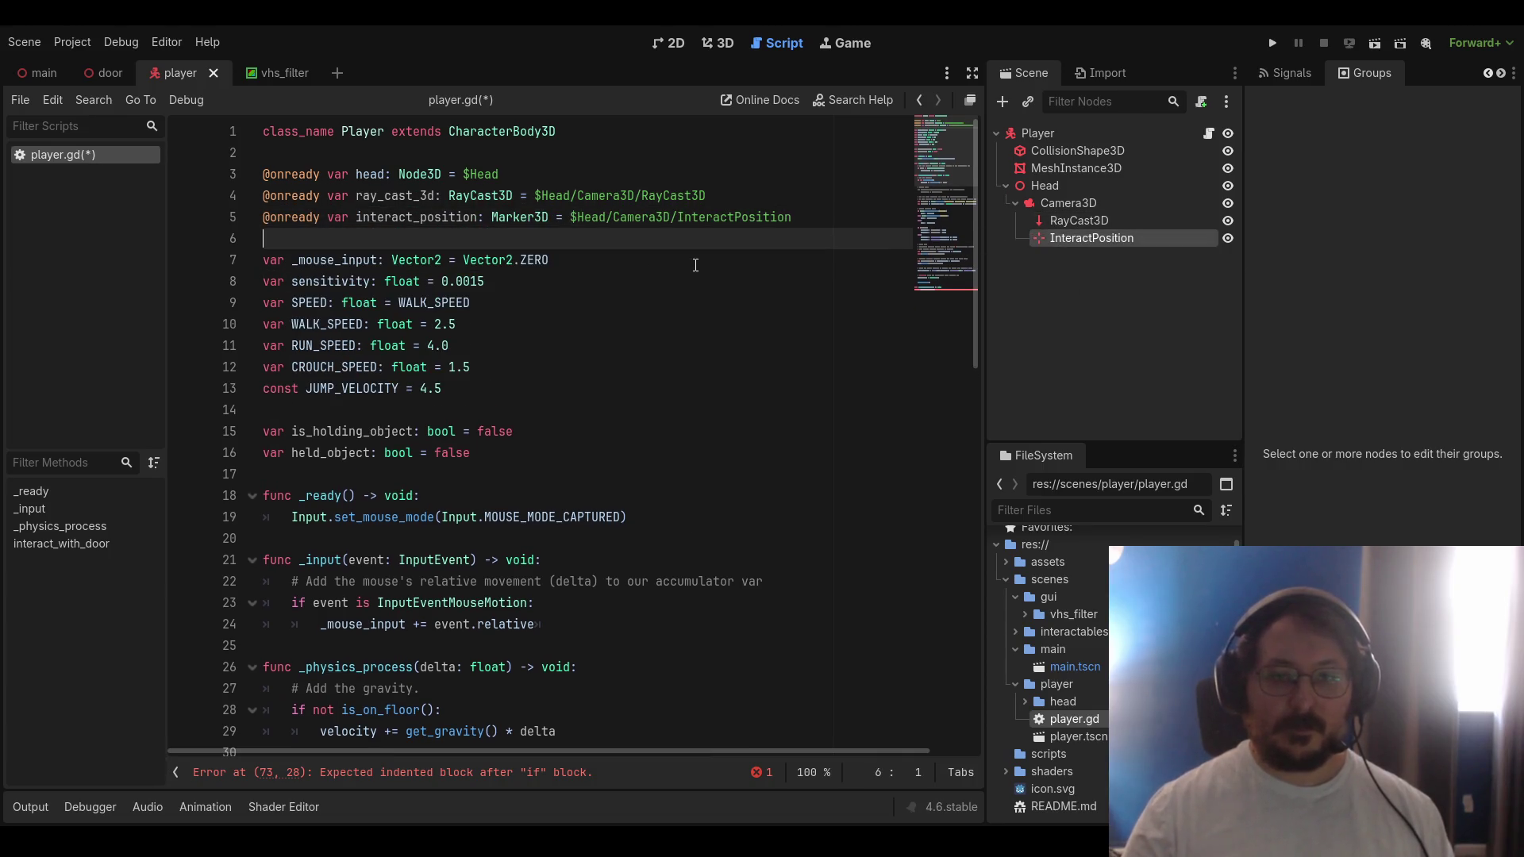
pyautogui.hotkey('ctrl', 's')
pyautogui.scroll(-15, 601, 298)
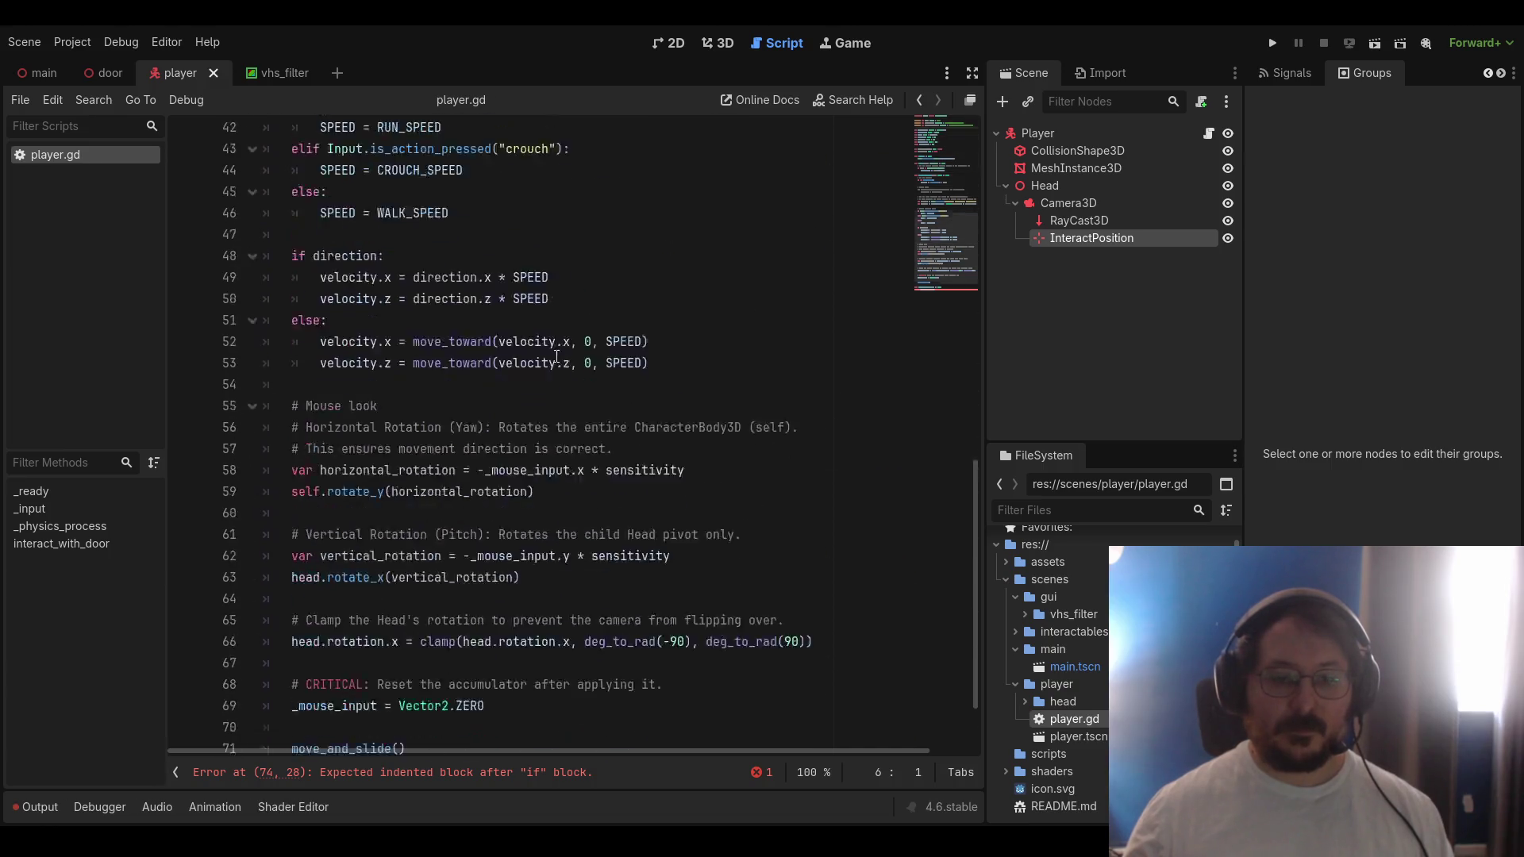
# Open an indented line under line 74, trying and then removing ray_cast_3d.force_raycast_update().
pyautogui.click(499, 711)
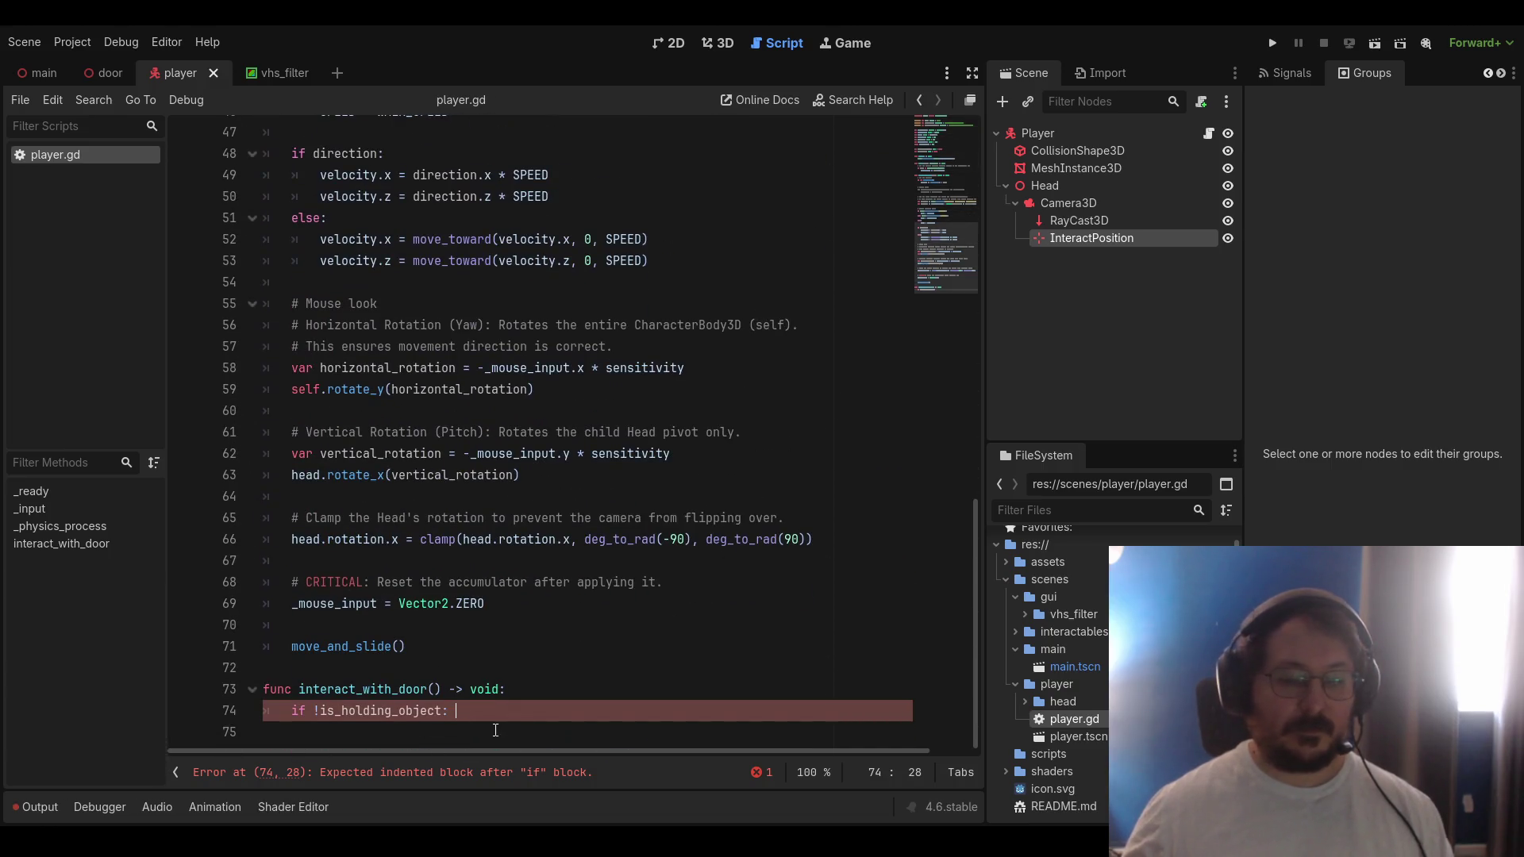
pyautogui.press('Return')
pyautogui.write('raycast')
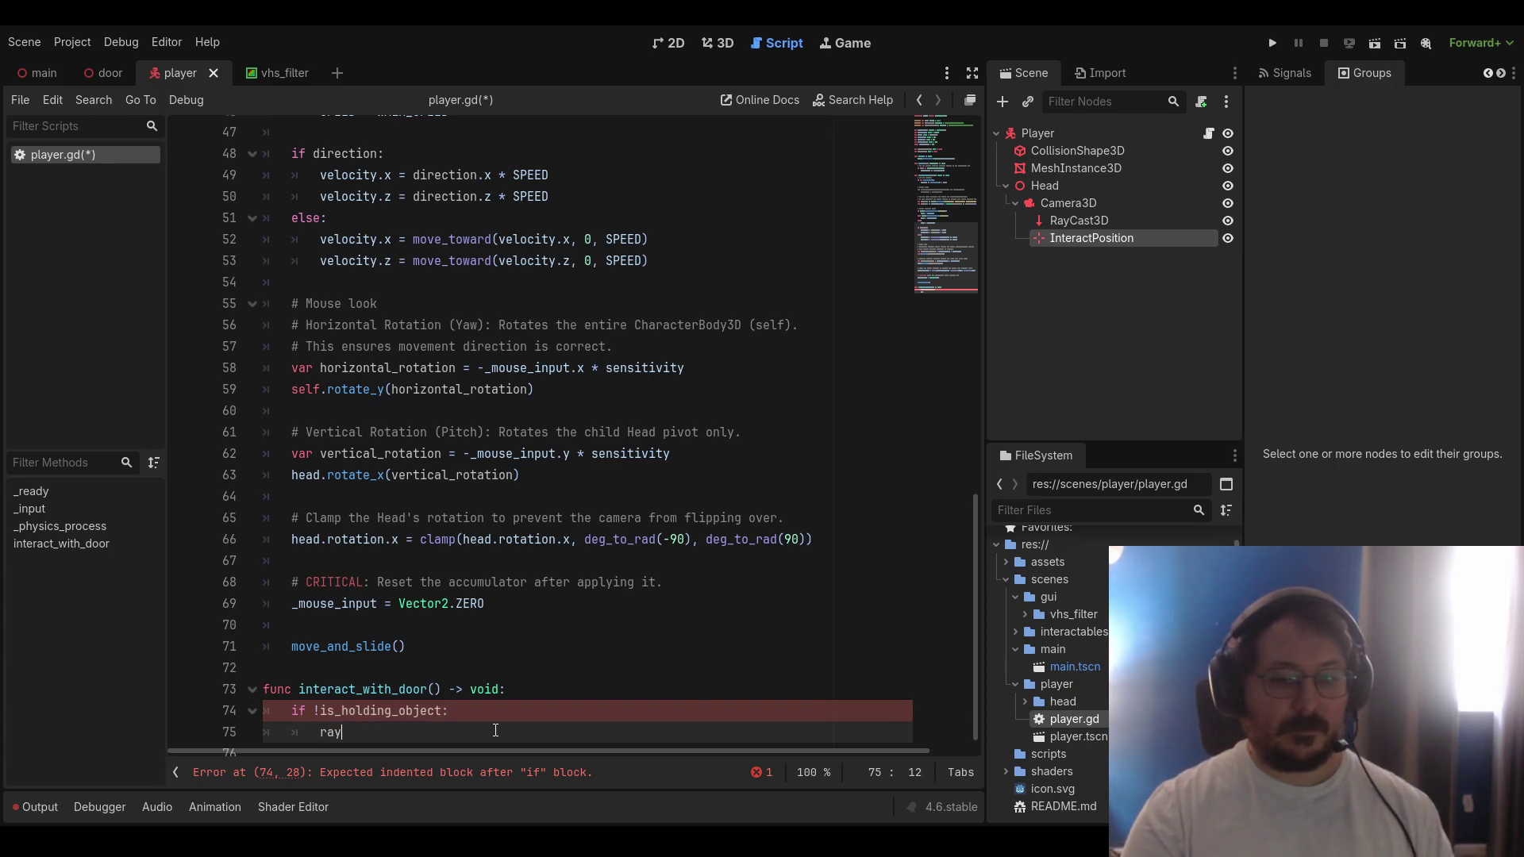
pyautogui.press('Down')
pyautogui.press('Down')
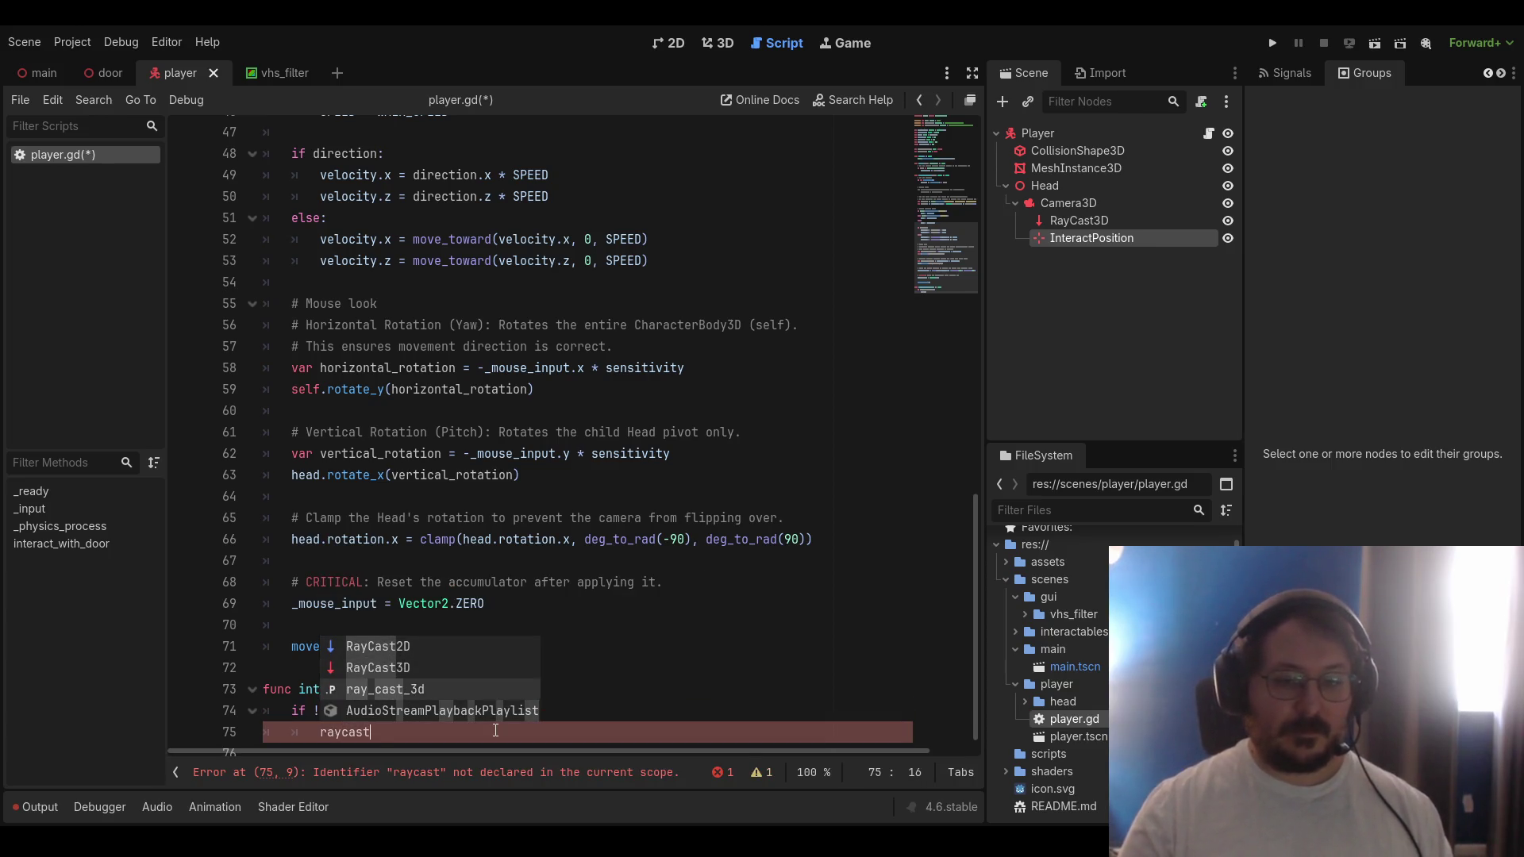
pyautogui.press('Return')
pyautogui.write('.force')
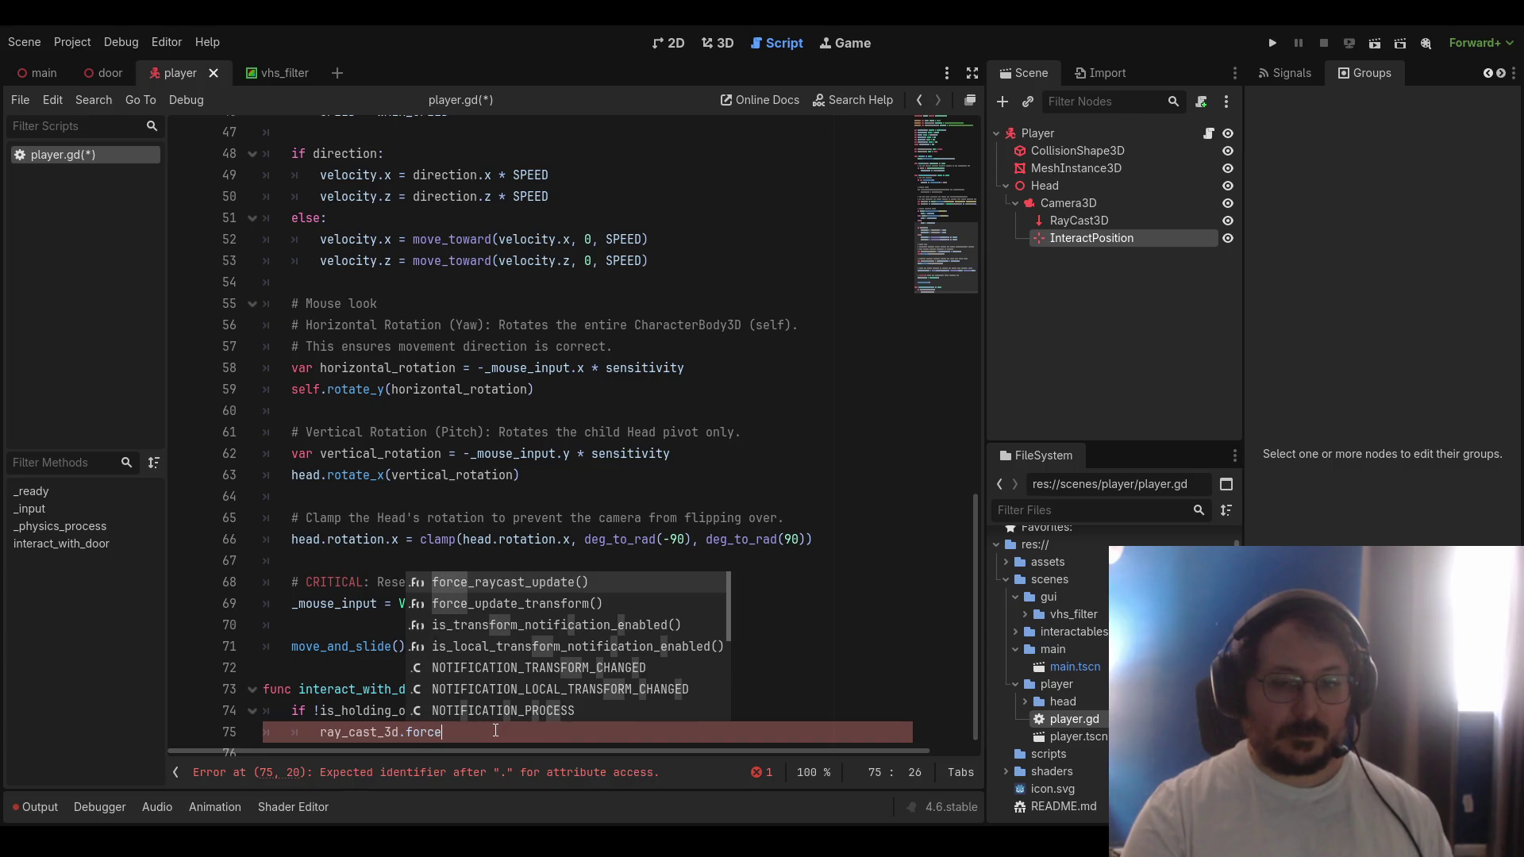
pyautogui.press('Return')
pyautogui.scroll(1, 495, 731)
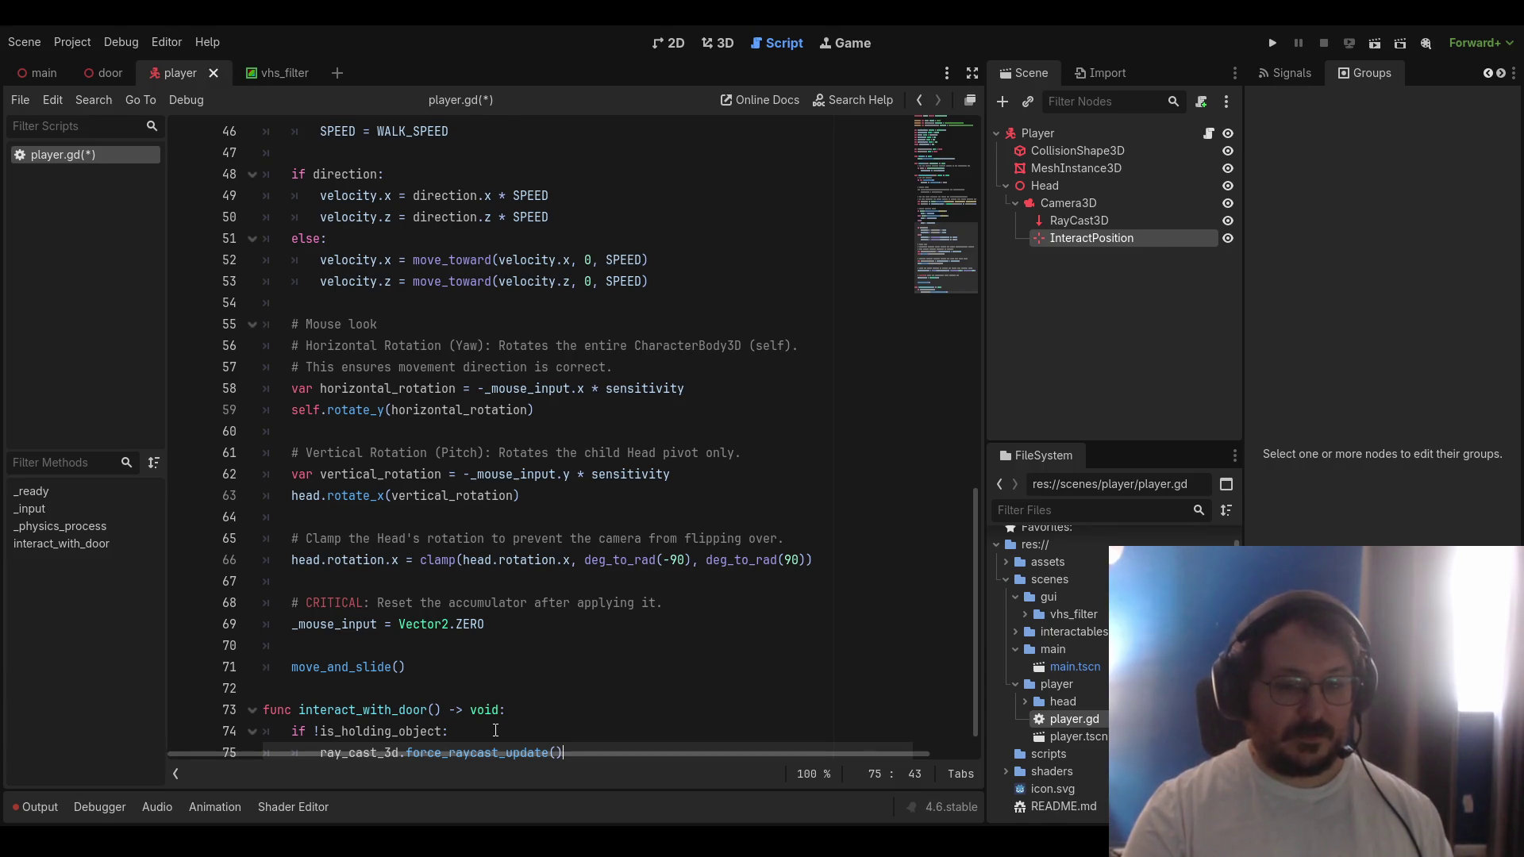
pyautogui.press('BackSpace')
pyautogui.press('BackSpace')
pyautogui.press('BackSpace')
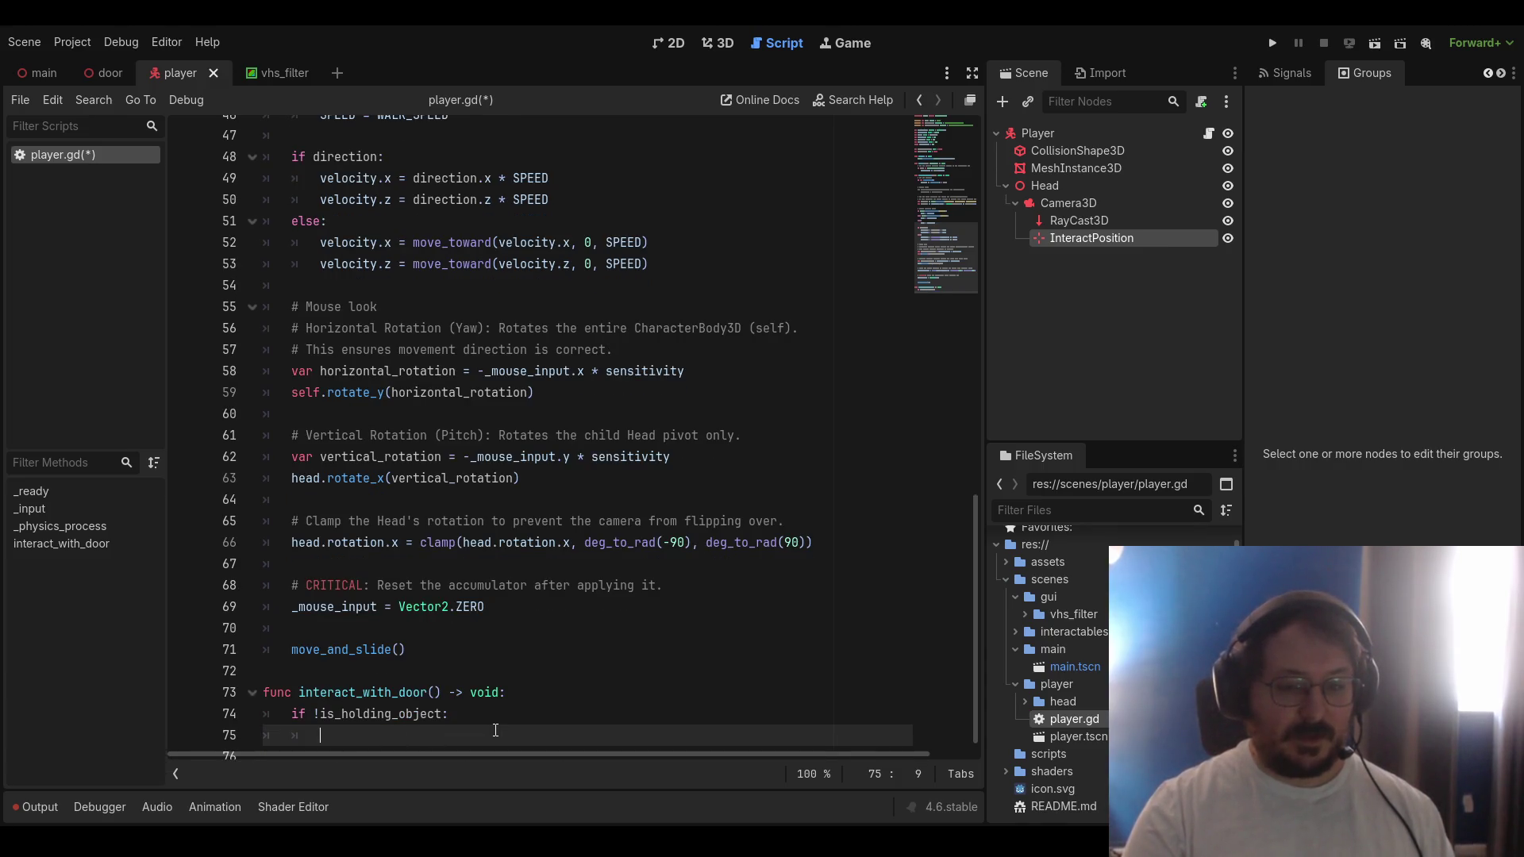
# Add 'if ray_cast_3d.is_colliding():' and store ray_cast_3d.get_collider() in var collider beneath it.
pyautogui.write('if')
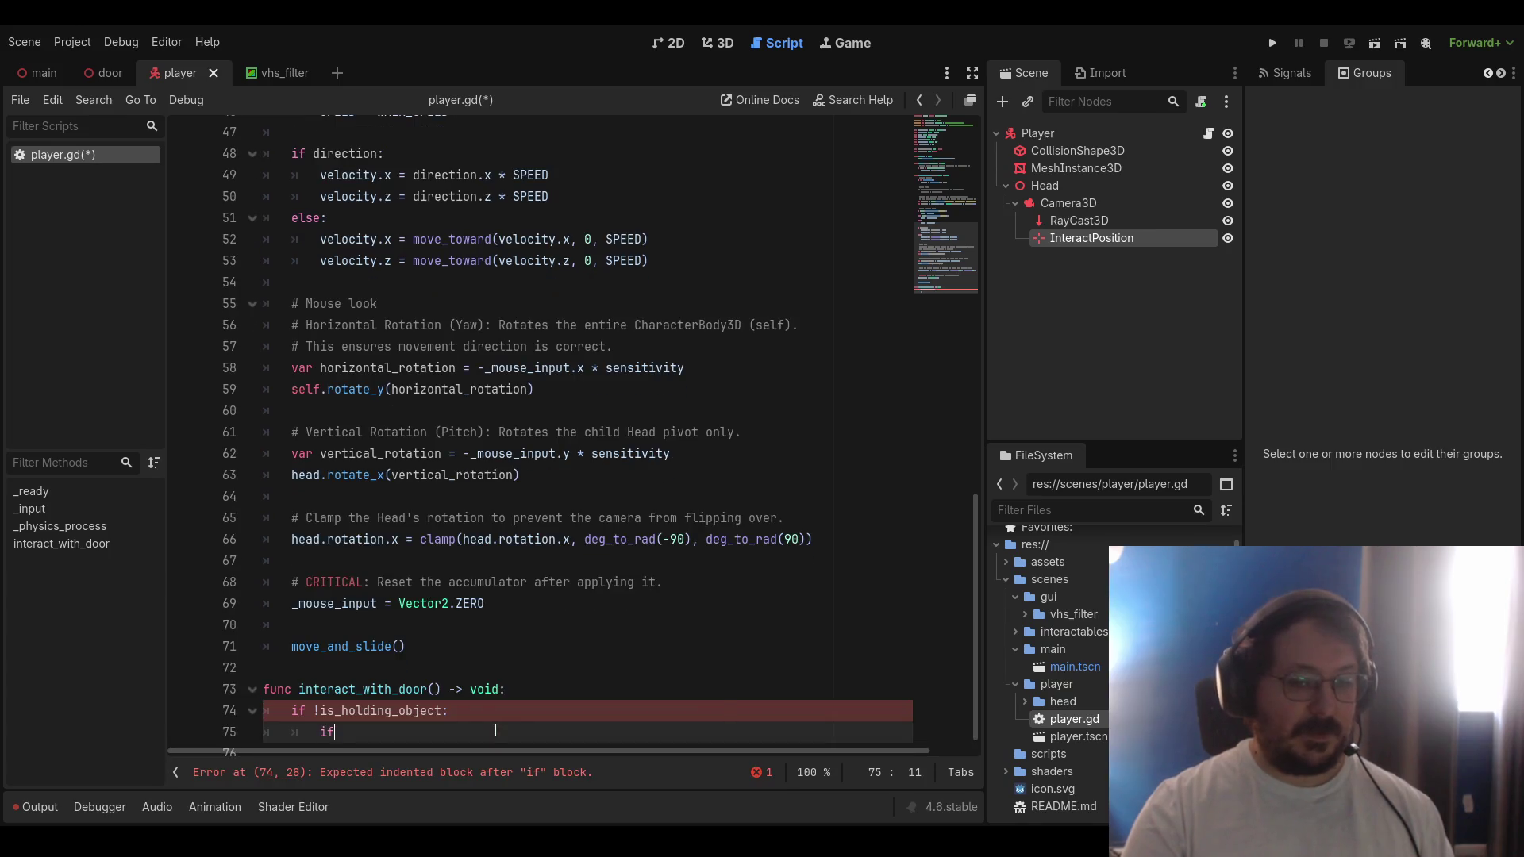
pyautogui.write(' ray_cast_3d.')
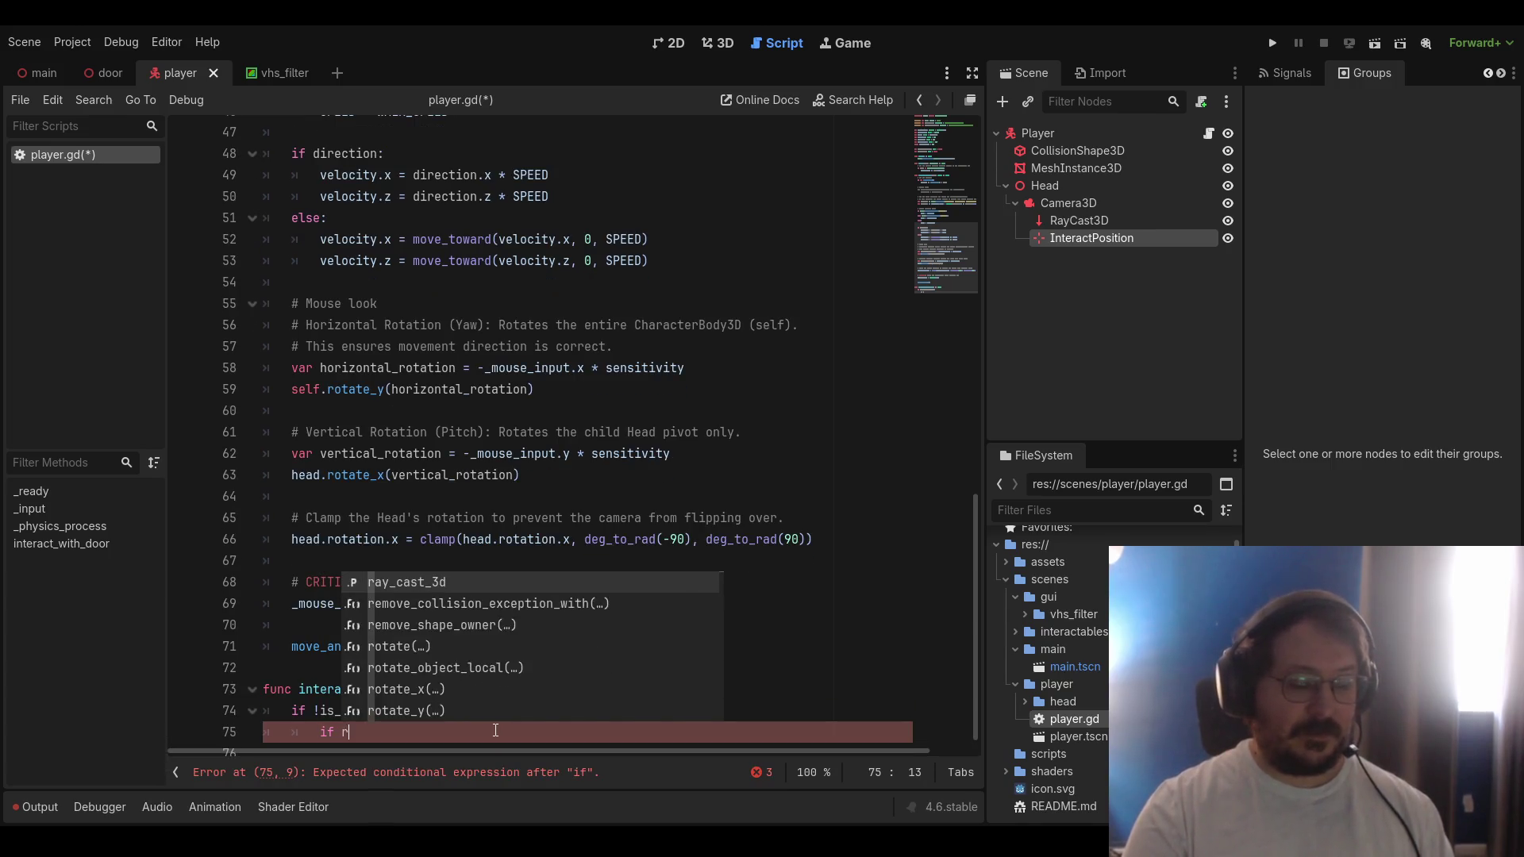
pyautogui.write('is_co')
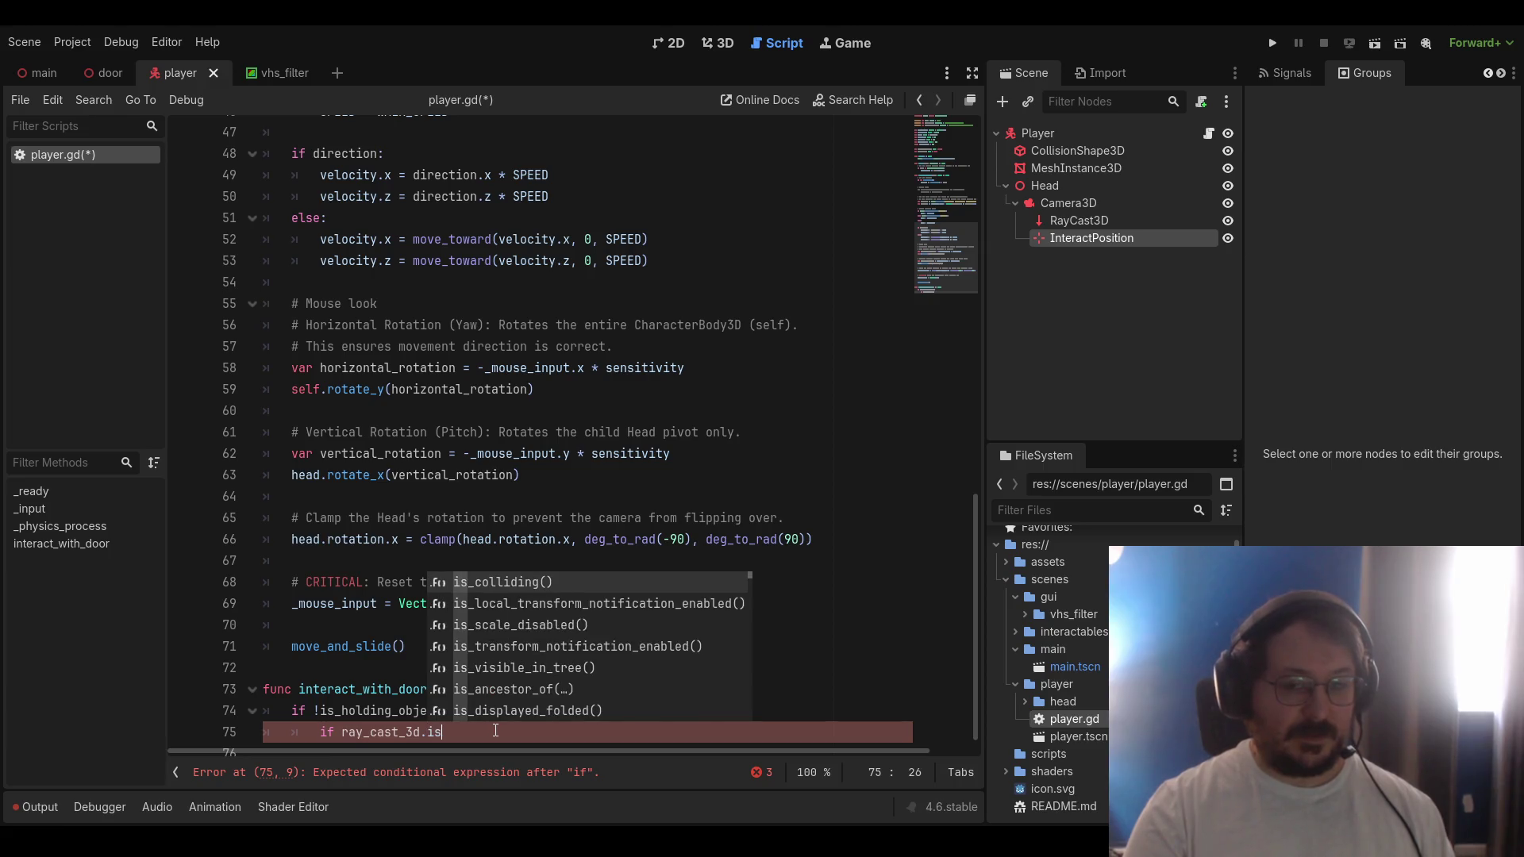
pyautogui.press('Return')
pyautogui.write(':')
pyautogui.press('Return')
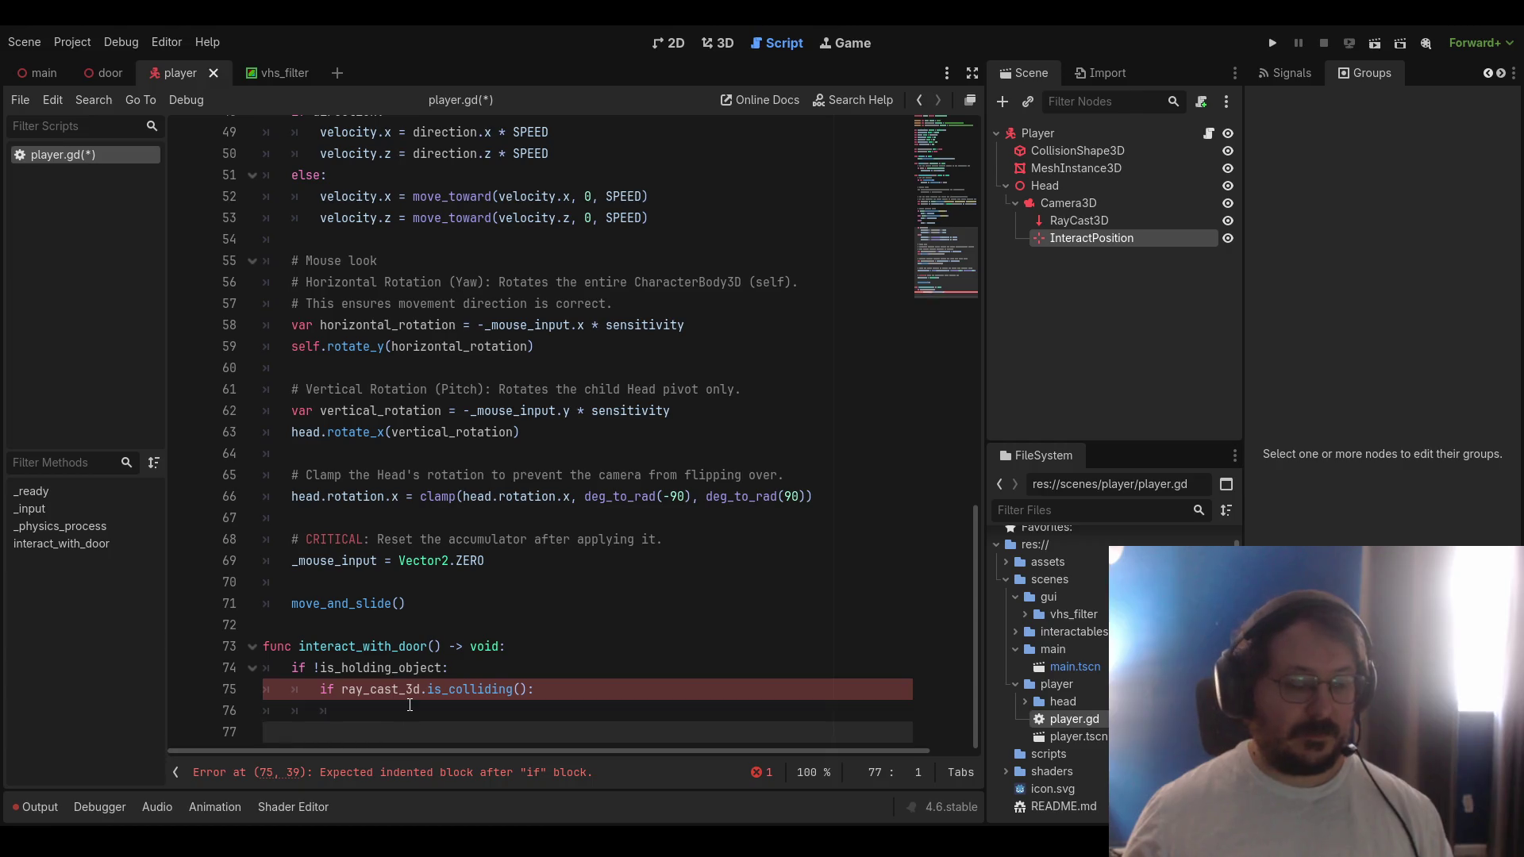
pyautogui.write('var collider ')
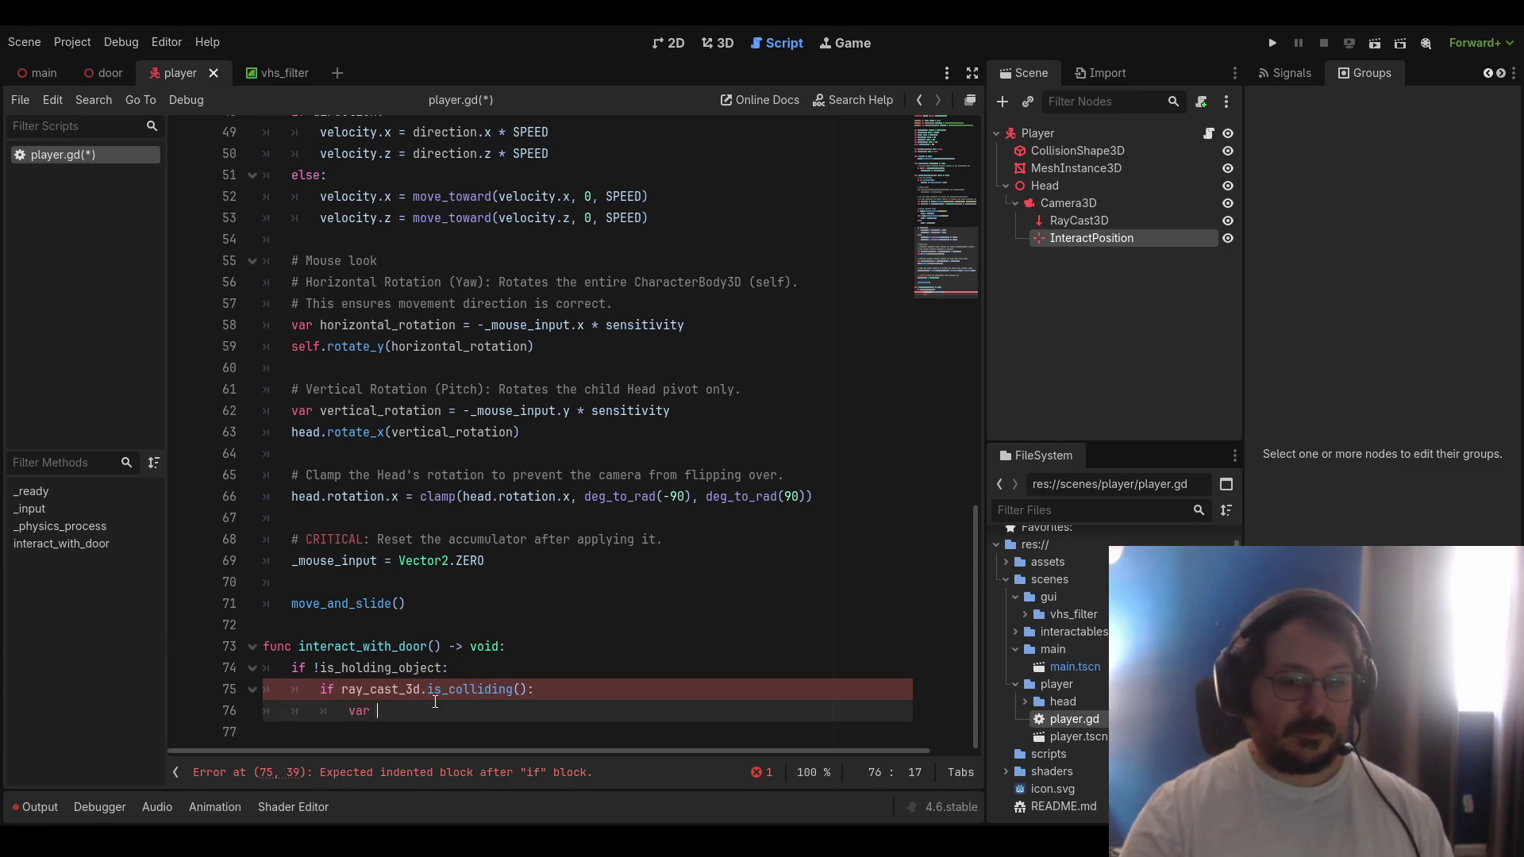
pyautogui.write('=')
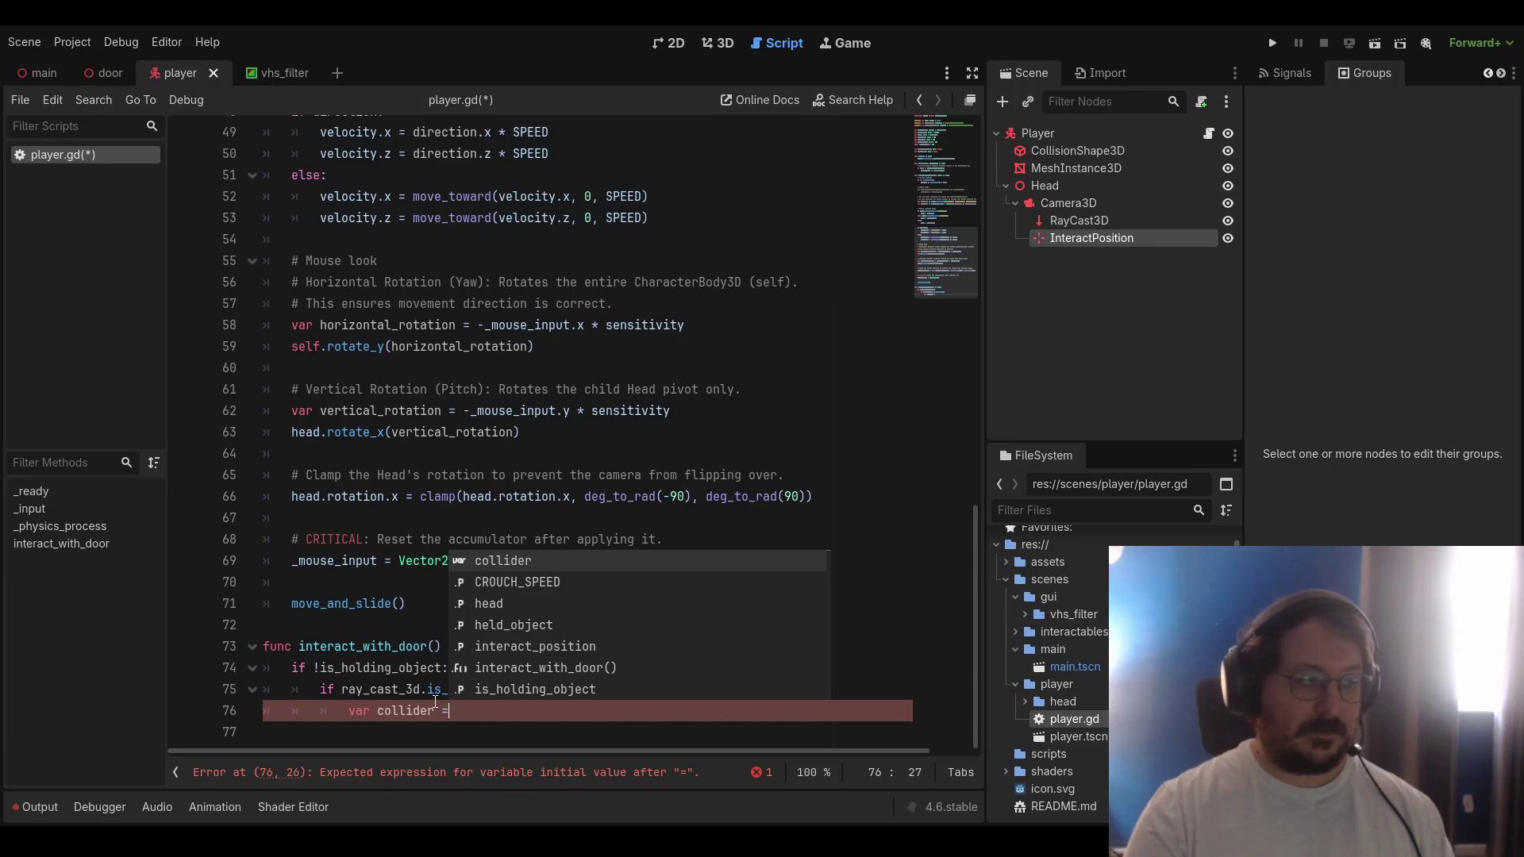
pyautogui.write(' ray_cast_3d.')
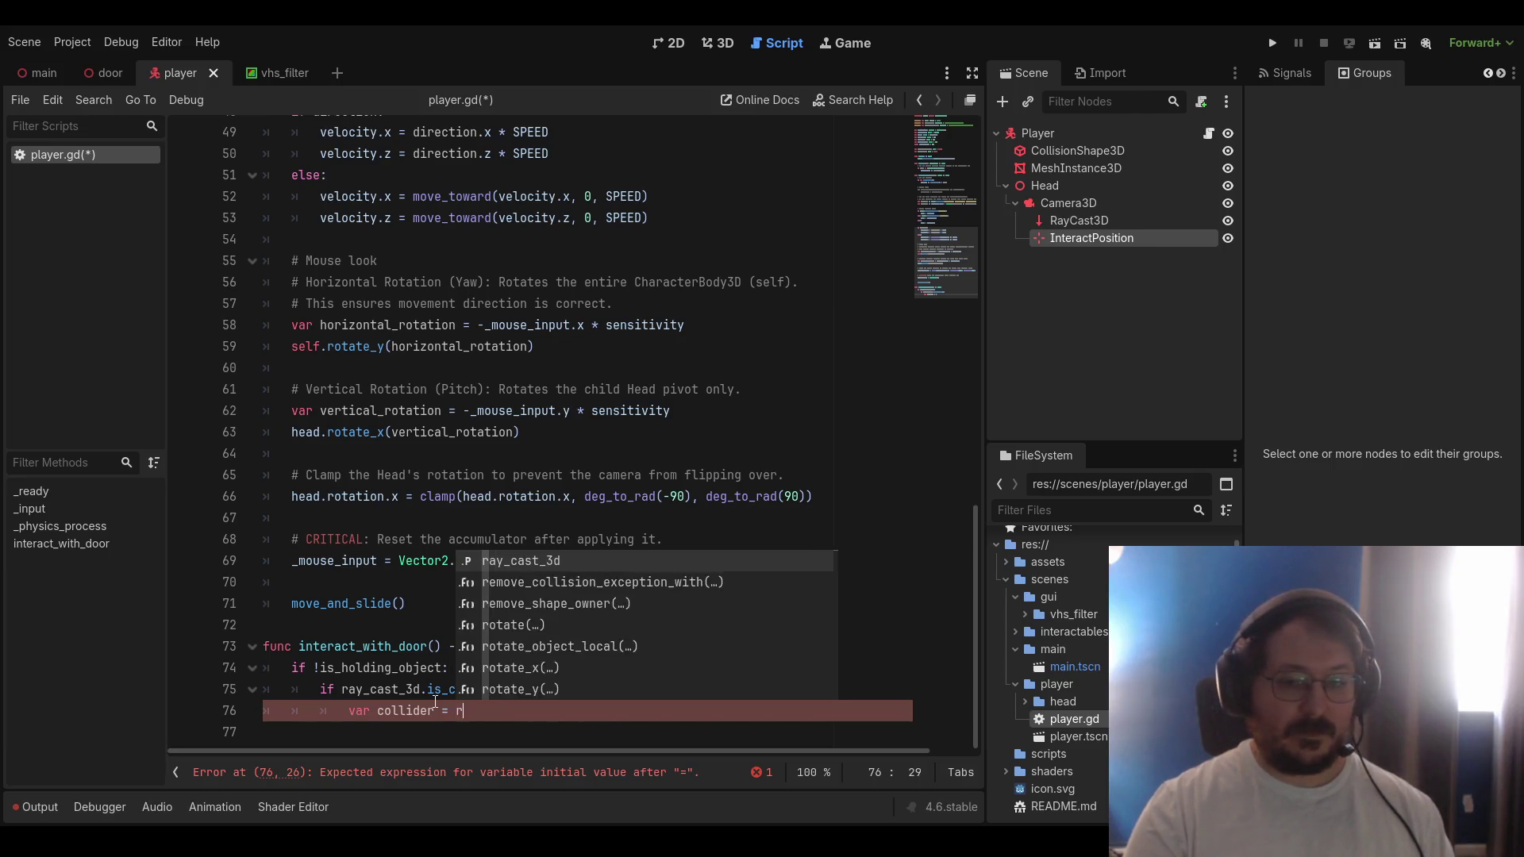
pyautogui.write('get_col')
pyautogui.press('Return')
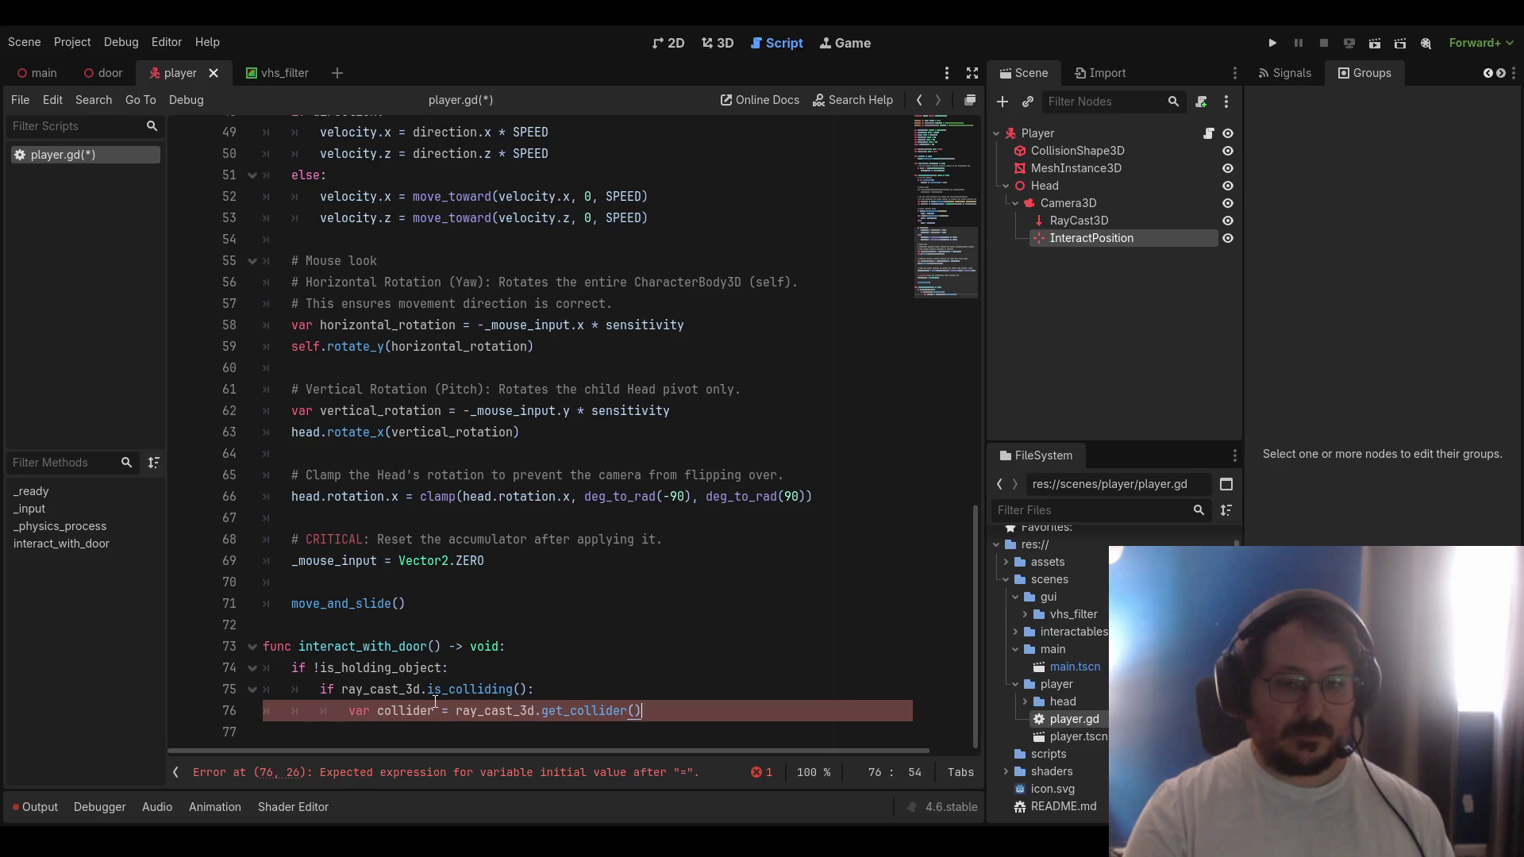
# Start an 'if collider' line on line 77, trying and then deleting an is_in_group check.
pyautogui.click(607, 669)
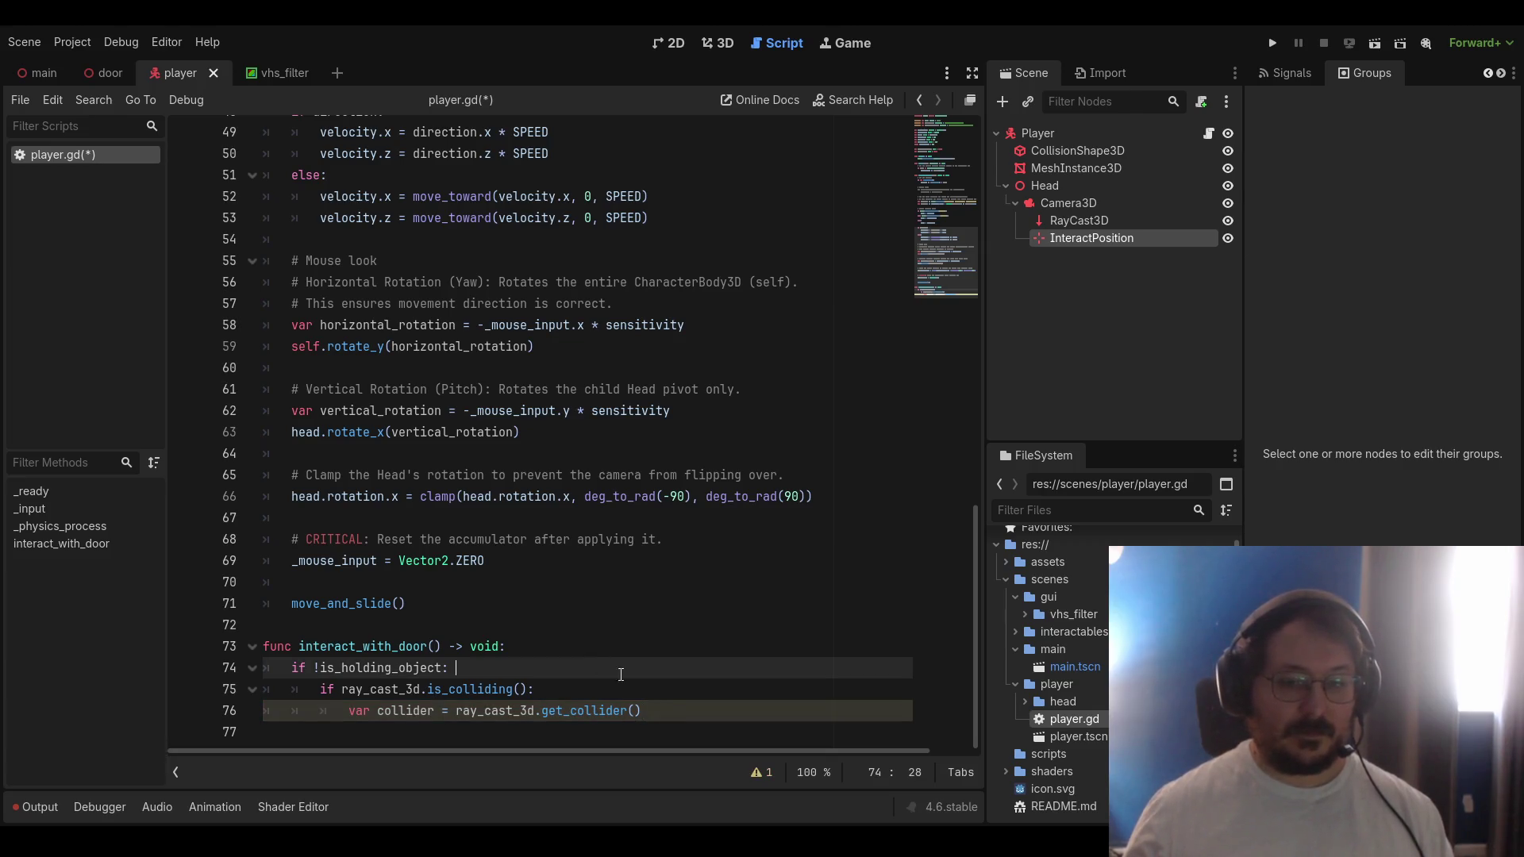
pyautogui.click(676, 705)
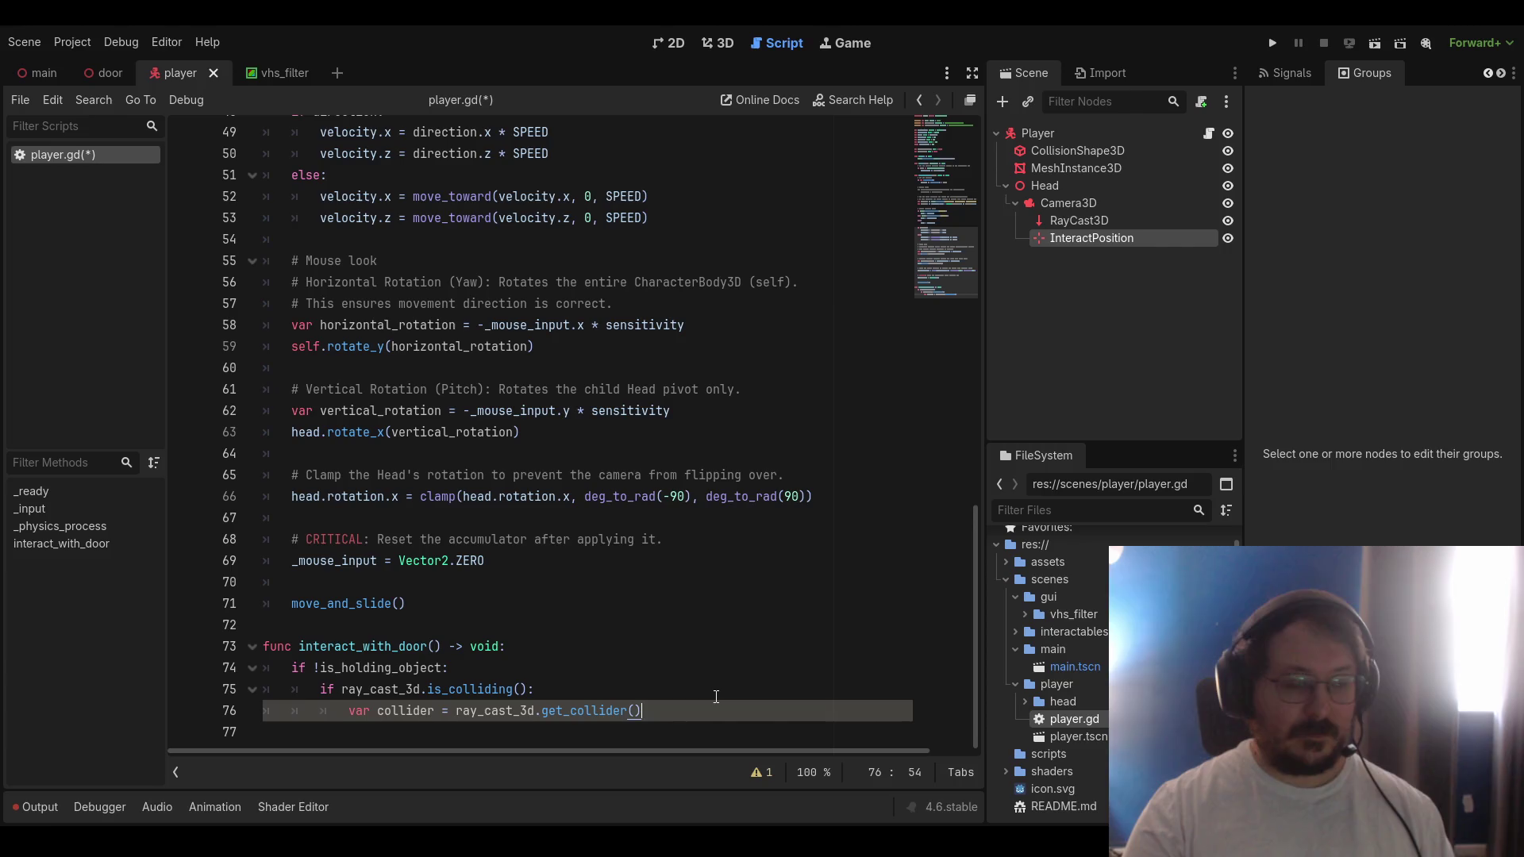
pyautogui.press('Return')
pyautogui.write('if collider')
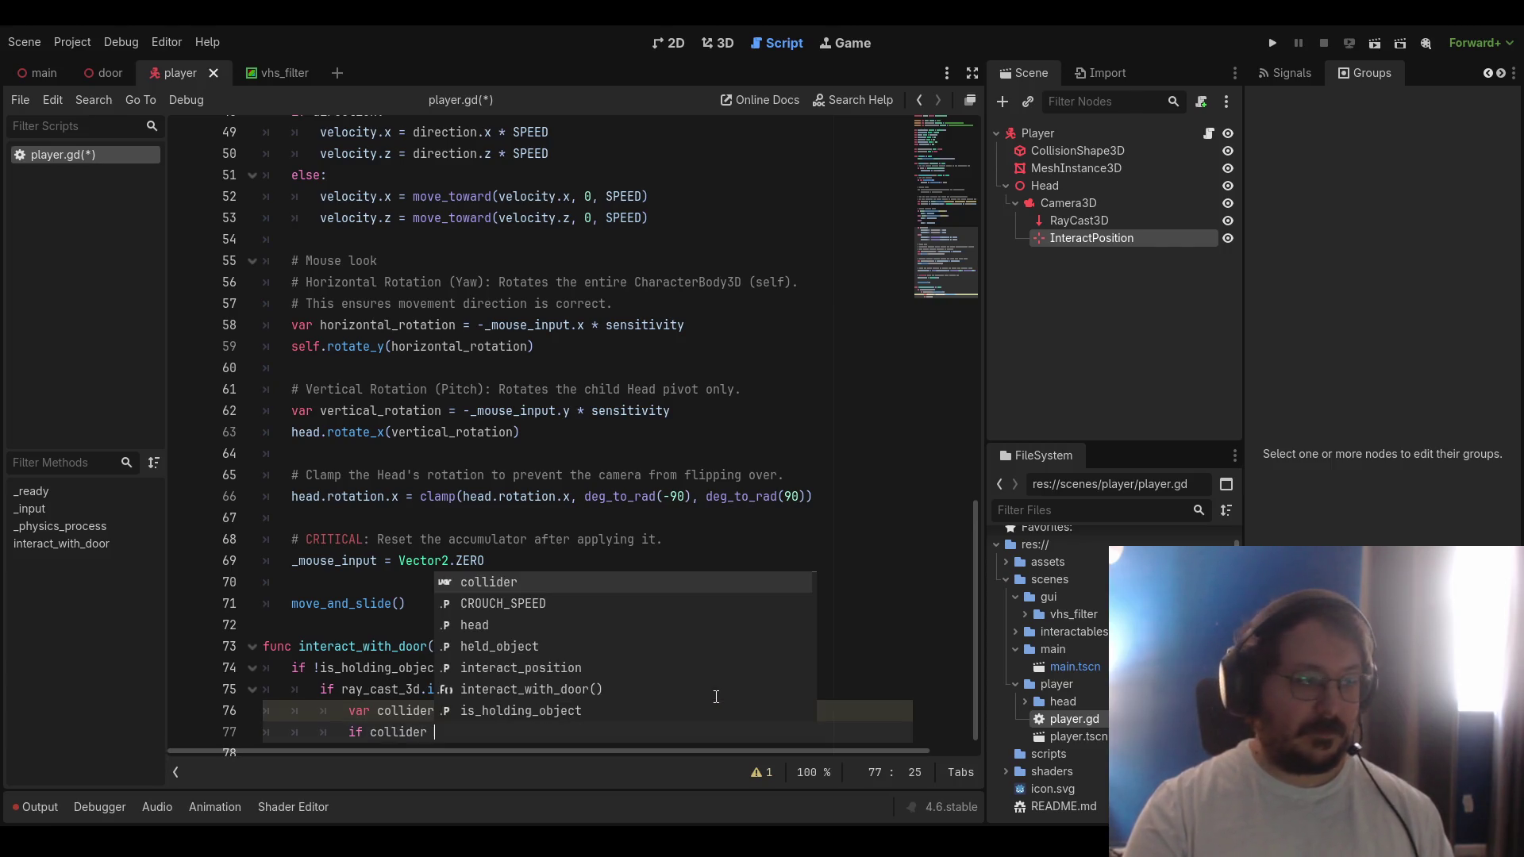
pyautogui.scroll(-10, 716, 697)
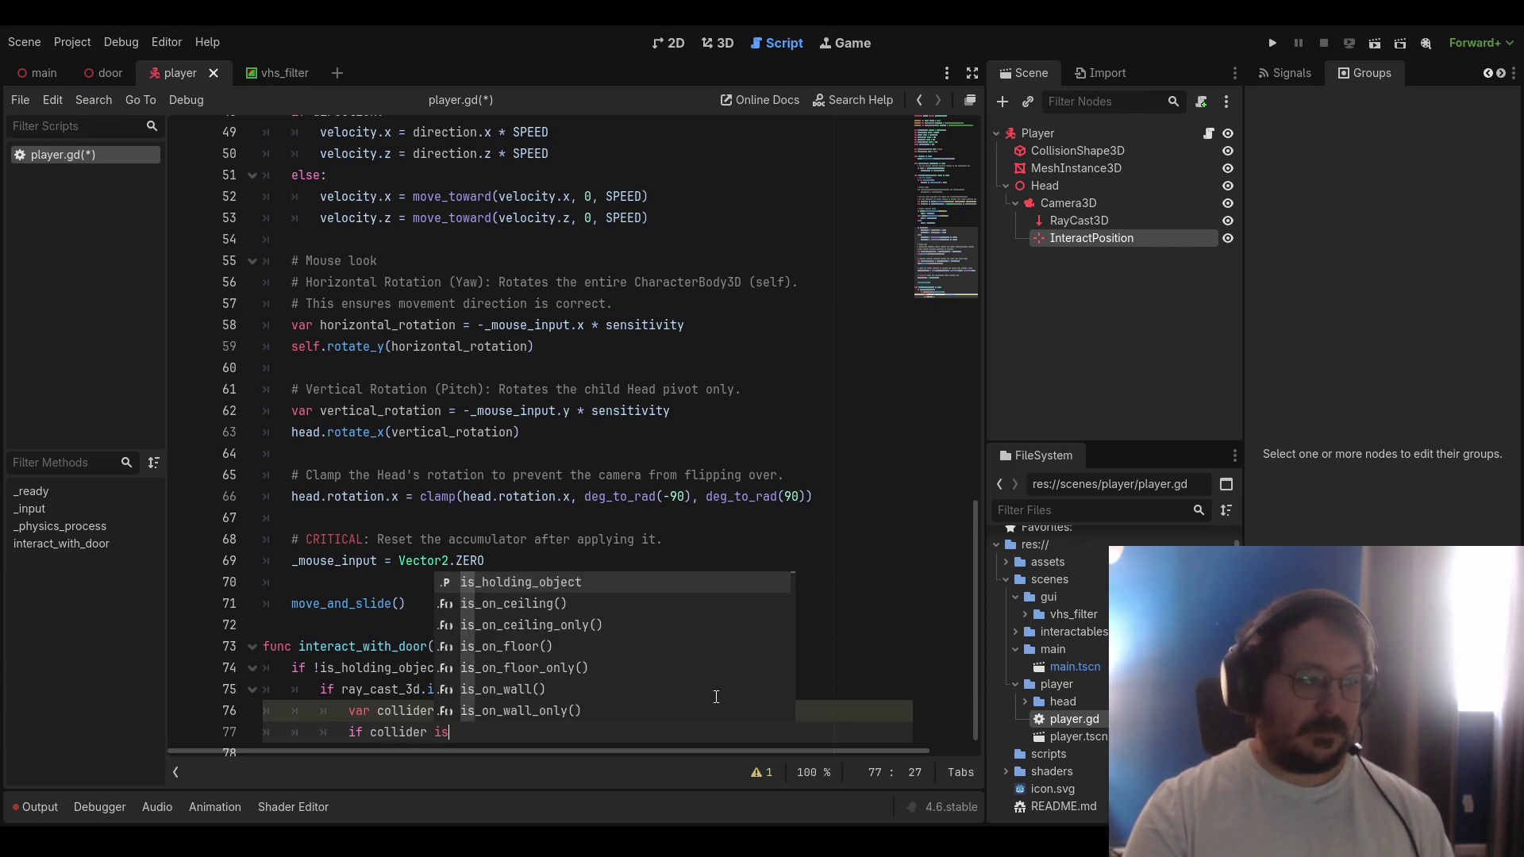
pyautogui.press('Escape')
pyautogui.write('.is_in_g')
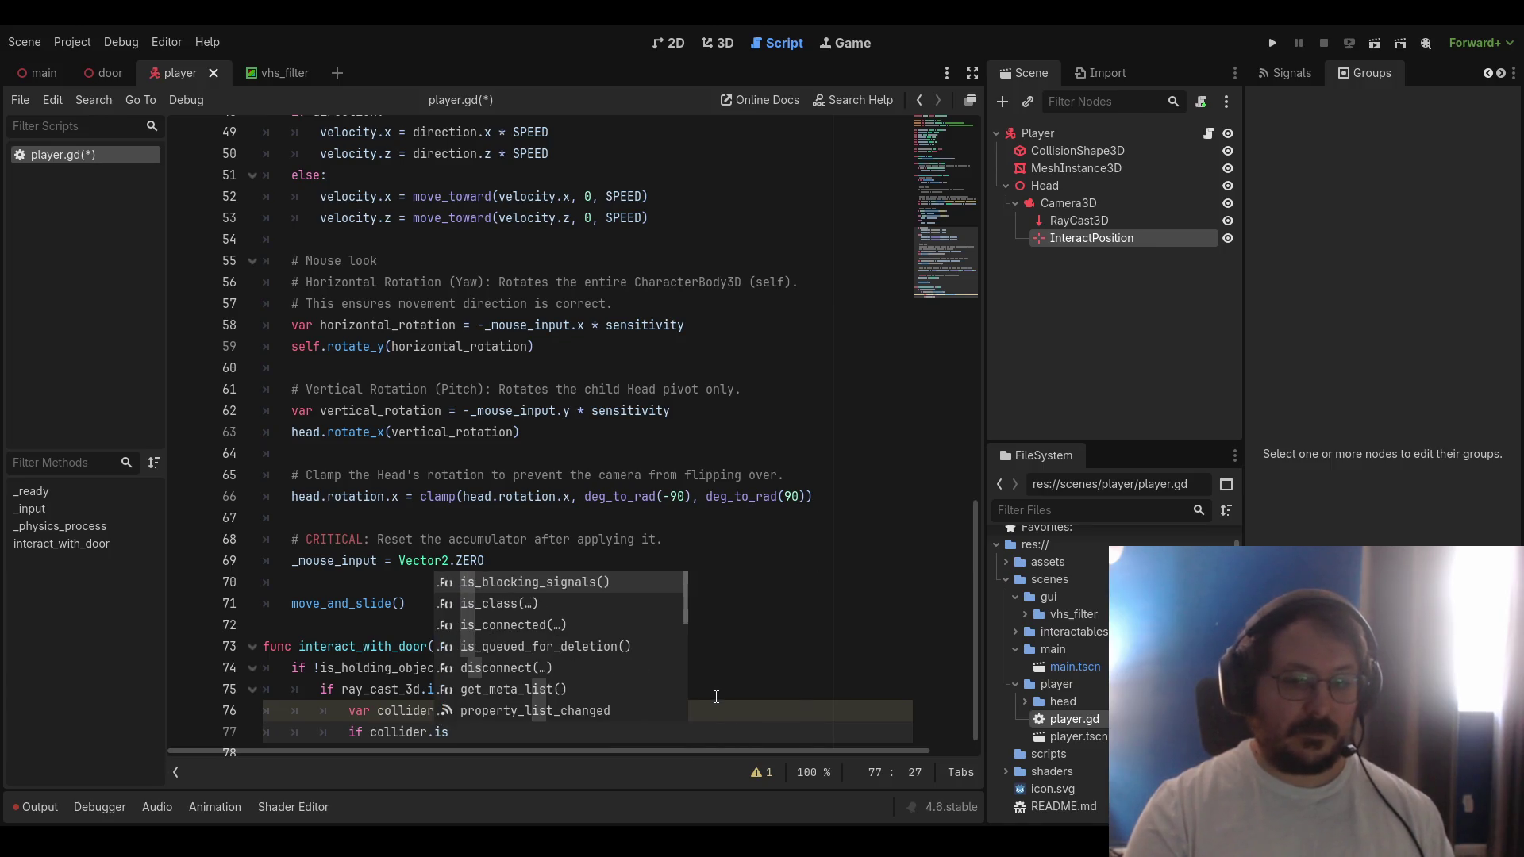
pyautogui.write('roup')
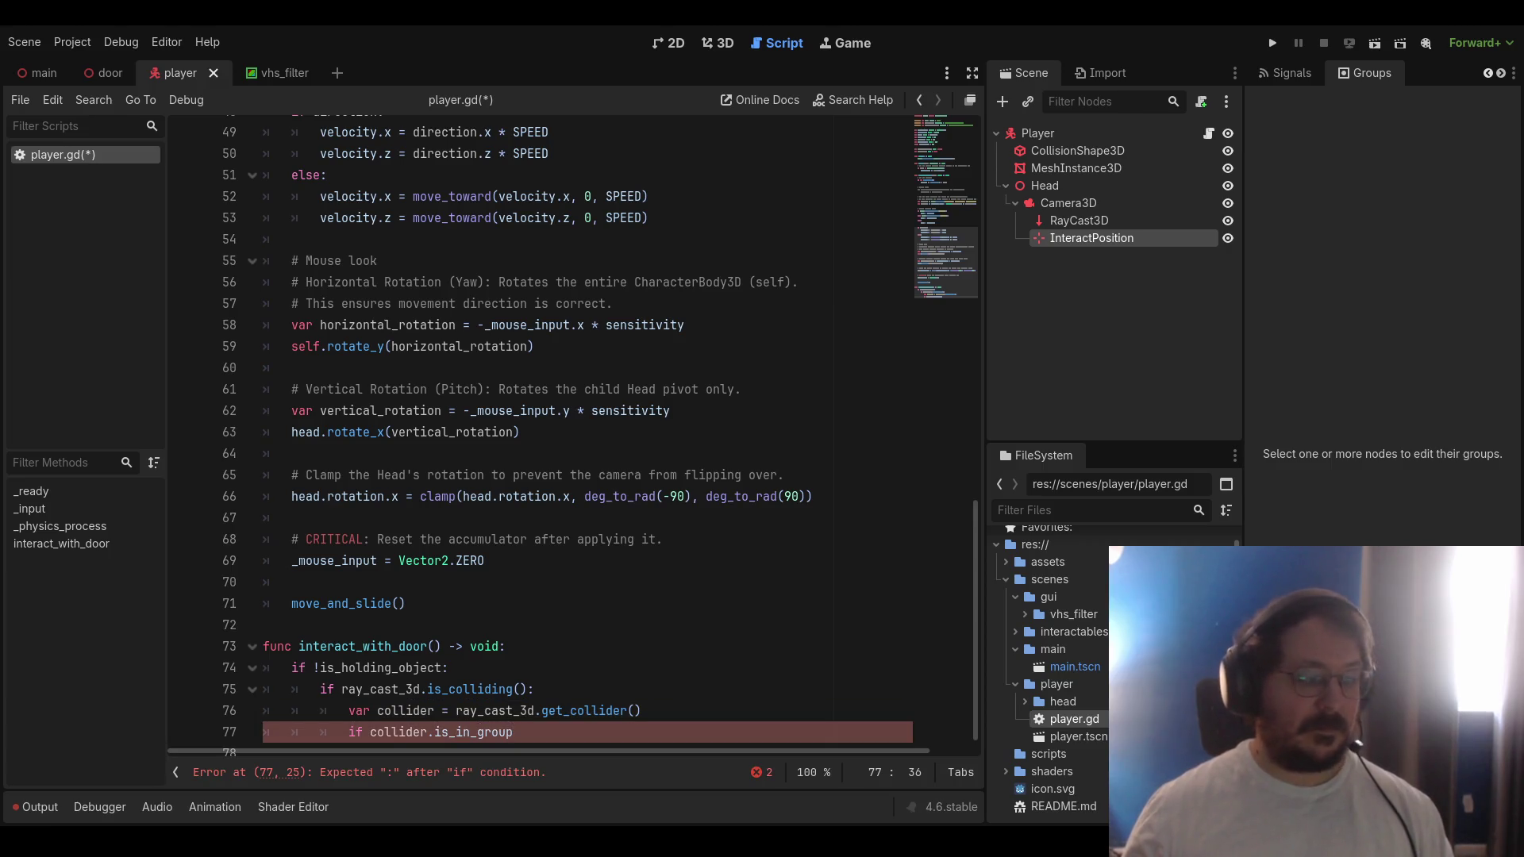
pyautogui.doubleClick(486, 732)
pyautogui.press('BackSpace')
pyautogui.press('BackSpace')
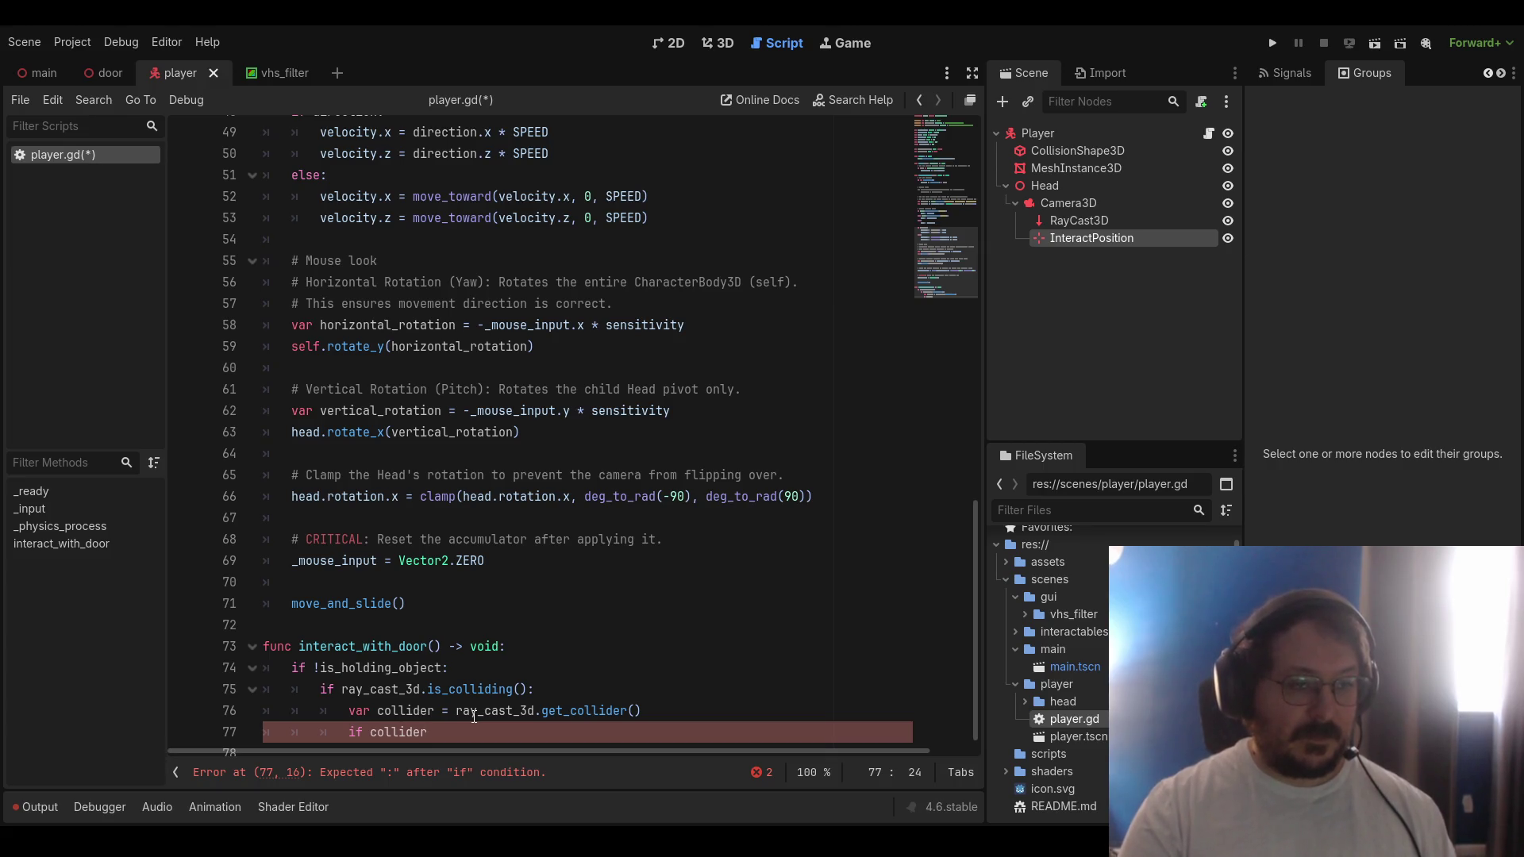
pyautogui.write(',')
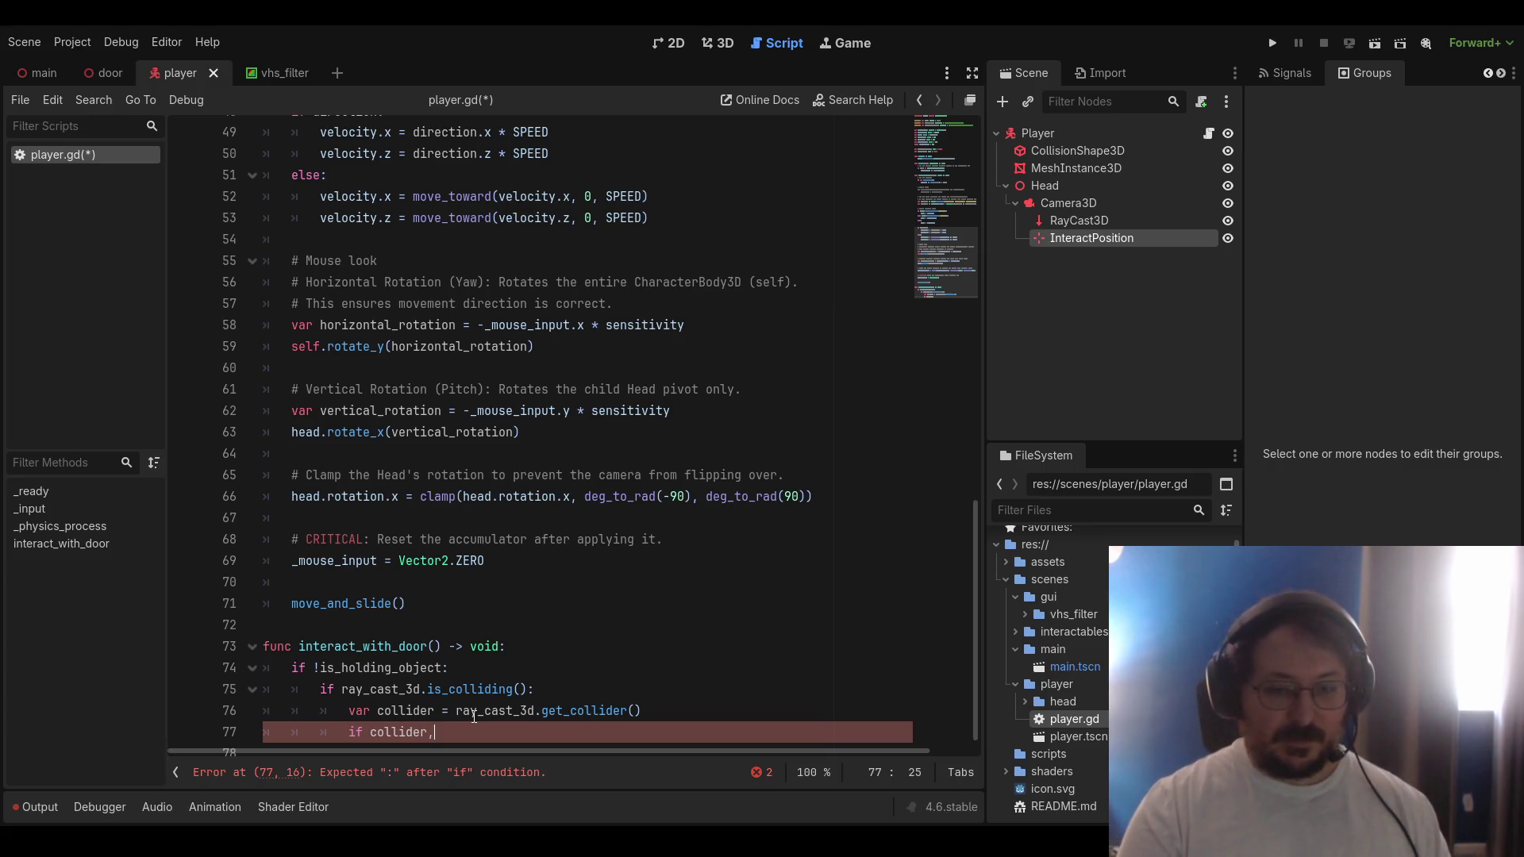
pyautogui.press('BackSpace')
pyautogui.write('.is_')
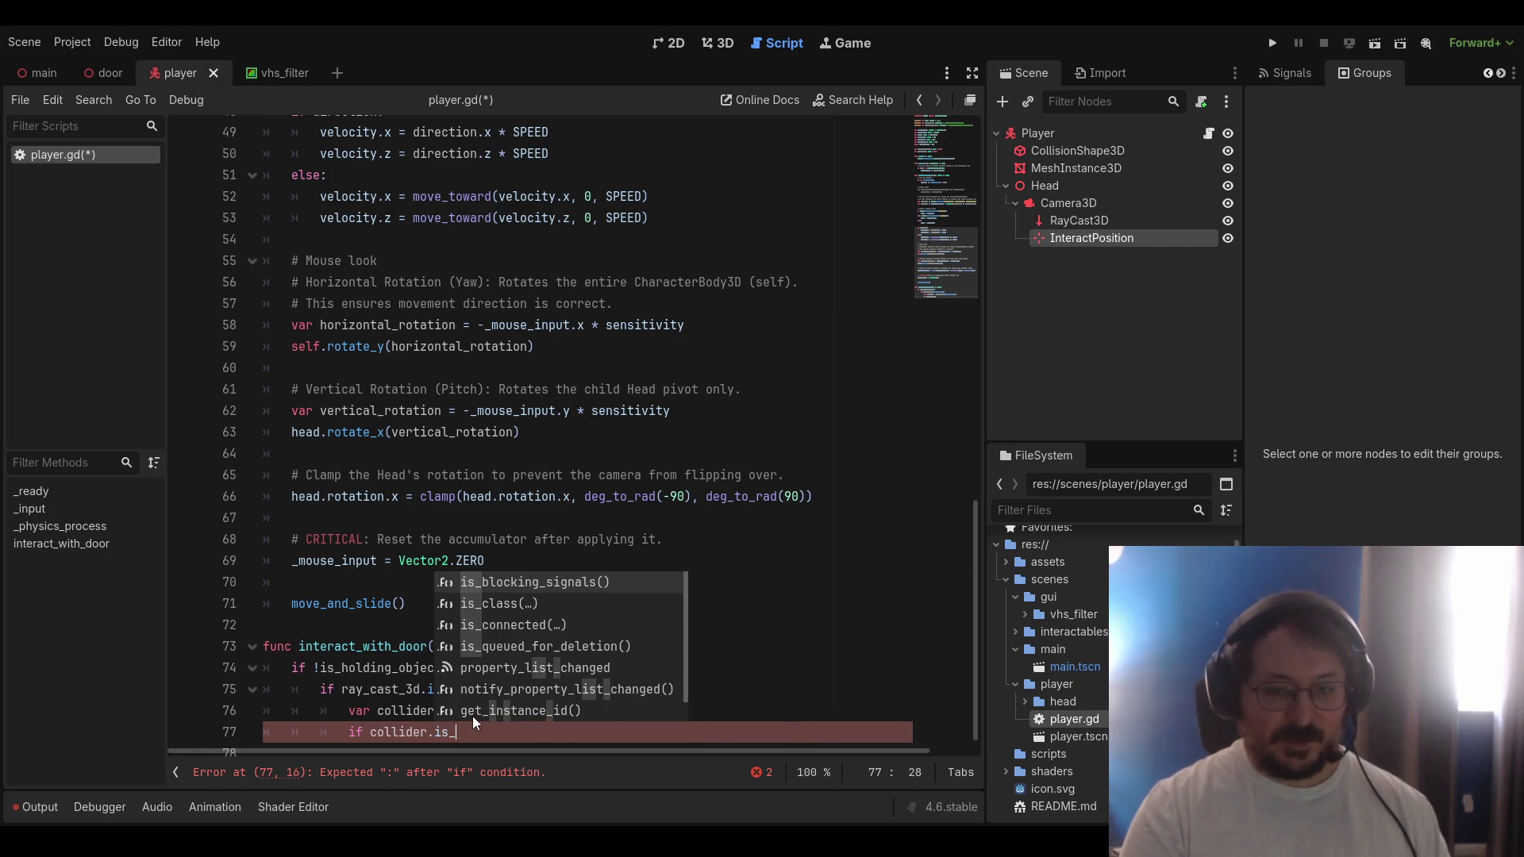
pyautogui.write('in')
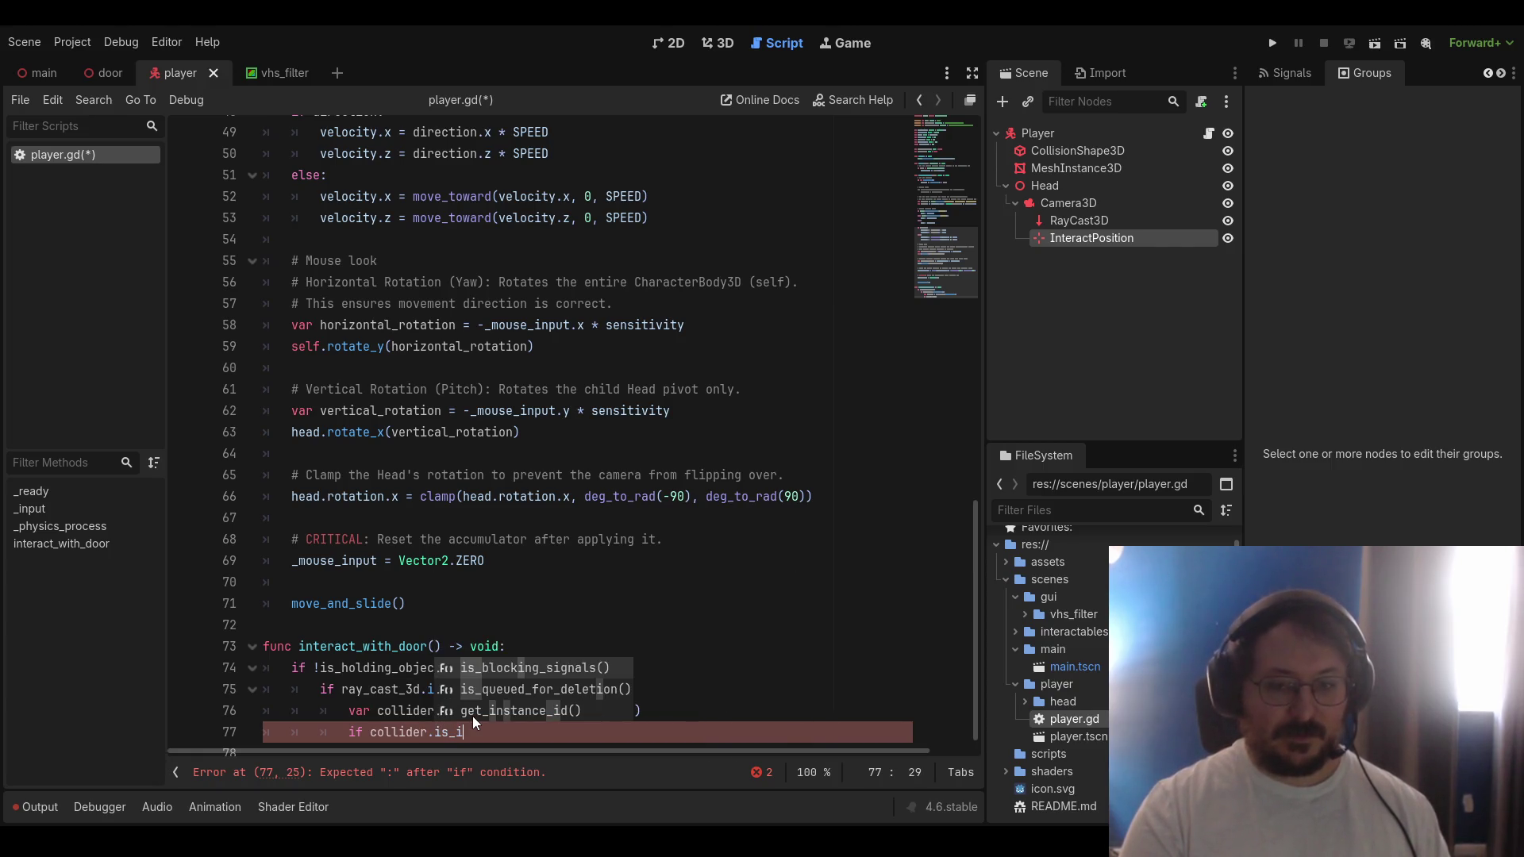
pyautogui.press('BackSpace')
pyautogui.press('BackSpace')
pyautogui.press('BackSpace')
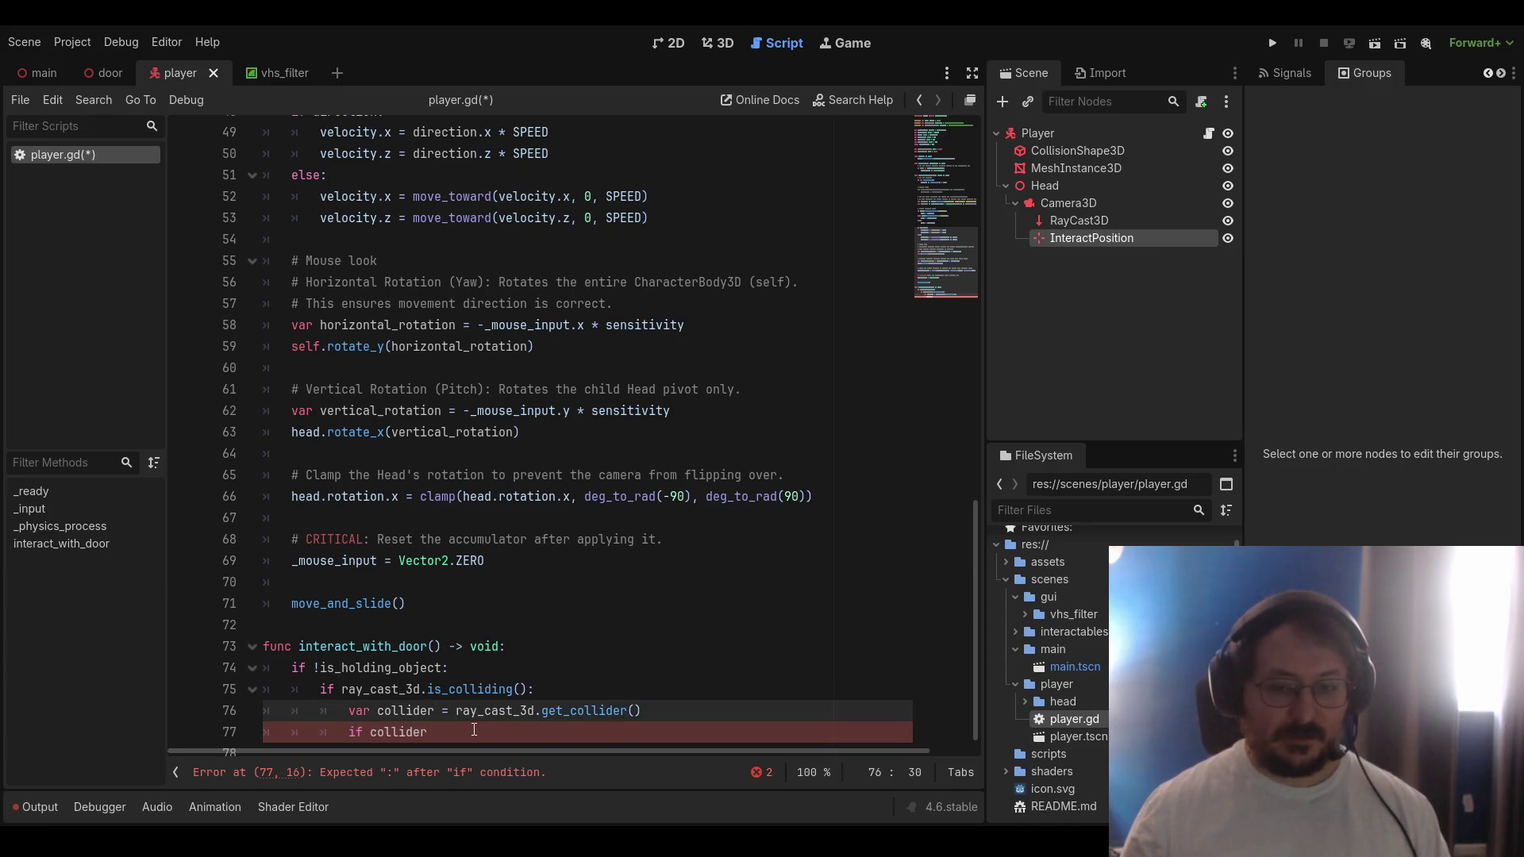
# Read the get_collider entry in the RayCast3D docs, then return to the end of line 77.
pyautogui.keyDown('ctrl'); pyautogui.click(581, 712); pyautogui.keyUp('ctrl')
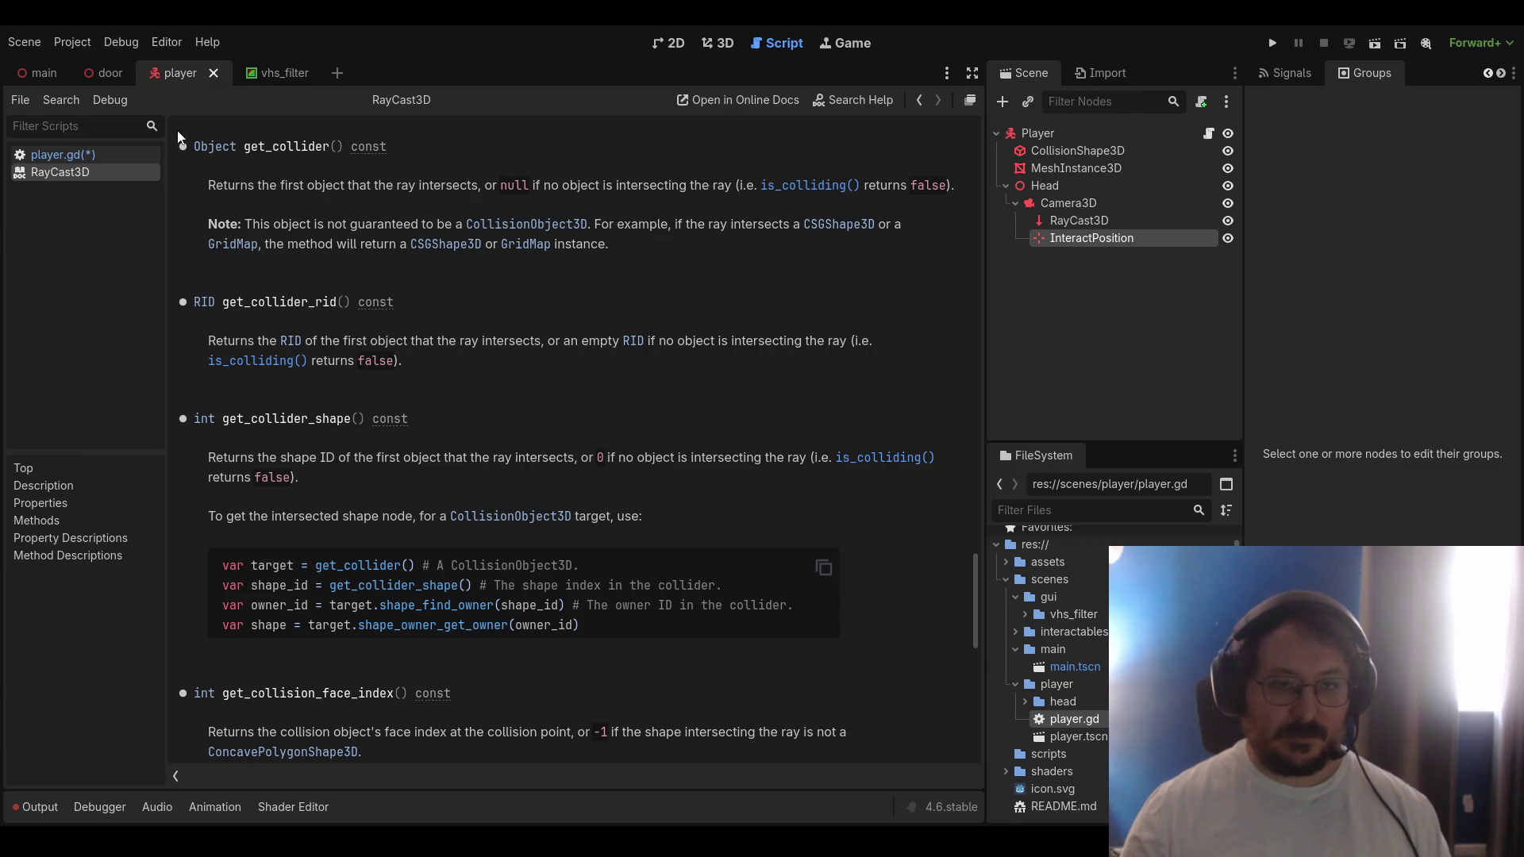
pyautogui.click(924, 102)
pyautogui.scroll(-1, 463, 708)
pyautogui.click(536, 712)
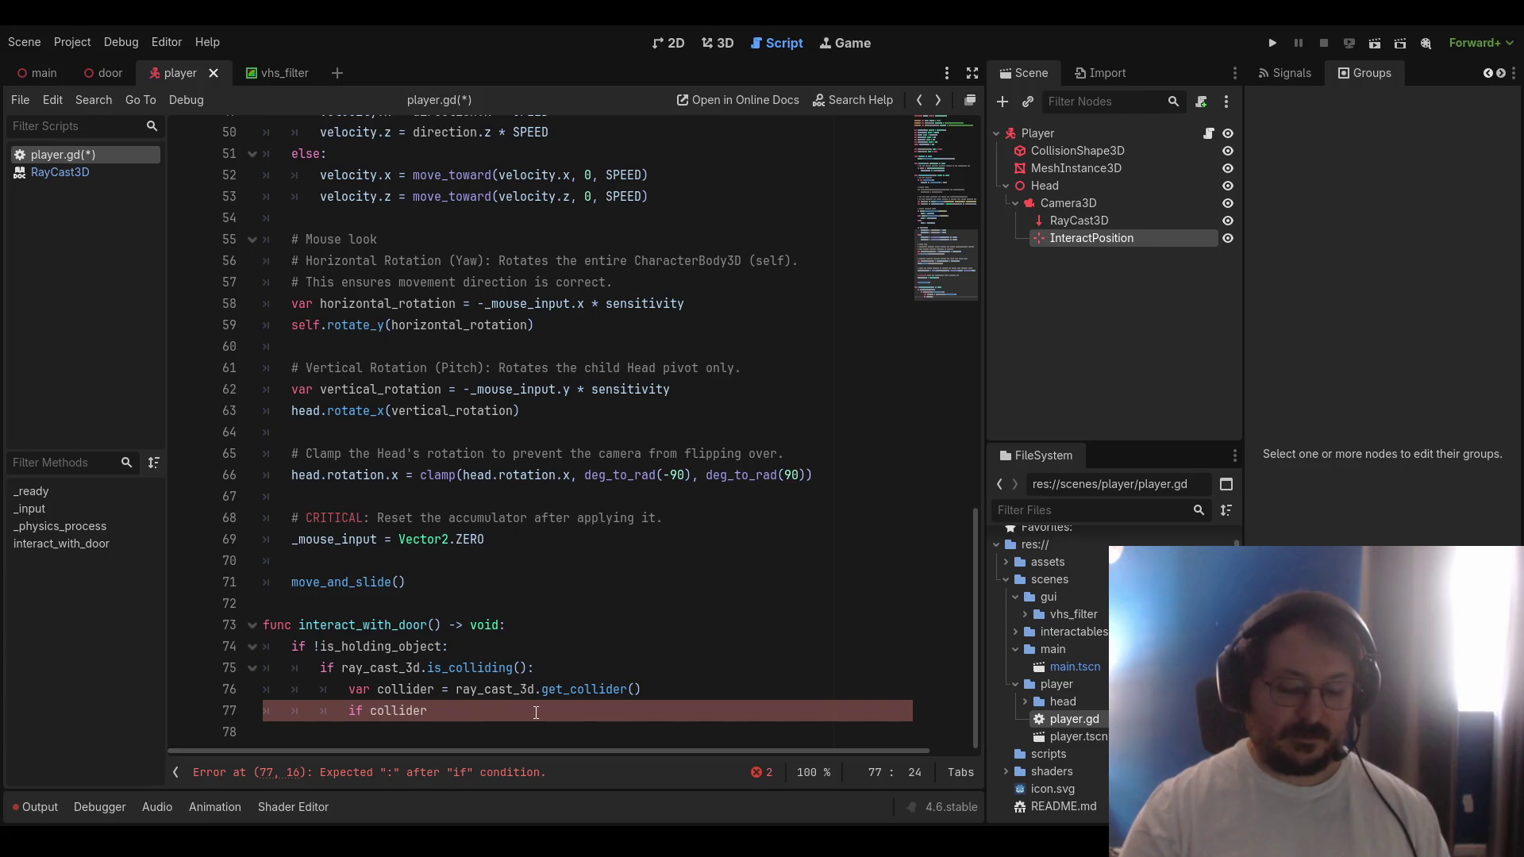
# Type a dot after collider and browse the suggested get_, has_ and set_ methods.
pyautogui.write('.')
pyautogui.press('Down')
pyautogui.press('Down')
pyautogui.press('Down')
pyautogui.press('Down')
pyautogui.press('Down')
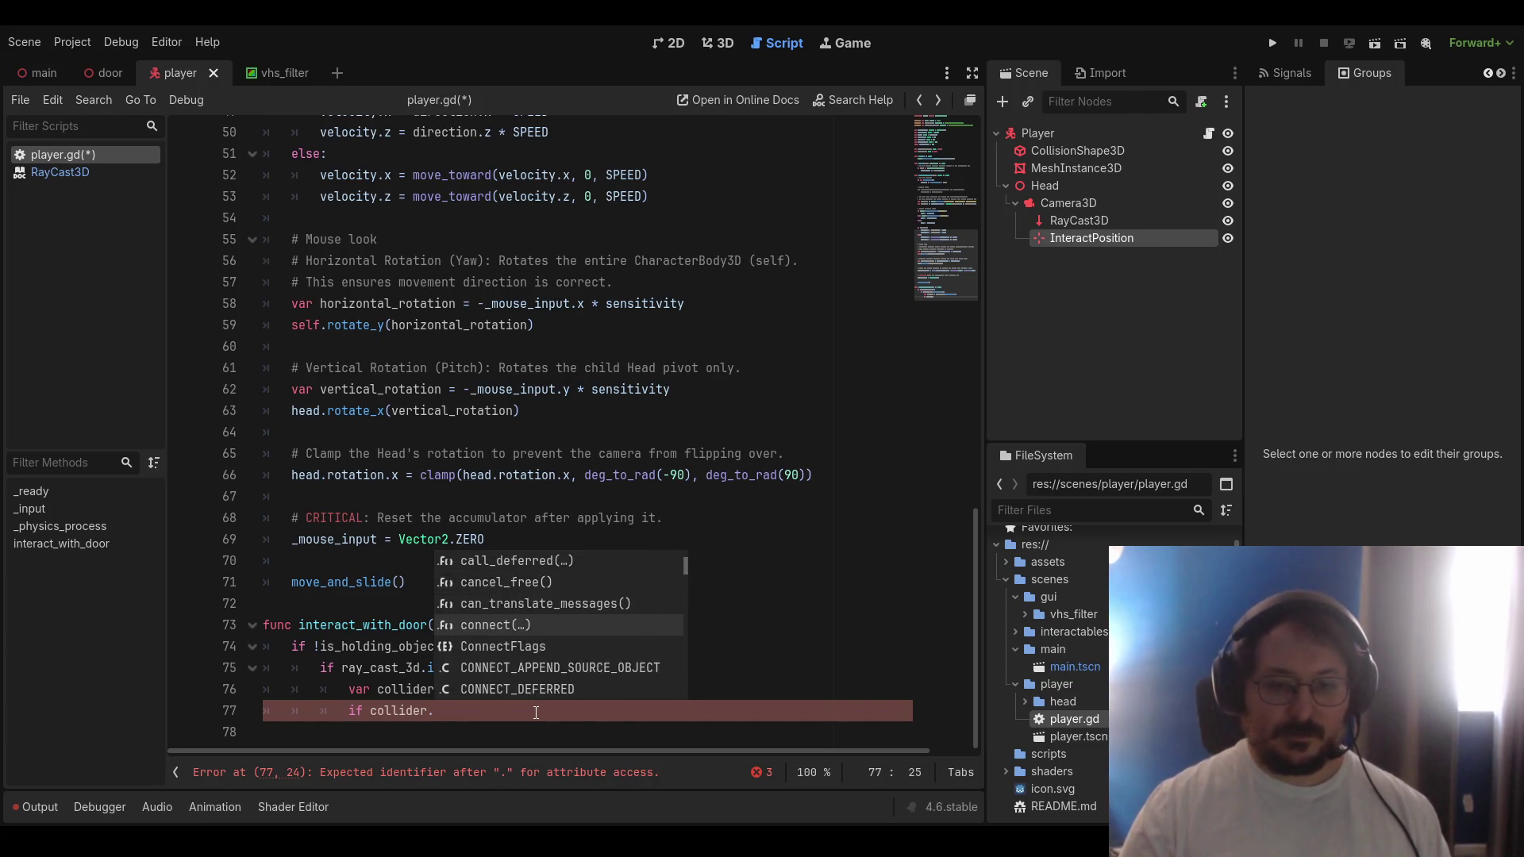
pyautogui.press('Down')
pyautogui.press('Down')
pyautogui.press('Down')
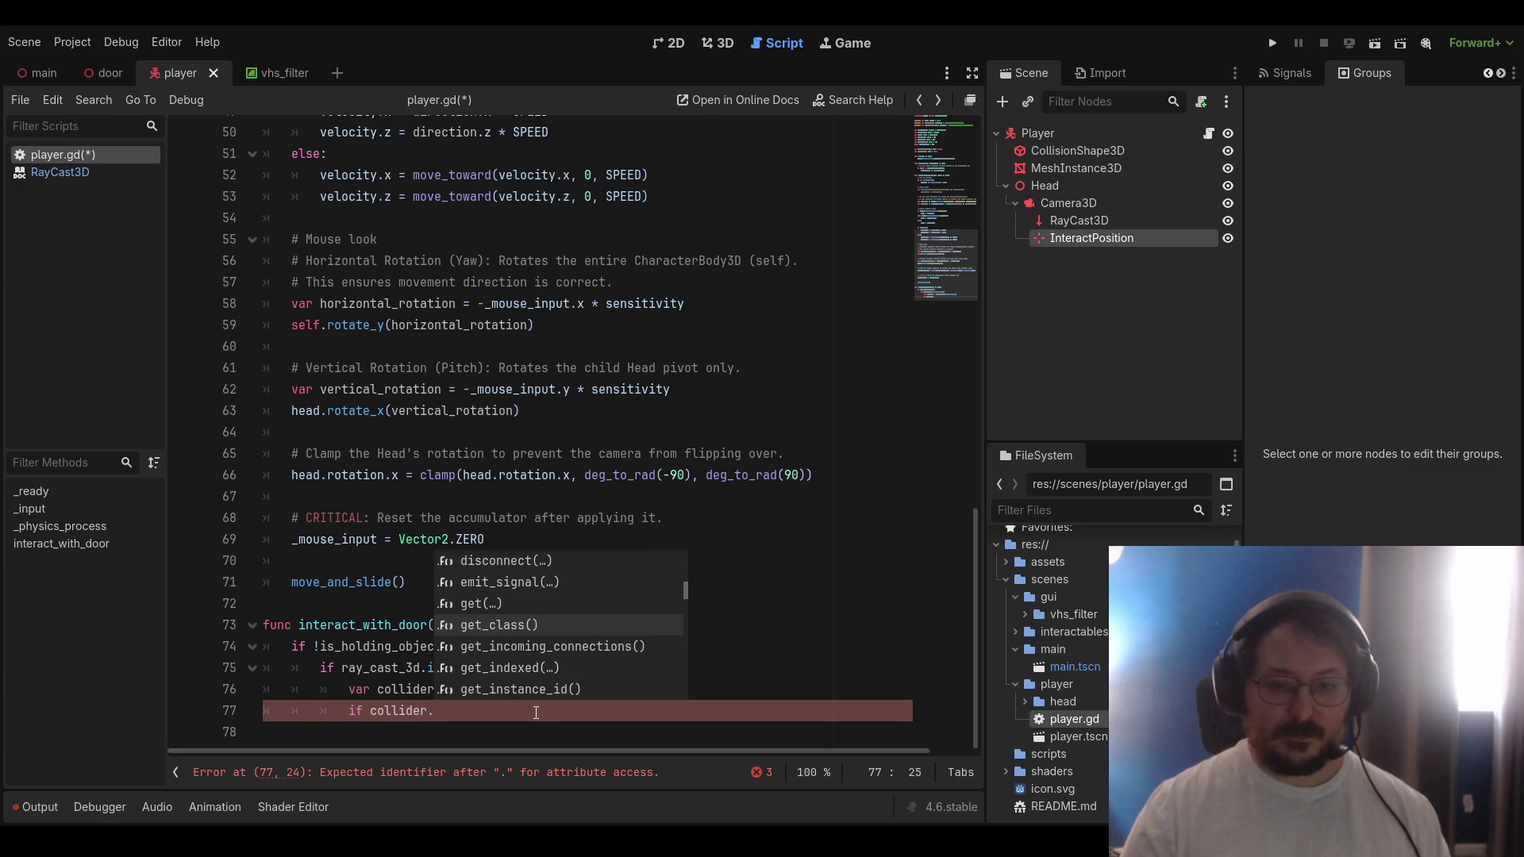
pyautogui.press('Down')
pyautogui.press('Down')
pyautogui.press('Down')
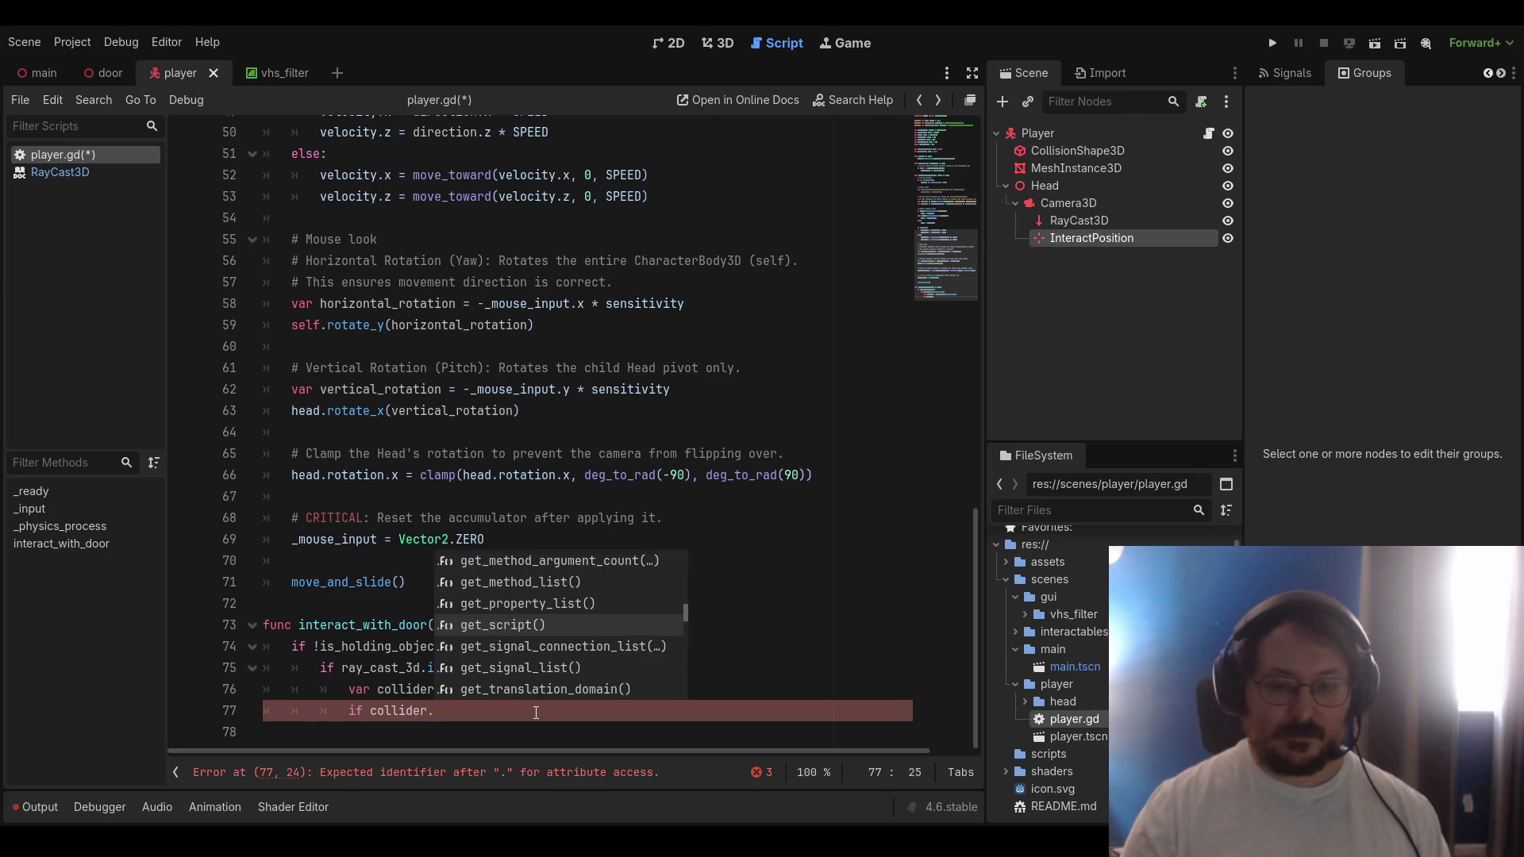
pyautogui.press('Down')
pyautogui.press('Down')
pyautogui.press('Down')
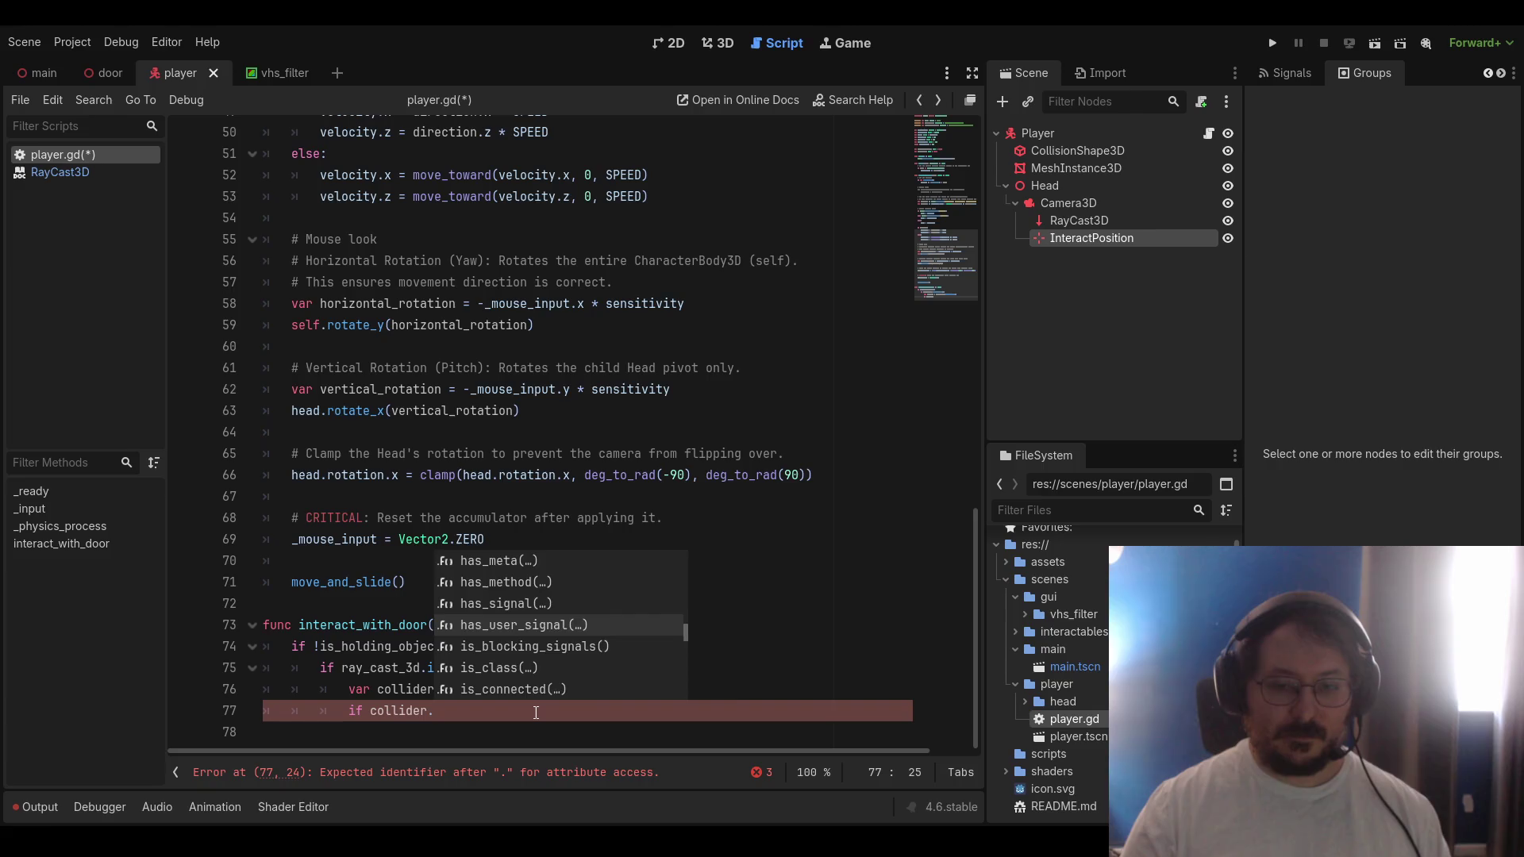
pyautogui.press('Down')
pyautogui.press('Down')
pyautogui.press('Down')
pyautogui.press('Up')
pyautogui.press('Up')
pyautogui.press('Up')
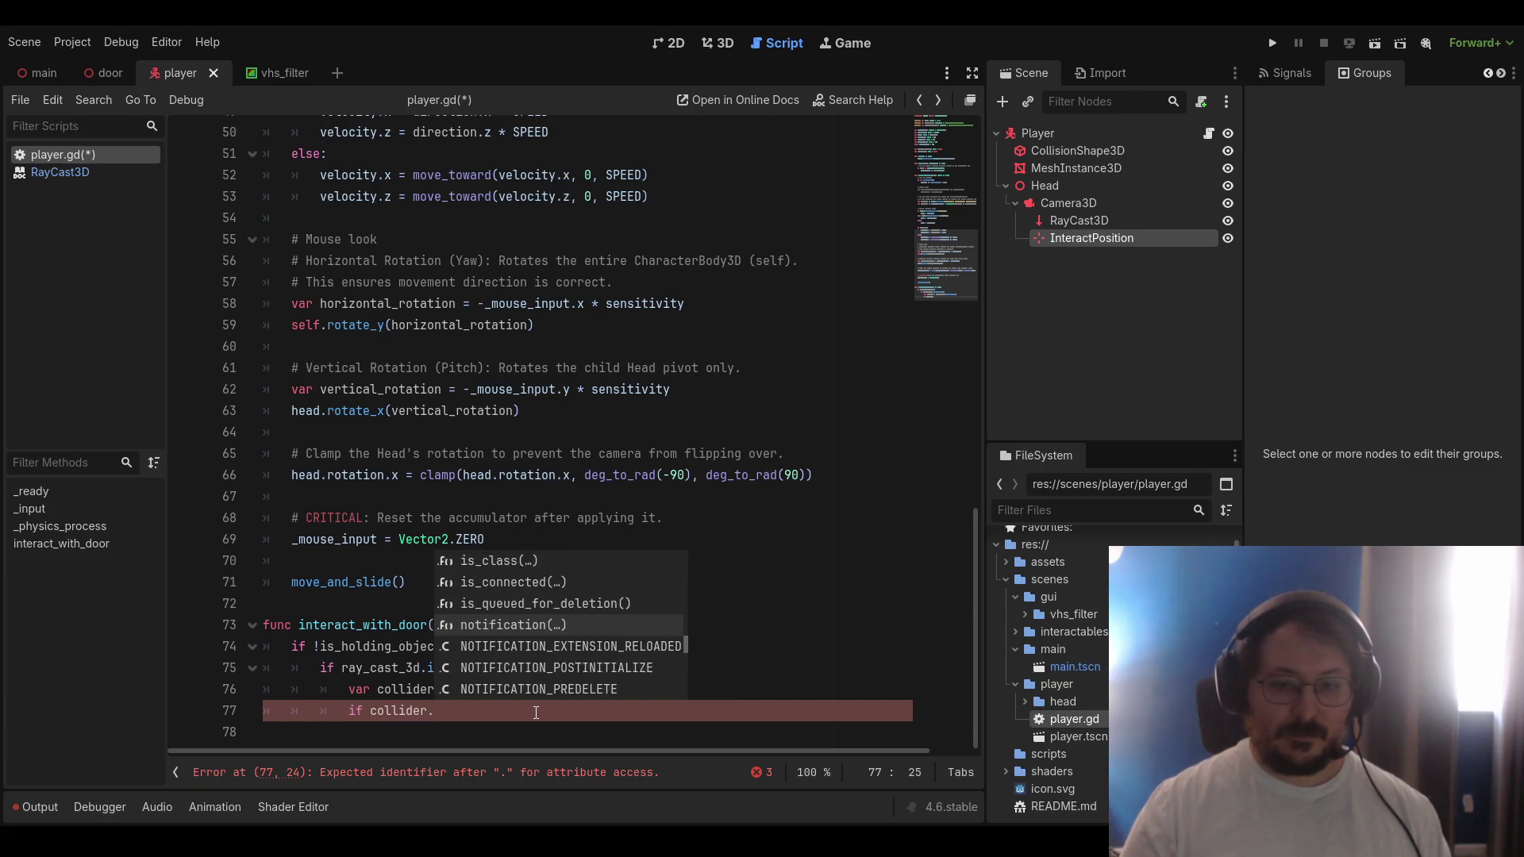
pyautogui.press('Up')
pyautogui.press('Up')
pyautogui.press('Up')
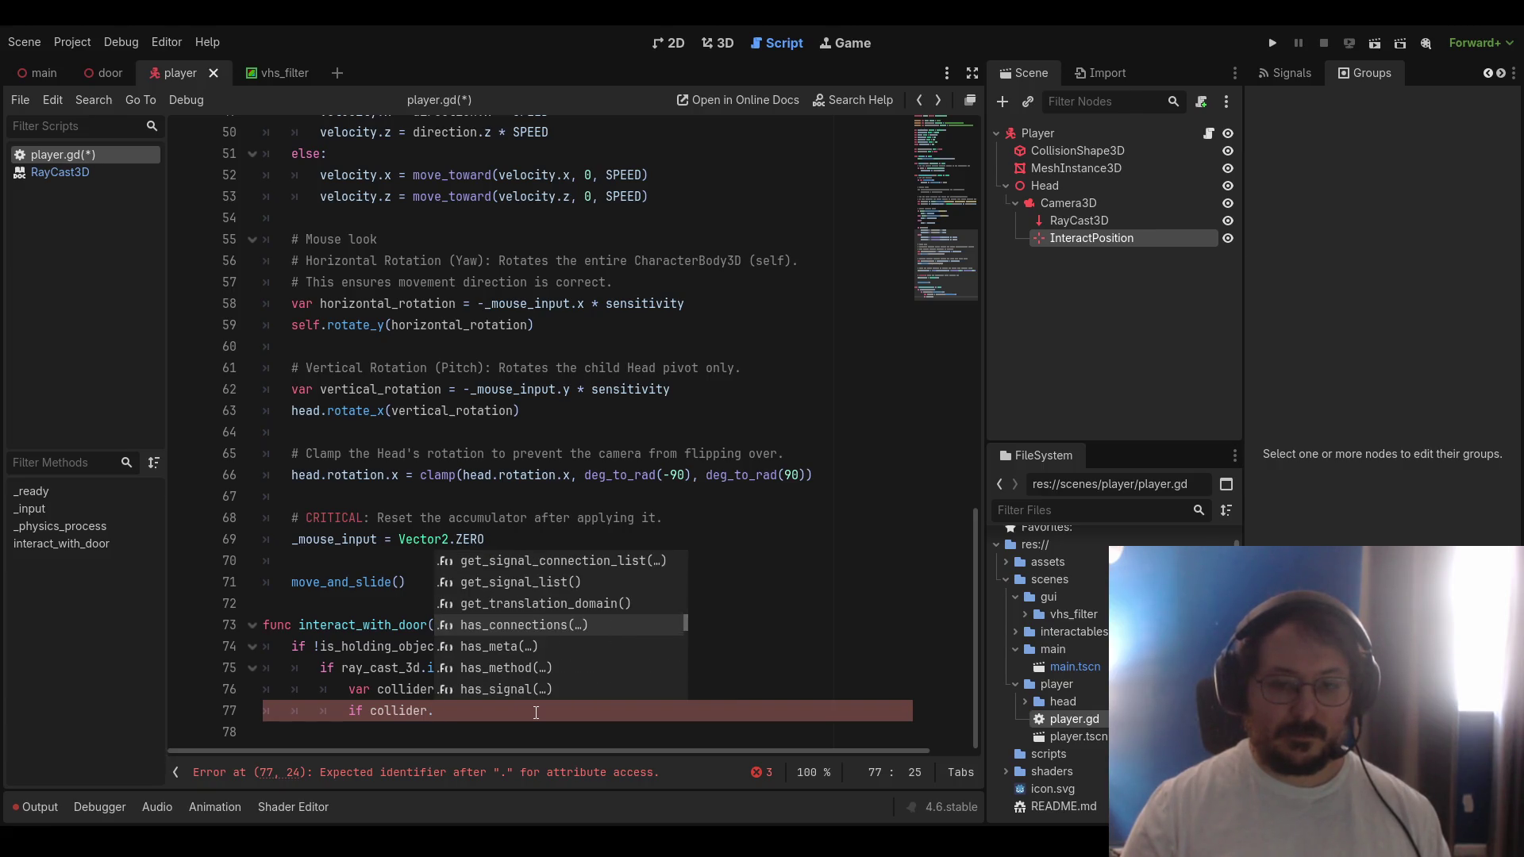
pyautogui.press('Up')
pyautogui.press('Up')
pyautogui.press('Up')
pyautogui.press('Down')
pyautogui.press('Down')
pyautogui.press('Down')
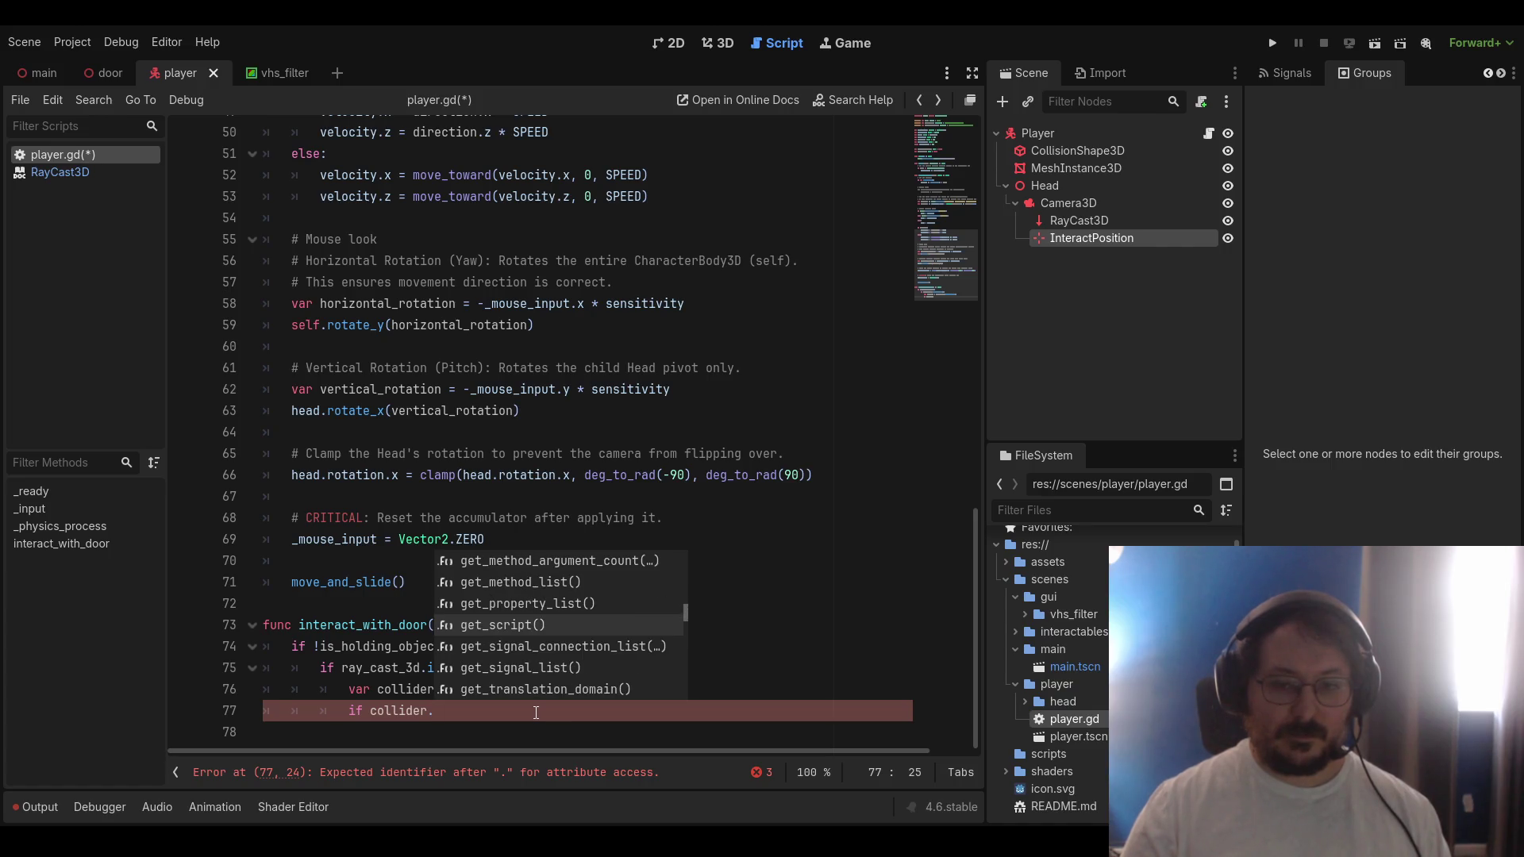
pyautogui.press('Down')
pyautogui.press('Down')
pyautogui.press('Down')
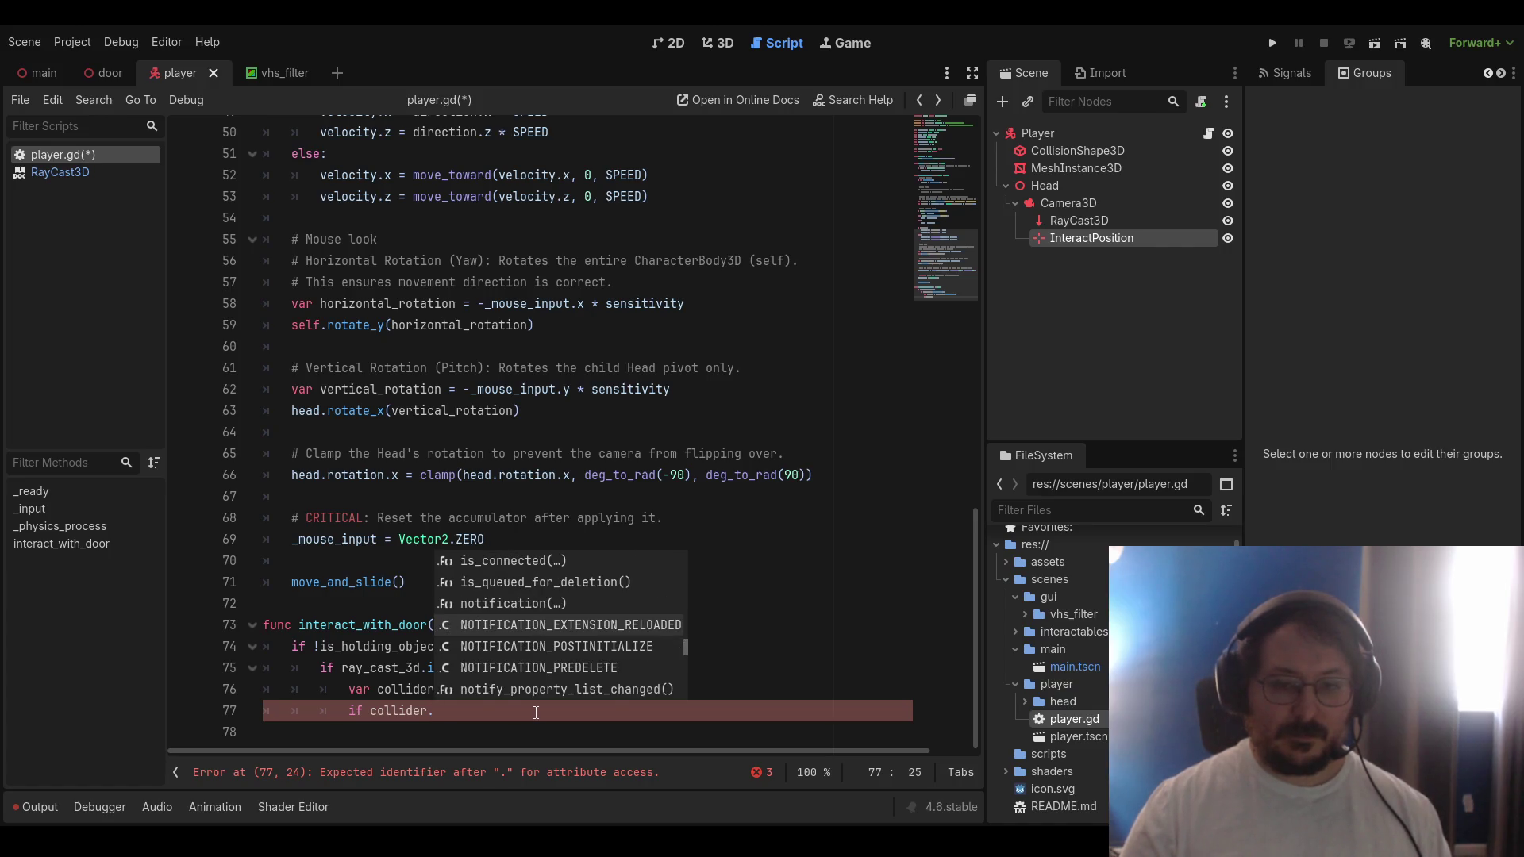
pyautogui.press('Down')
pyautogui.press('Down')
pyautogui.press('Down')
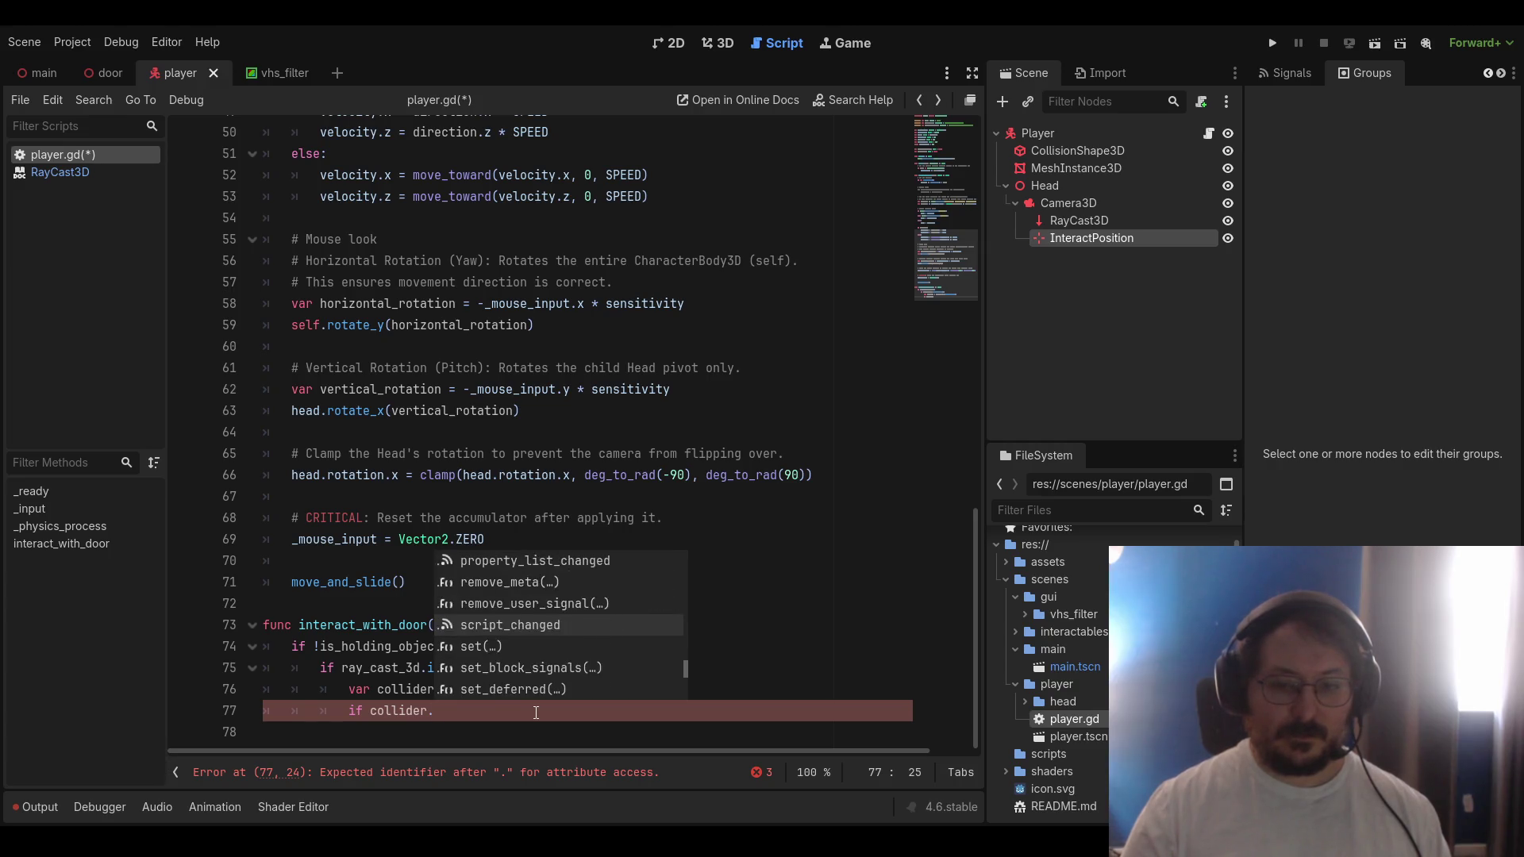
pyautogui.press('Down')
pyautogui.press('Down')
pyautogui.press('Down')
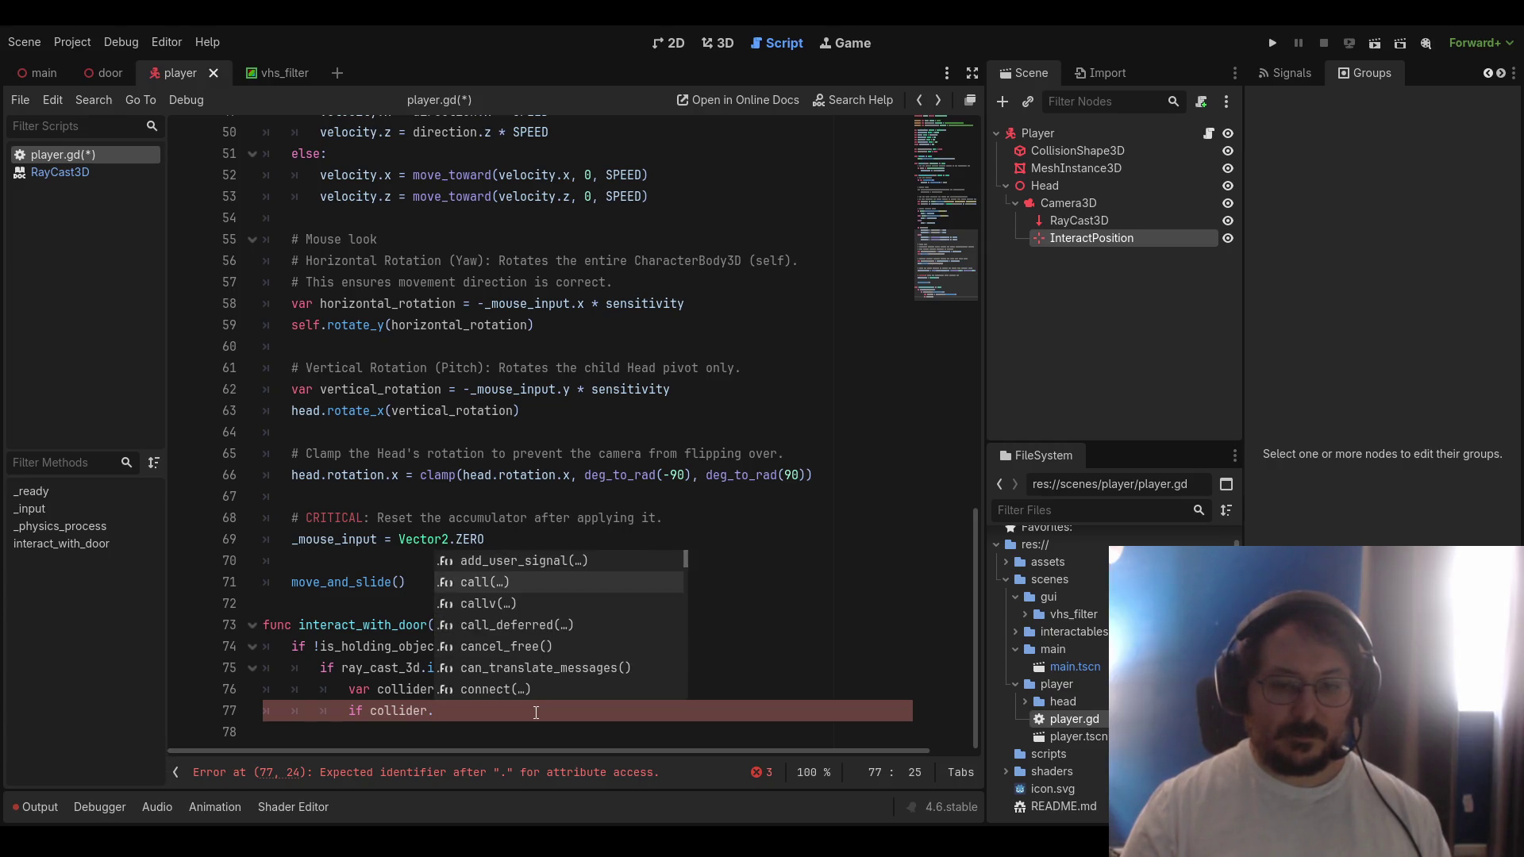
pyautogui.press('Up')
pyautogui.press('Up')
pyautogui.press('Escape')
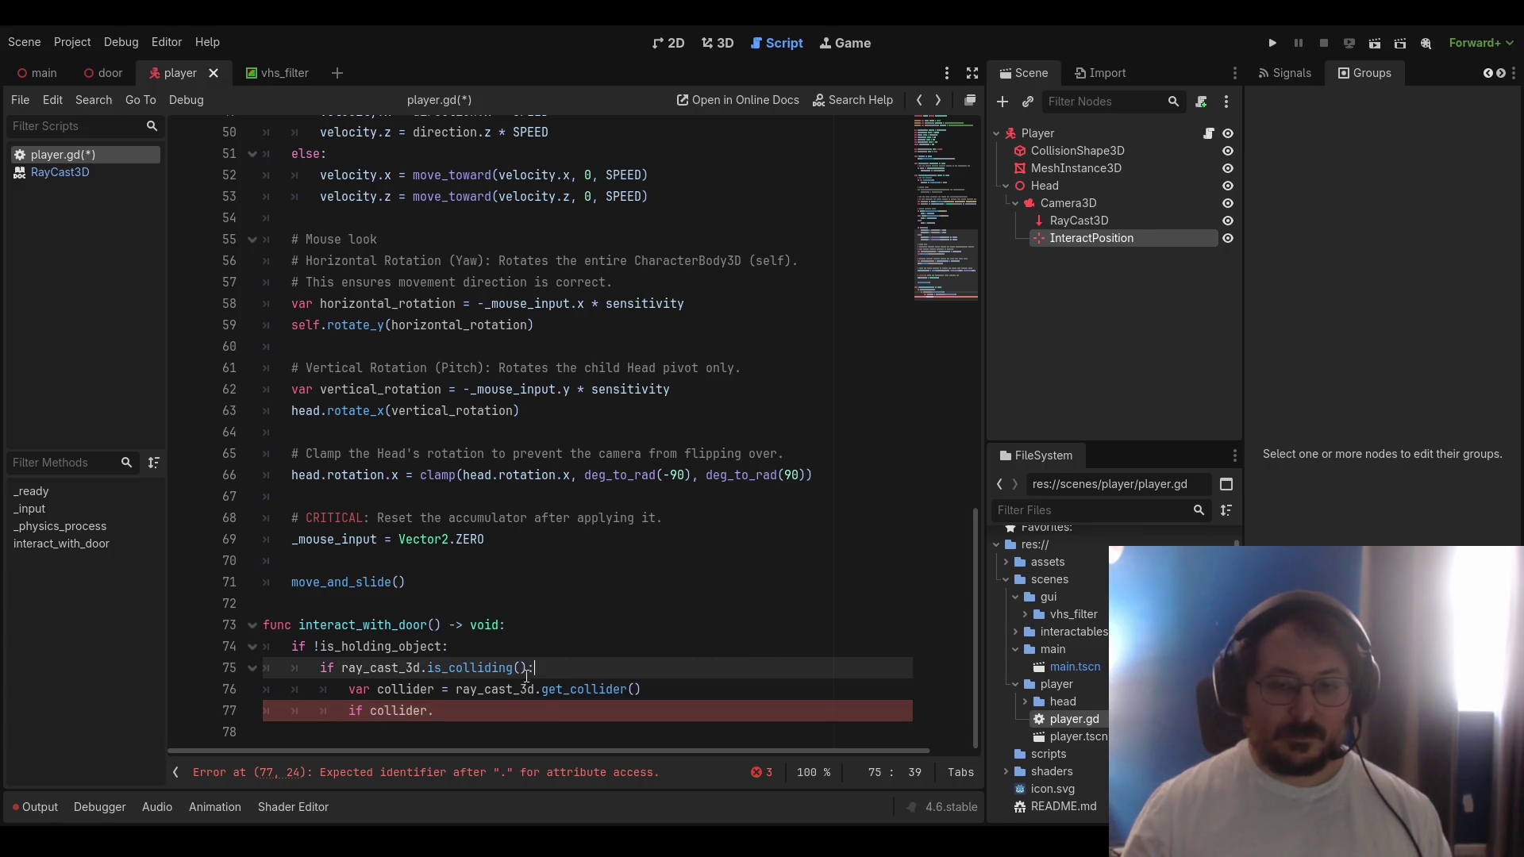
# Search the RayCast3D class reference for 'group', then close the search and scroll to the page top.
pyautogui.keyDown('ctrl'); pyautogui.click(546, 691); pyautogui.keyUp('ctrl')
pyautogui.scroll(-3, 350, 327)
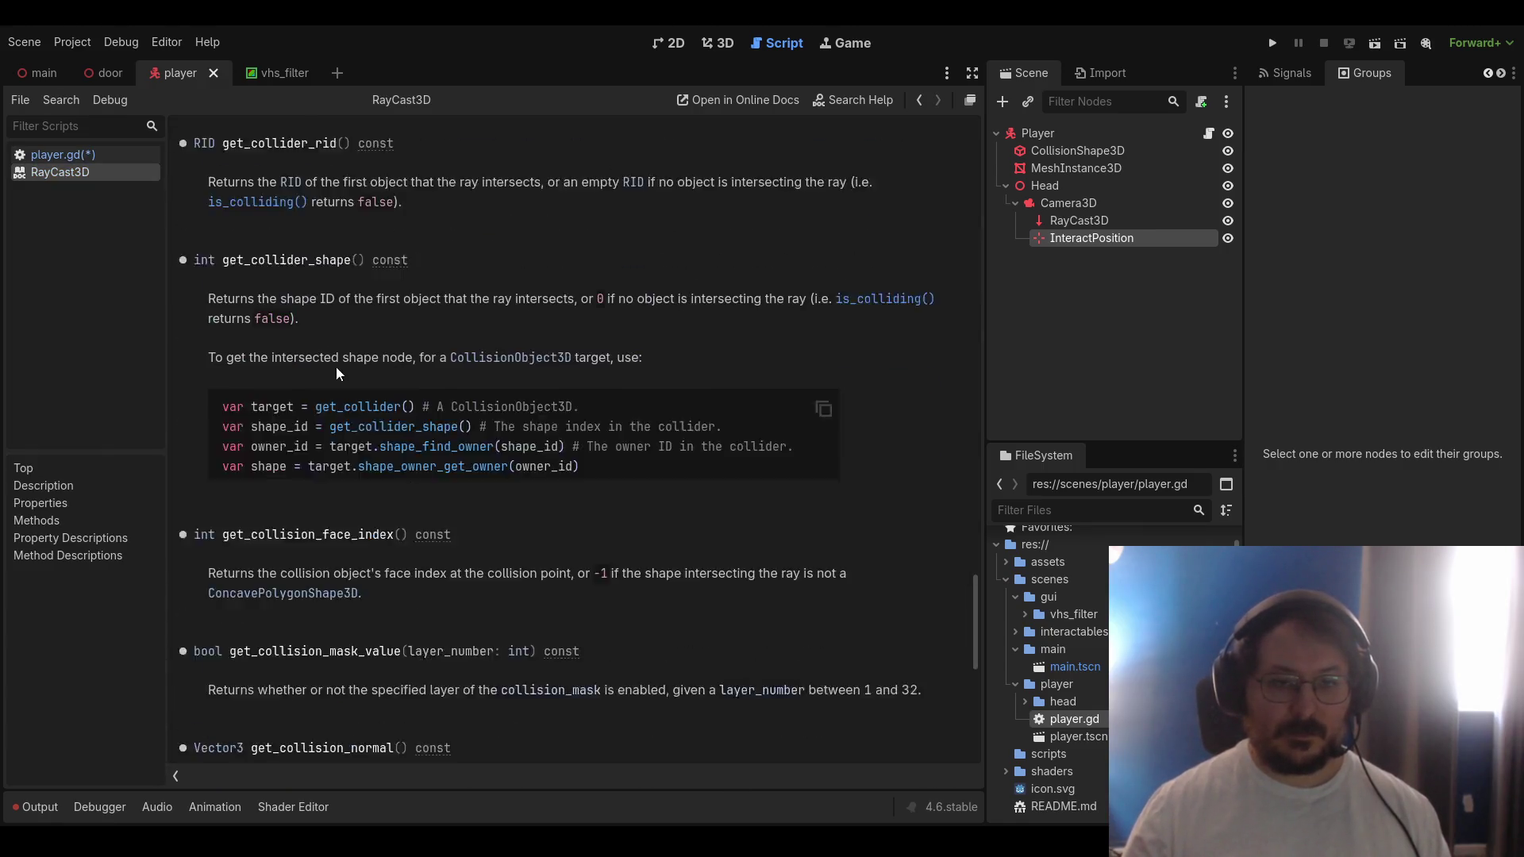
pyautogui.scroll(10, 345, 372)
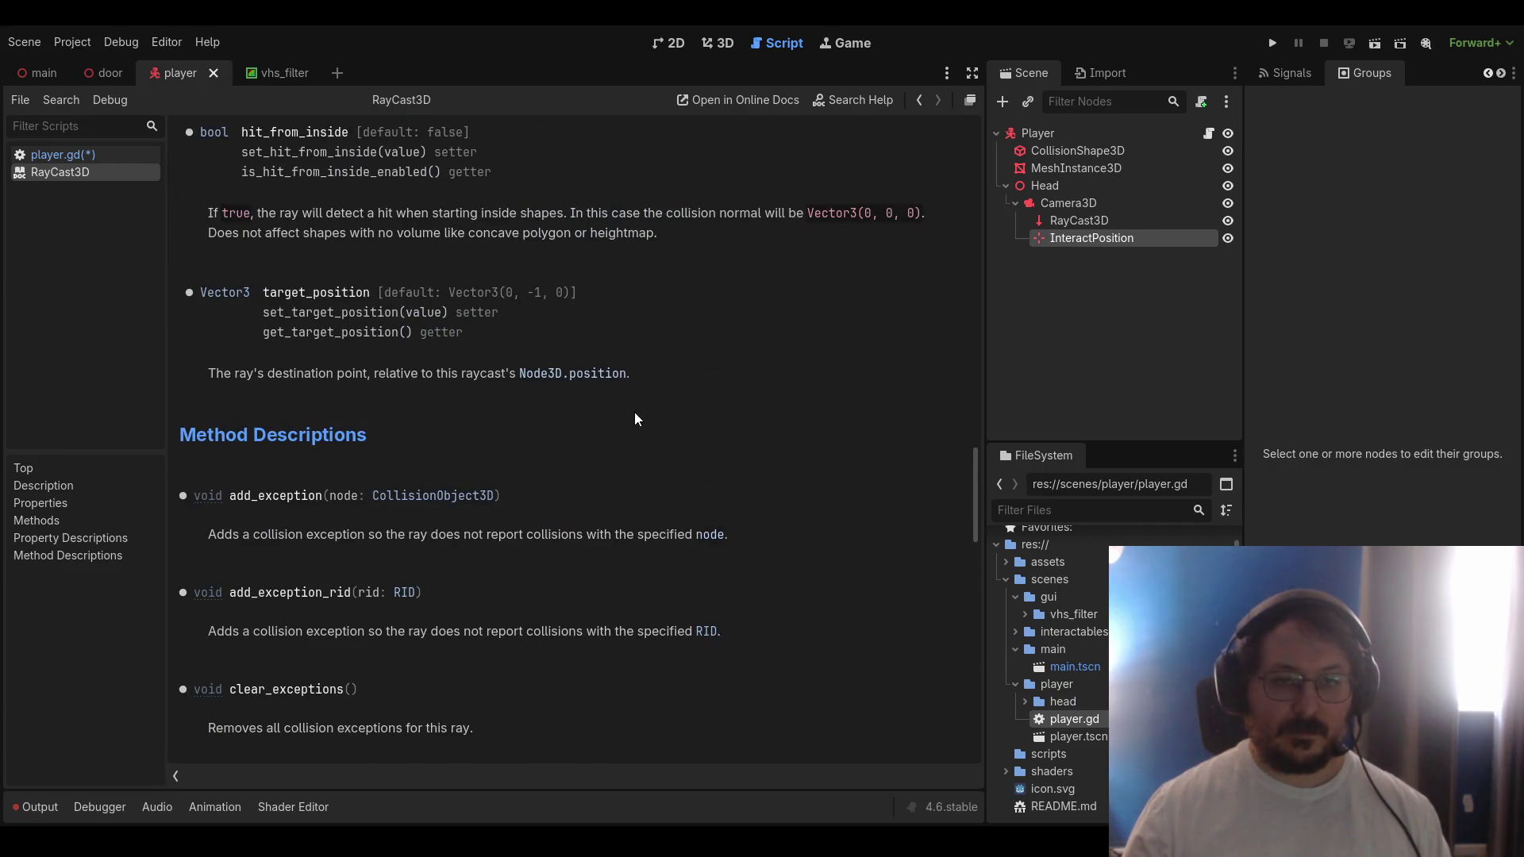
pyautogui.scroll(3, 972, 483)
pyautogui.hotkey('ctrl', 'f')
pyautogui.write('group')
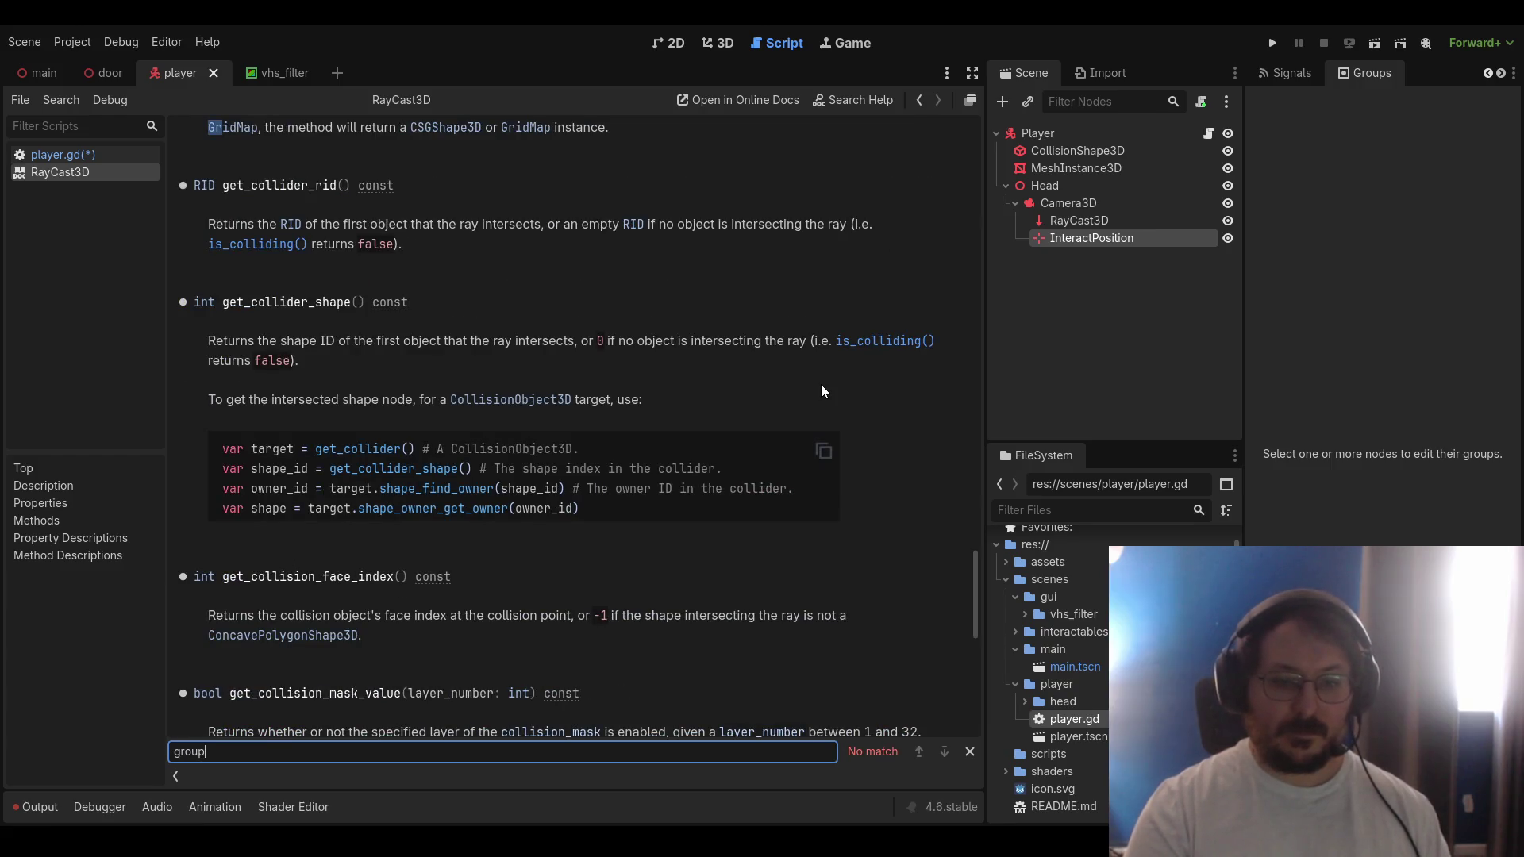
pyautogui.click(965, 755)
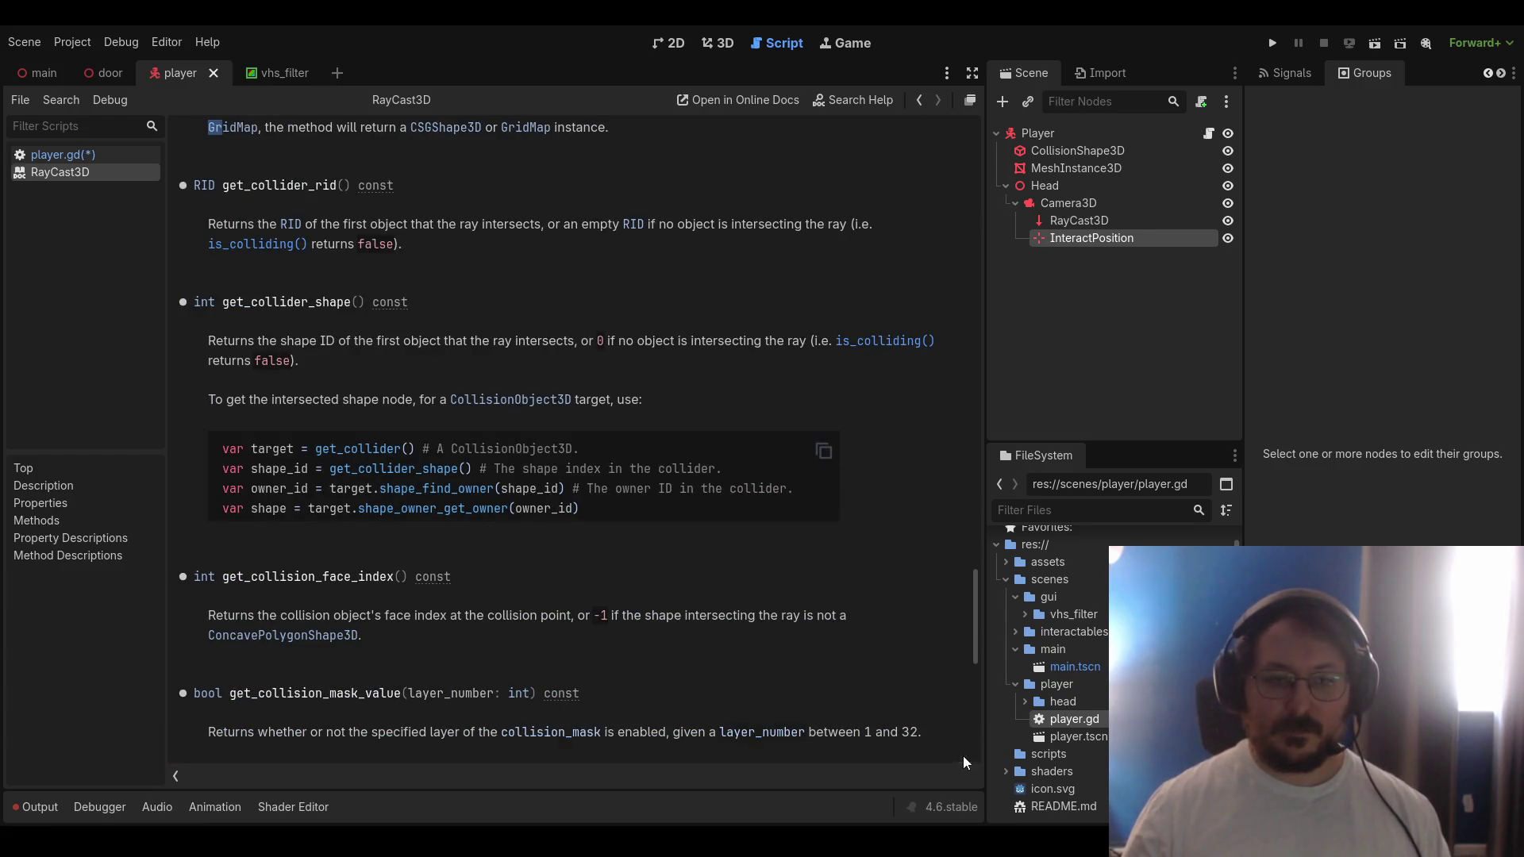
pyautogui.scroll(7, 964, 756)
pyautogui.moveTo(974, 530); pyautogui.dragTo(1009, 87)
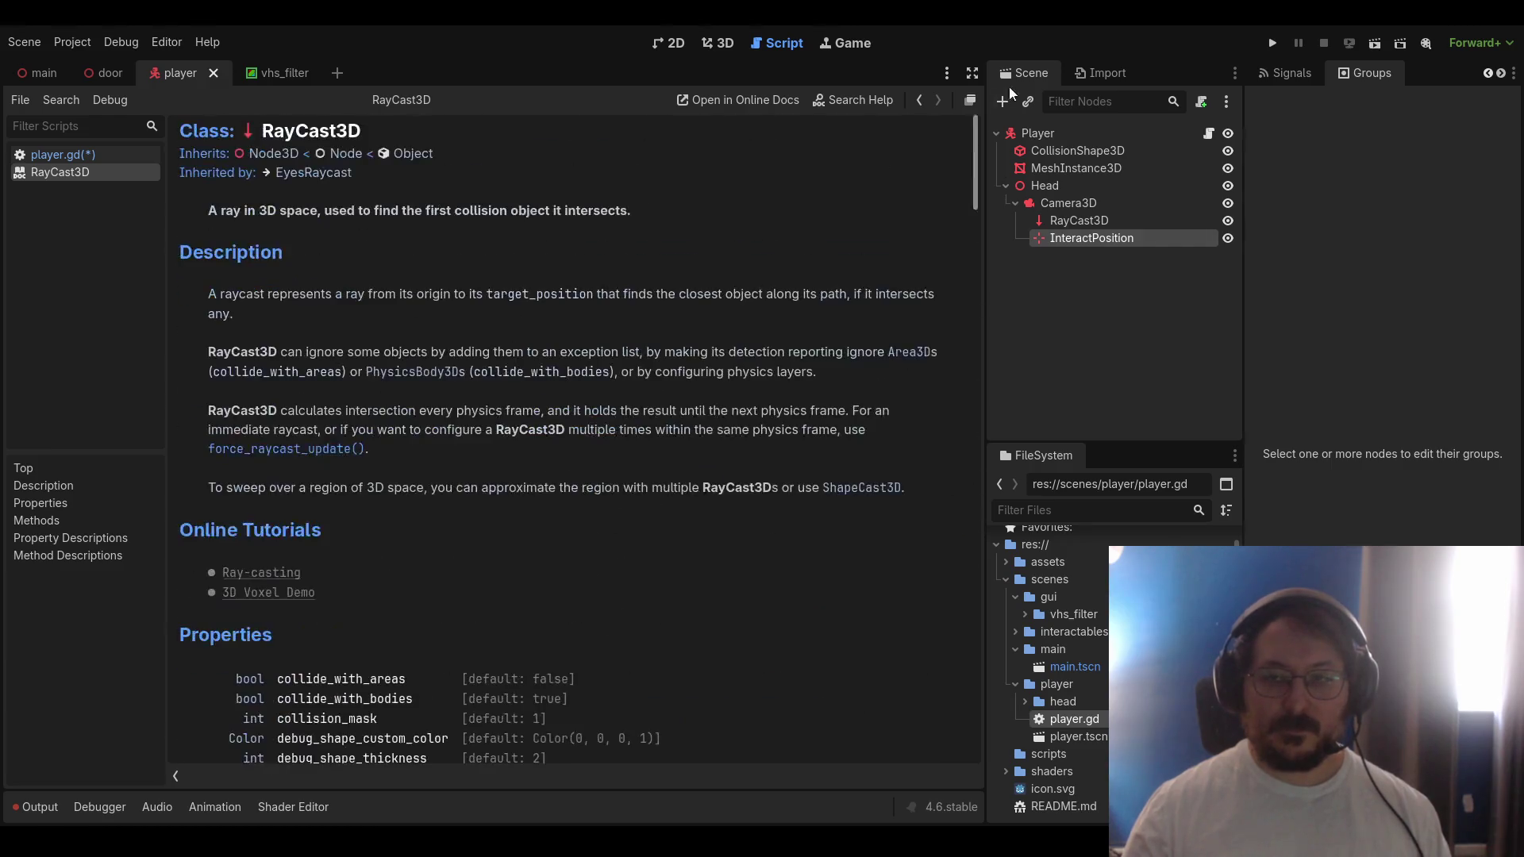